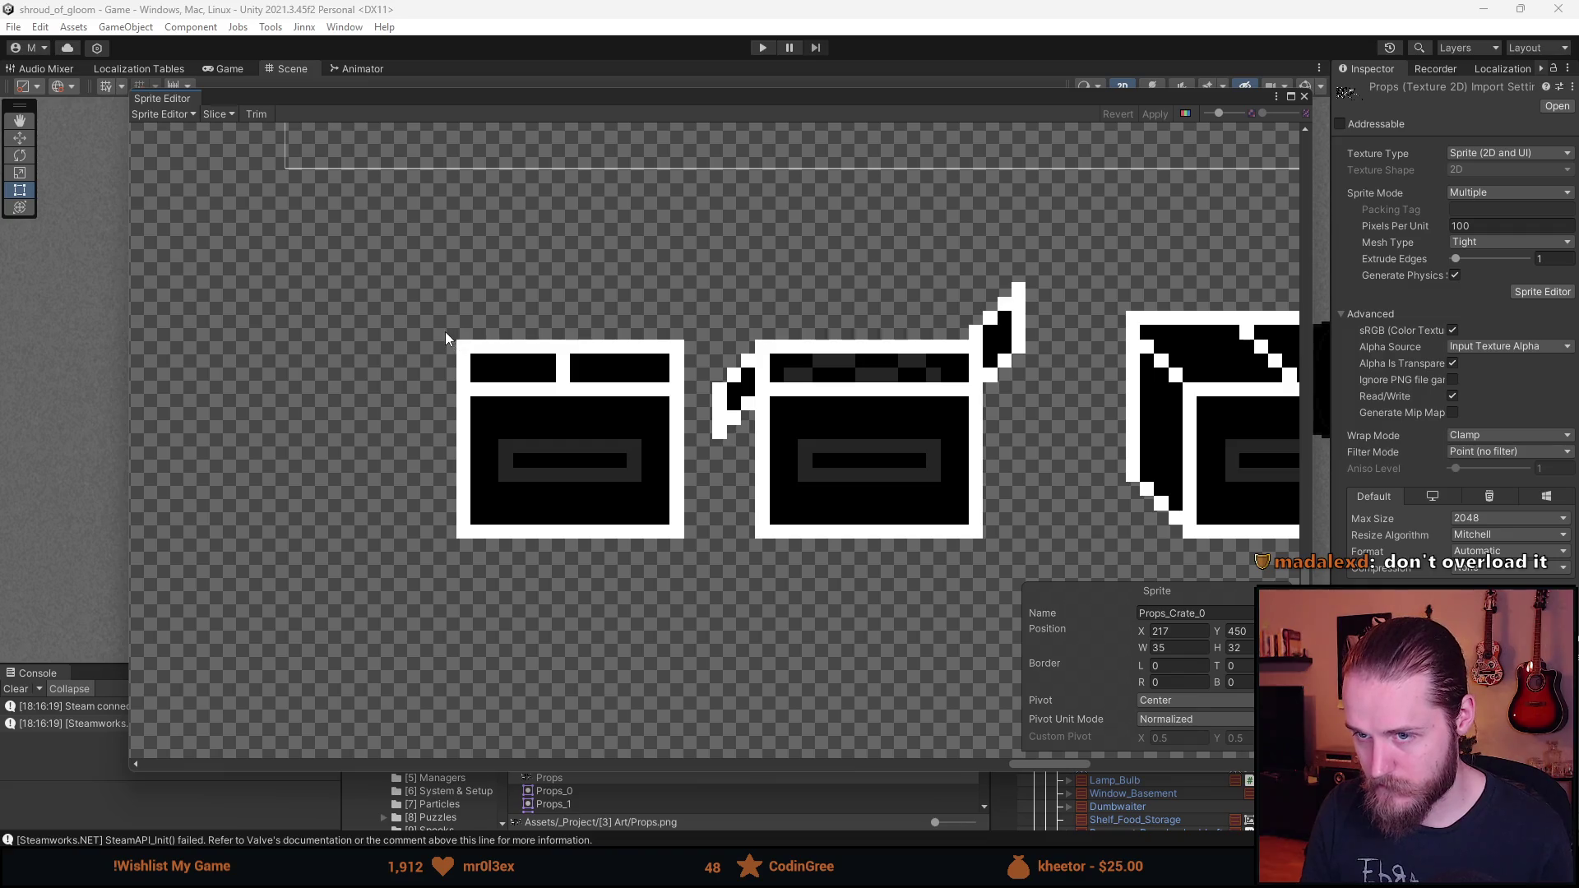
- Outline the closed crate and the open crate as sprites, enlarging the open crate's rect by one texel
drag(442, 325, 699, 553)
mouse_move(698, 283)
mouse_down()
mouse_move(929, 571)
mouse_move(1030, 555)
mouse_up()
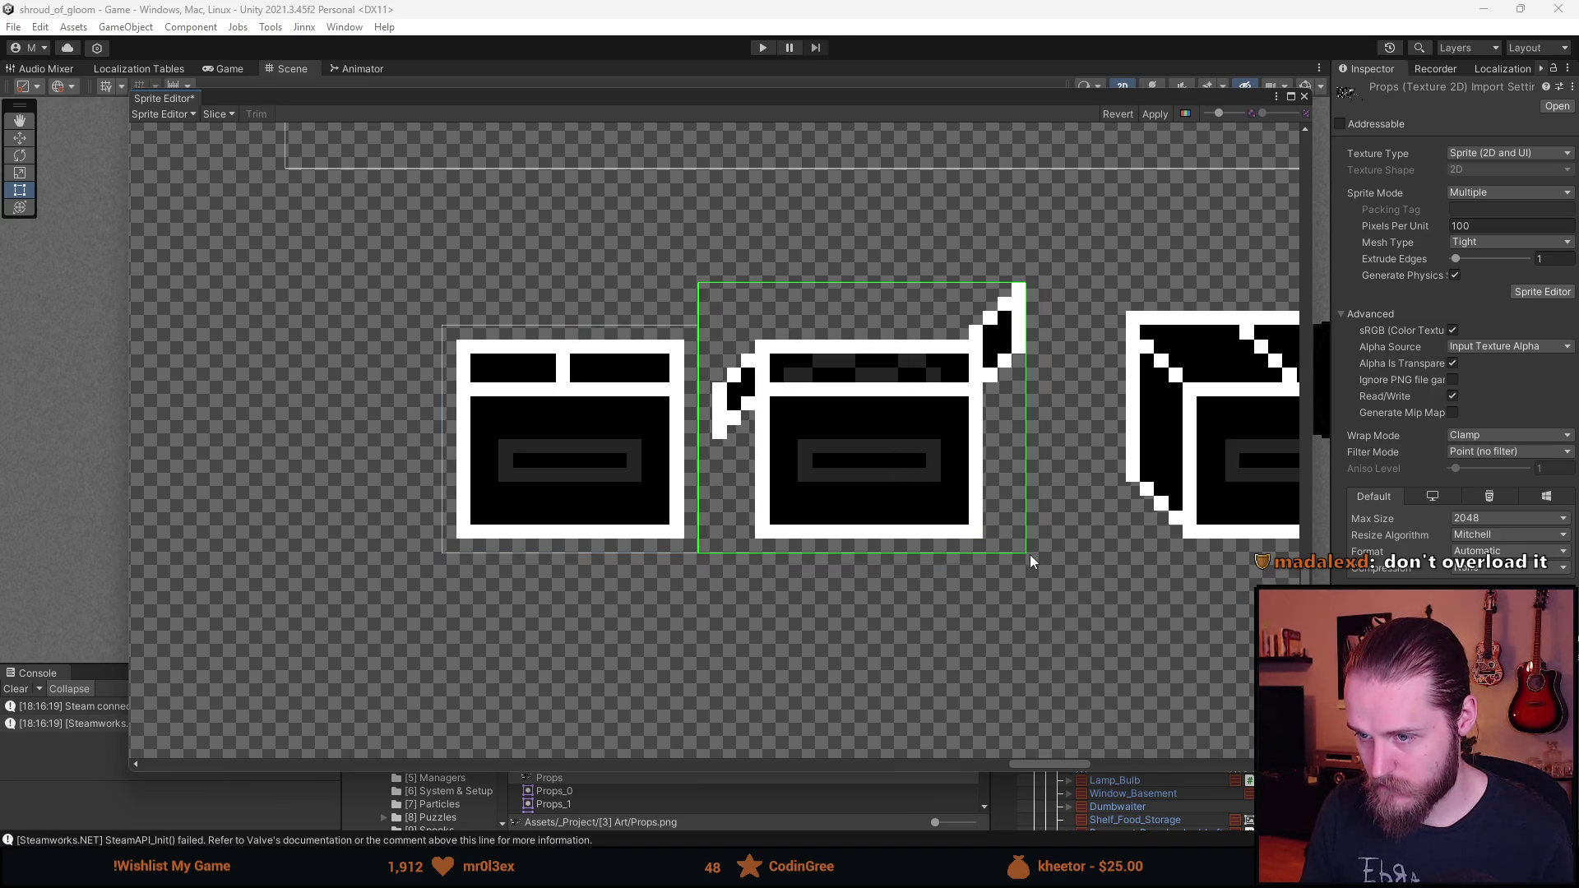
scroll(869, 559, right, 5)
drag(792, 320, 806, 305)
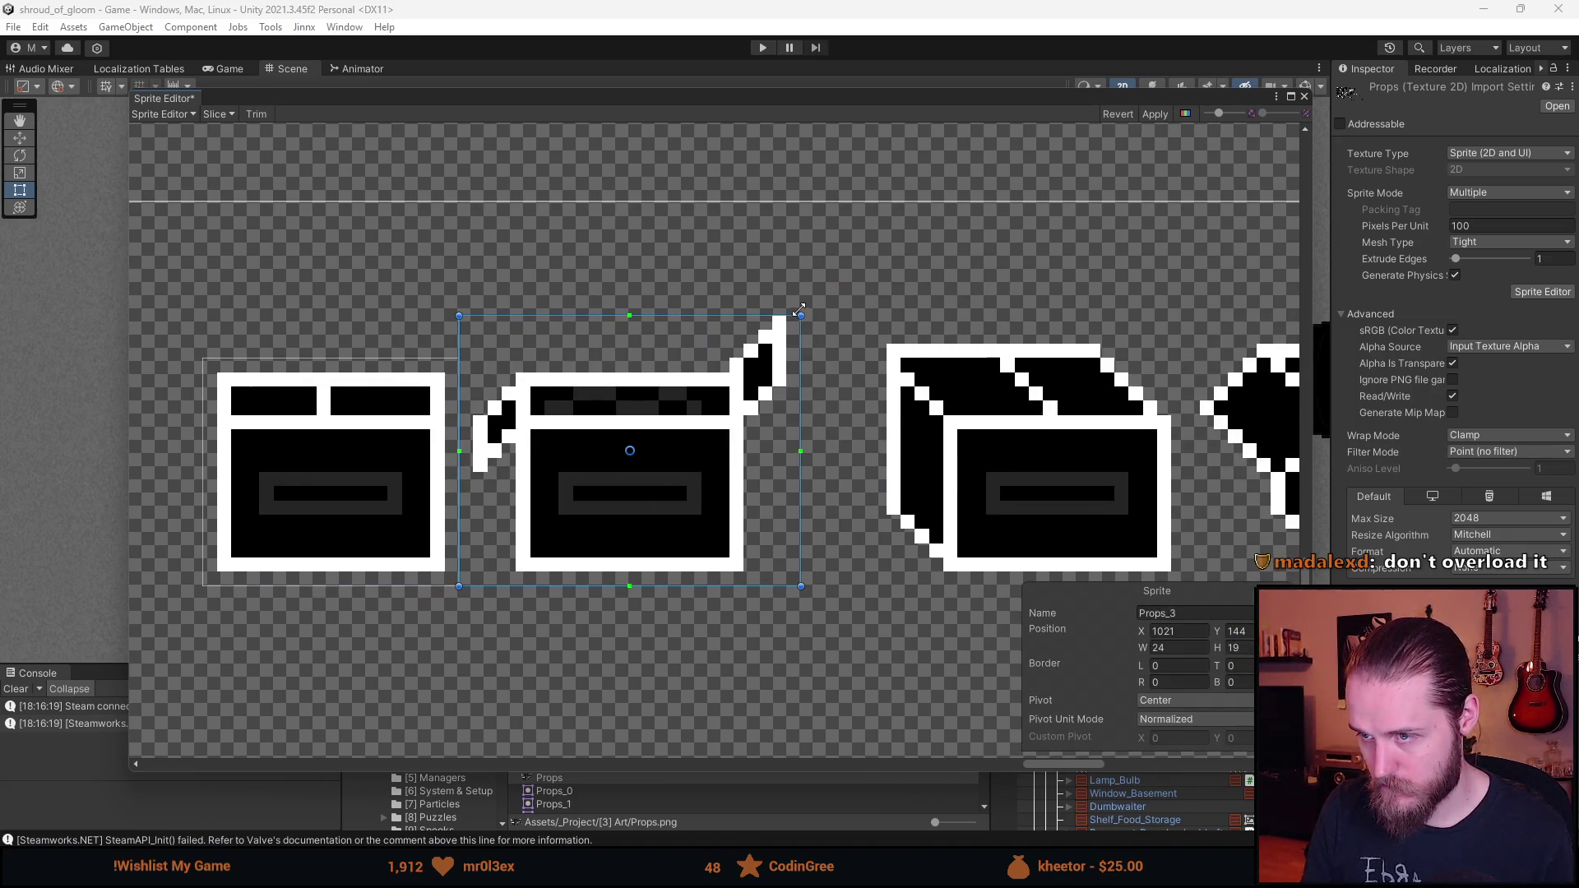
scroll(919, 446, right, 5)
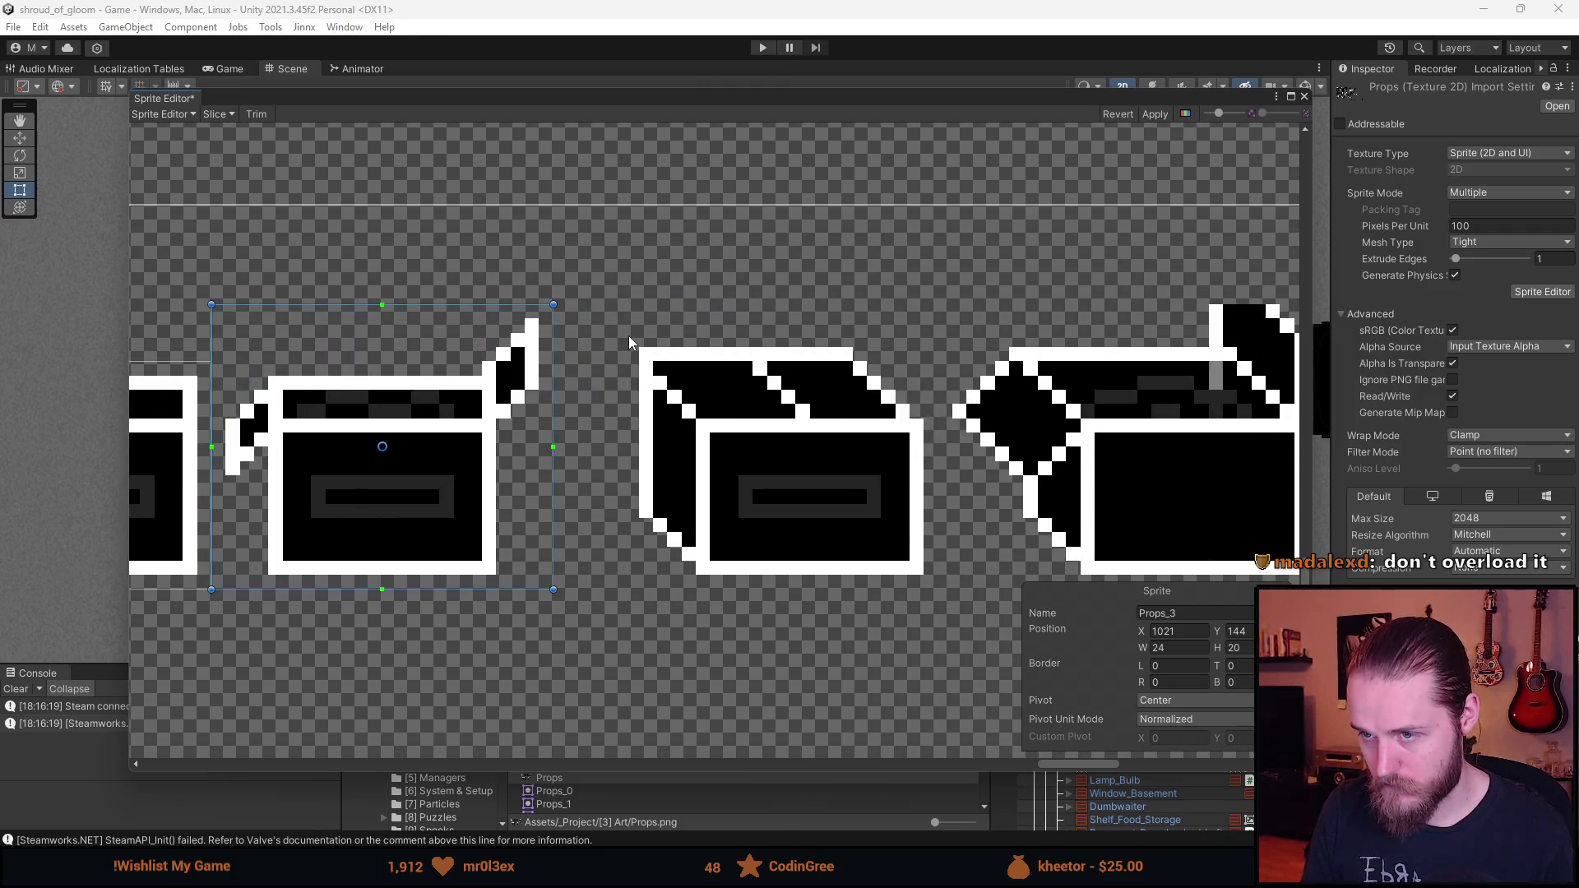
click(635, 336)
- Outline the closed and open cardboard boxes as sprites, extending the open box upward to fit its flap
mouse_move(627, 337)
mouse_down()
mouse_move(829, 535)
mouse_move(930, 605)
mouse_move(936, 590)
mouse_up()
scroll(905, 566, right, 2)
scroll(905, 565, down, 1)
scroll(740, 460, right, 5)
drag(599, 352, 943, 584)
drag(892, 351, 892, 312)
scroll(822, 510, down, 8)
scroll(734, 475, left, 2)
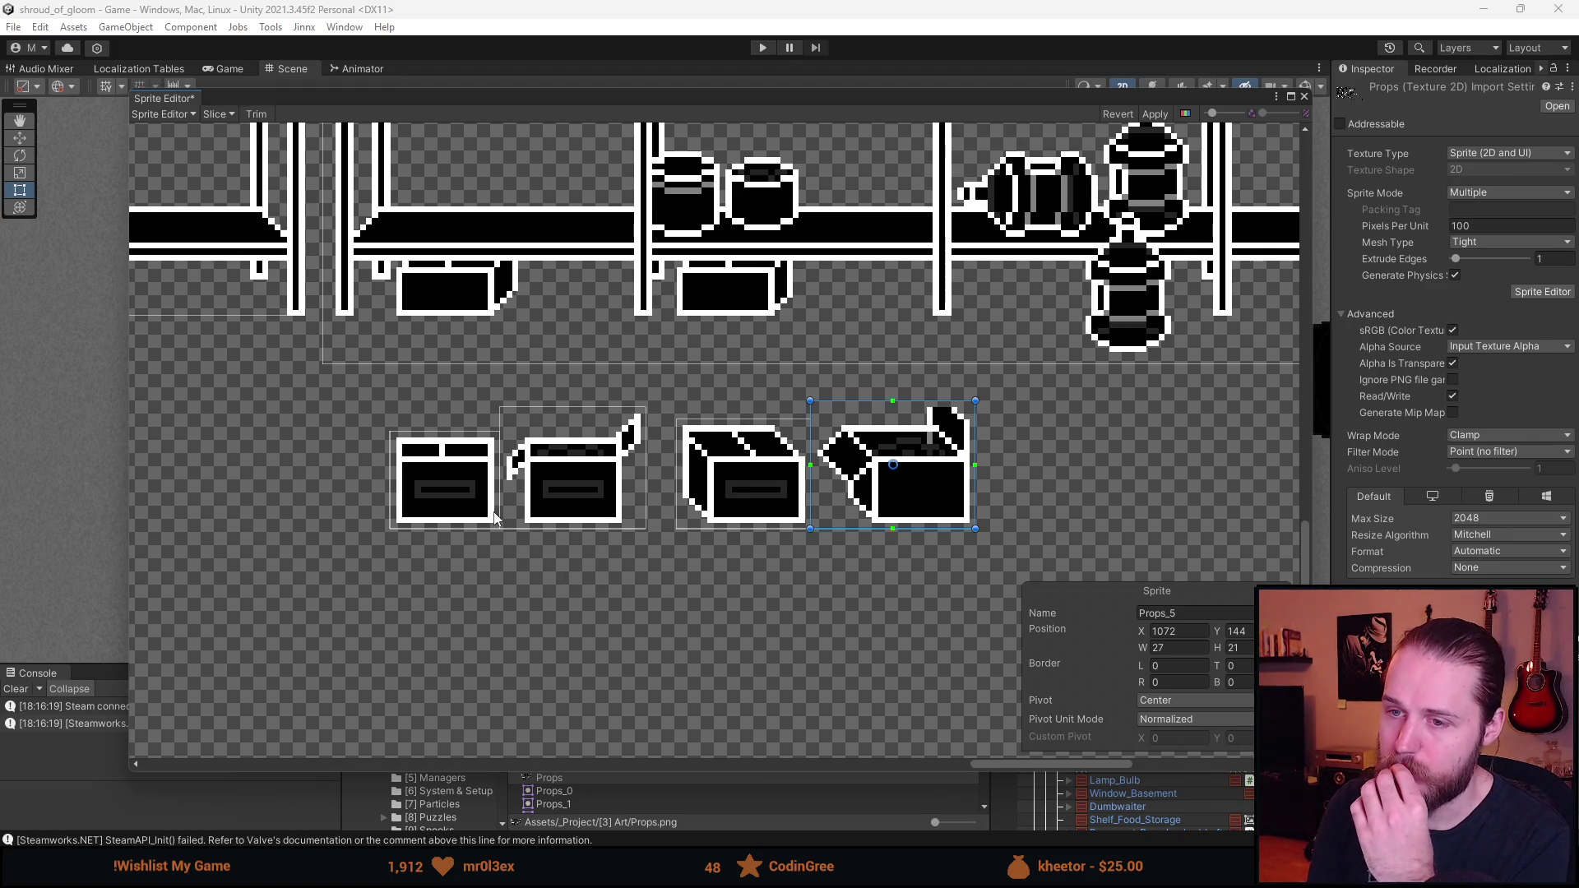
scroll(462, 536, down, 10)
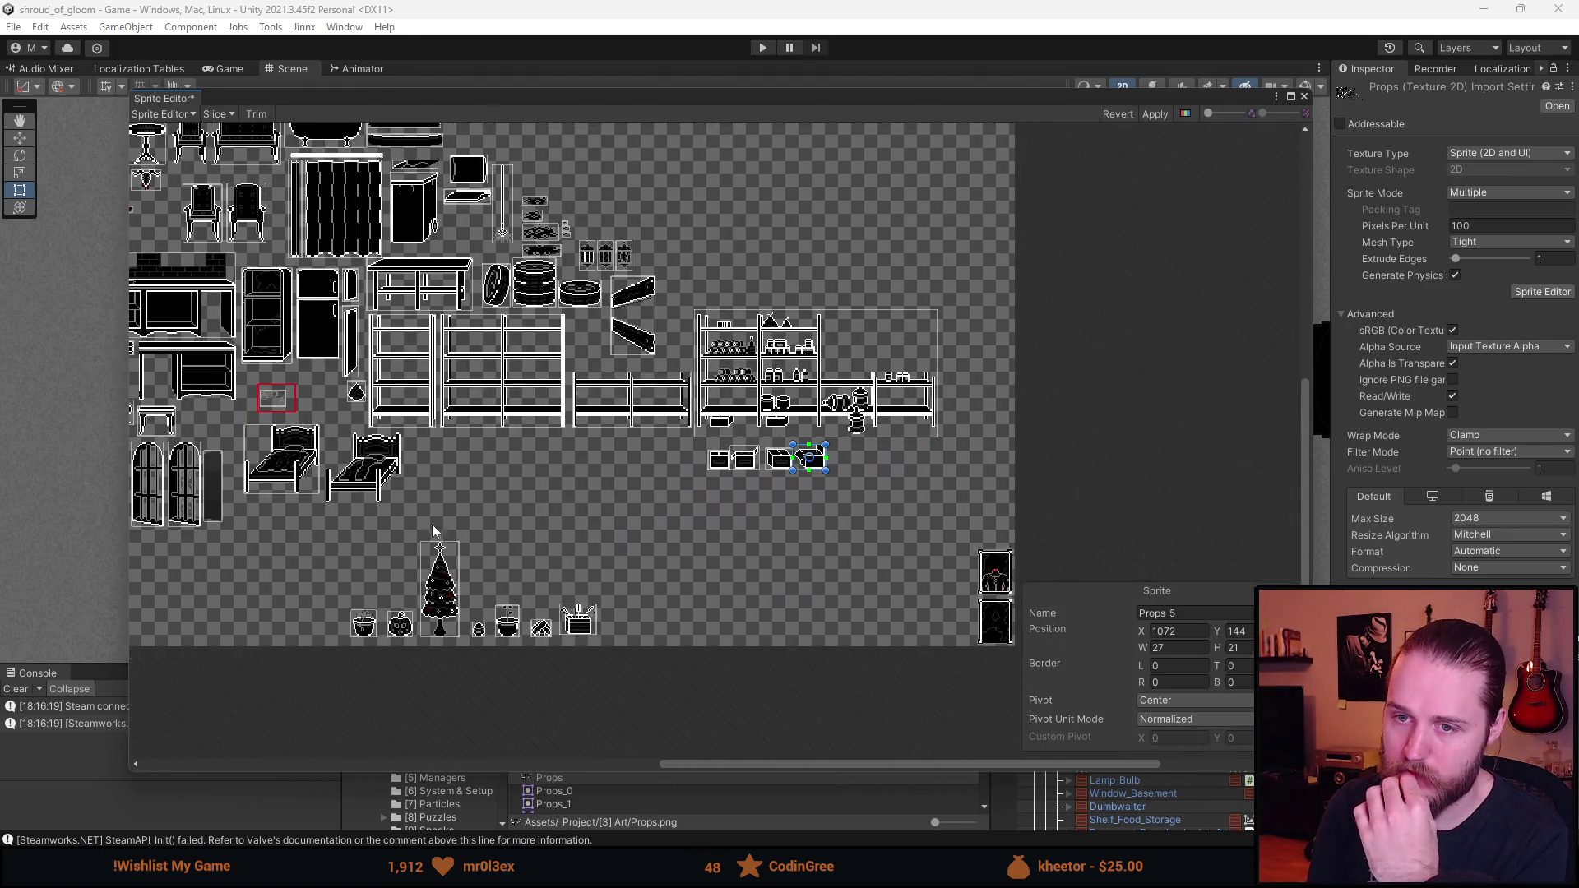
scroll(453, 531, down, 5)
scroll(524, 376, up, 12)
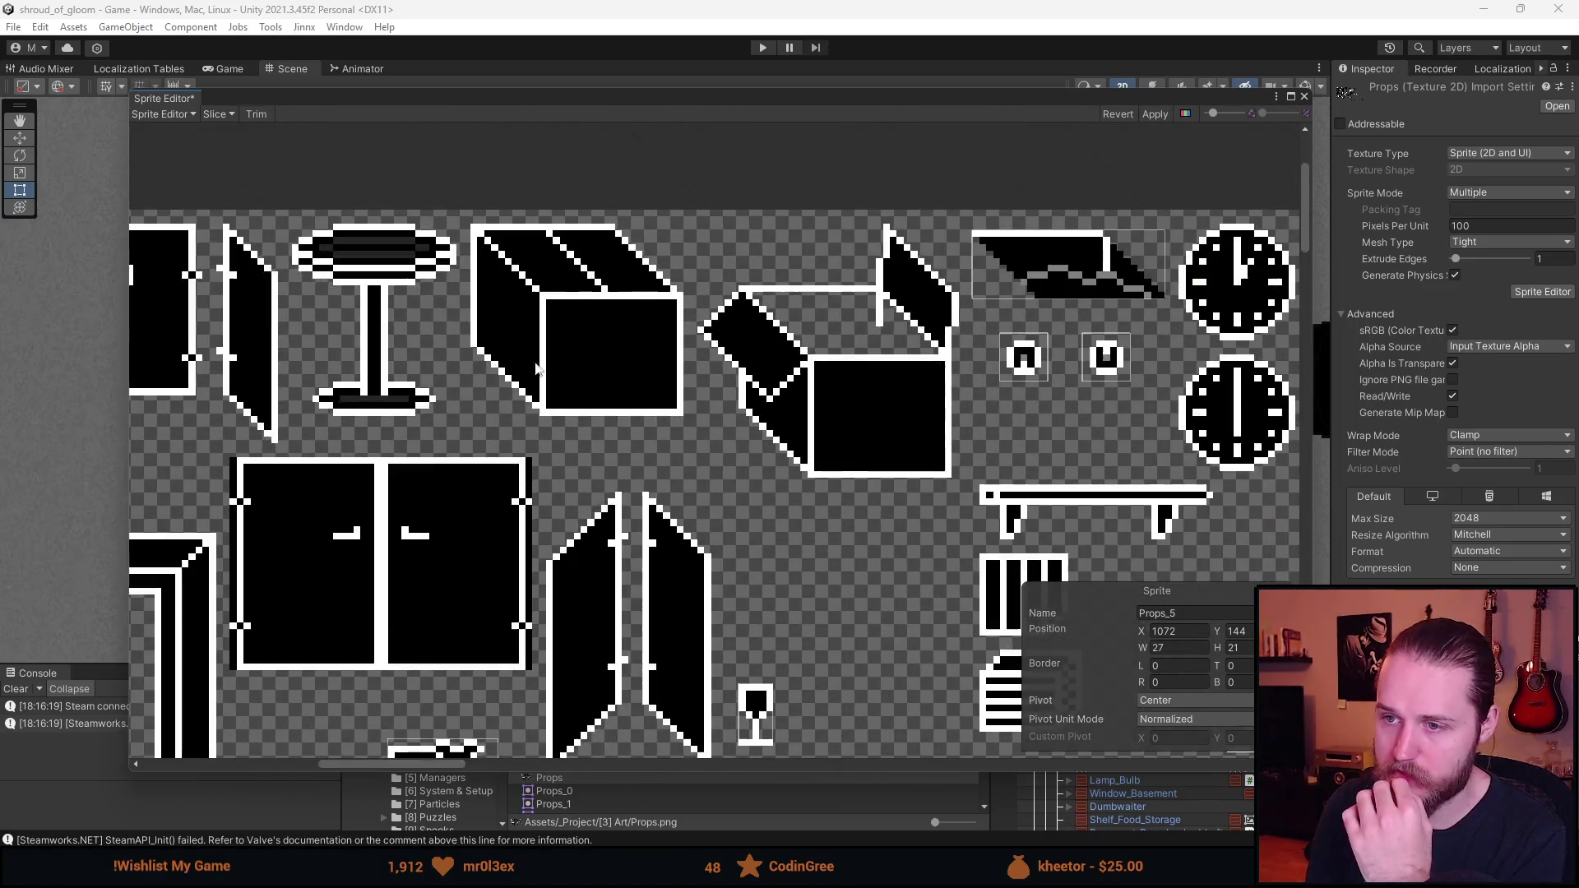
click(569, 353)
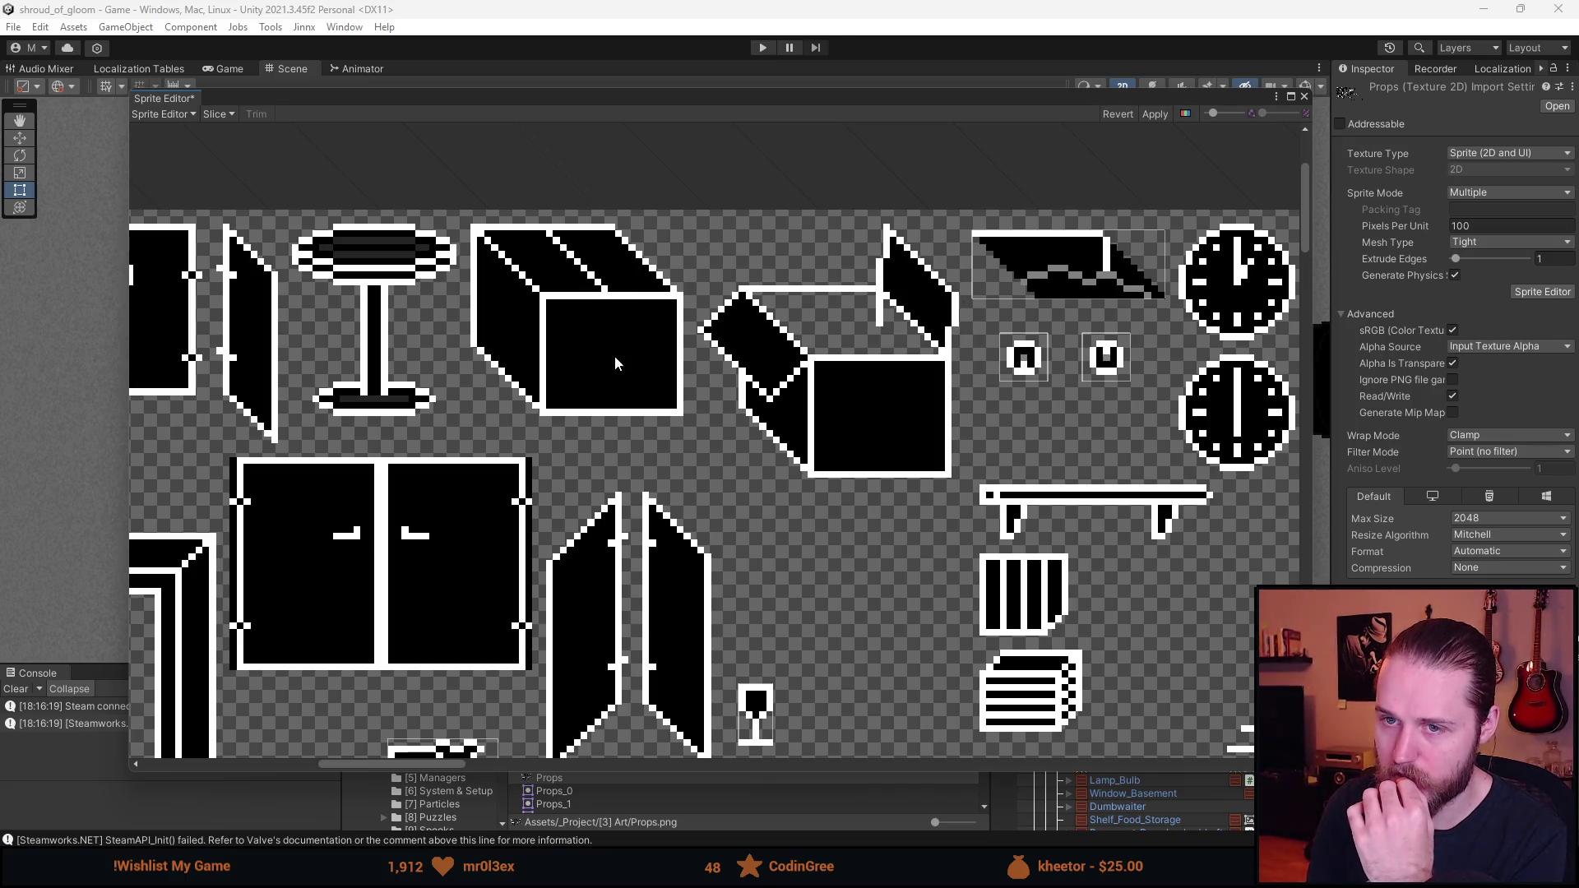
scroll(602, 386, down, 3)
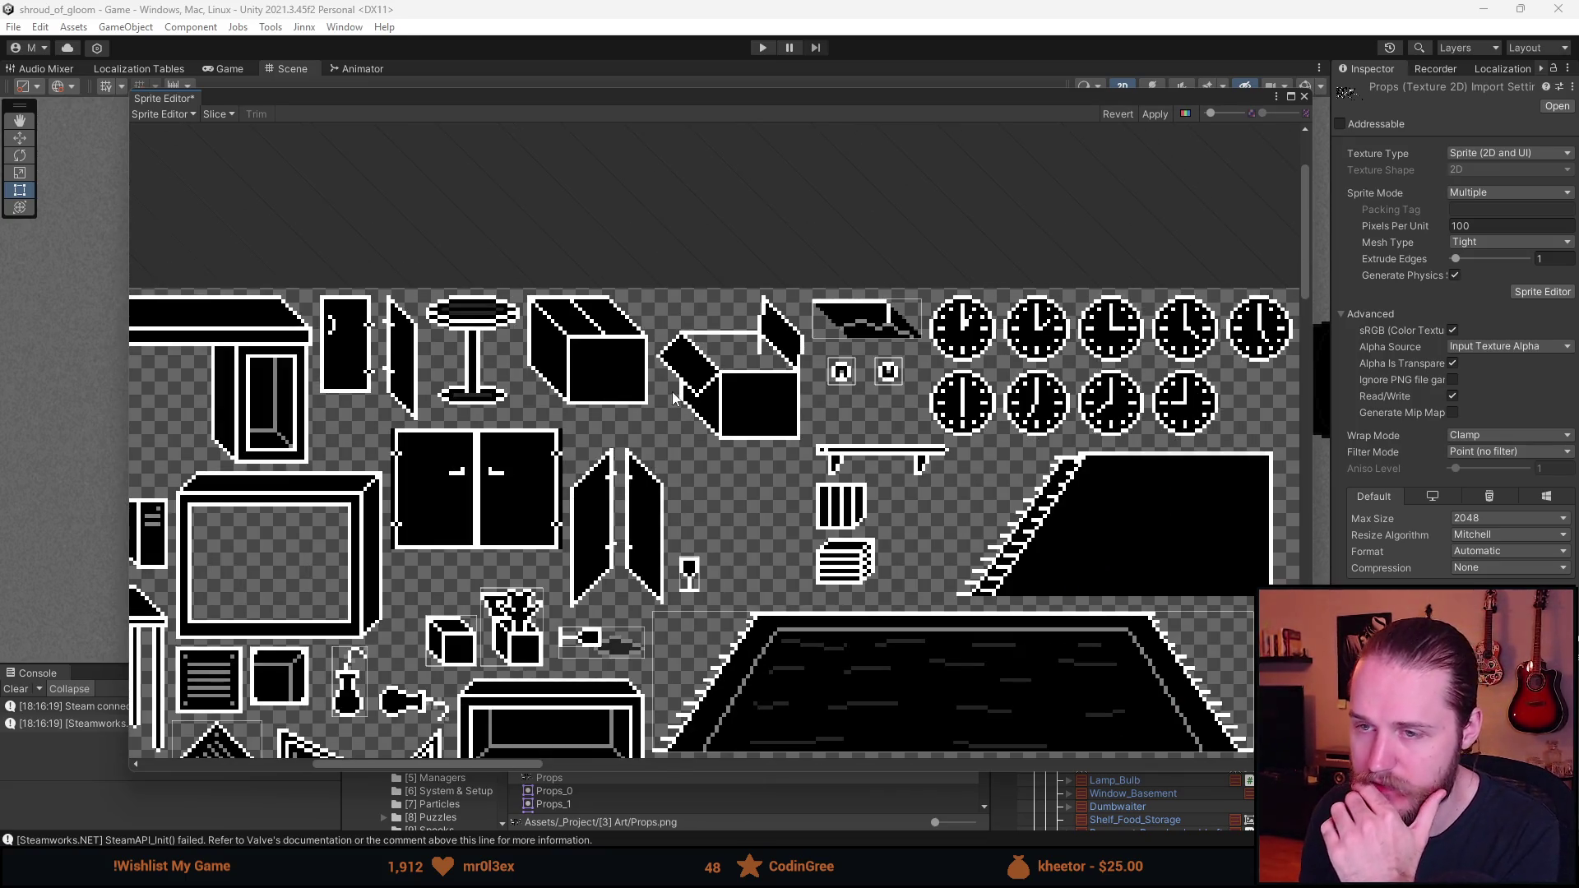
scroll(757, 476, up, 1)
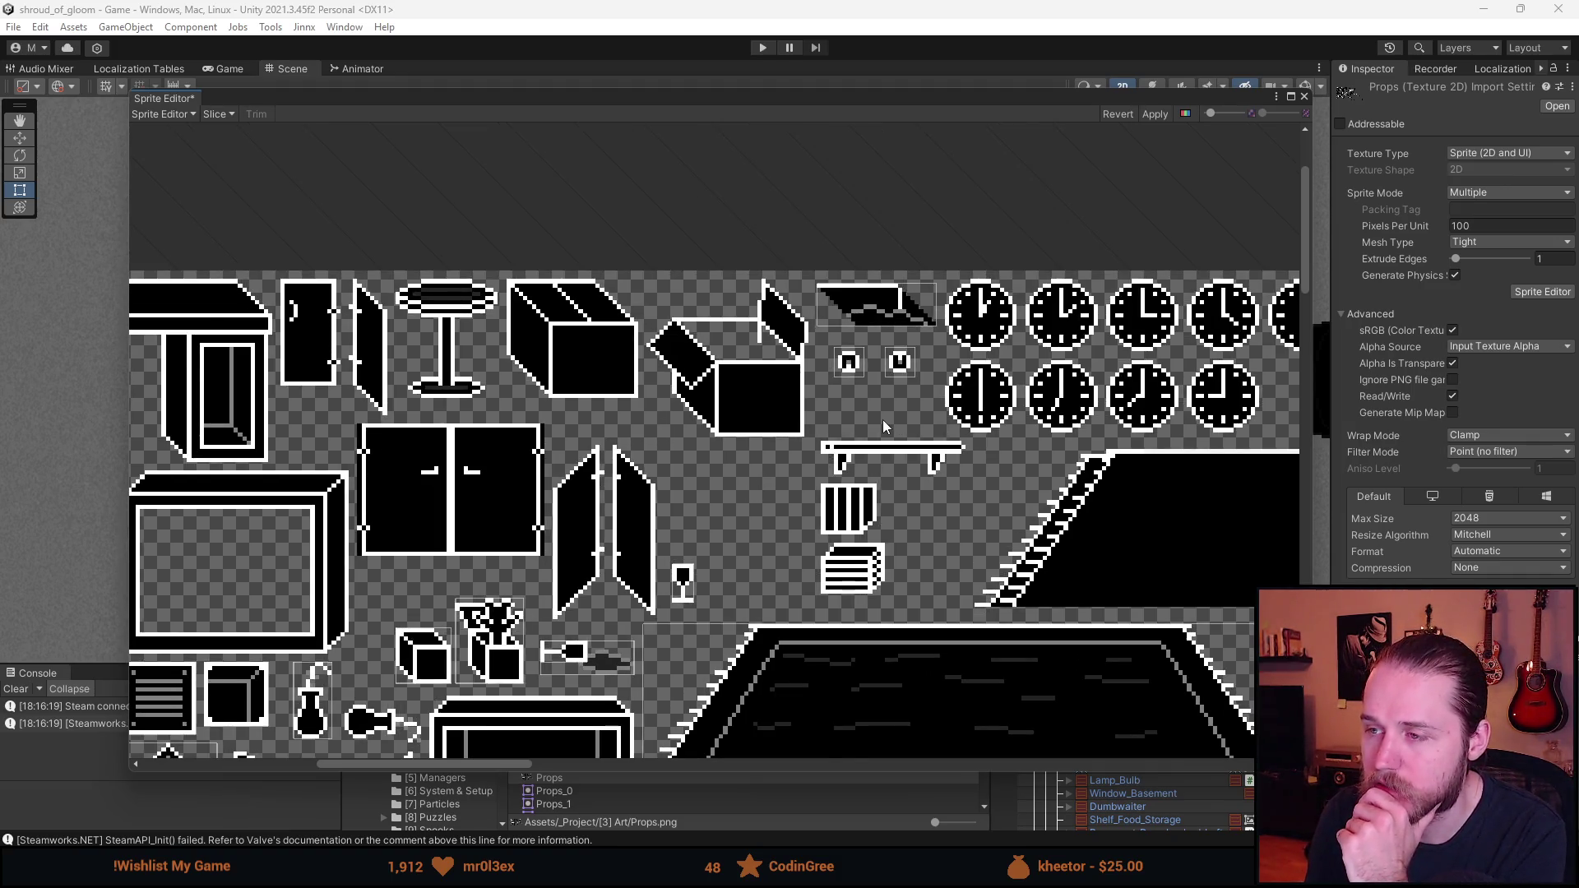
scroll(881, 420, down, 5)
scroll(925, 515, up, 4)
scroll(924, 516, down, 3)
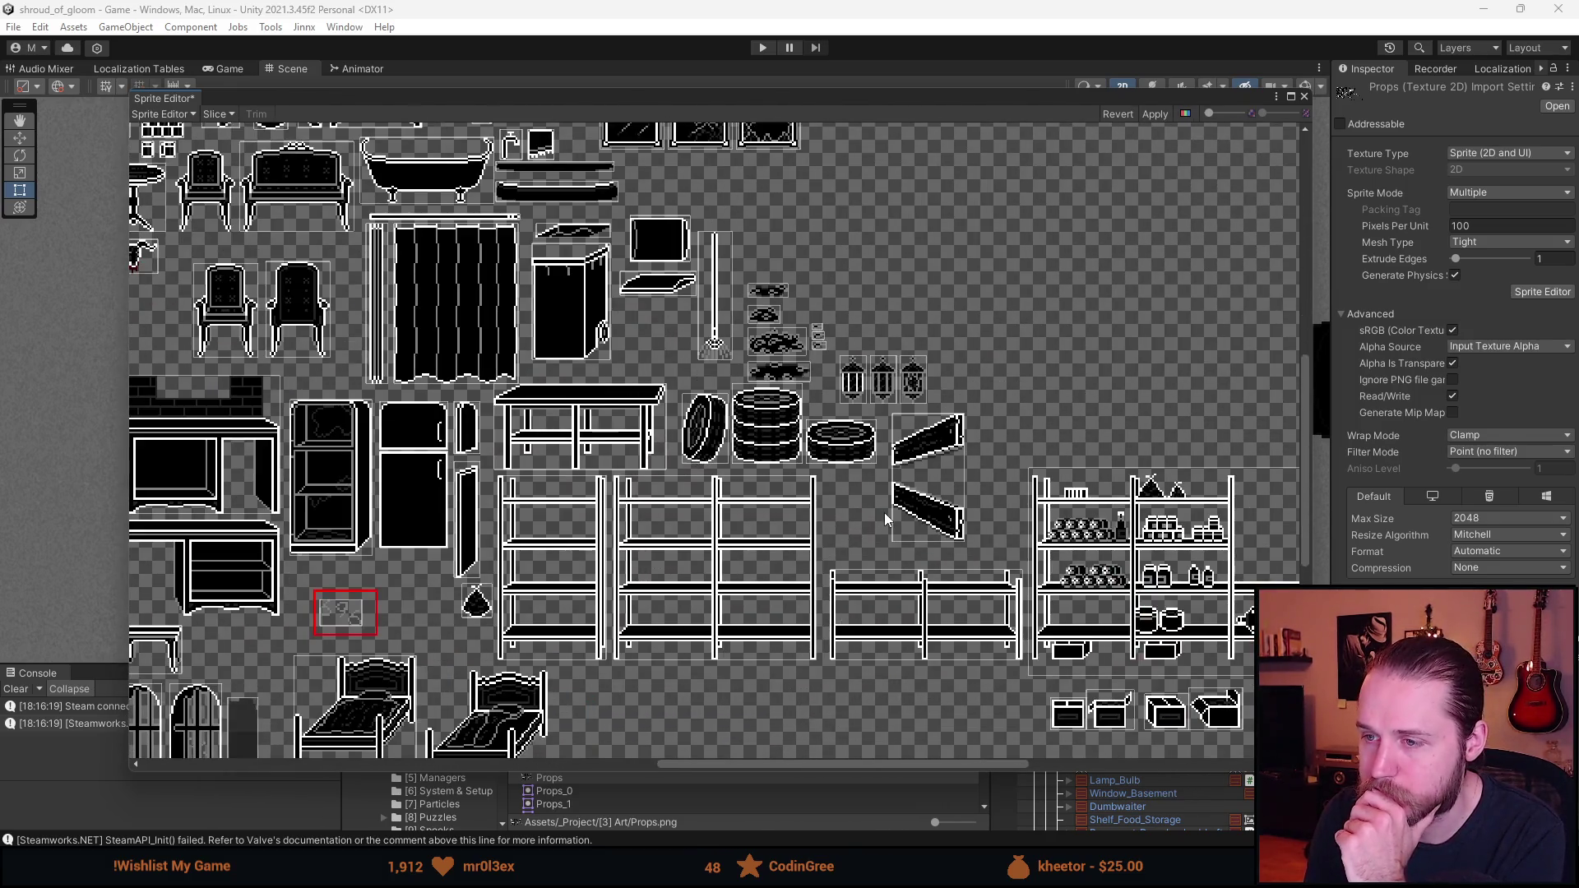
scroll(753, 437, up, 5)
scroll(799, 517, up, 4)
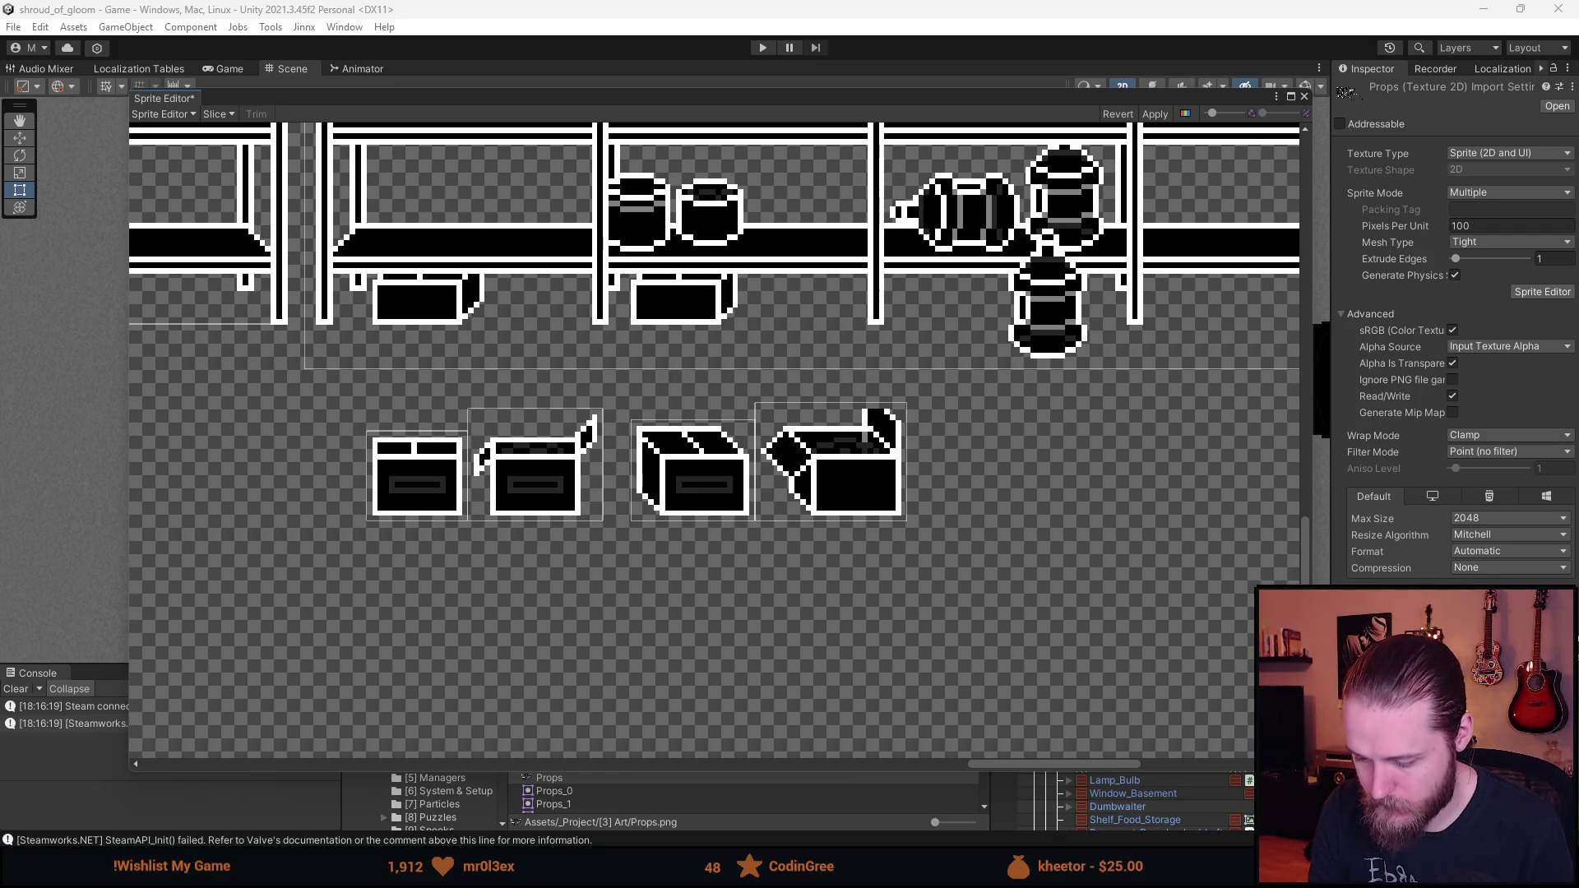
- Rename the first closed crate sprite to Props_Box_0_Closed
click(417, 477)
click(1189, 615)
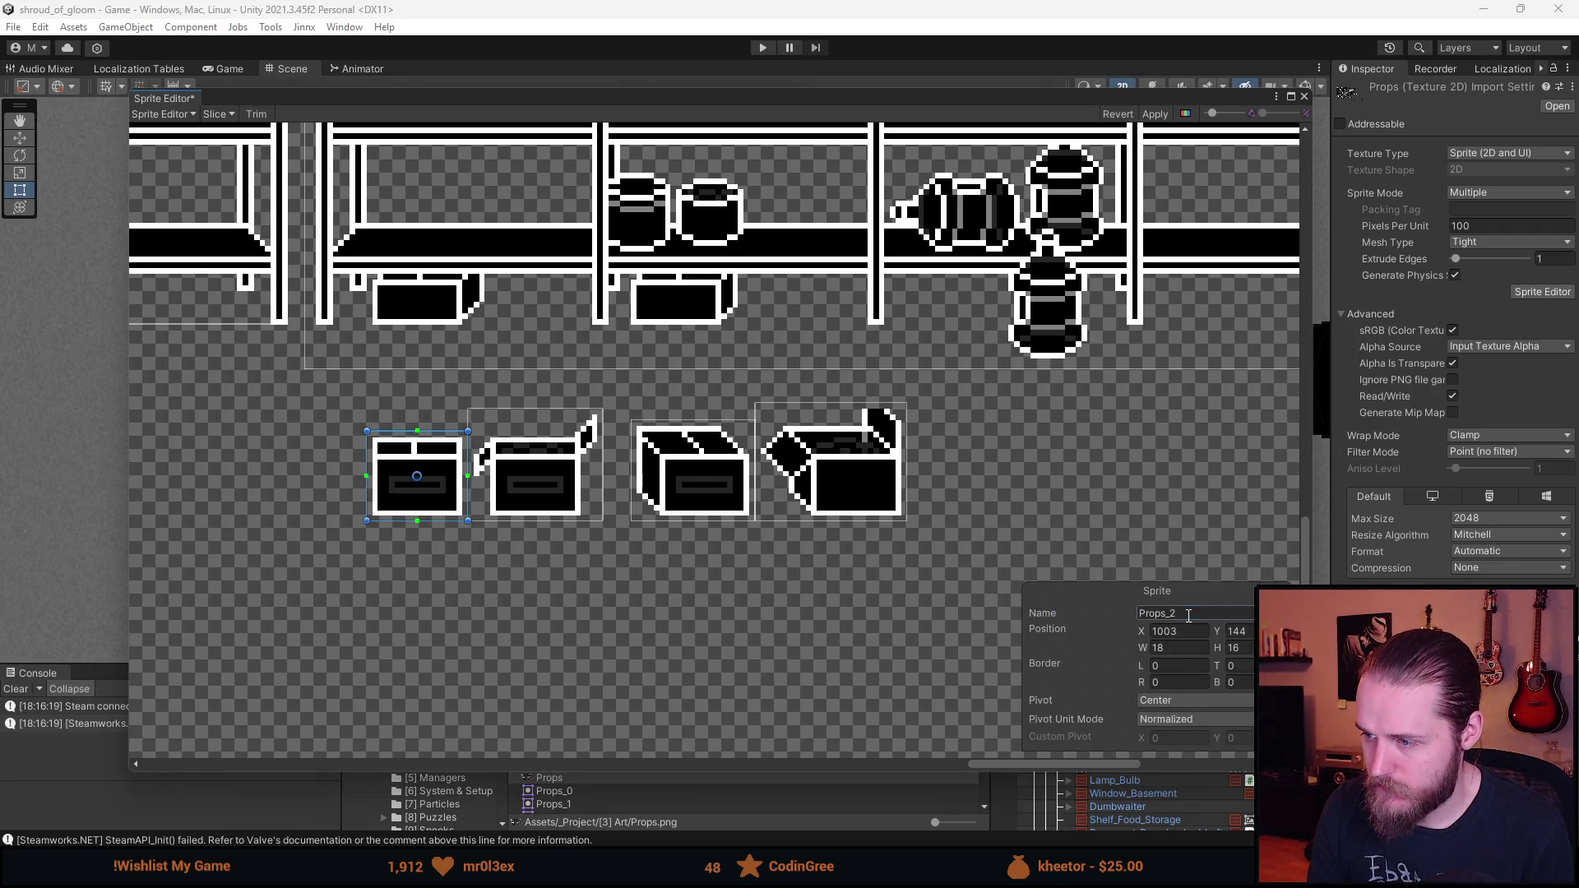
key(Right)
key(BackSpace)
text(ox)
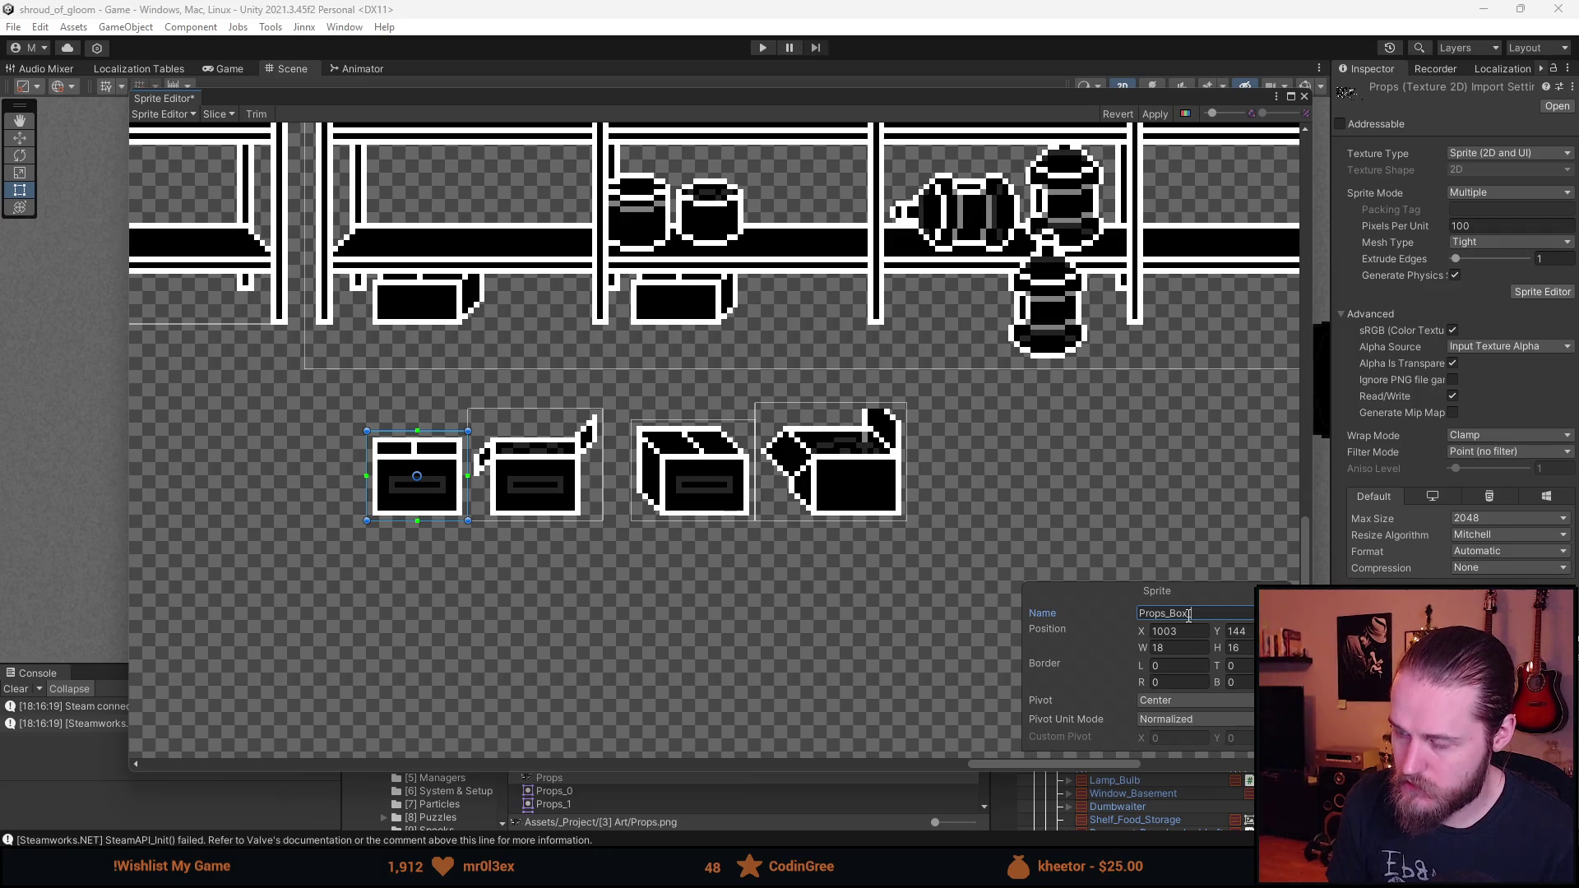
text(0_0)
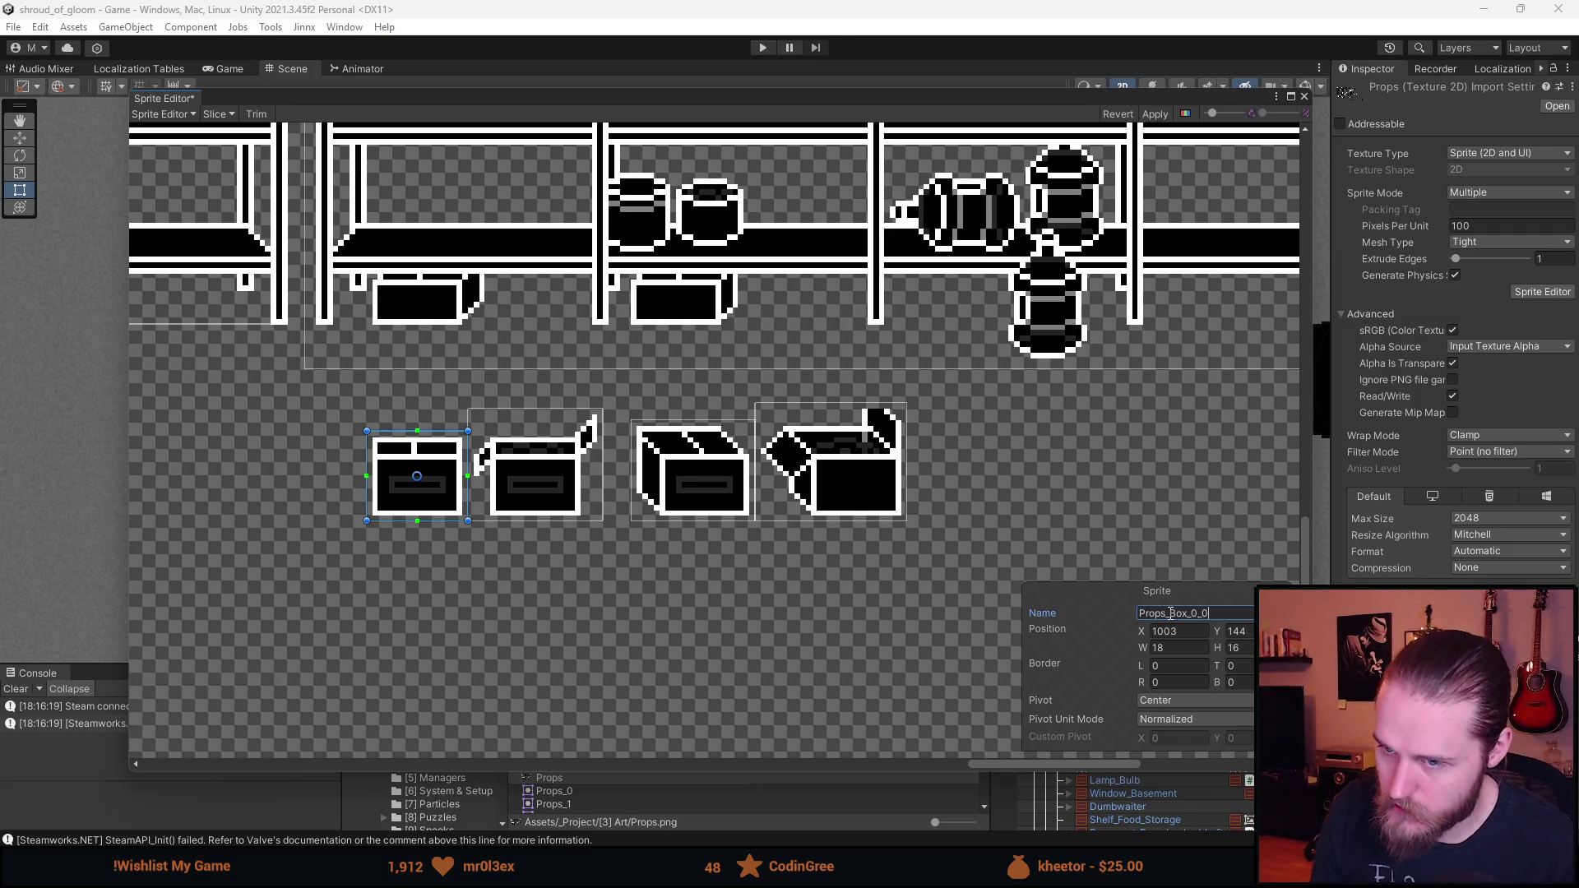
key(BackSpace)
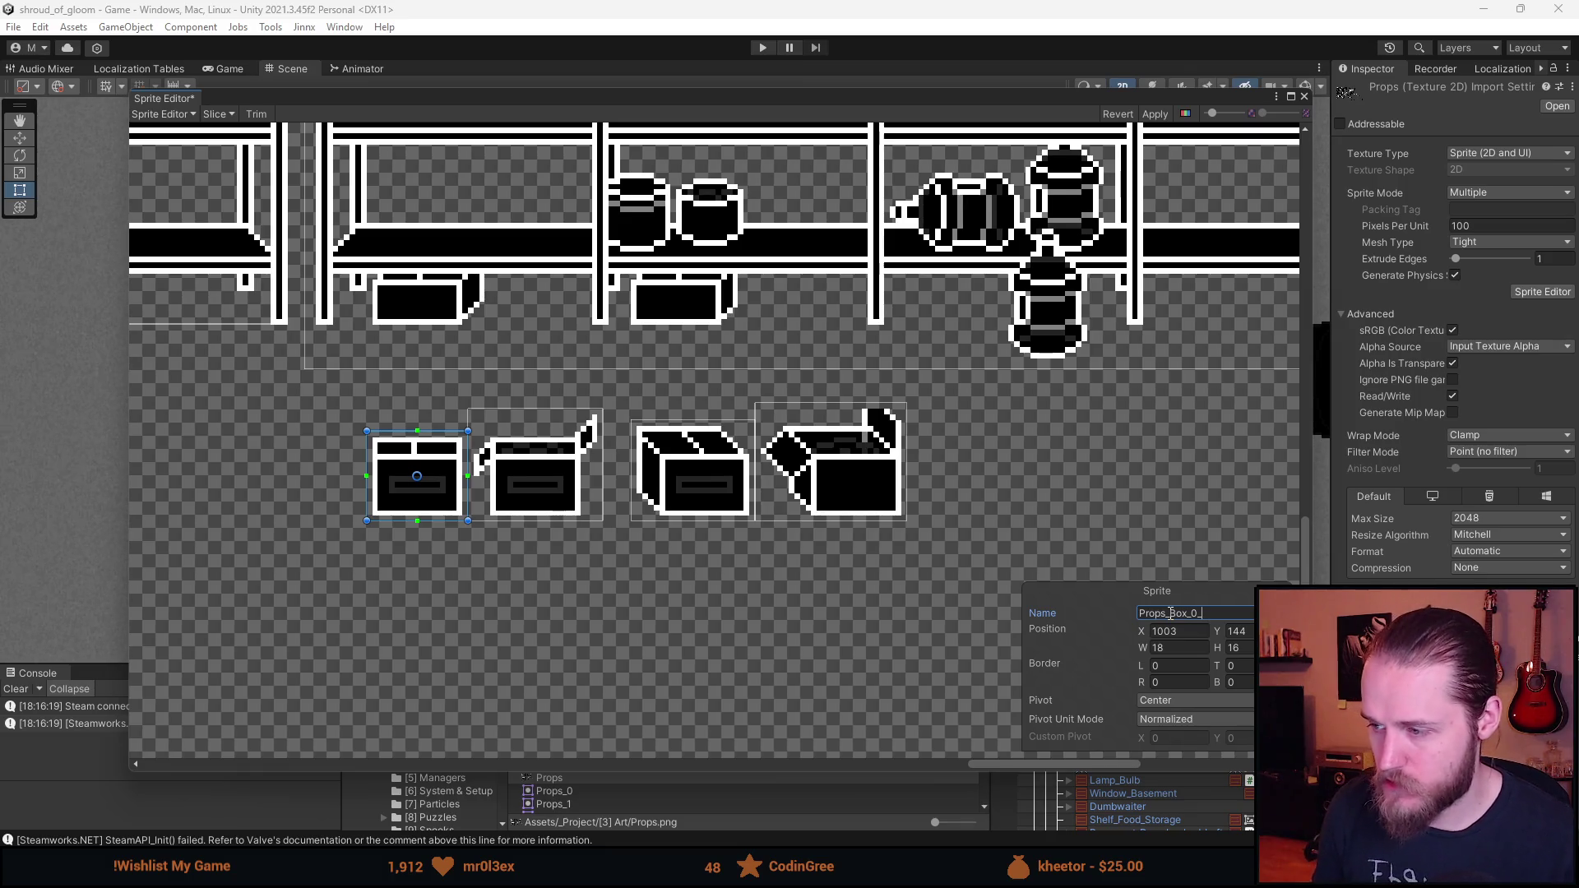
text(Closed)
- Rename the open crate sprite to Props_Box_0_Open
click(535, 460)
click(417, 476)
click(1203, 612)
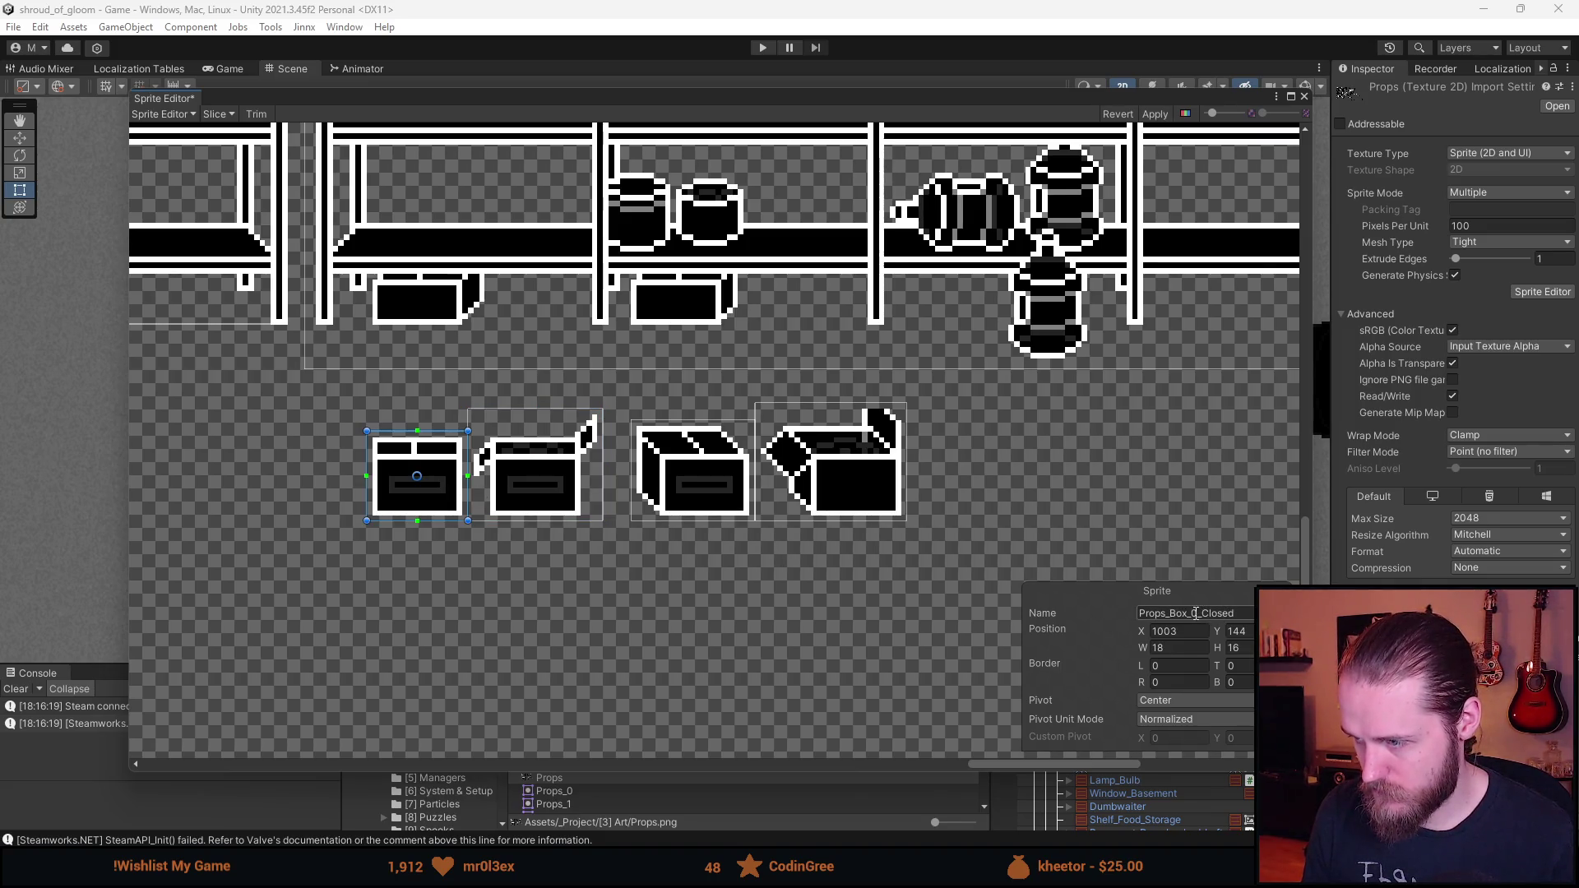
click(567, 485)
click(1197, 620)
text(Props_Box_0_Open)
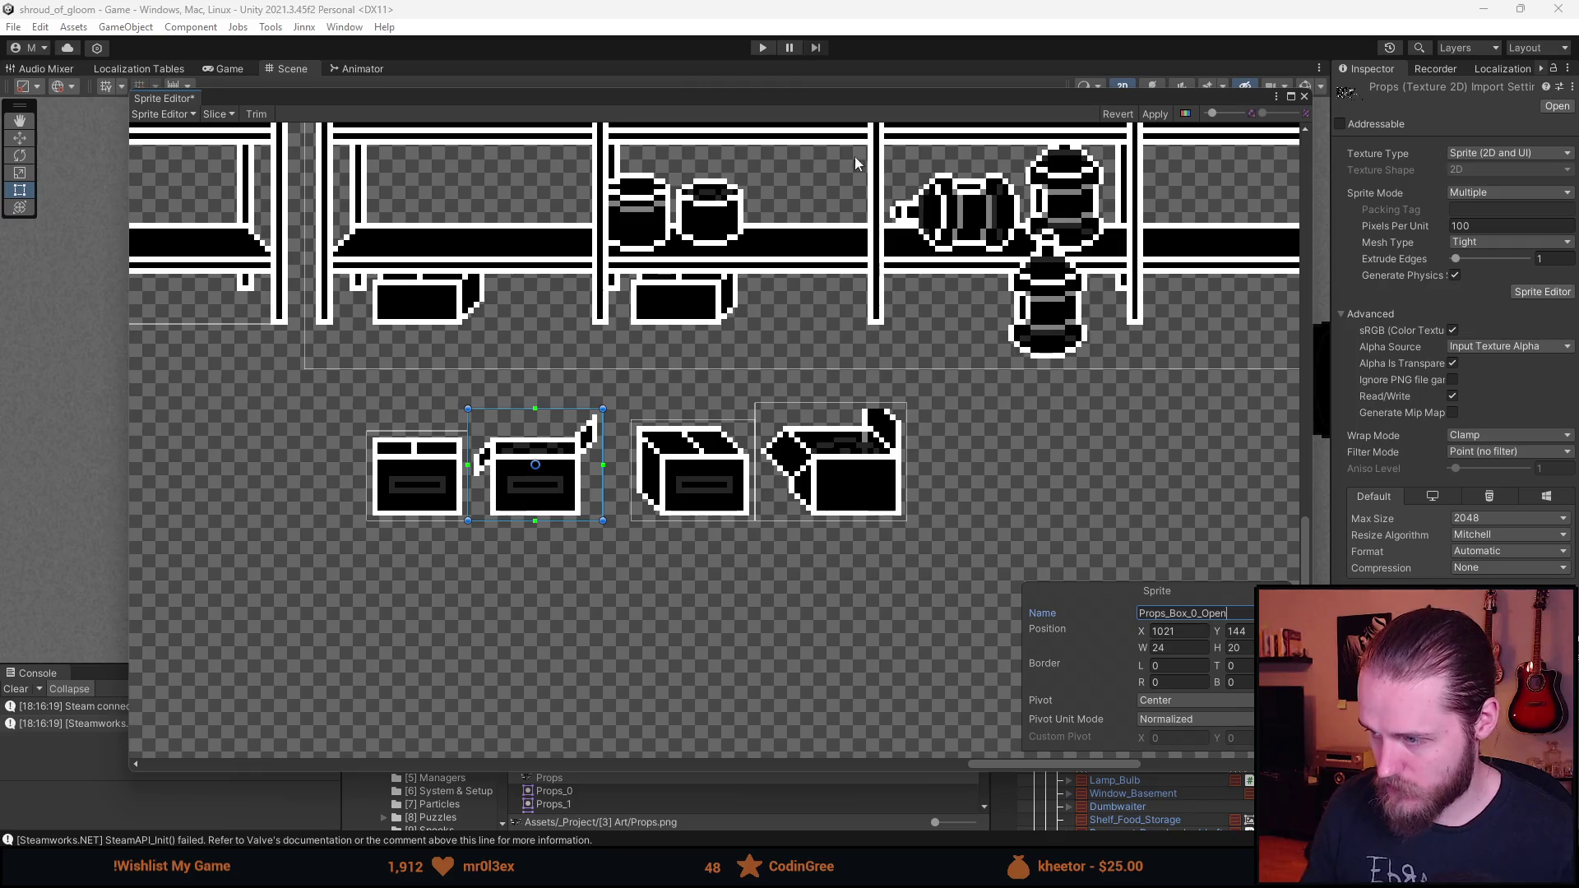
- Rename the cardboard box sprites to Props_Box_1_Closed and Props_Box_1_Open
click(679, 485)
click(1179, 613)
text(Props_Box_)
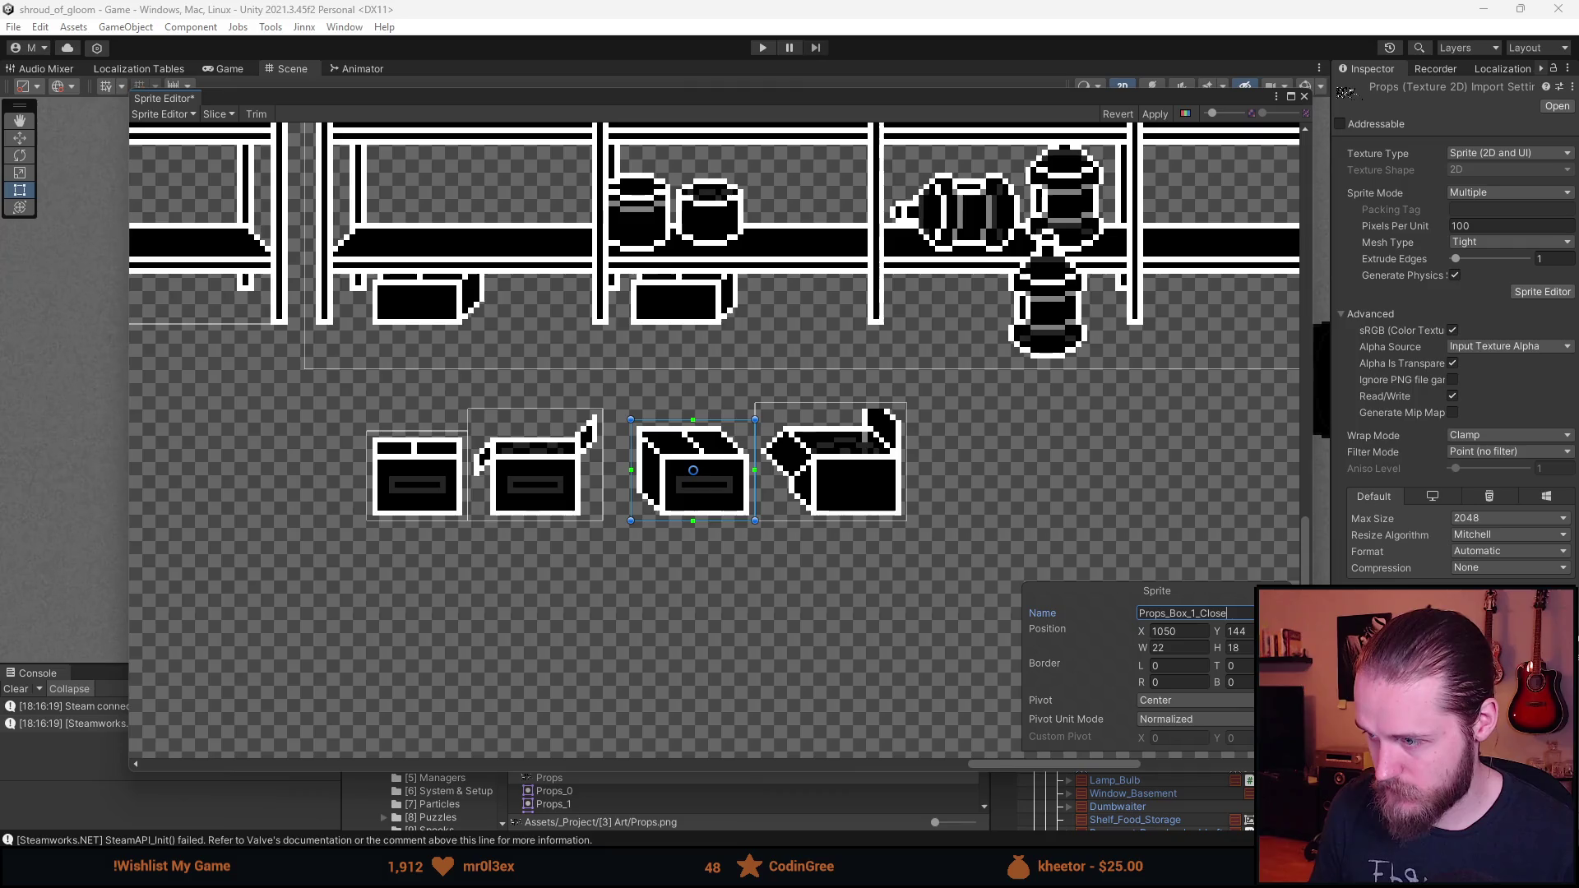
click(855, 485)
click(1242, 614)
text(Props_Box_)
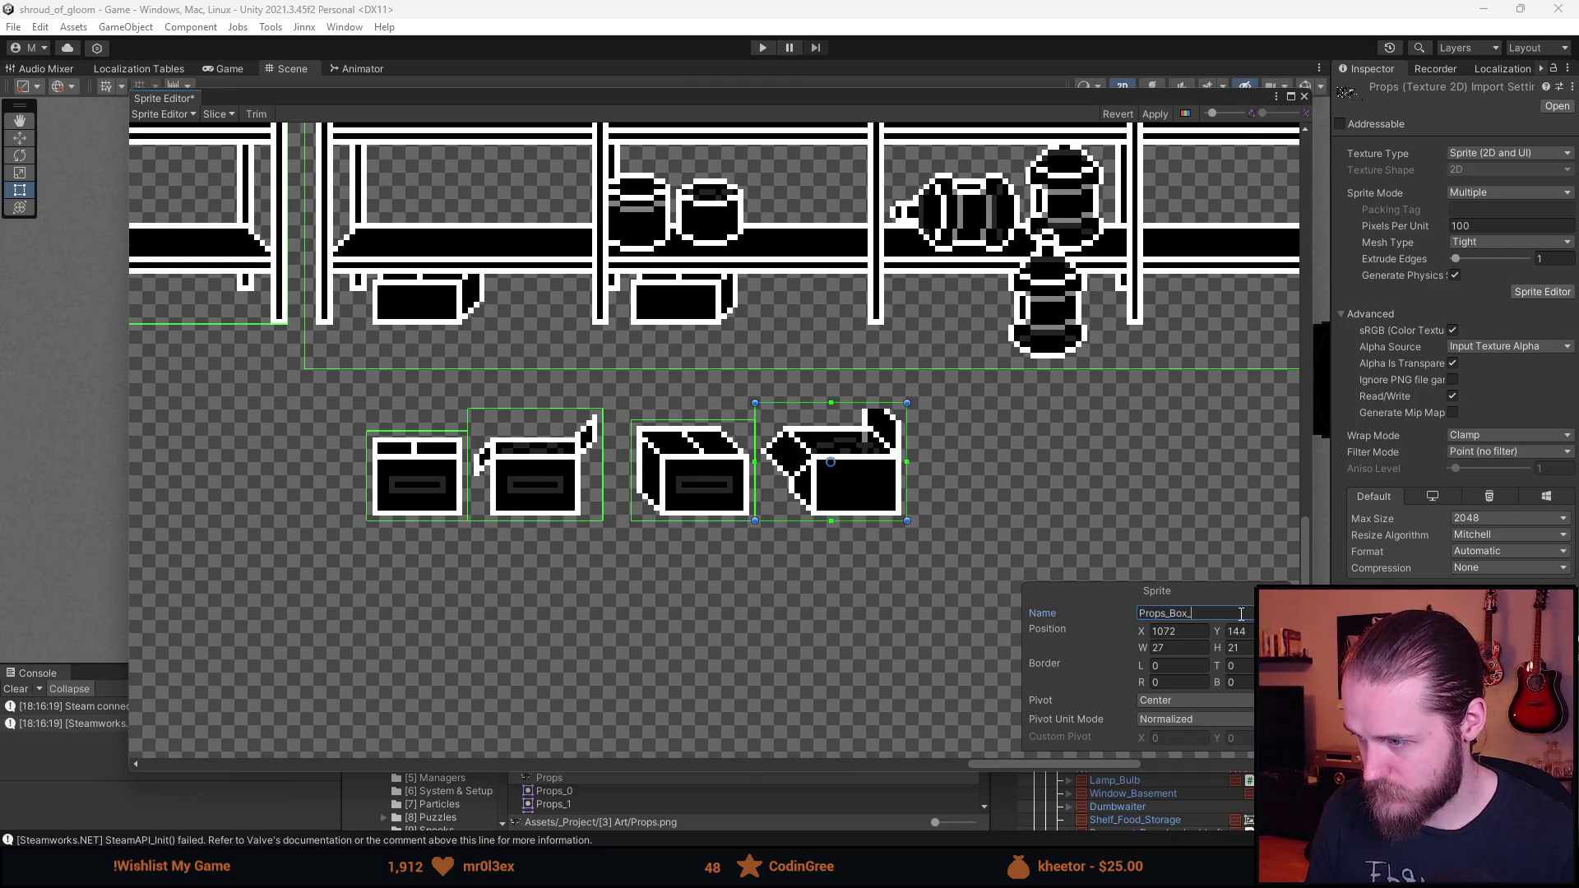
text(1_Open)
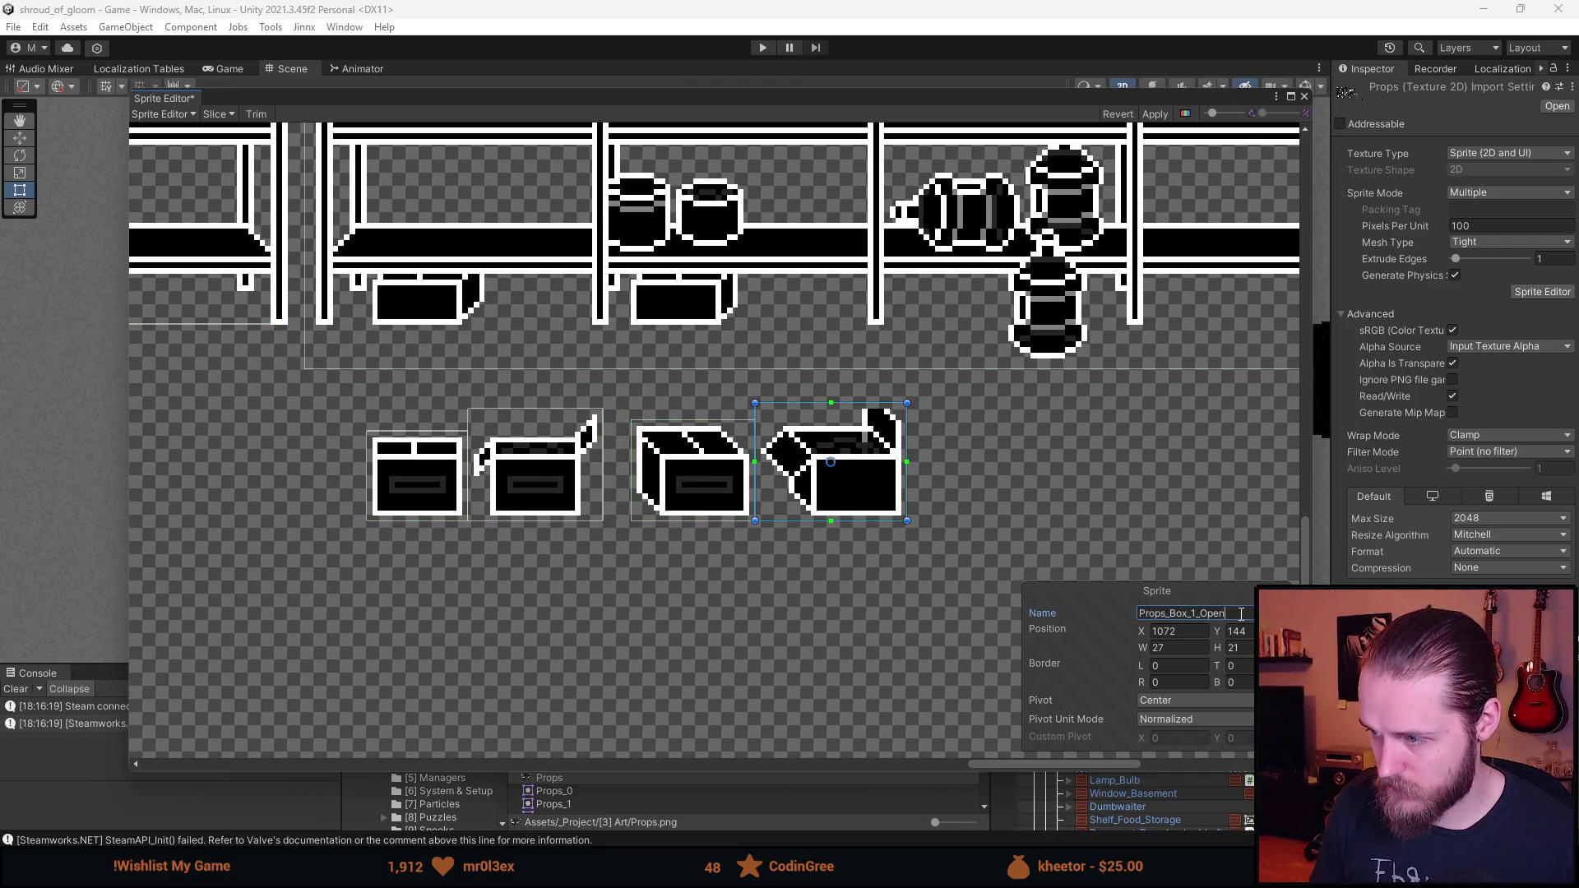
- Apply the new sprite slices and names to Props.png
scroll(991, 467, down, 4)
click(1155, 113)
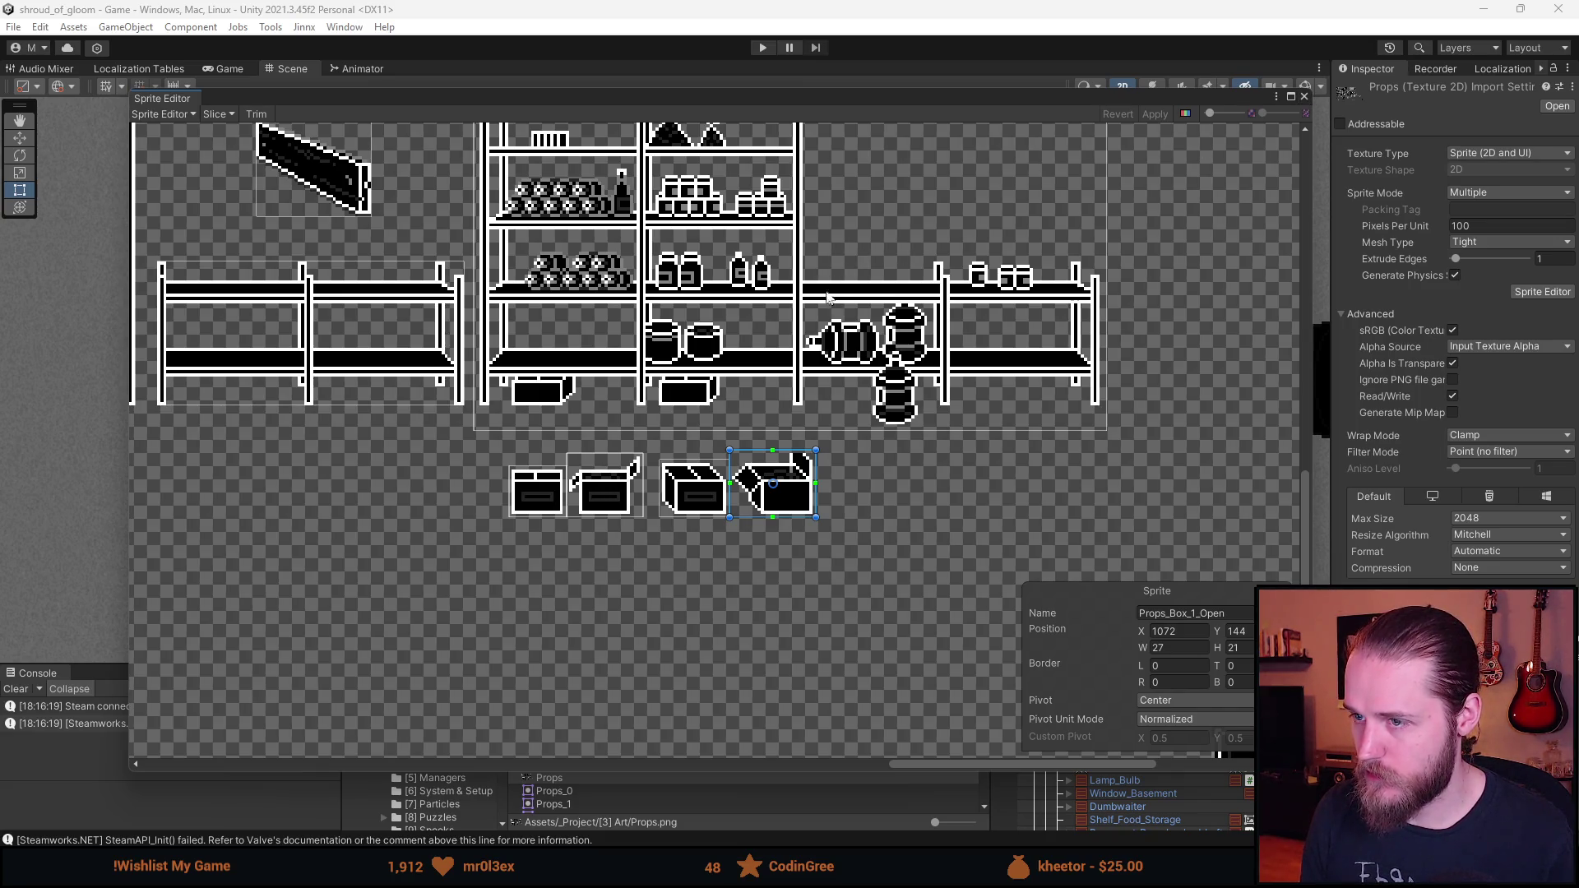
scroll(639, 463, up, 2)
scroll(639, 463, up, 1)
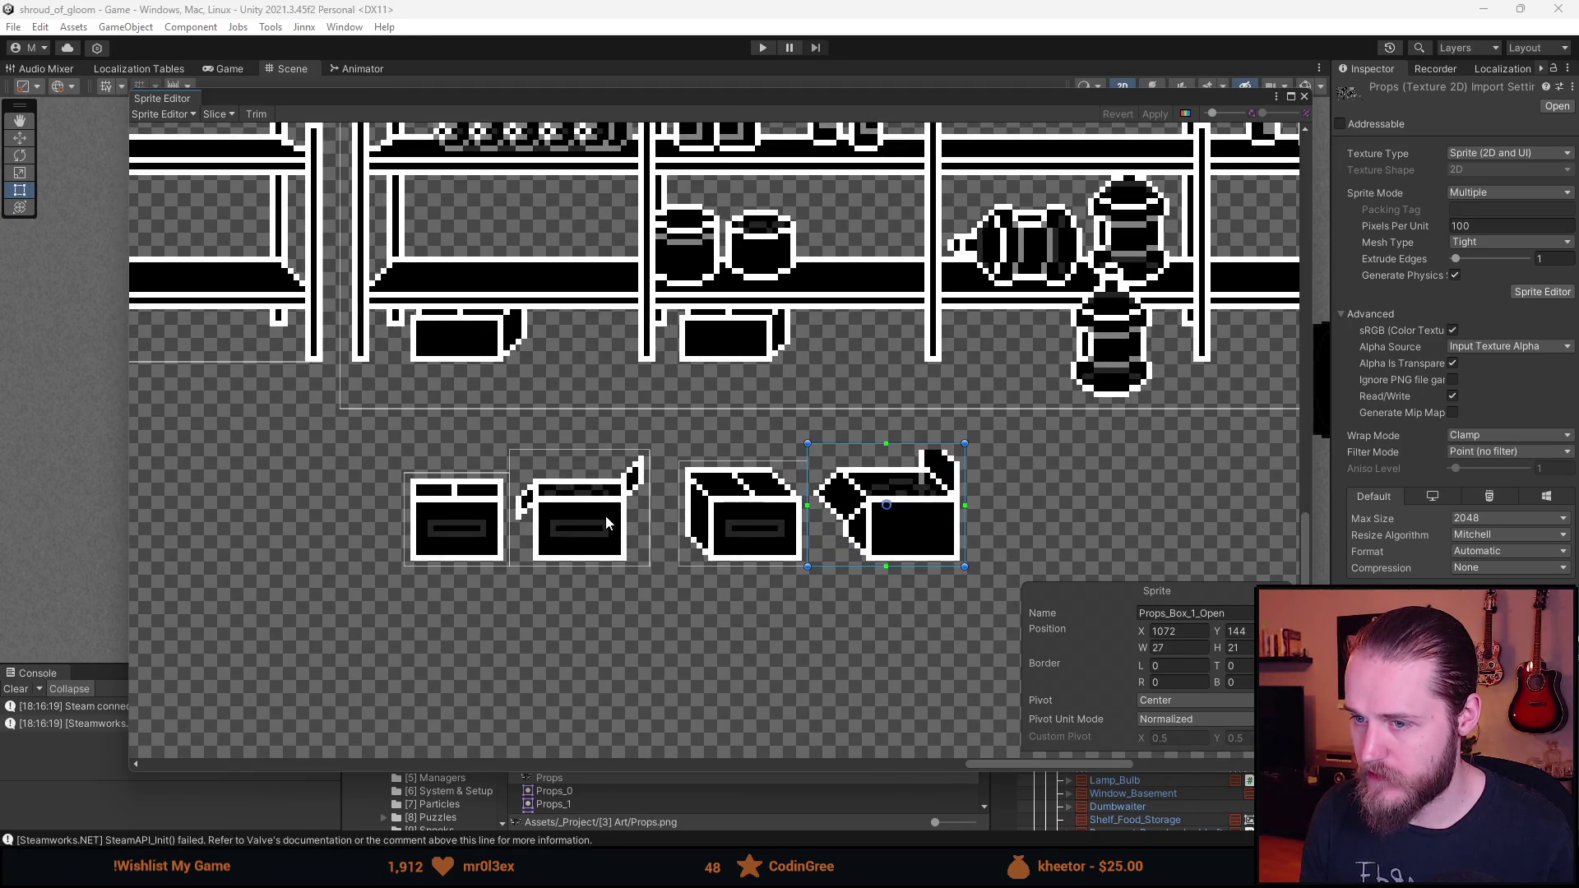
scroll(606, 516, down, 3)
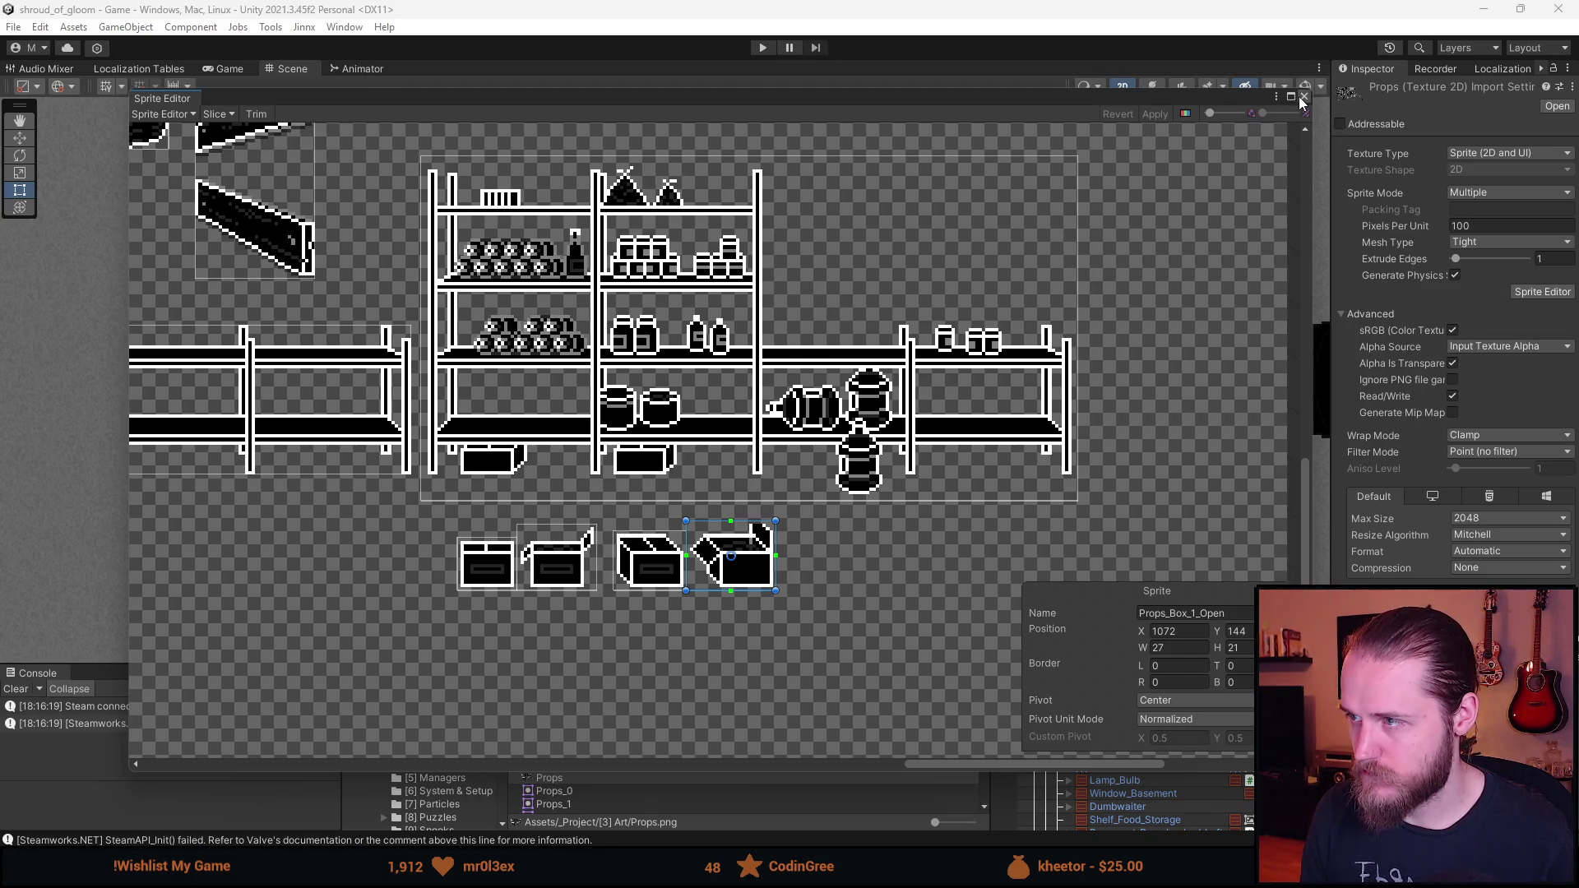
- Close the Sprite Editor and make the bottom panels taller to show the basement room
click(1303, 98)
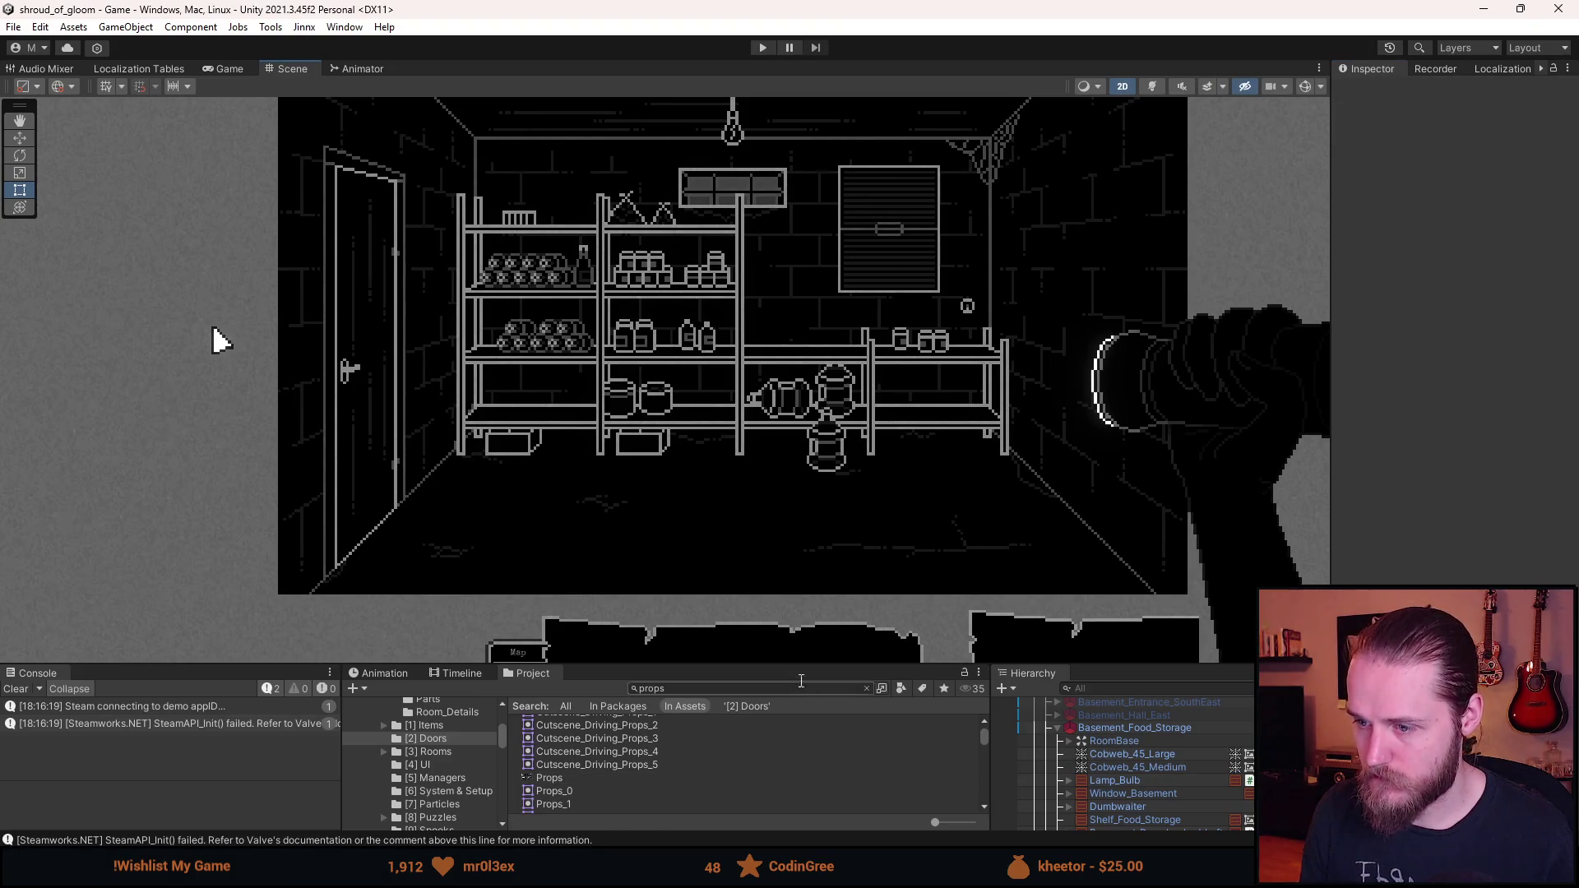
drag(790, 664, 790, 573)
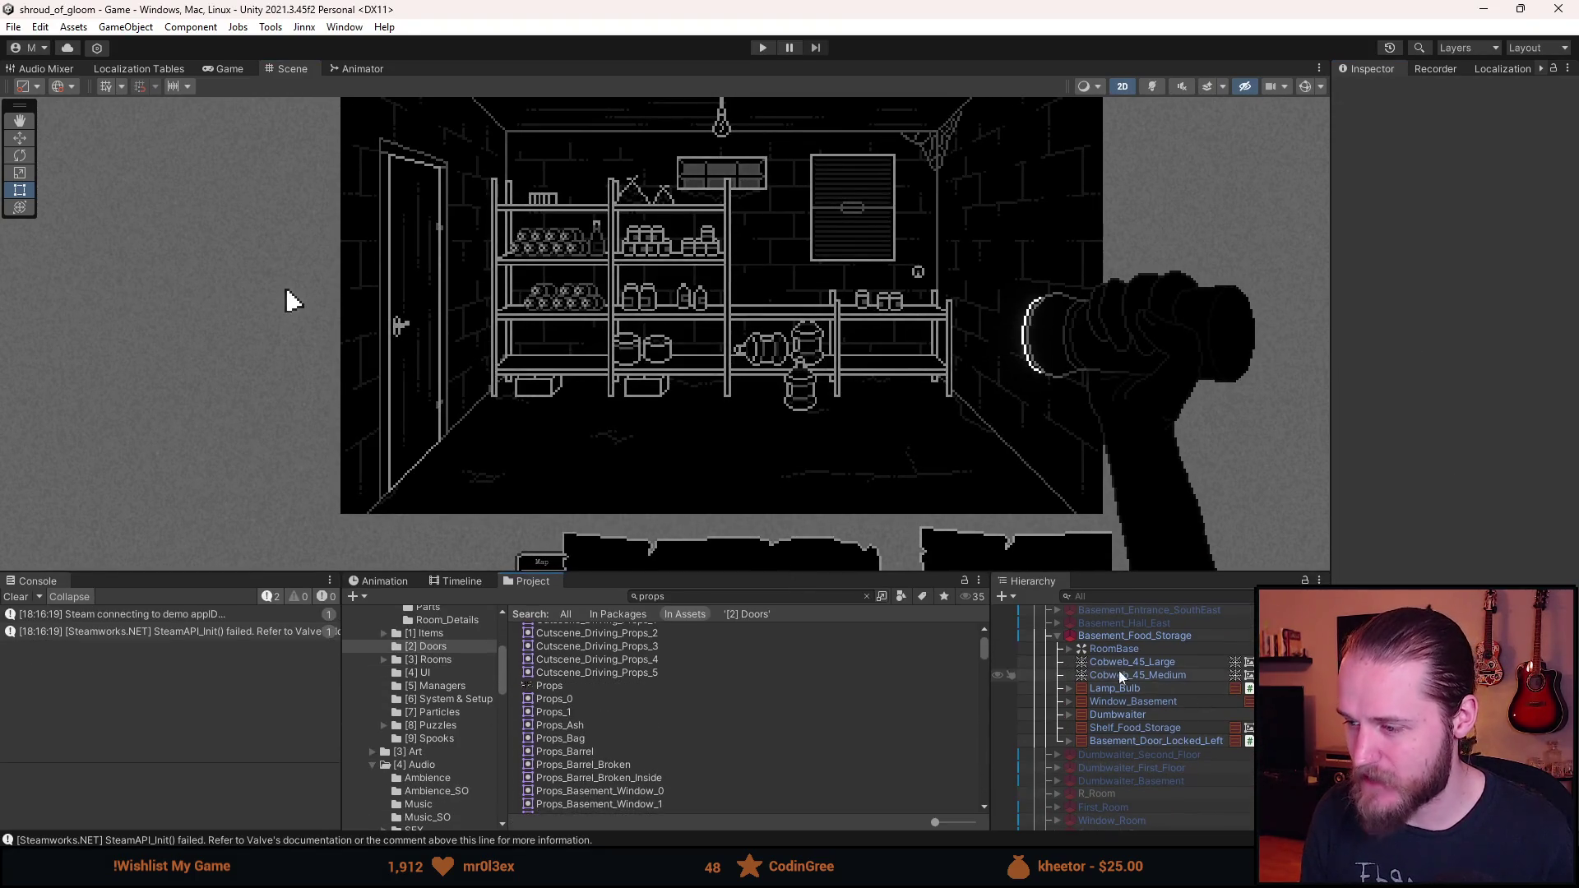
scroll(637, 723, up, 2)
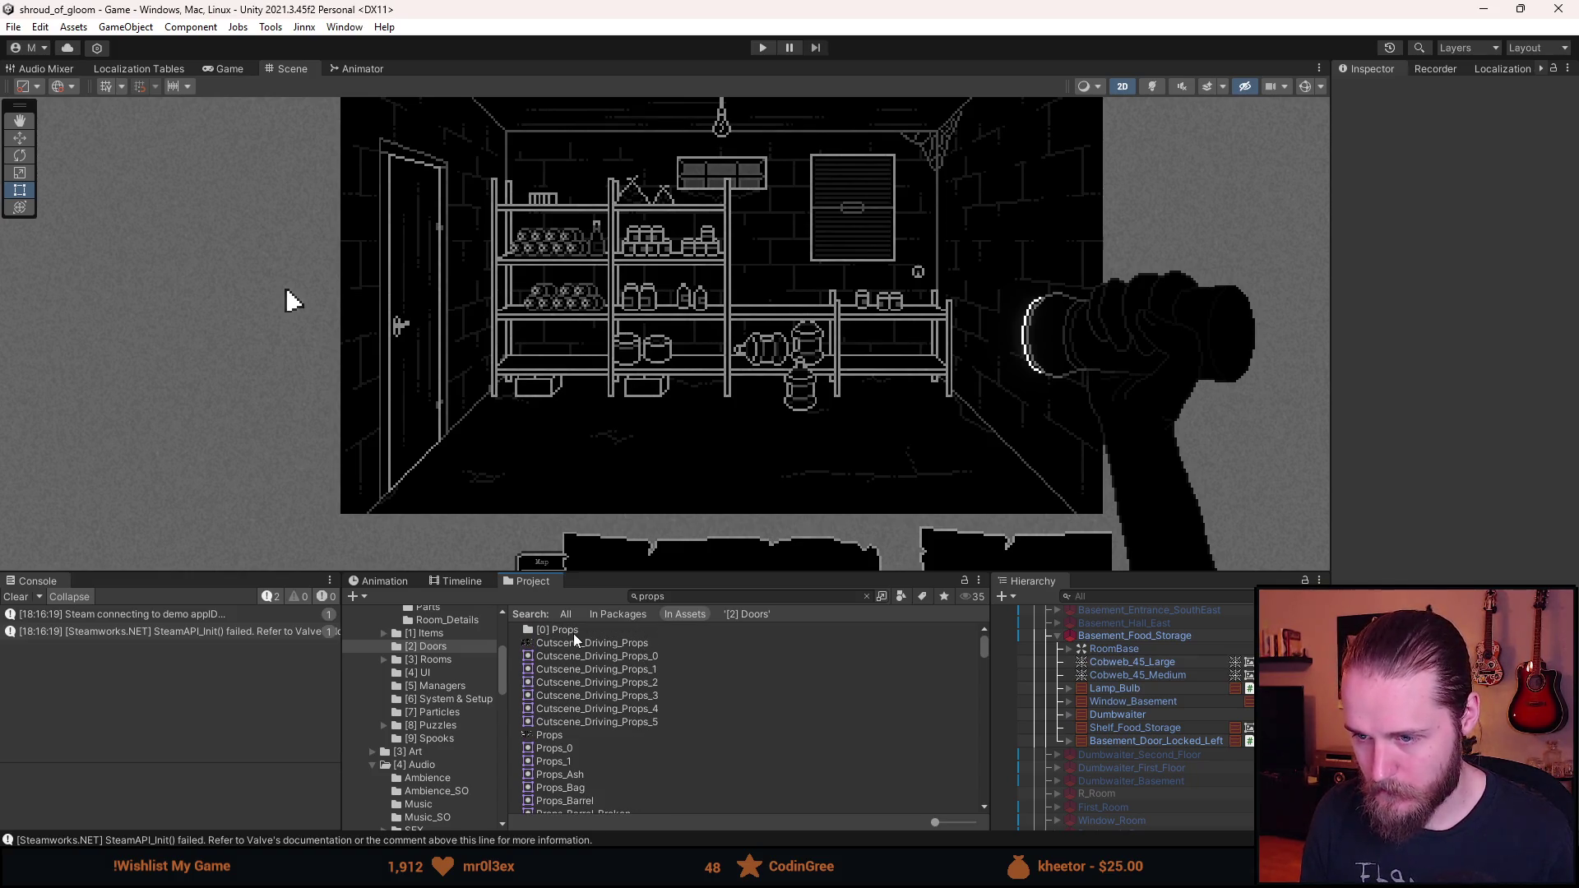
scroll(433, 686, up, 3)
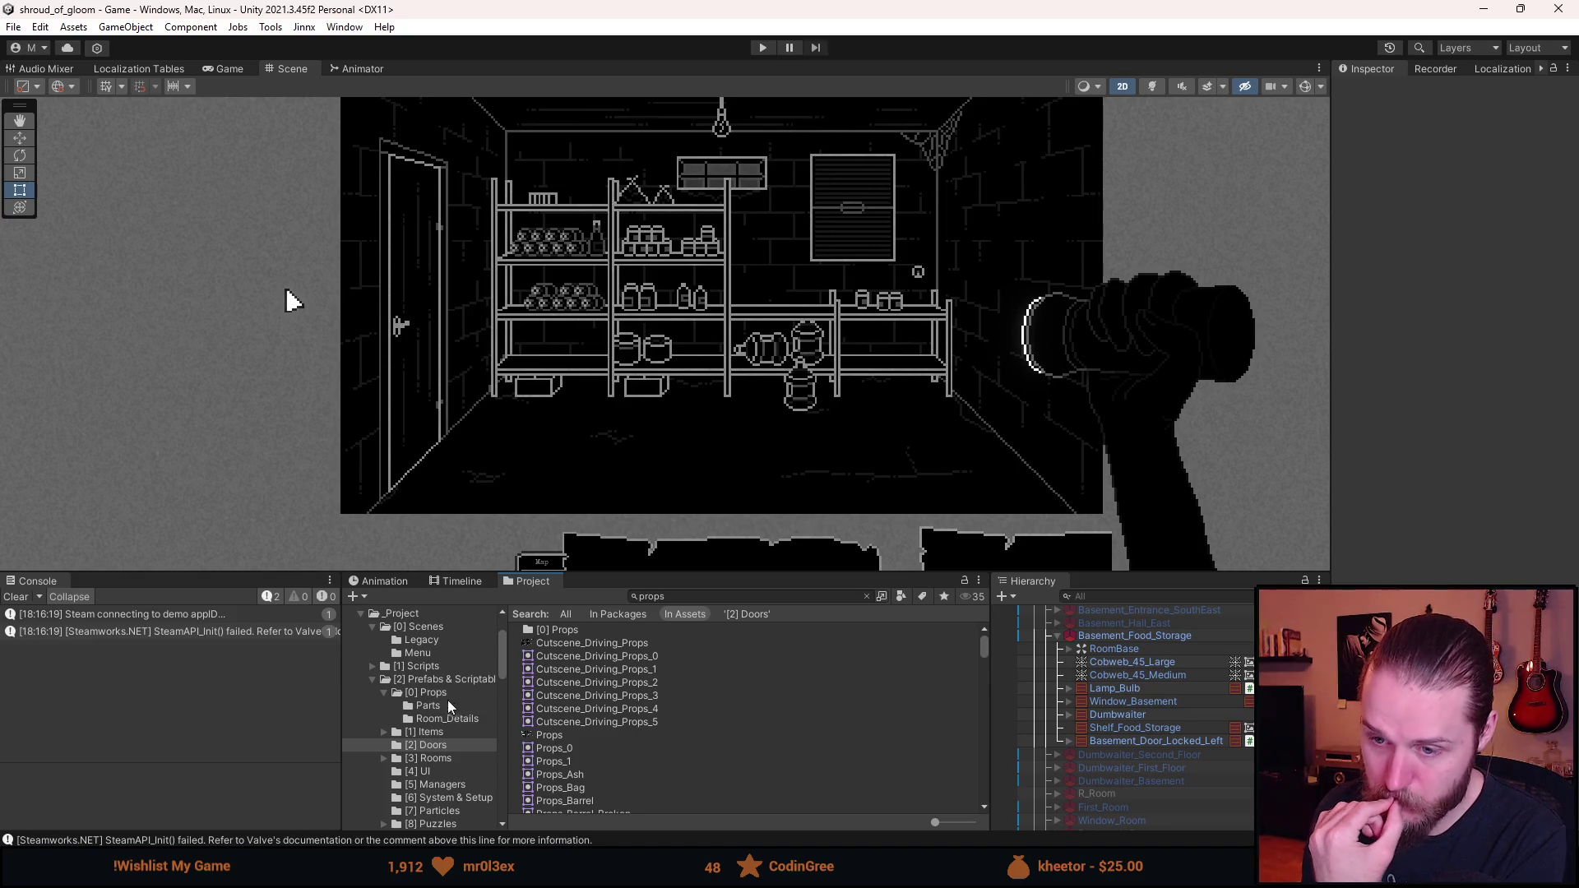
- Open the [0] Props prefab folder in the Project window
click(437, 697)
scroll(645, 726, down, 5)
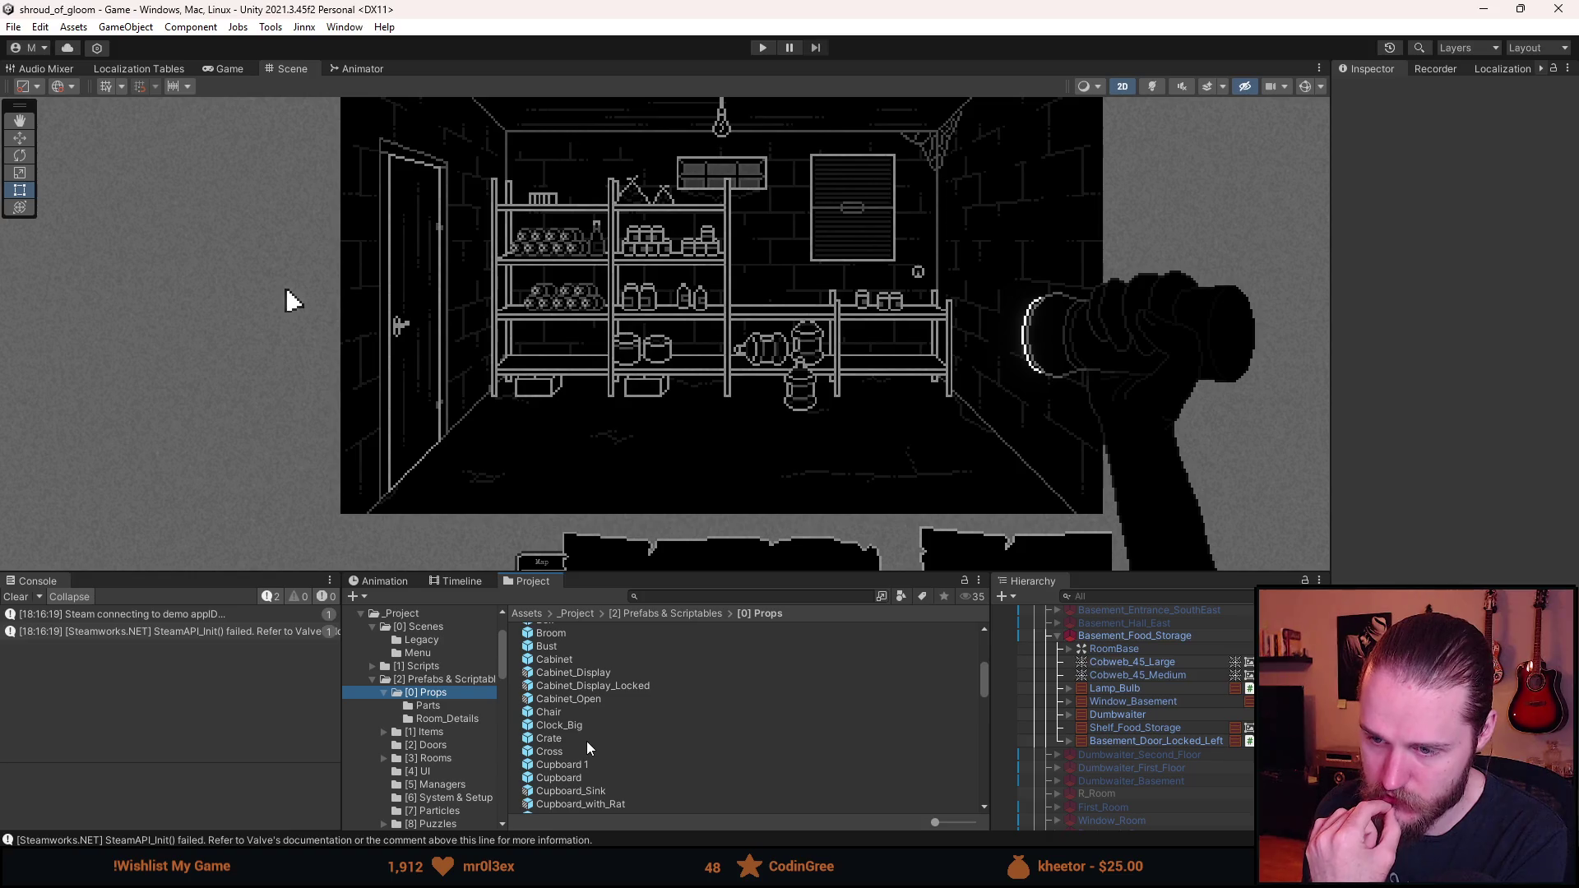
scroll(585, 797, down, 3)
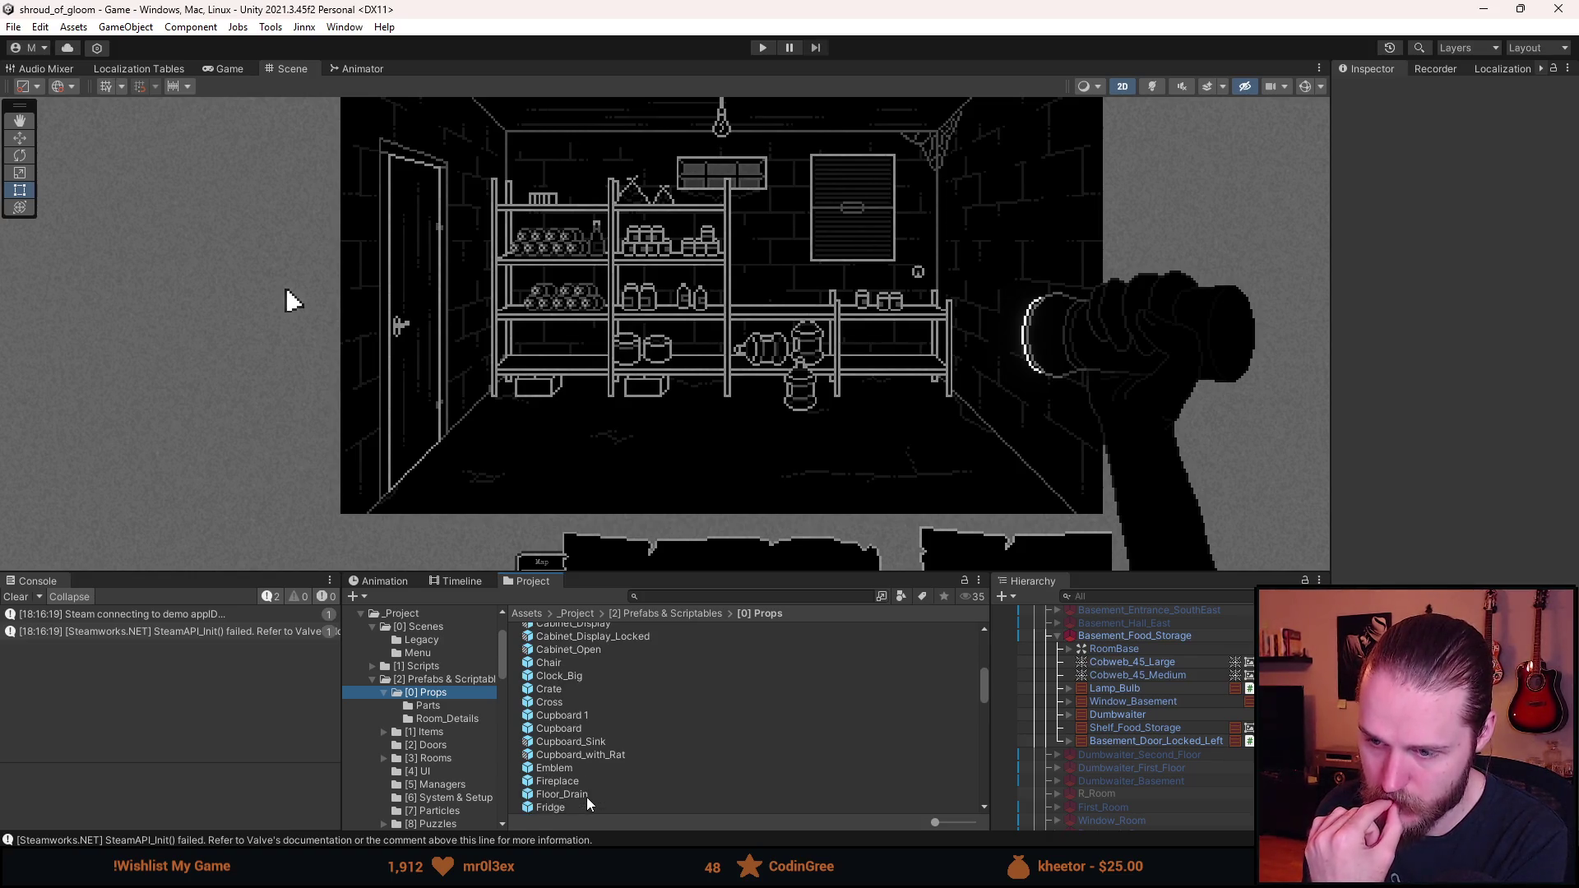
scroll(587, 780, up, 4)
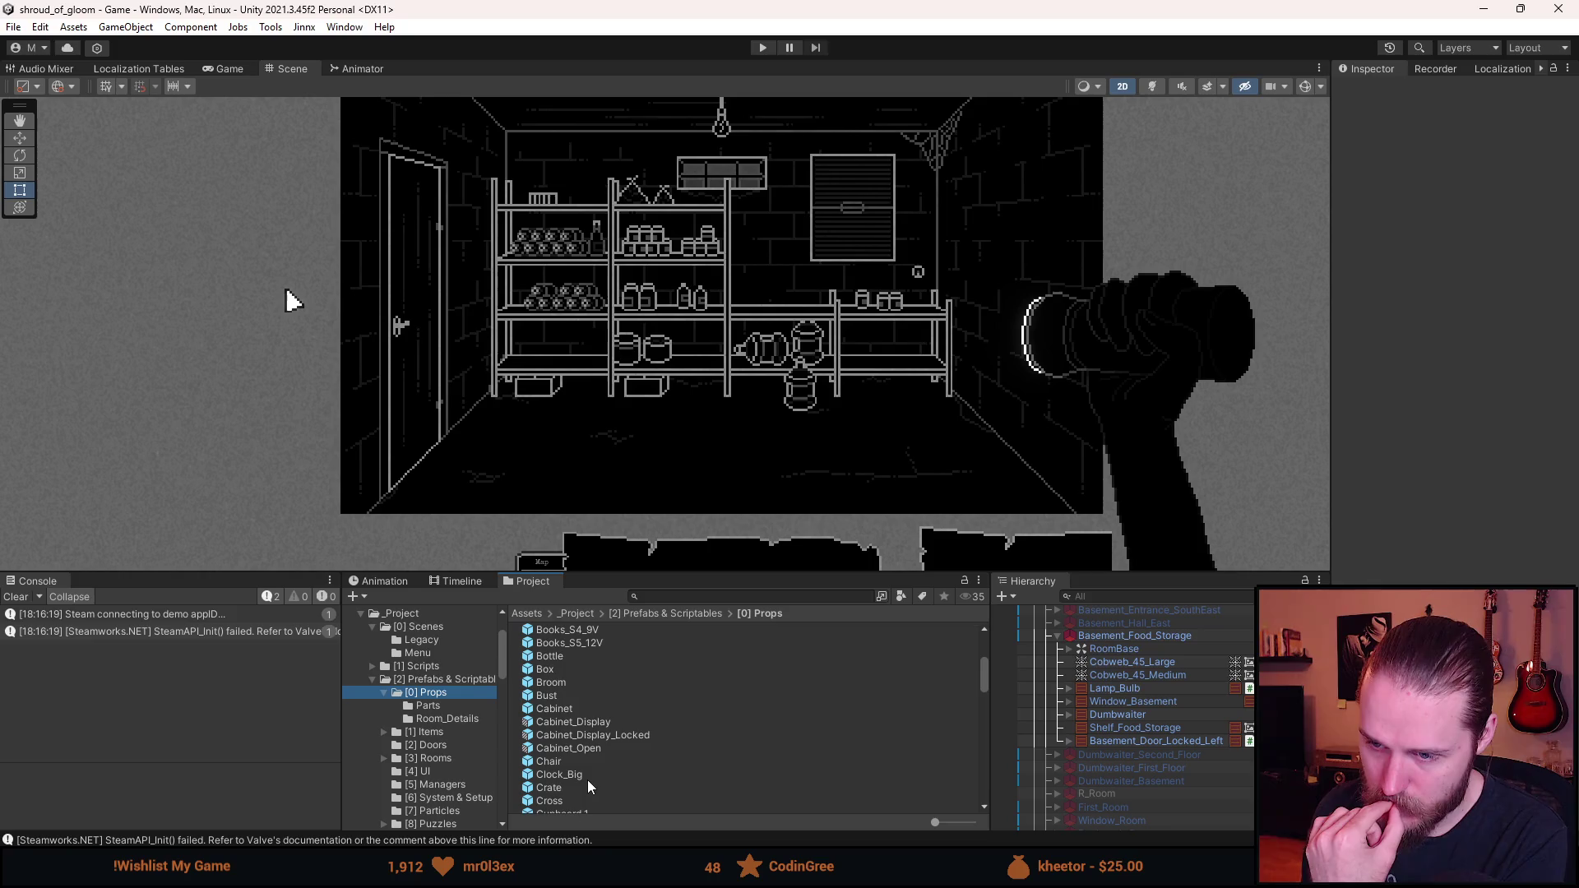
- Create a prefab variant of the Box prefab named Box_Small_0
double_click(541, 668)
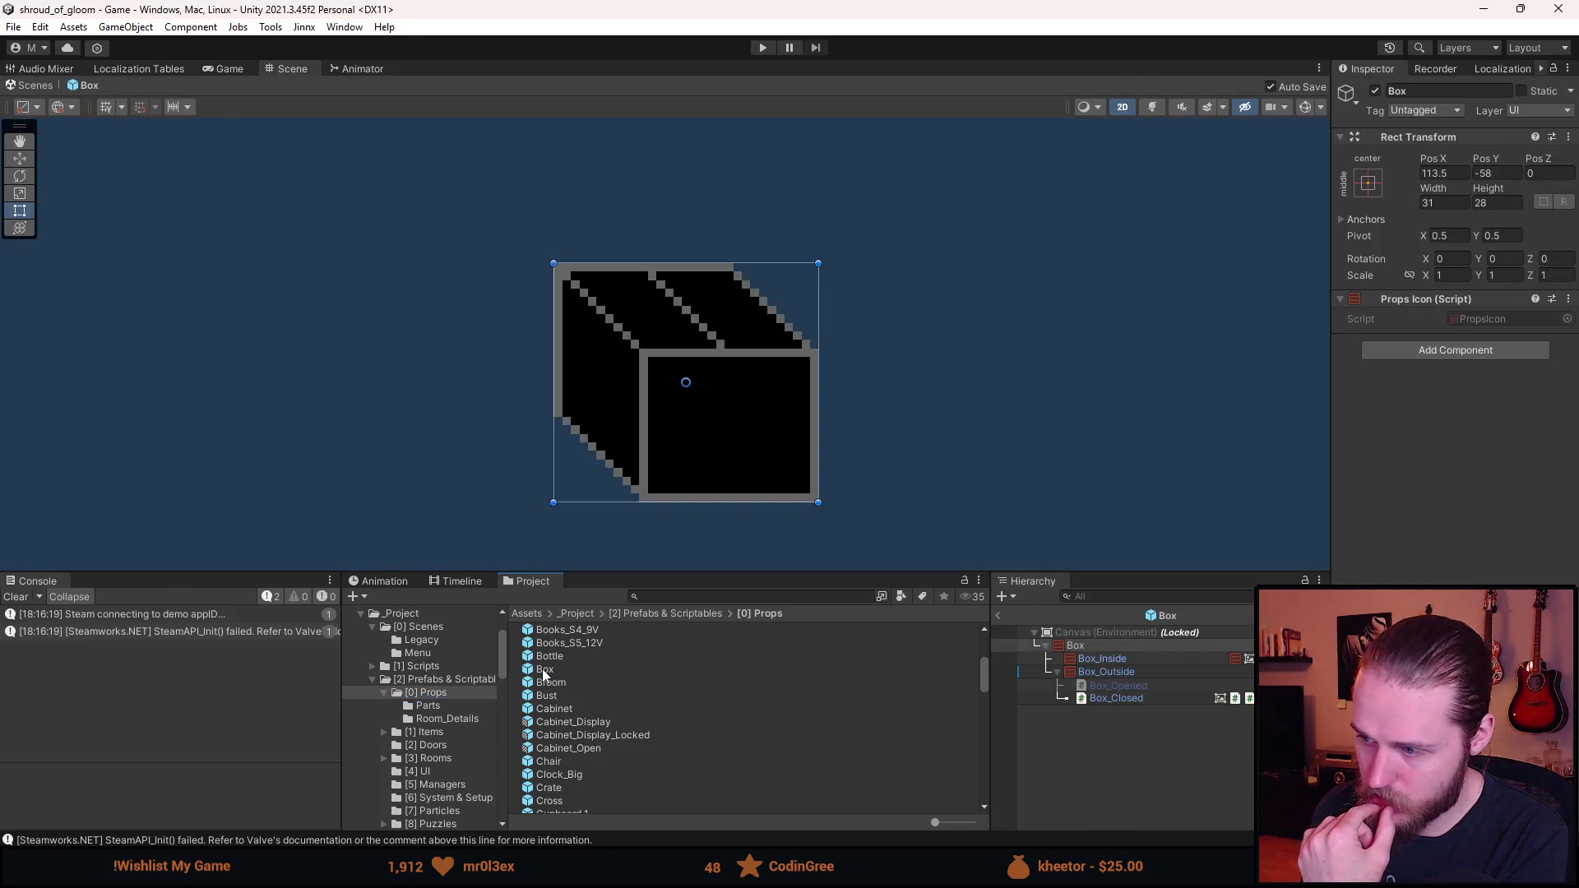
click(999, 614)
right_click(563, 671)
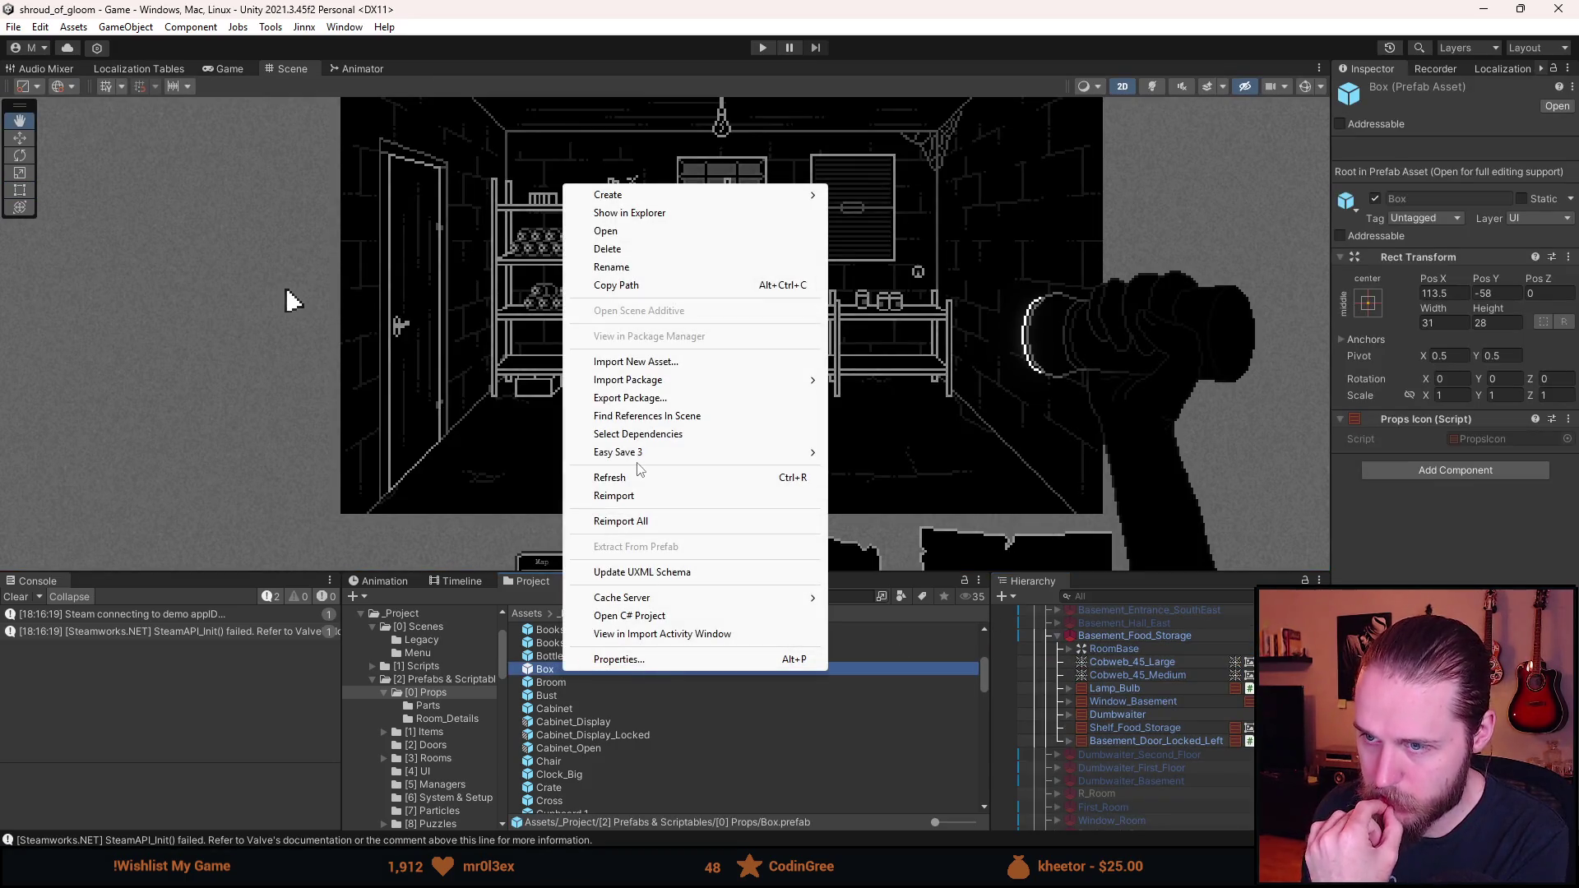
mouse_move(728, 197)
mouse_move(950, 200)
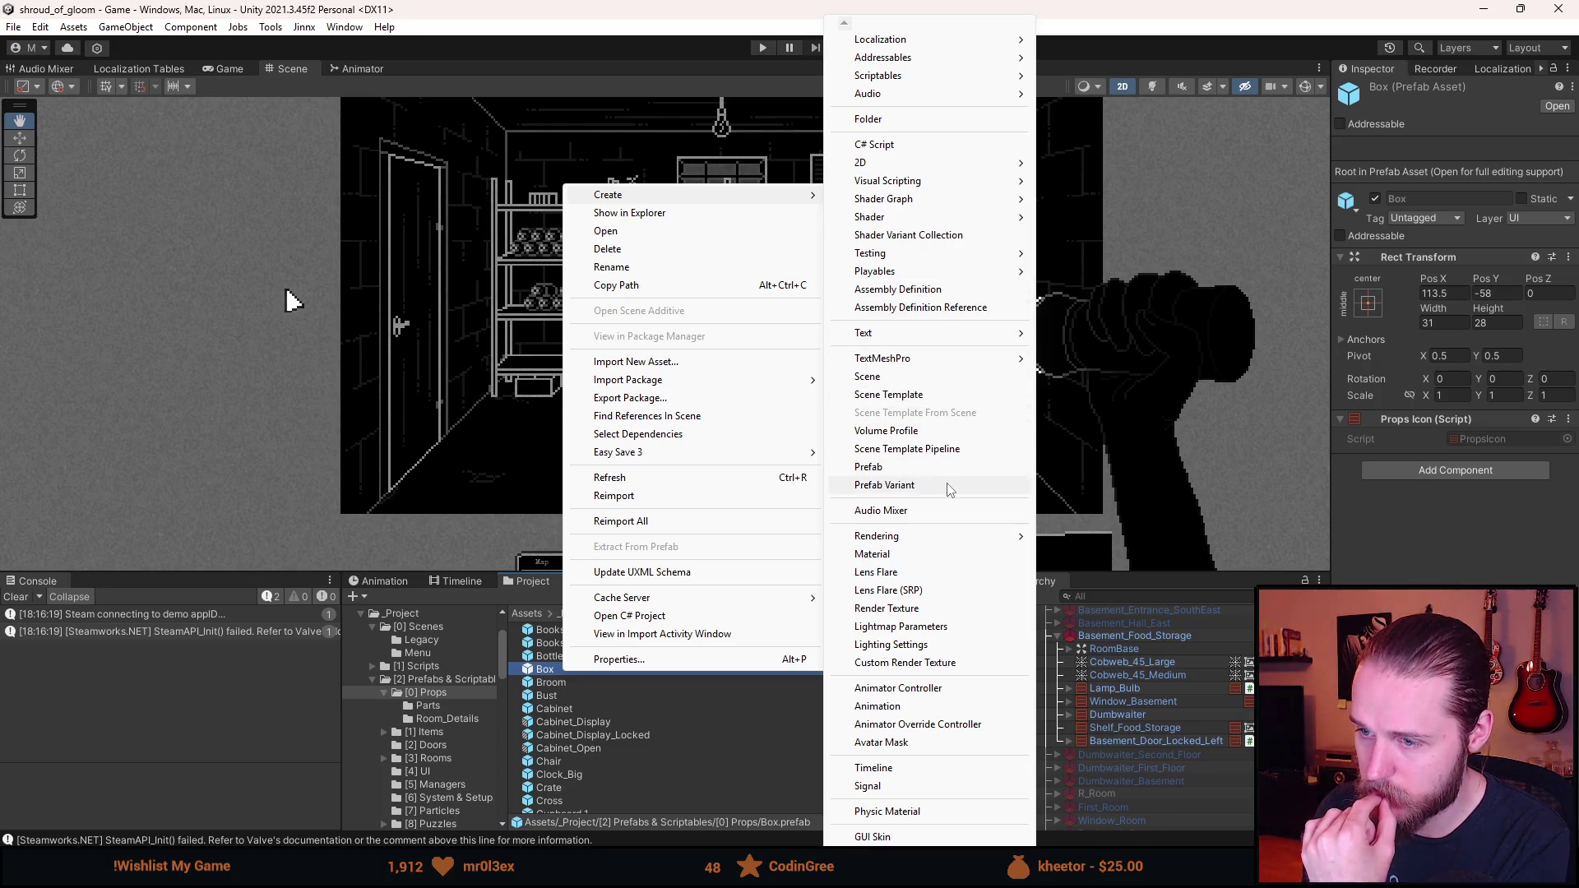
click(947, 485)
text(Box_)
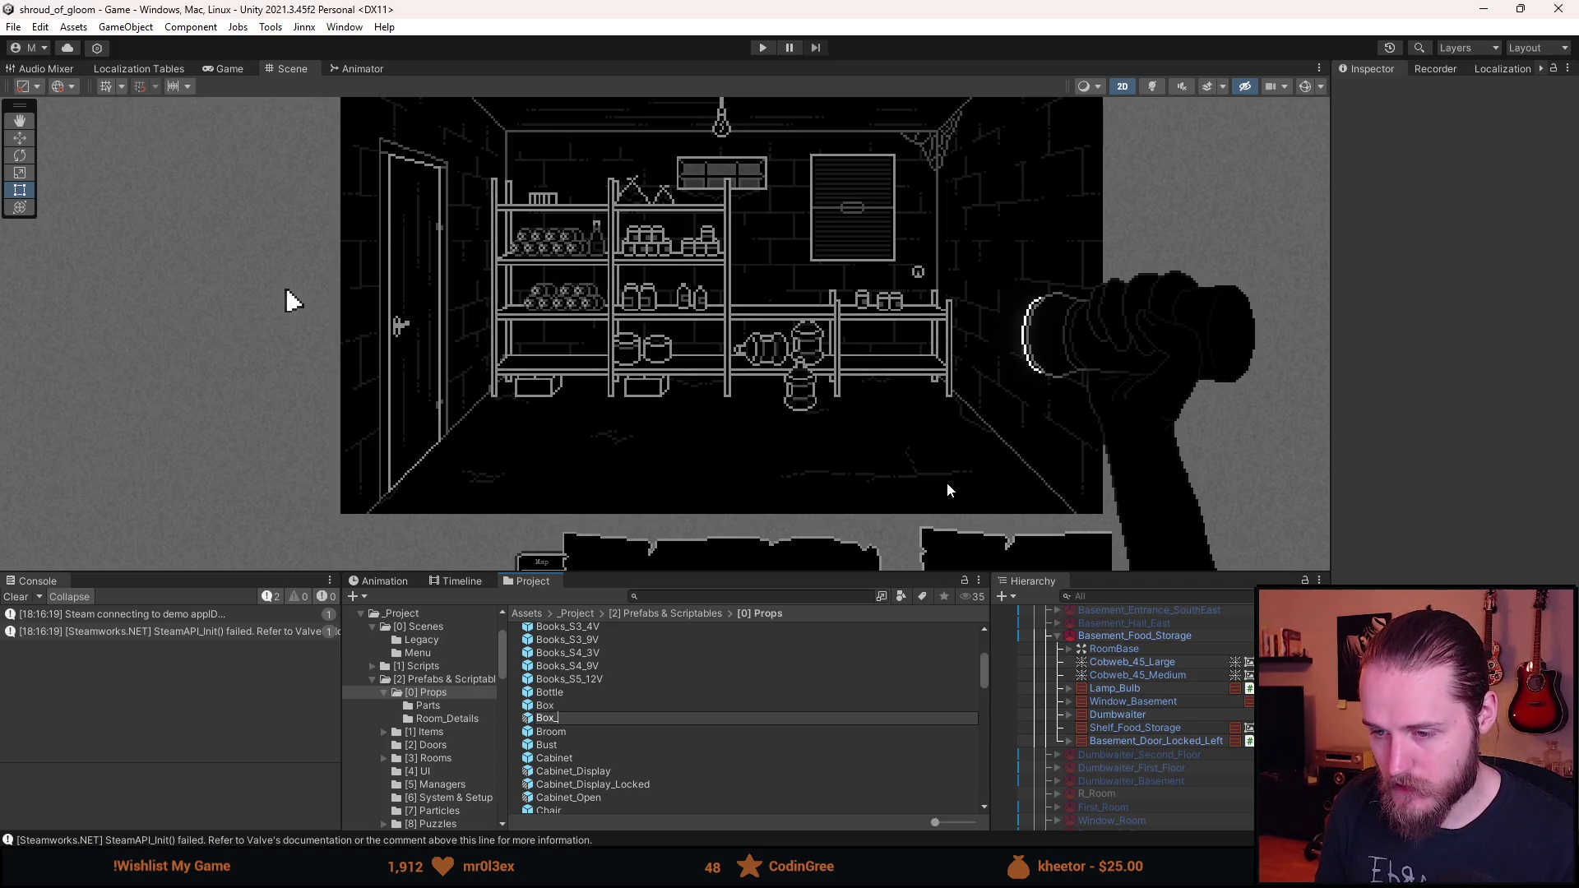
text(Small_0)
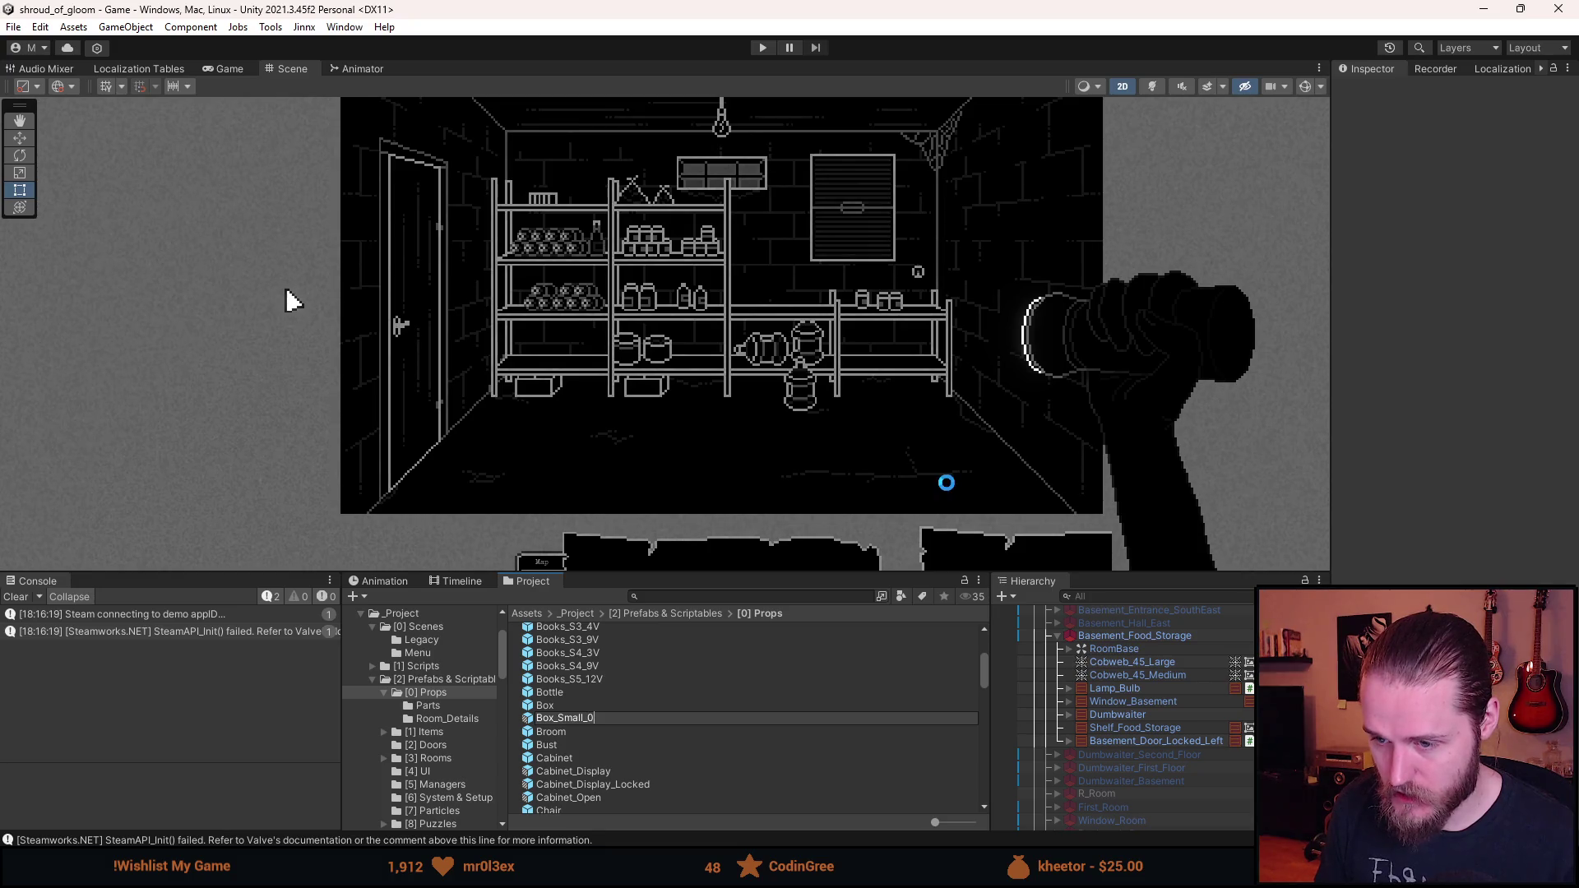
key(Return)
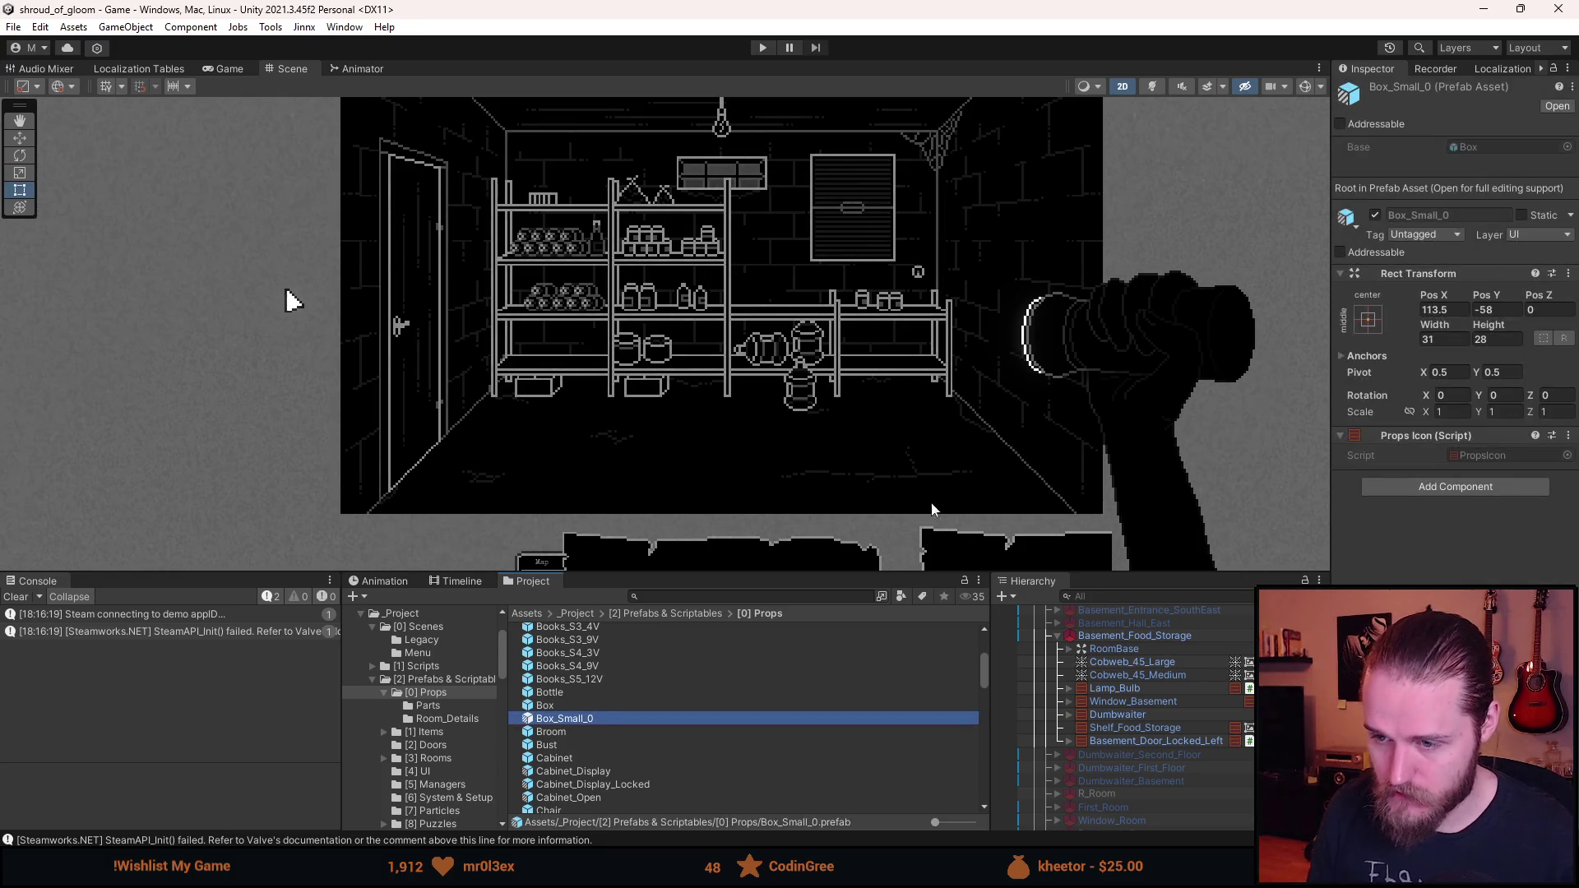
- Rename the Box_Small_0 variant and its file to Box_Small
double_click(604, 723)
drag(1462, 92, 1441, 97)
key(BackSpace)
key(Return)
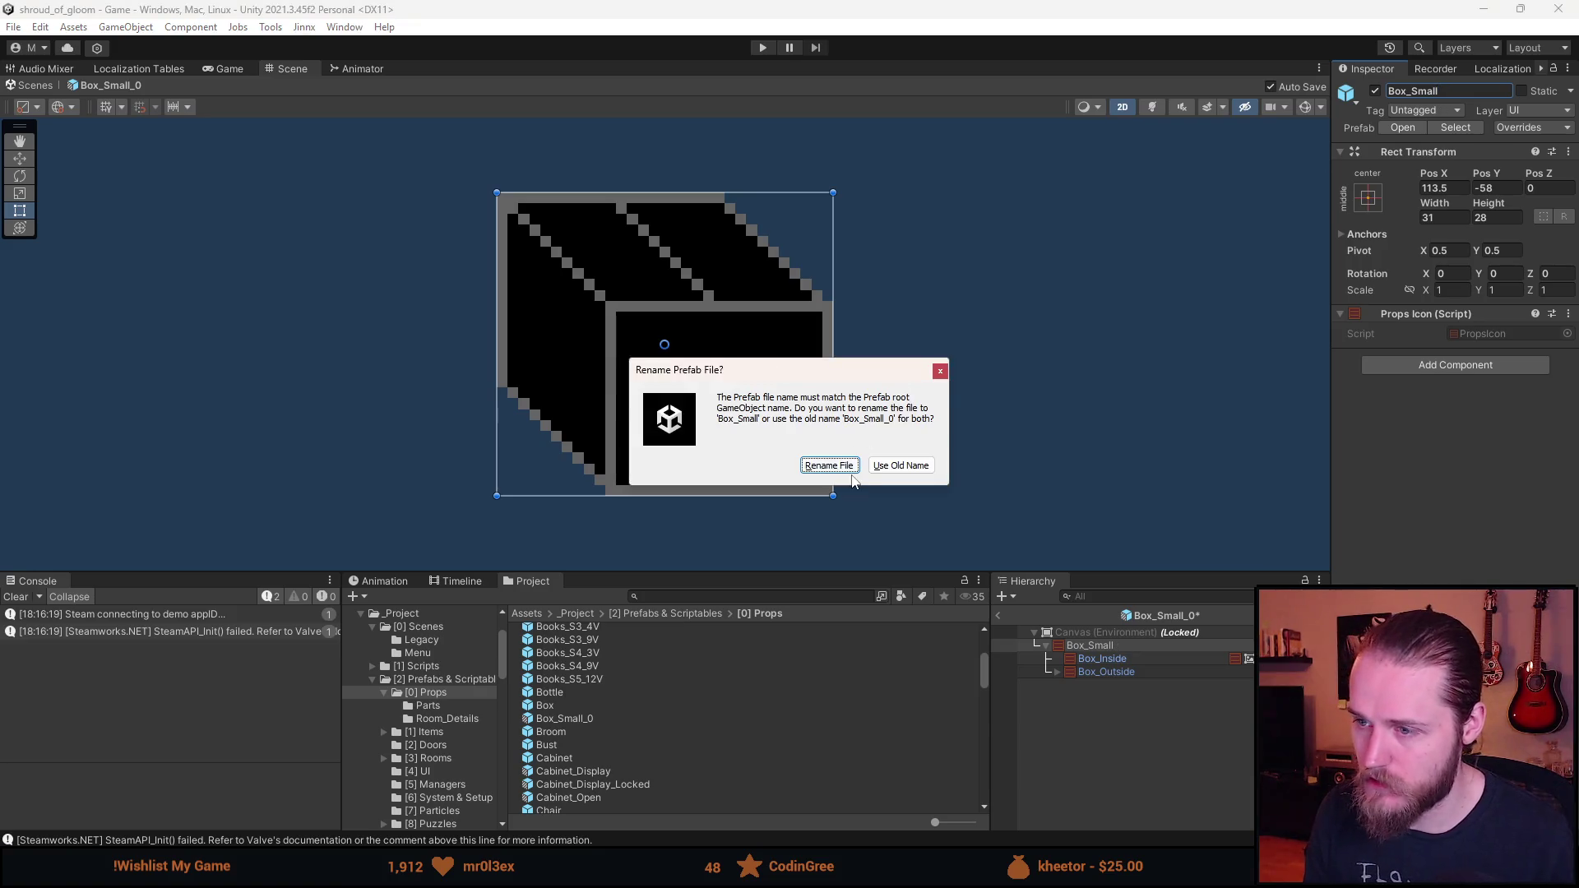
click(849, 465)
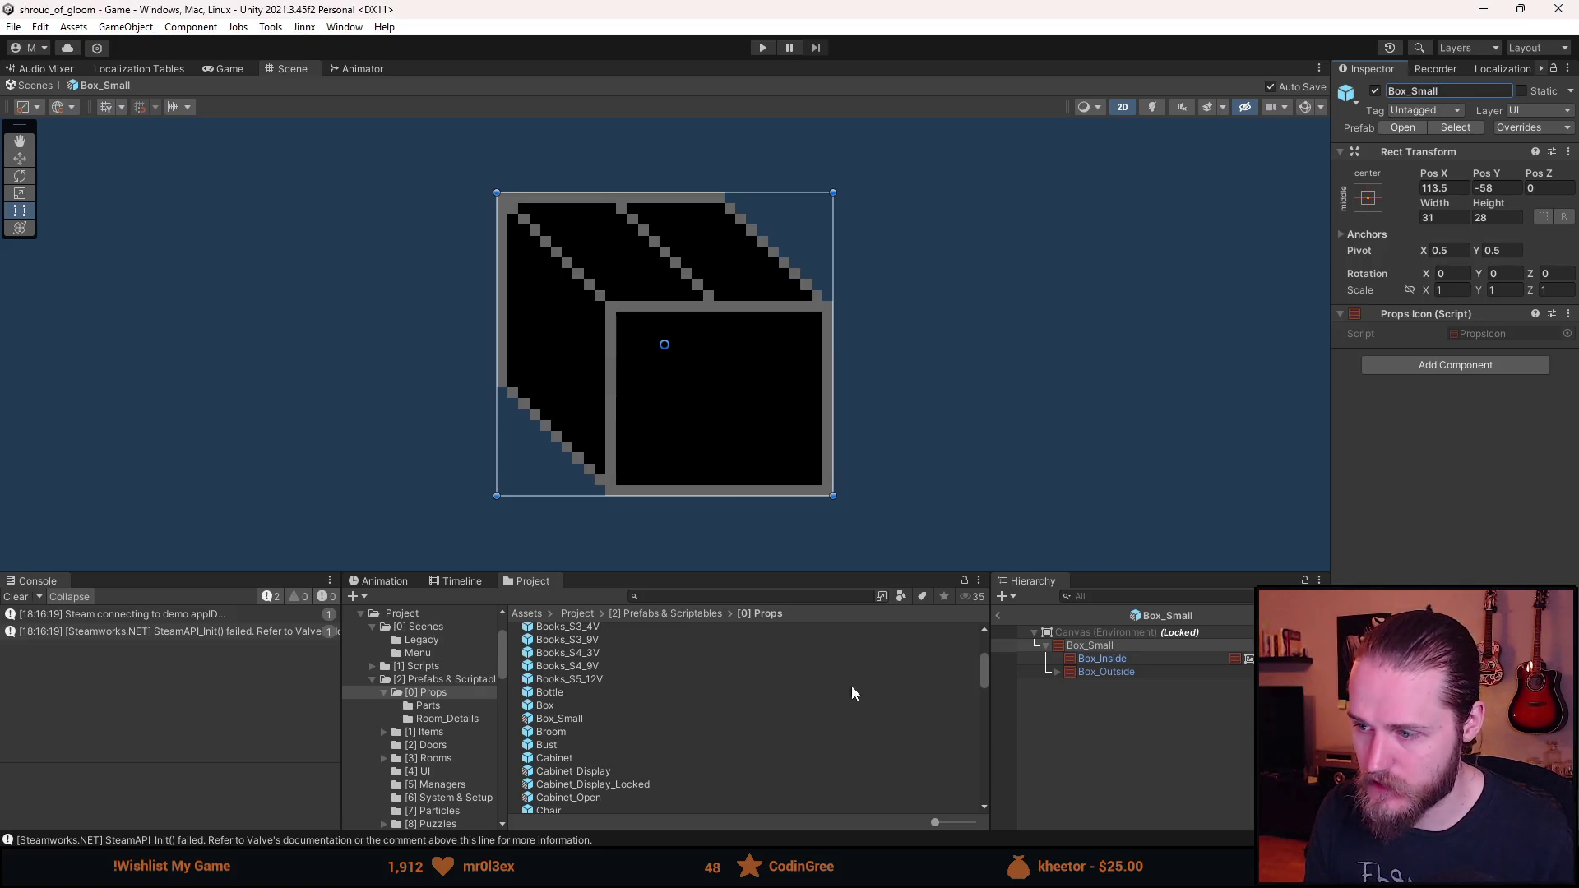
- Under Box_Outside, enable Box_Opened and disable Box_Inside
click(1057, 672)
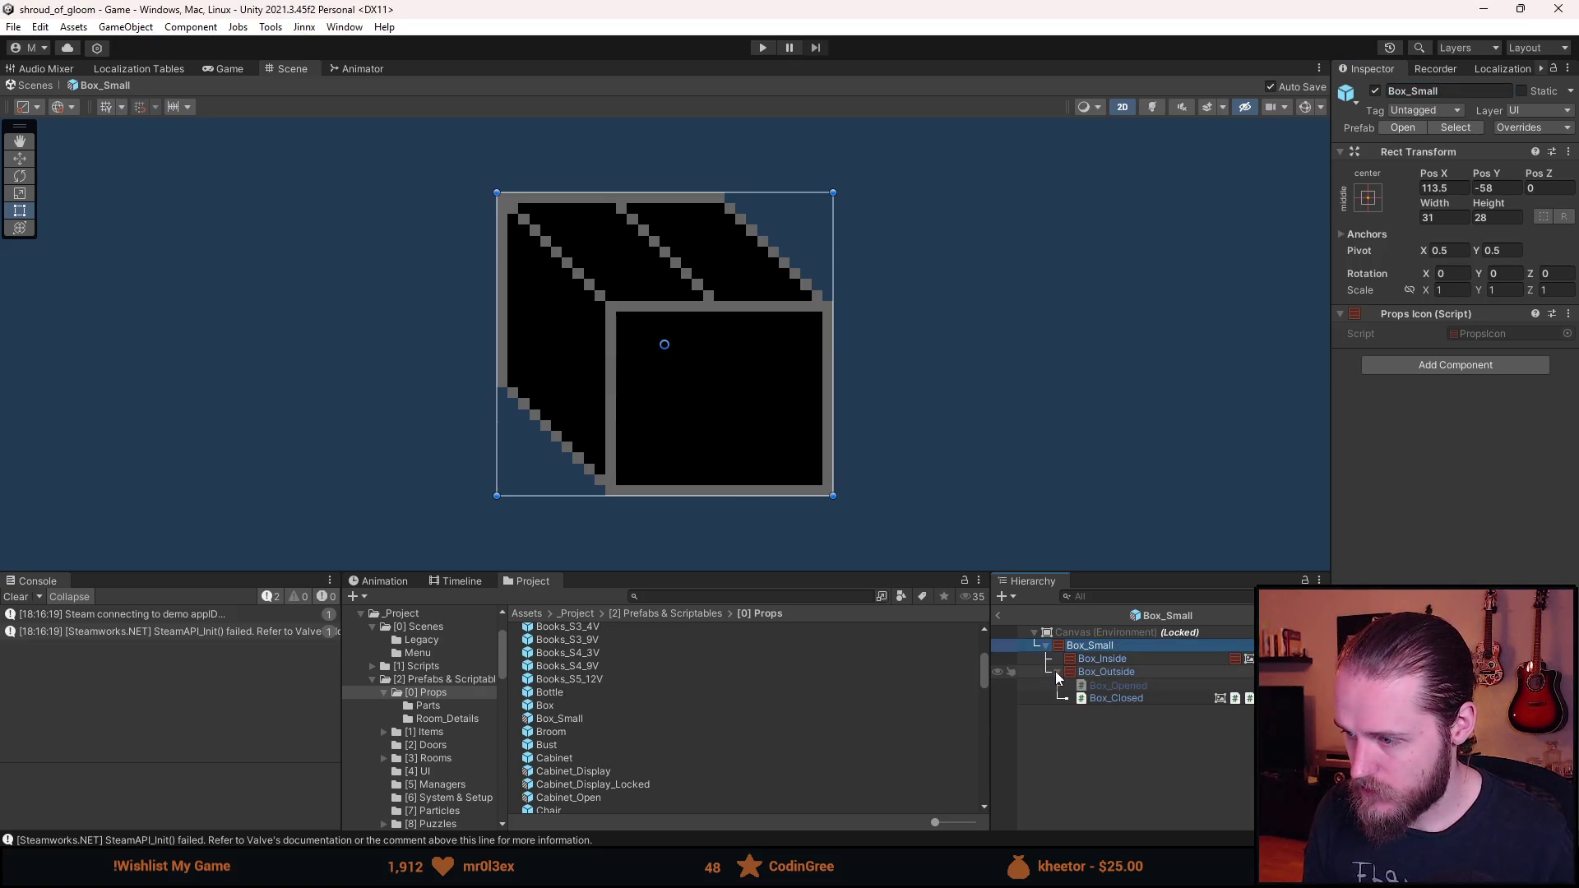
click(1097, 660)
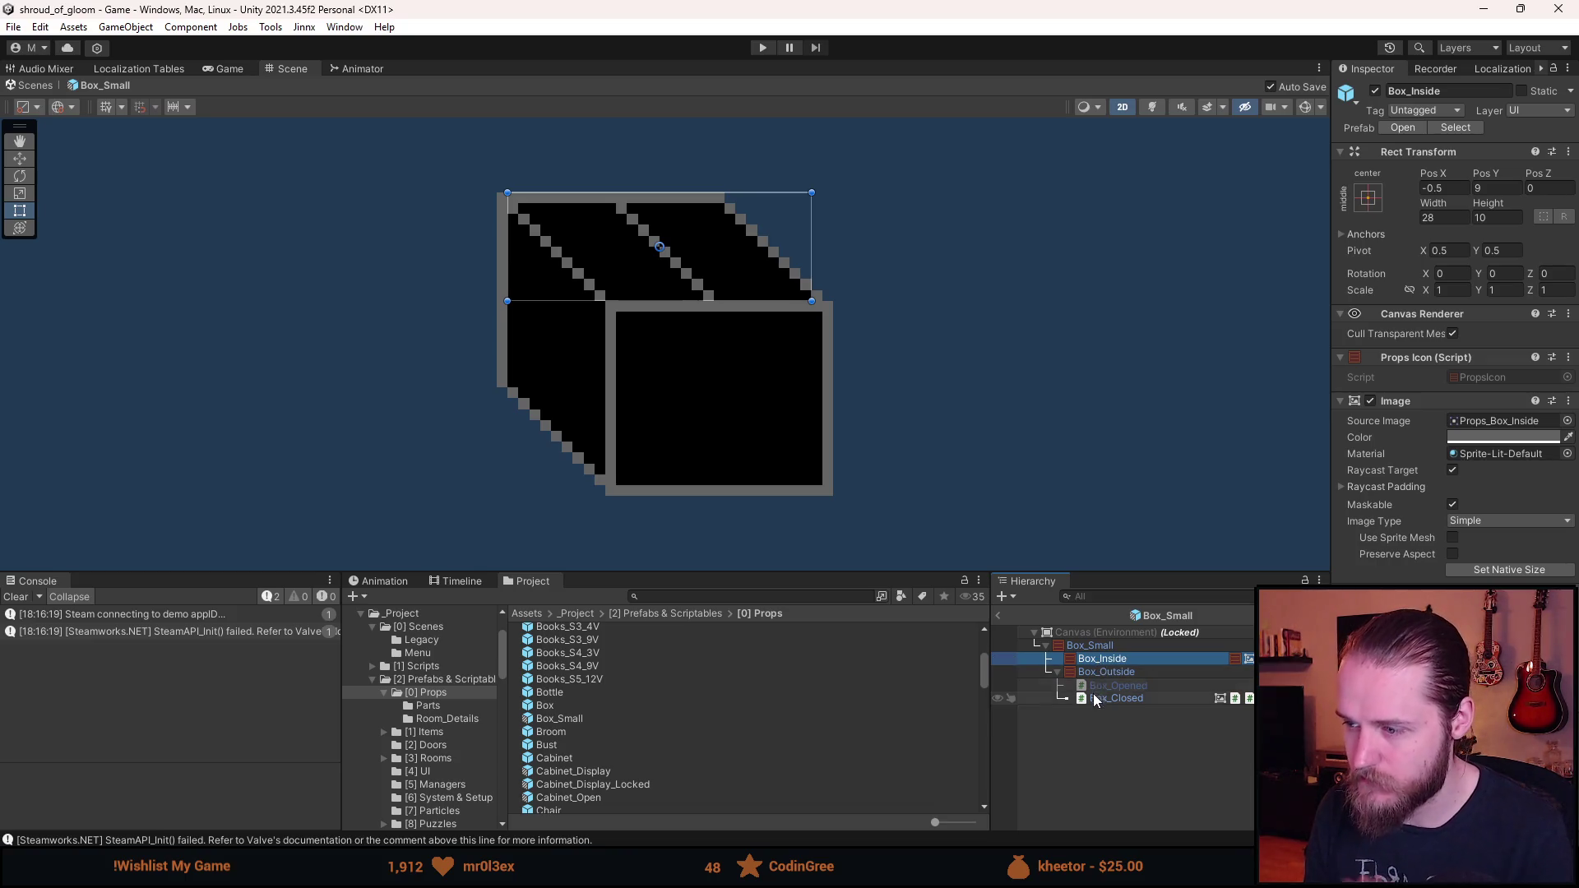
key(shift+a)
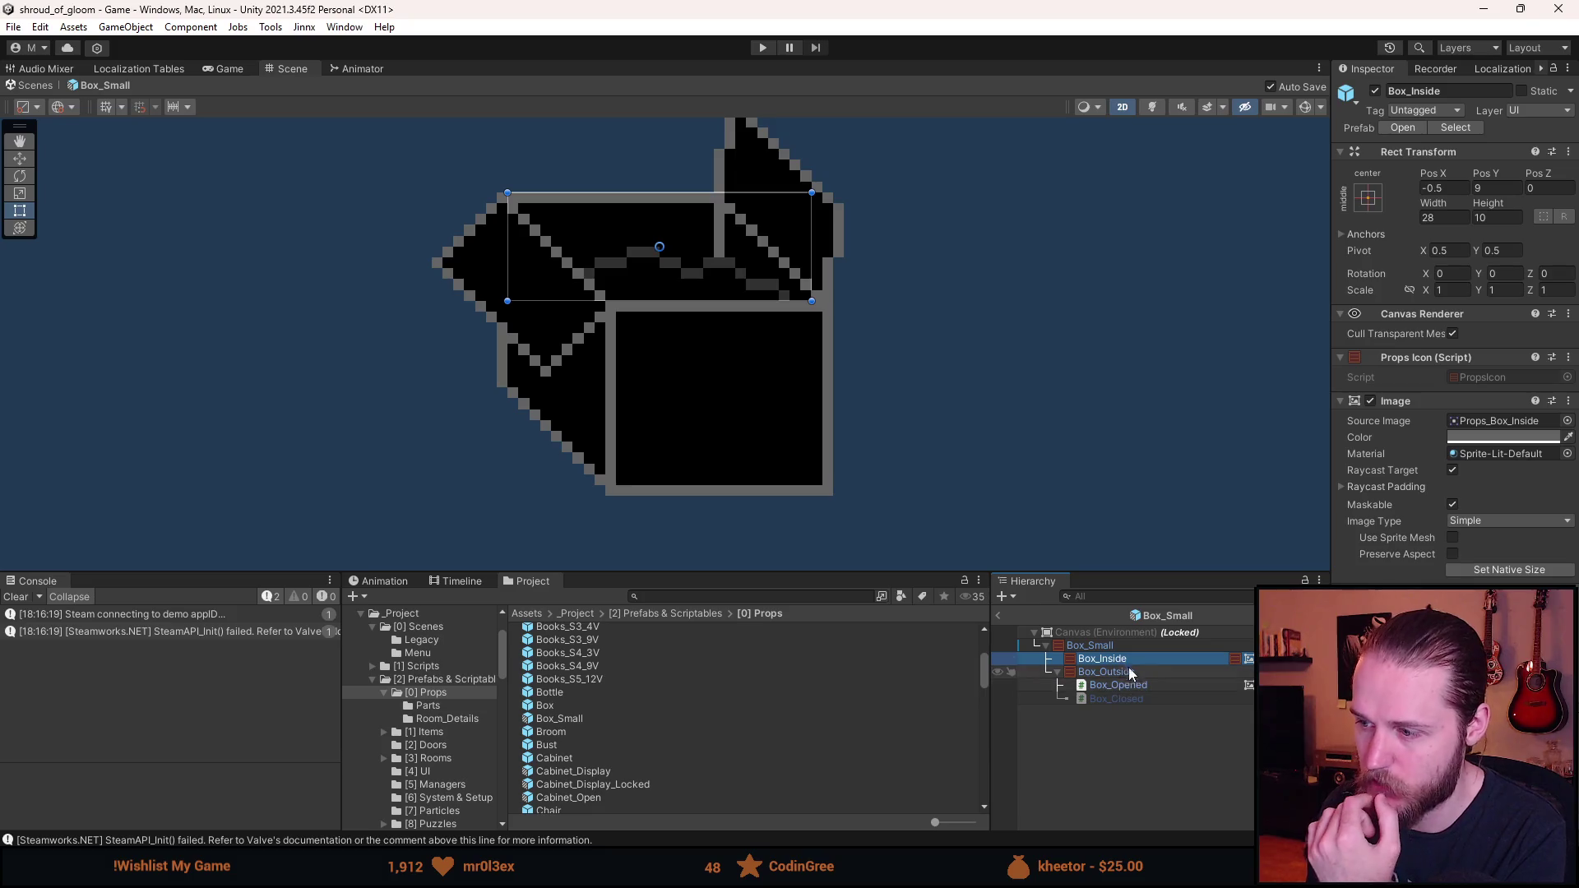
key(alt+shift+a)
key(alt+shift+a)
key(alt+shift+a)
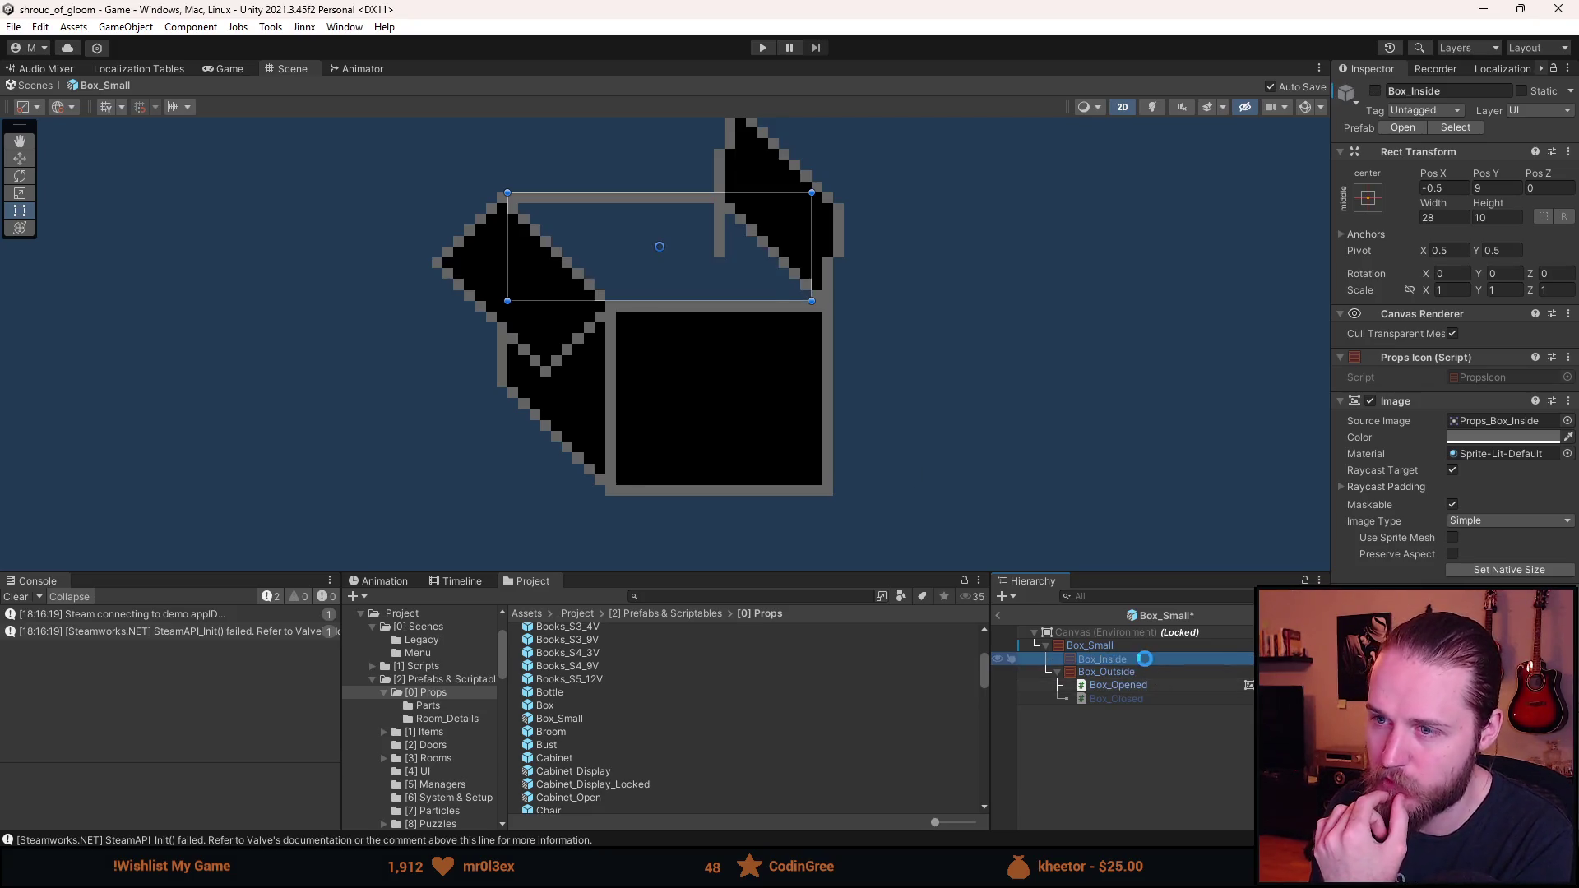
key(alt+shift+a)
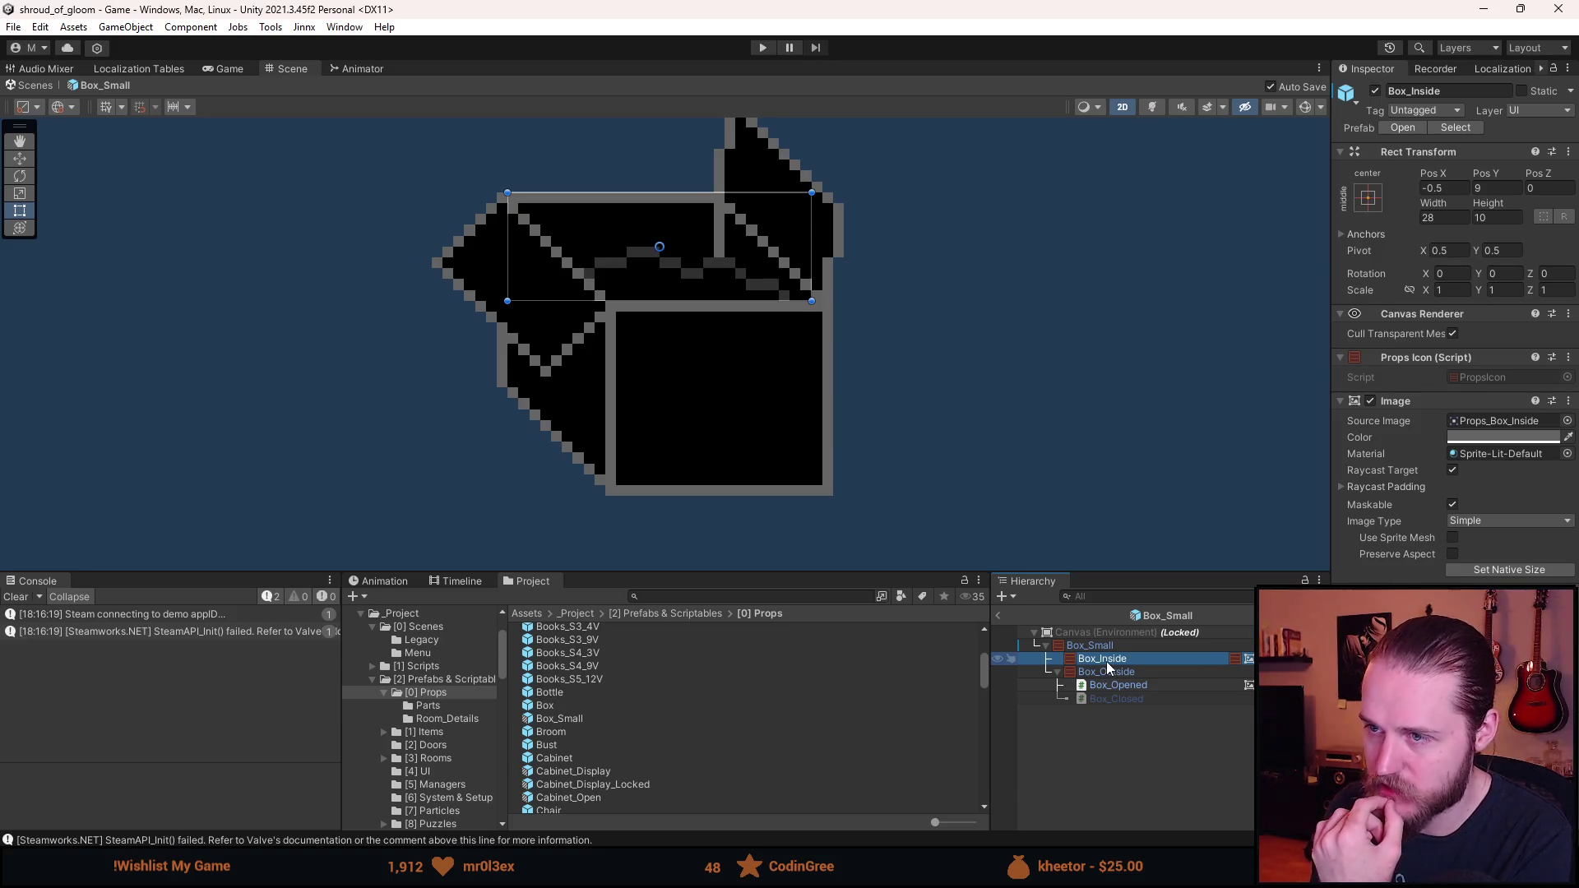
key(alt+shift+a)
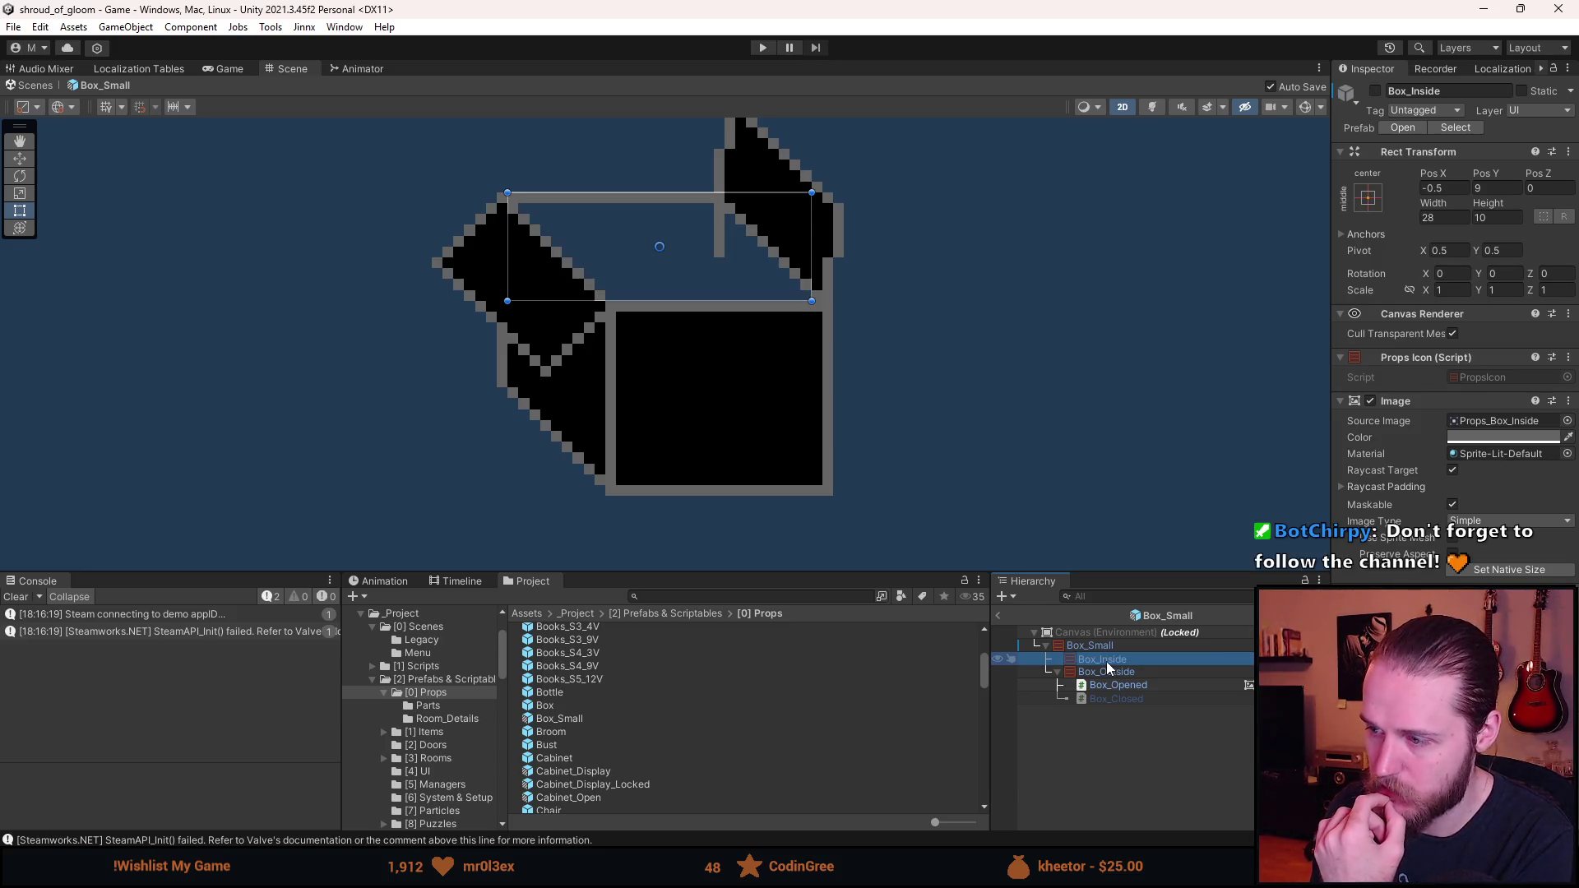
click(1114, 687)
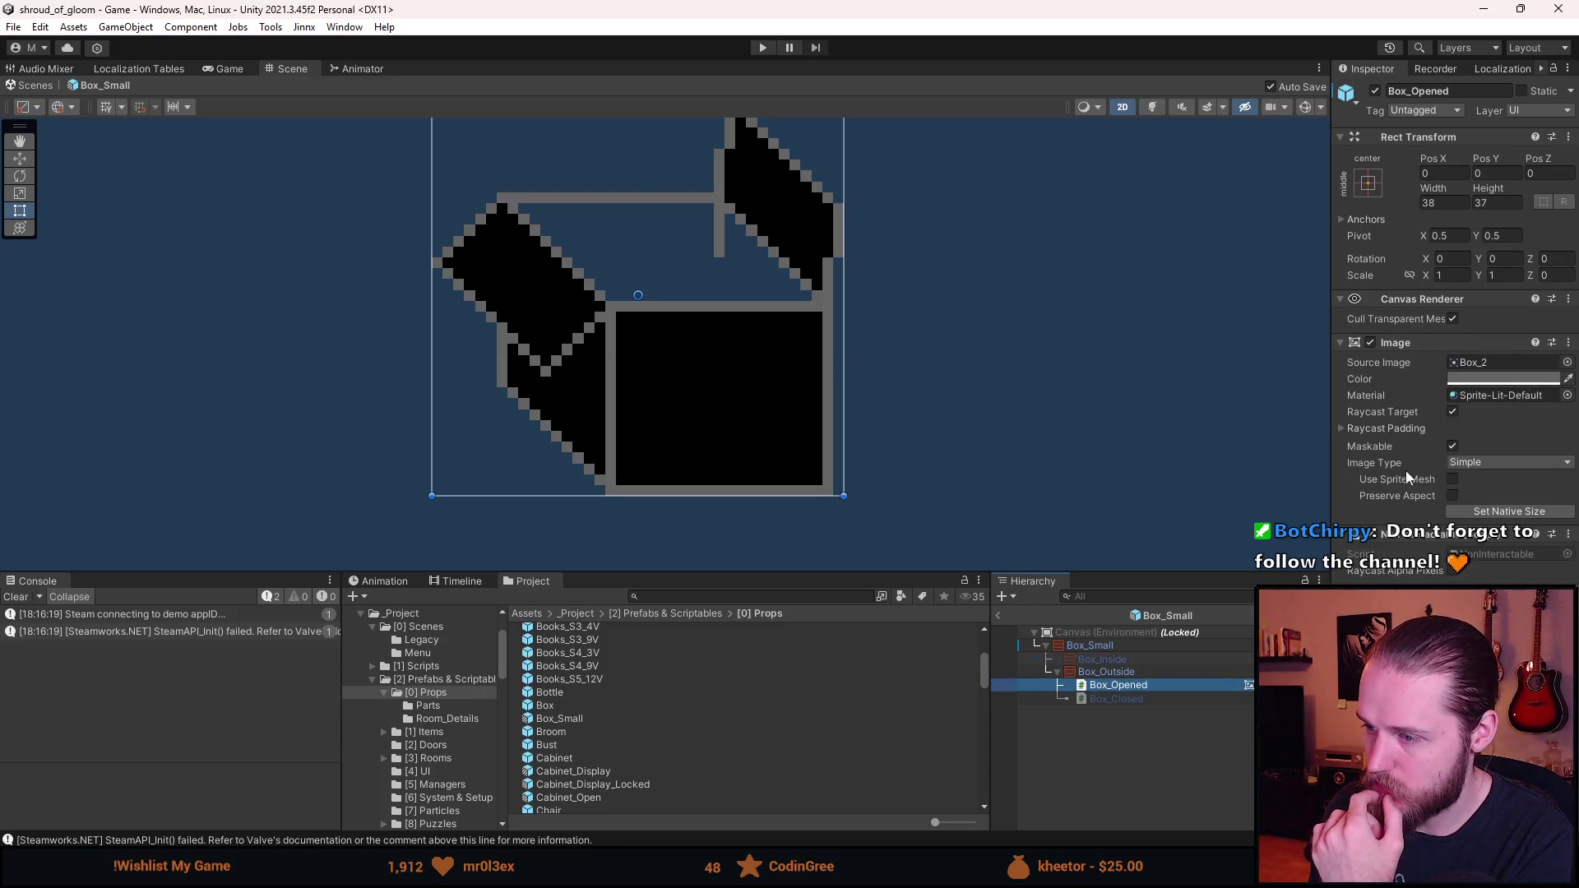
- Give Box_Opened the Props_Box_0_Open sprite at its native 24×20 size
click(1568, 363)
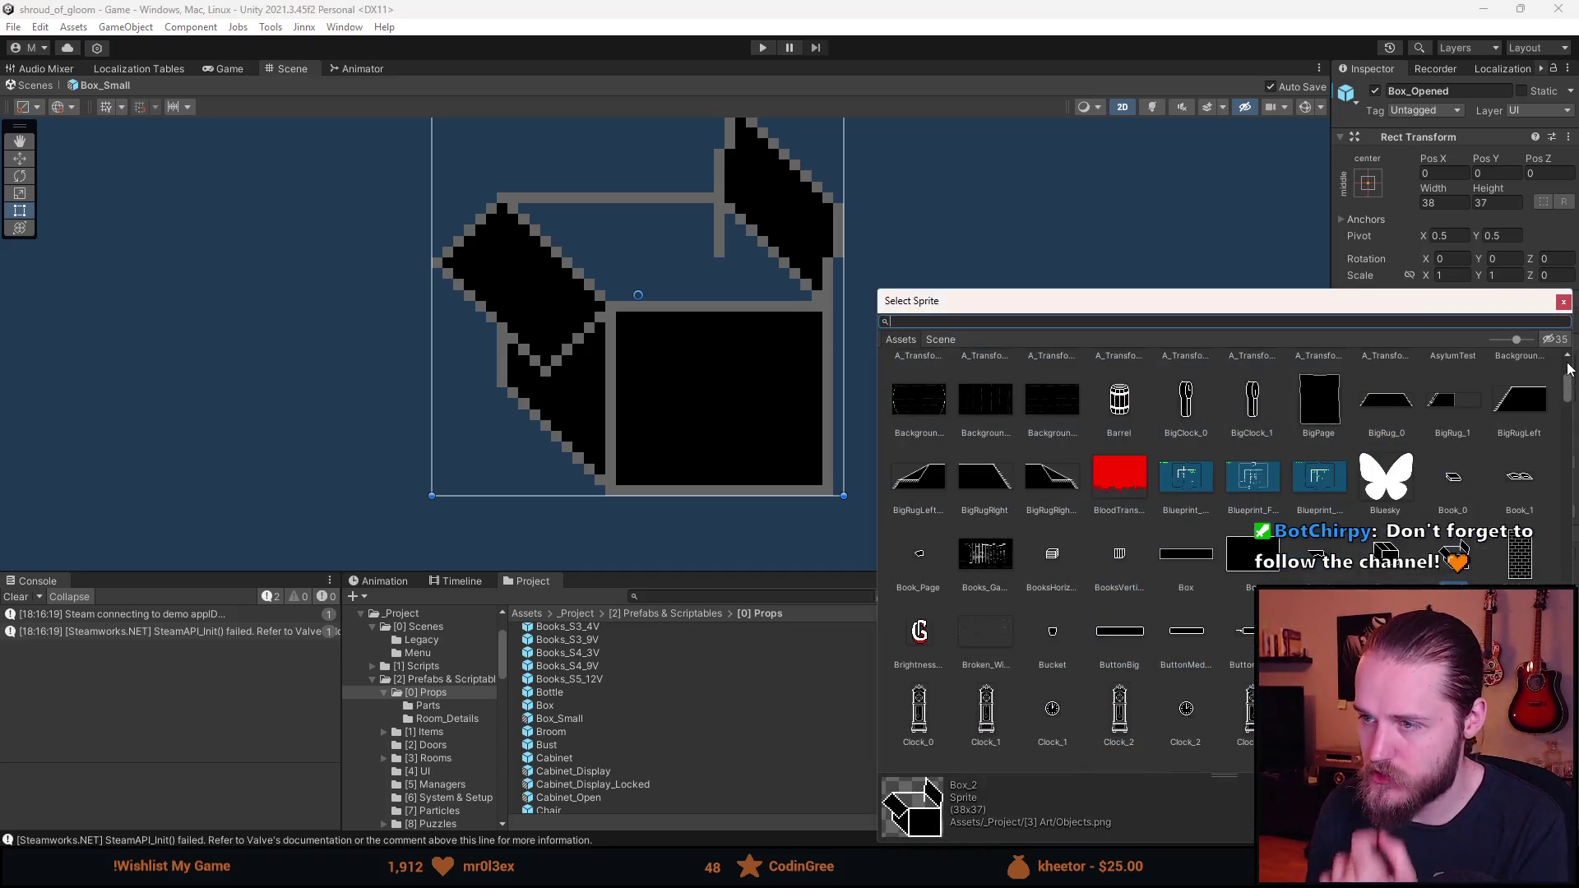
text(box)
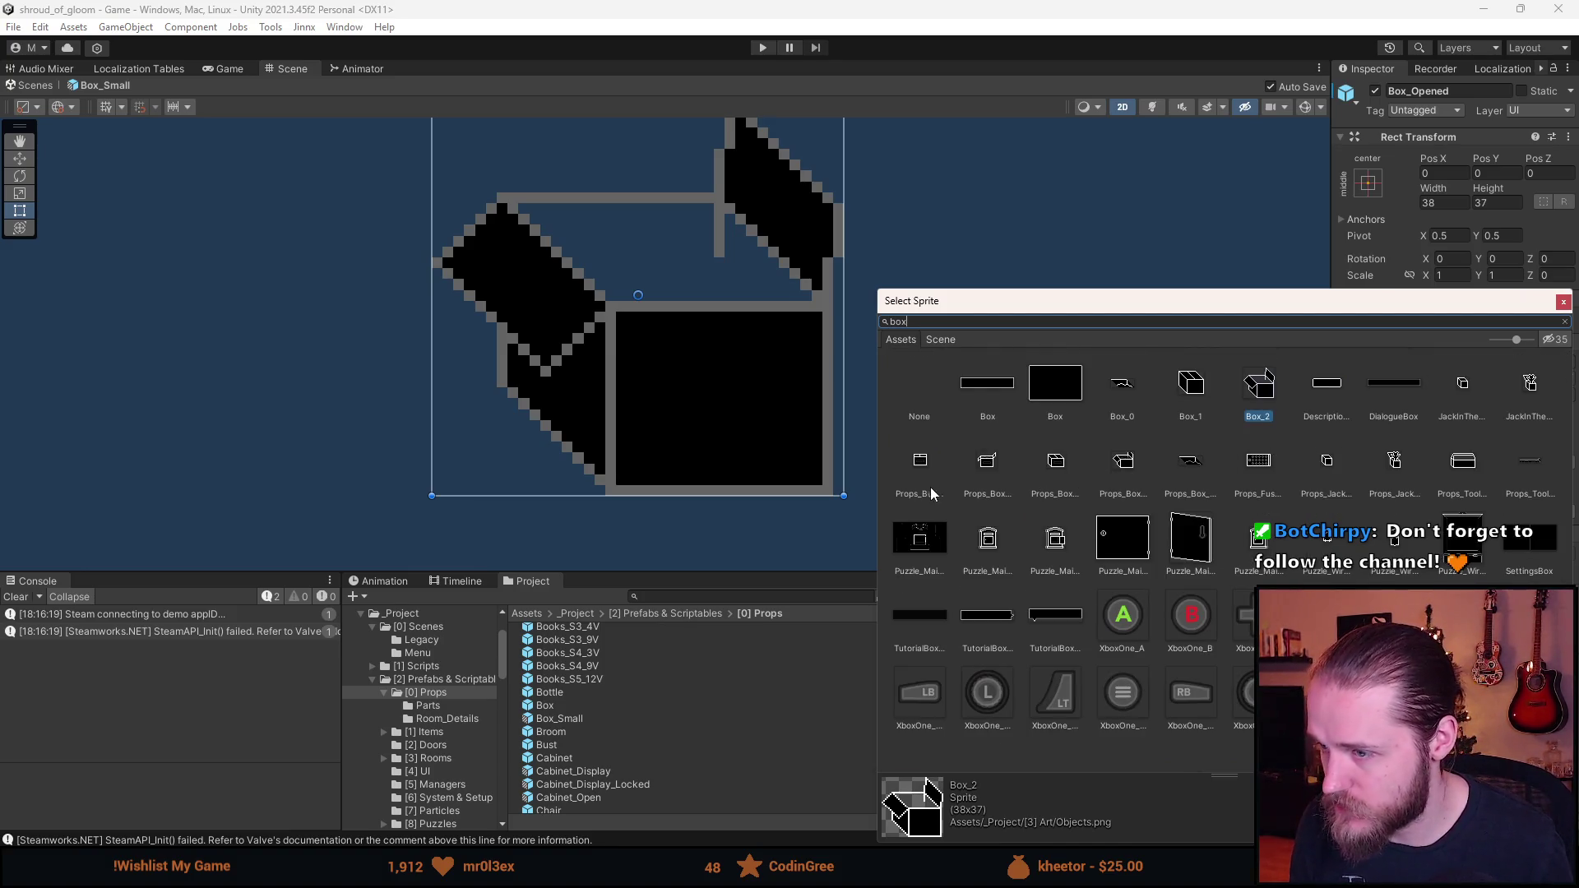
double_click(988, 466)
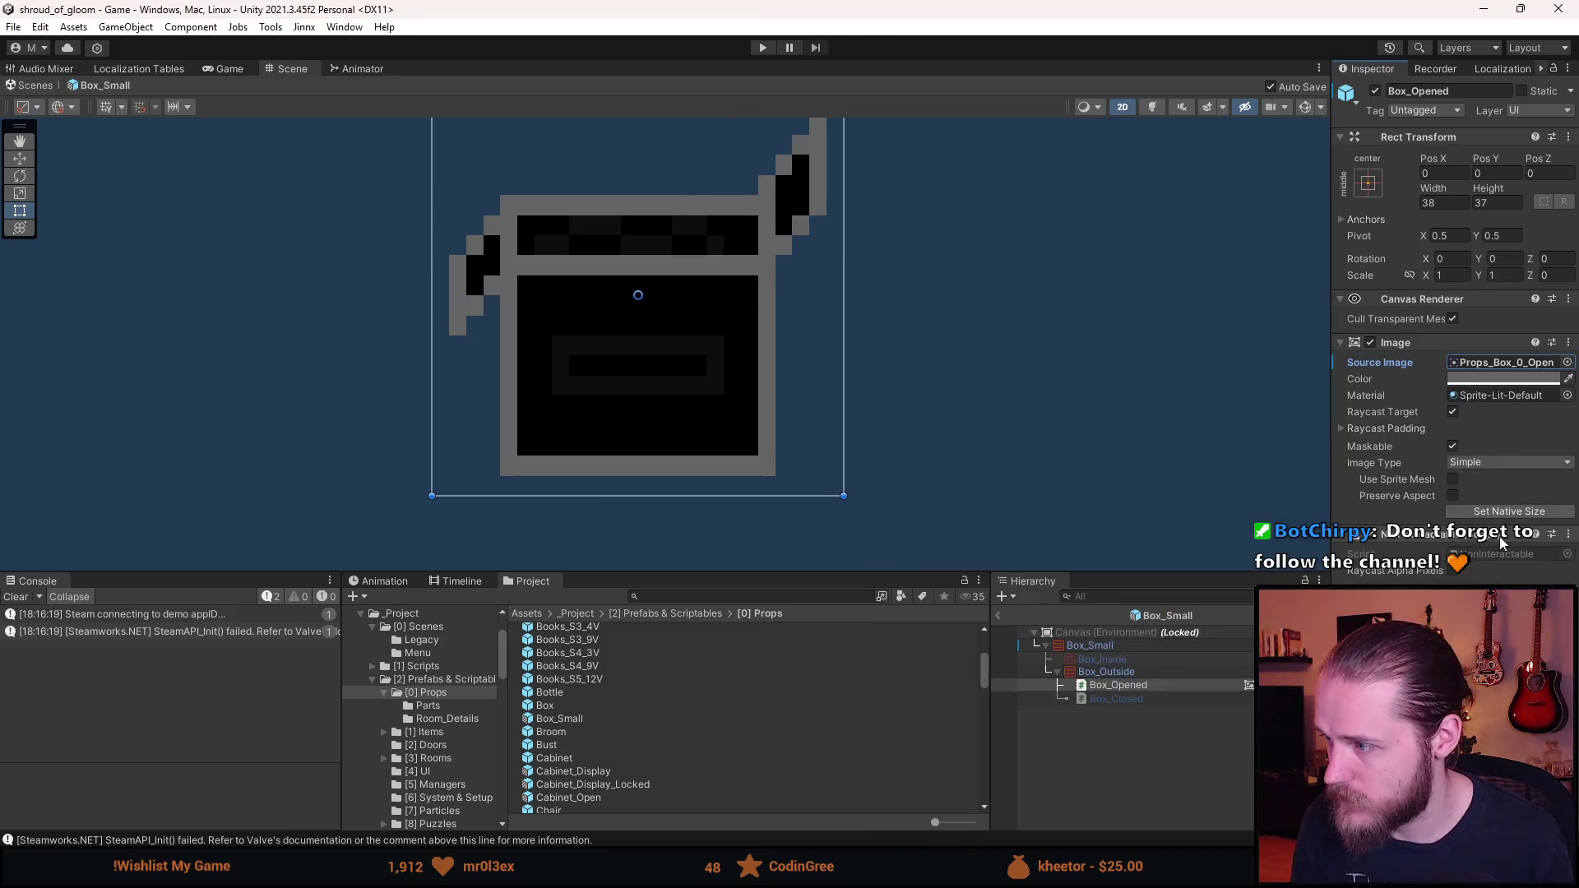
click(1502, 512)
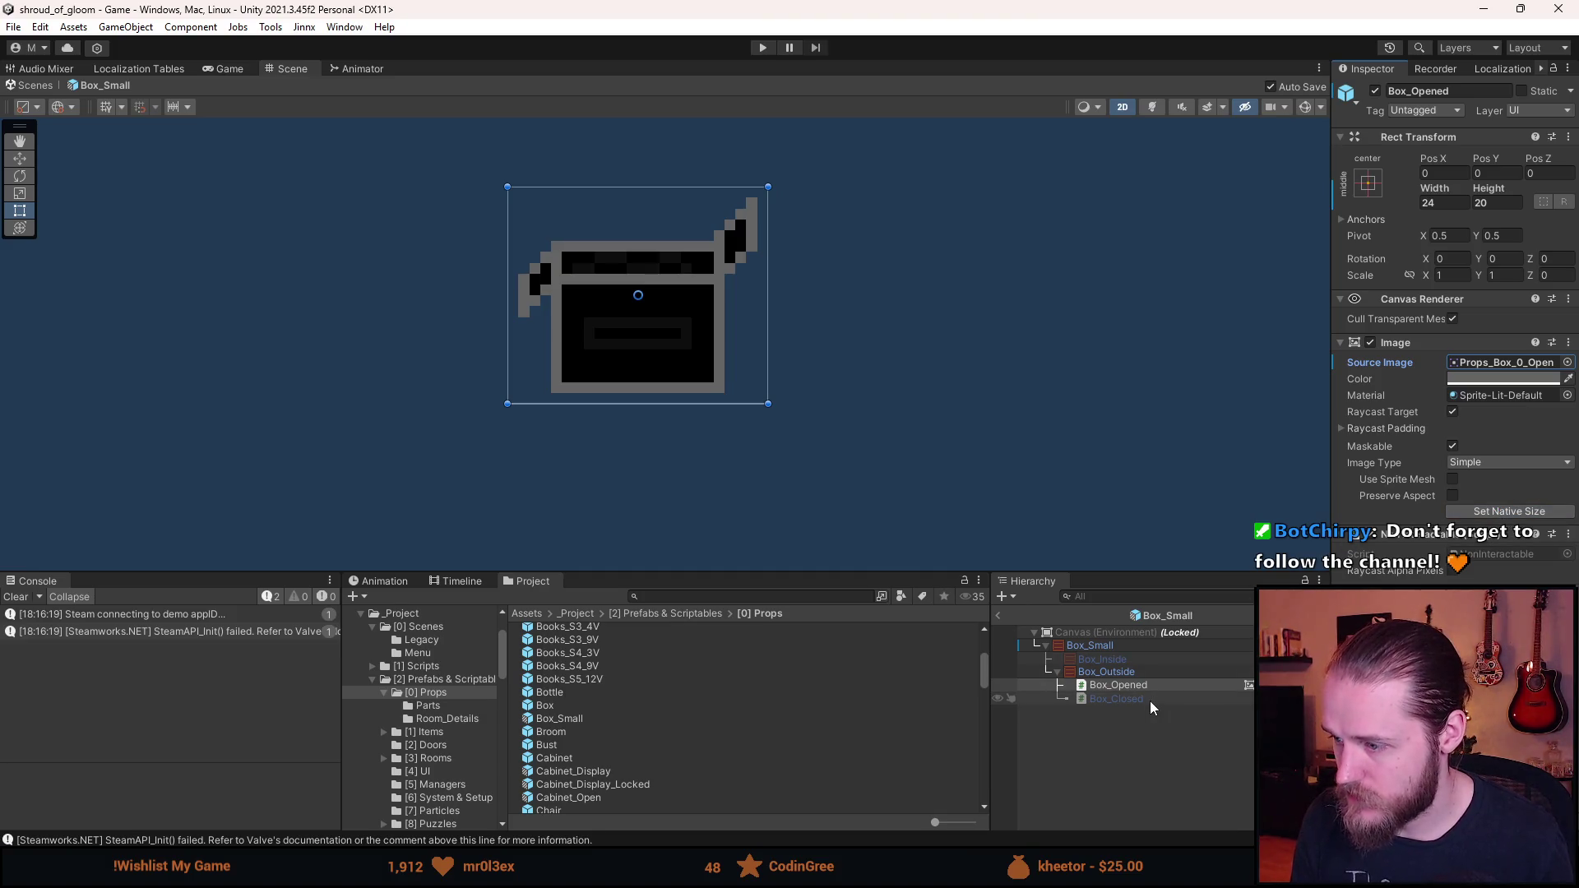
- Enable Box_Closed and give it the Props_Box_0_Closed sprite at native 18×16
click(1150, 701)
key(alt+shift+a)
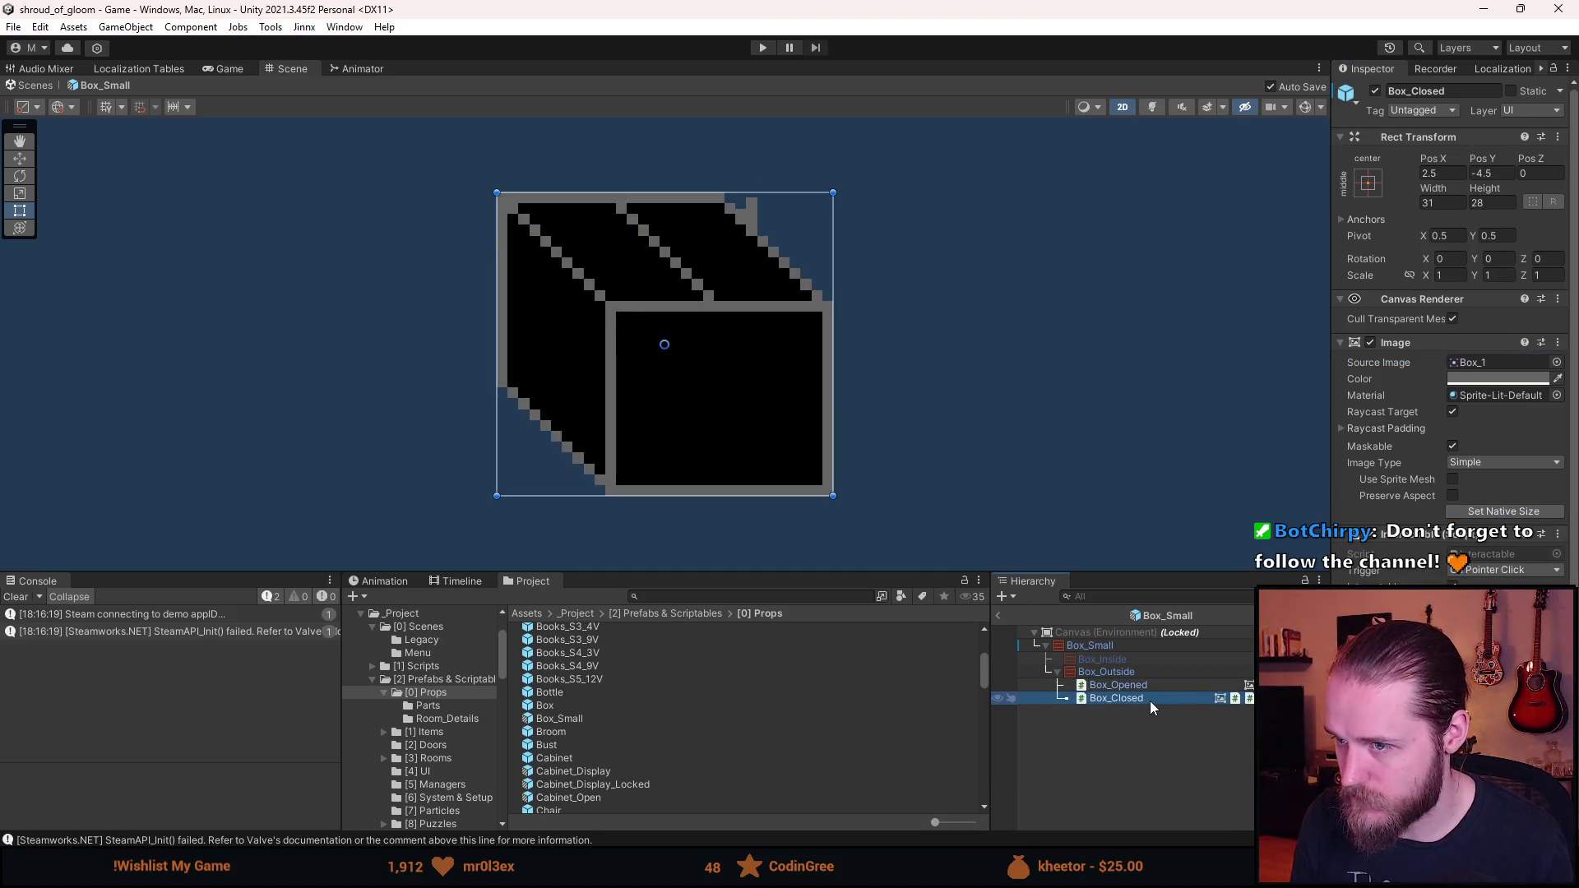
click(1558, 363)
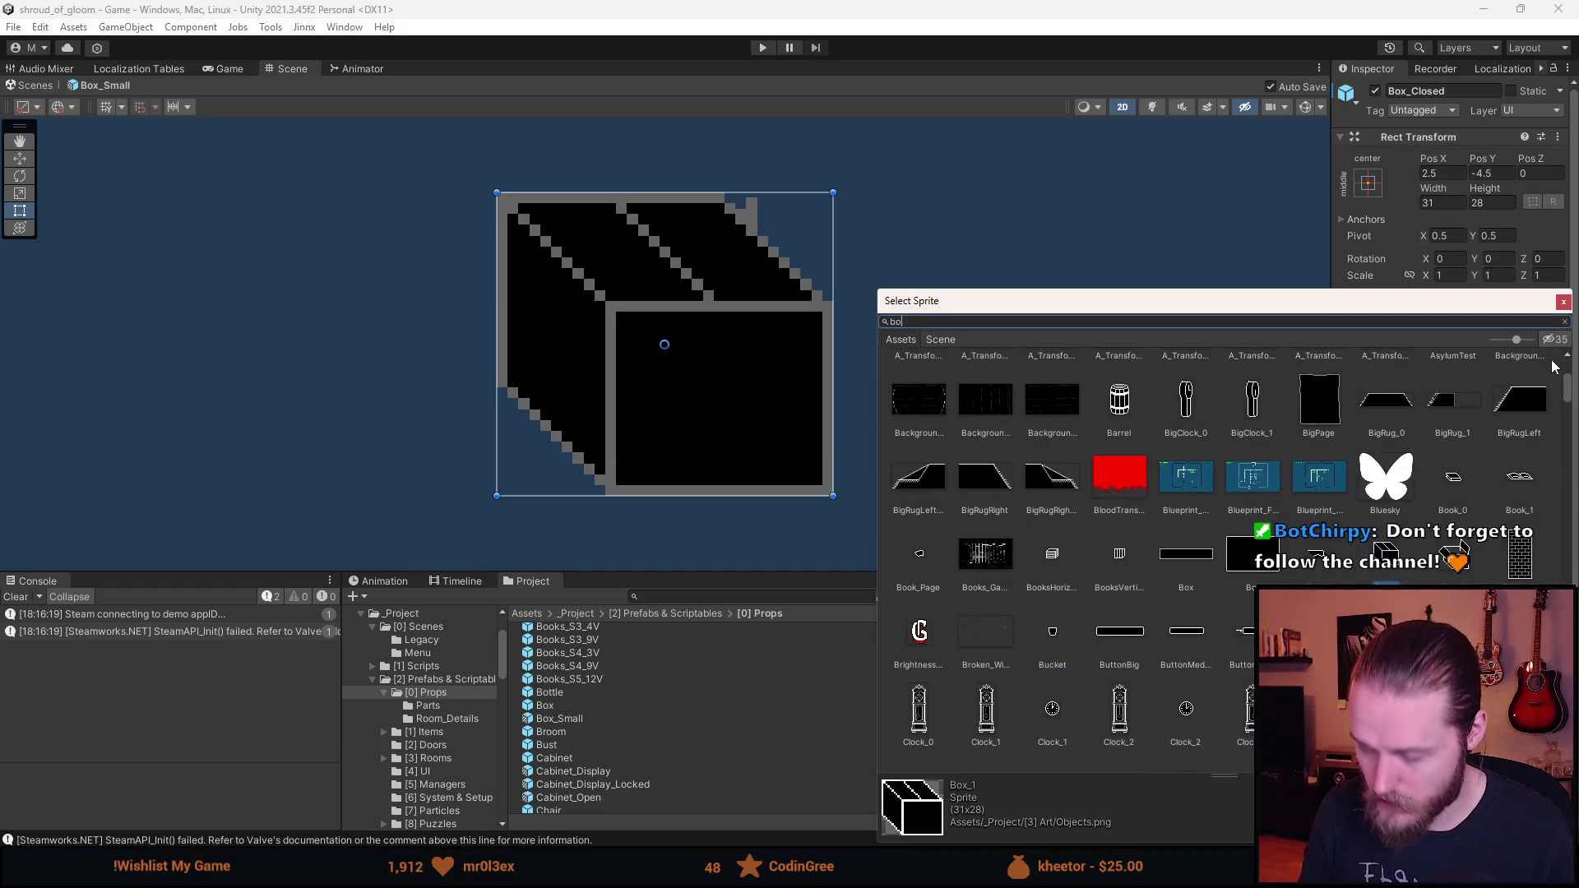
text(x)
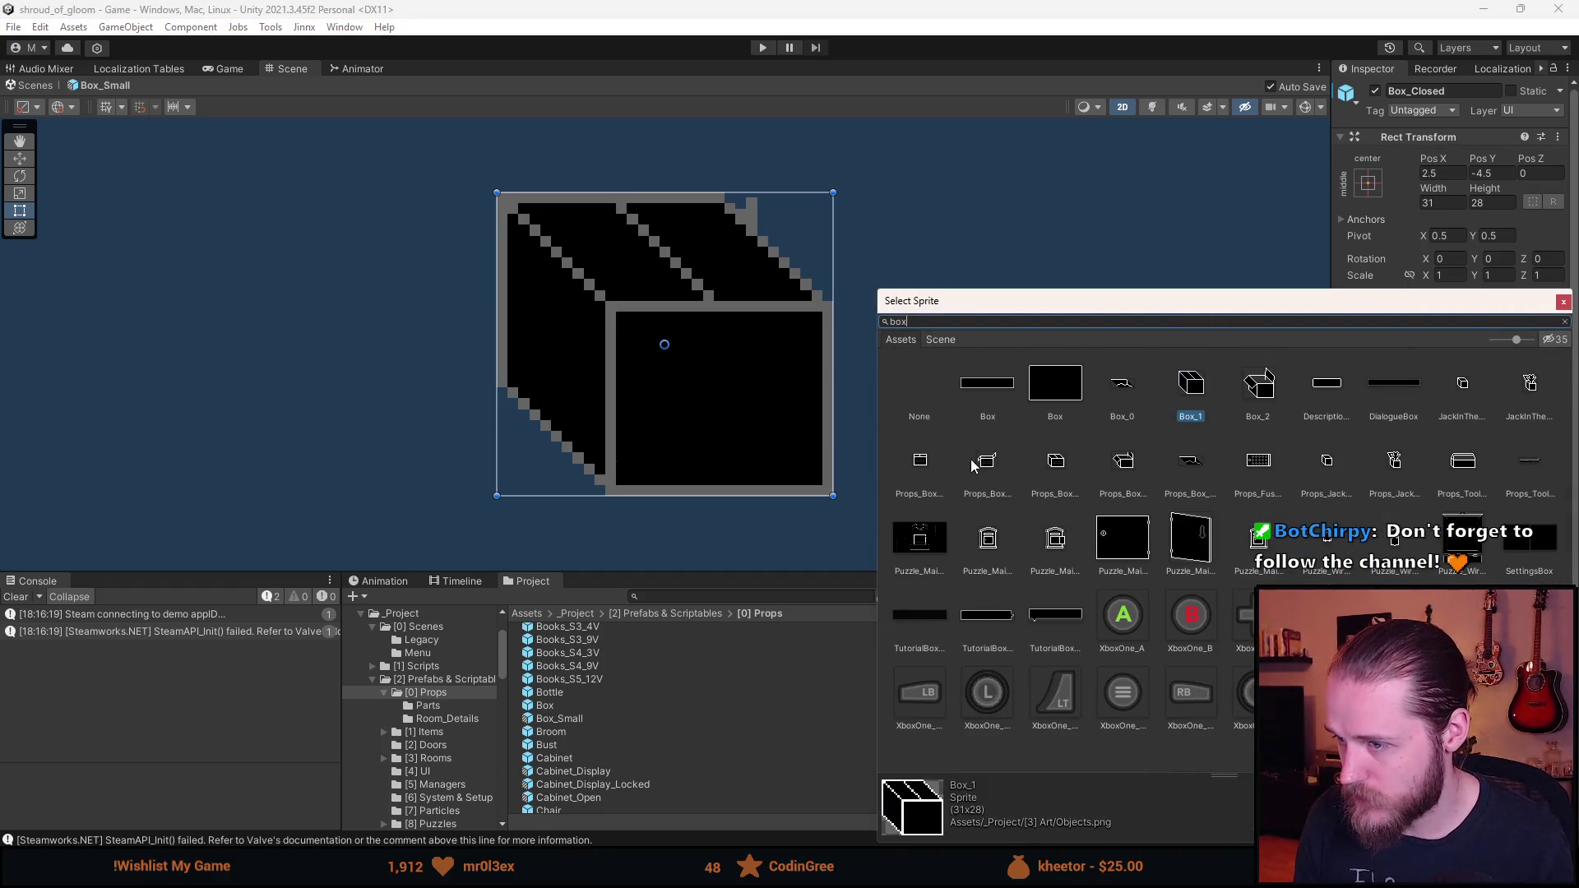
double_click(925, 472)
click(1505, 512)
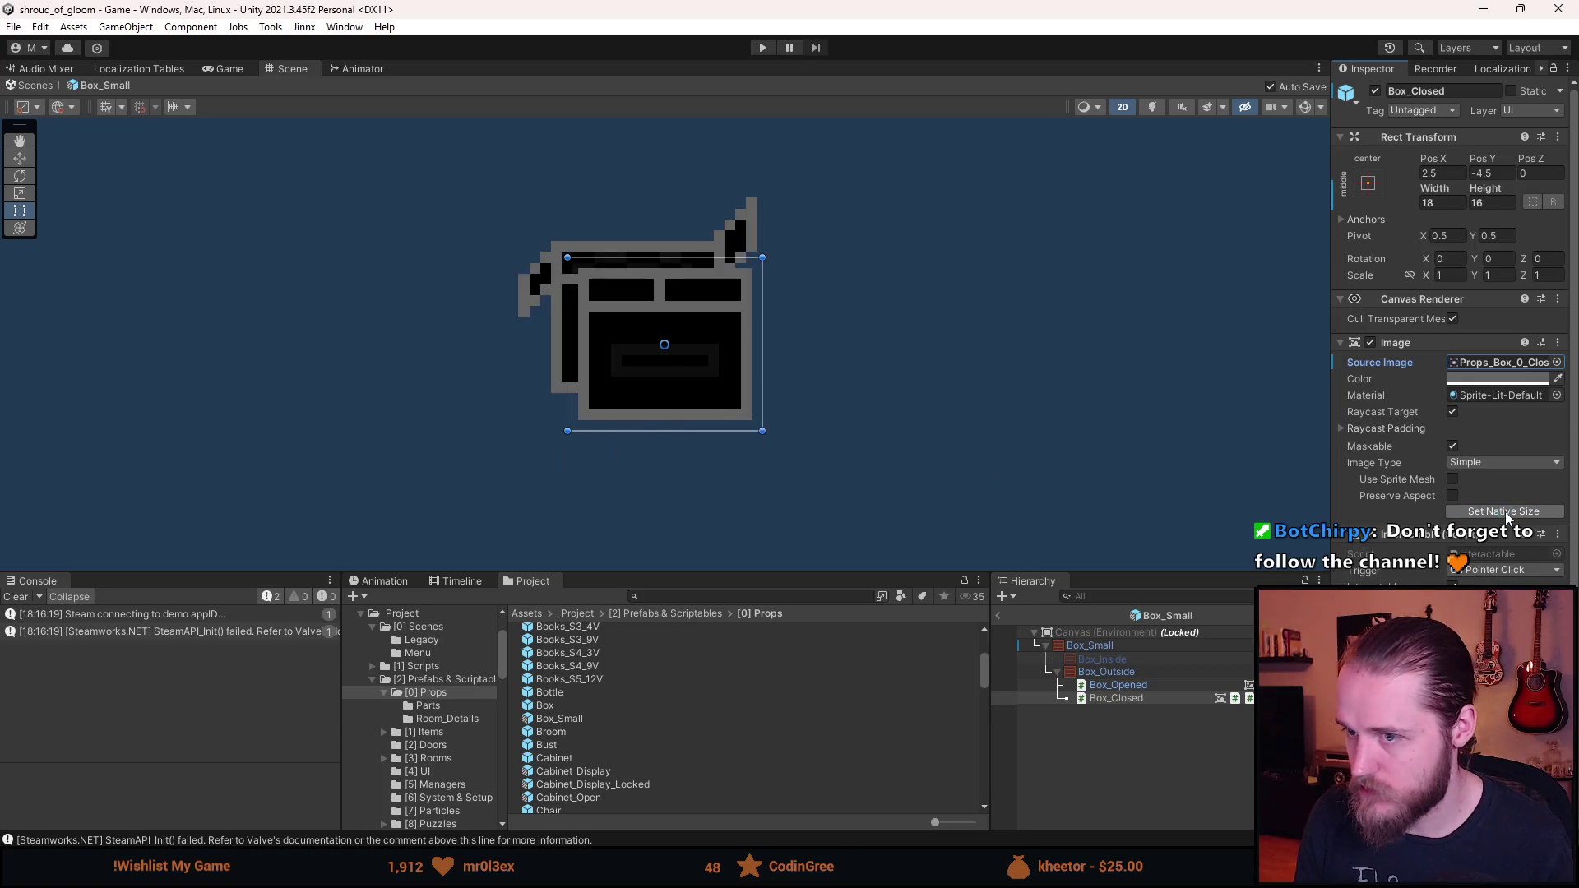
click(1143, 650)
click(1133, 670)
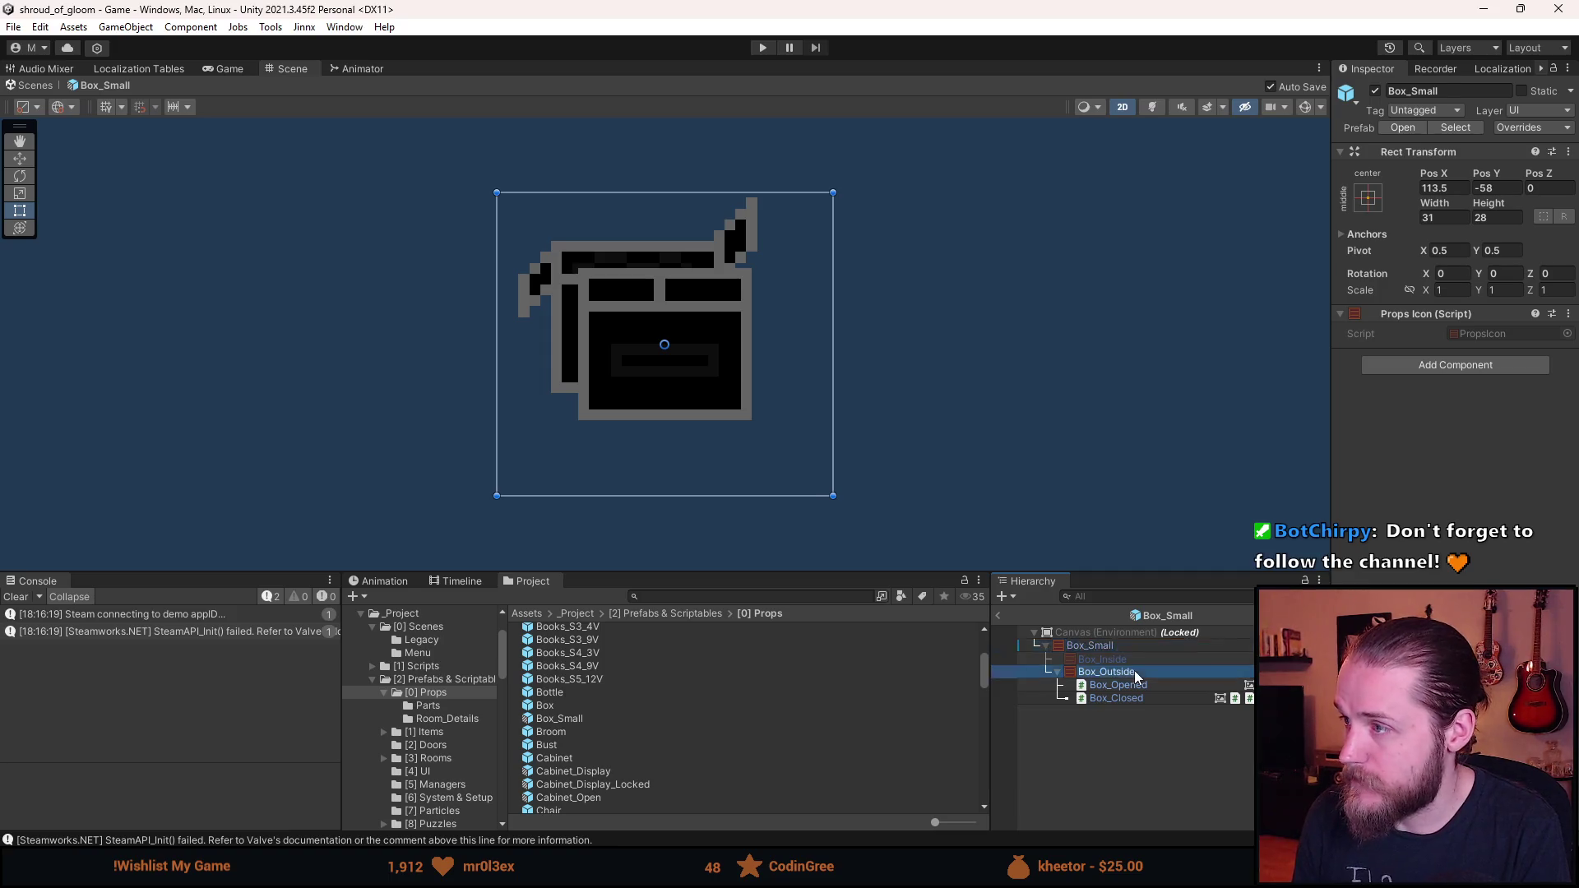
- Set Box_Closed's position to X 0, Y 0 and Box_Opened's Y position to 2
click(1138, 698)
click(1453, 173)
text(0)
click(1492, 174)
text(0)
click(1119, 685)
click(1505, 174)
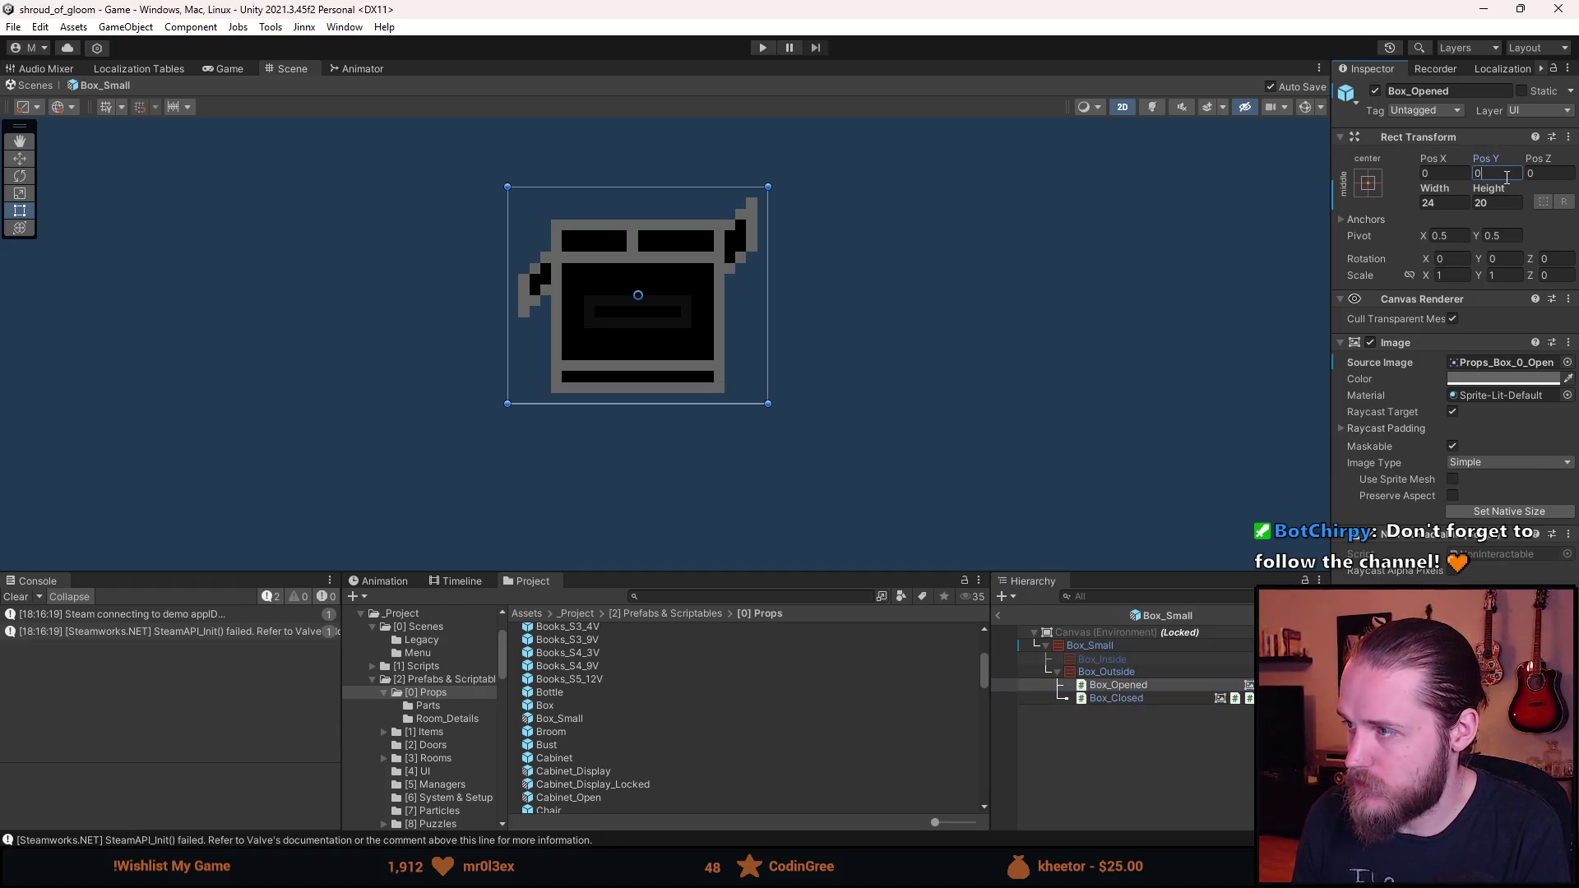
text(2)
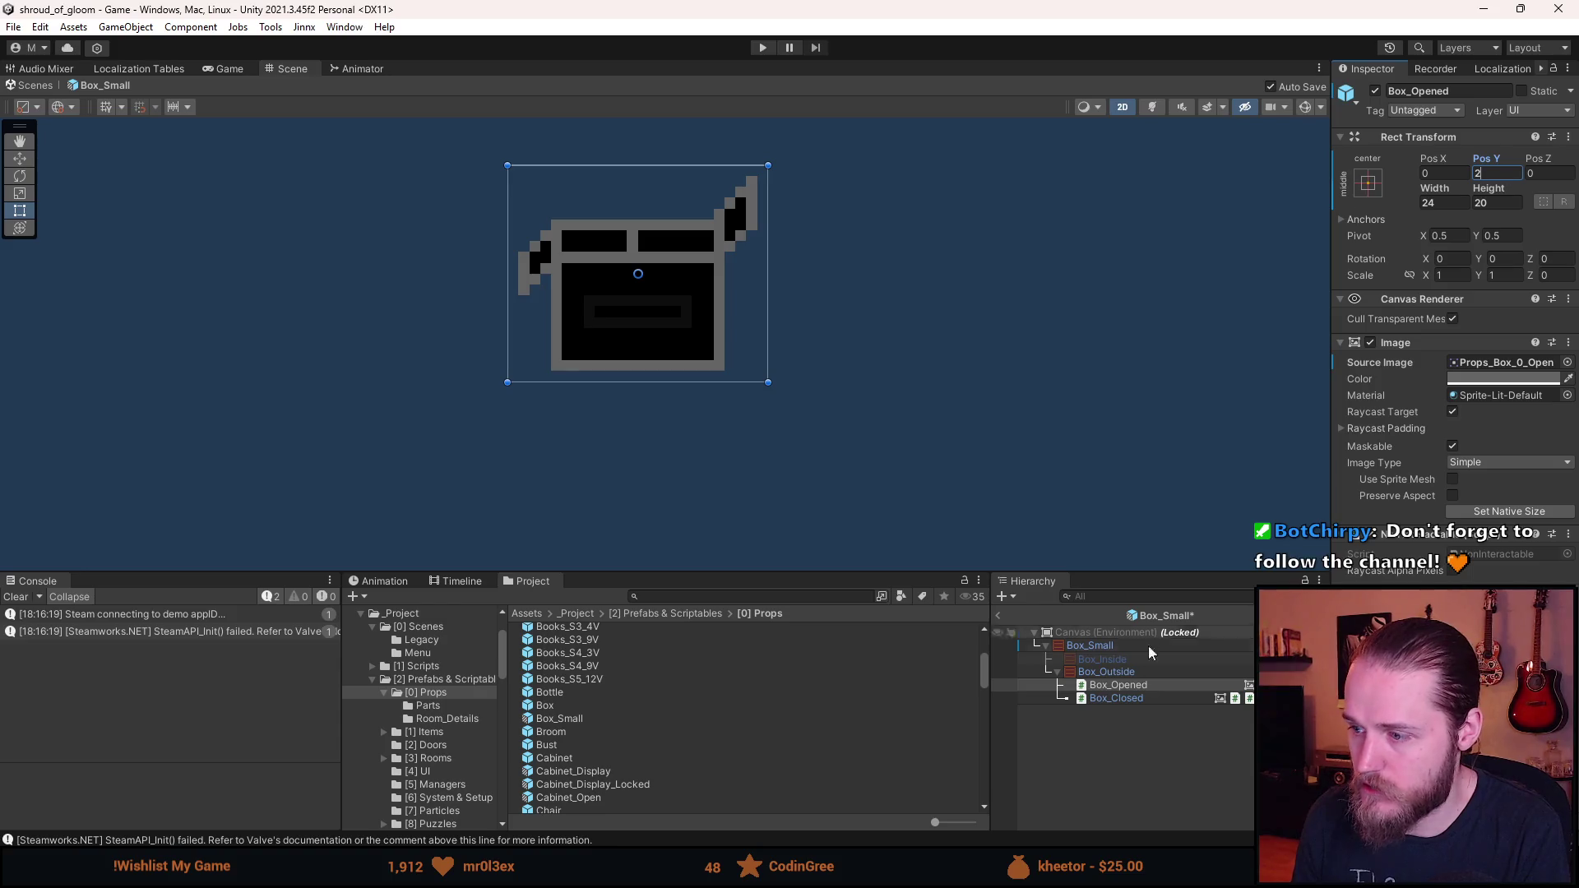
- Toggle between the opened and closed box to compare them, ending with the closed box shown
key(alt+shift+a)
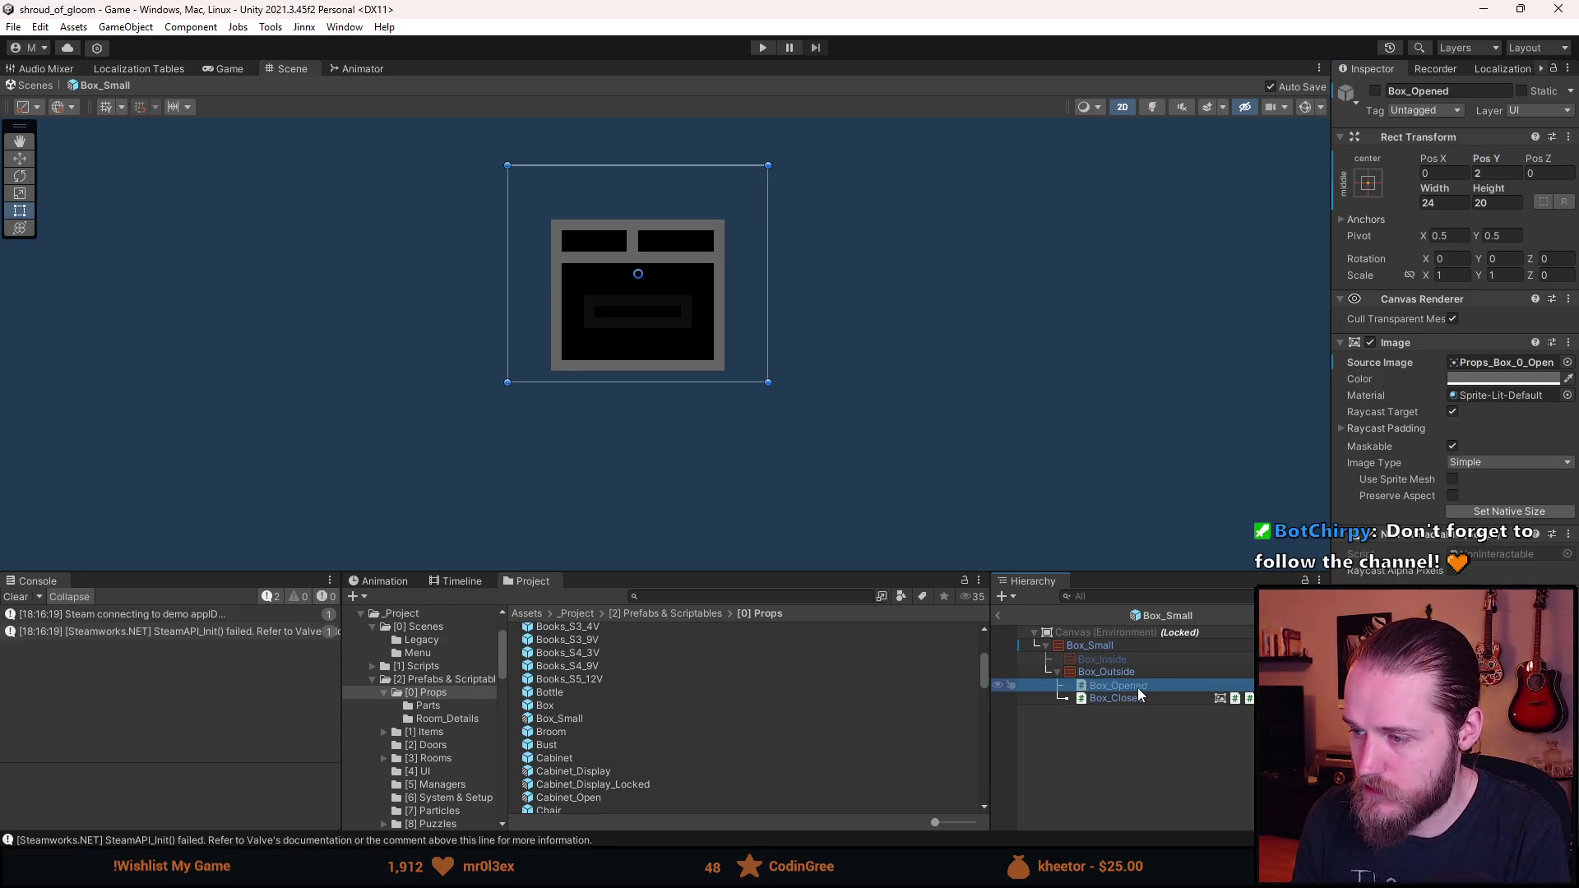
click(1137, 718)
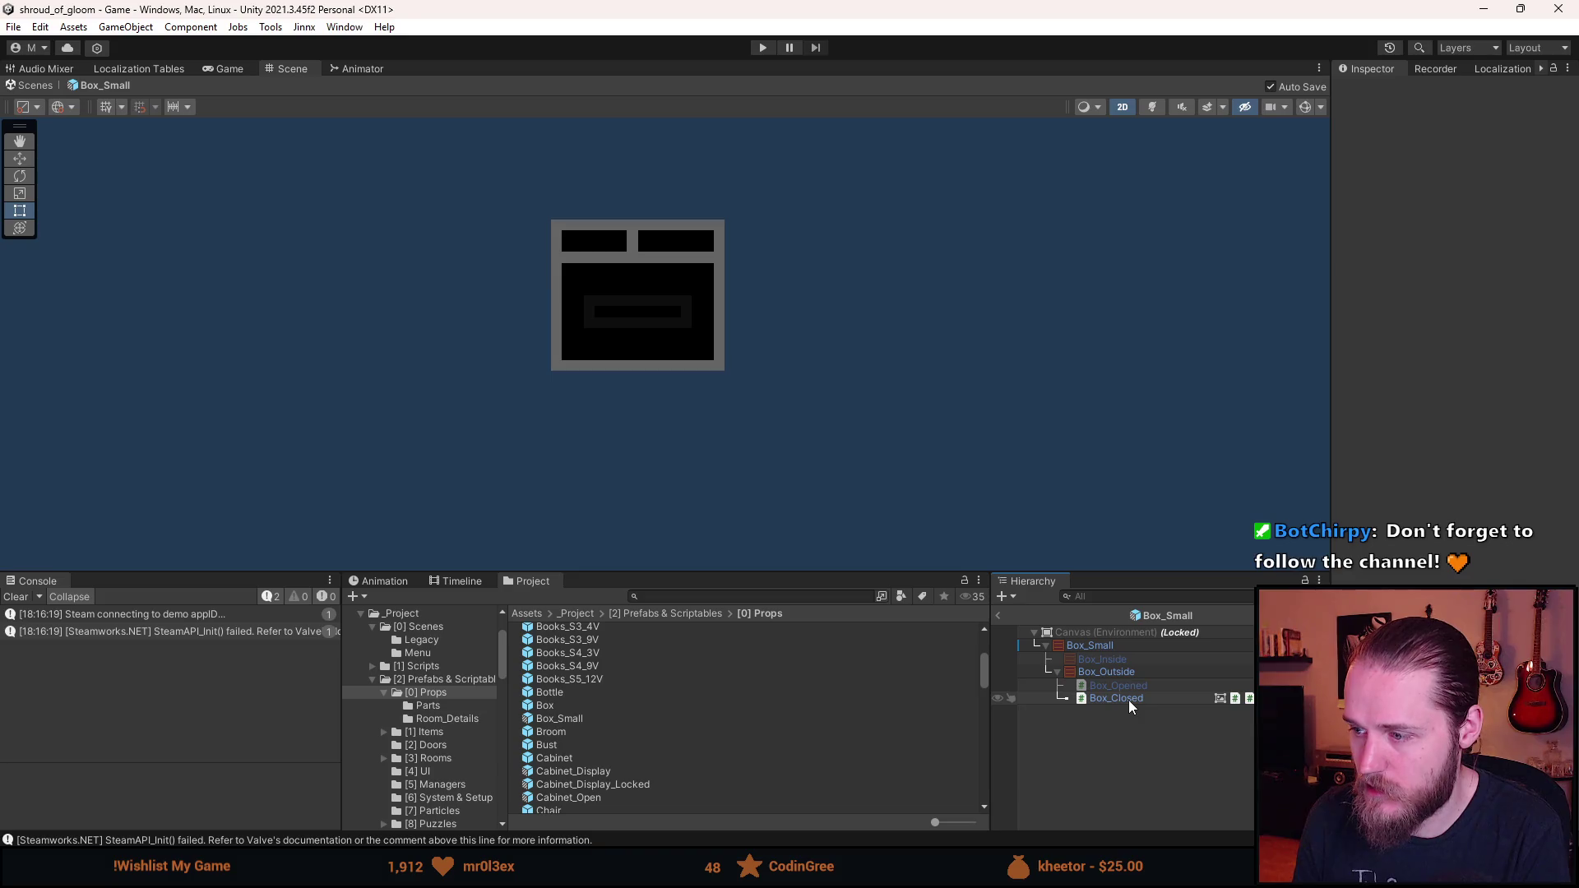
key(a)
key(a)
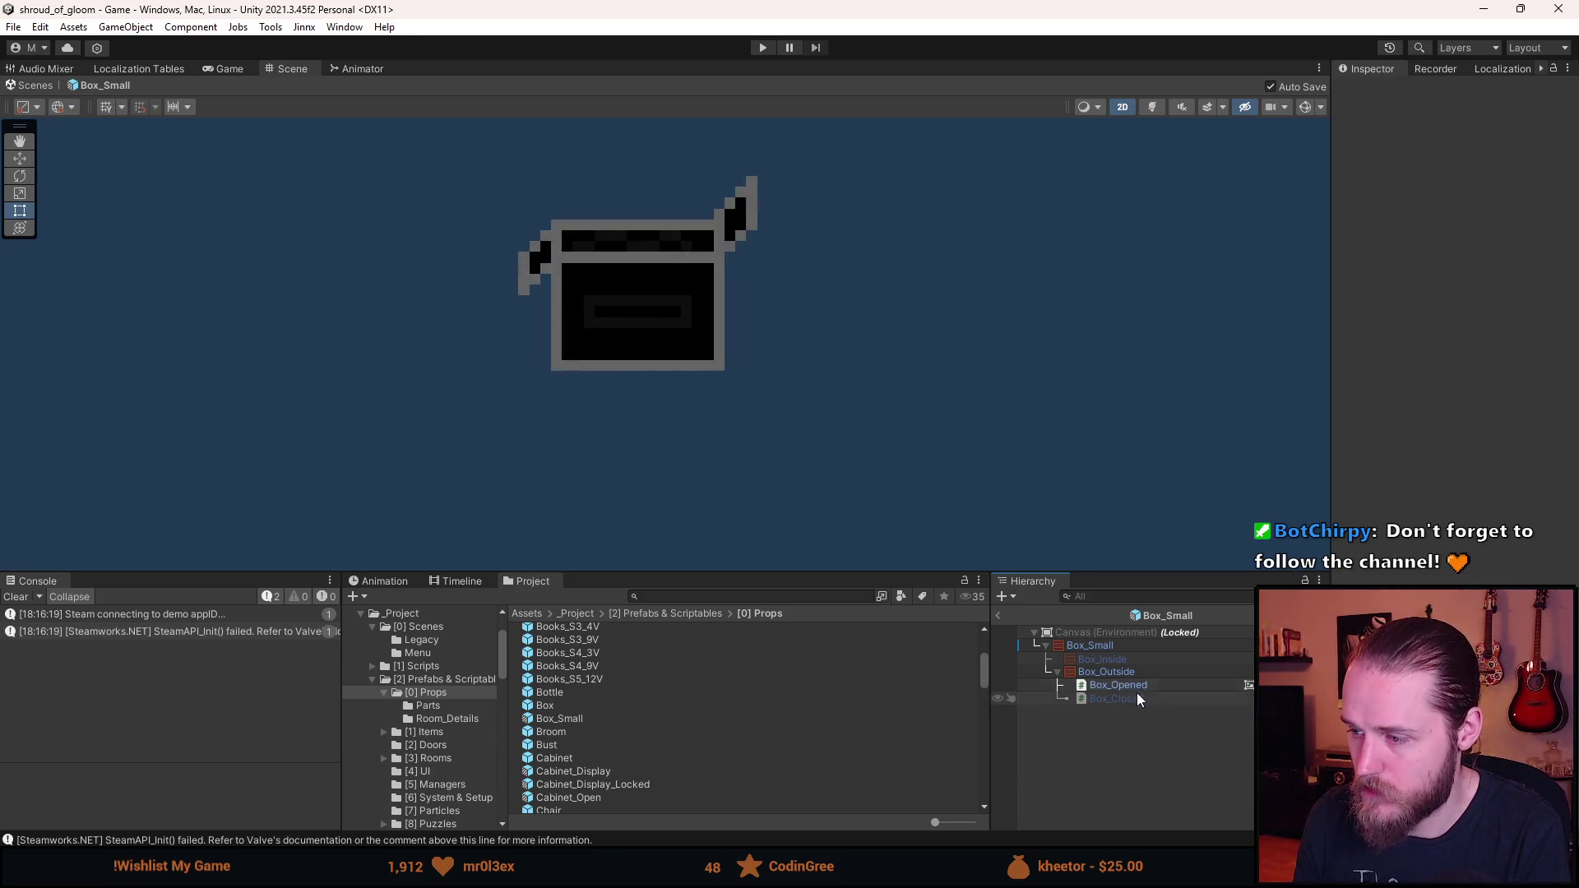
key(a)
key(a)
click(1142, 686)
click(1140, 698)
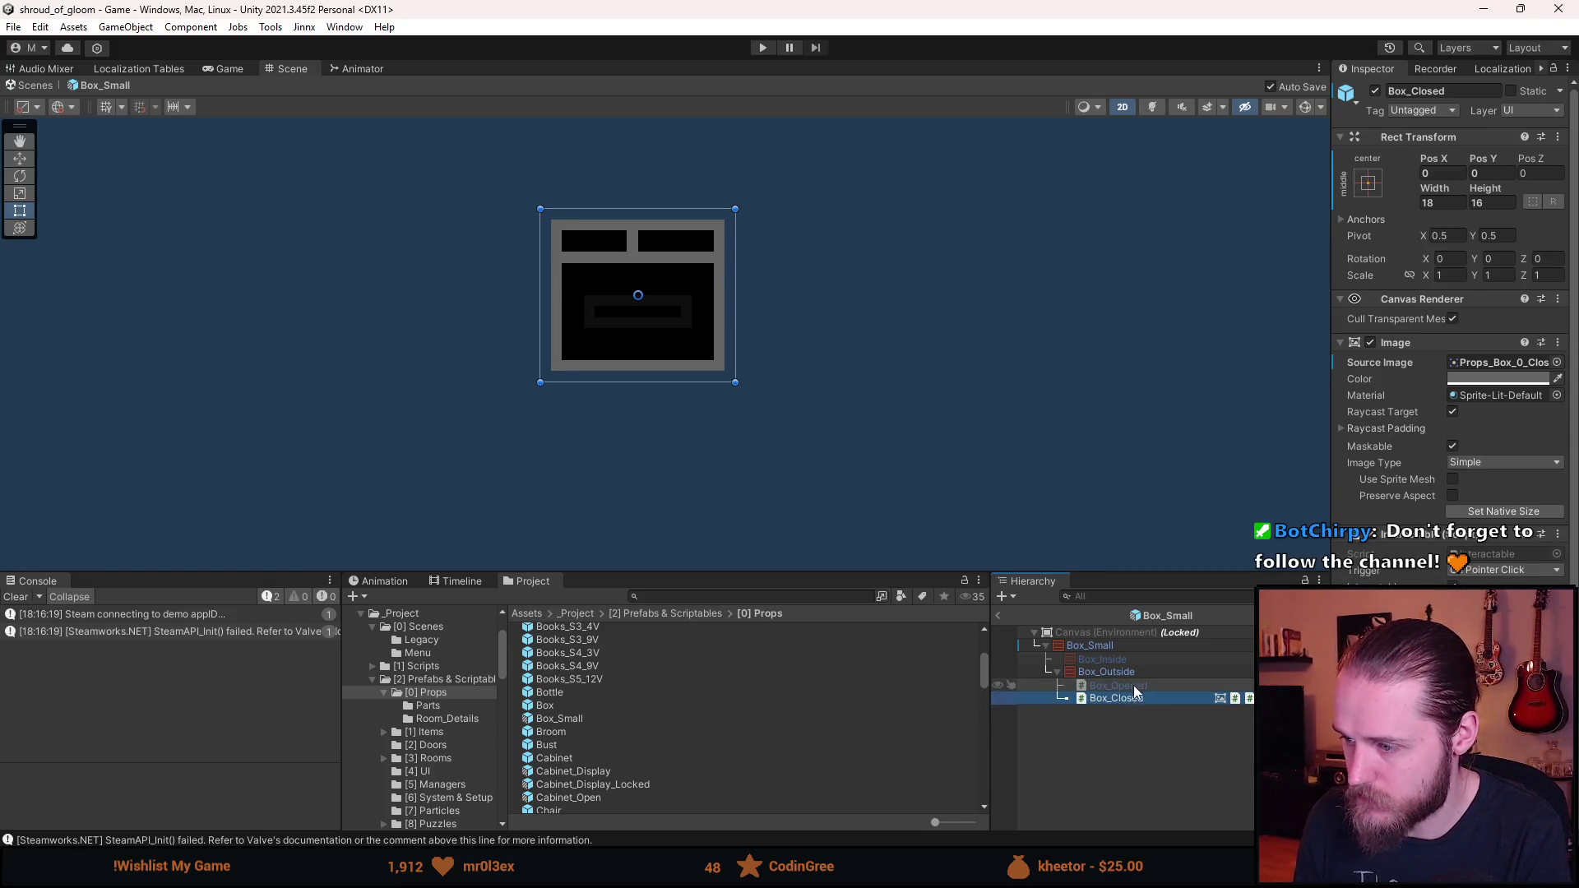
scroll(1452, 329, down, 5)
scroll(1452, 329, down, 2)
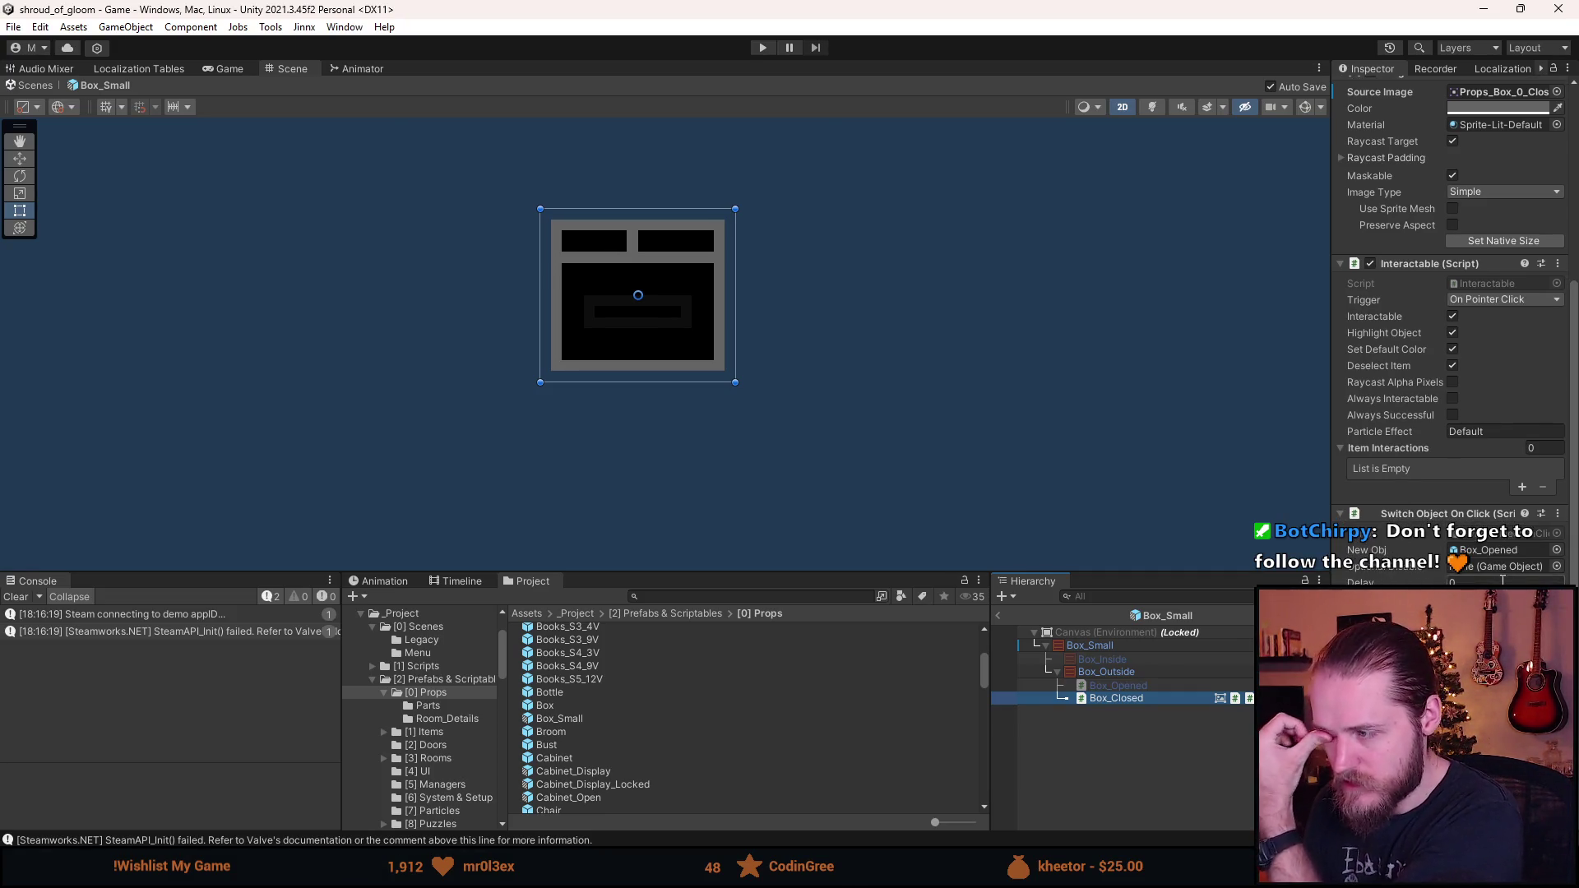
- Enable Raycast Alpha Pixels on Box_Opened and return to the basement scene
click(1481, 550)
click(1152, 686)
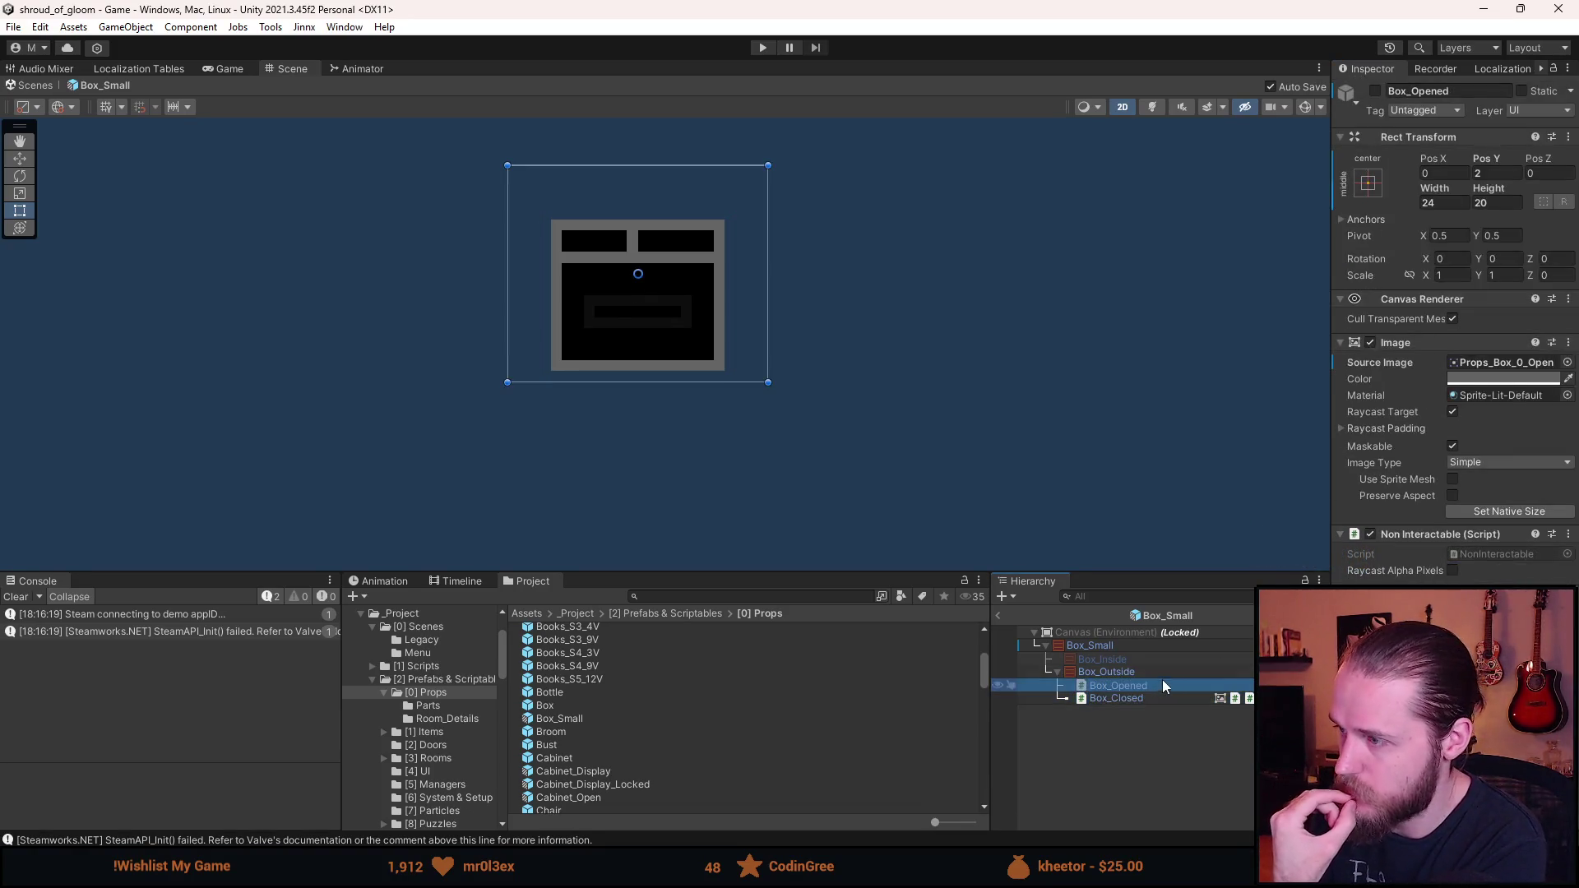
click(1454, 570)
right_click(1399, 578)
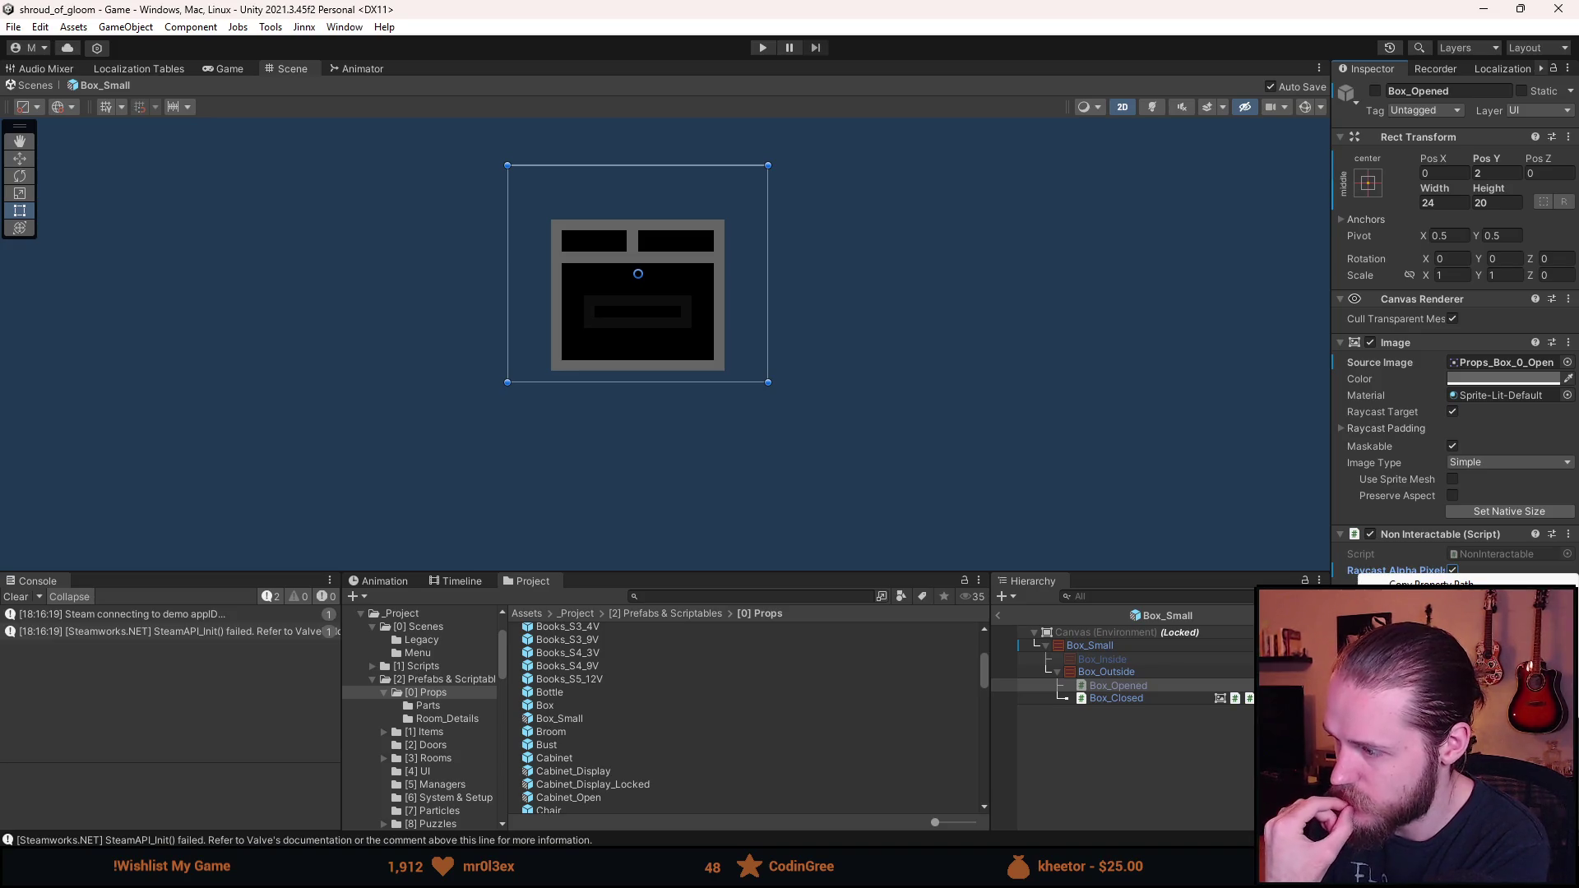
click(1431, 584)
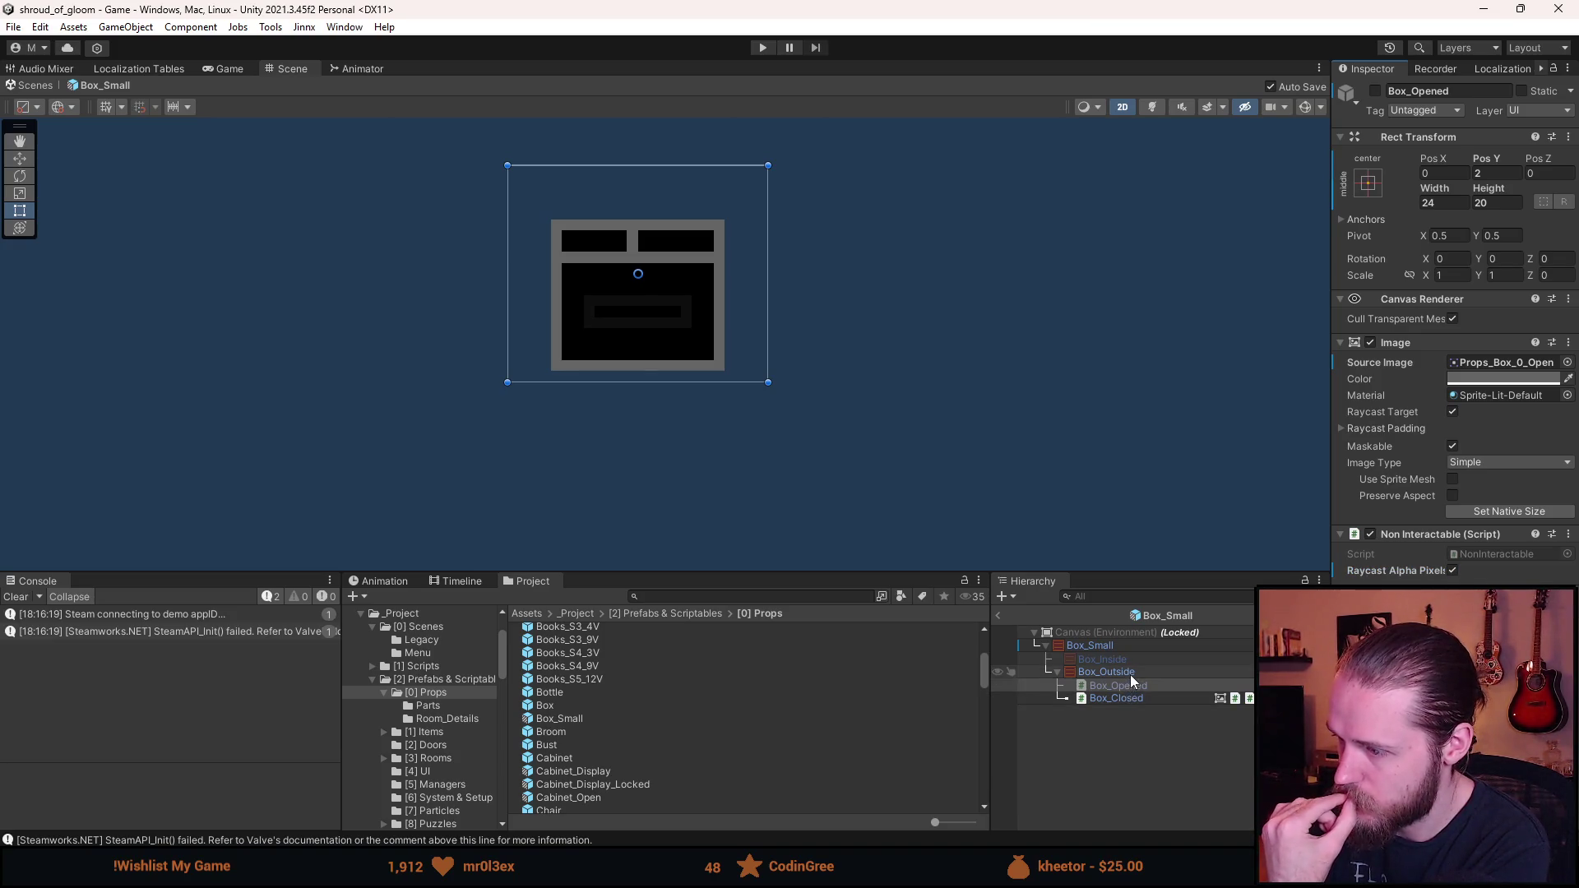
click(1003, 619)
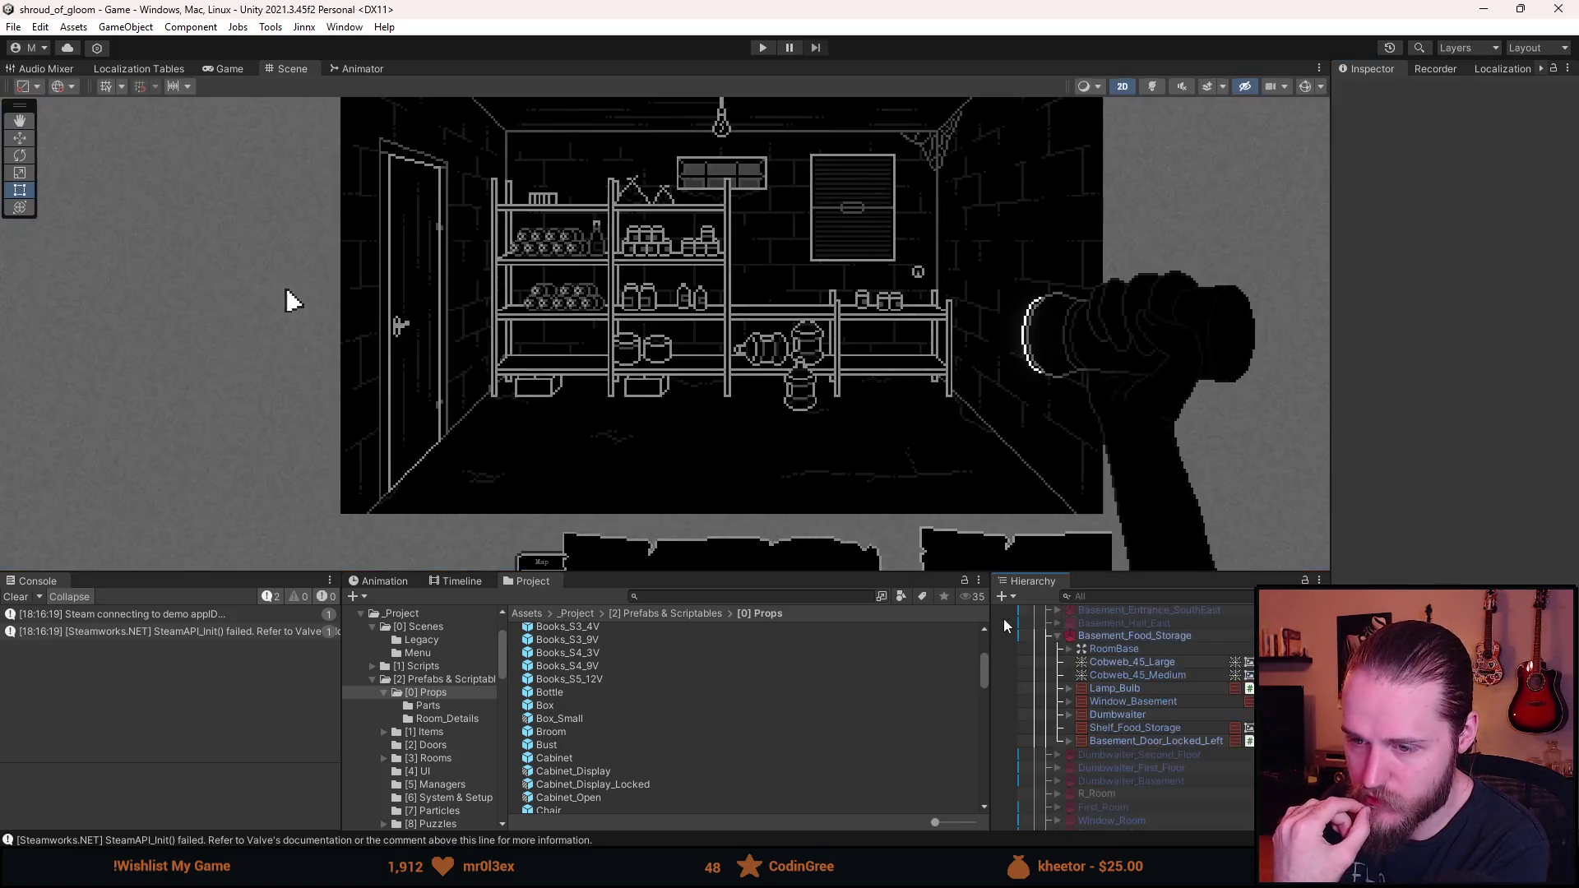
- Make a prefab variant of Box_Small named Box_Small_Side
right_click(571, 719)
mouse_move(806, 243)
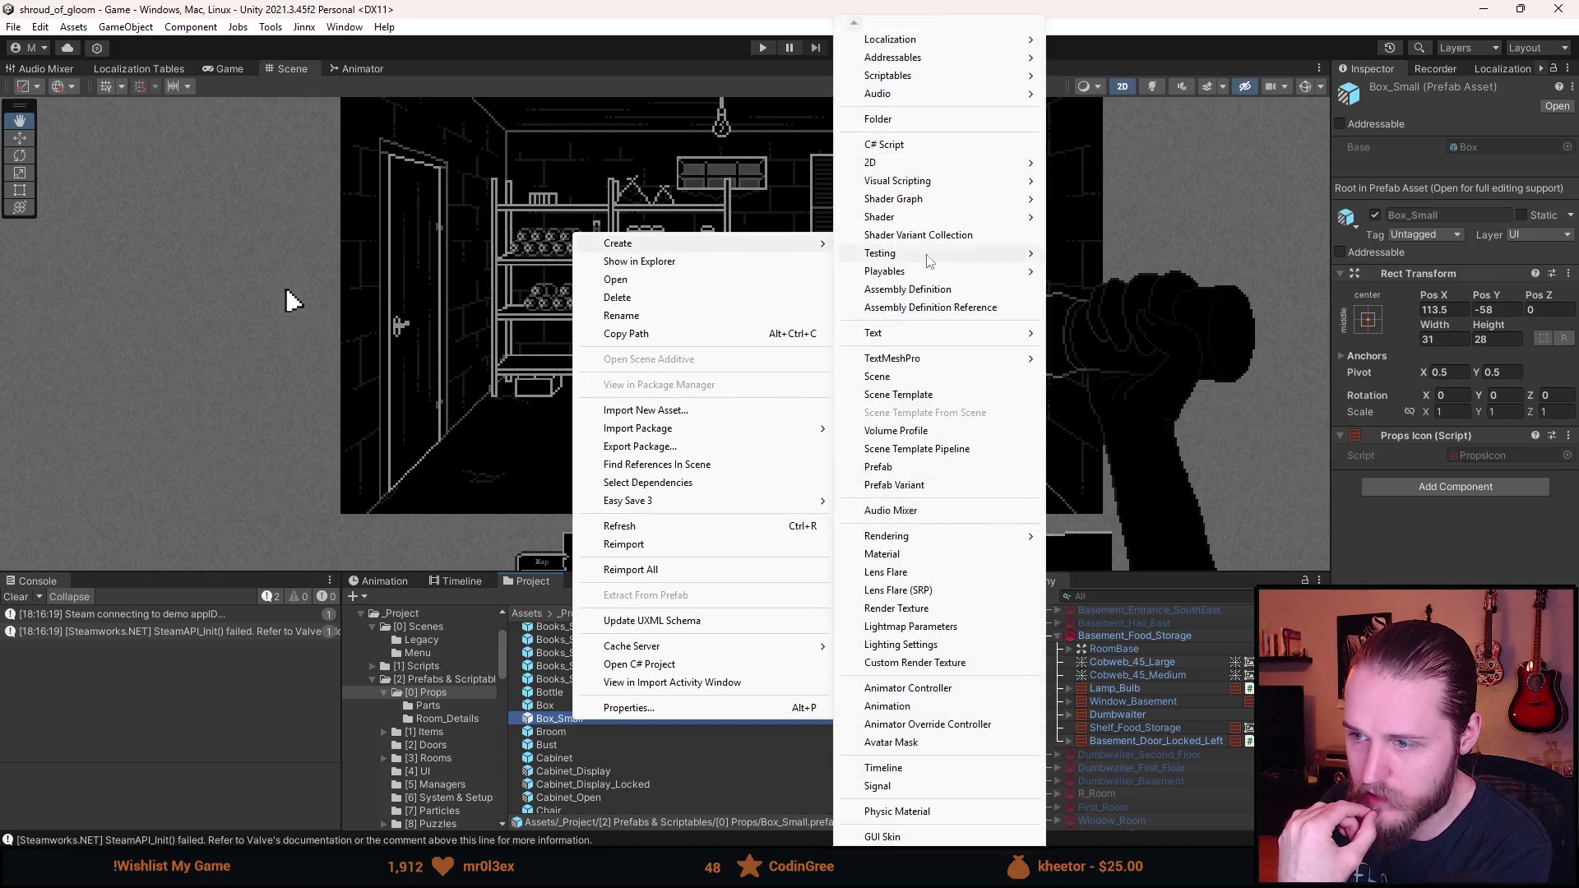
click(913, 486)
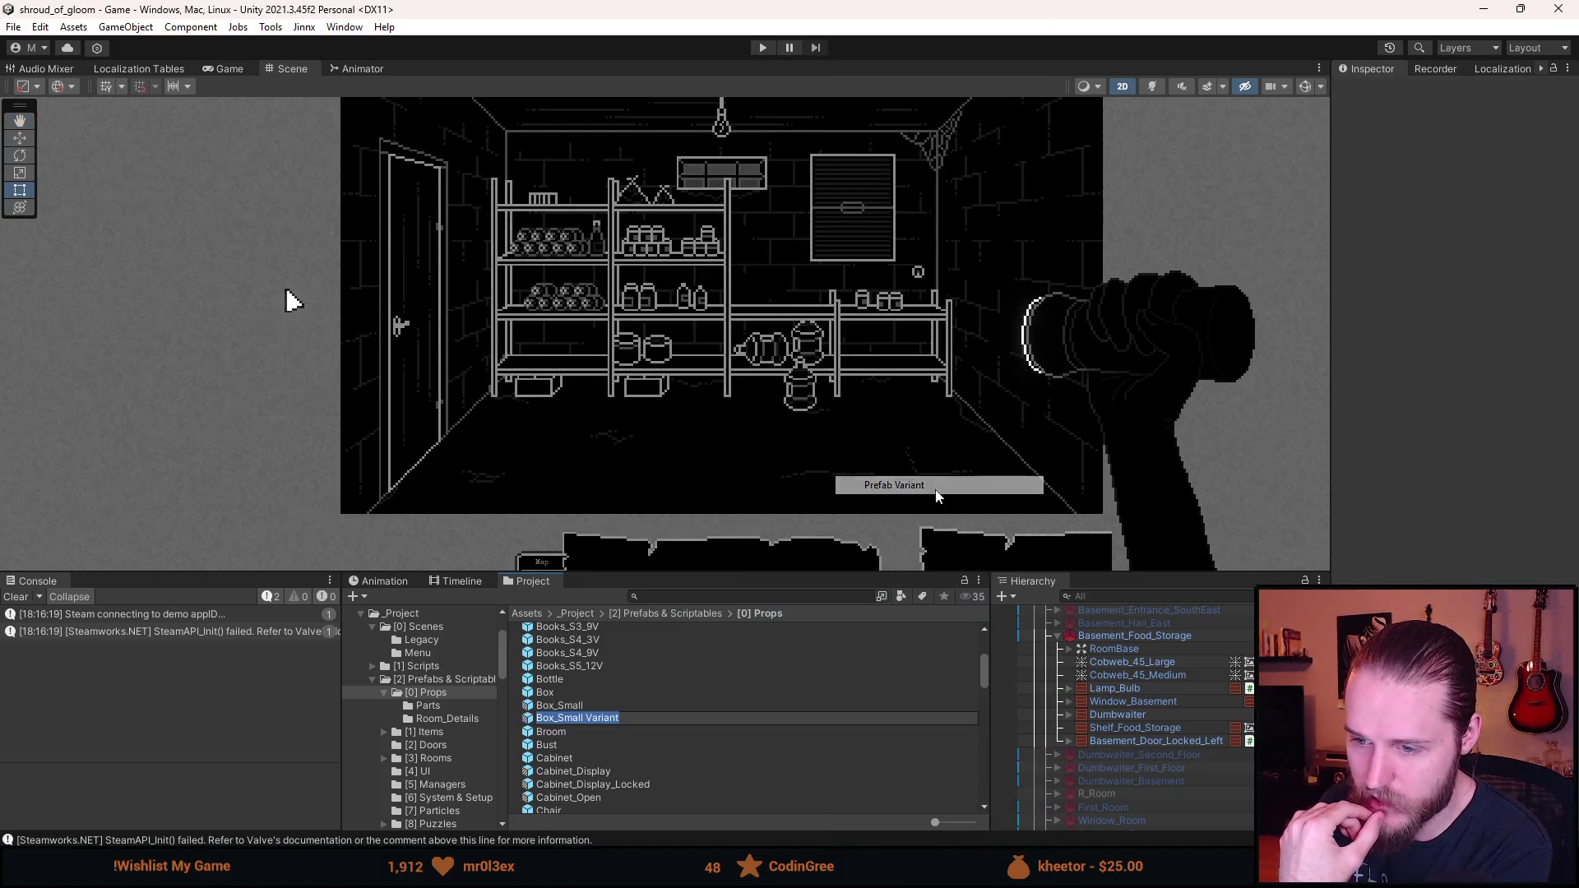
key(End)
key(BackSpace)
key(BackSpace)
key(BackSpace)
text(_Side)
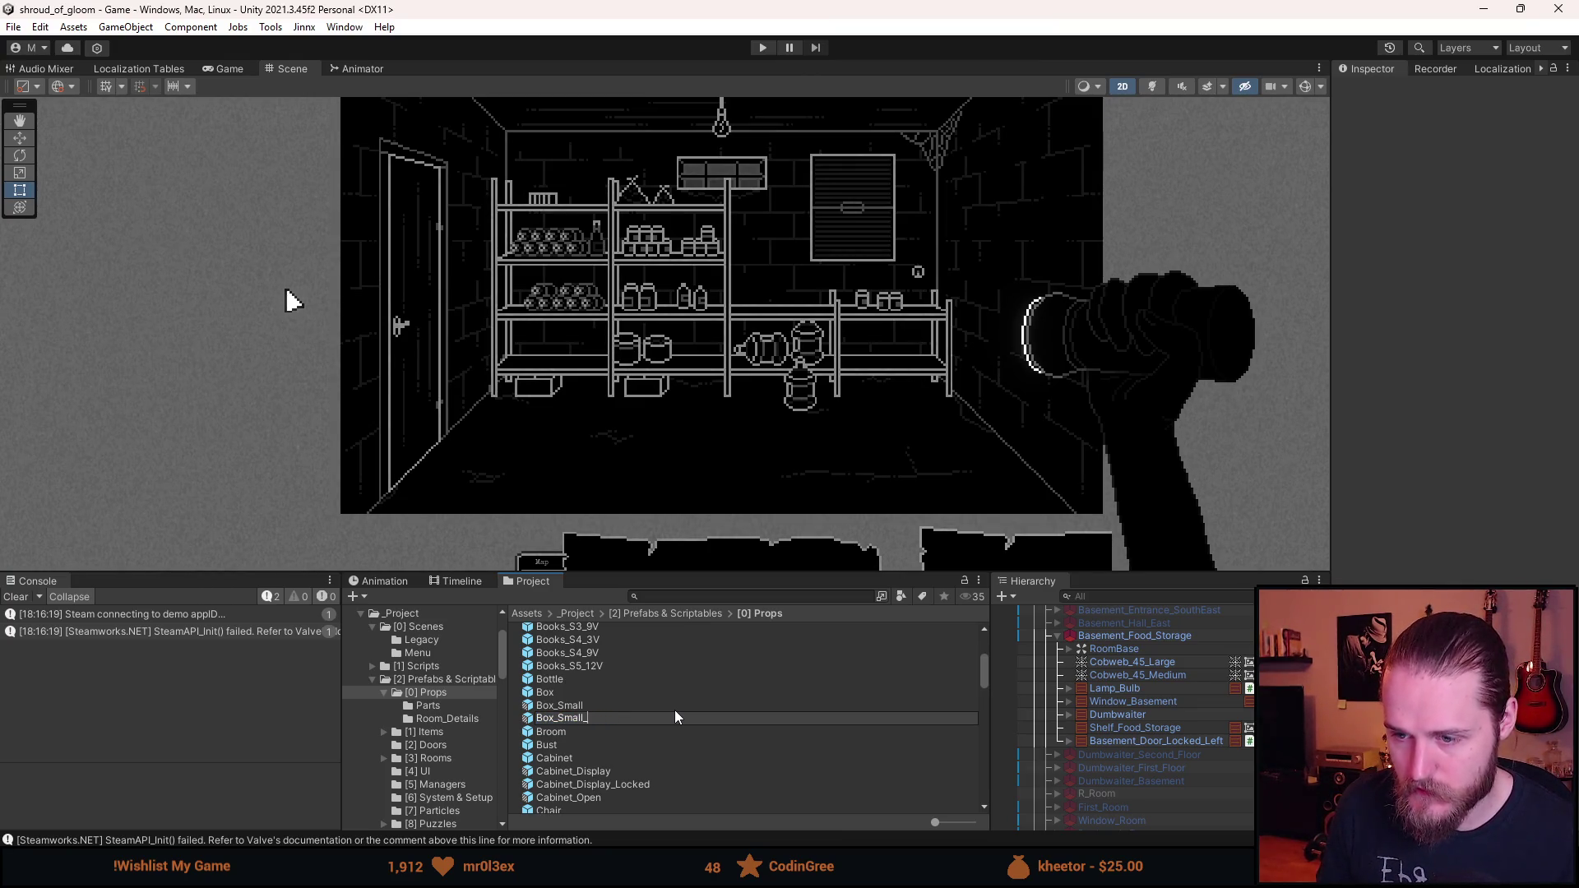
key(Return)
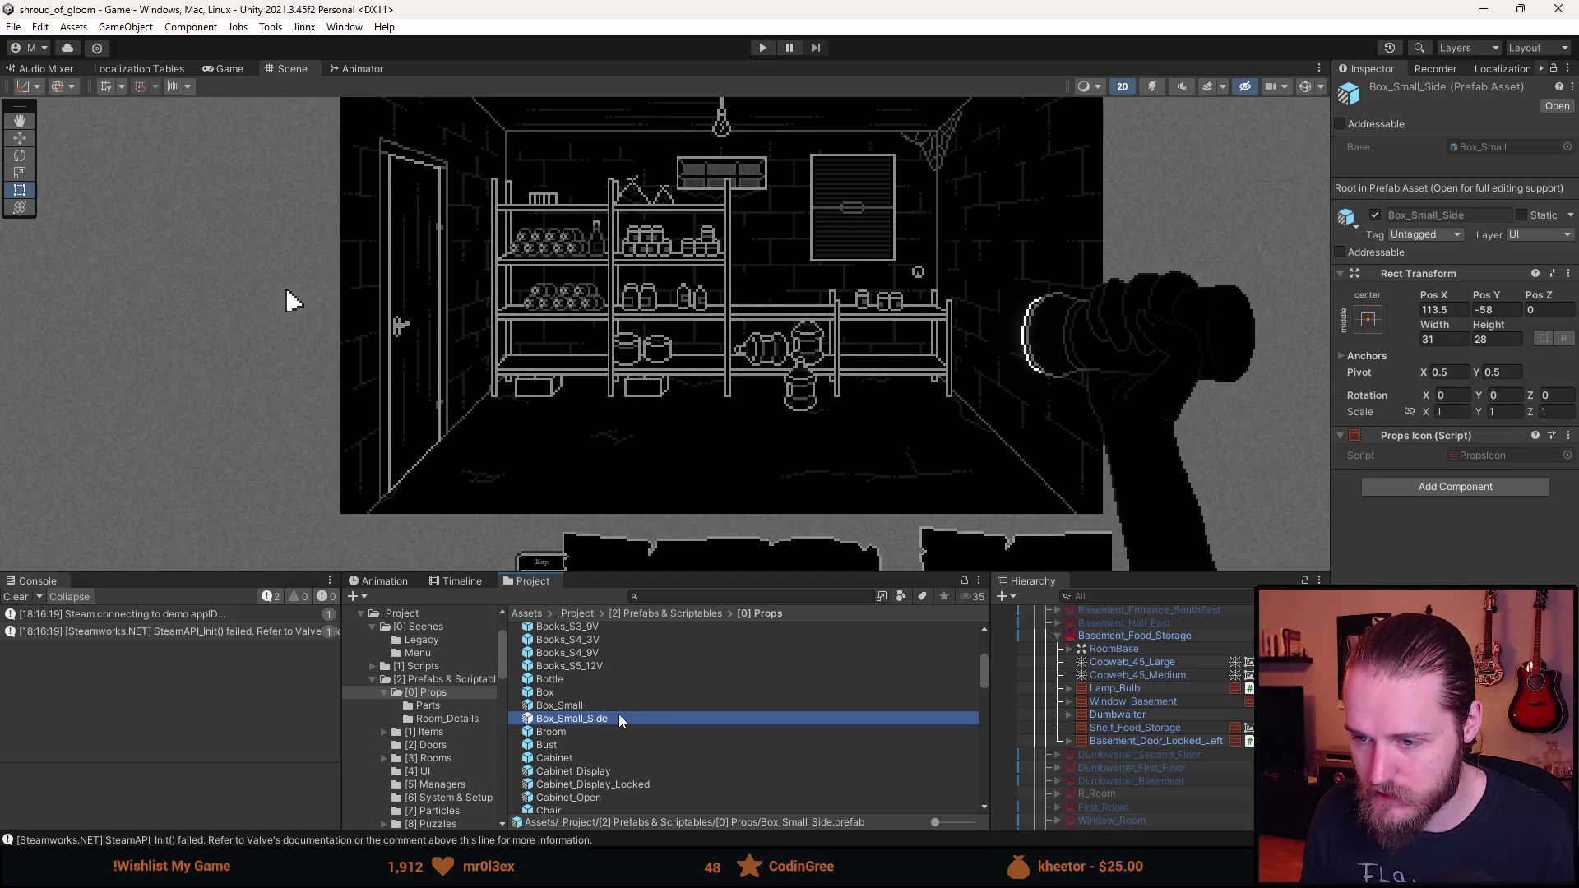
double_click(619, 716)
- Give Box_Closed the Props_Box_1_Closed sprite at native size
click(1057, 673)
click(1130, 698)
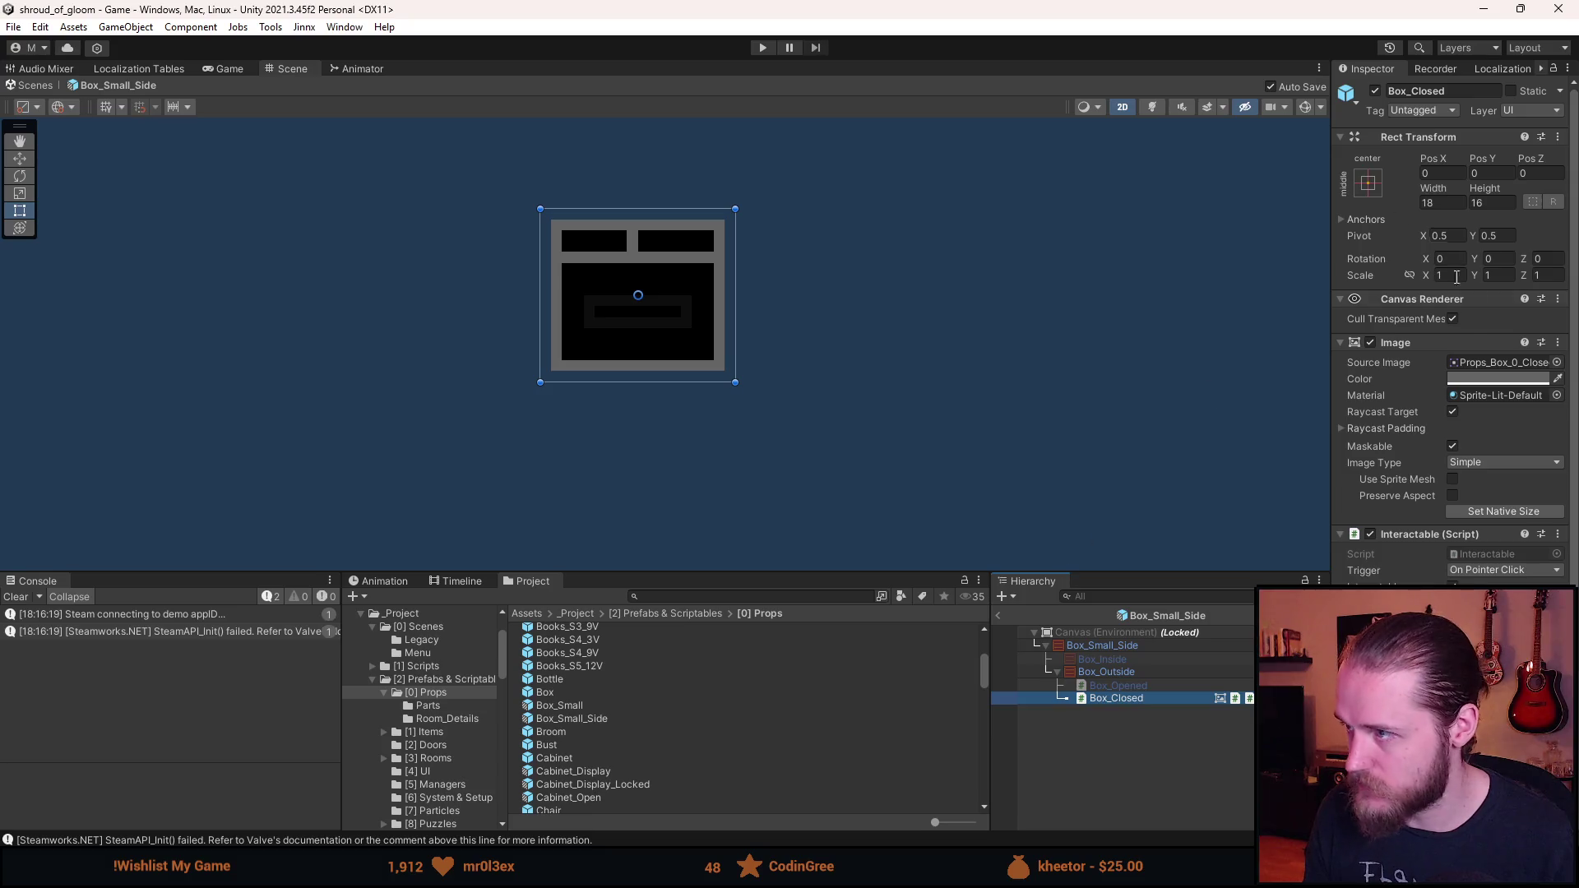
click(1558, 360)
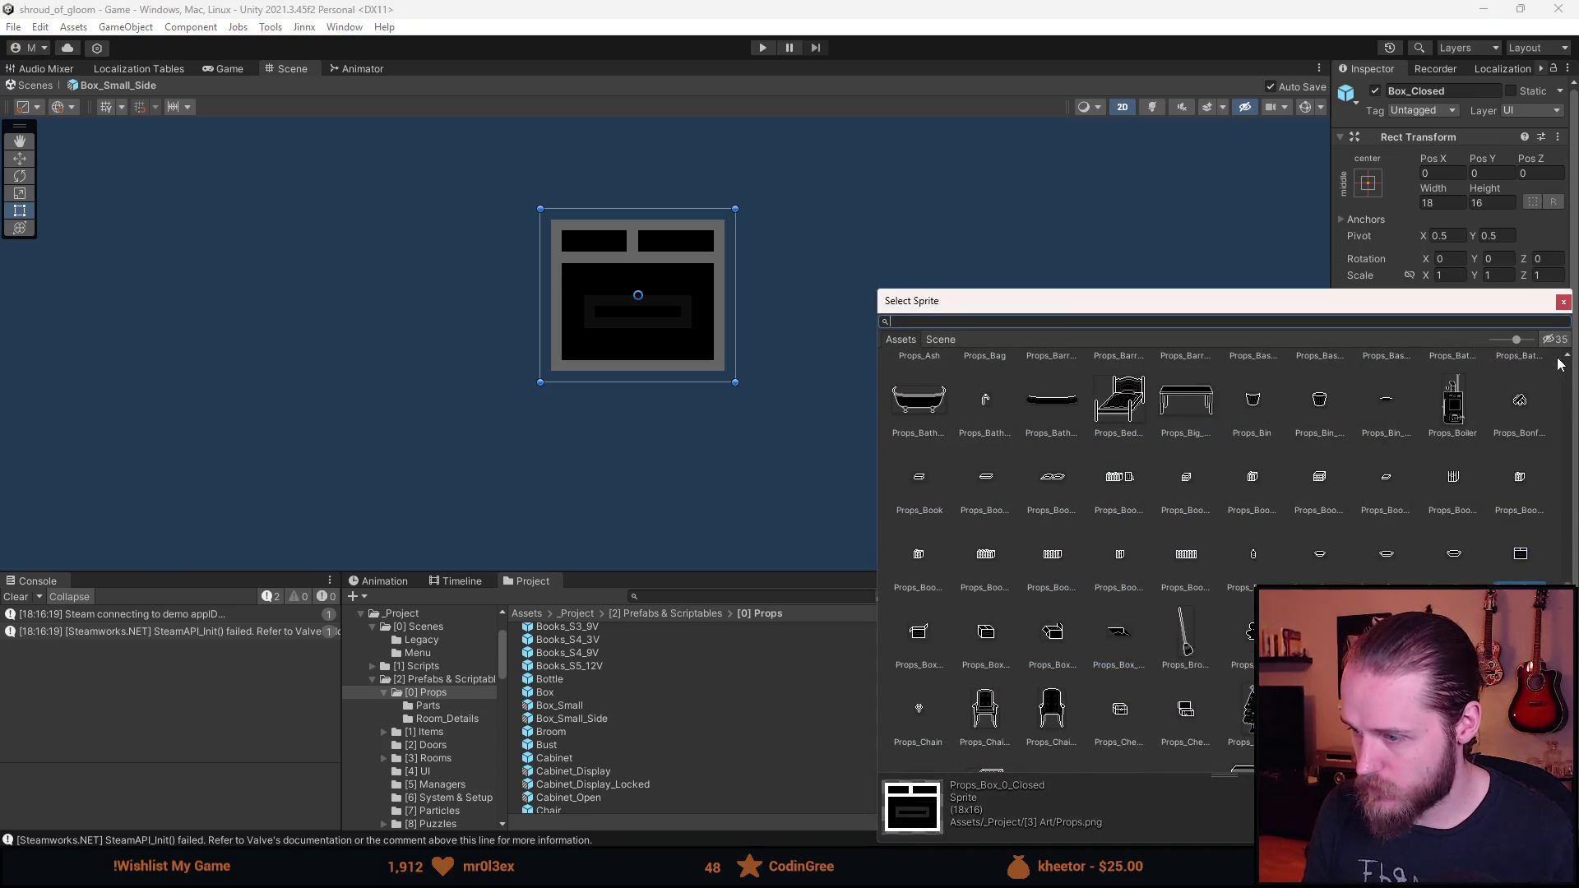
text(bp)
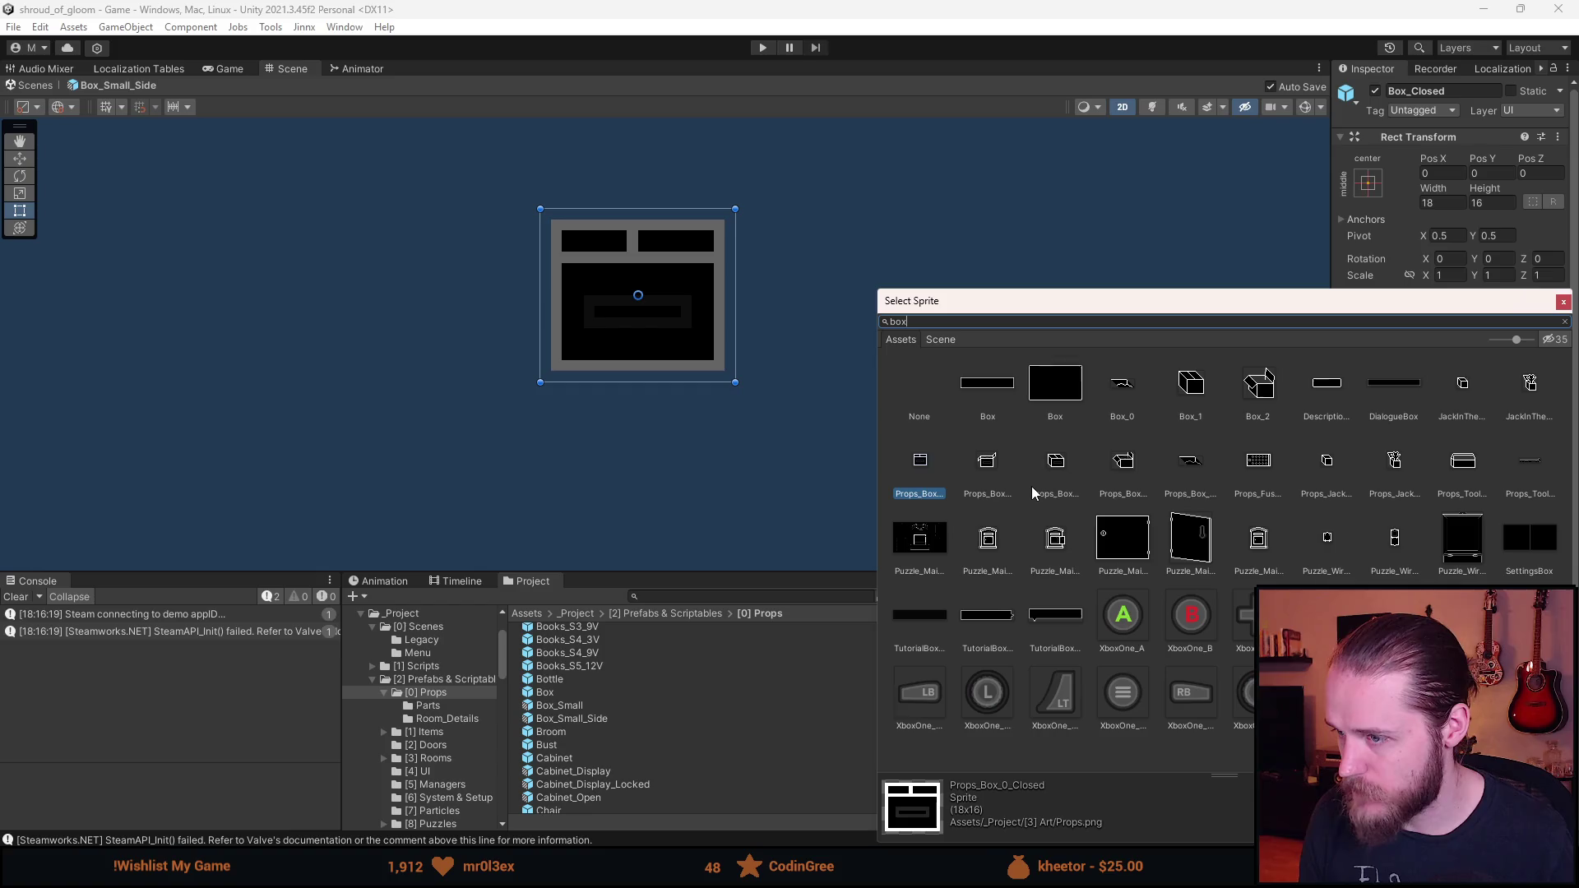
double_click(1055, 477)
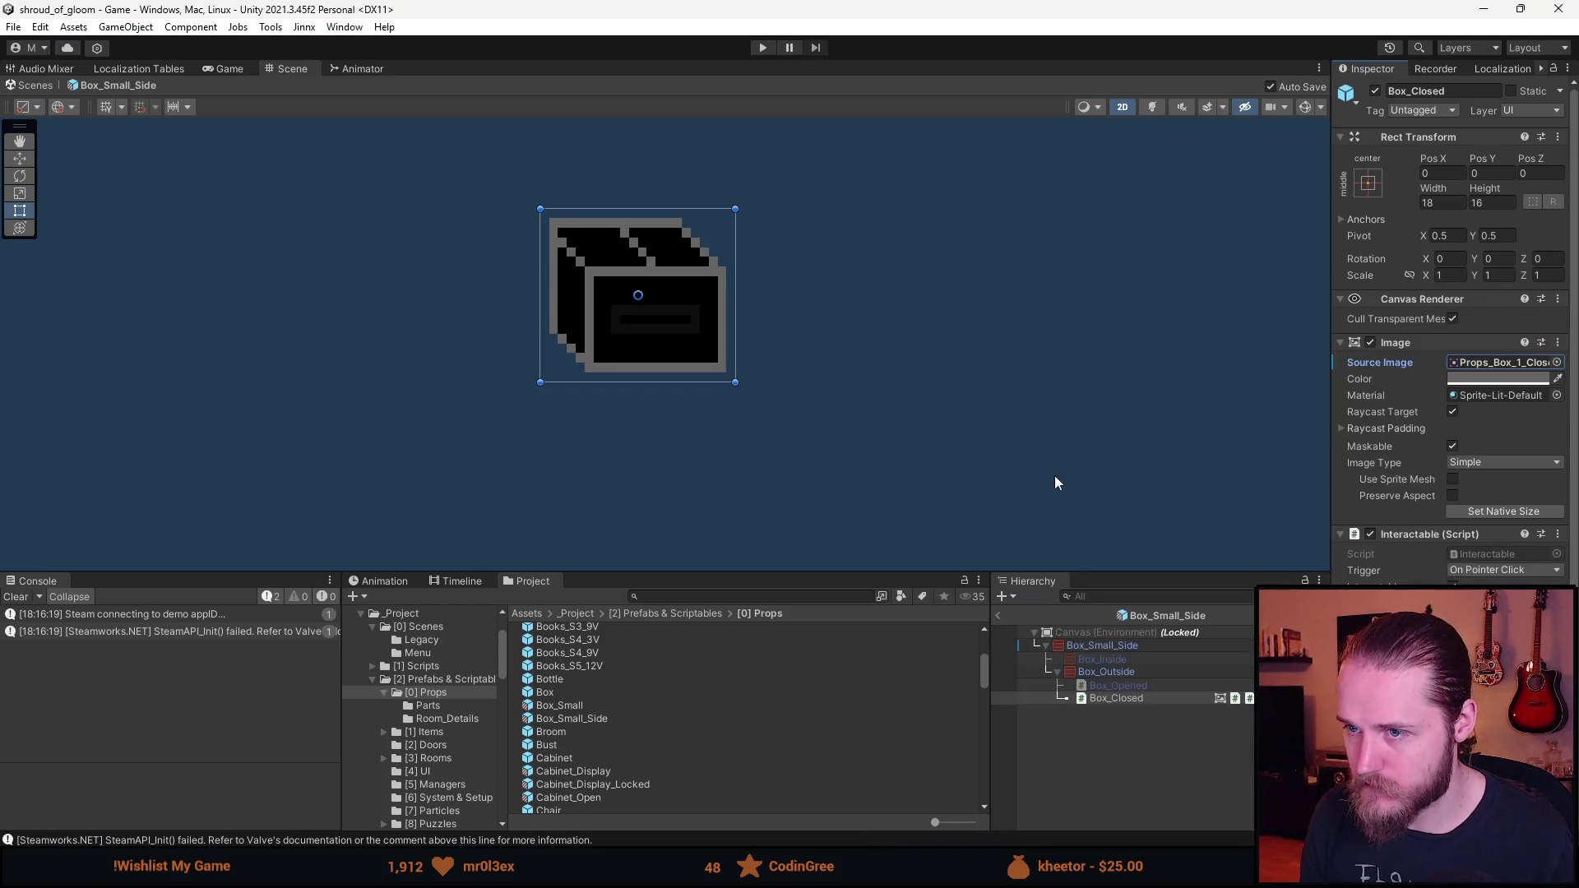
click(1508, 510)
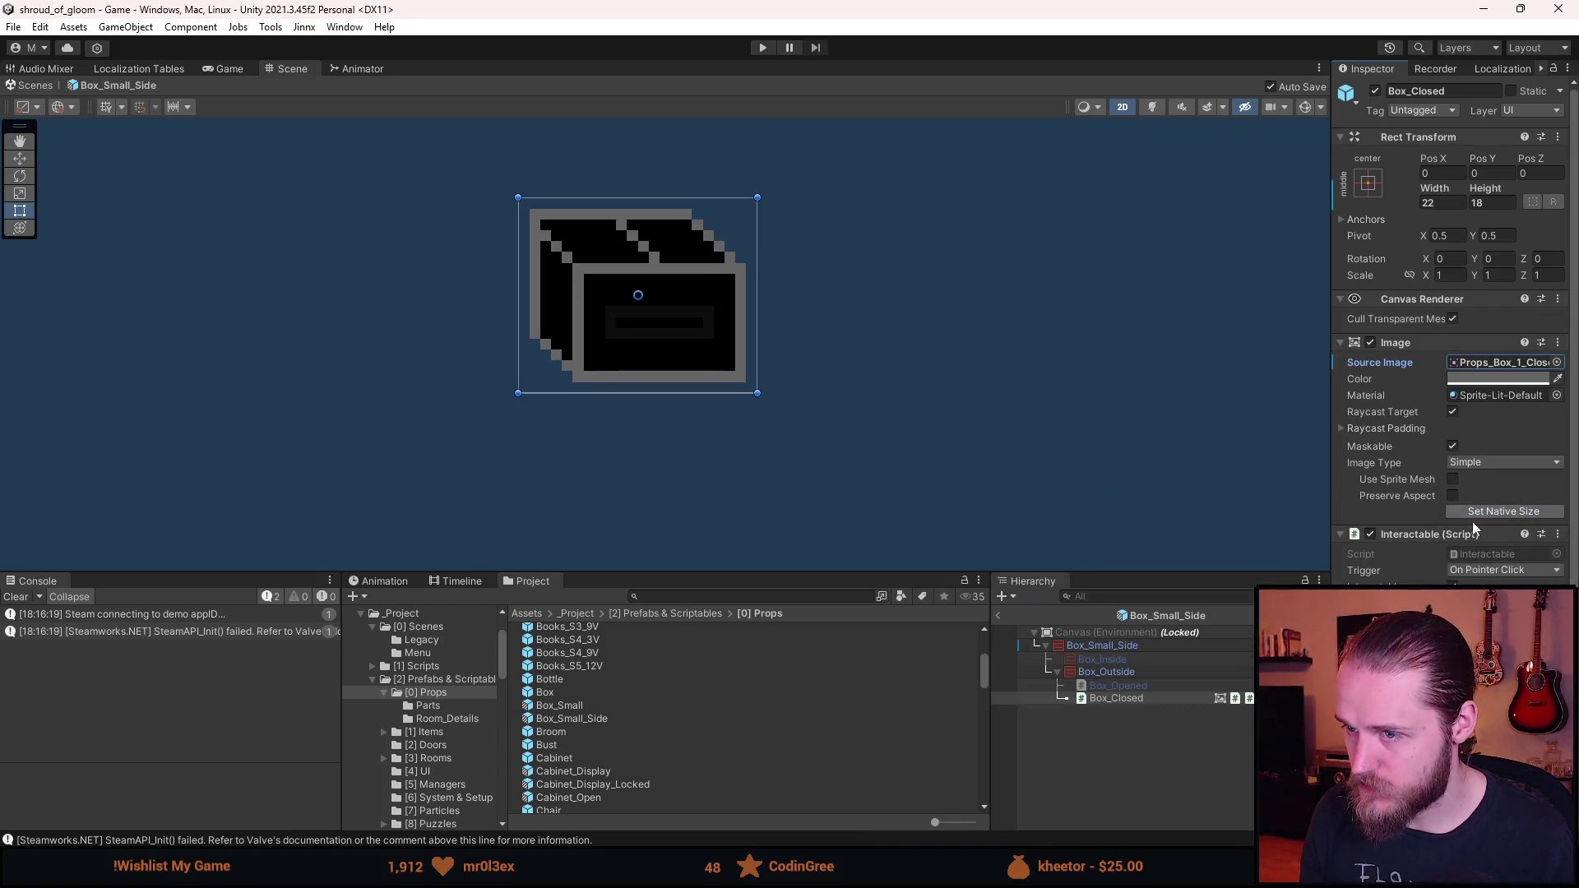
- Enable Box_Opened and give it the Props_Box_1_Open sprite at native 27×21
click(1138, 691)
key(alt+shift+a)
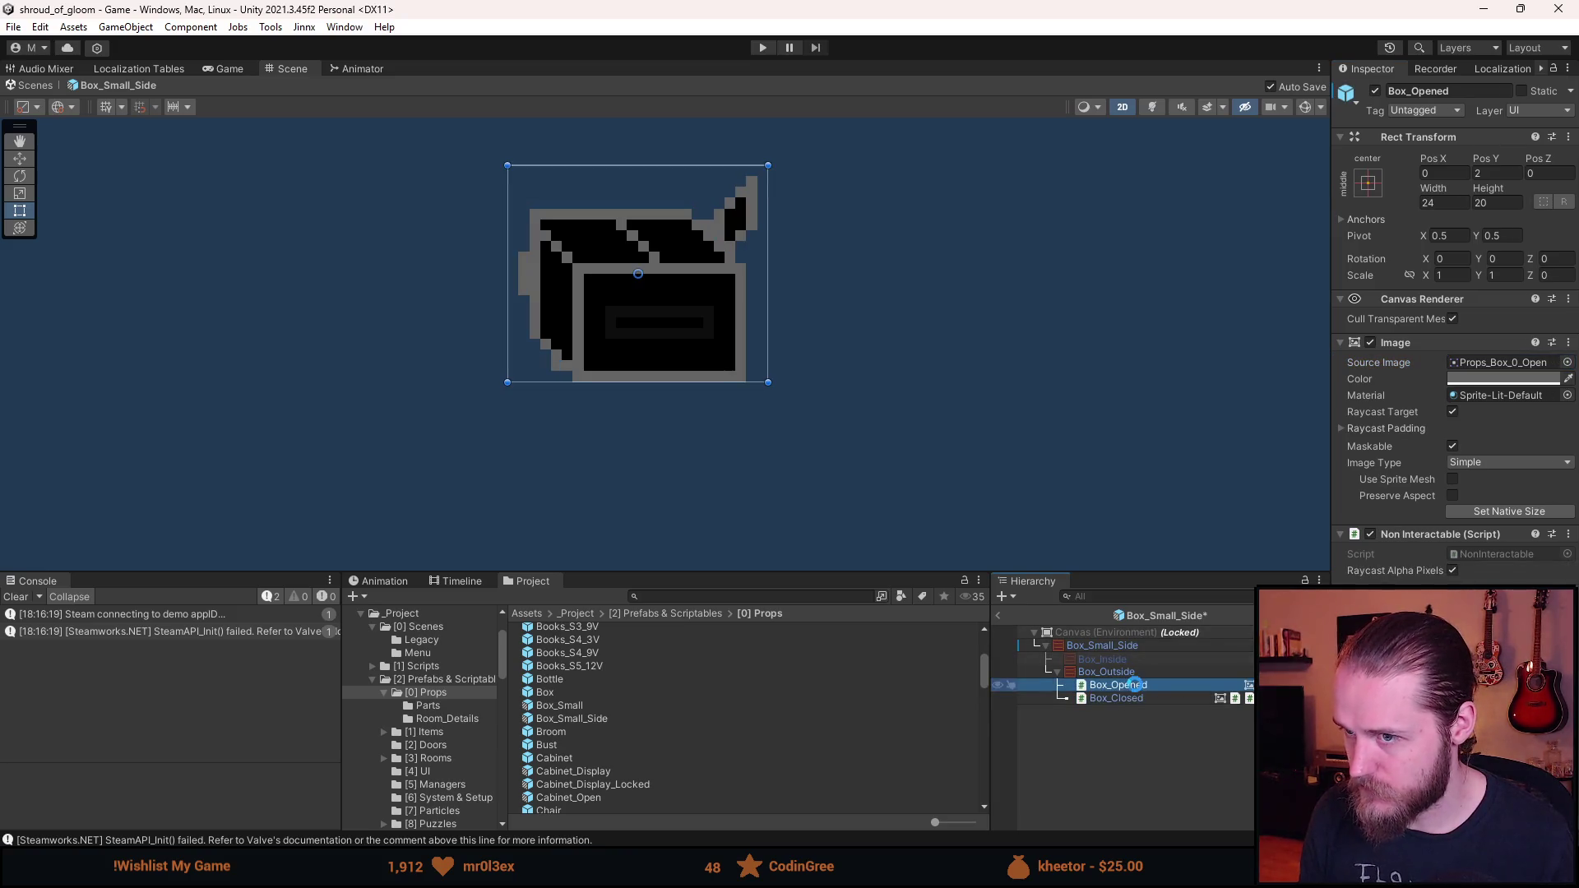
click(1568, 362)
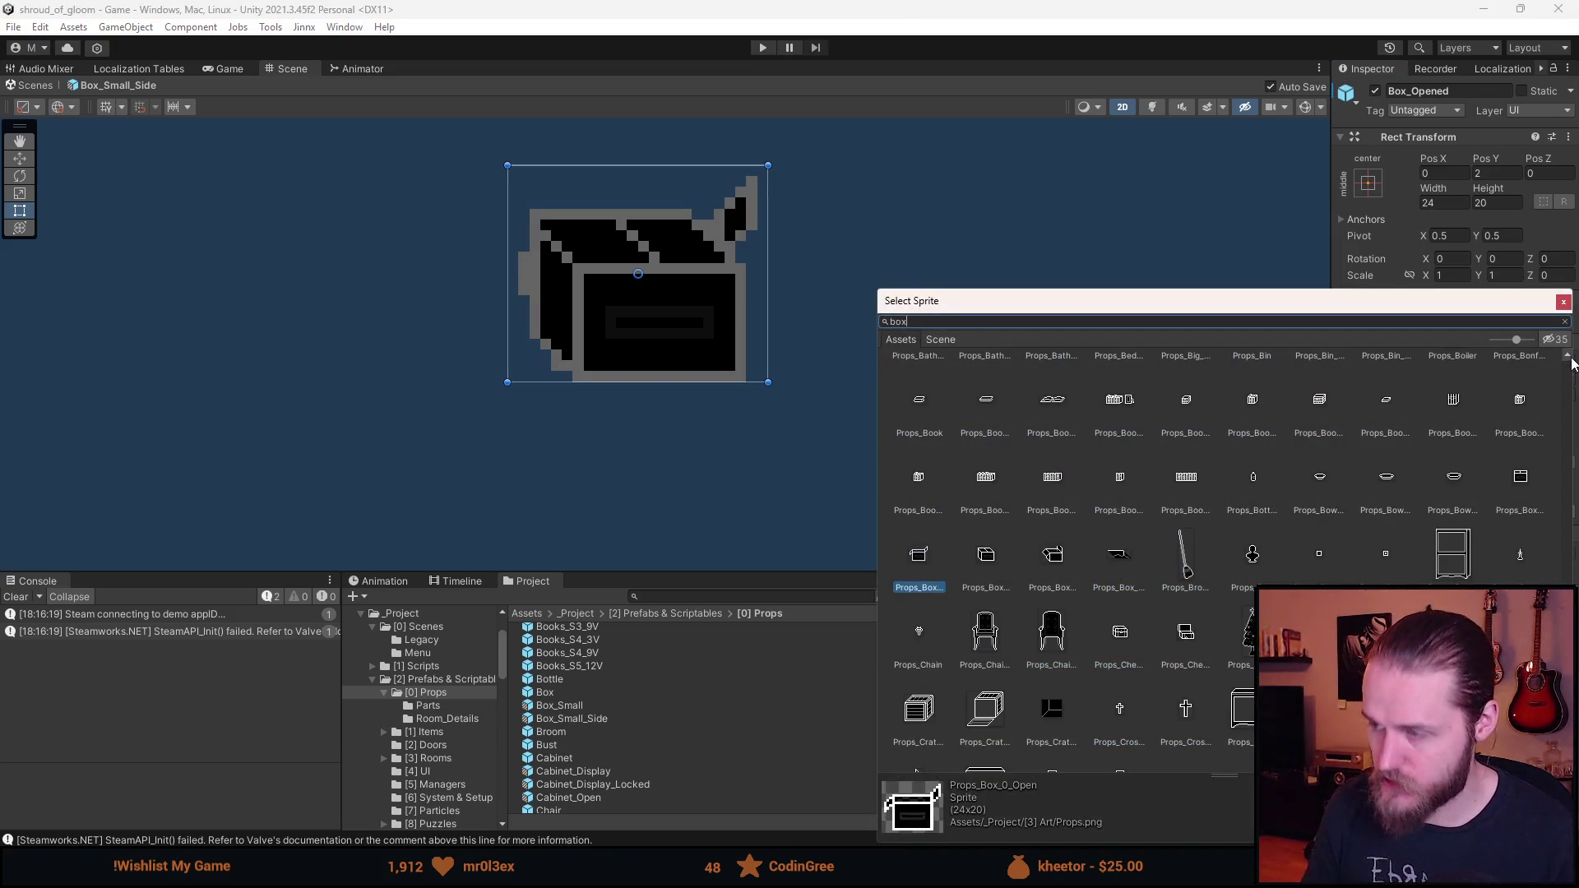
click(1122, 460)
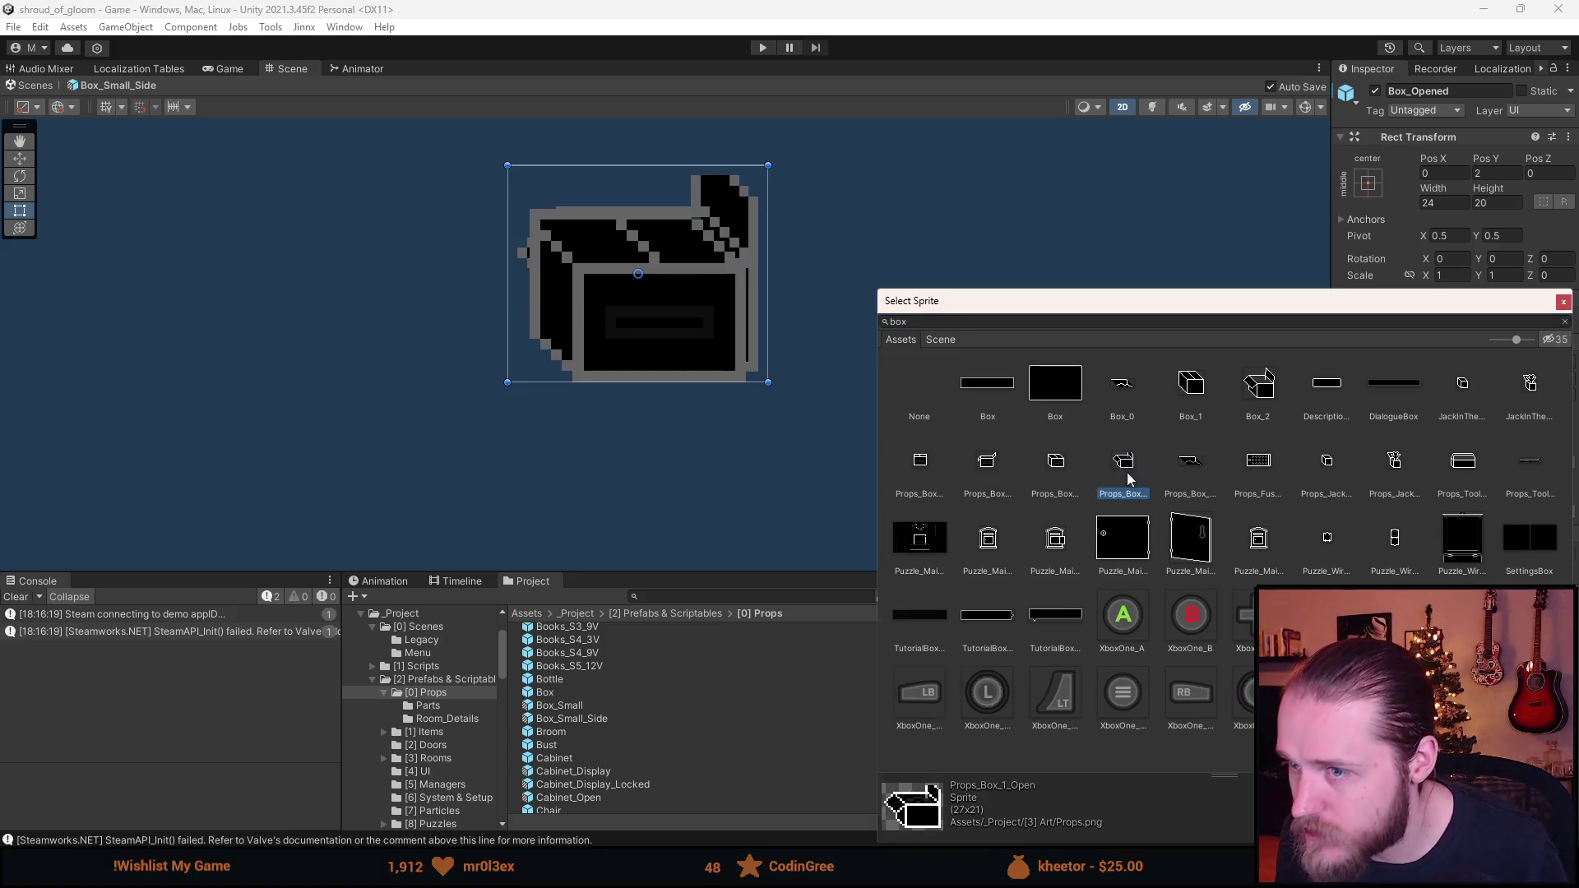
double_click(1123, 461)
click(1491, 511)
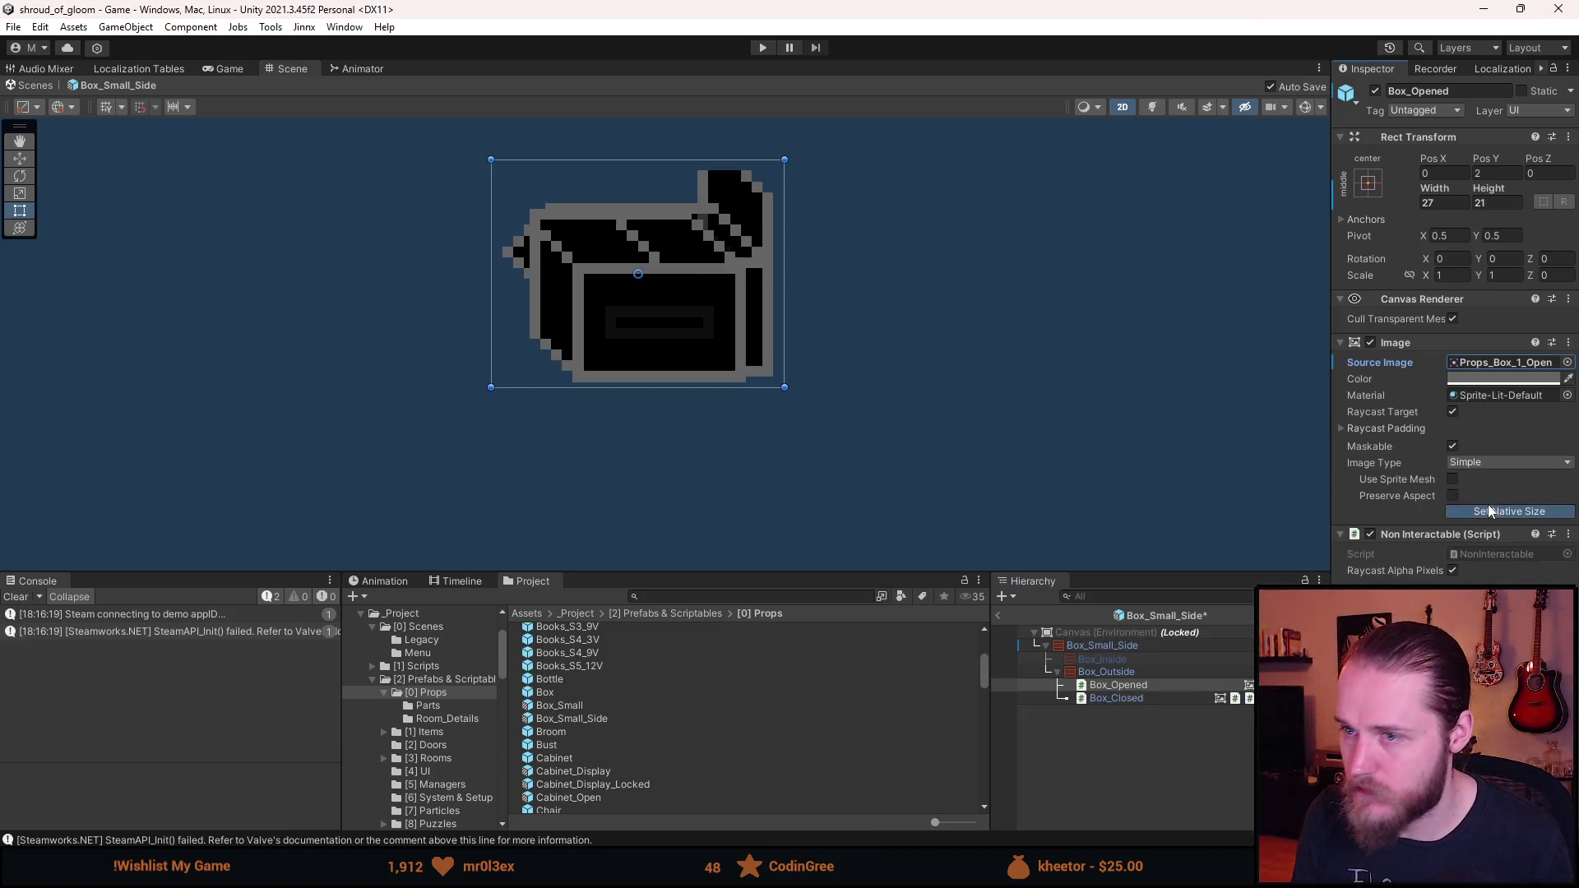
- Offset Box_Opened to X −2.5, Y 1.5 to line up with the closed box
click(1157, 698)
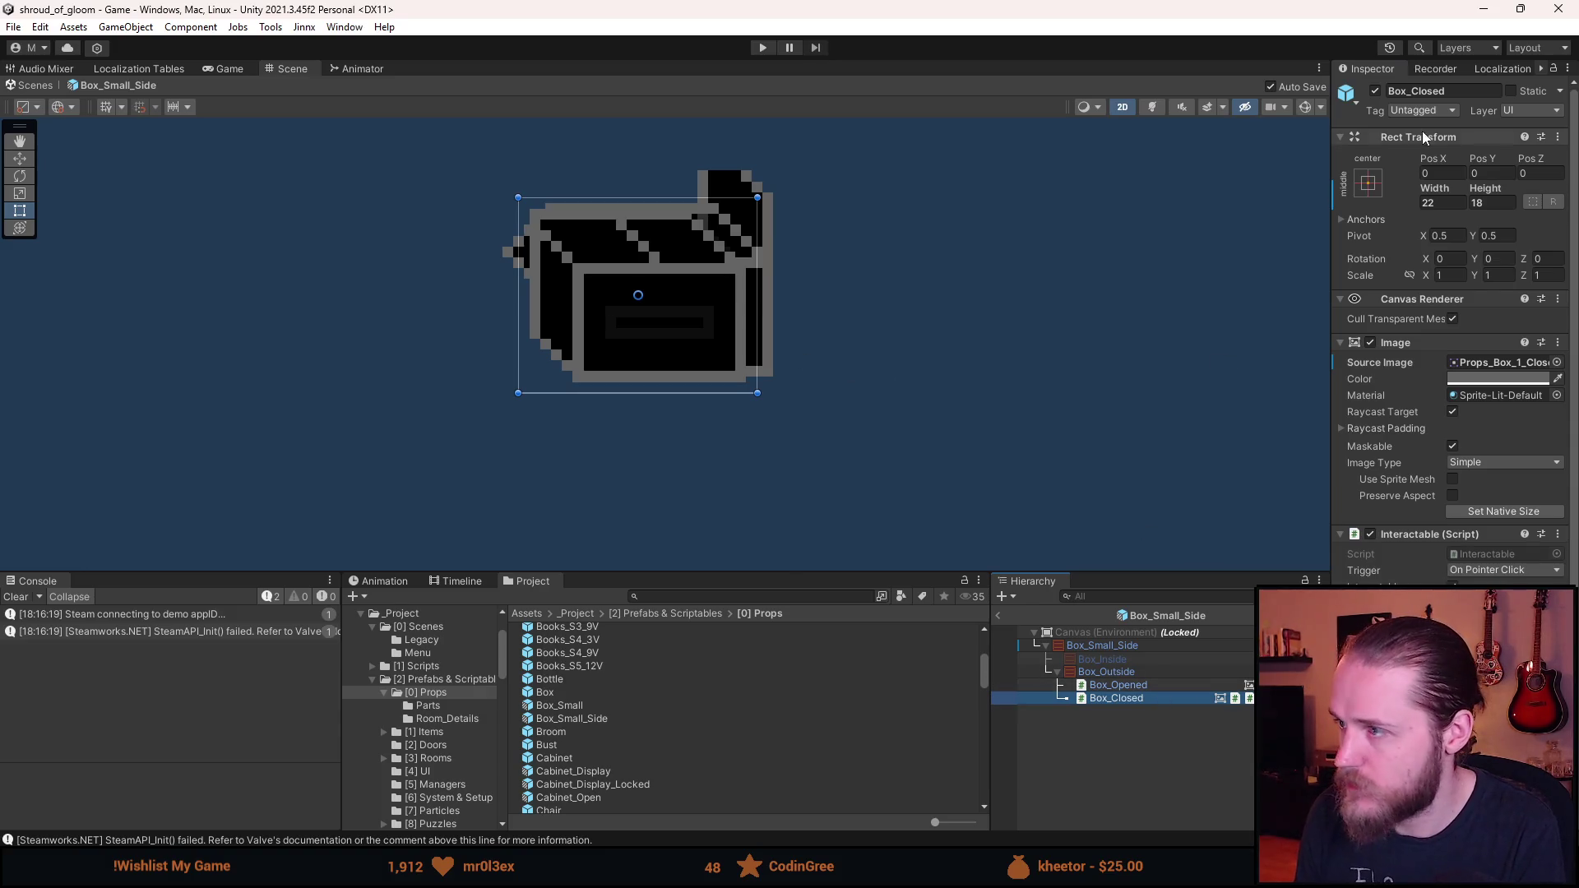
click(1124, 686)
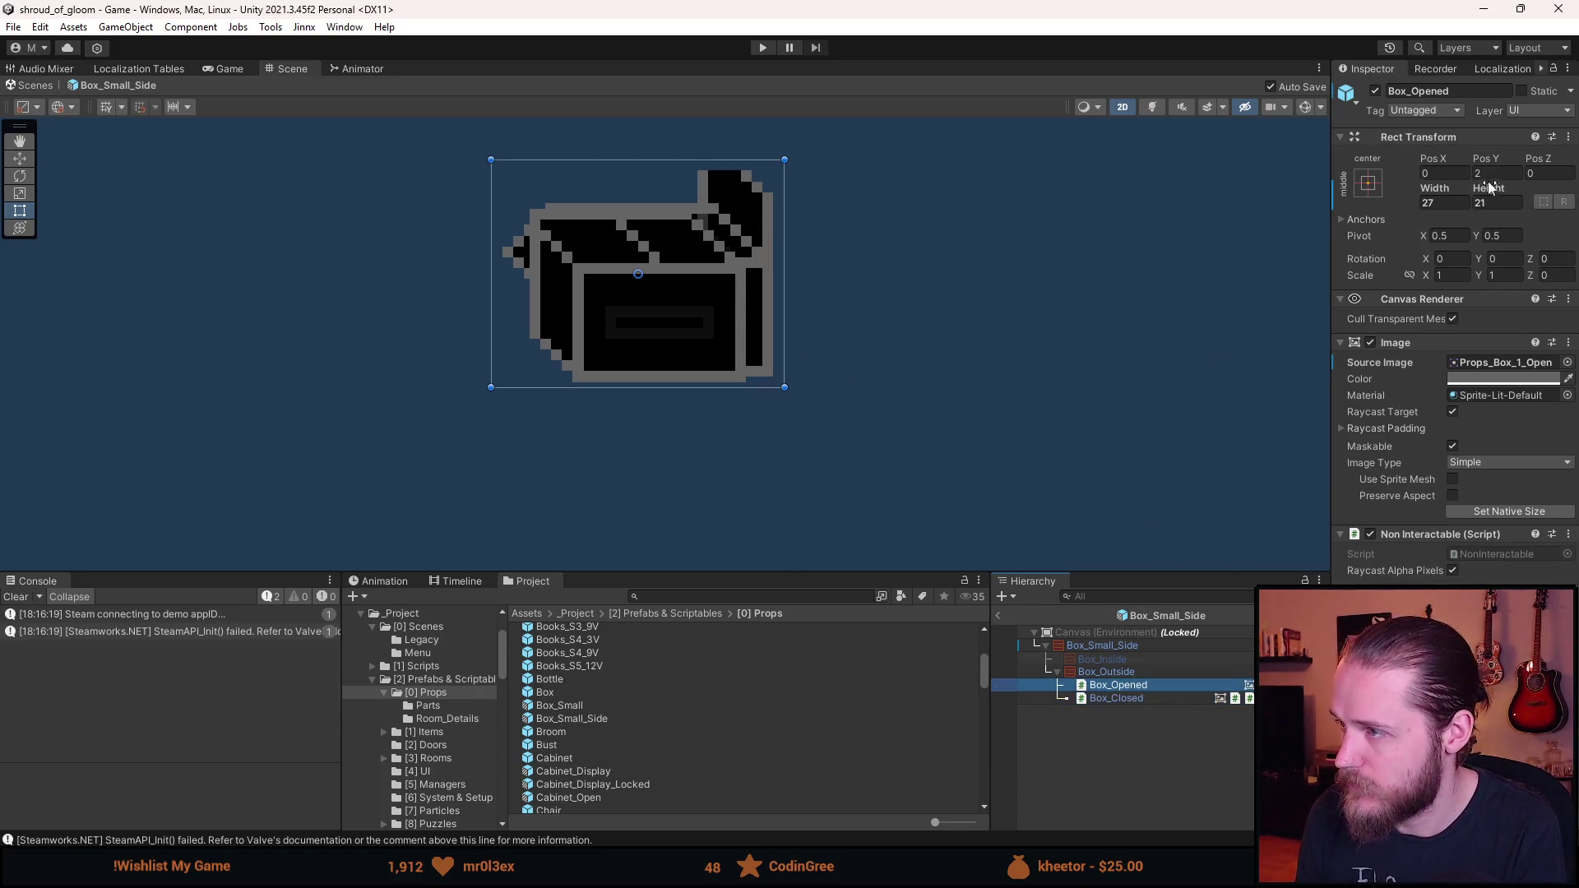
click(1499, 173)
click(1496, 172)
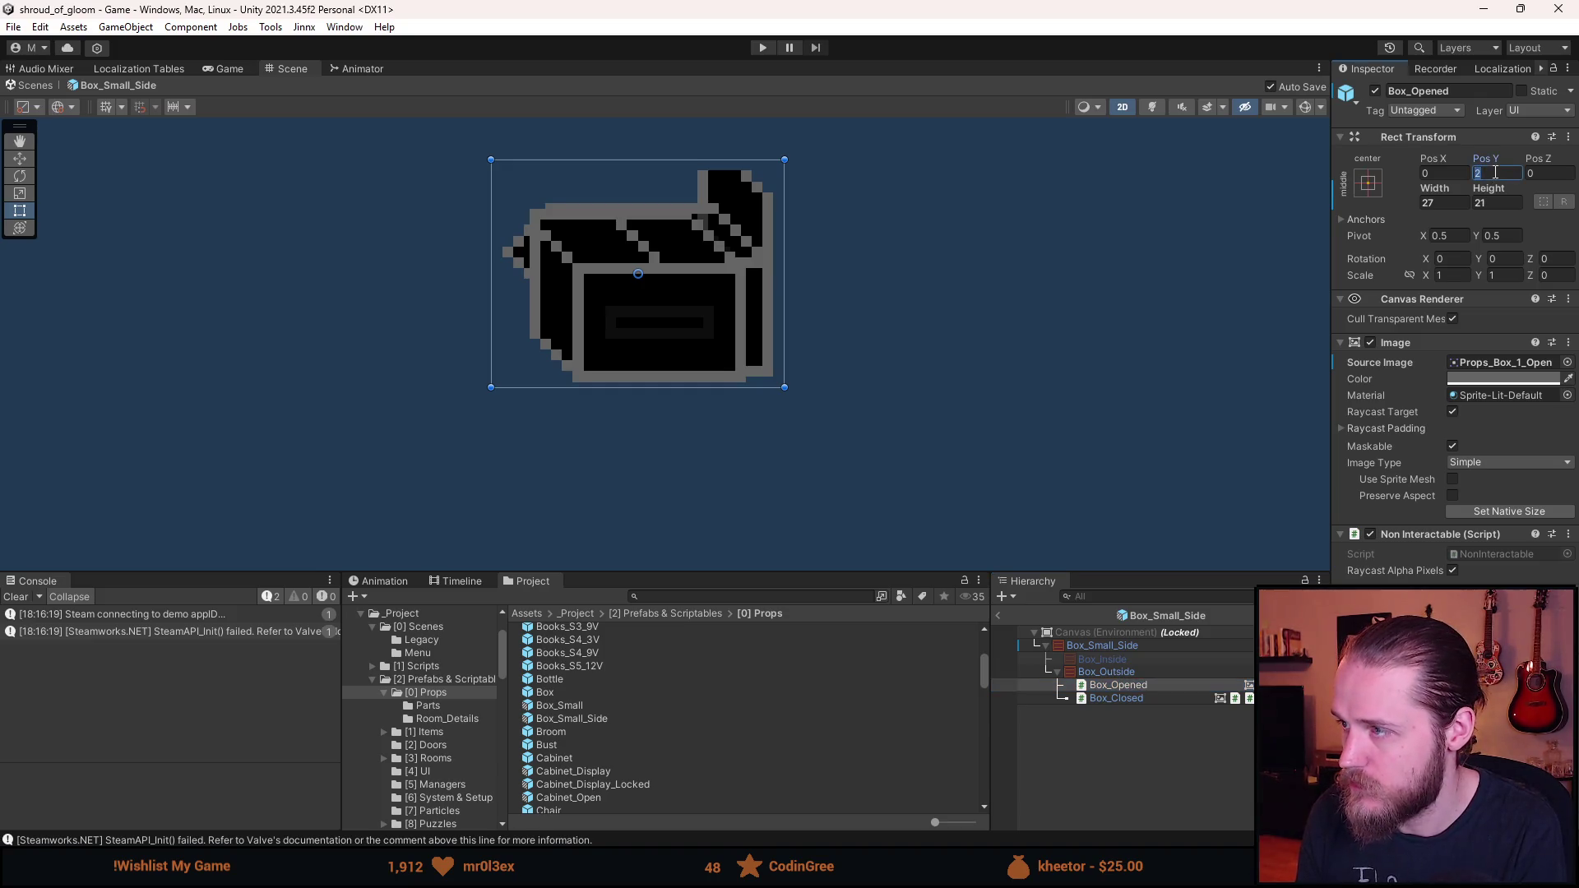
text(1.)
text(5)
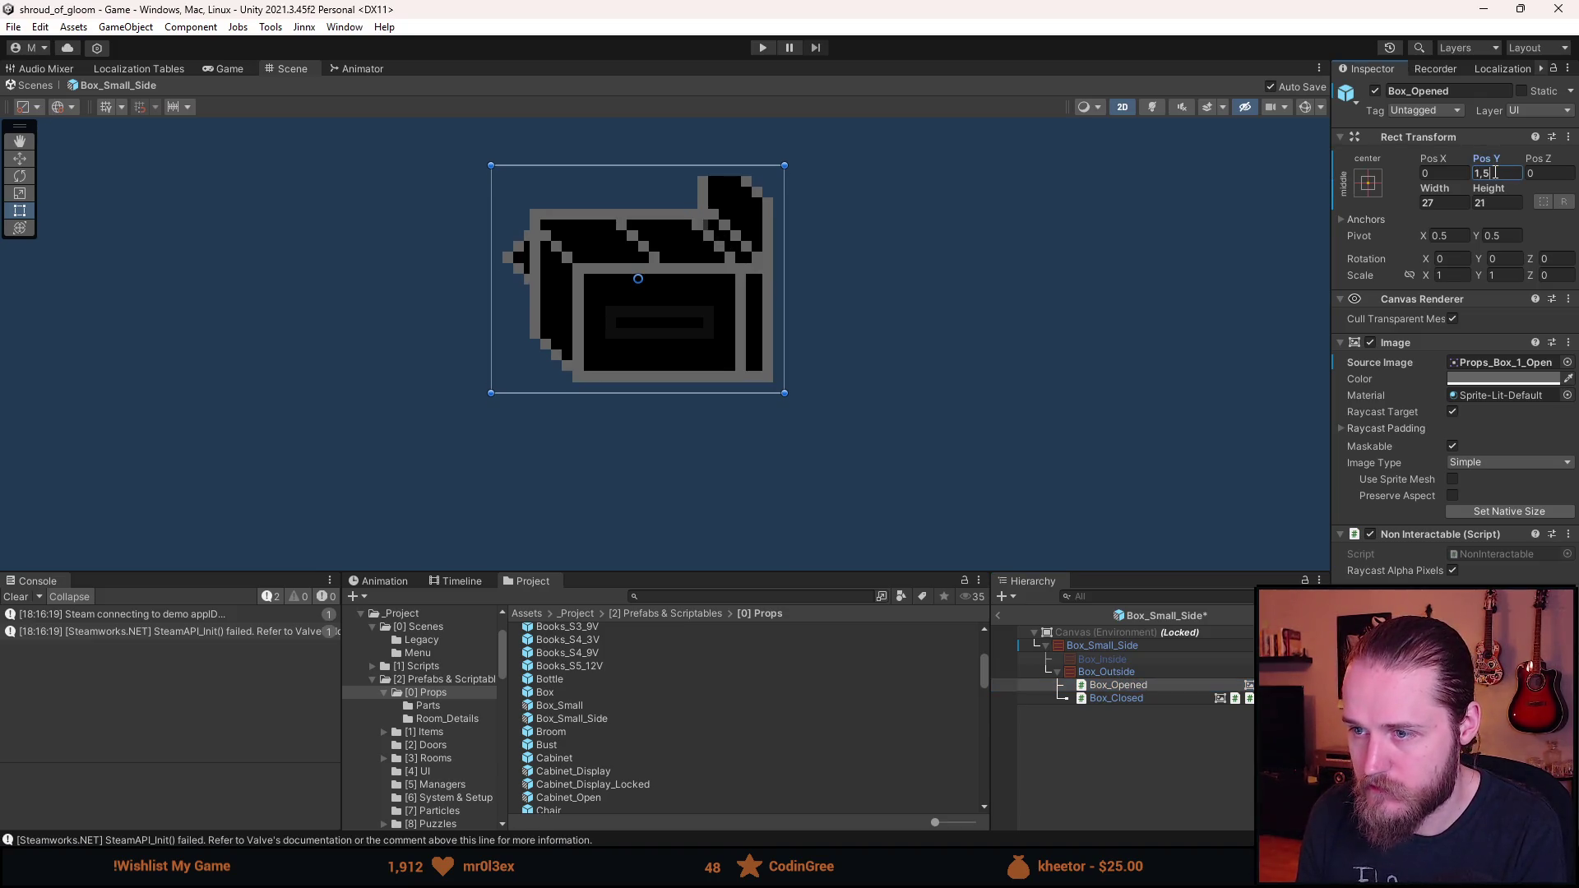
click(1442, 177)
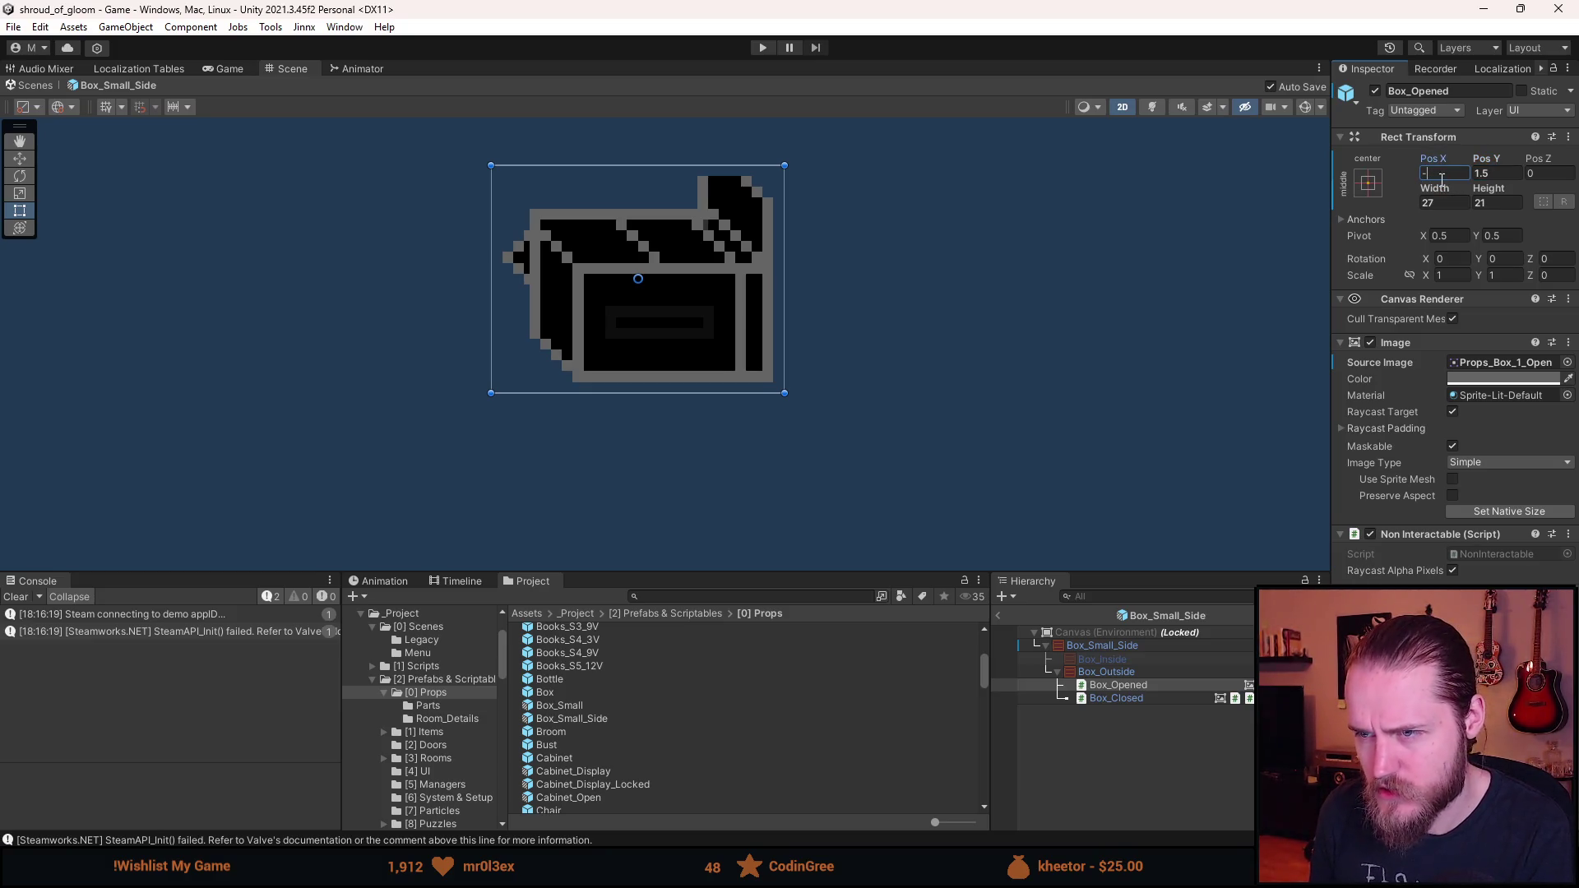
text(2,)
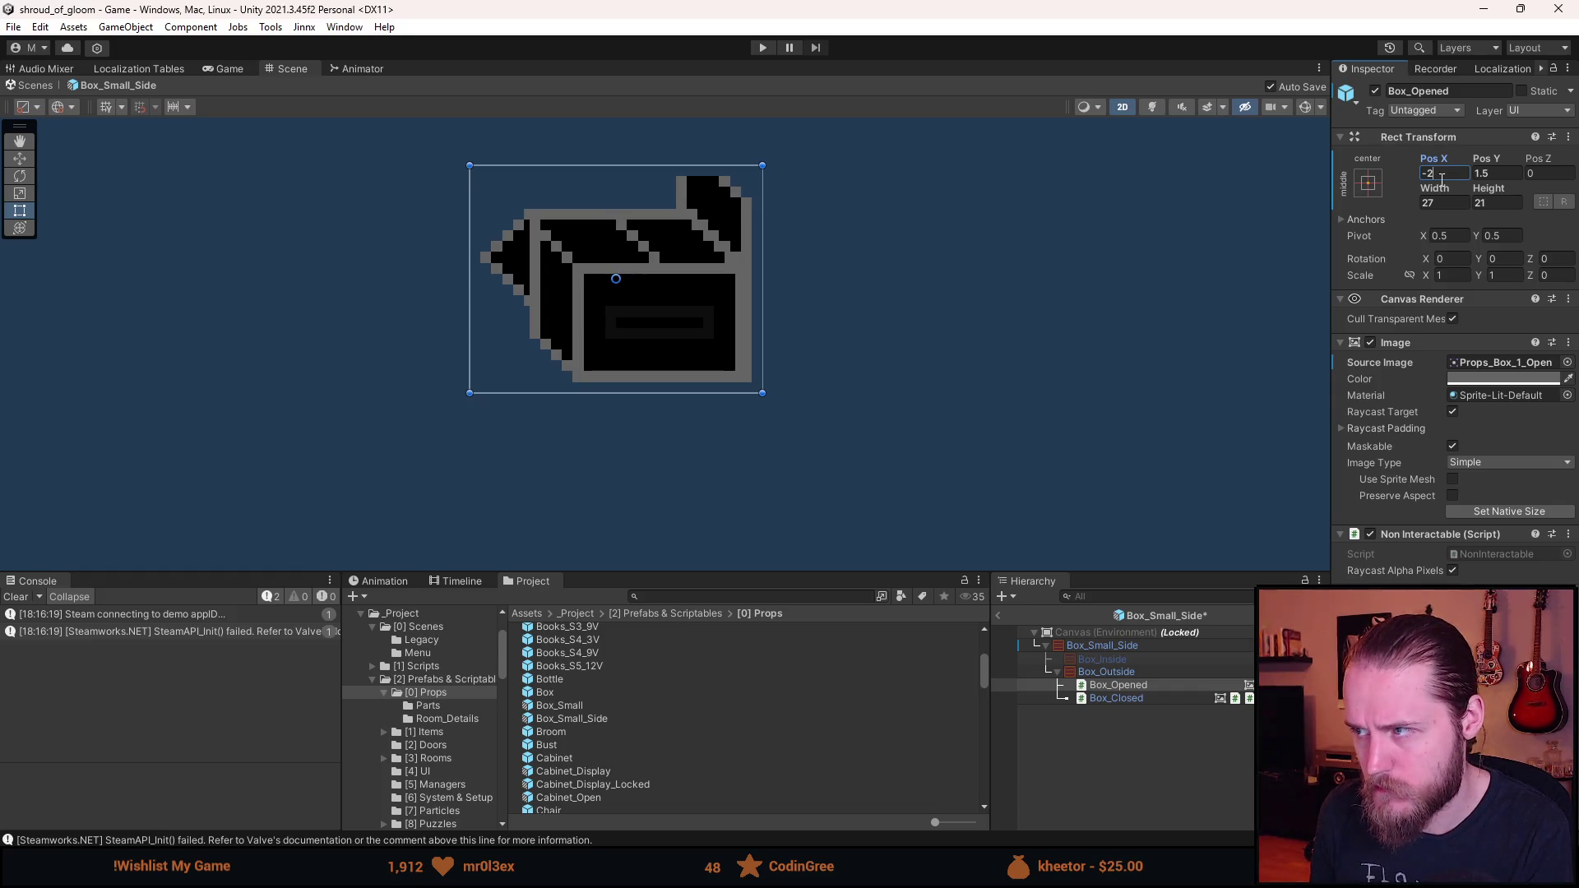
text(5)
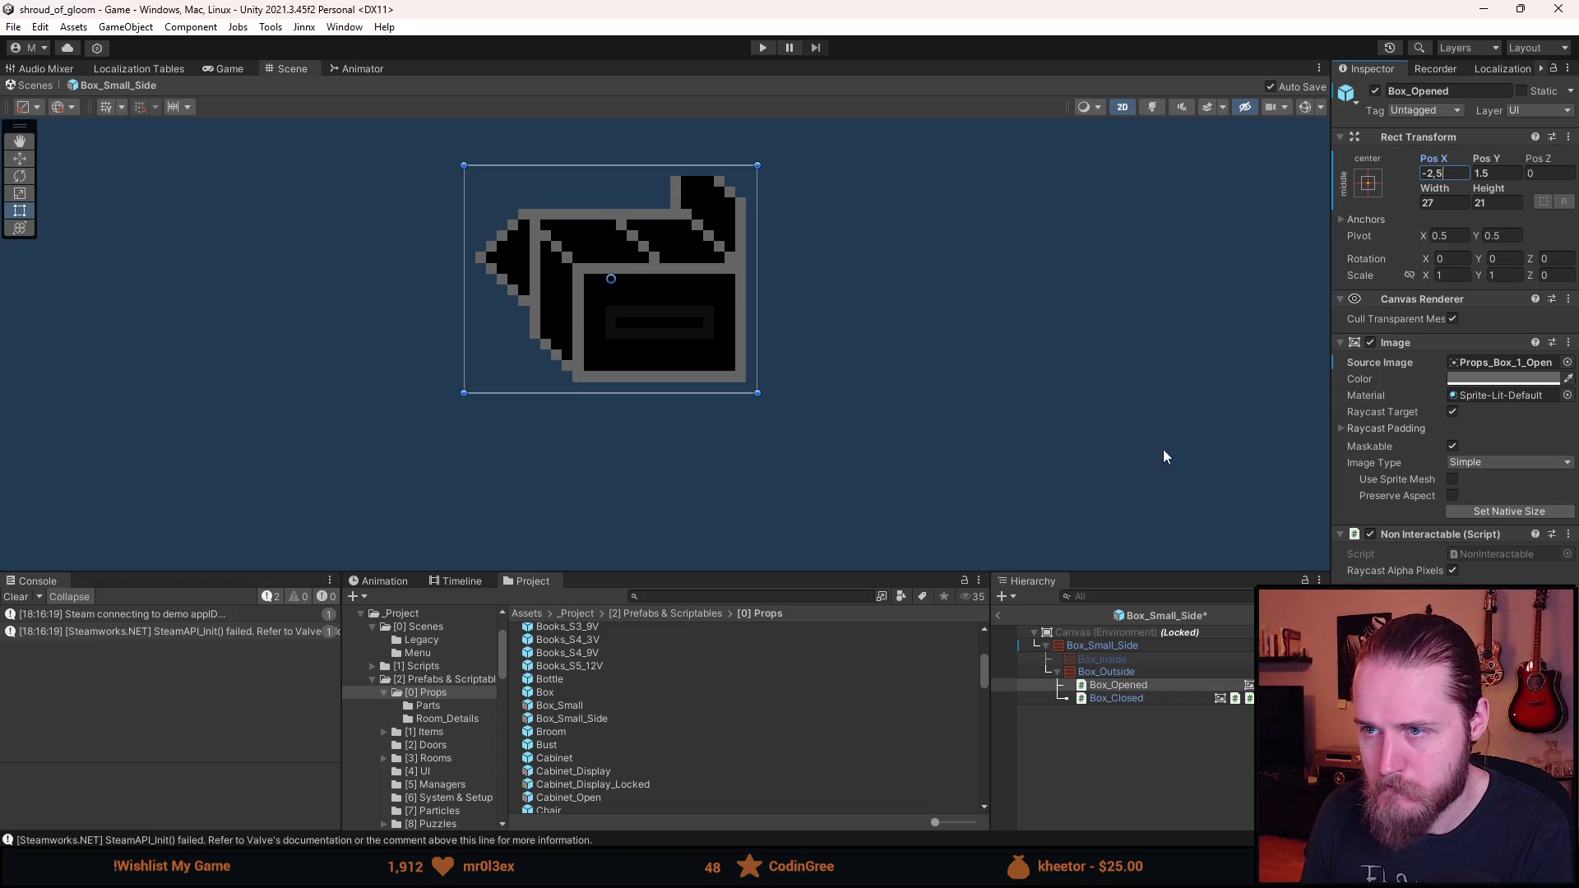
- Check the alignment, then hide Box_Opened so the side box shows closed
click(1118, 714)
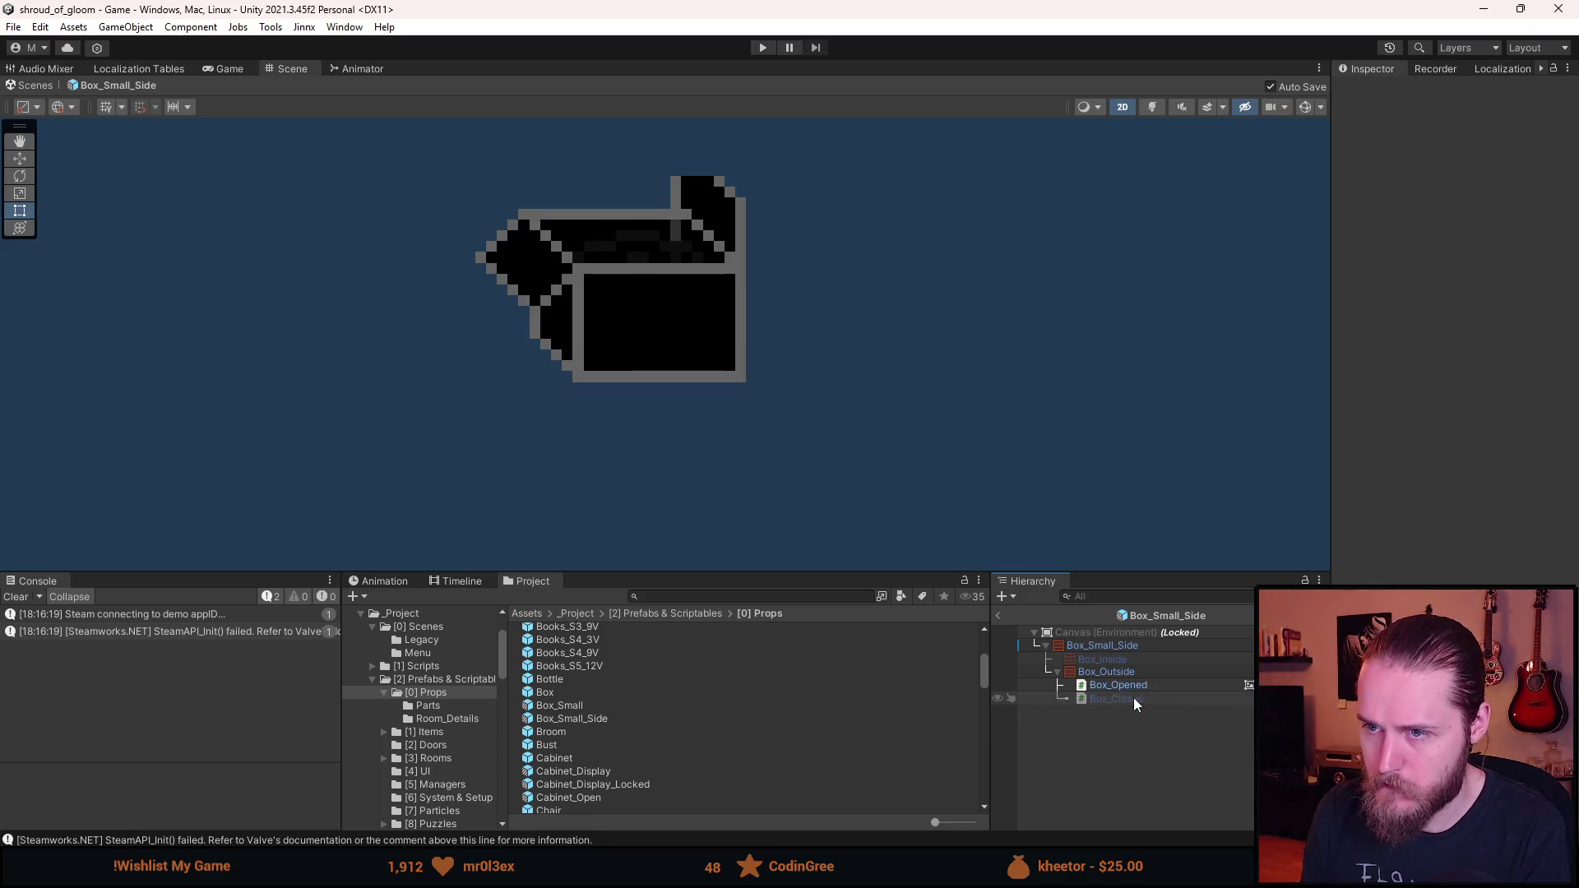
key(shift+a)
key(shift+a)
key(shift+a)
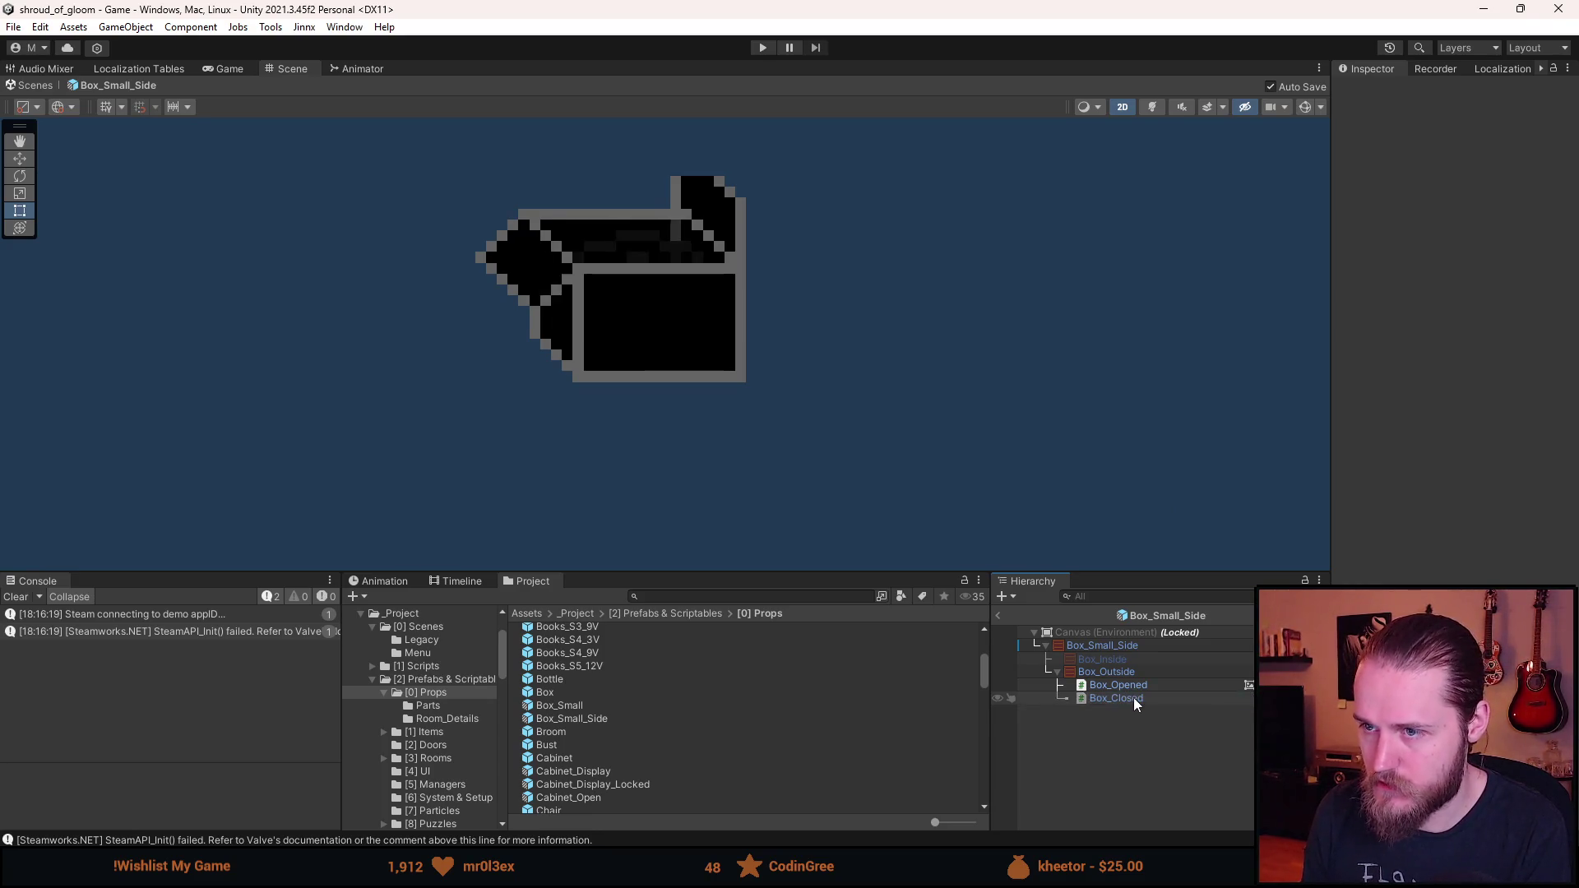
key(alt+shift+a)
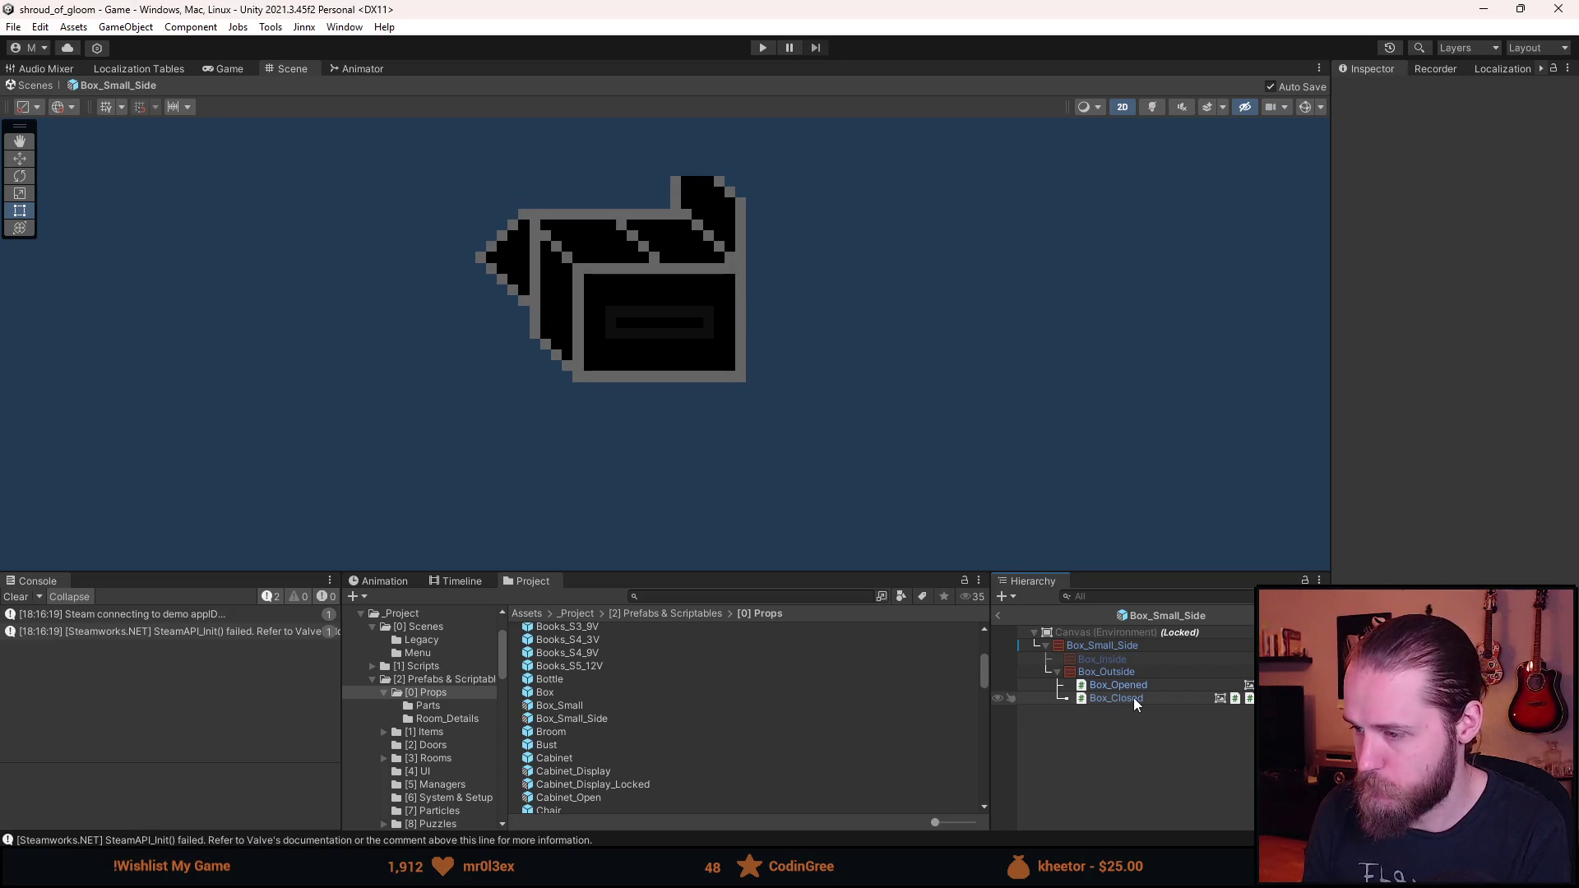
key(shift+a)
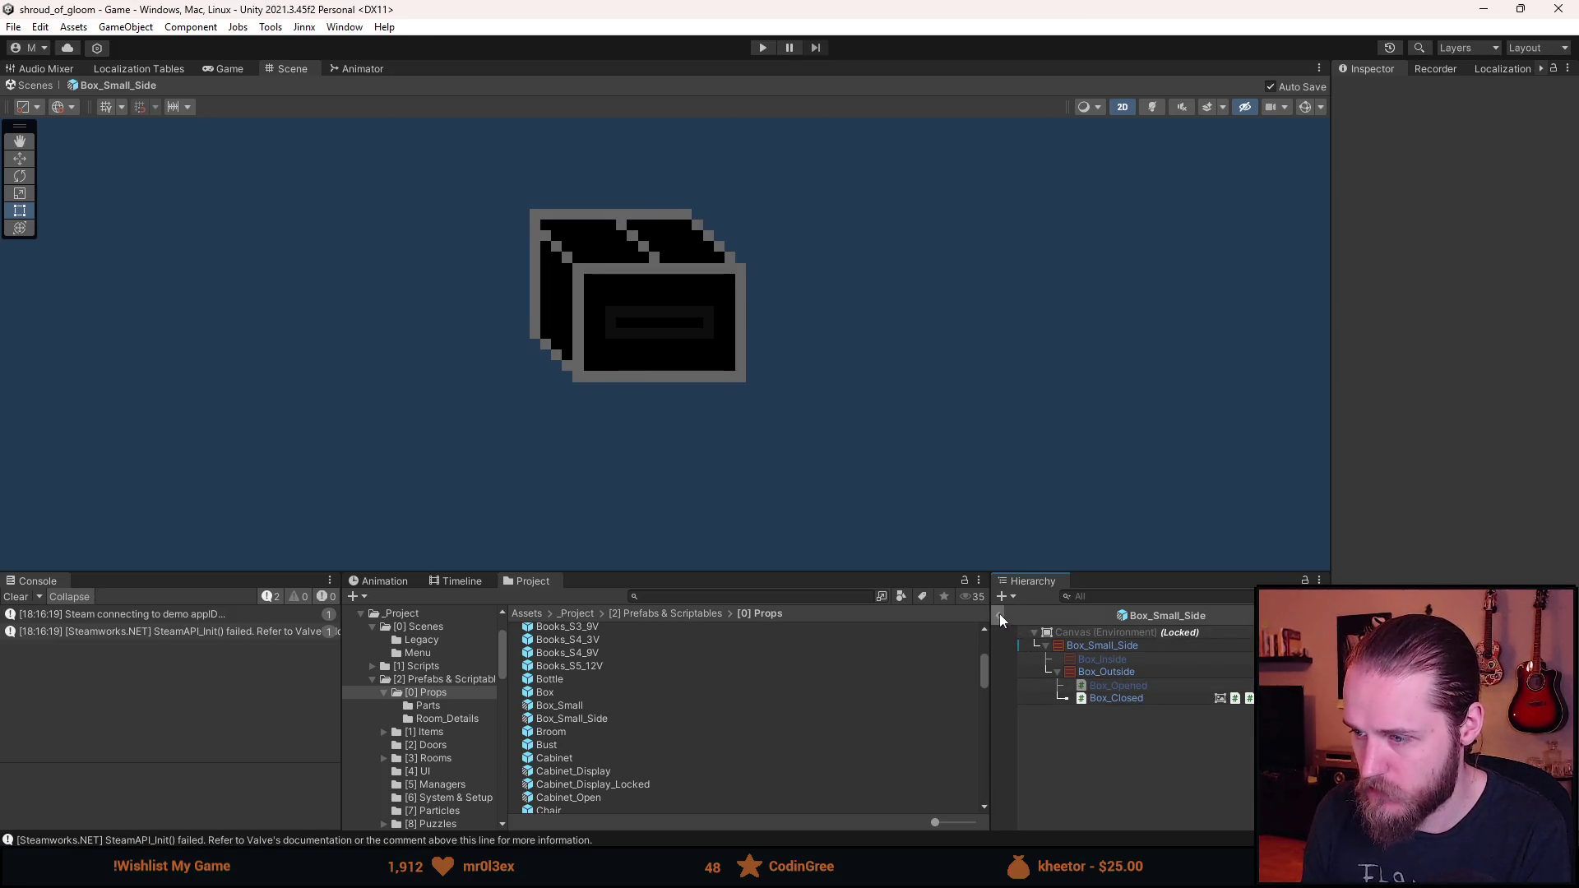
- Return to the basement scene and drop Box_Small and Box_Small_Side into Basement_Food_Storage
click(999, 615)
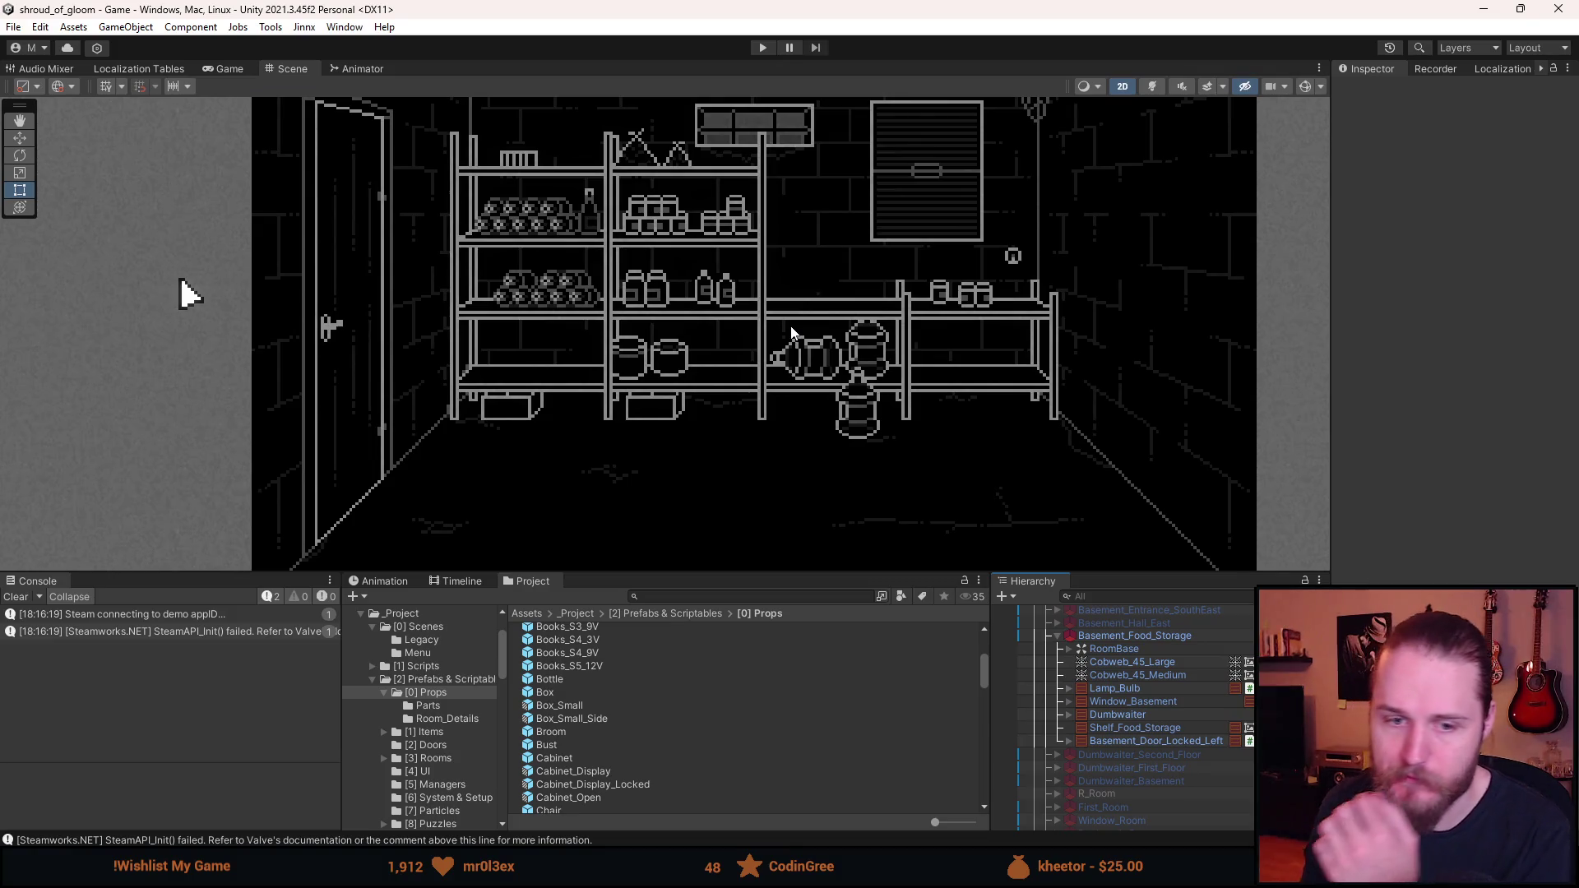
scroll(791, 336, up, 2)
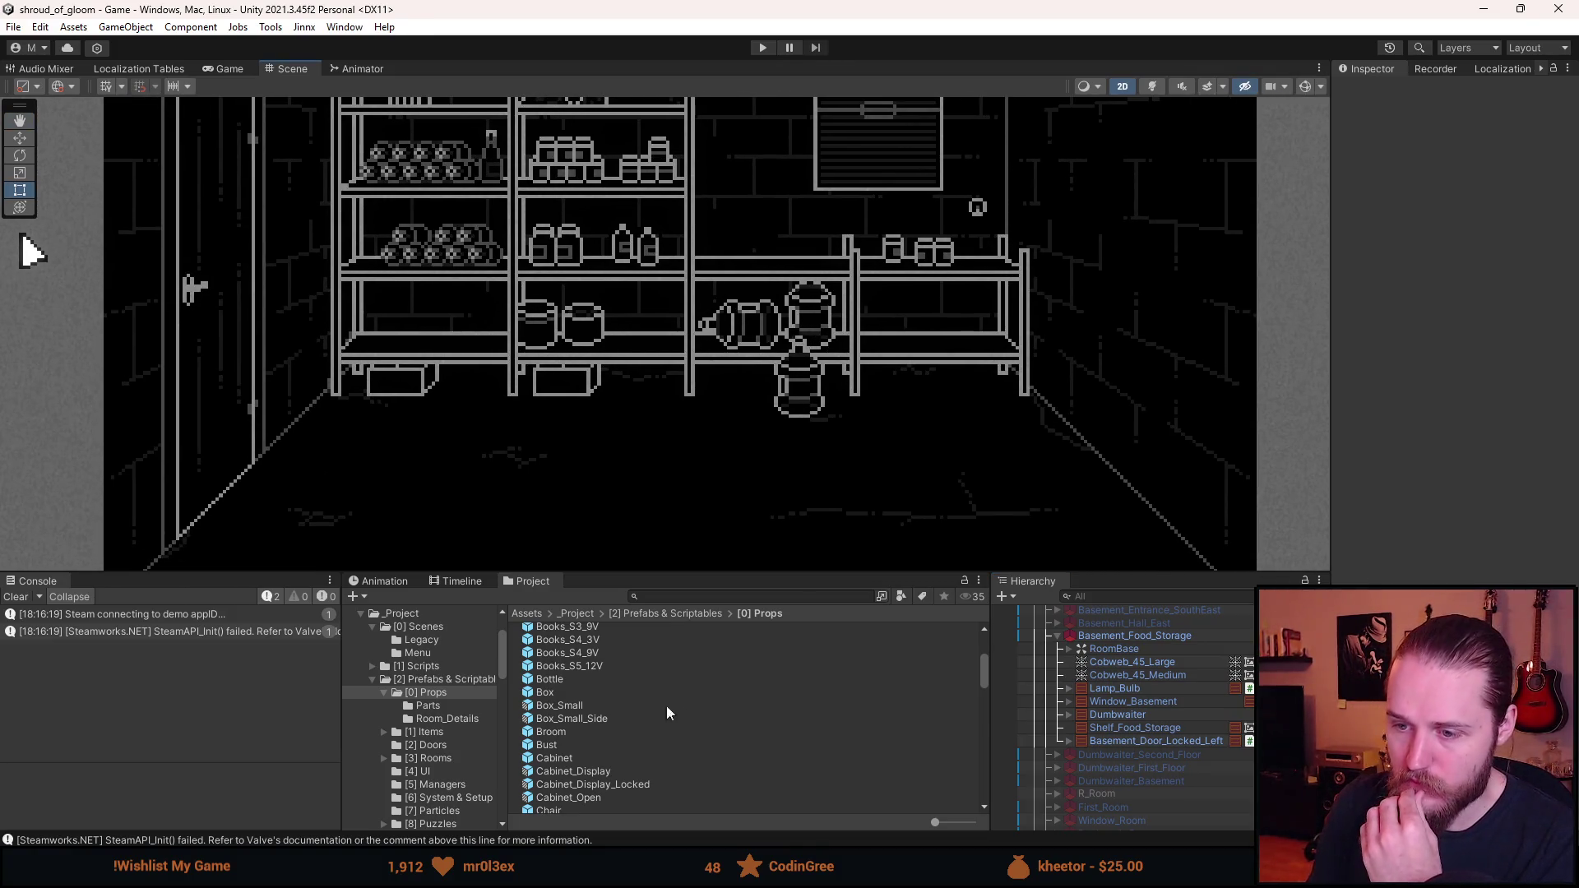
drag(571, 706, 1128, 749)
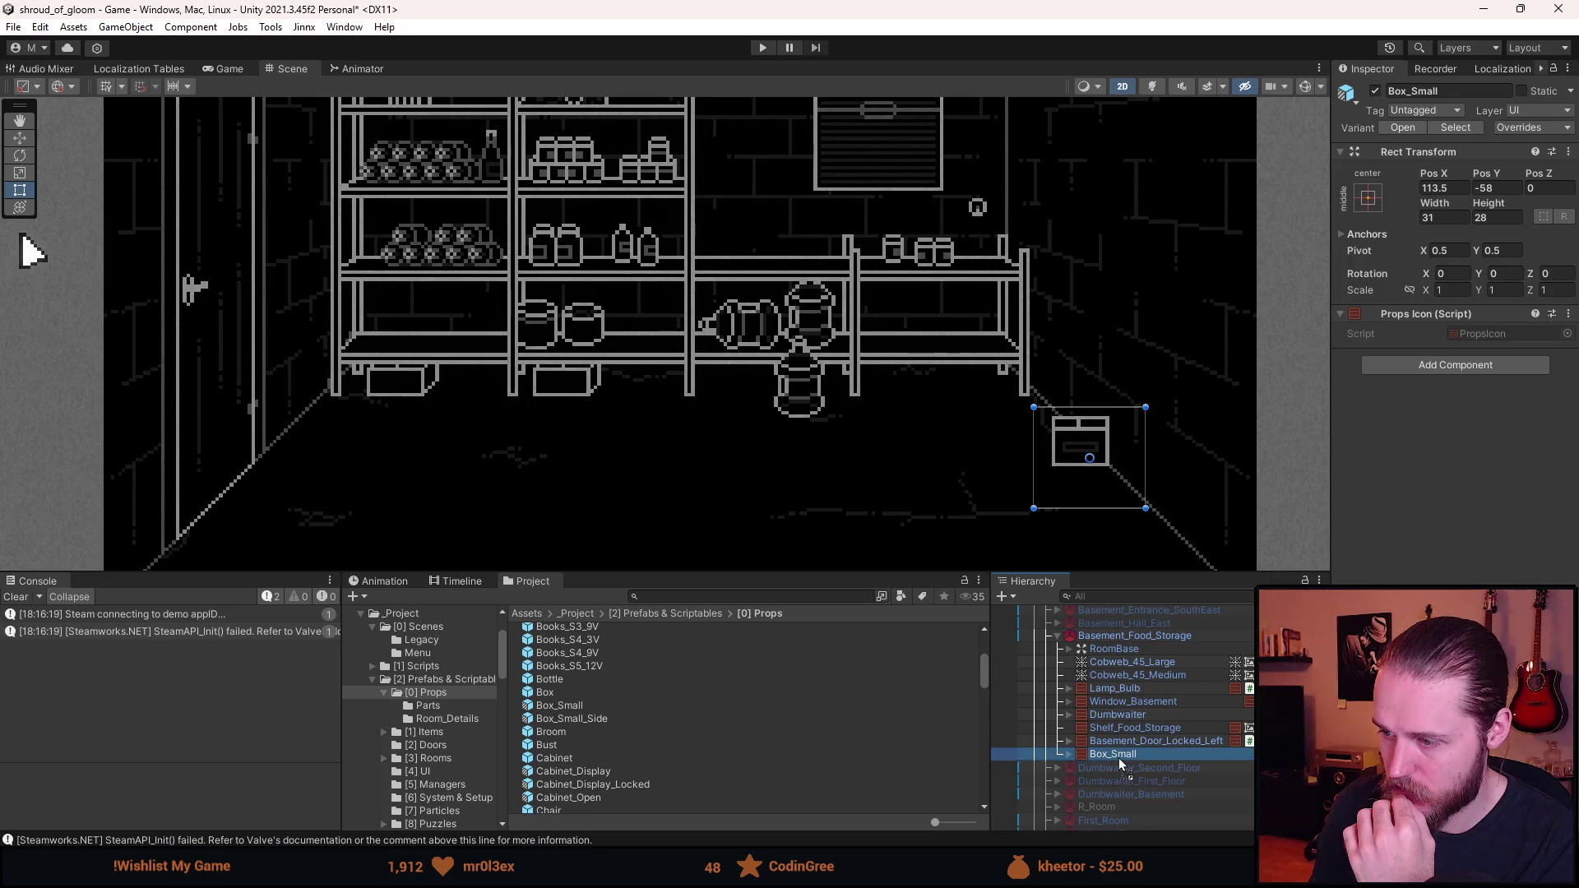
drag(1119, 761, 1120, 765)
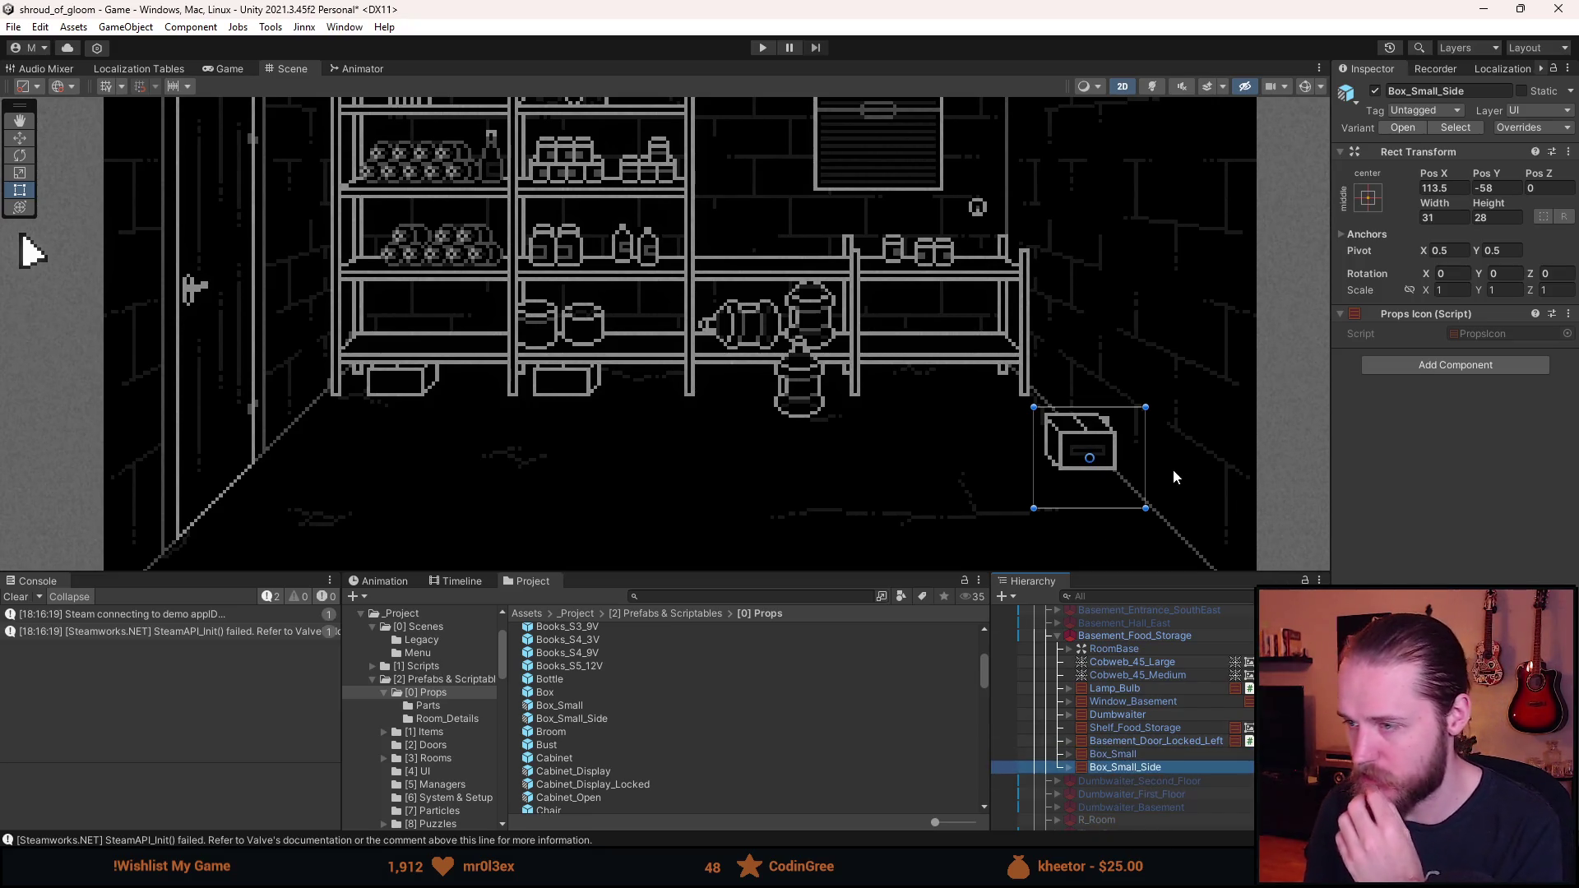
scroll(1097, 444, up, 2)
scroll(1096, 444, down, 1)
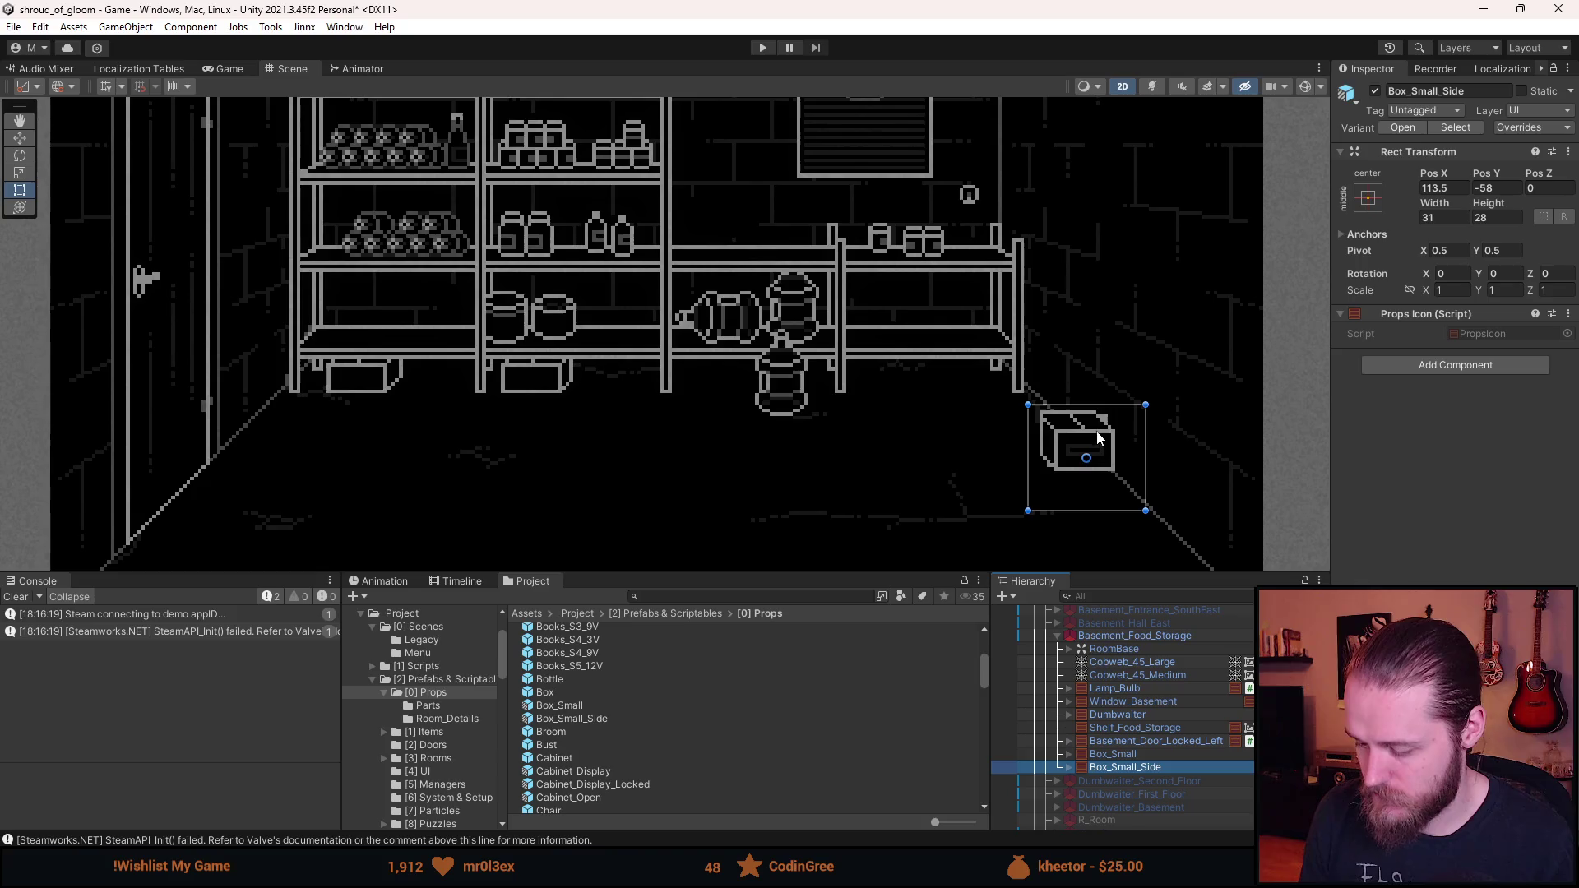
- Lift Box_Small_Side onto the right-hand shelf with the Move tool and set its Pos X to 84.5
key(w)
mouse_move(1105, 445)
mouse_down()
mouse_move(926, 337)
mouse_move(892, 353)
mouse_move(999, 322)
mouse_up()
scroll(955, 332, up, 1)
scroll(955, 332, up, 2)
scroll(999, 322, up, 1)
click(1445, 190)
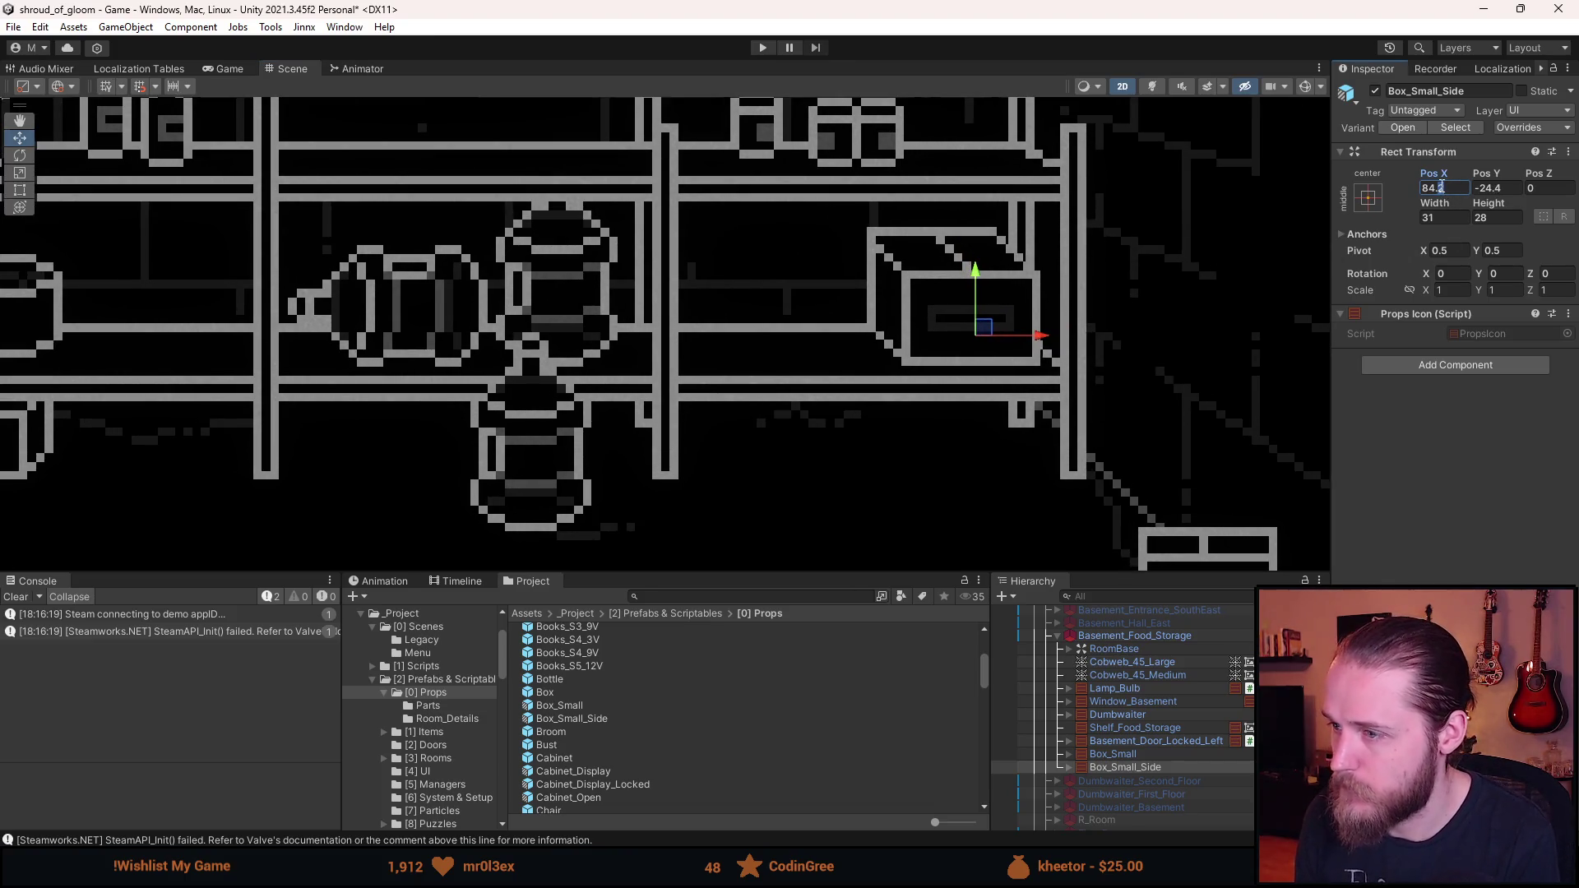
key(BackSpace)
text(5)
click(1502, 190)
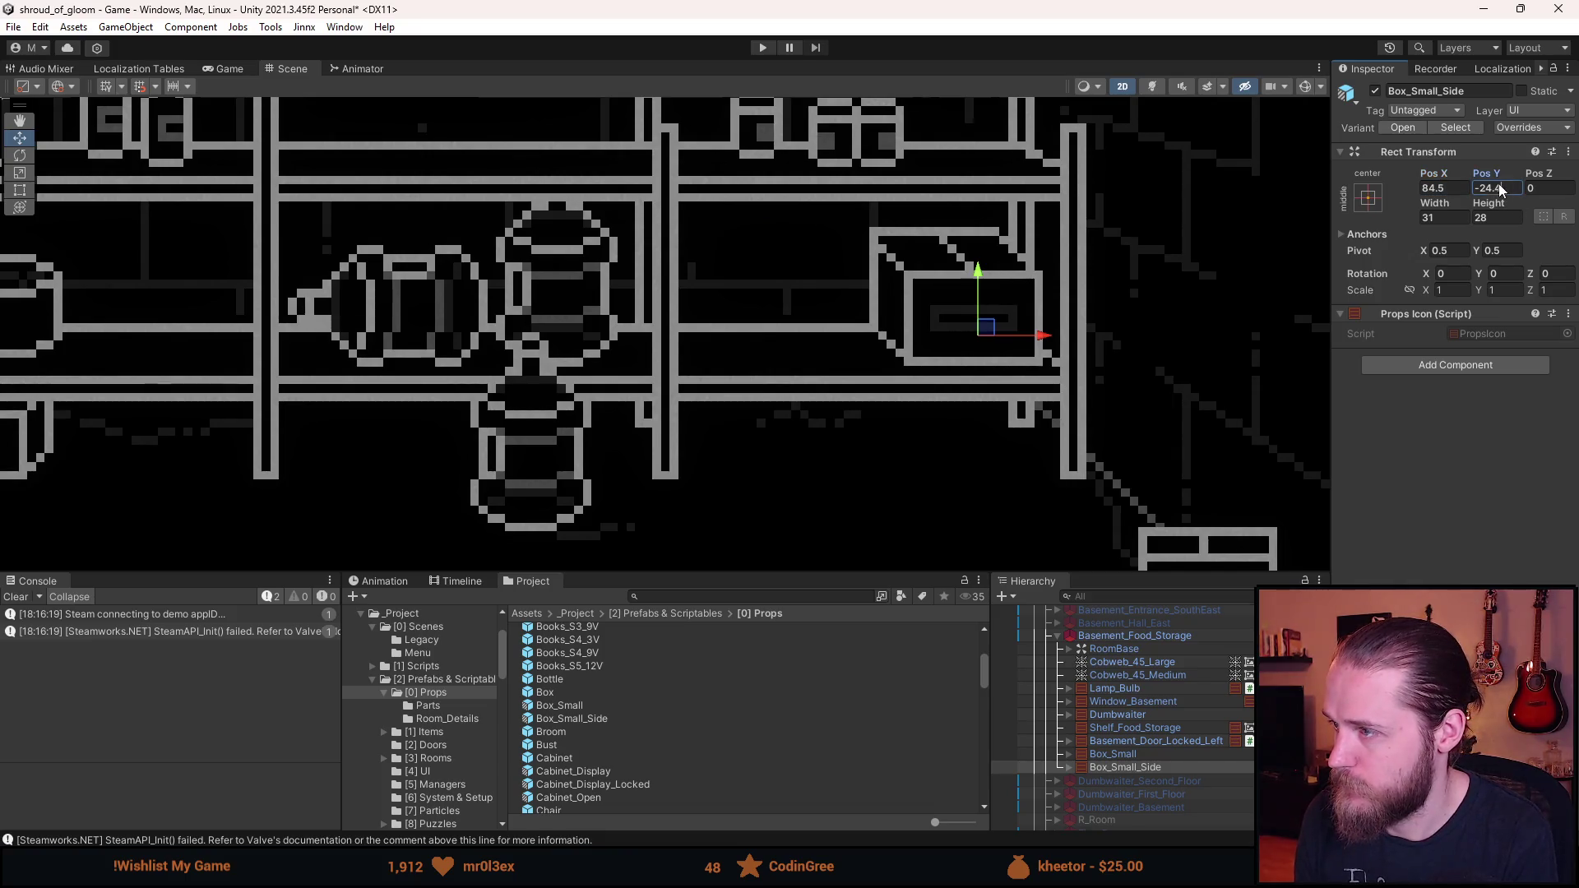
- Set Box_Small_Side's Pos Y to -24.5, then duplicate it and slide the copy left beside it
key(BackSpace)
text(5)
scroll(1010, 331, down, 2)
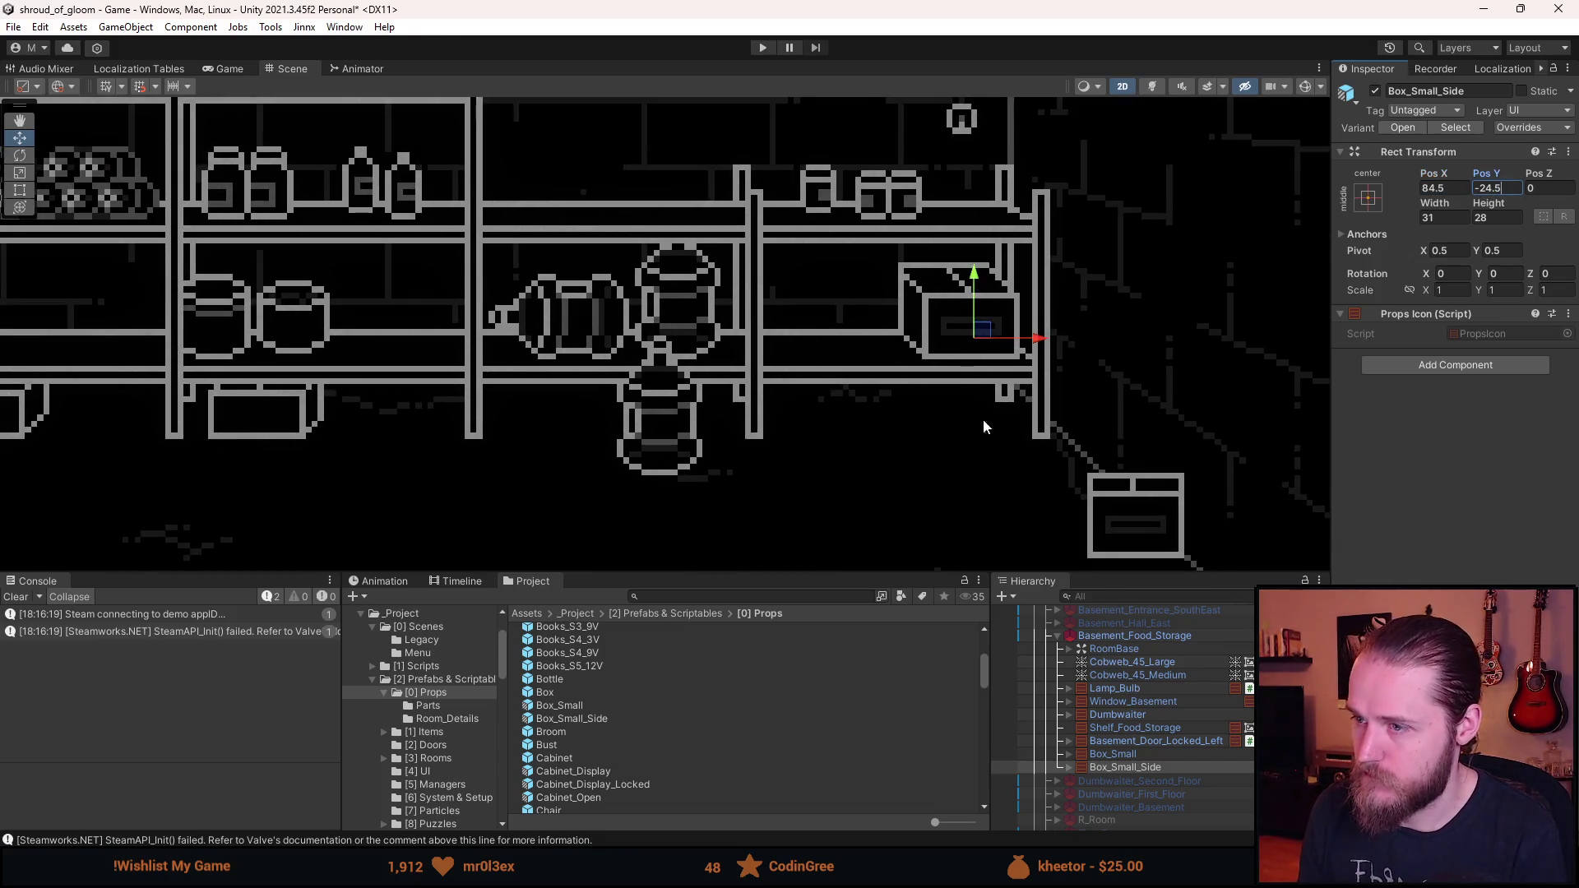
click(1154, 765)
key(ctrl+d)
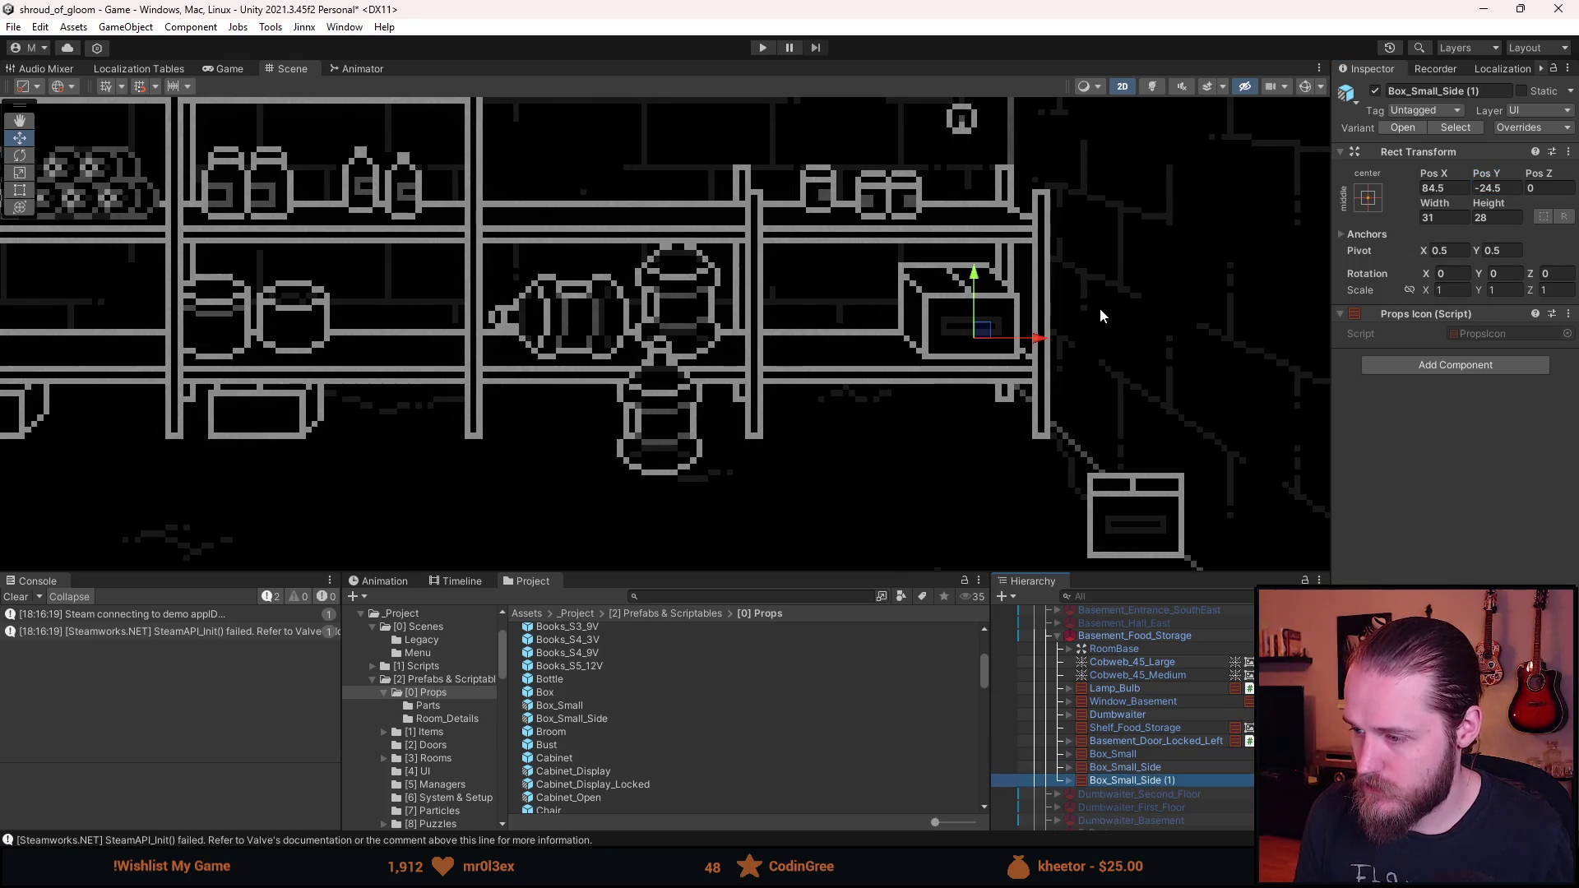
scroll(979, 287, up, 2)
scroll(980, 287, up, 1)
mouse_move(1047, 367)
mouse_down()
mouse_move(837, 368)
mouse_move(877, 368)
mouse_up()
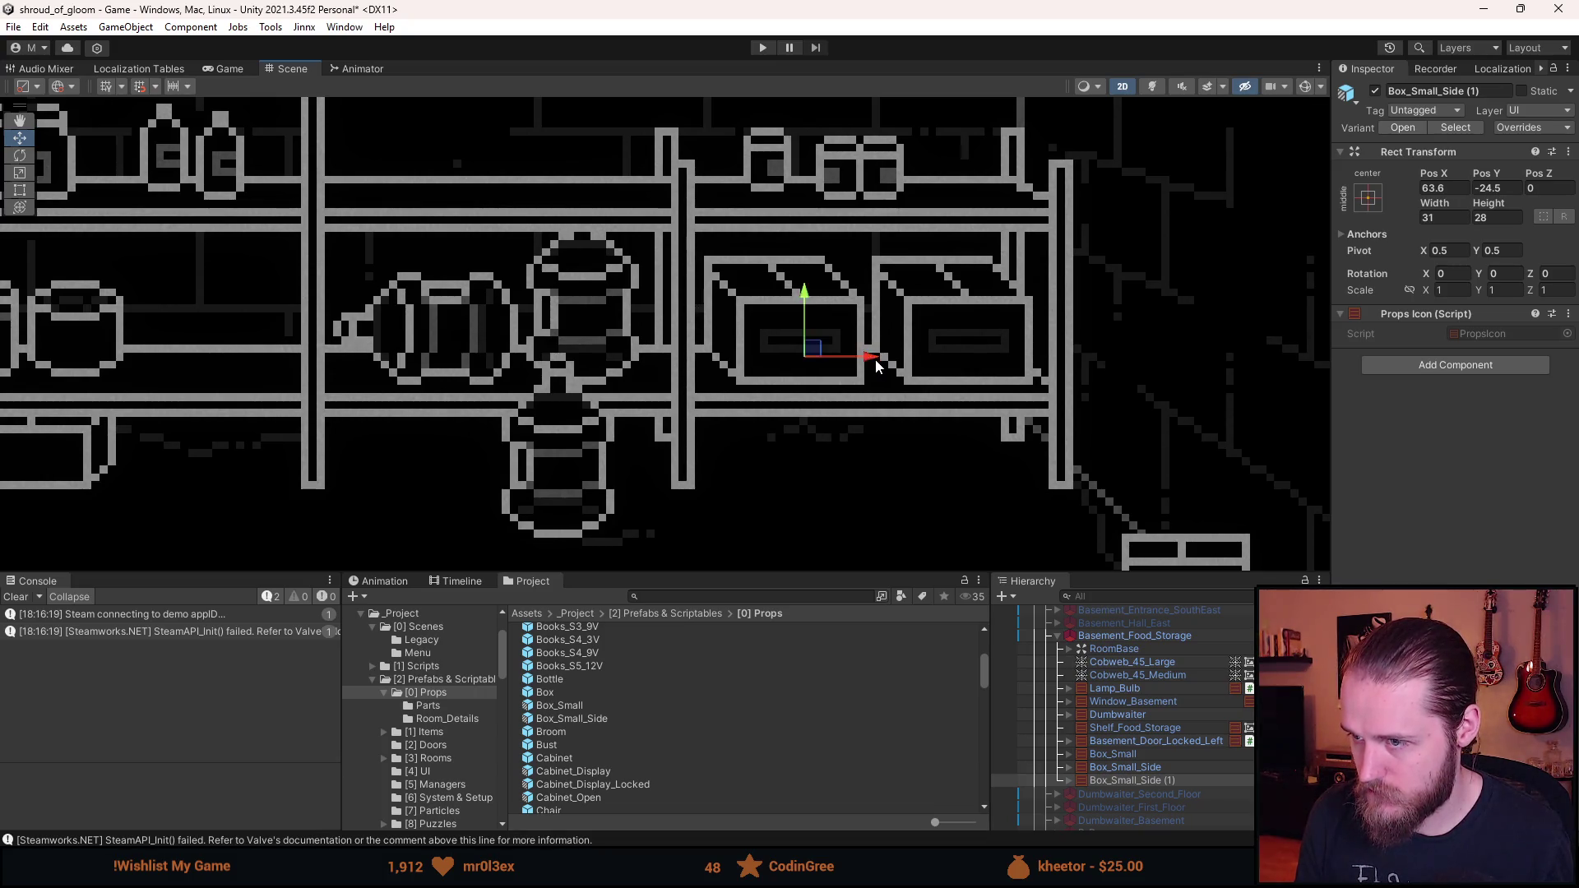
scroll(877, 366, down, 2)
scroll(808, 343, up, 2)
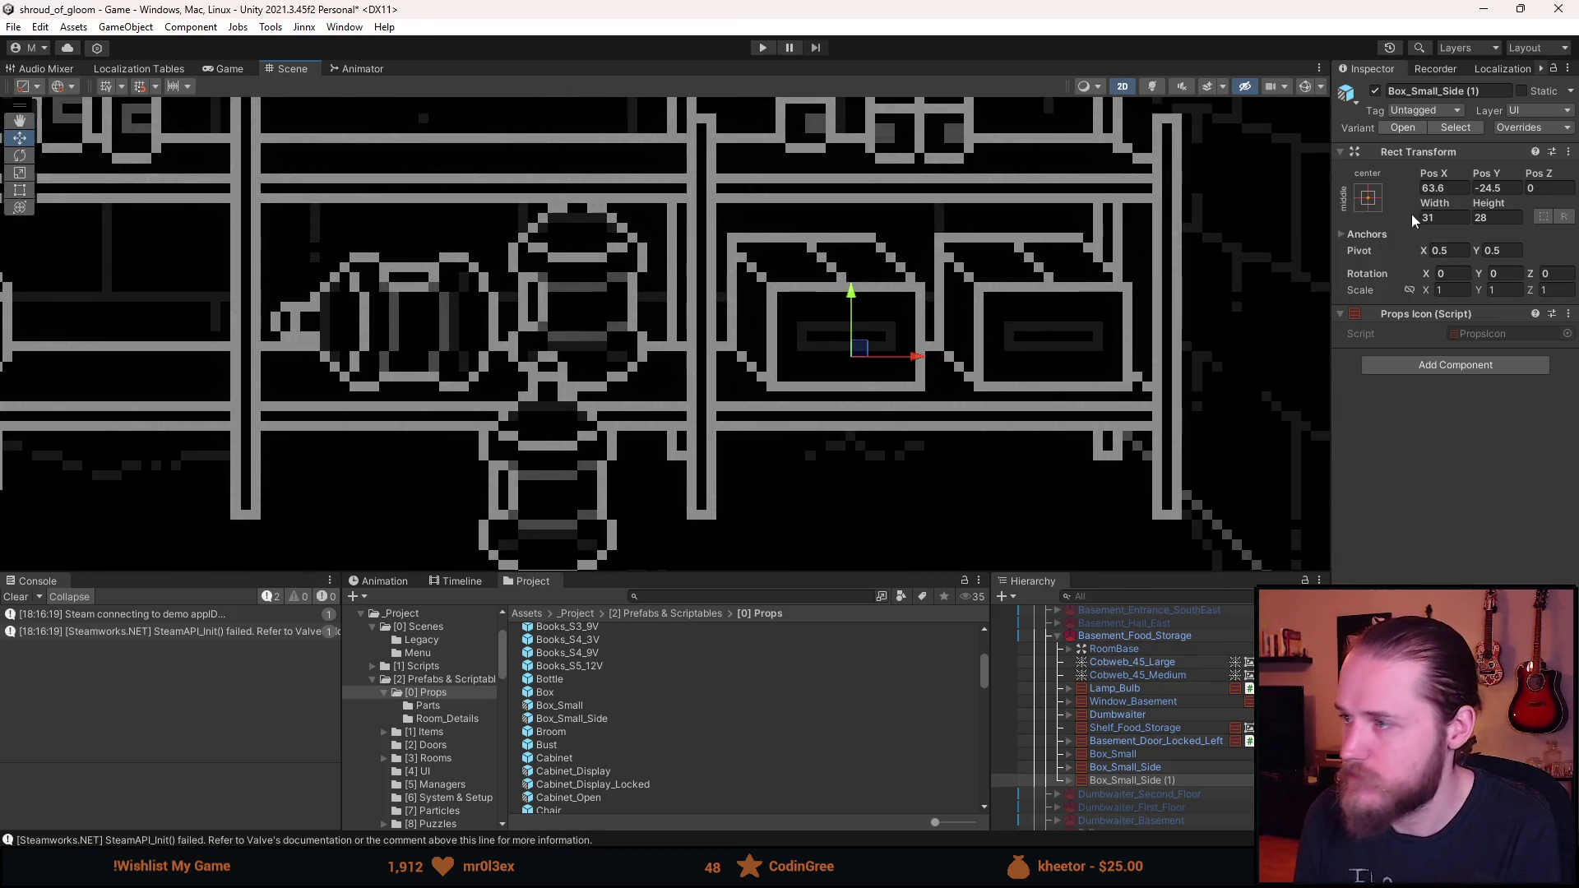
click(1445, 190)
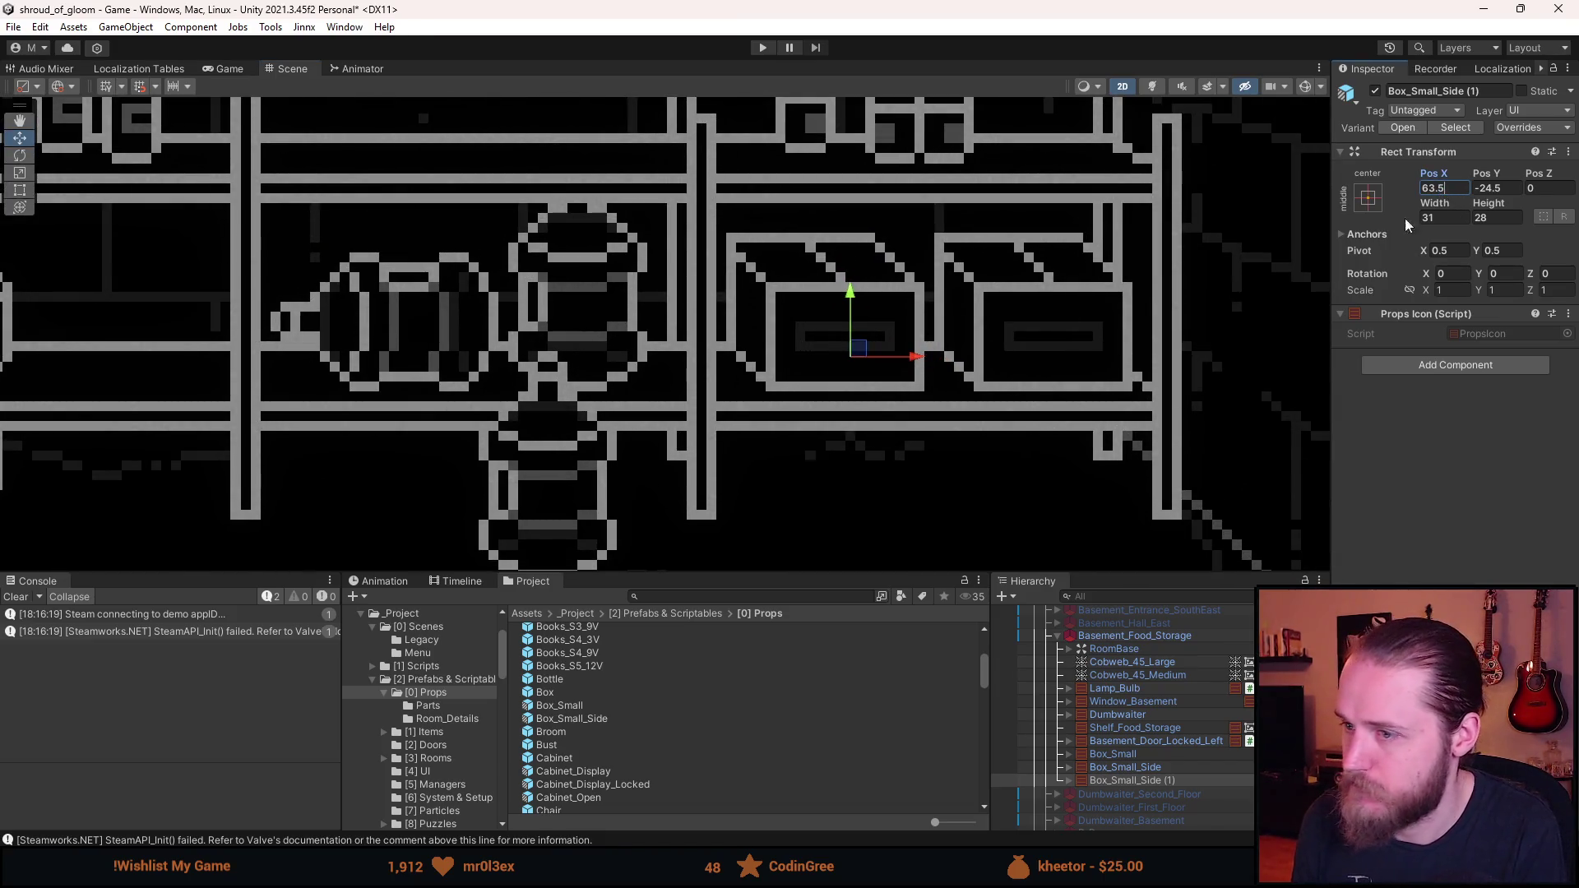
scroll(954, 436, down, 5)
click(942, 473)
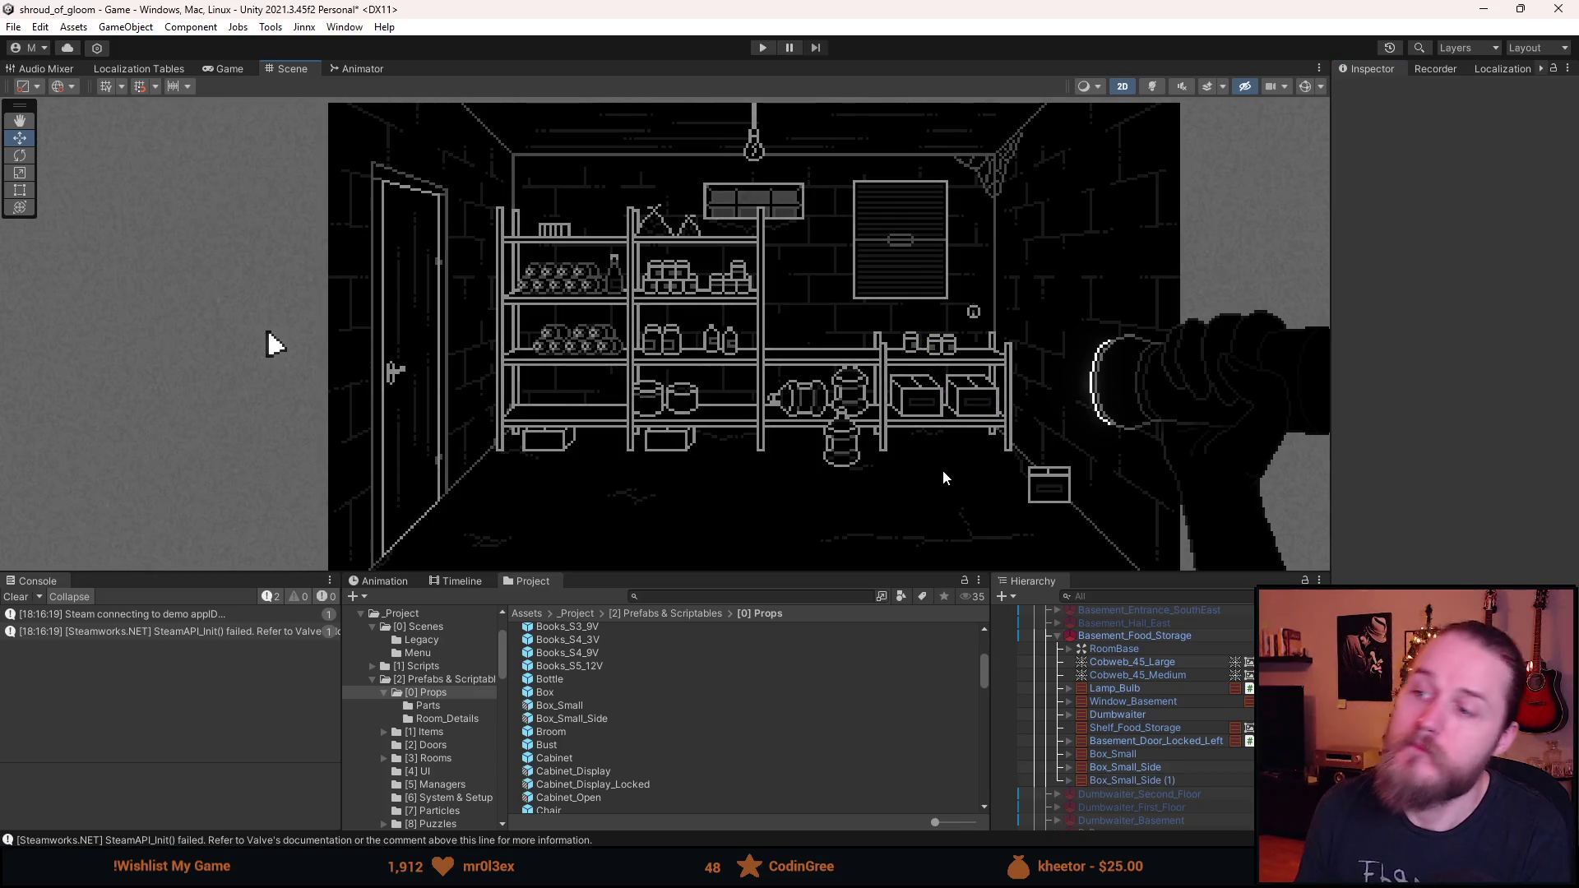
- Move Box_Small onto the lower middle shelf and trim its vertical position to a rounded value
scroll(943, 470, up, 2)
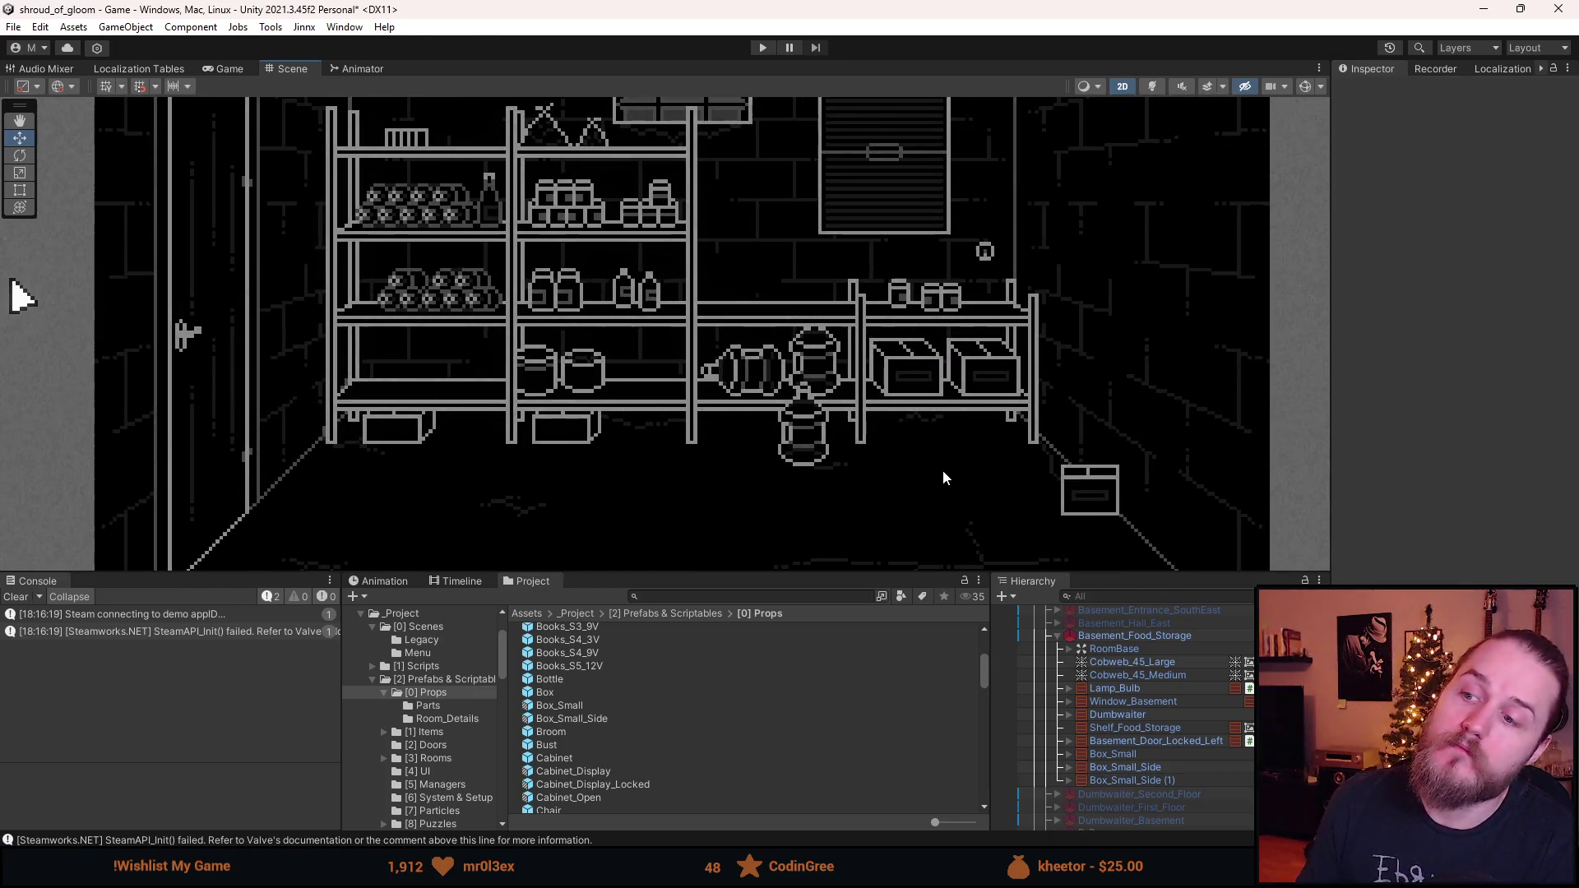
click(1163, 753)
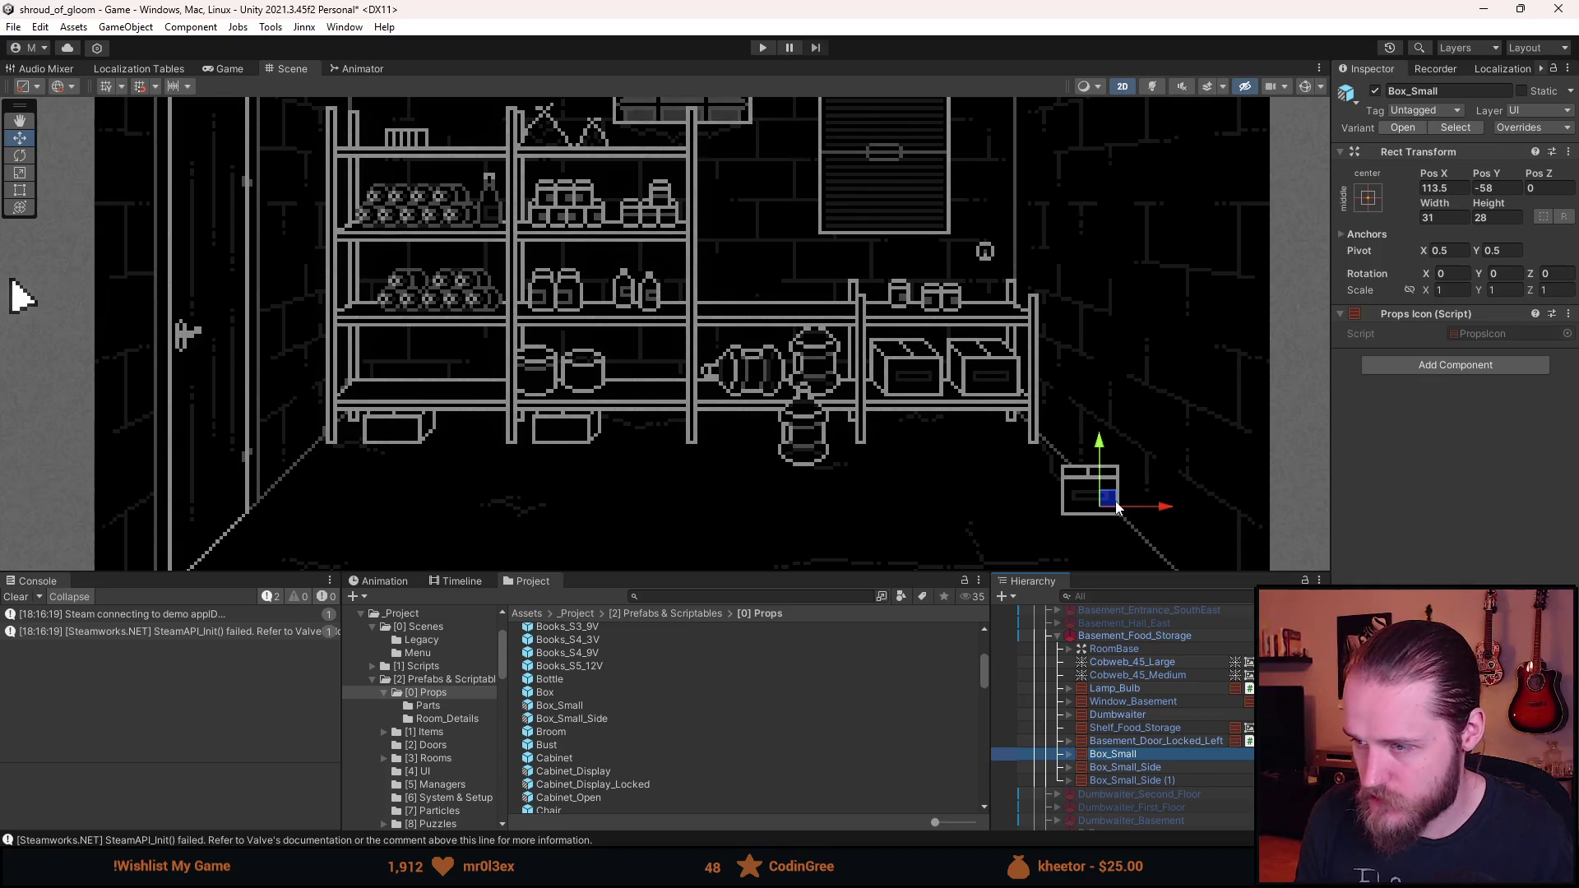
mouse_move(1117, 507)
mouse_down()
mouse_move(900, 463)
mouse_move(668, 387)
mouse_up()
scroll(671, 392, up, 4)
scroll(671, 392, up, 2)
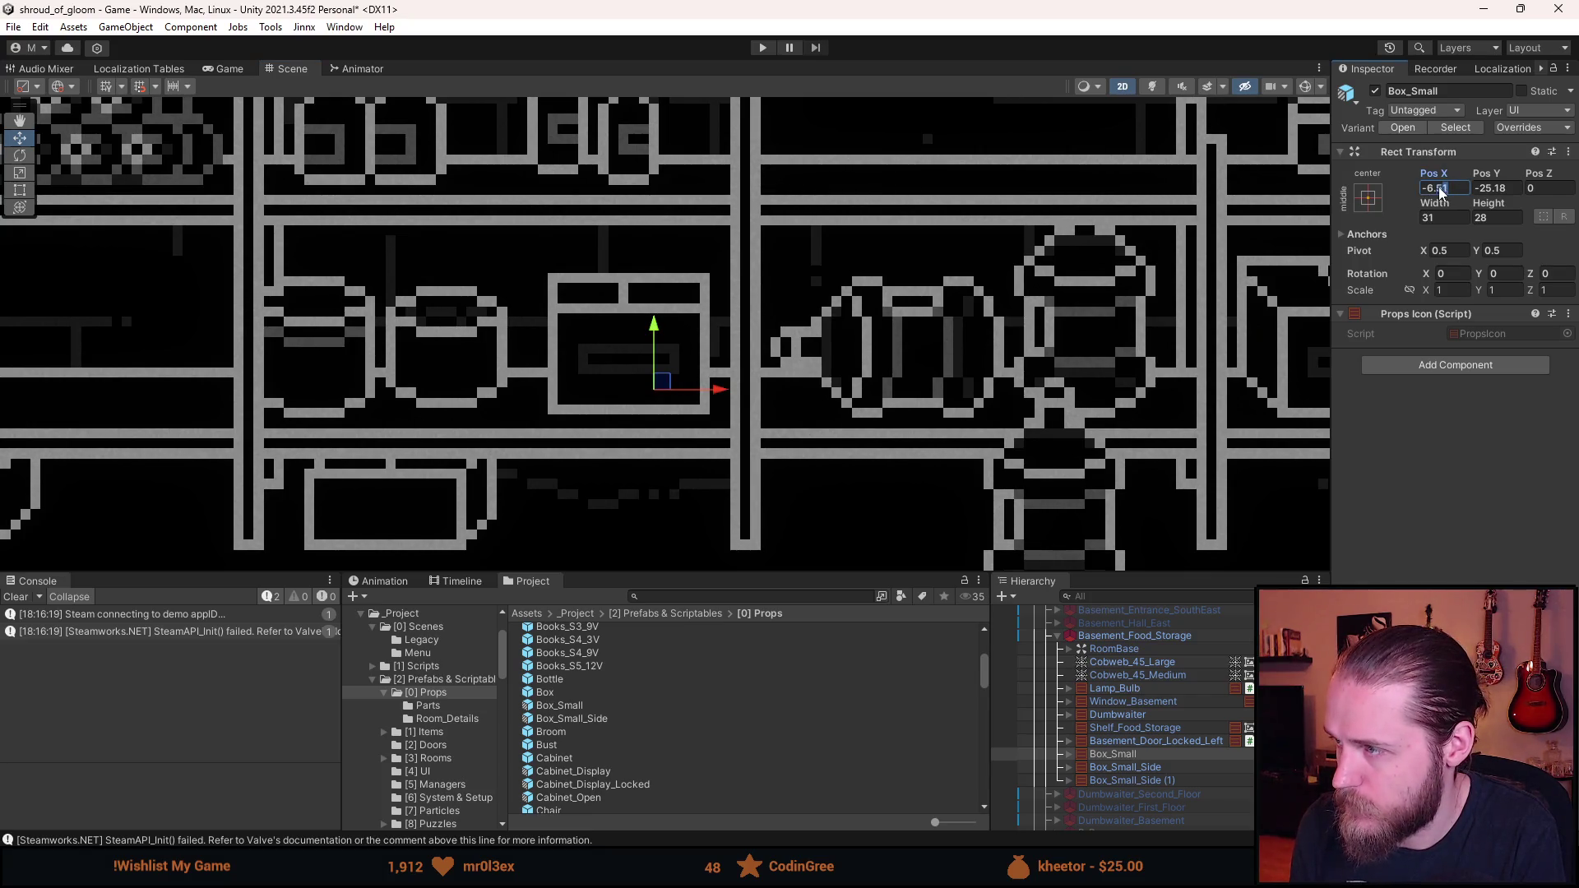
double_click(1497, 189)
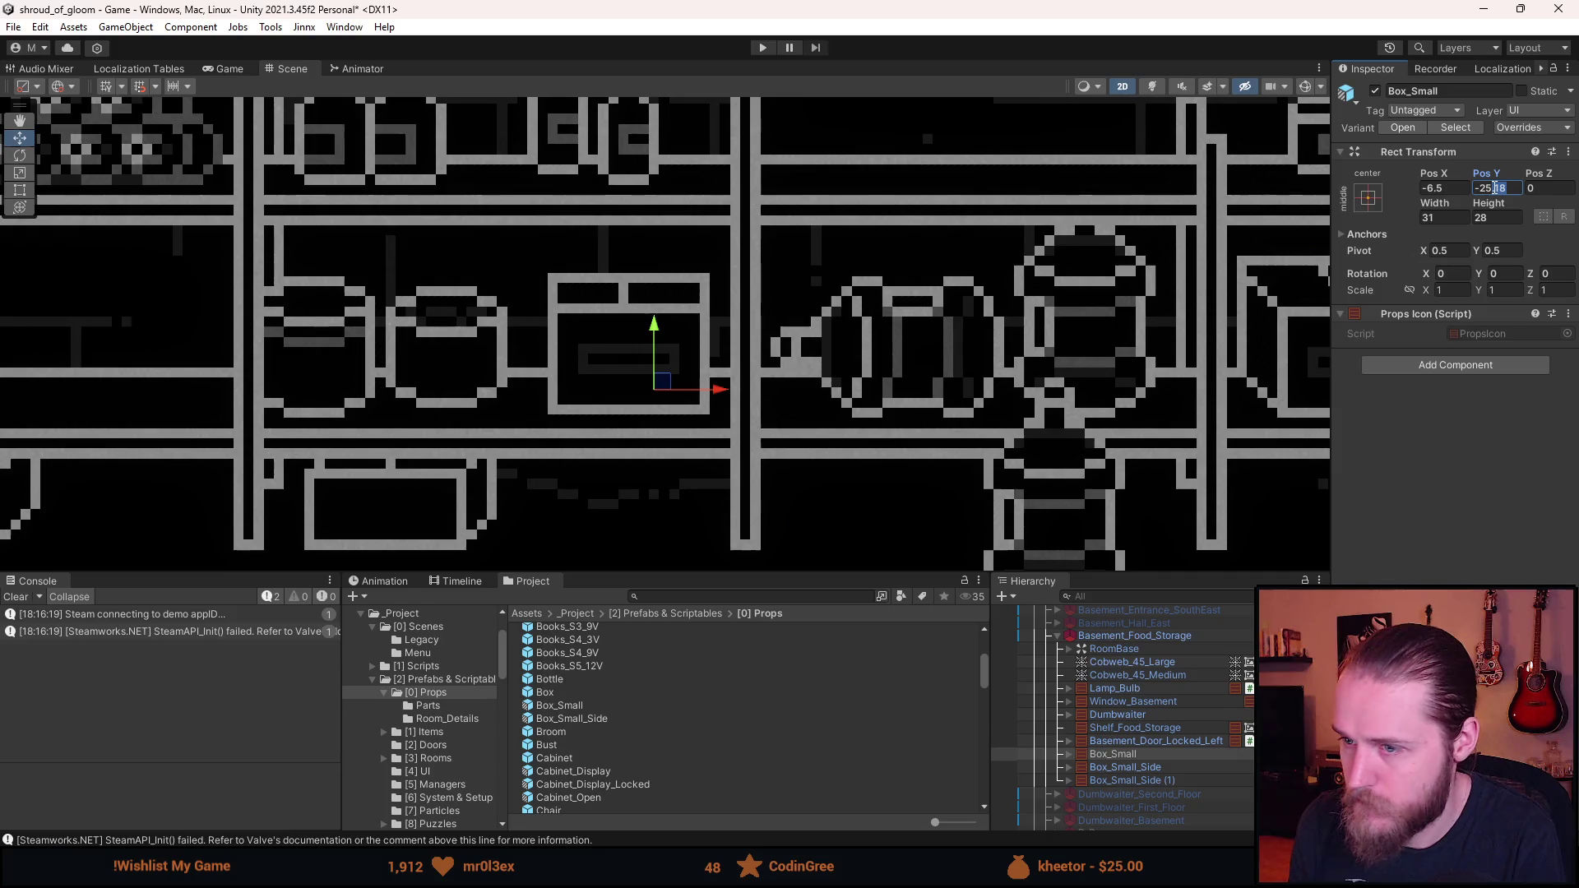
key(BackSpace)
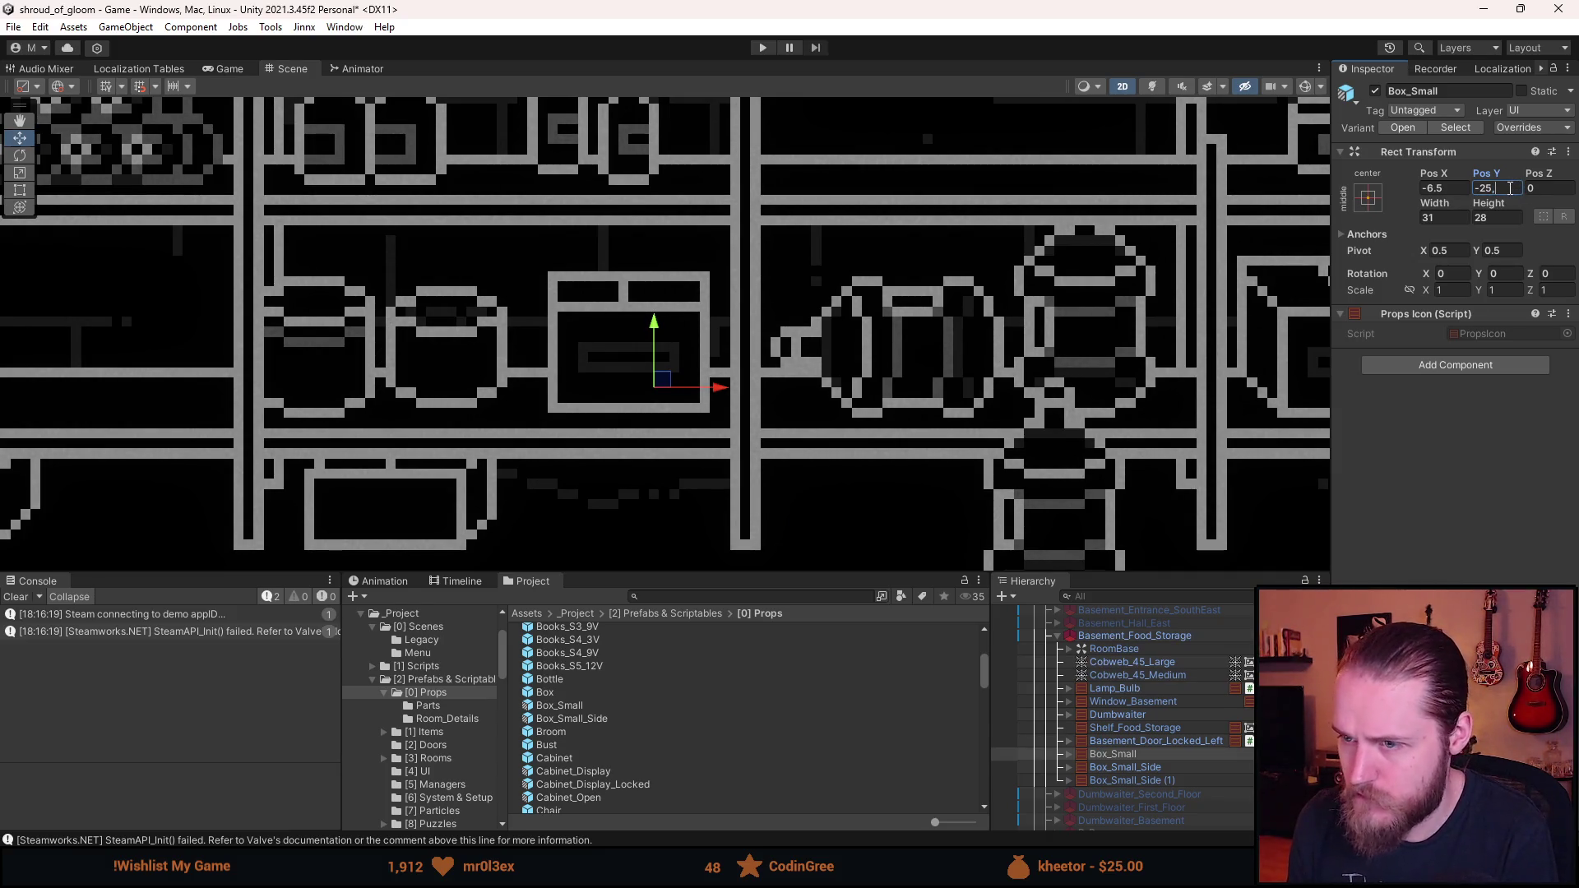
text(5)
scroll(824, 407, down, 2)
- Duplicate Box_Small onto the shelf above, positioned at X 16.5, Y -2.5
click(1152, 744)
click(1142, 753)
key(ctrl+d)
mouse_move(716, 393)
mouse_down()
mouse_move(832, 247)
mouse_move(864, 258)
mouse_up()
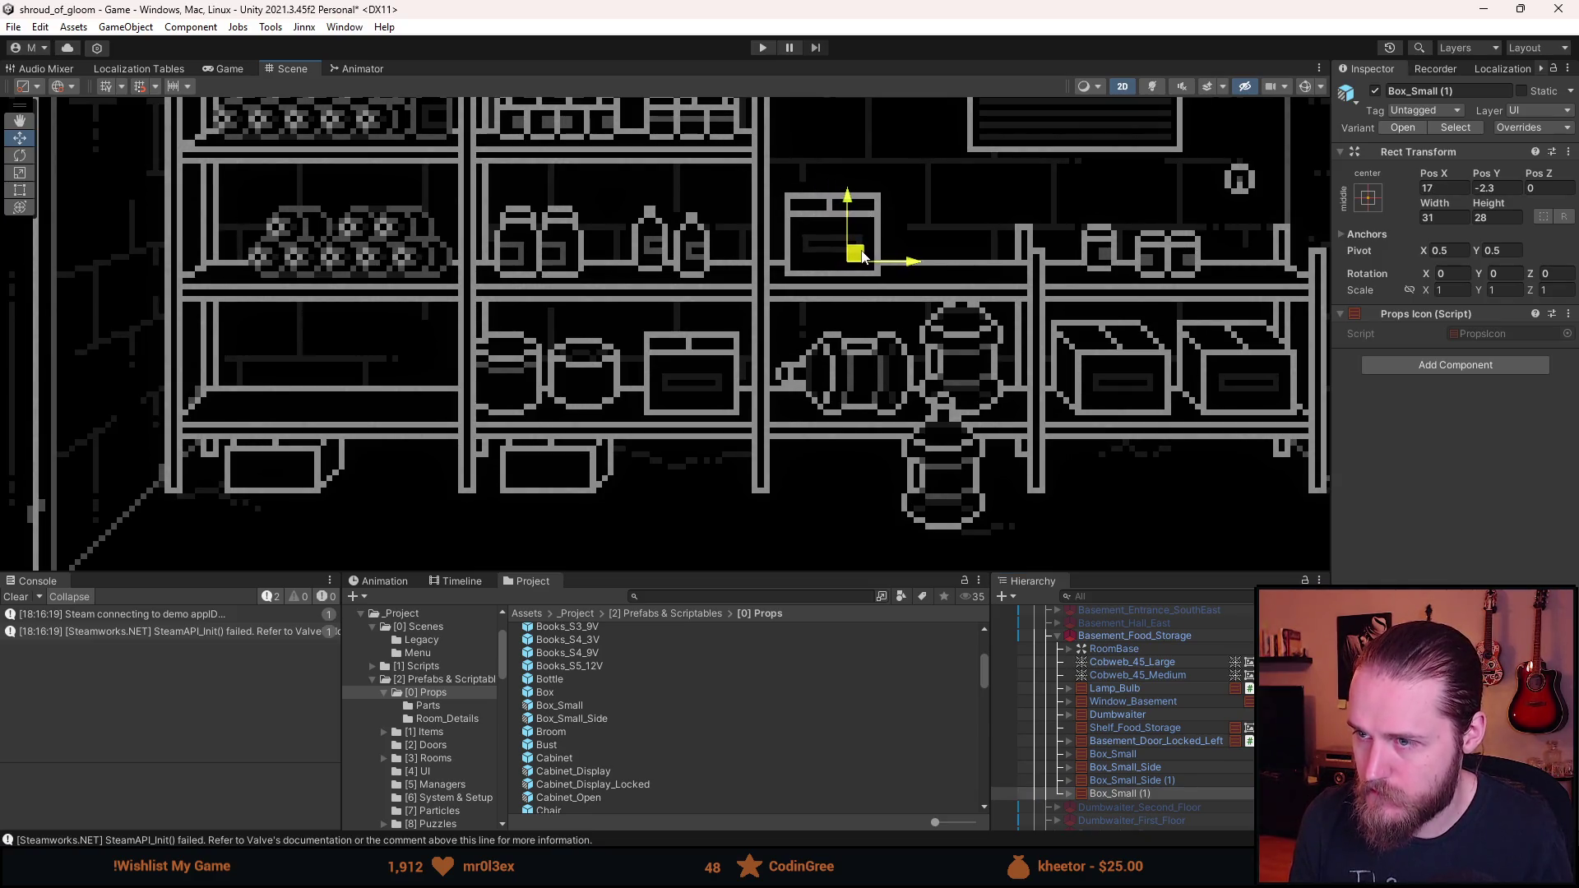
scroll(862, 257, up, 4)
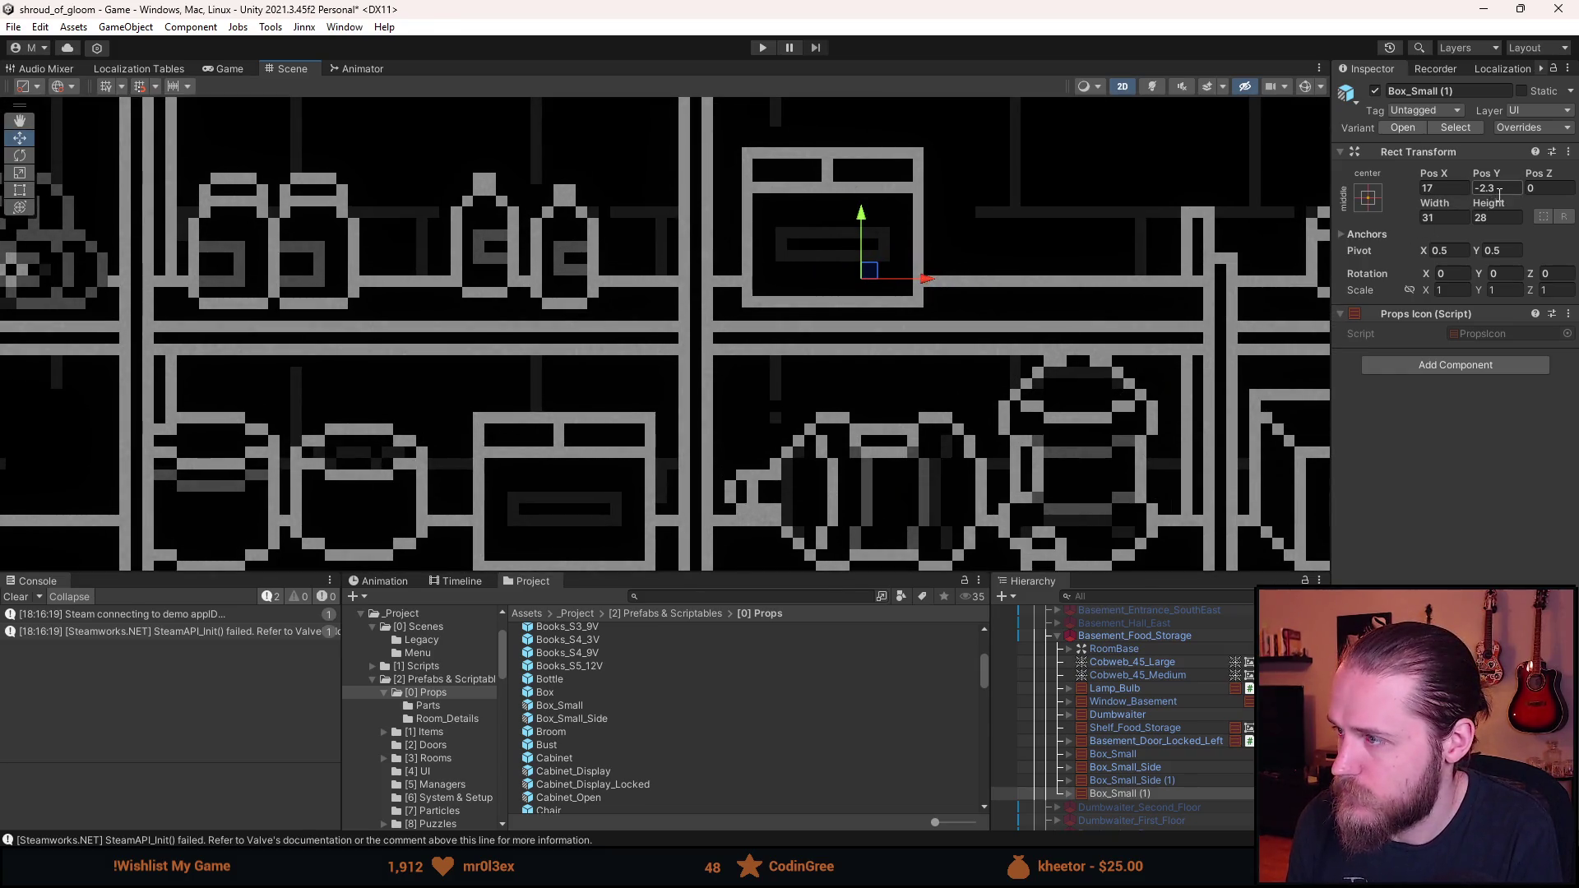
click(1488, 188)
text(-2.5)
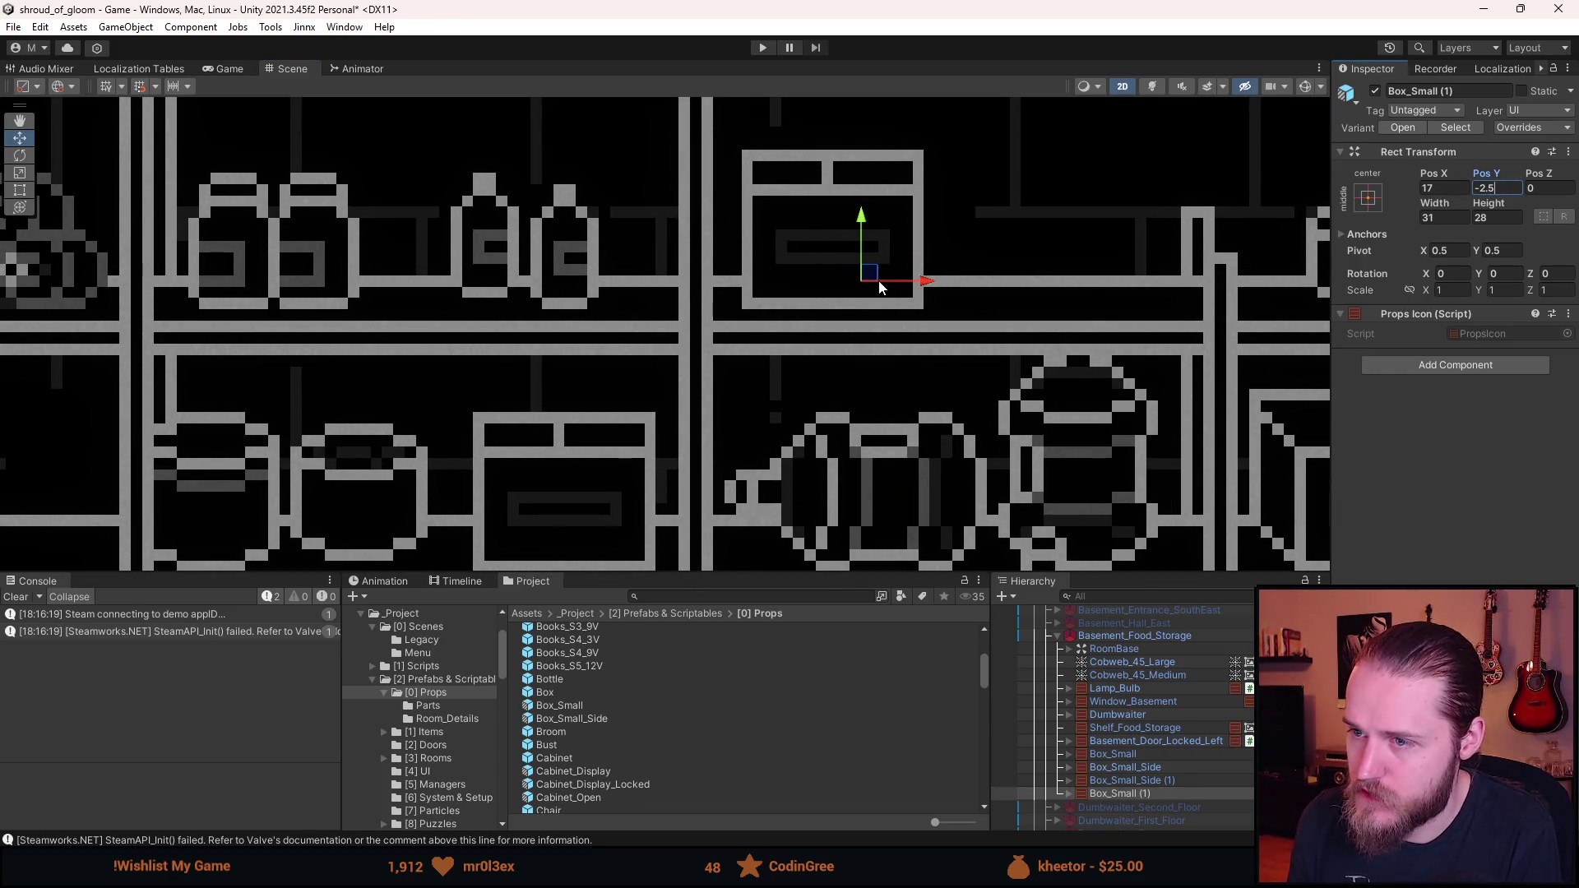
click(1455, 188)
text(17.5)
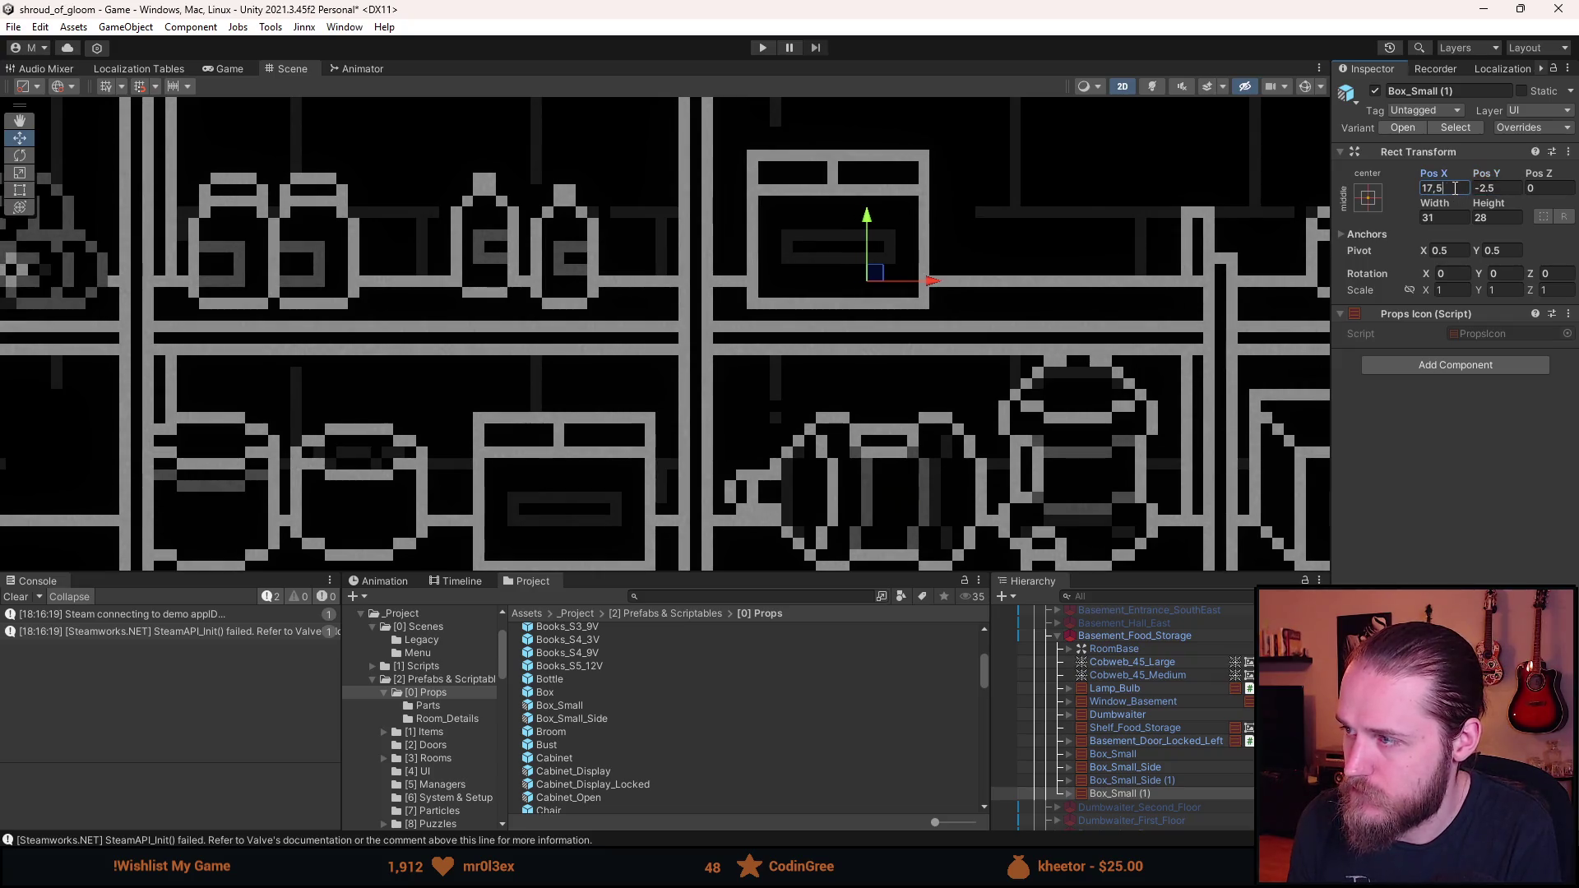
text(6)
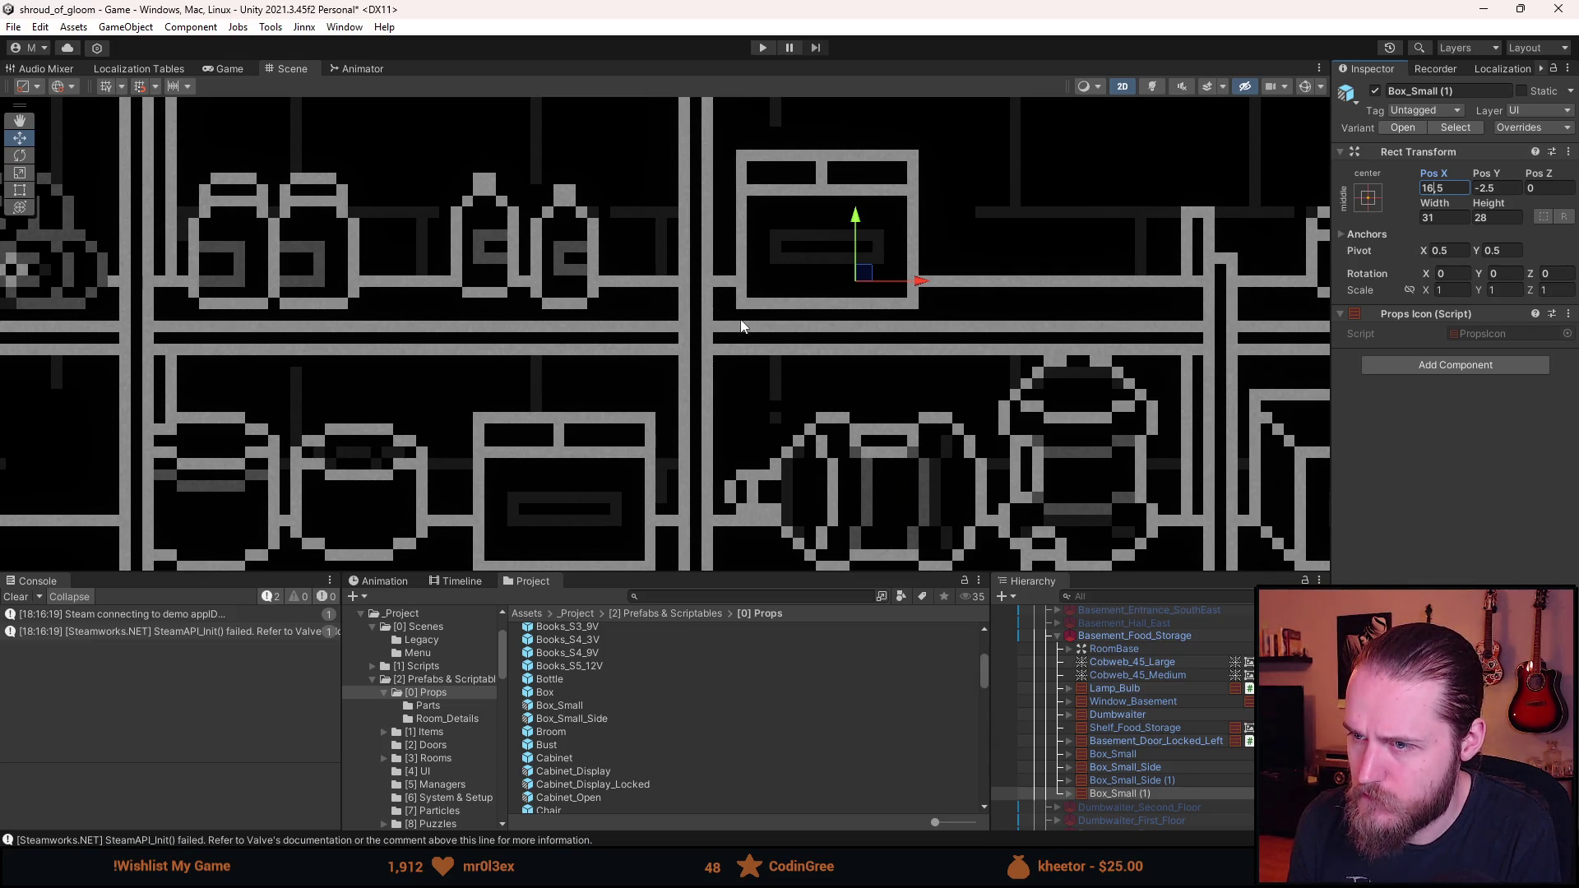
scroll(743, 326, down, 5)
scroll(740, 395, up, 3)
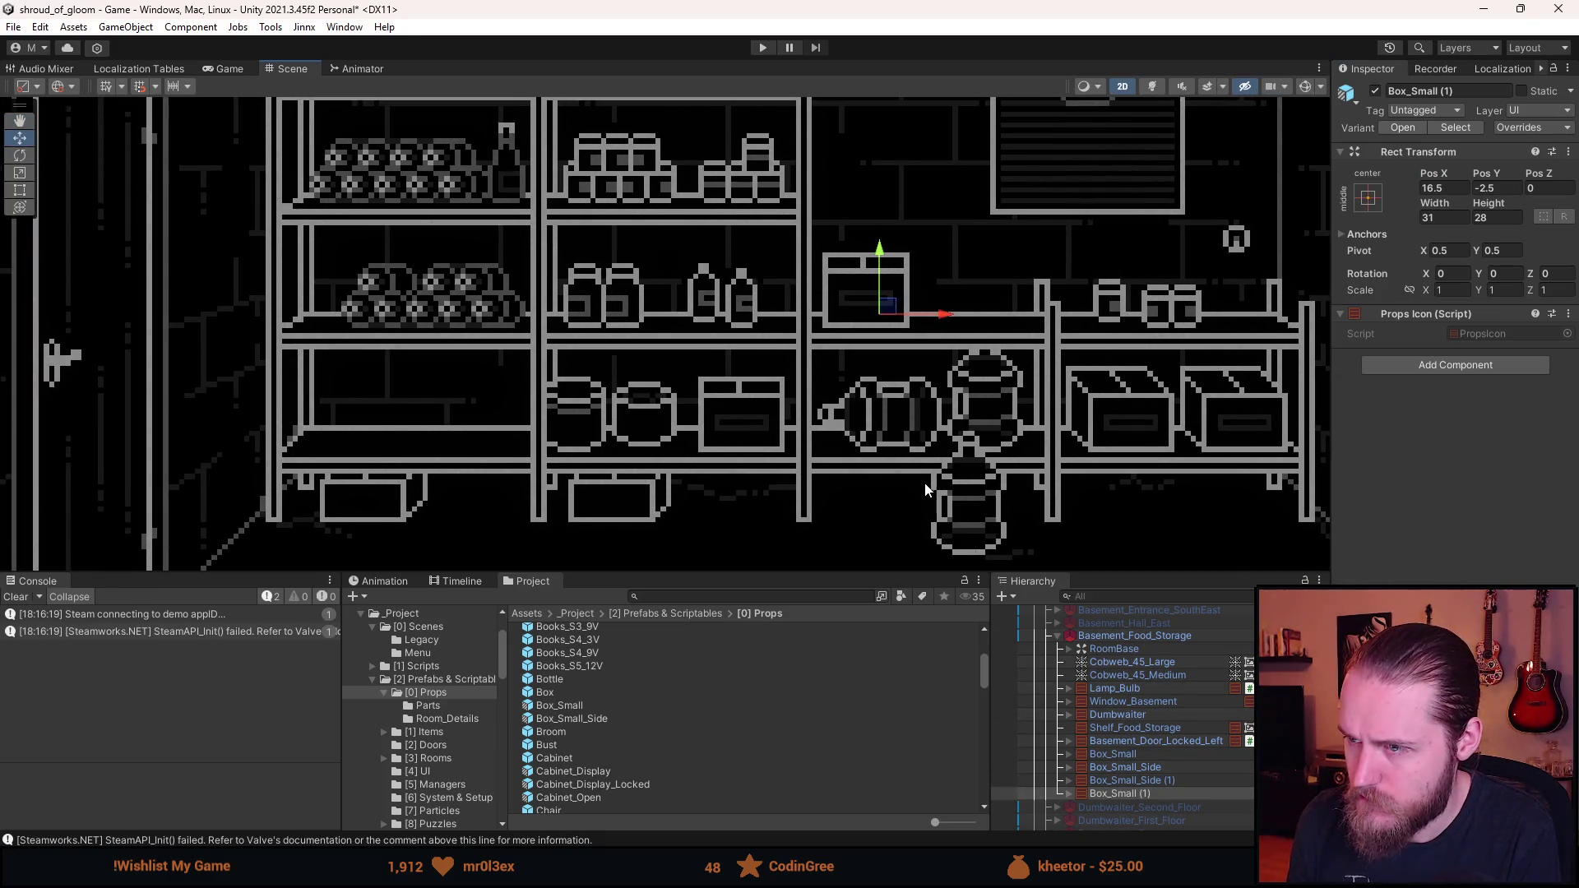
scroll(925, 486, down, 4)
scroll(924, 487, up, 2)
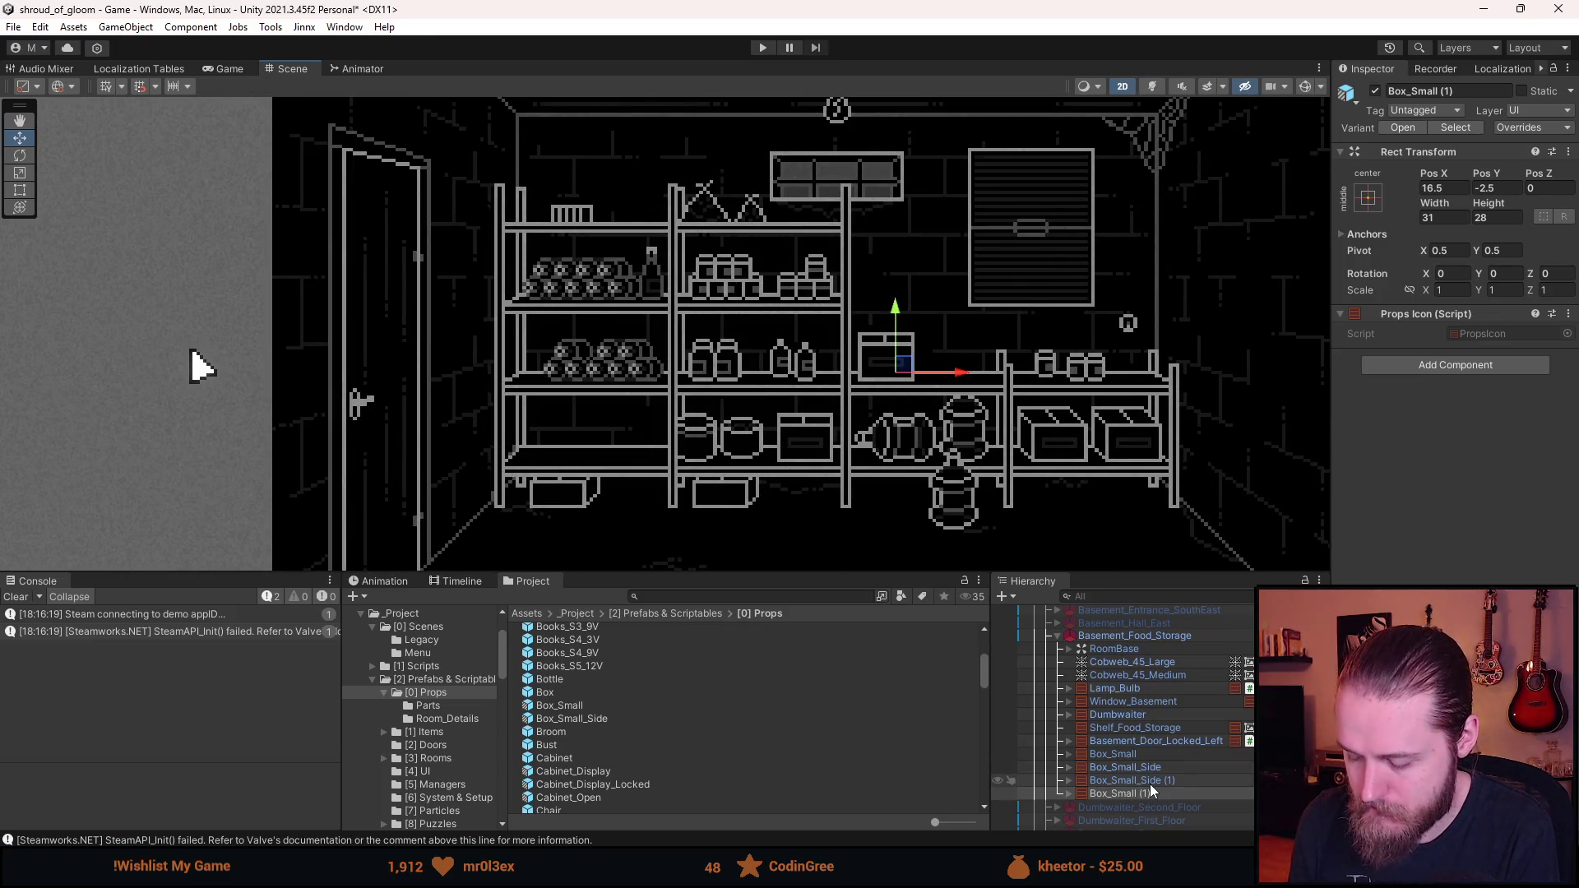
- Duplicate both Box_Small_Side objects, move the copies to the lower-left shelf and mirror them with Scale X -1
click(1151, 782)
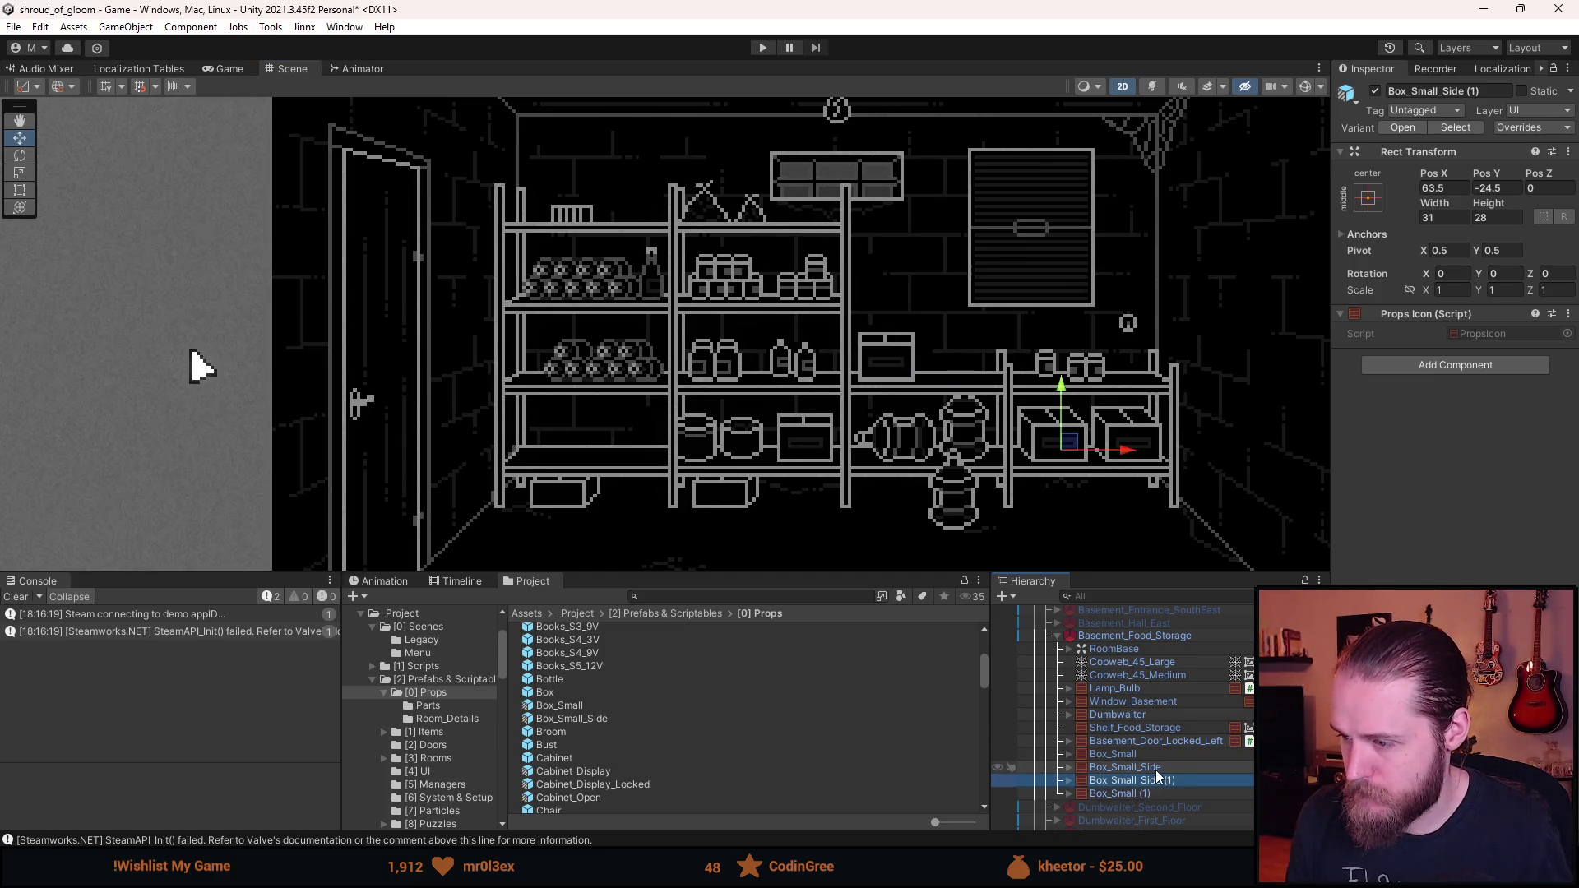
ctrl+click(1125, 768)
key(ctrl+d)
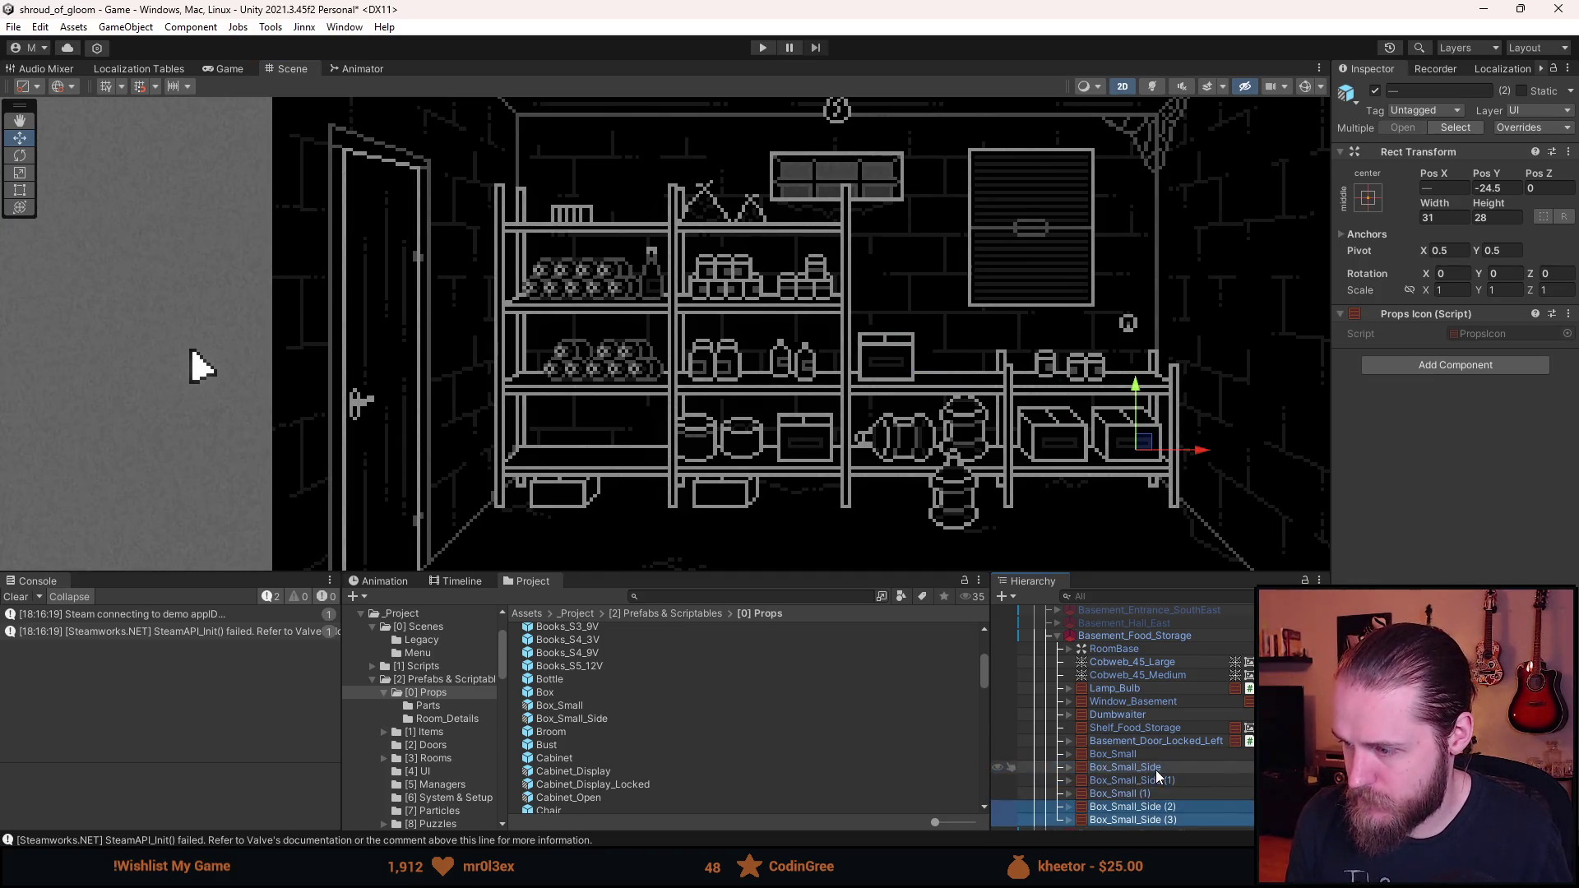
mouse_move(1199, 452)
mouse_down()
mouse_move(768, 451)
mouse_move(724, 461)
mouse_move(703, 486)
mouse_up()
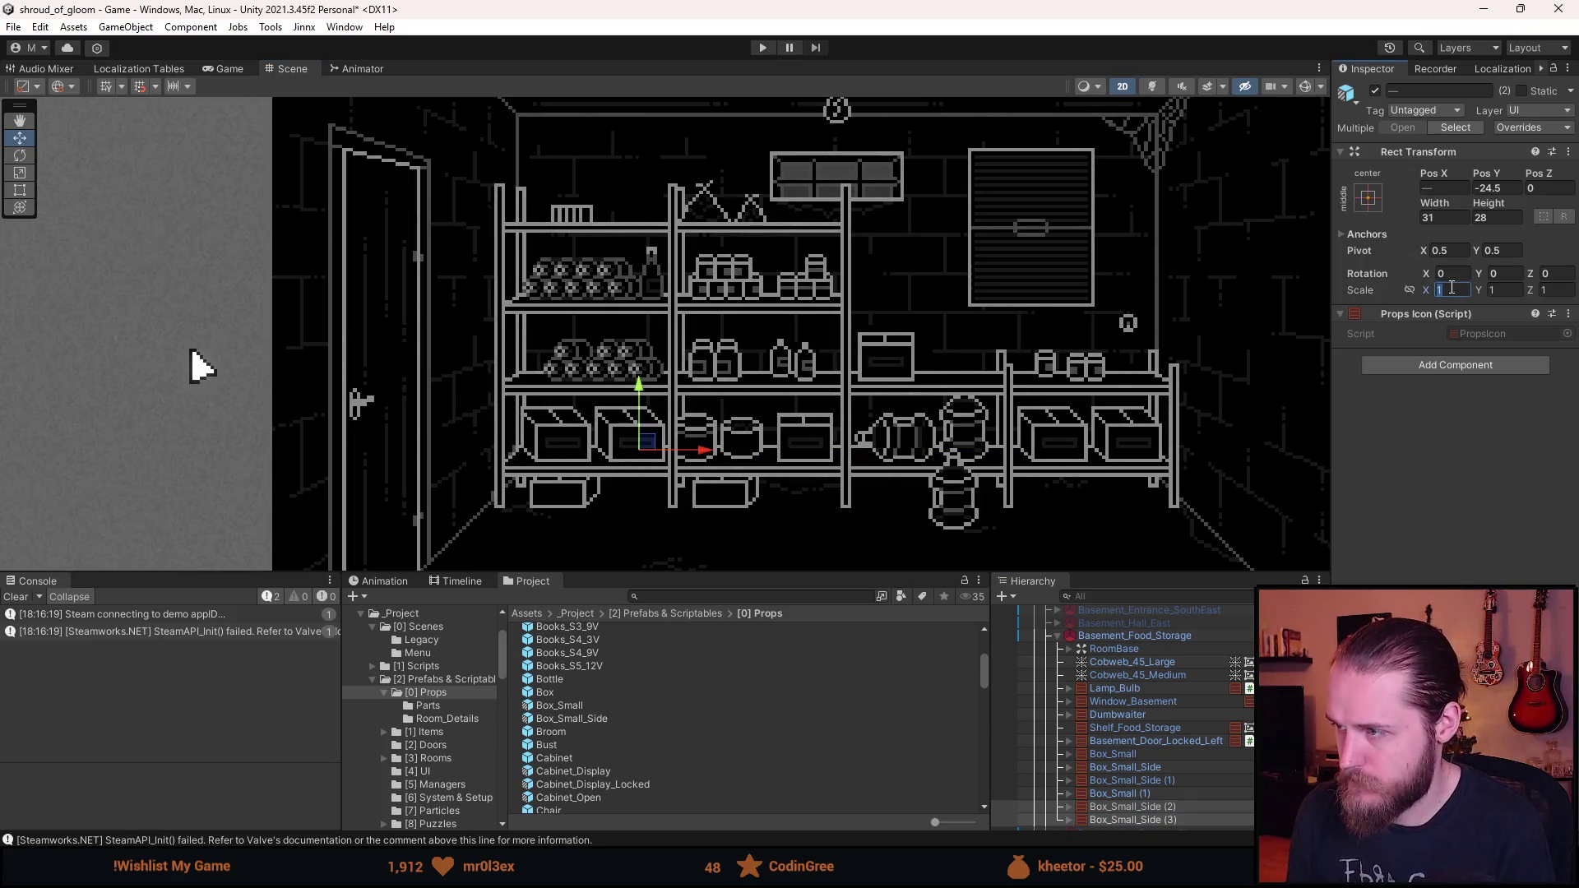
text(-1)
scroll(614, 431, up, 6)
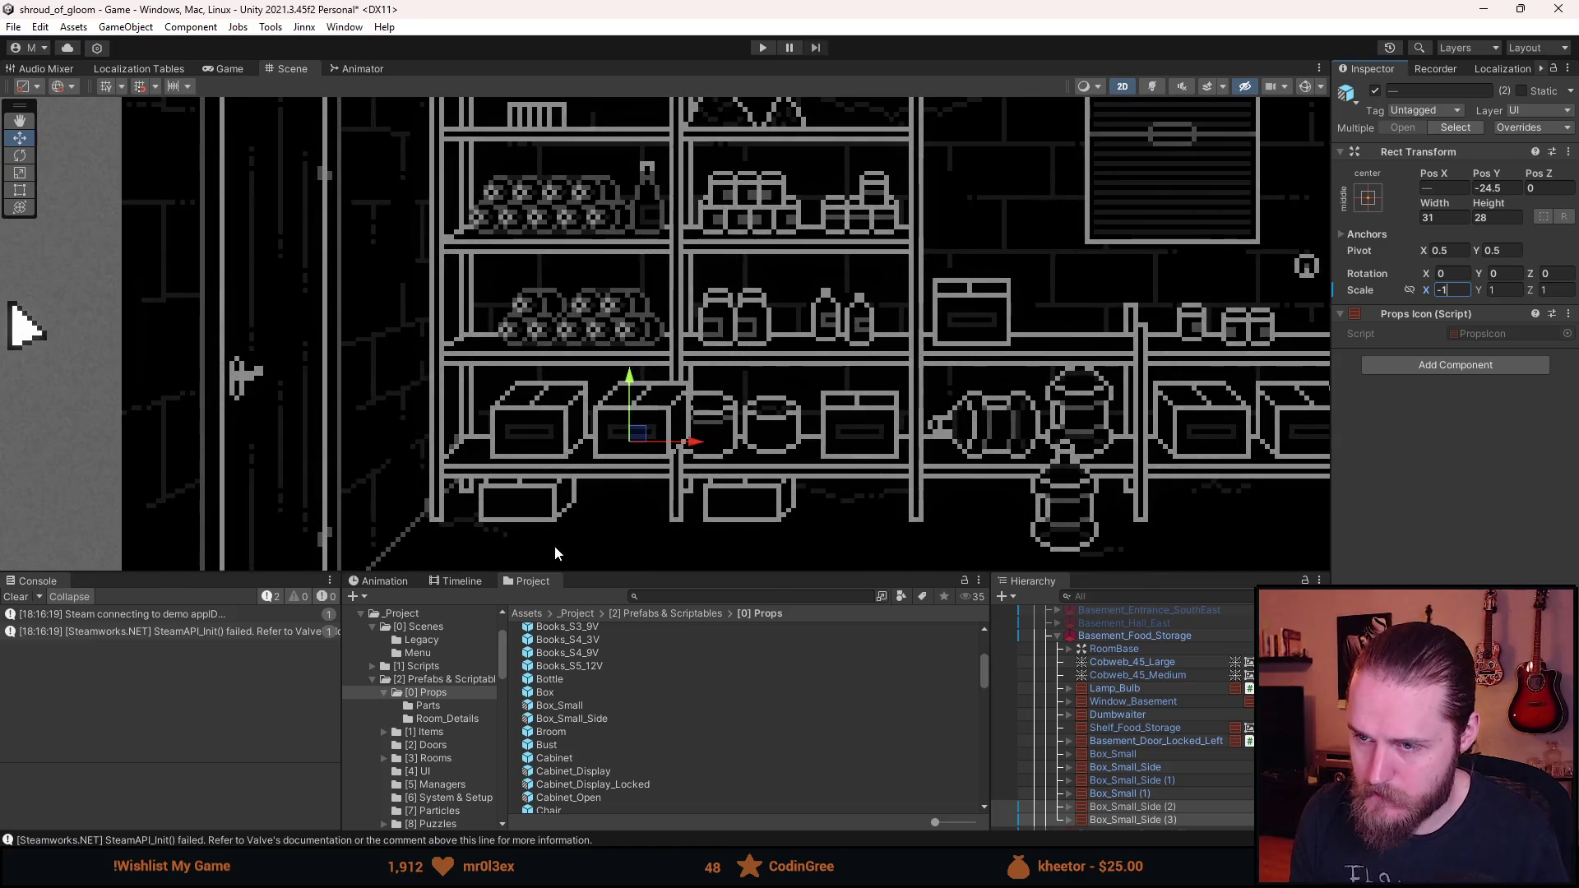
drag(717, 471, 659, 475)
- Nudge Box_Small_Side (2) and (3) along the lower-left shelf so they sit side by side
click(1144, 809)
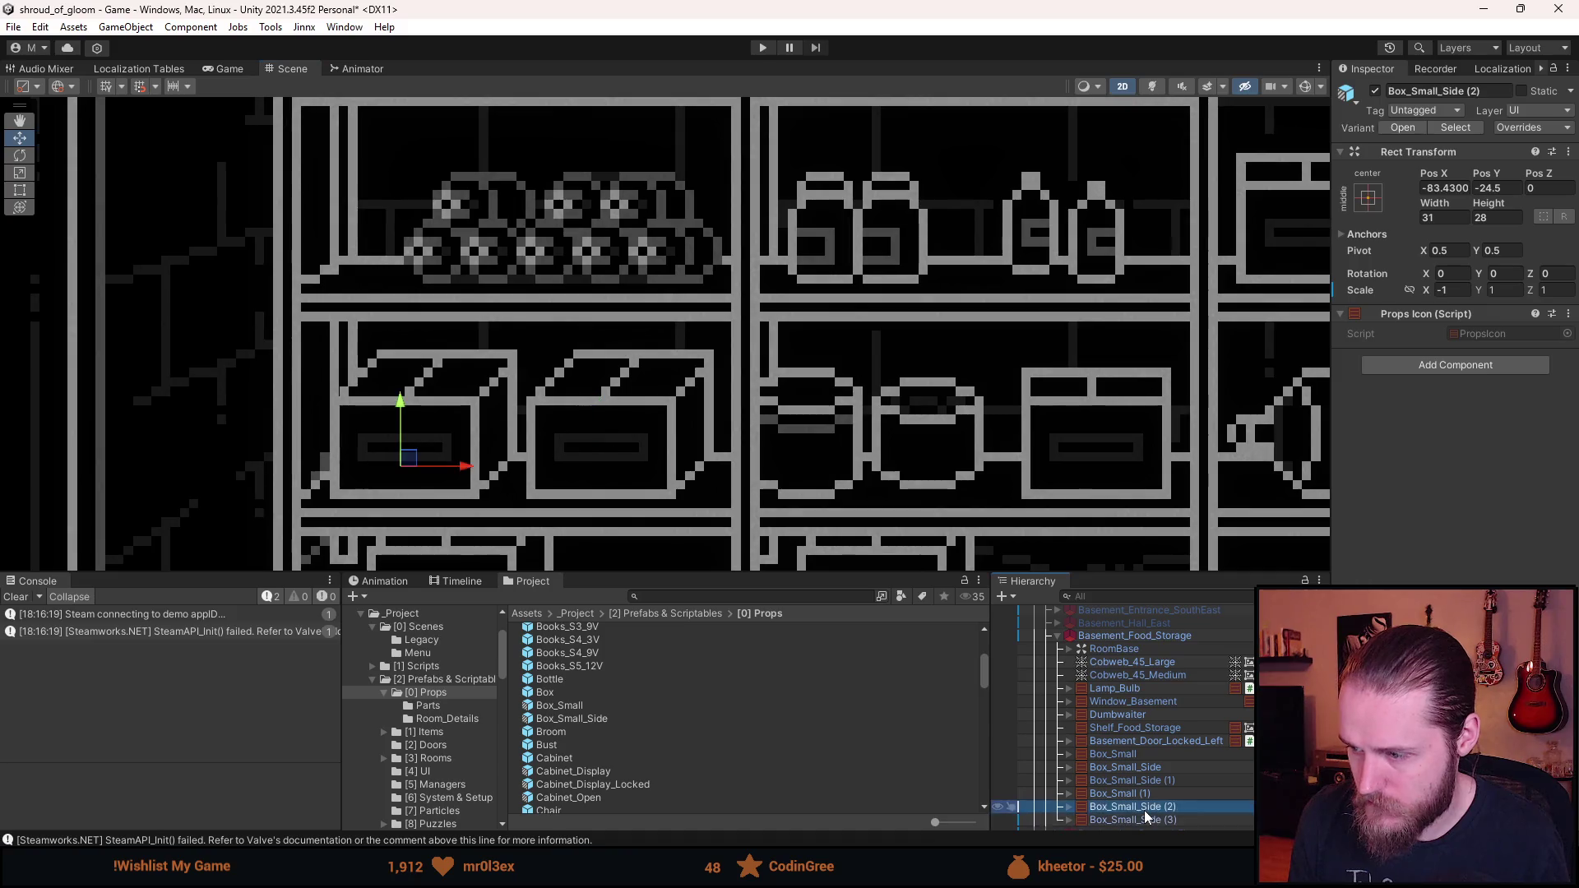
click(1146, 821)
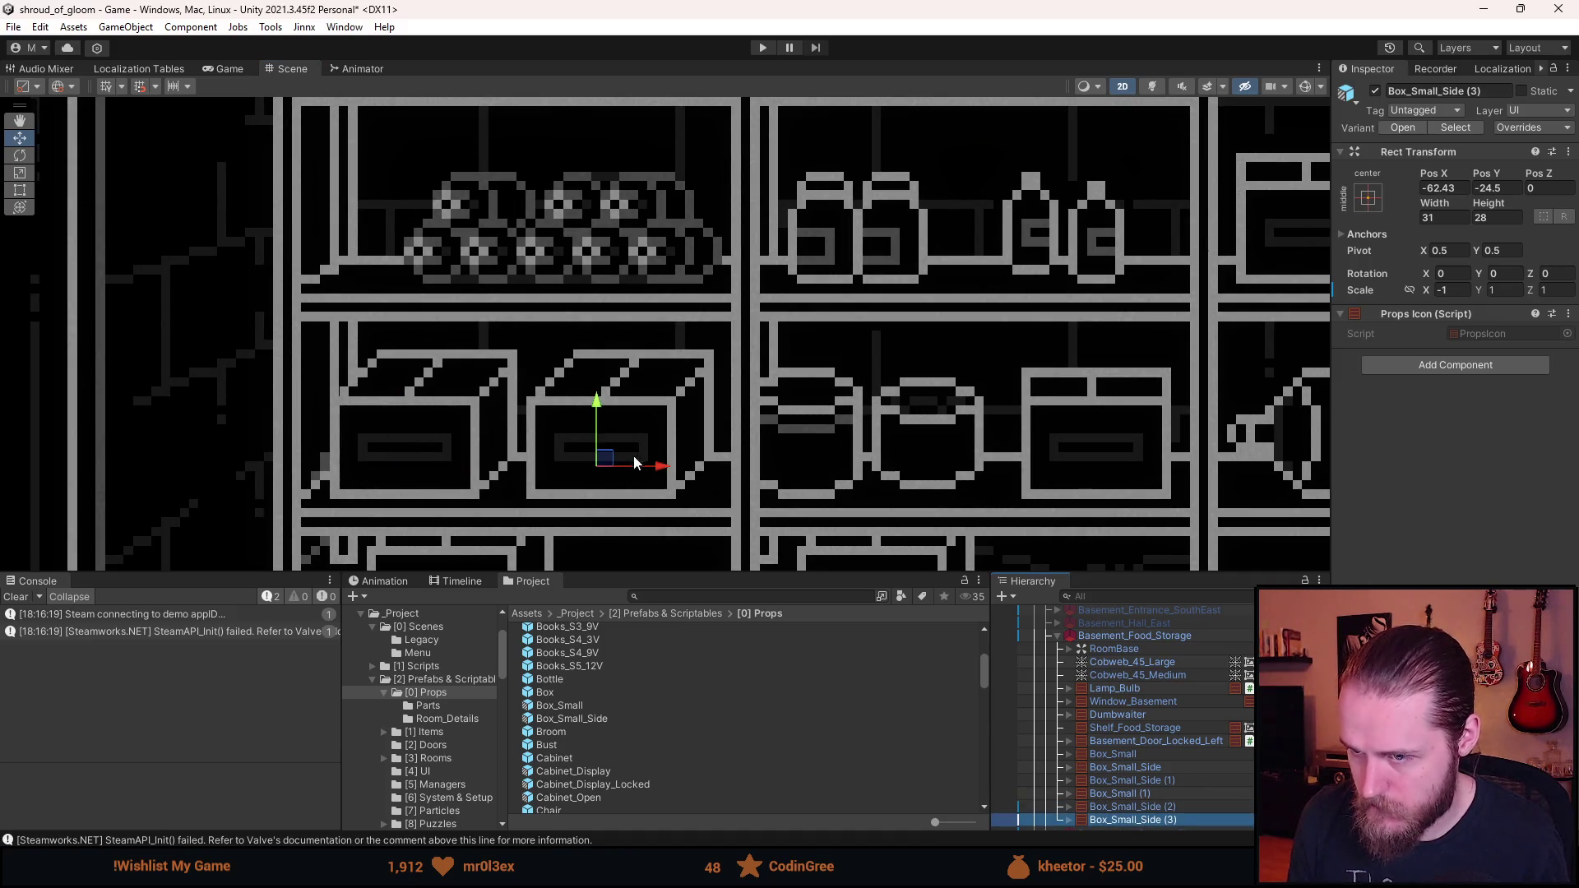
drag(661, 469, 632, 469)
text(5)
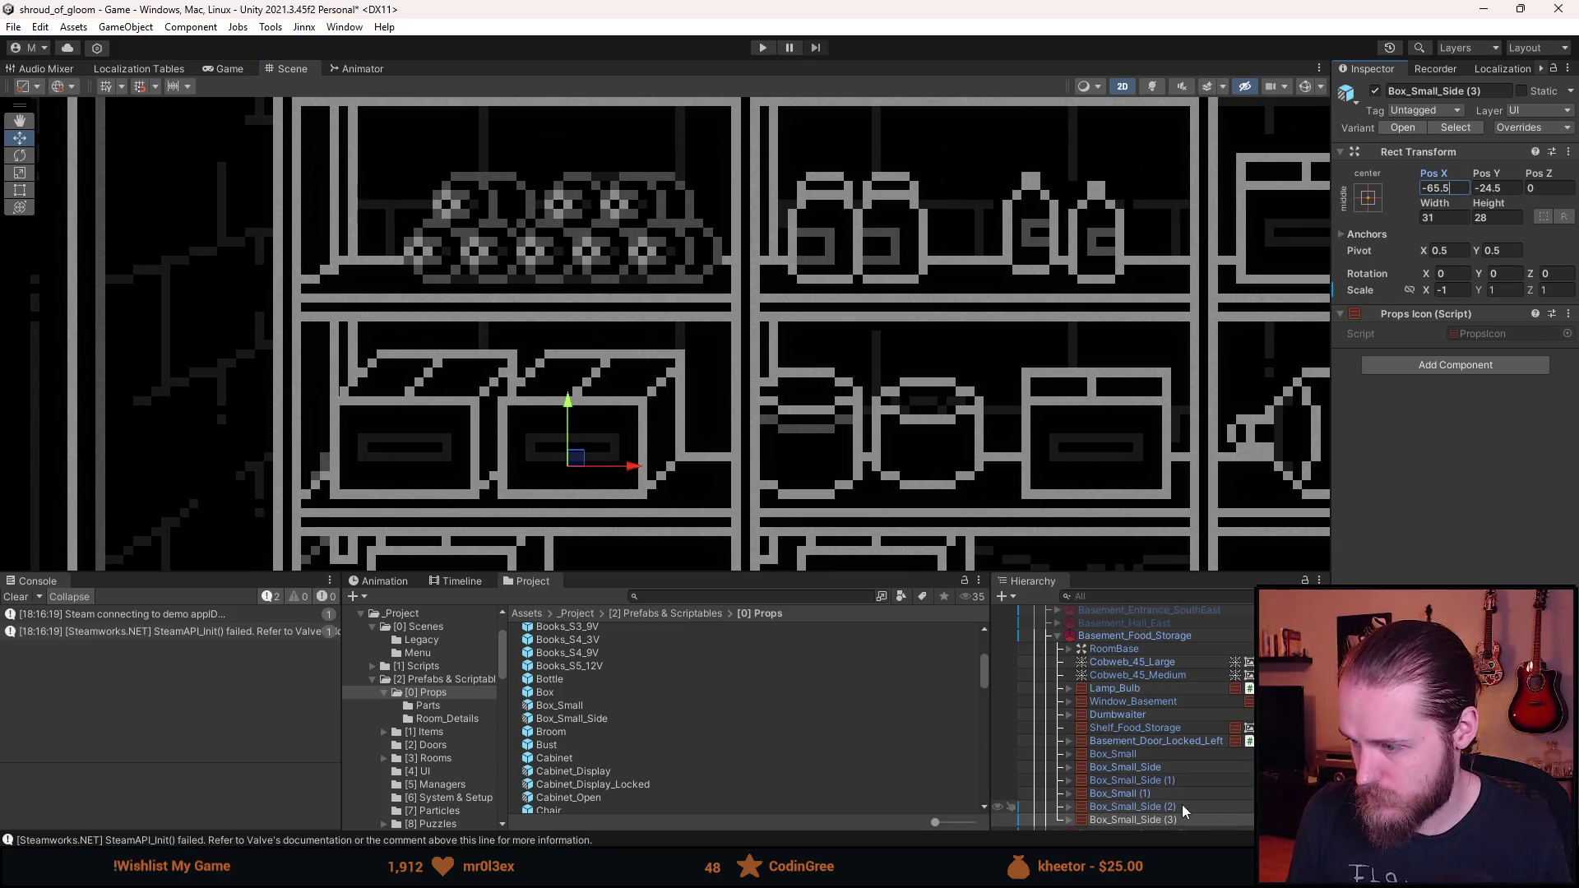
ctrl+click(1182, 806)
drag(463, 476, 500, 481)
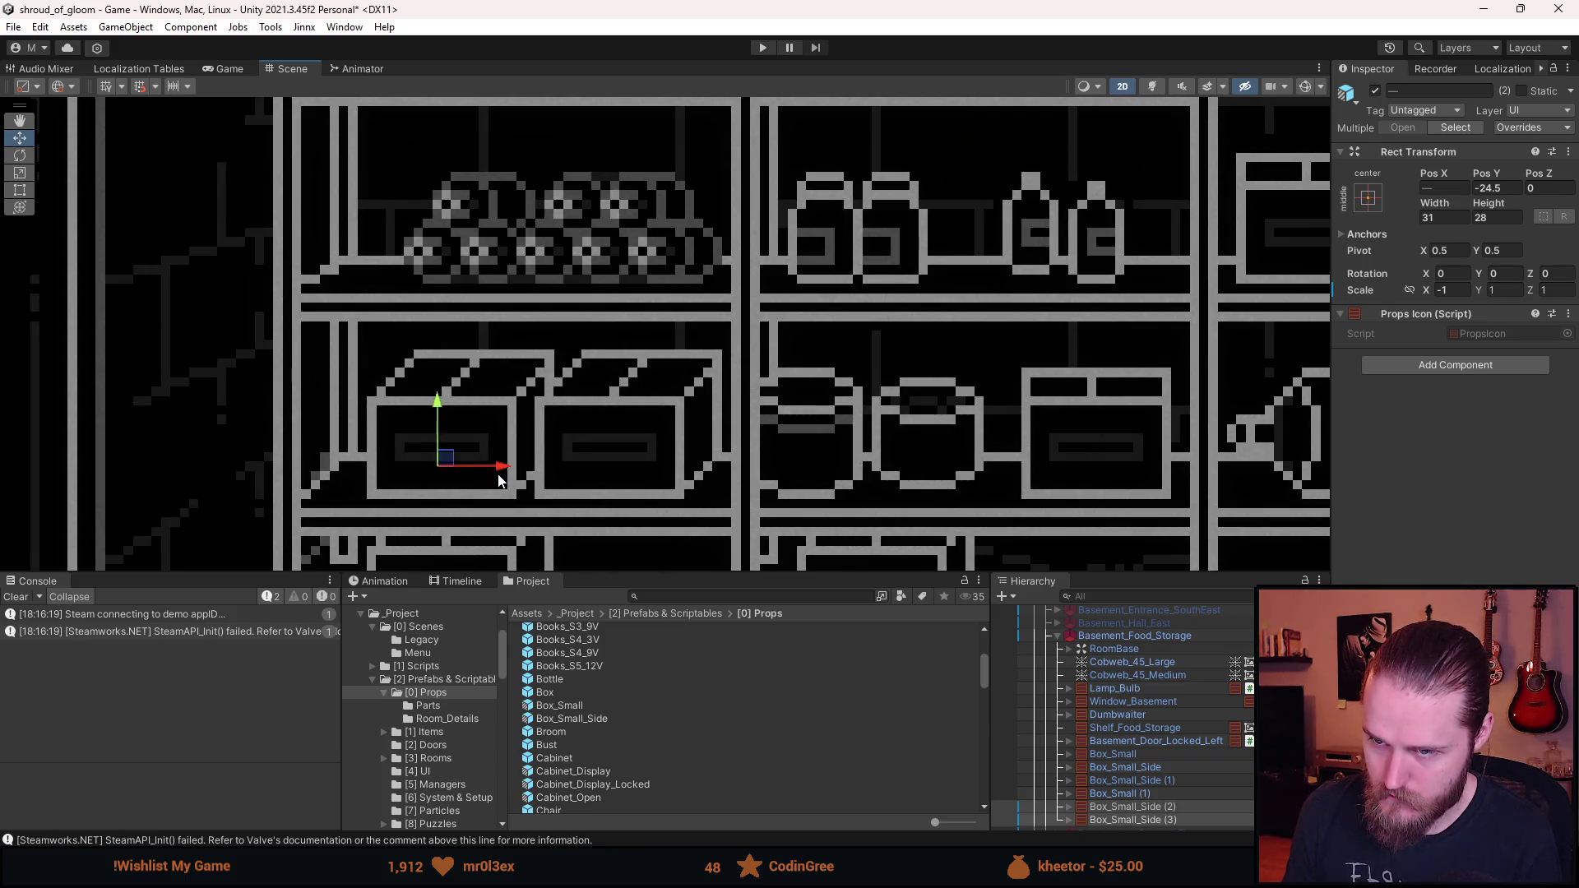
scroll(499, 482, down, 5)
scroll(493, 481, up, 2)
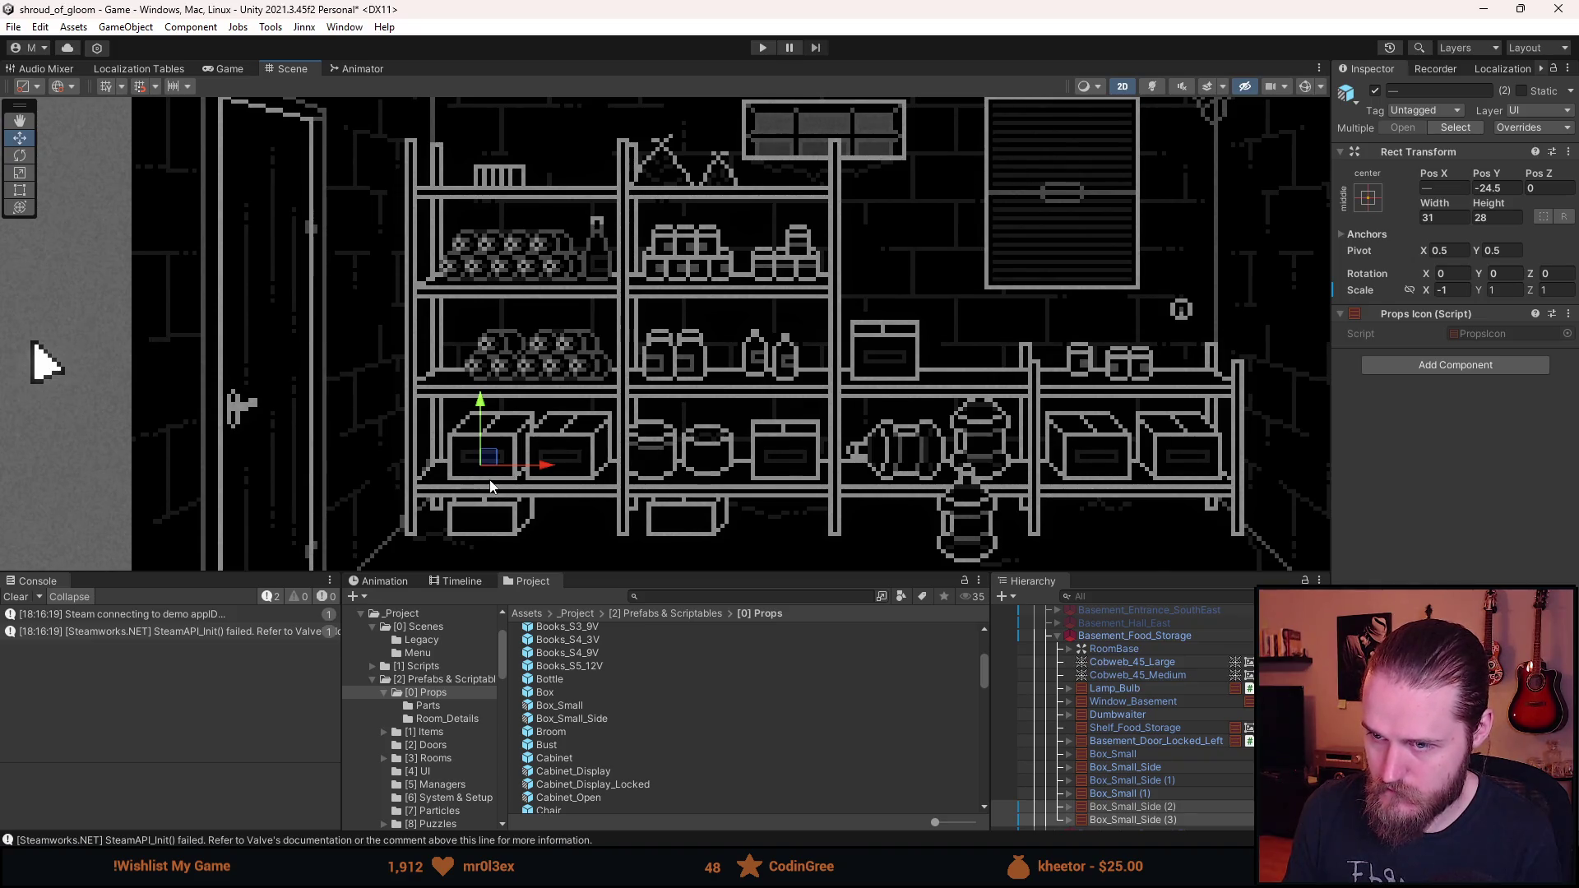
scroll(492, 487, up, 3)
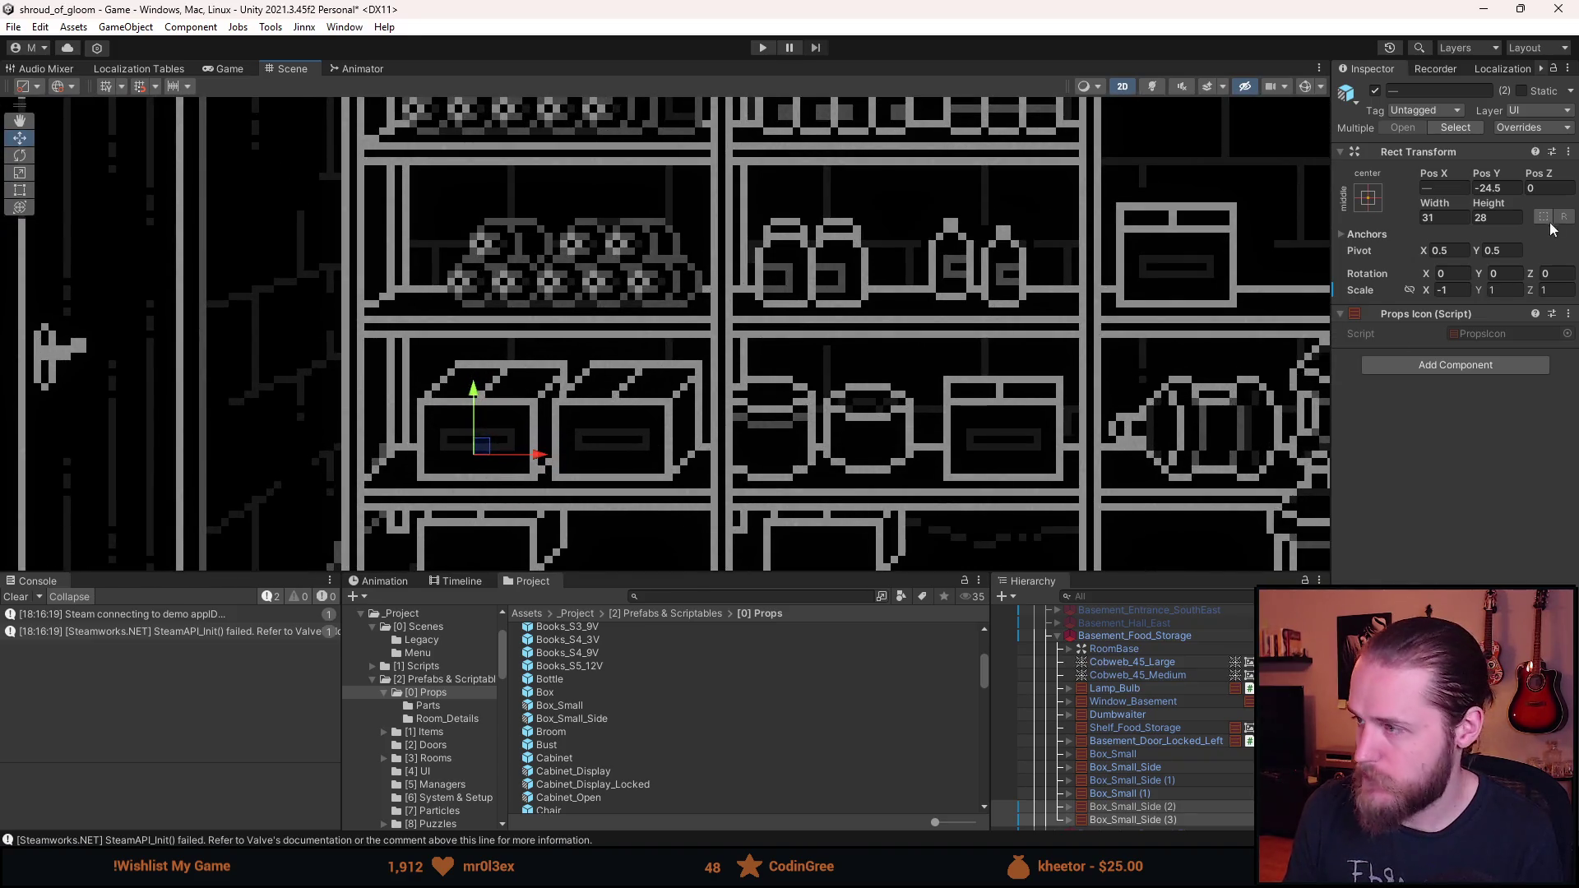
- Round the two mirrored copies' Pos X to -79.5 and -61.5
click(1221, 808)
click(1445, 189)
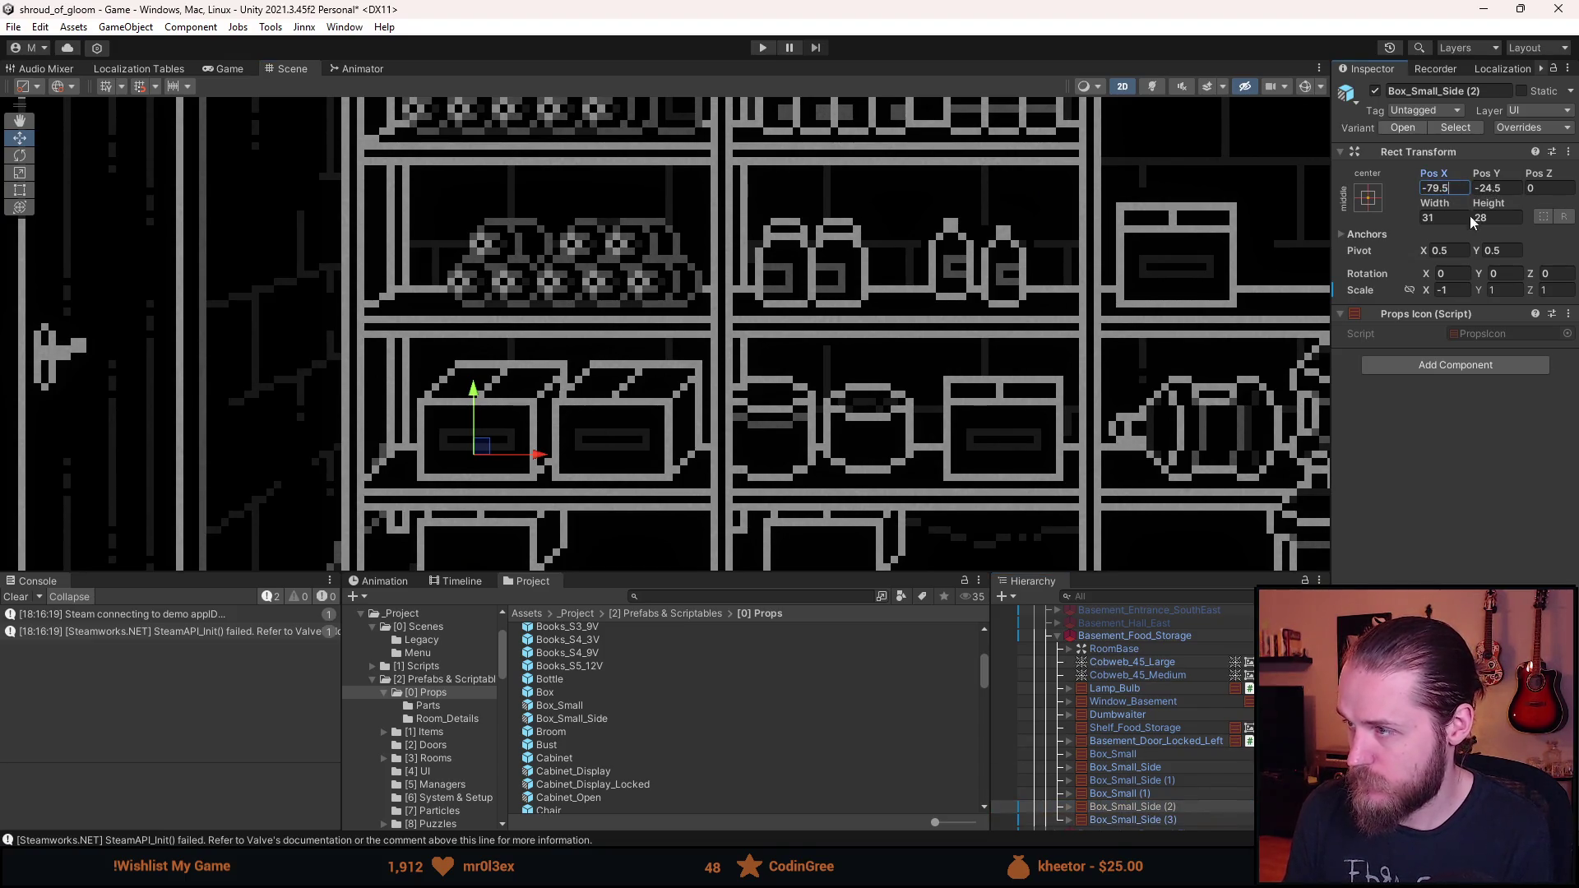
click(1133, 820)
click(1444, 190)
scroll(981, 385, down, 5)
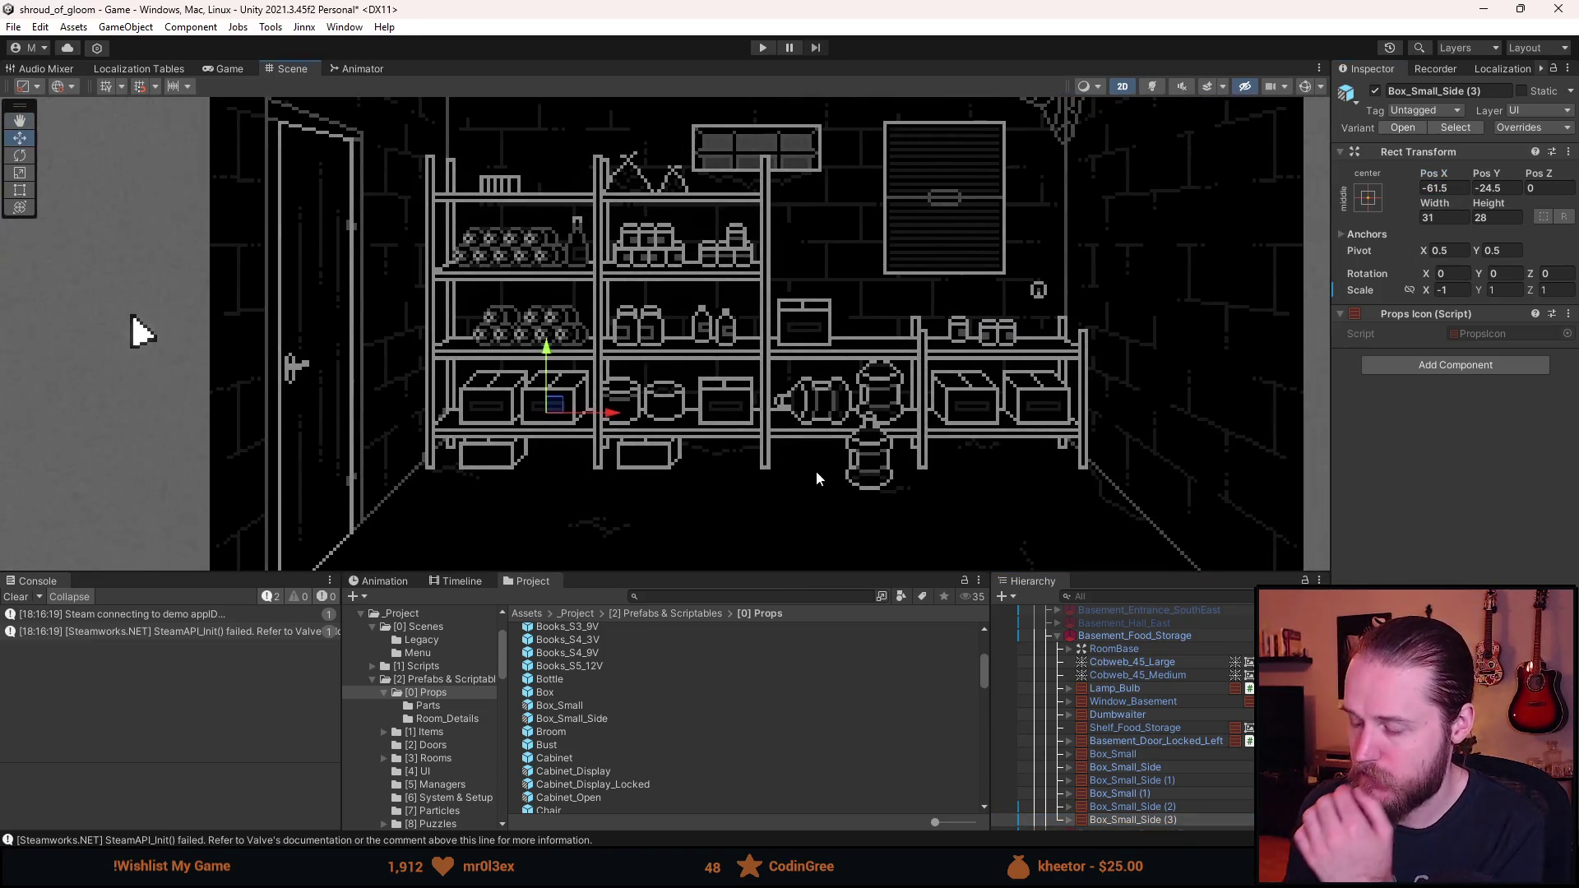
click(824, 494)
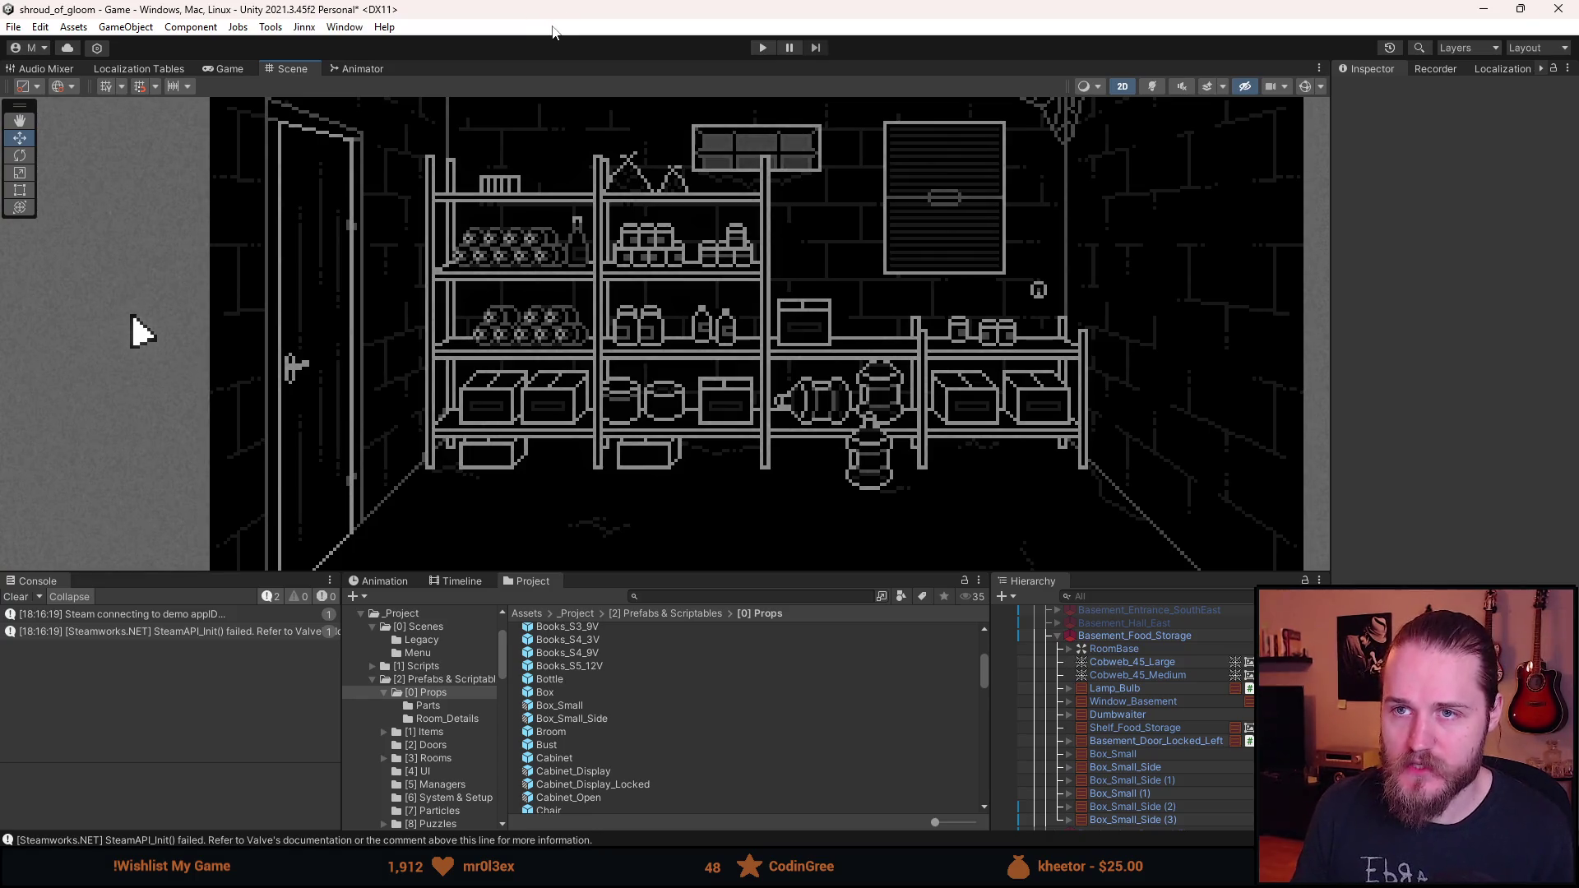
- Play the game in a maximized Game view and raise the Master volume in Settings > Audio, then resume
click(761, 48)
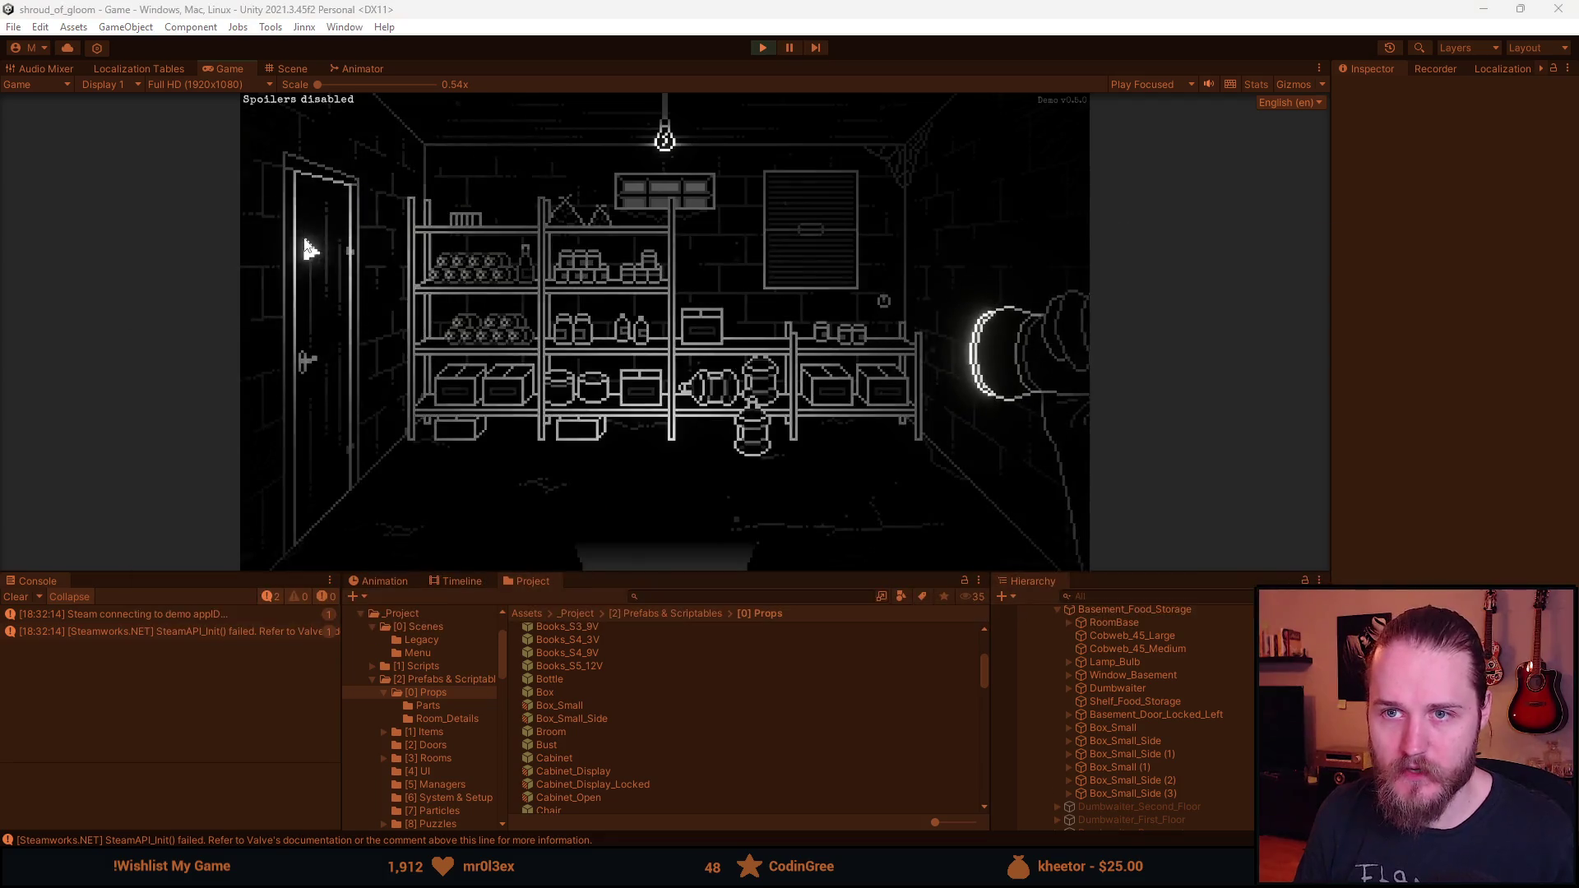
double_click(226, 72)
key(Escape)
click(778, 487)
click(791, 452)
drag(887, 389, 905, 405)
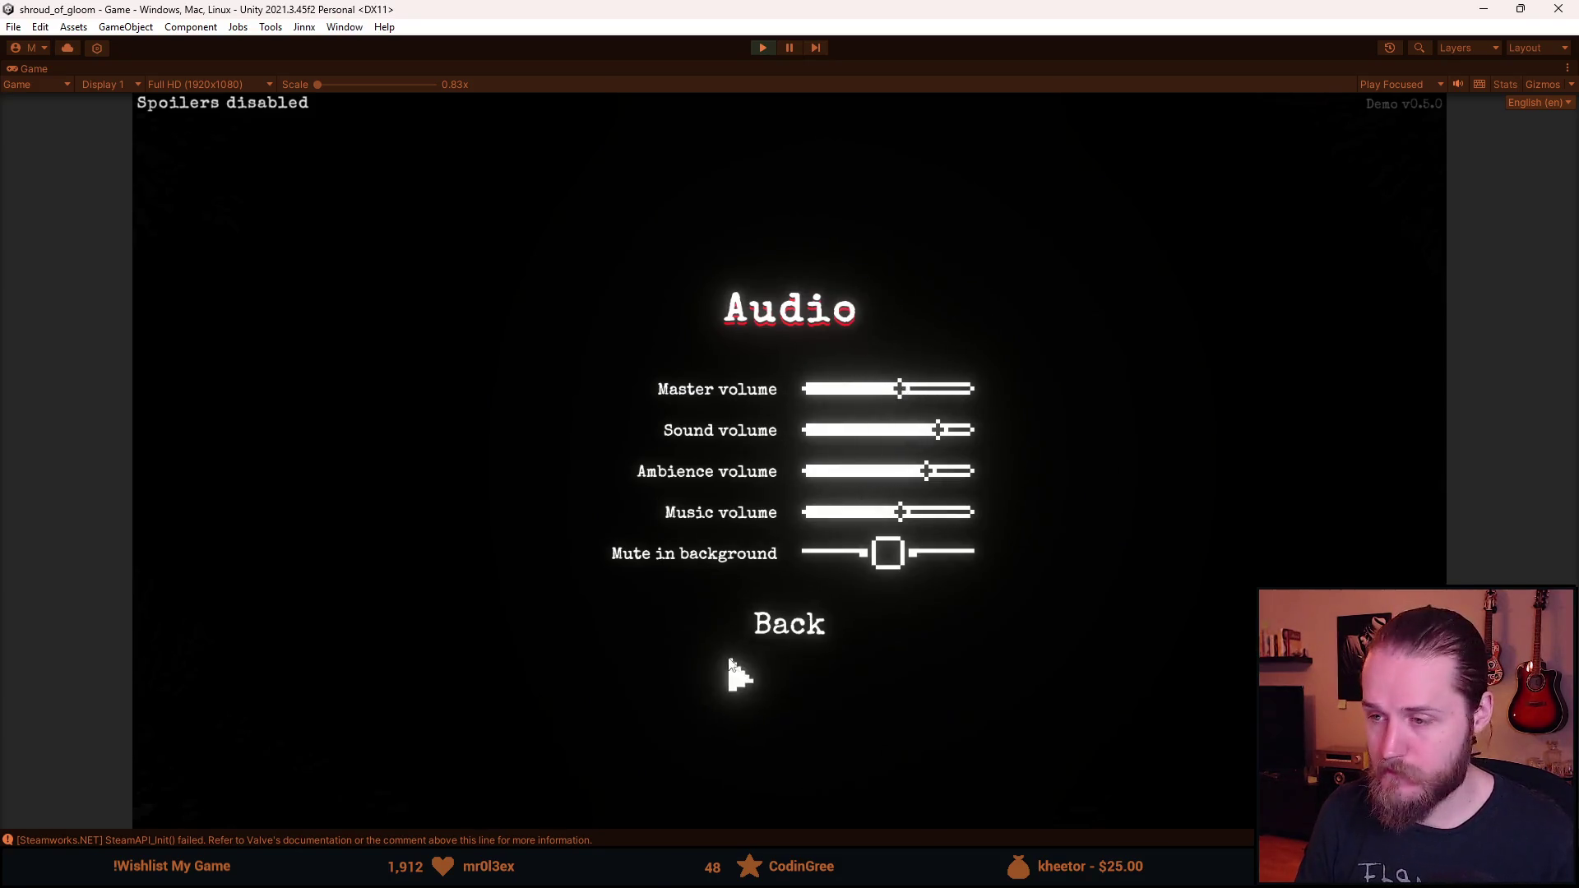
click(773, 625)
click(823, 648)
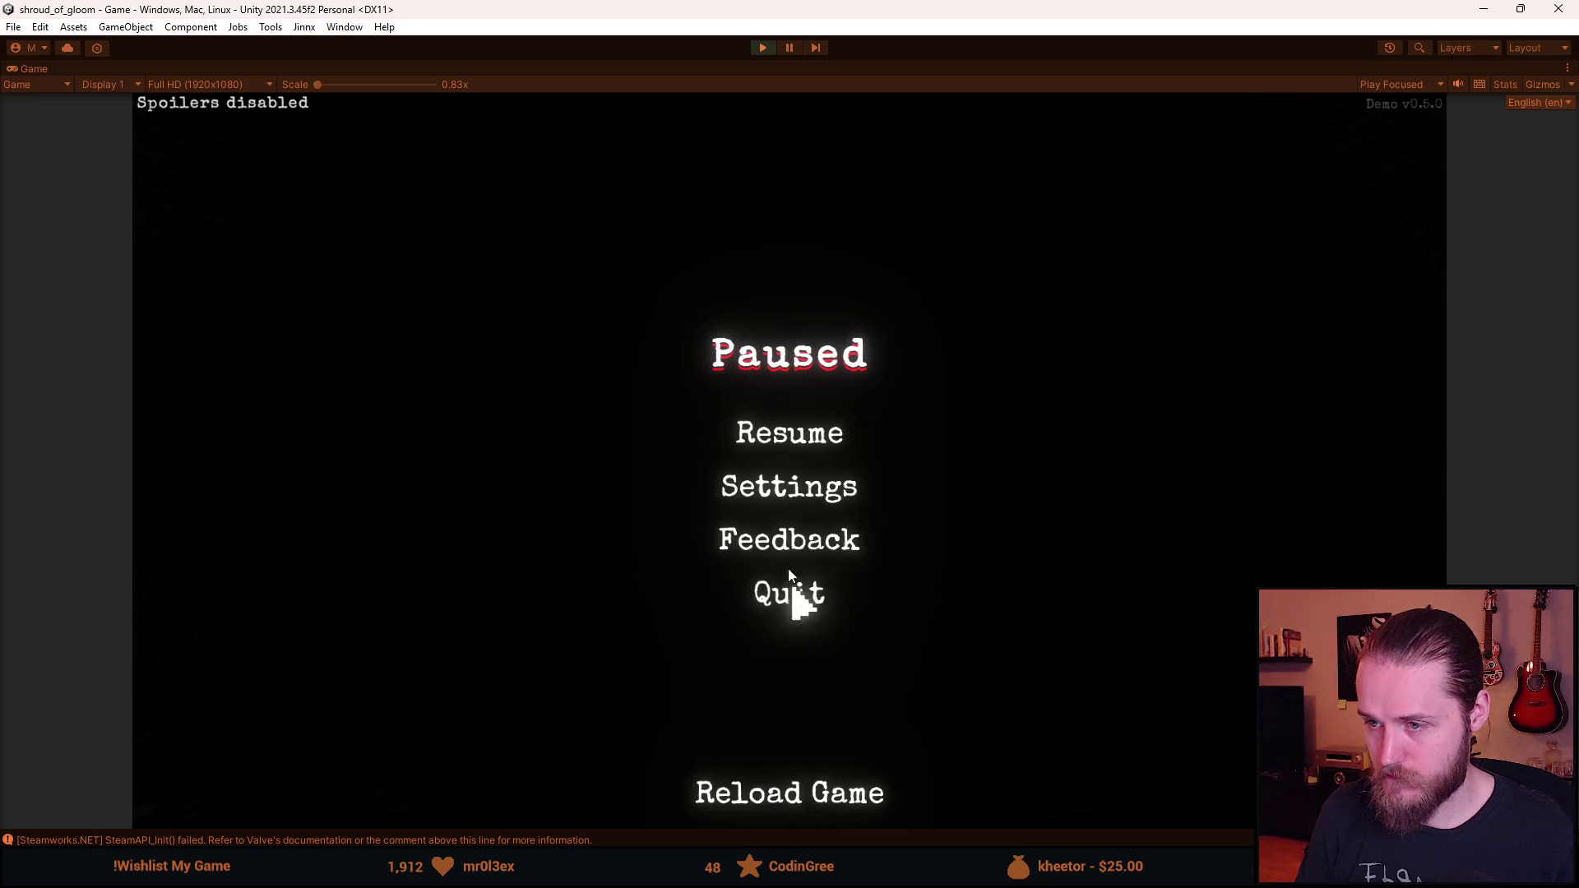
click(774, 450)
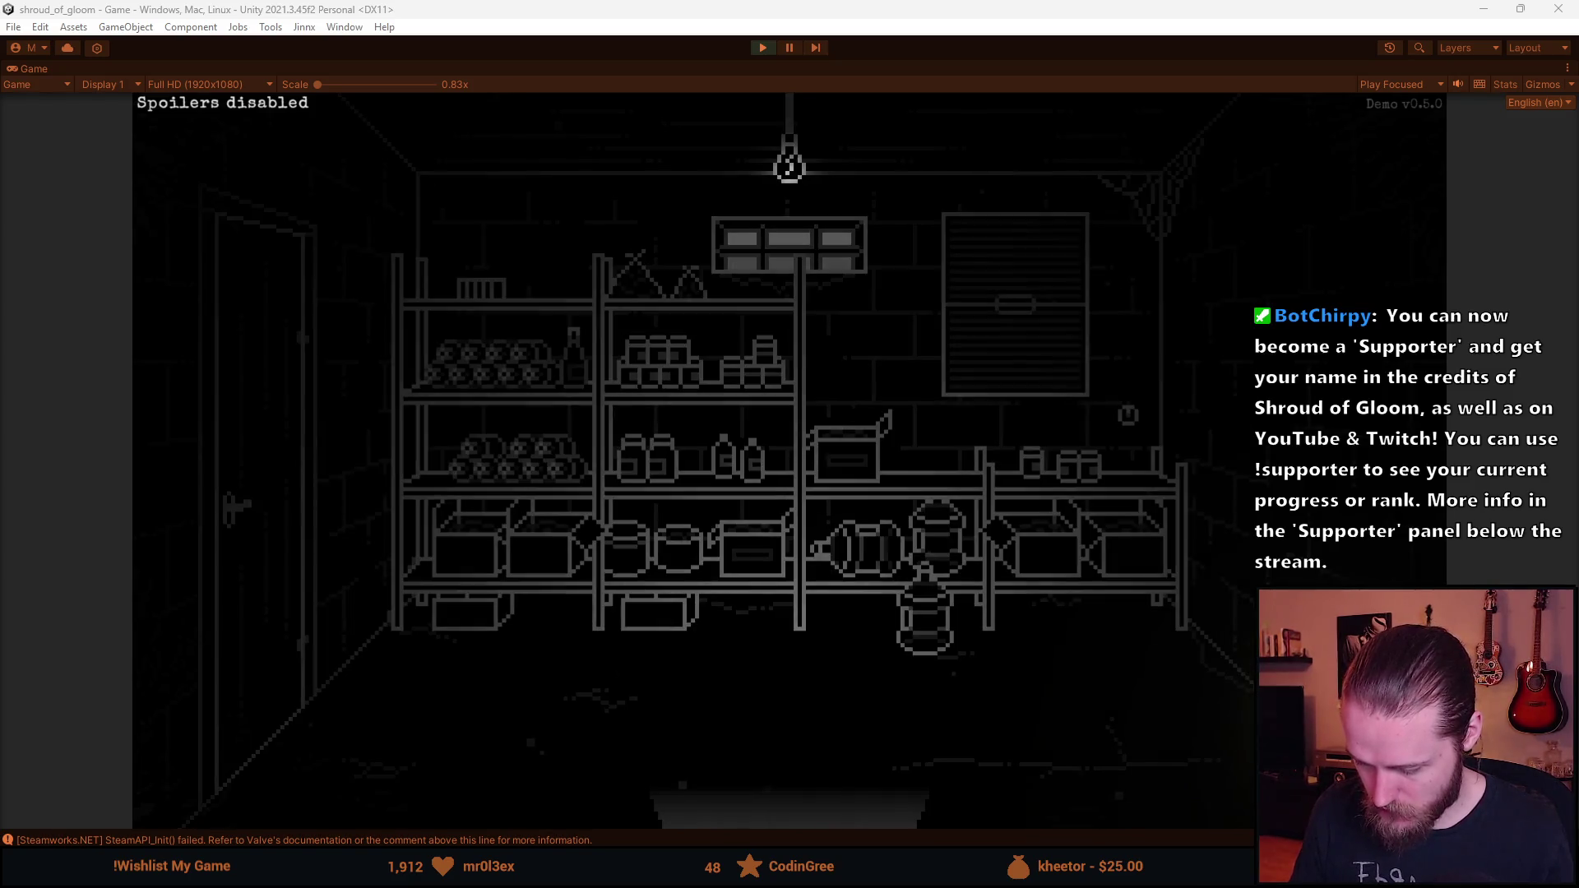
- In Aseprite, paint light grey strips over the gap between the boxes in Props.png, then return to the game
key(alt+Tab)
scroll(858, 444, up, 3)
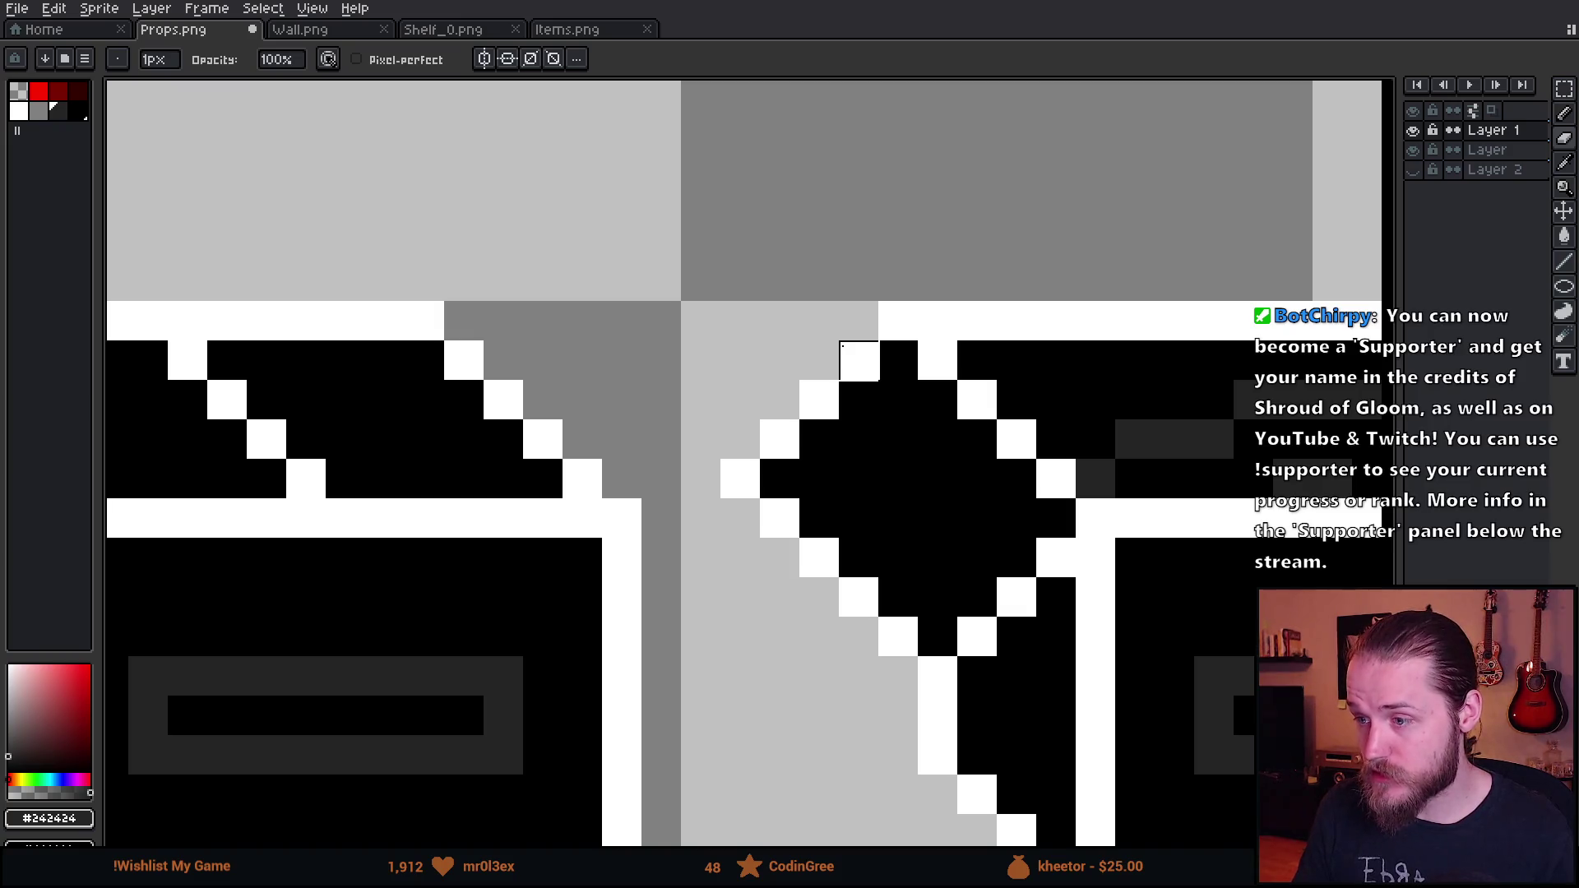
drag(856, 309, 846, 661)
drag(819, 360, 740, 480)
scroll(741, 479, down, 4)
key(v)
key(b)
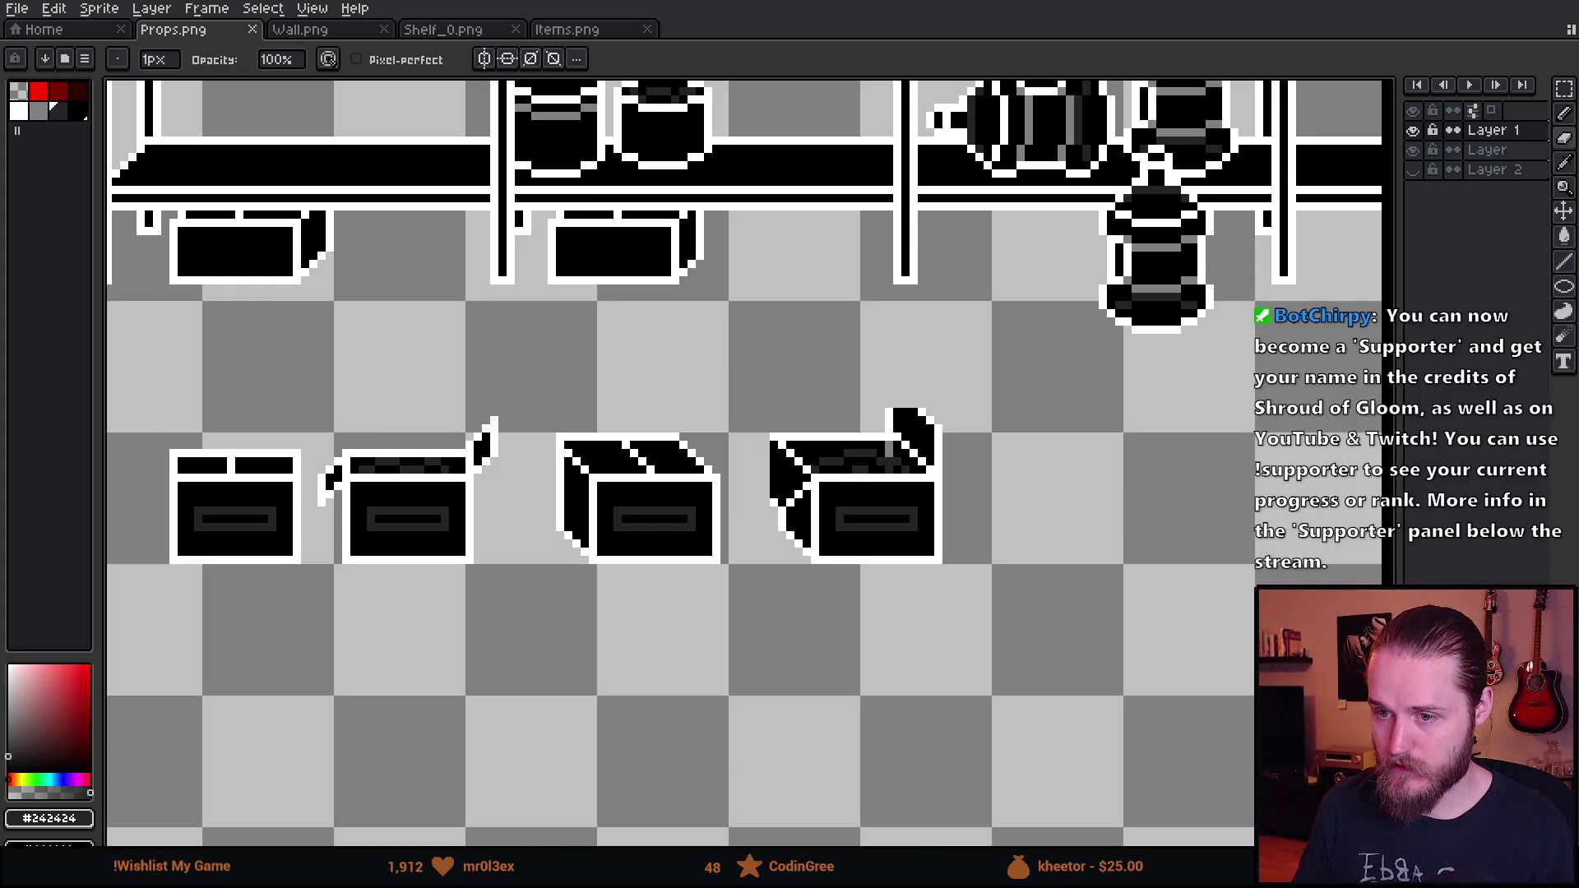
key(alt+Tab)
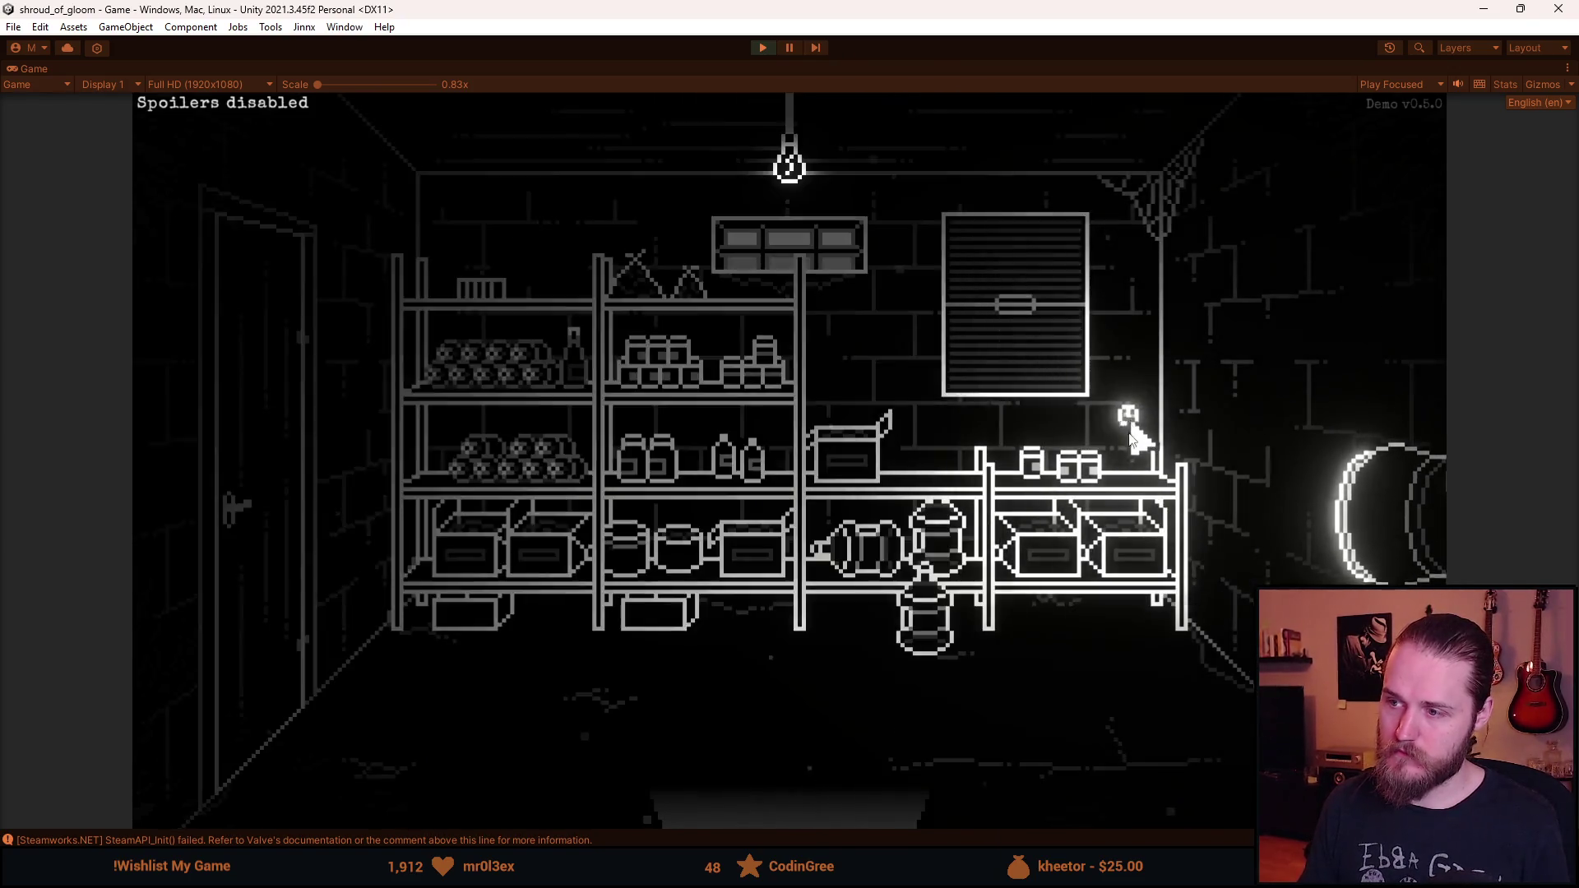
- Restart Play mode to reload the sprites, enlarge the Game view, then pause and exit Play mode
click(869, 555)
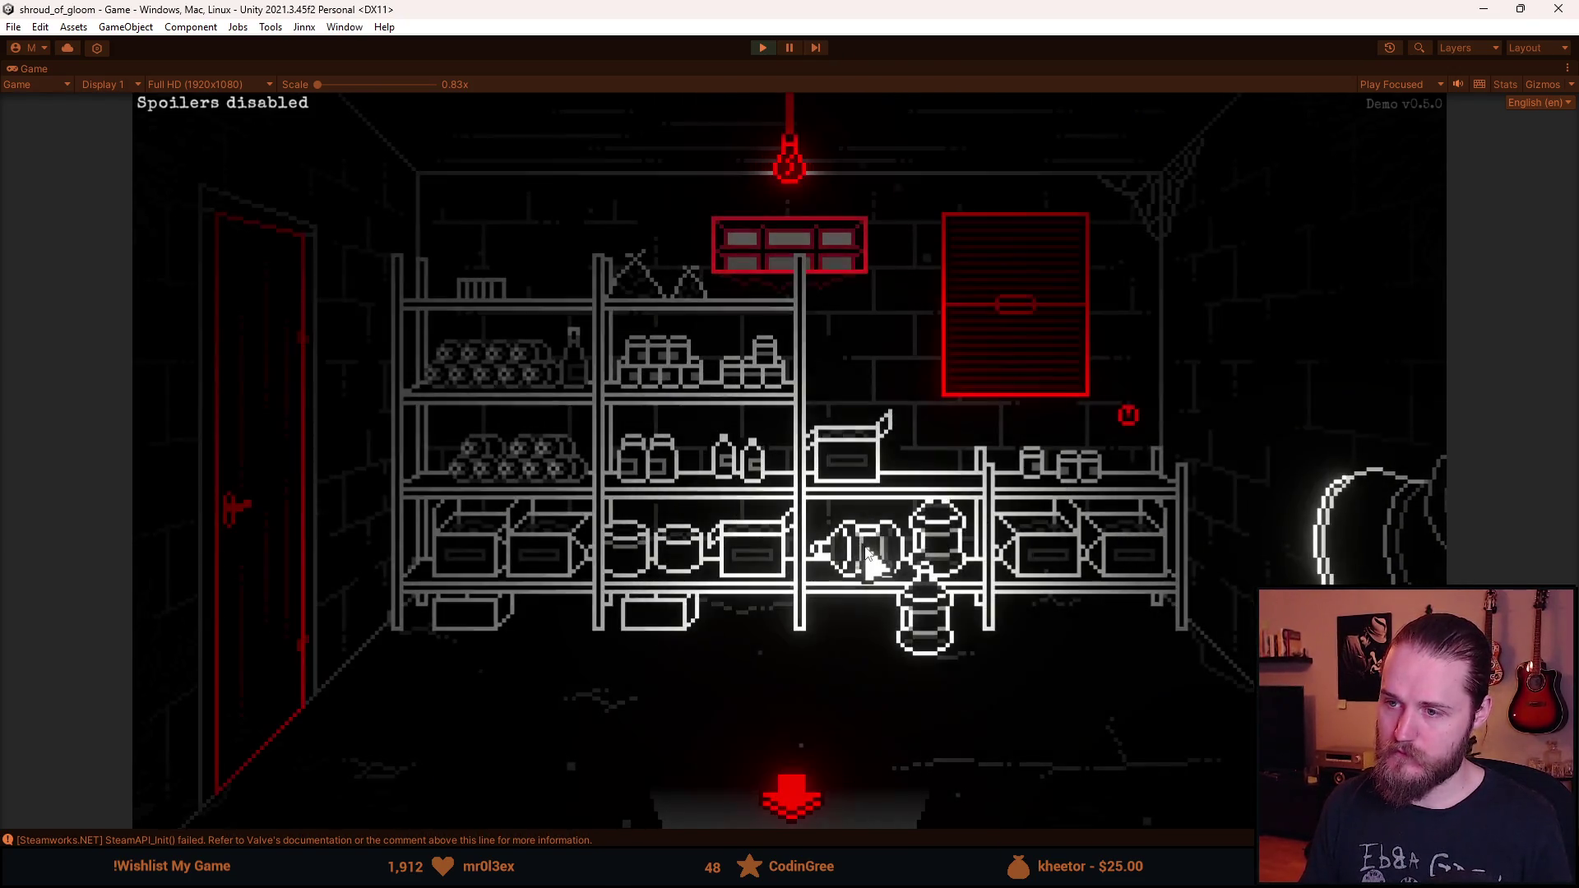
click(764, 48)
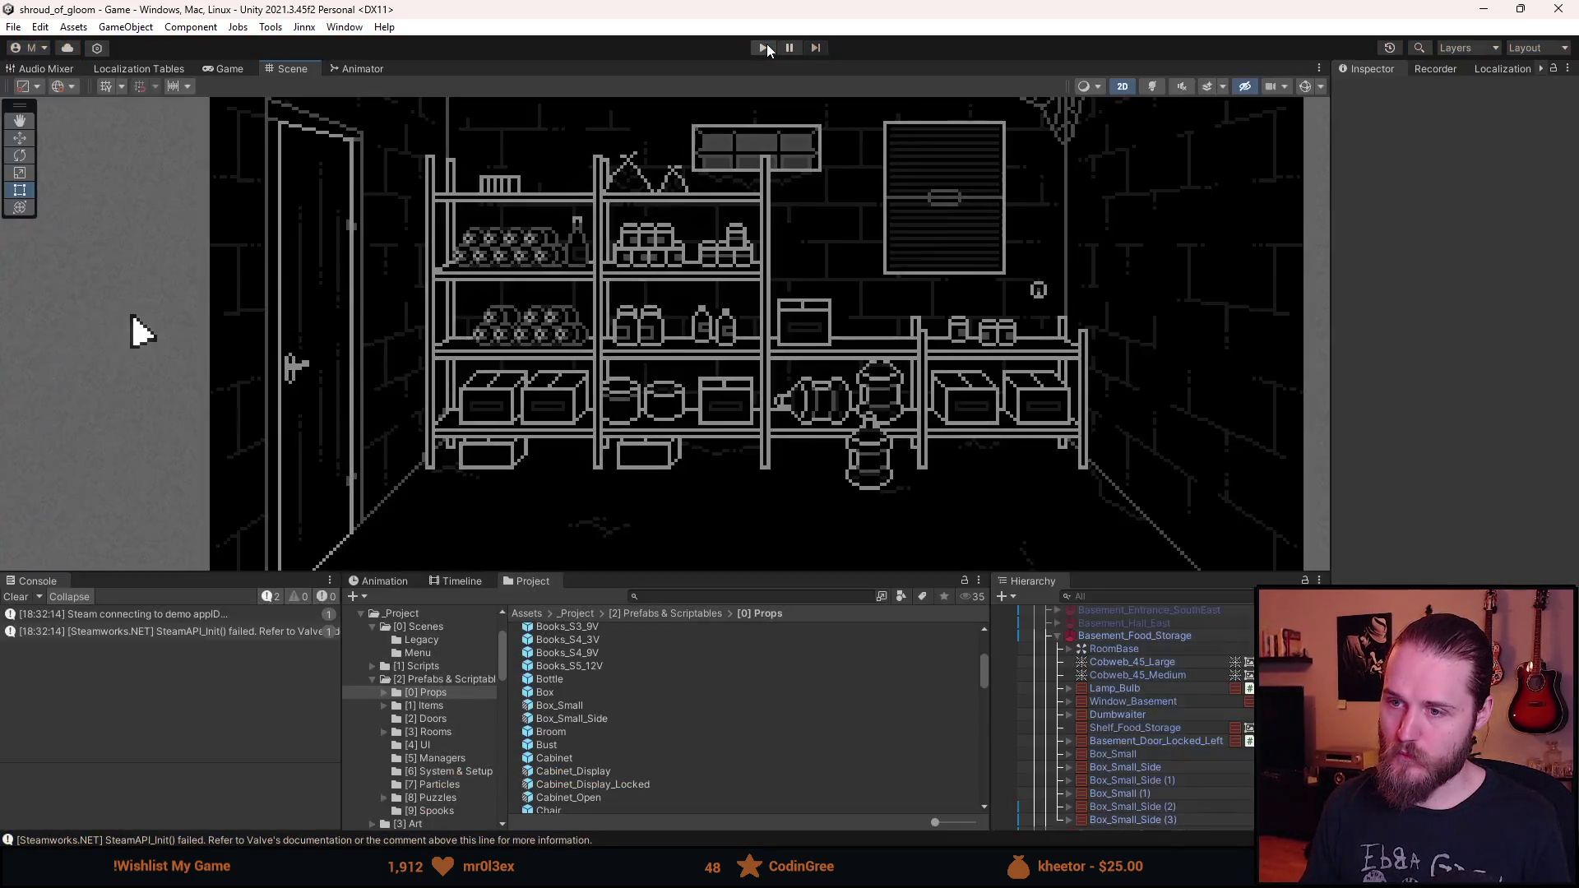
click(764, 48)
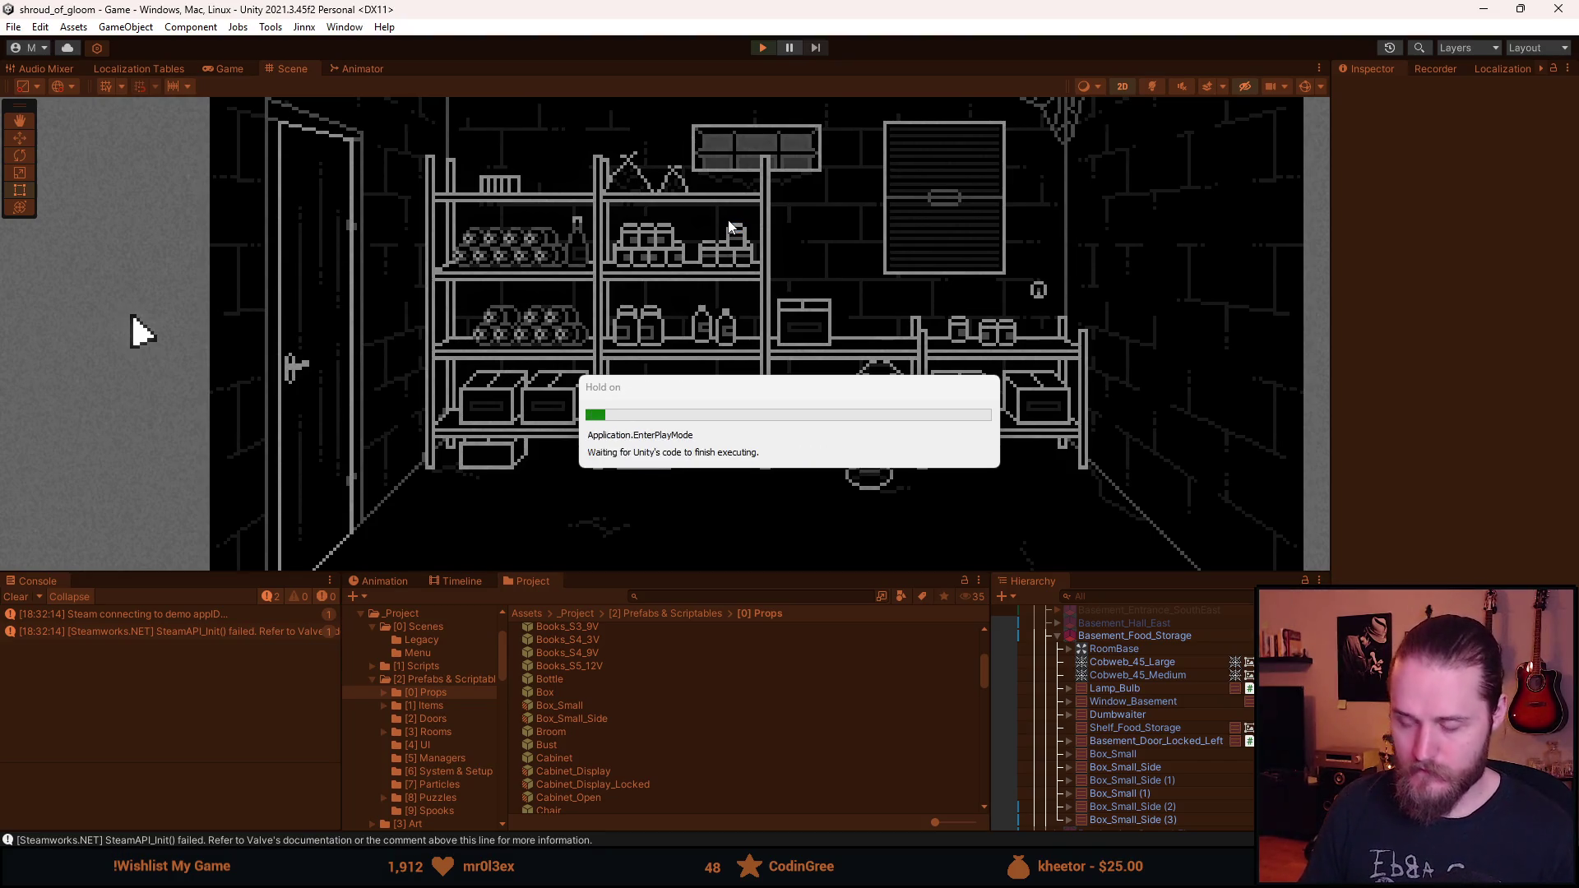
drag(741, 572, 741, 750)
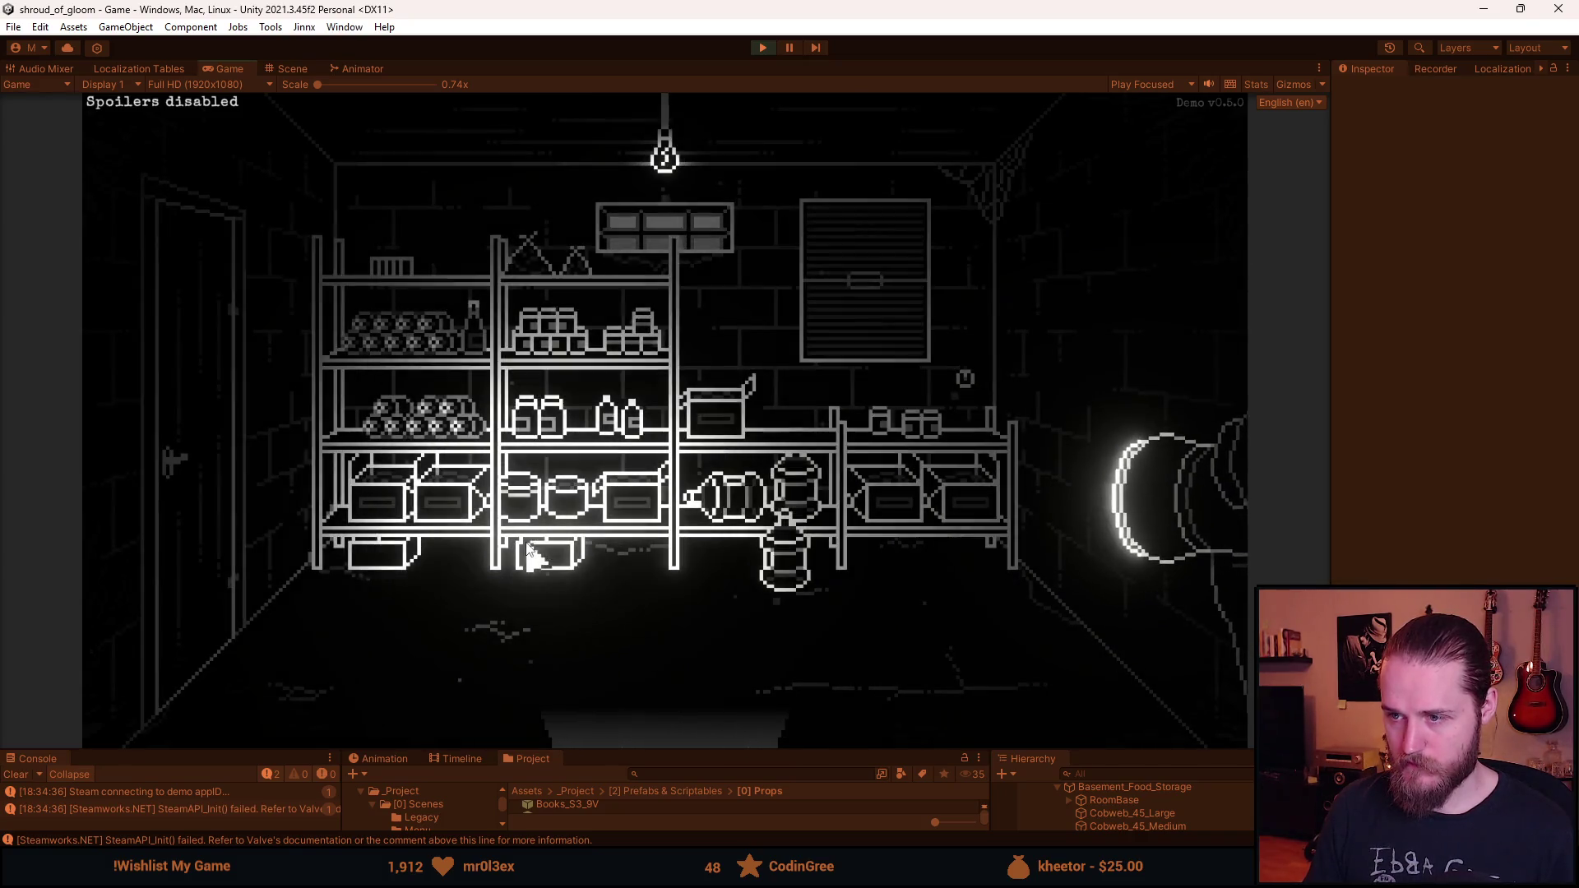
key(Escape)
click(762, 47)
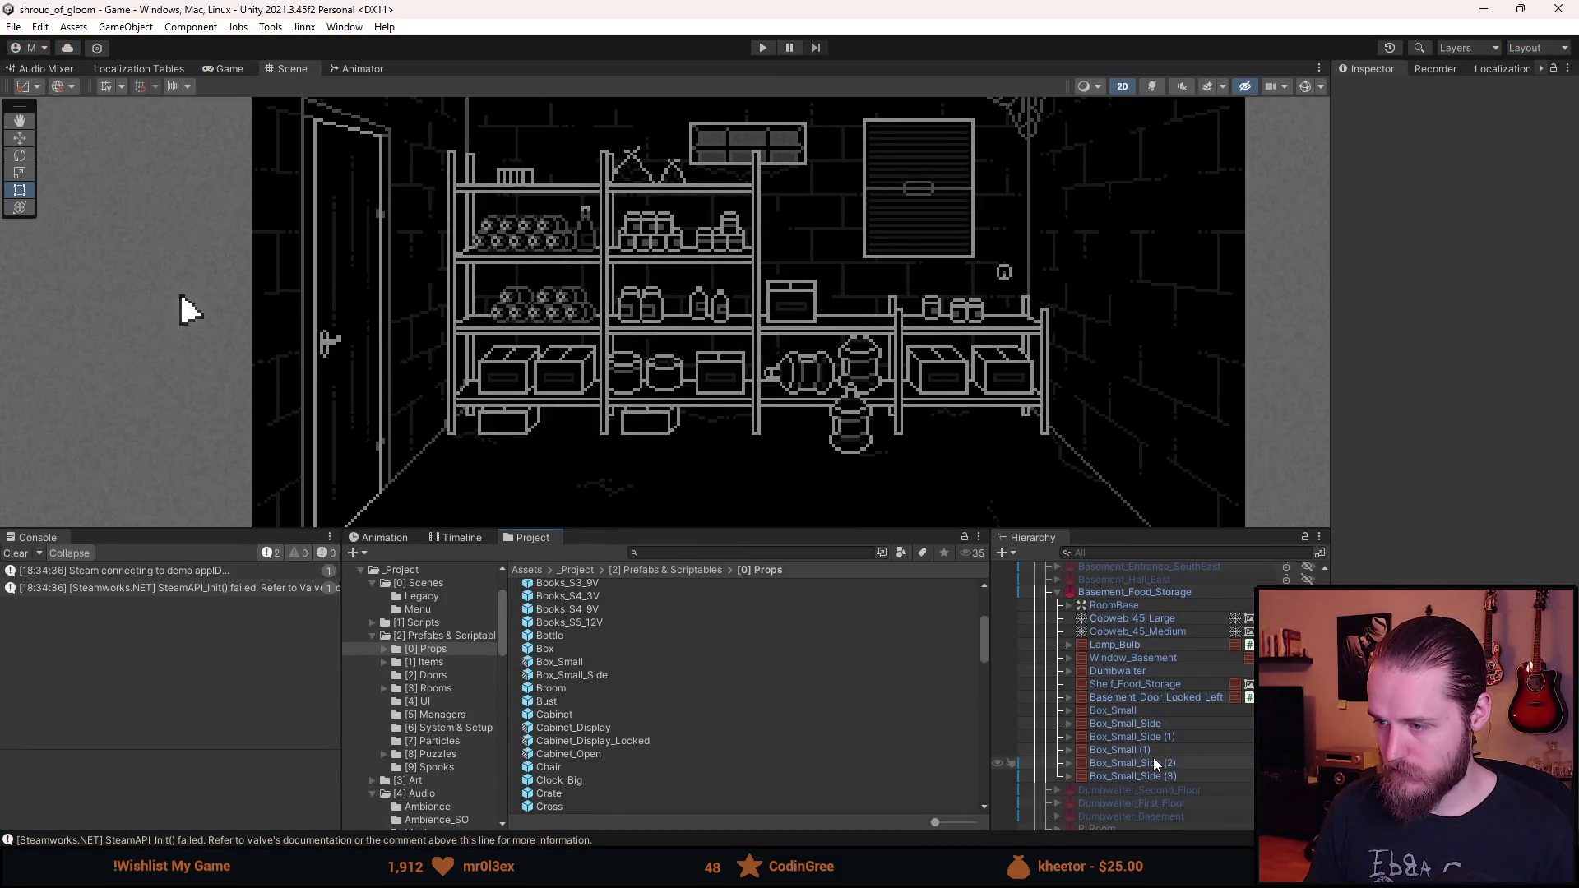
- Inspect Box_Small_Side (2) and Basement_Food_Storage in the Hierarchy and pan the Scene to centre the room
click(1157, 764)
scroll(1083, 594, up, 2)
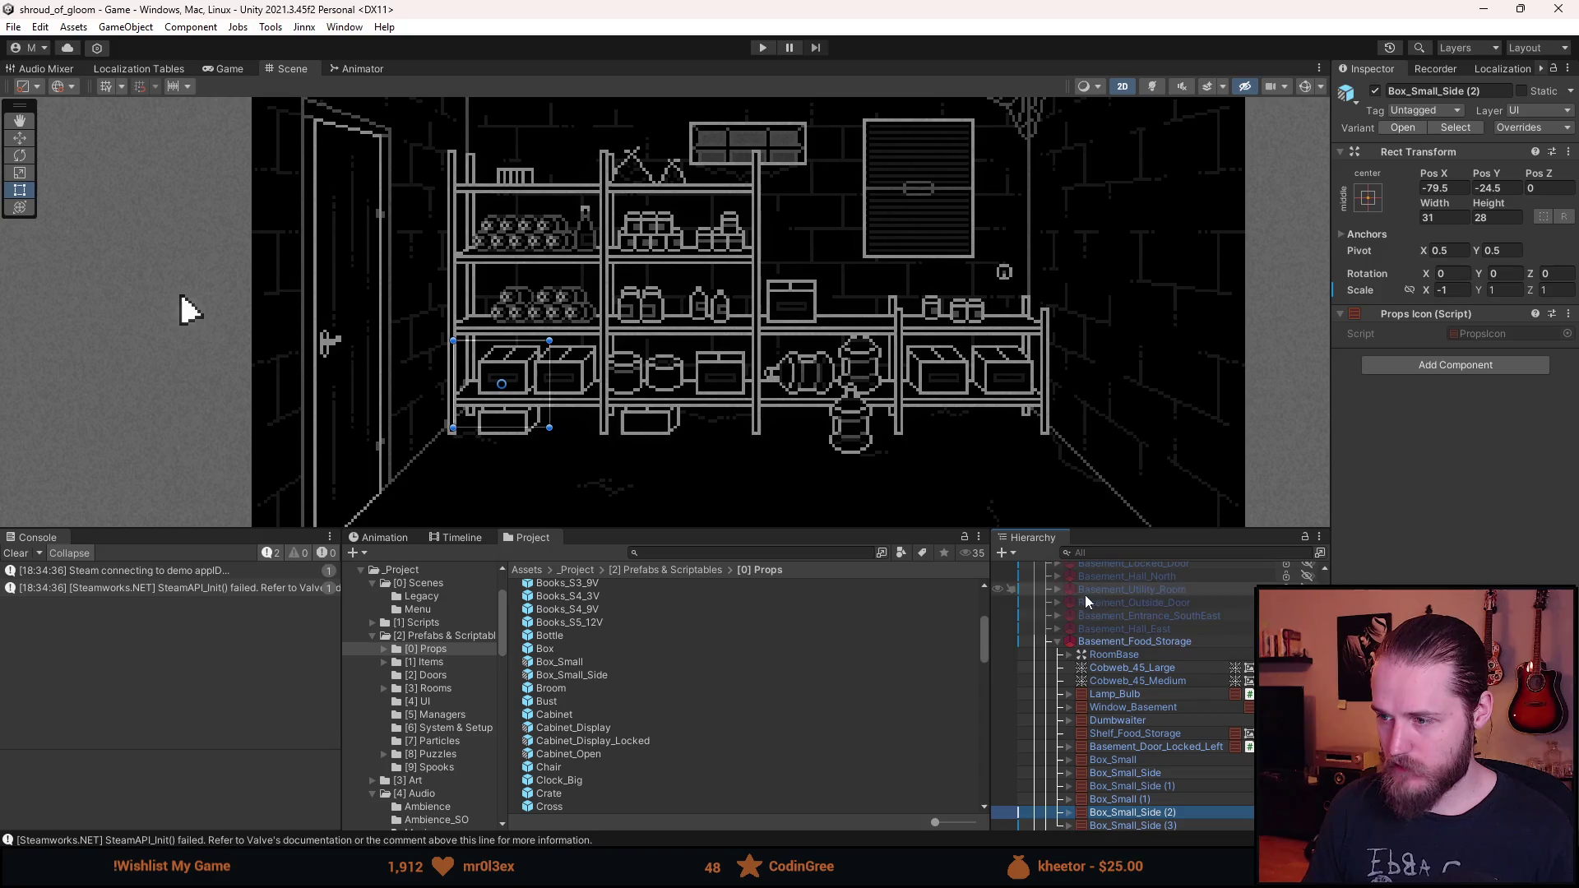
click(1144, 642)
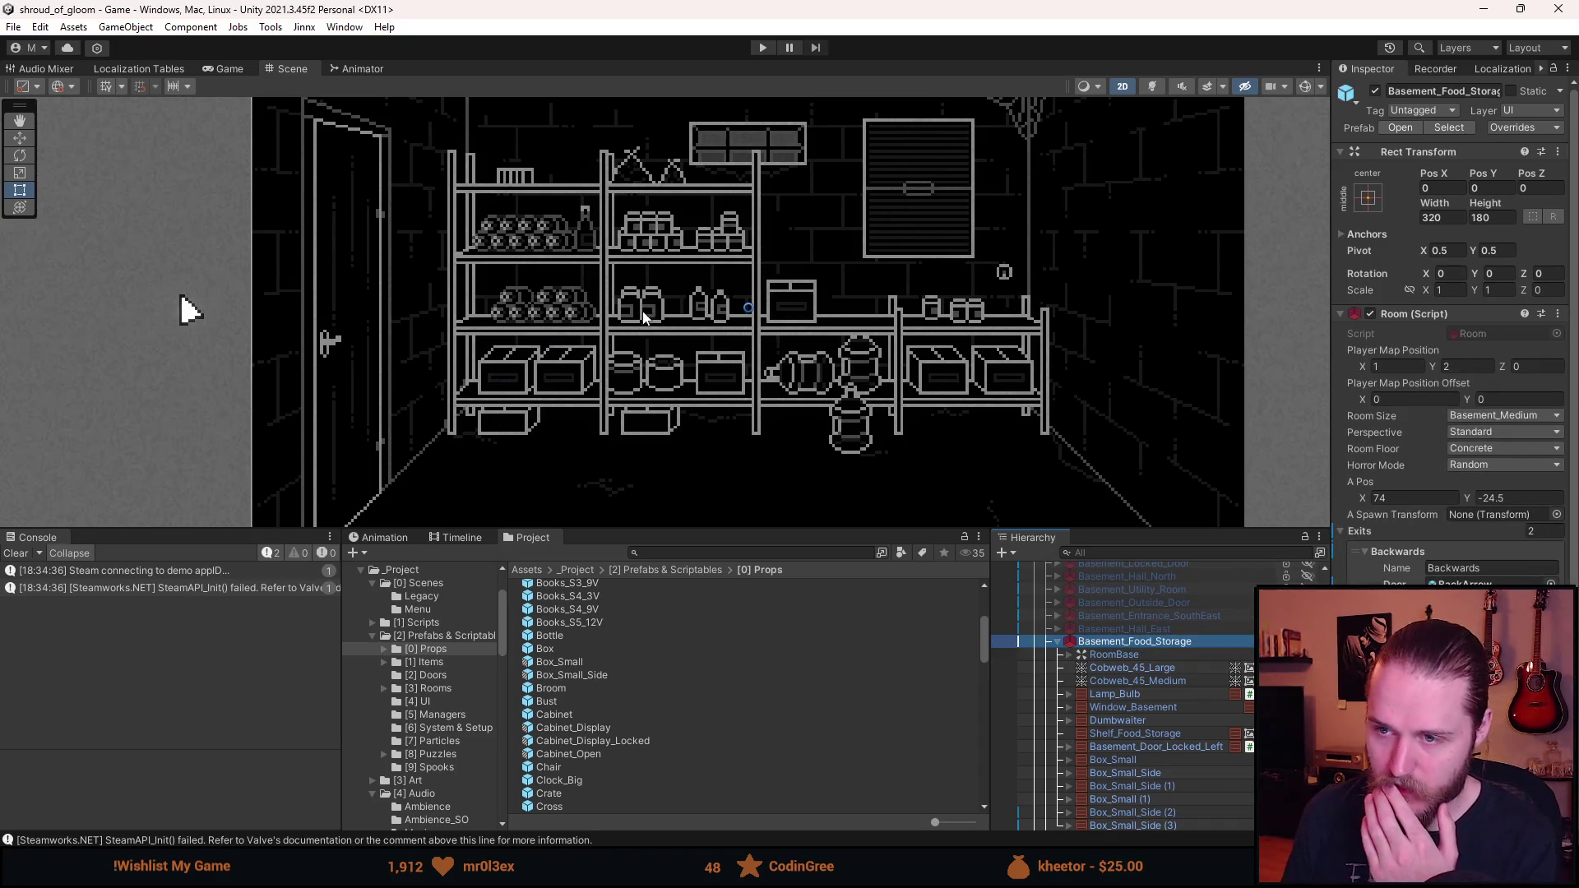
scroll(650, 313, down, 2)
scroll(757, 313, down, 2)
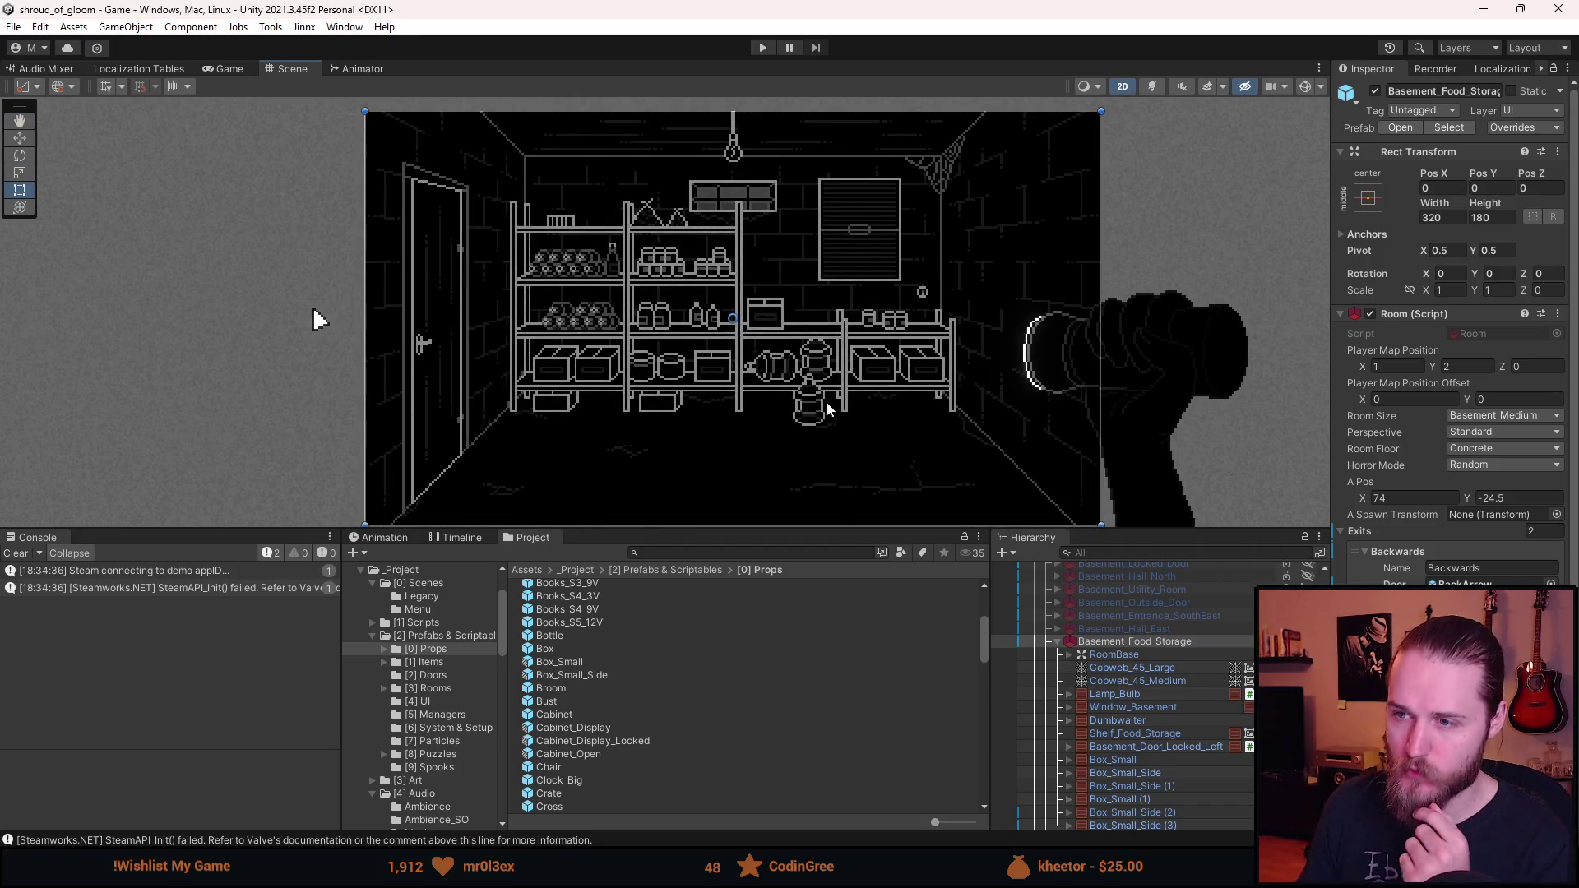
drag(819, 391, 763, 384)
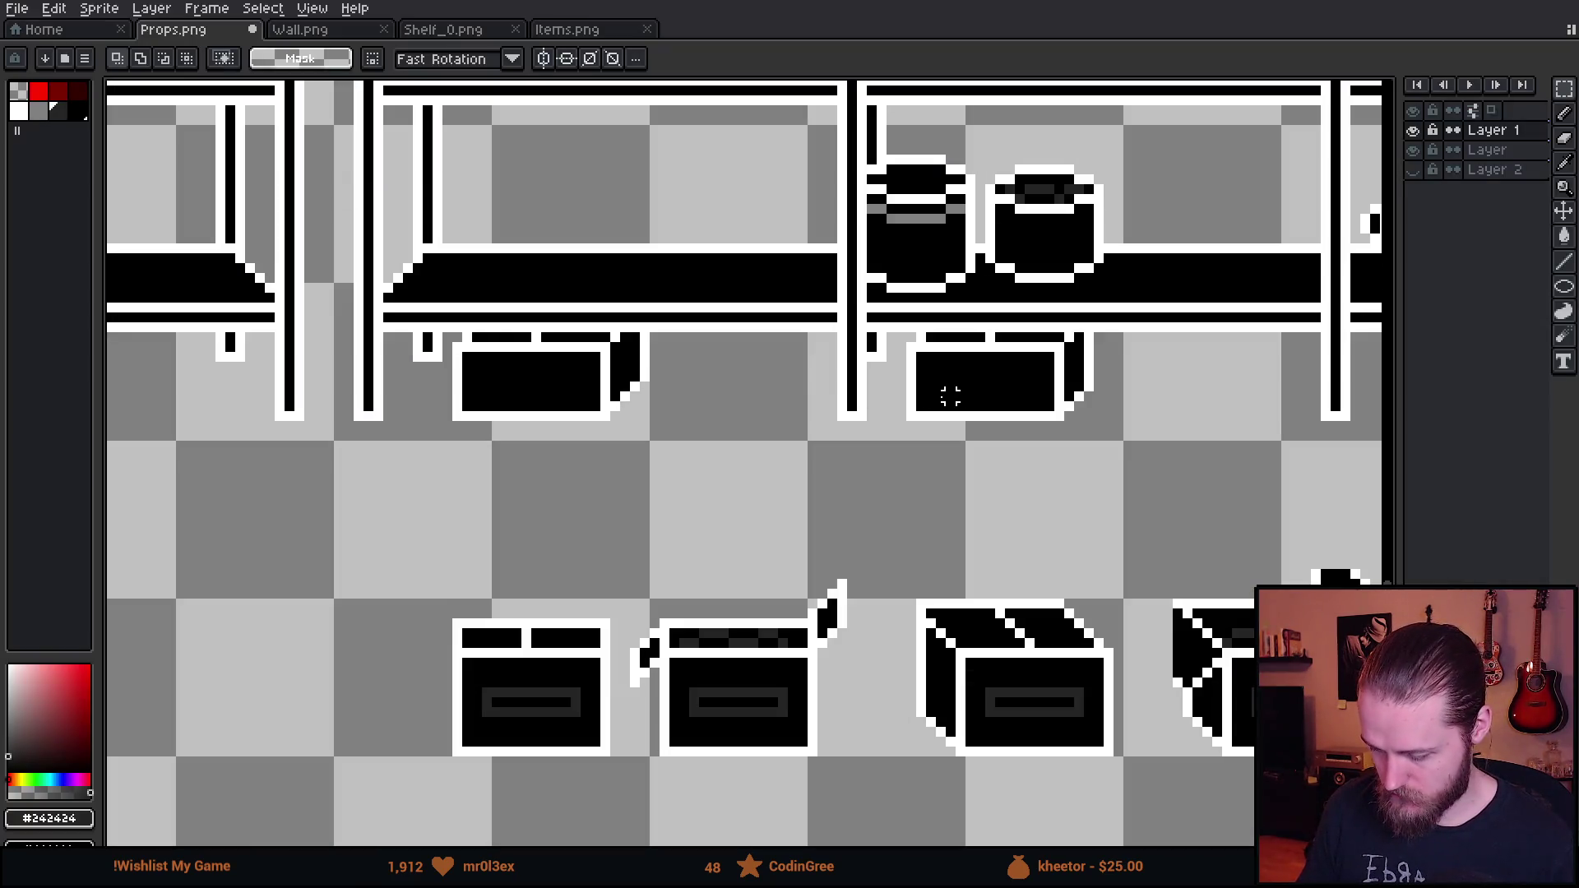
- Shift the left under-shelf box down one pixel and the right box one pixel right
scroll(580, 383, up, 1)
drag(395, 318, 765, 555)
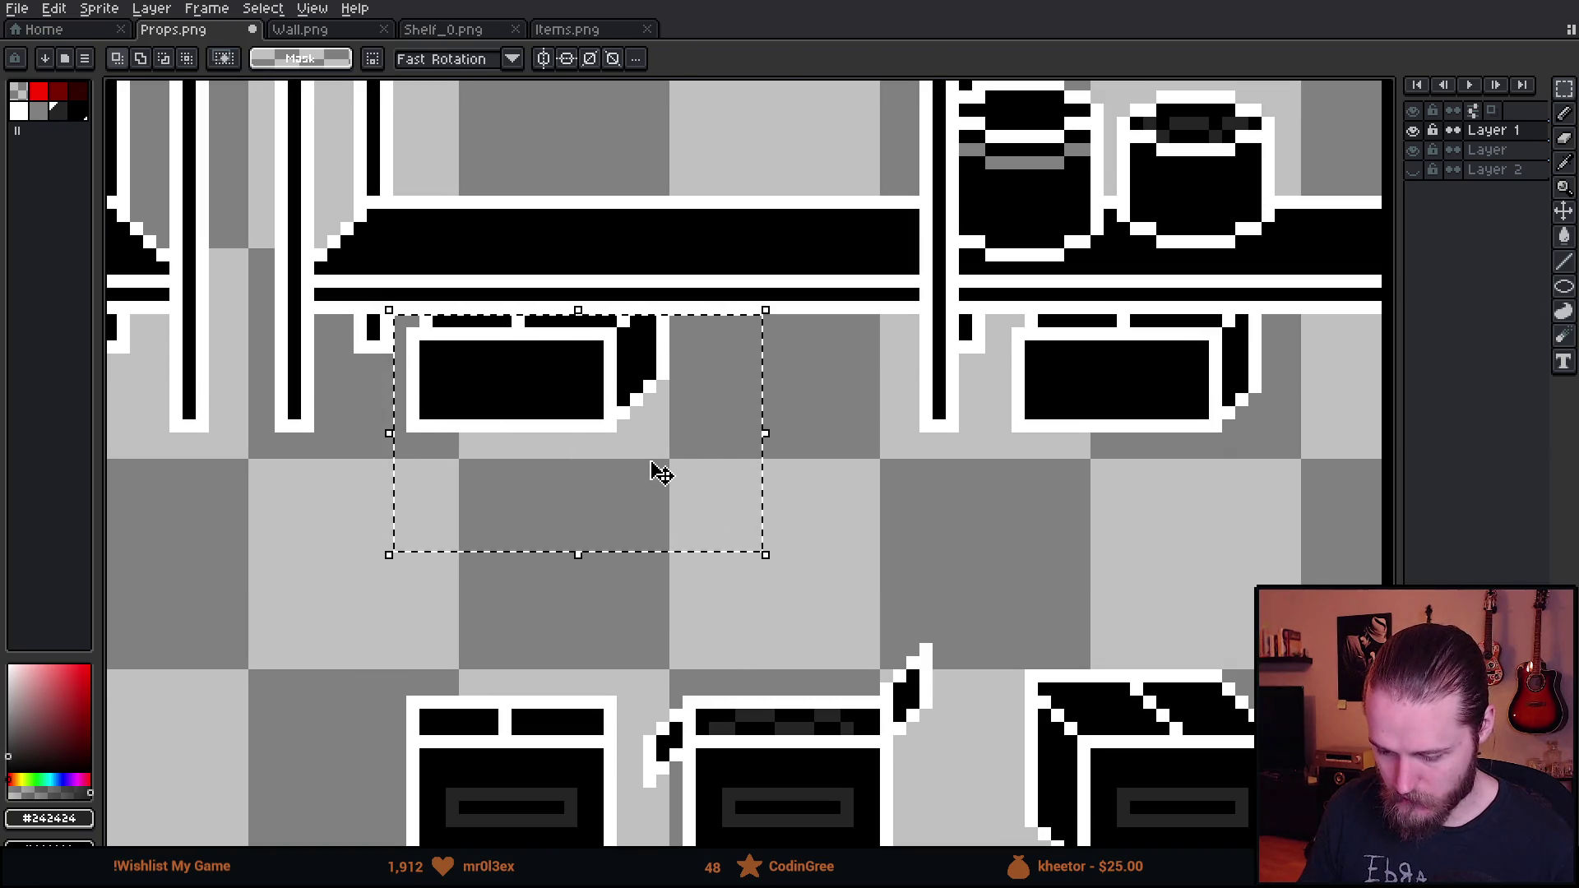
click(657, 471)
drag(658, 477, 649, 487)
key(ctrl+d)
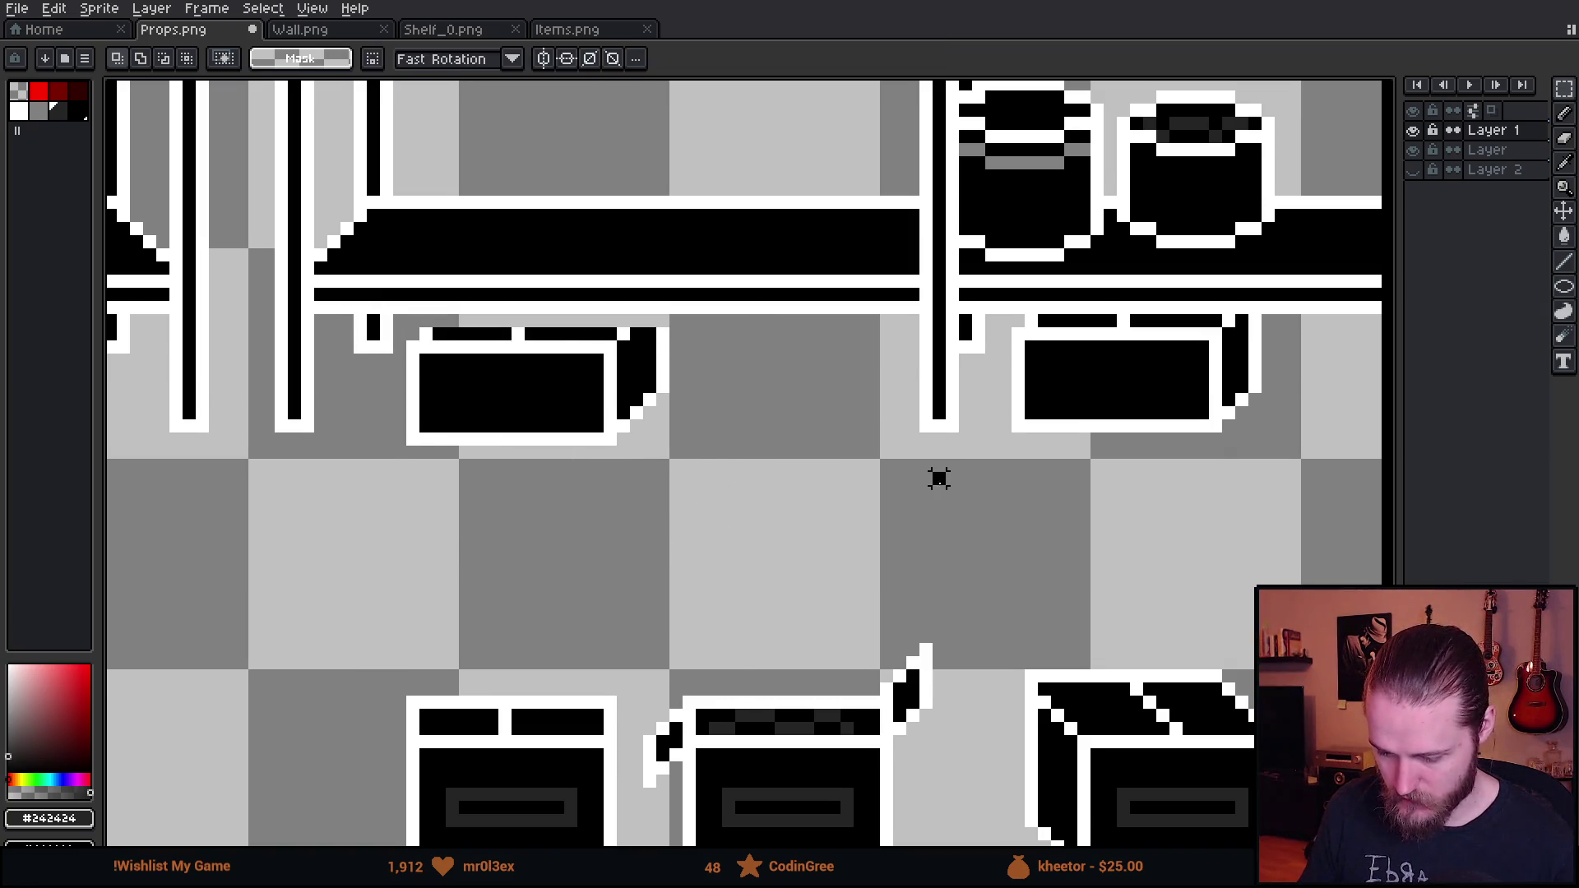
mouse_move(995, 312)
mouse_down()
mouse_move(1315, 501)
mouse_move(1279, 469)
mouse_up()
key(ctrl+d)
- Retouch the box's top edge with white and black pixels and save Props.png
scroll(544, 295, up, 2)
key(i)
click(458, 363)
key(b)
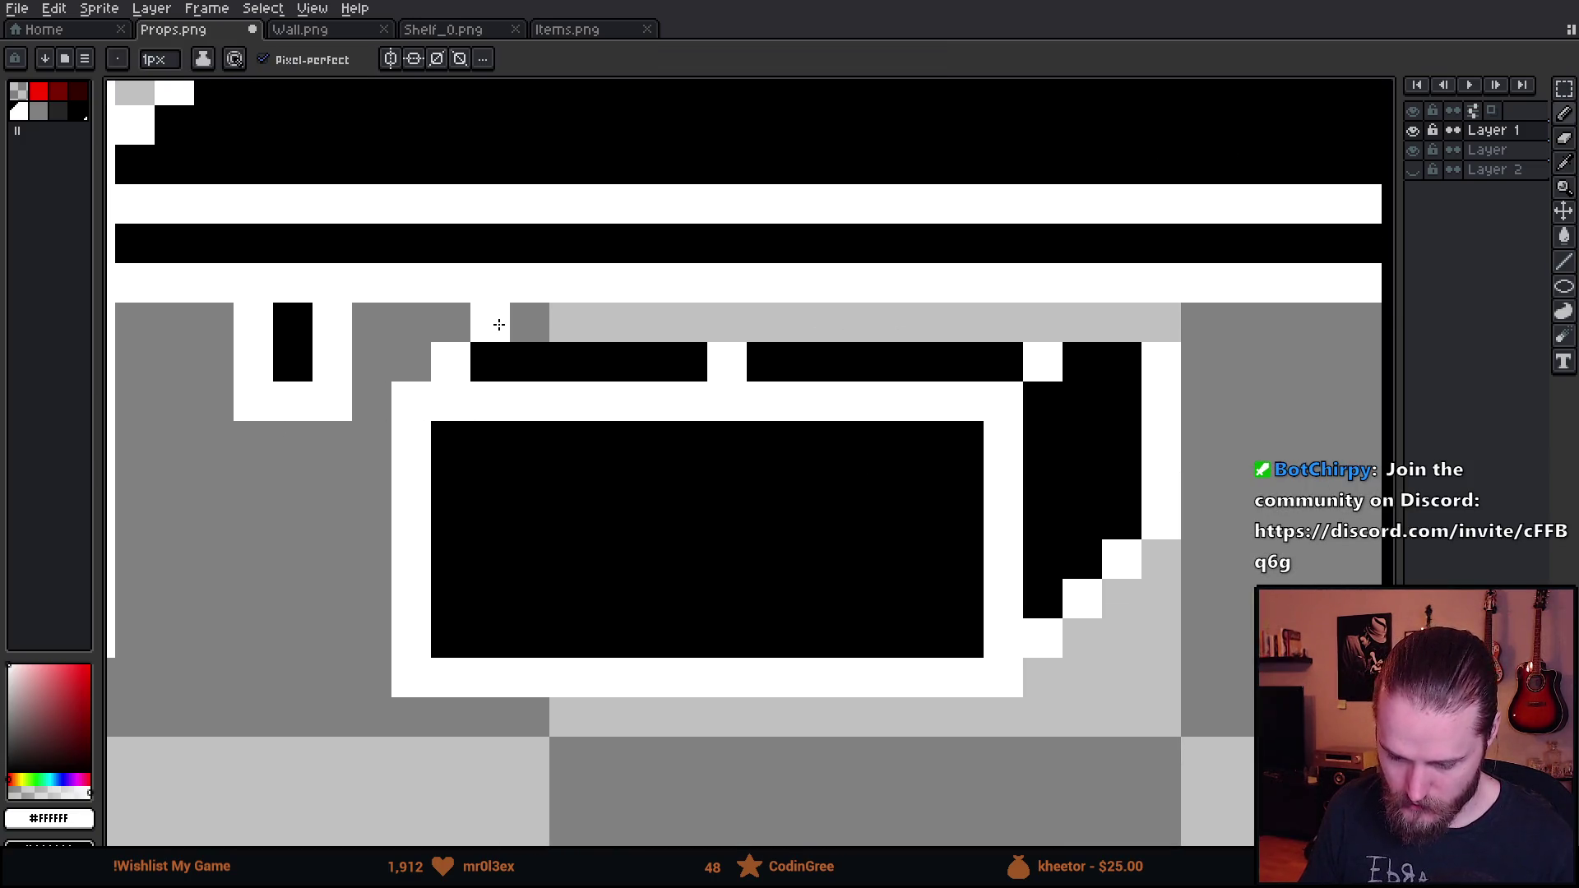
click(757, 310)
alt+click(625, 361)
drag(530, 320, 1135, 310)
alt+click(1164, 345)
click(1082, 323)
scroll(854, 467, down, 3)
scroll(854, 467, down, 2)
key(ctrl+s)
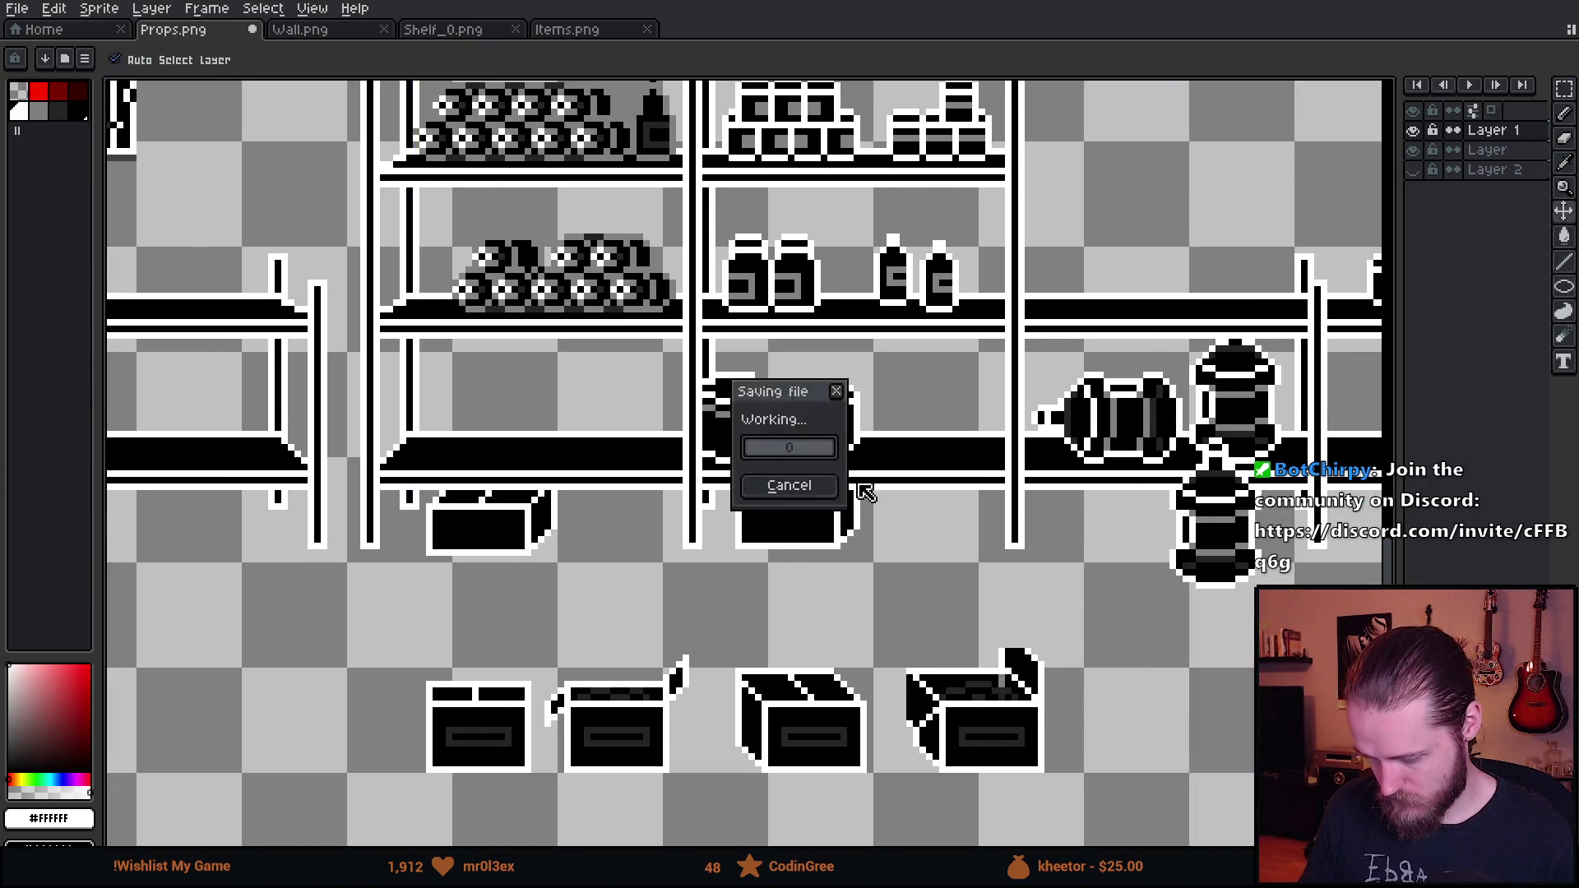
key(alt+Tab)
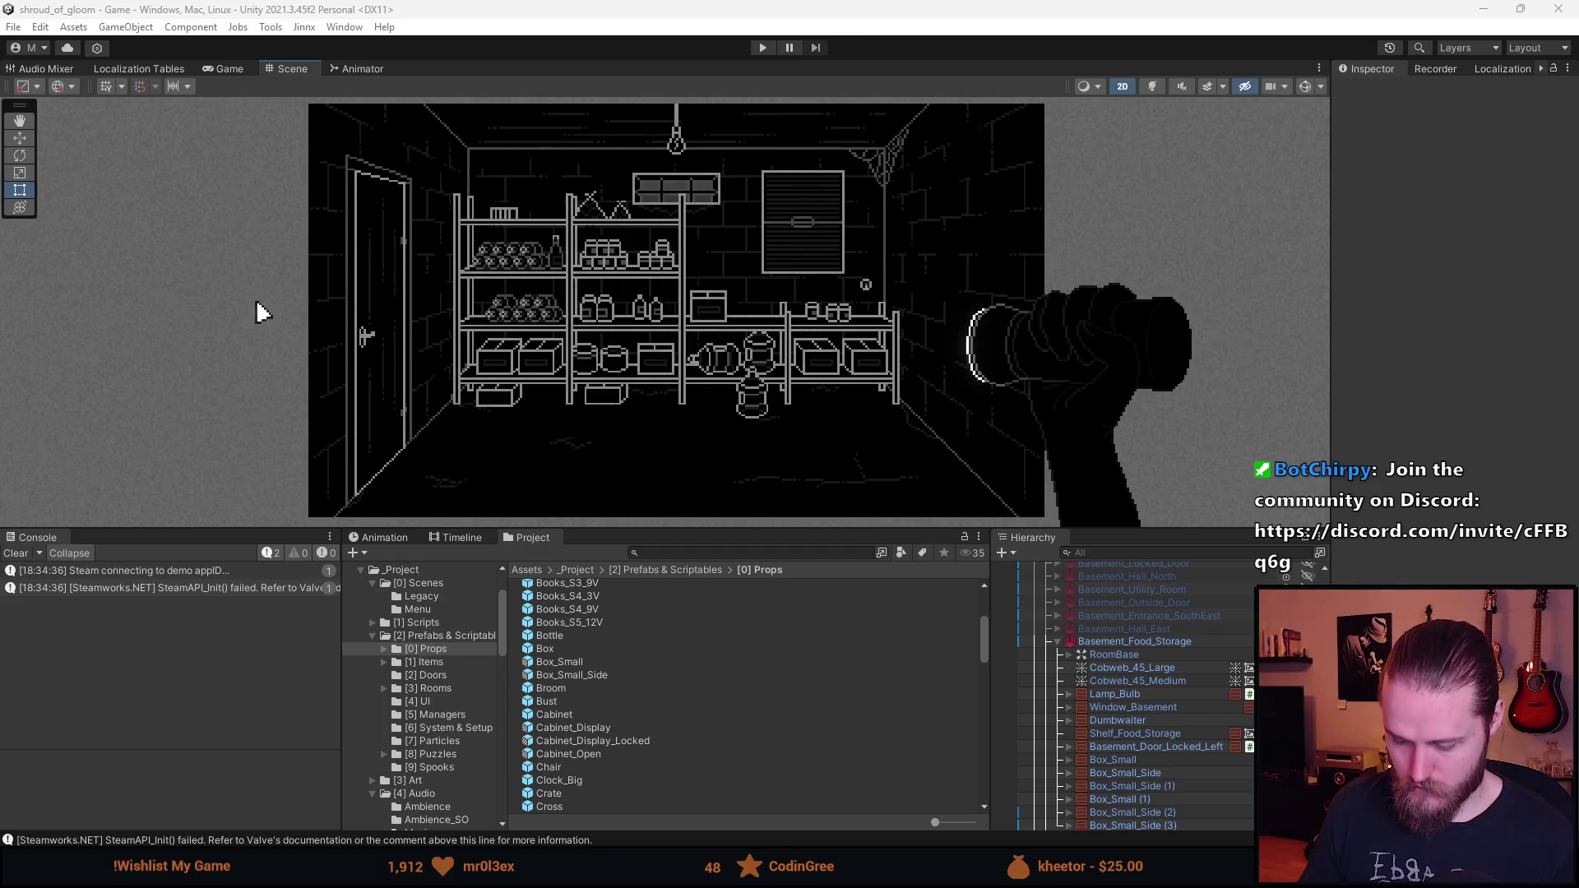
- Reimport the edited box sprite in Unity and deactivate Basement_Food_Storage with Alt+Shift+A
key(alt+Tab)
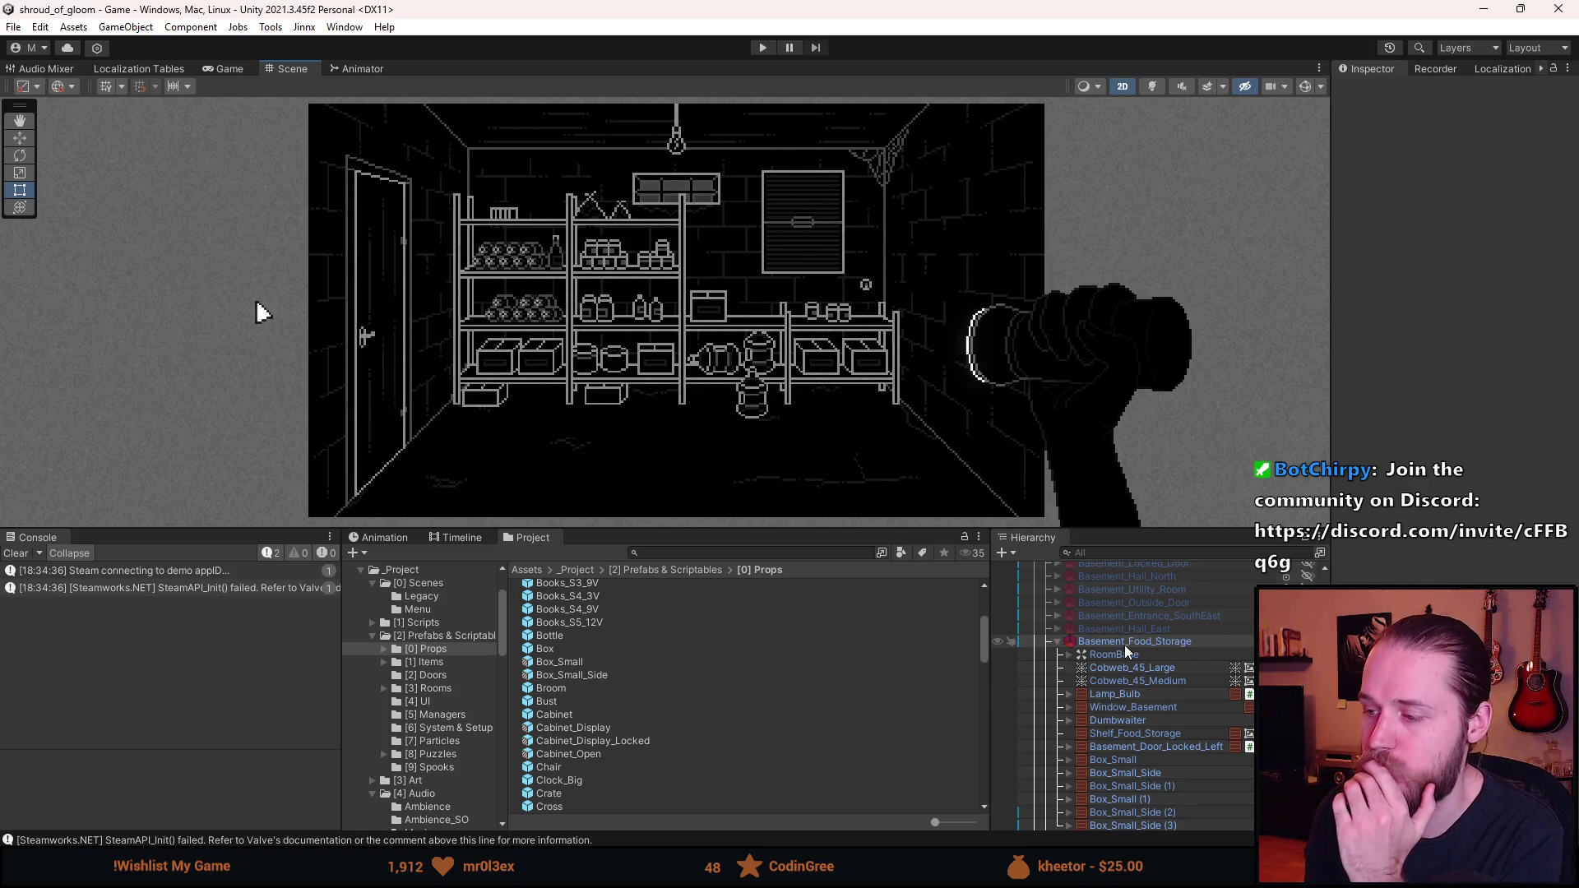
key(alt+shift+a)
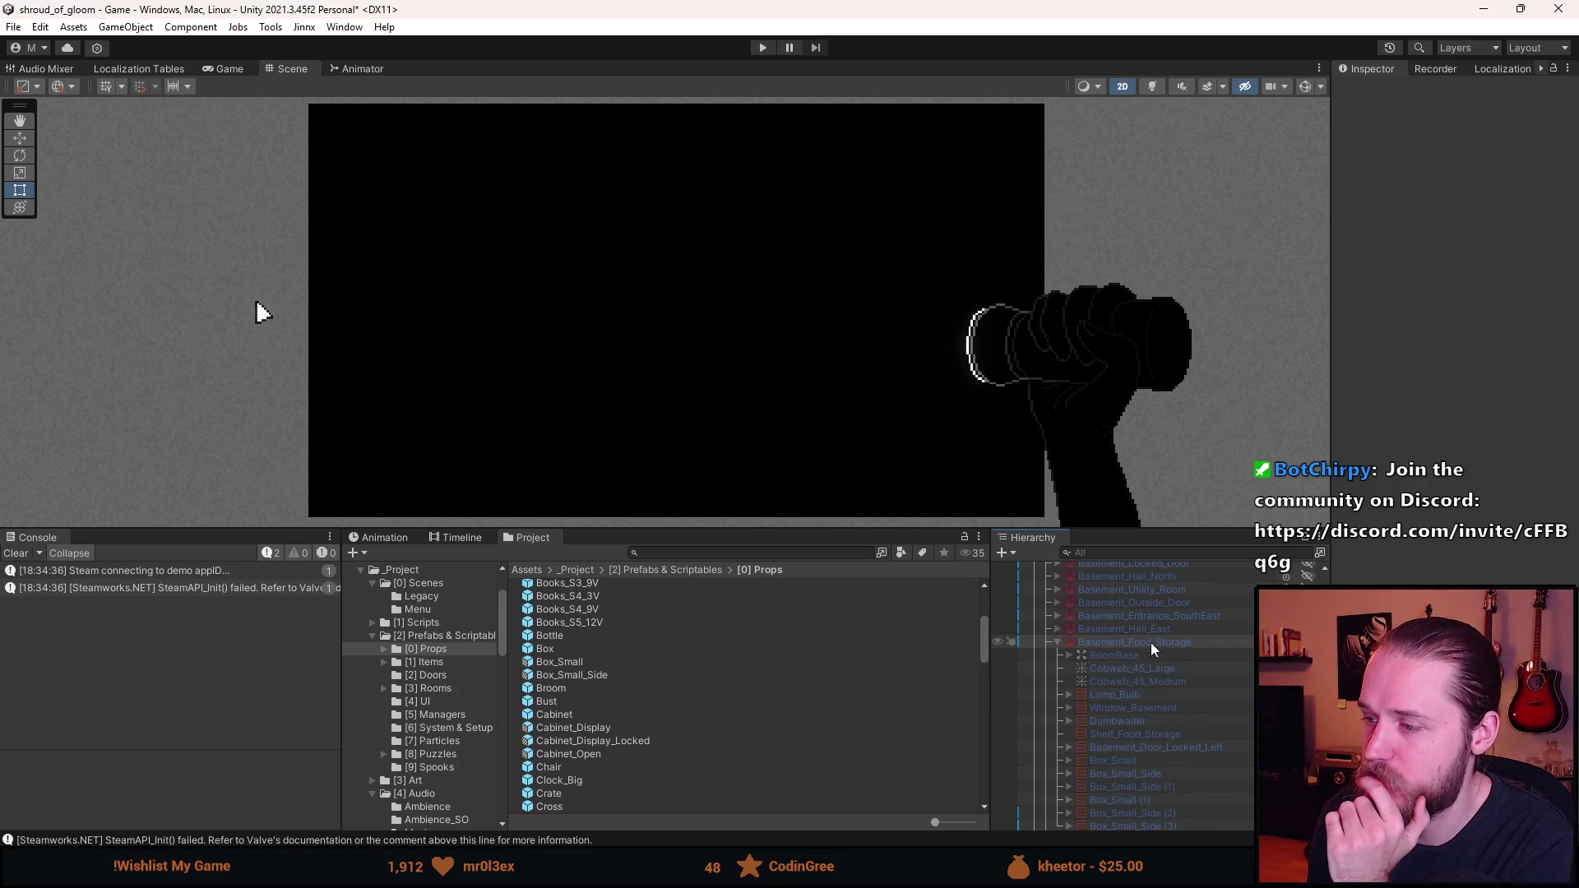
- Briefly show and hide First_Storage_Room for comparison, then re-enable Basement_Food_Storage
scroll(1150, 646, up, 1)
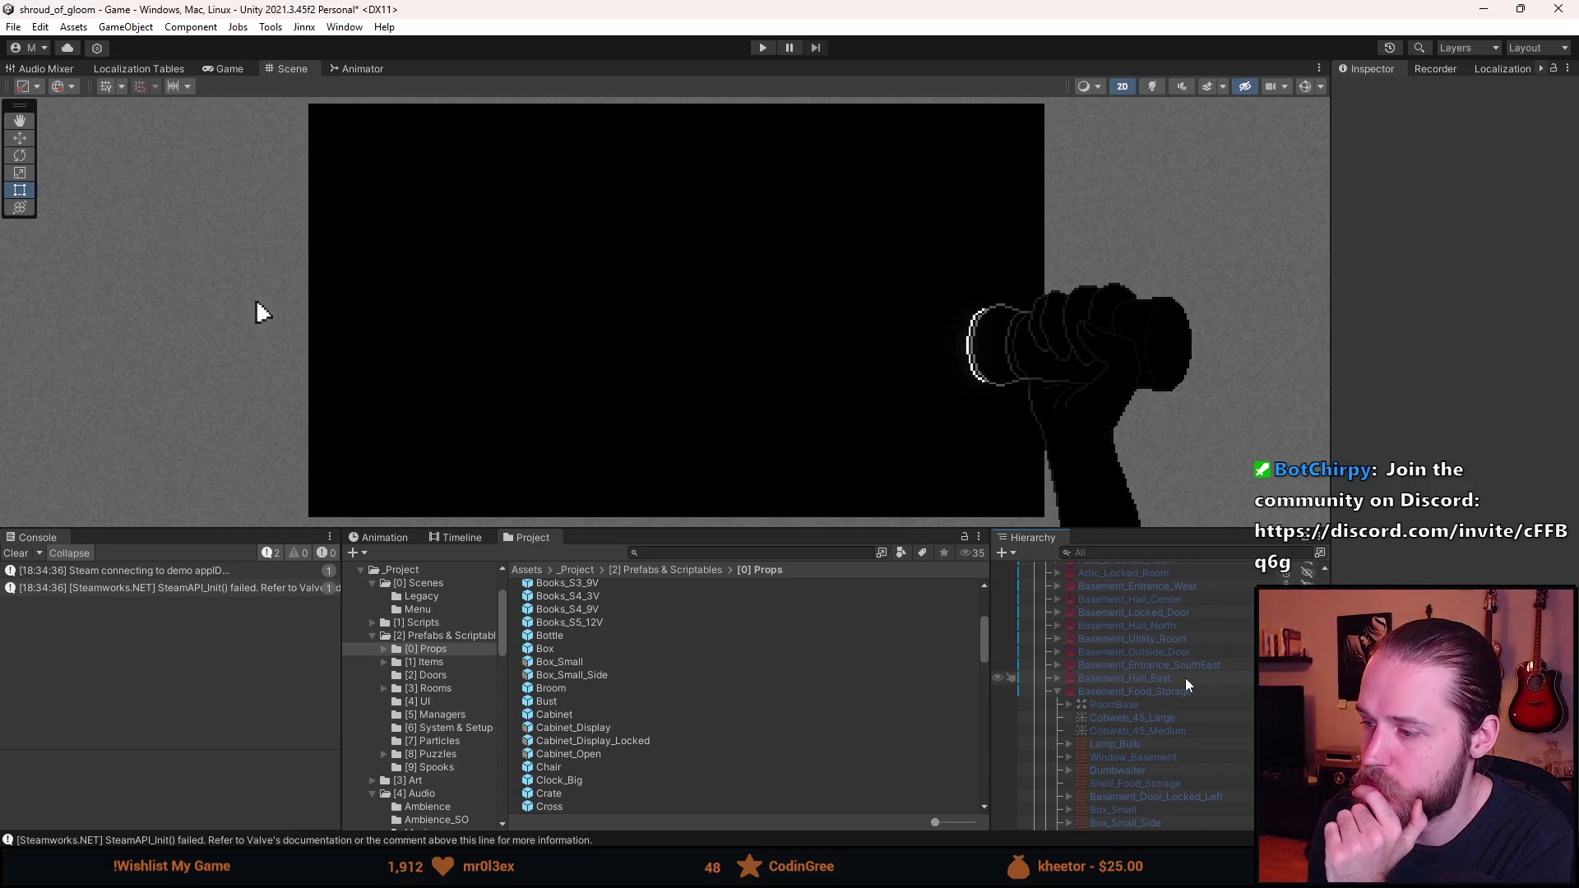
scroll(1168, 699, up, 1)
scroll(1141, 744, up, 2)
scroll(1145, 659, up, 1)
click(1153, 626)
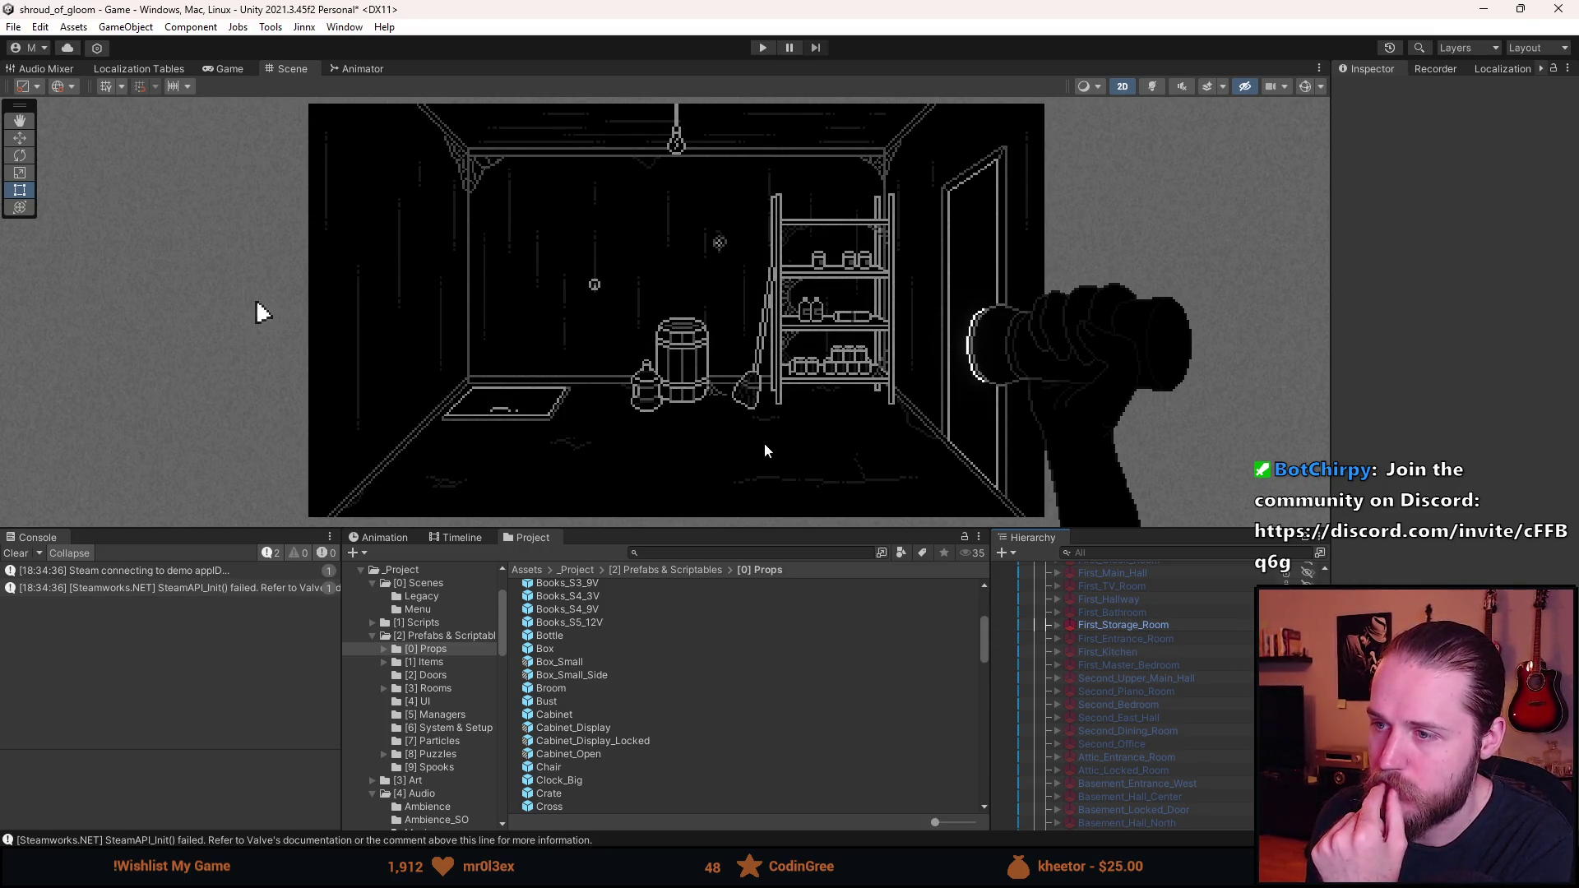
click(1157, 625)
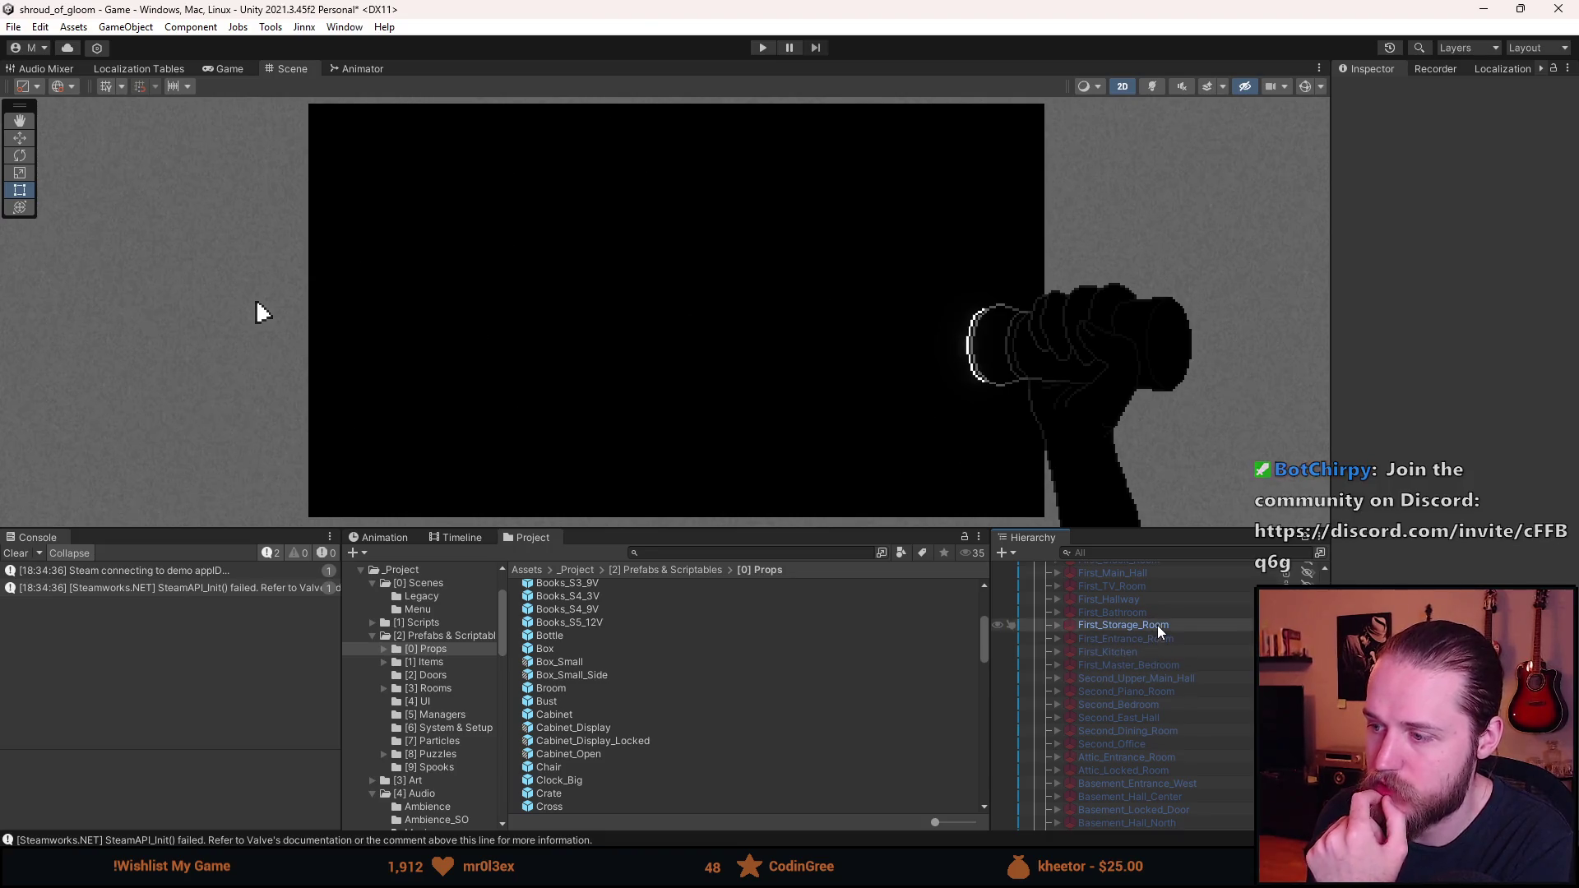
scroll(1147, 658, down, 4)
click(1154, 742)
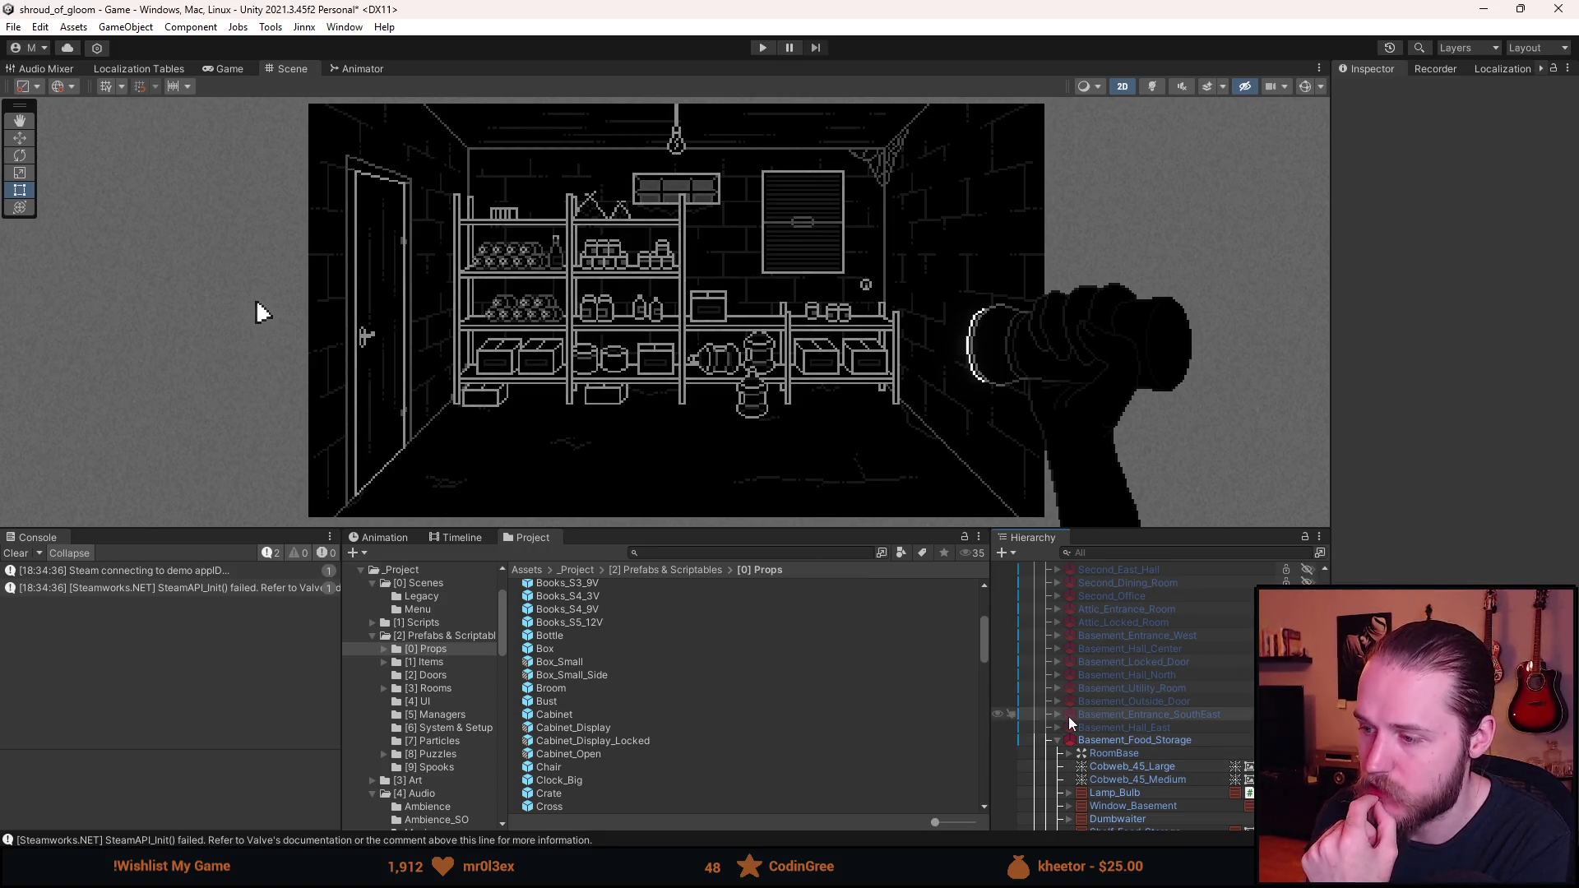
scroll(1069, 717, down, 2)
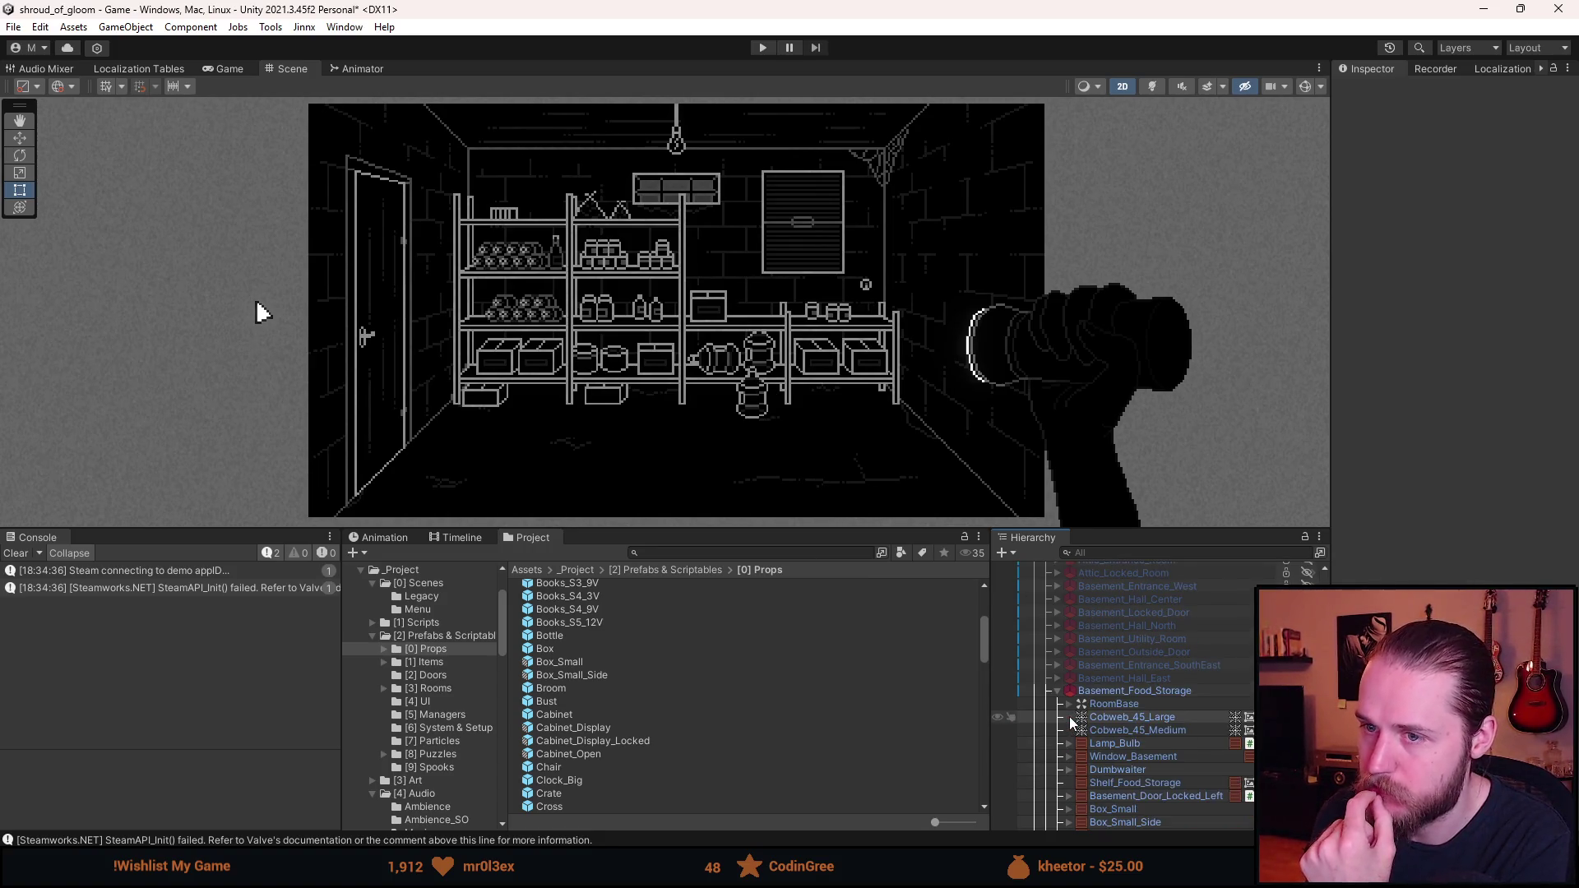
- Select the medium 45° cobweb, shift it up-left, and reset its Scale Y to 1
click(1153, 719)
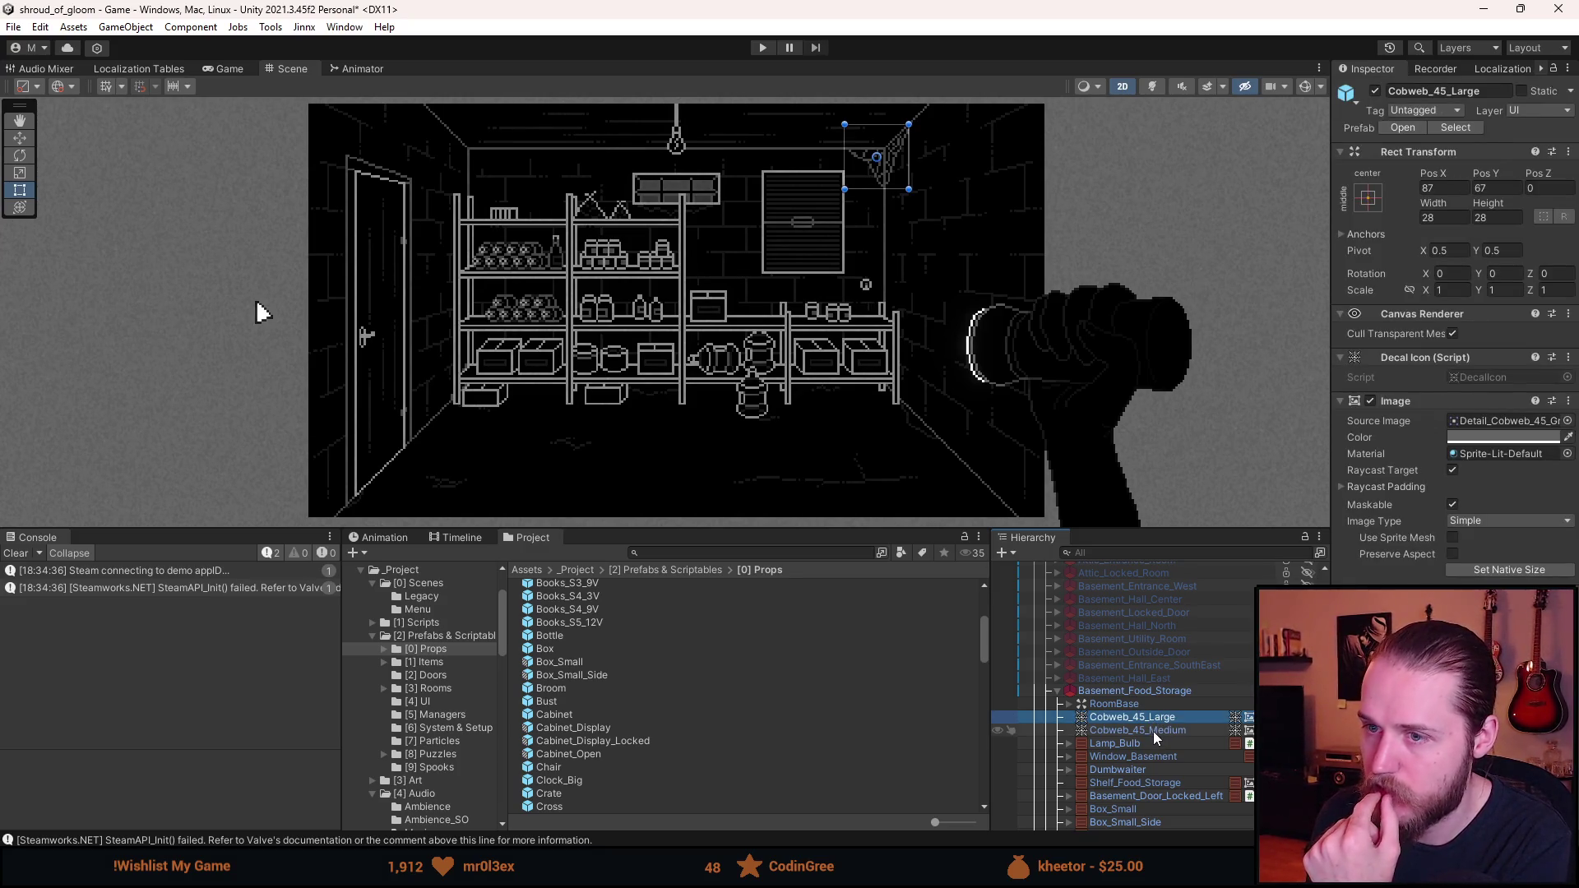
click(1153, 732)
scroll(455, 397, up, 5)
scroll(455, 397, up, 2)
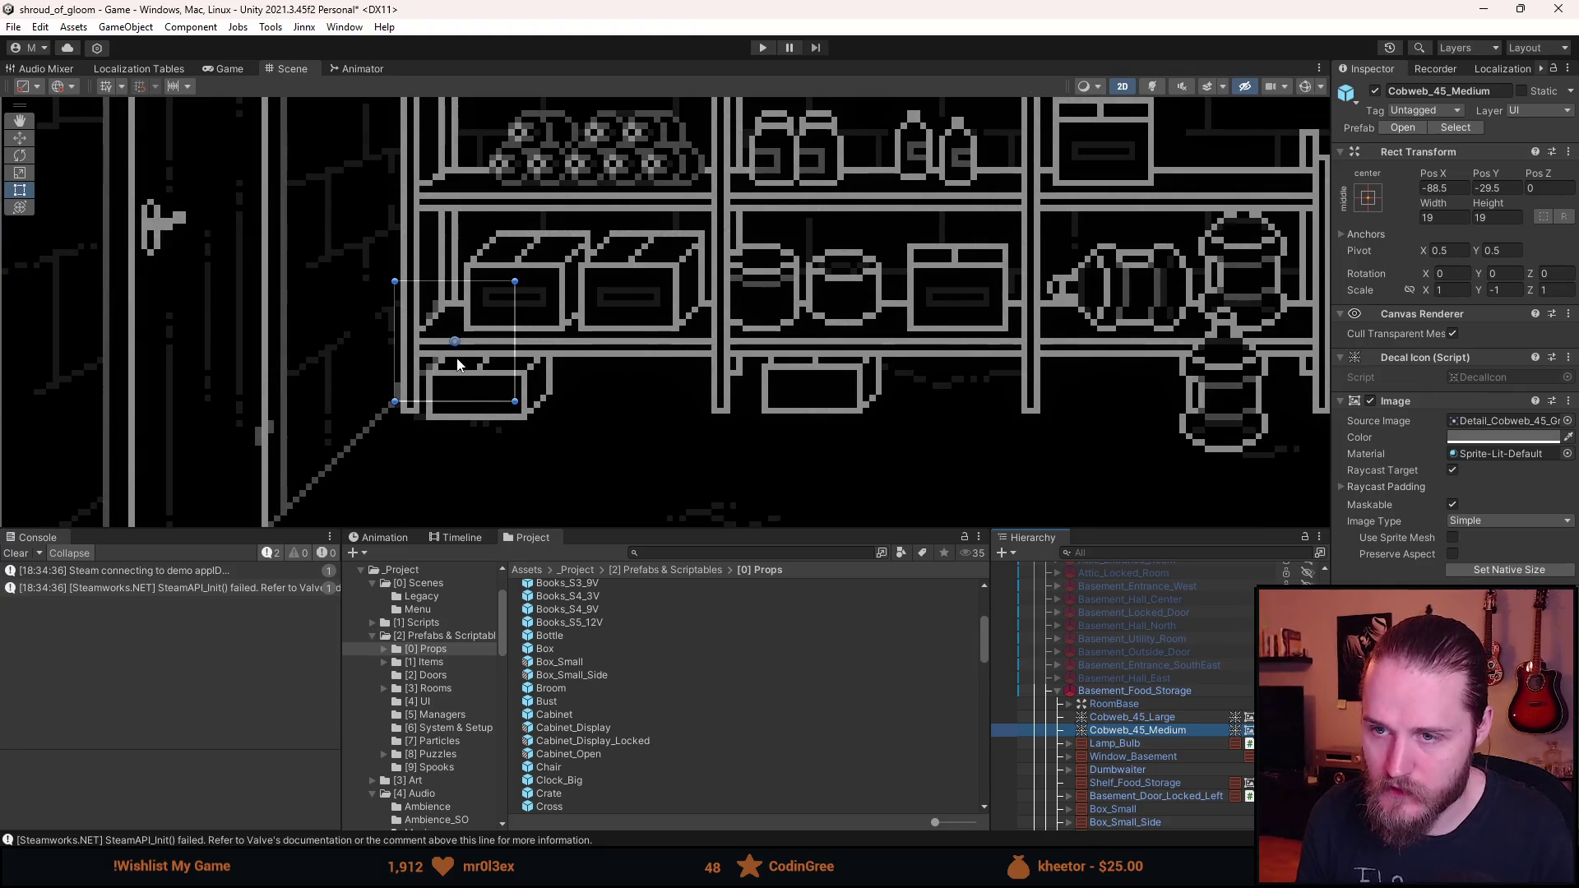
key(w)
mouse_move(462, 339)
mouse_down()
mouse_move(397, 277)
mouse_move(368, 293)
mouse_up()
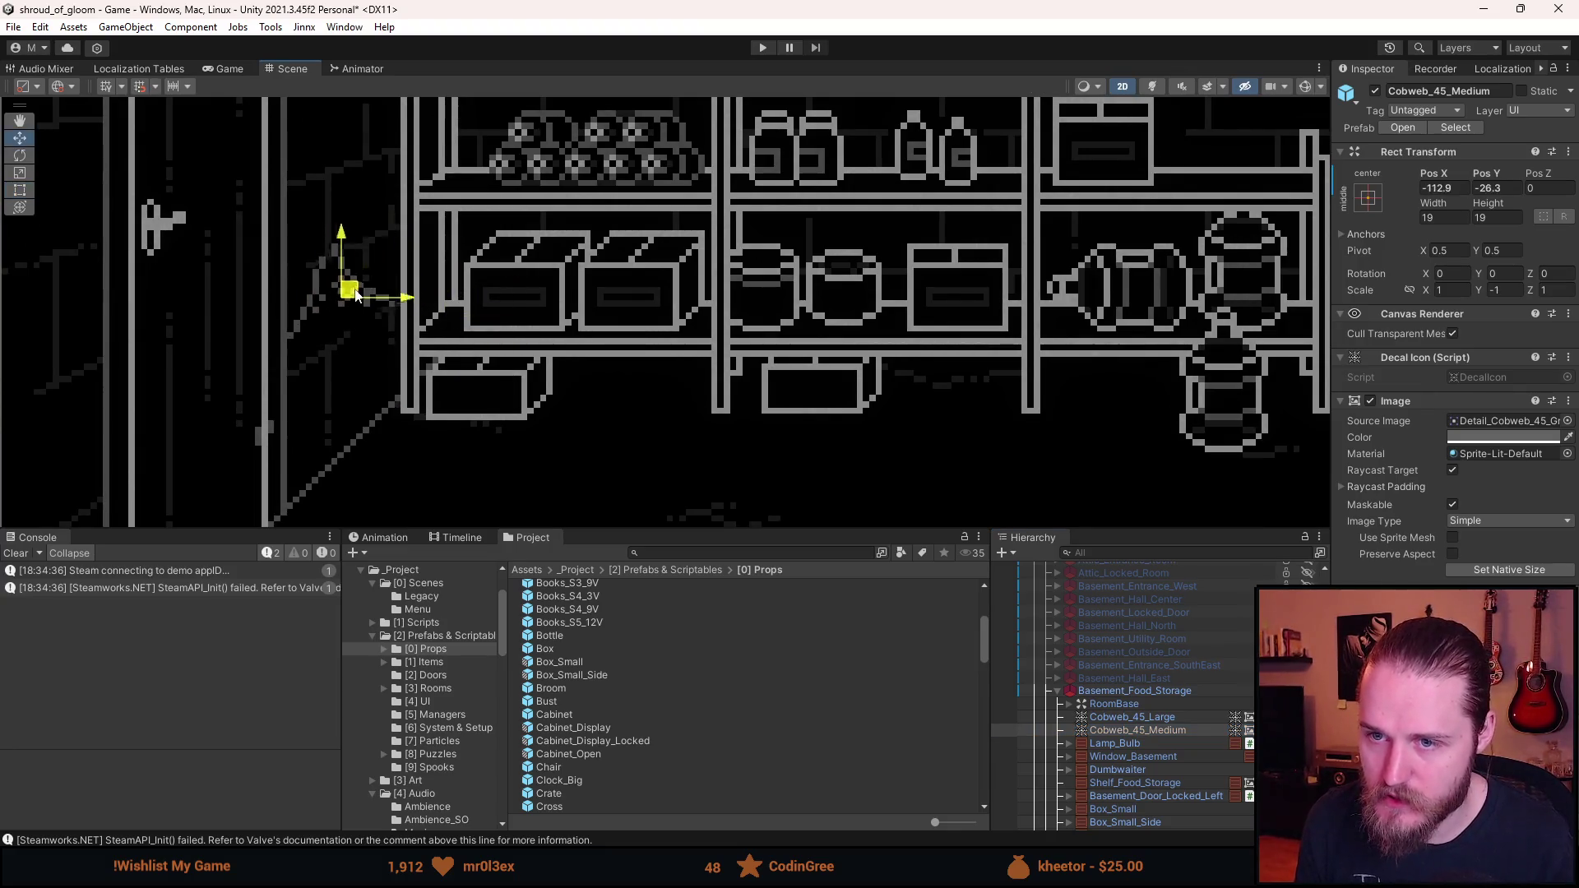
scroll(460, 407, down, 8)
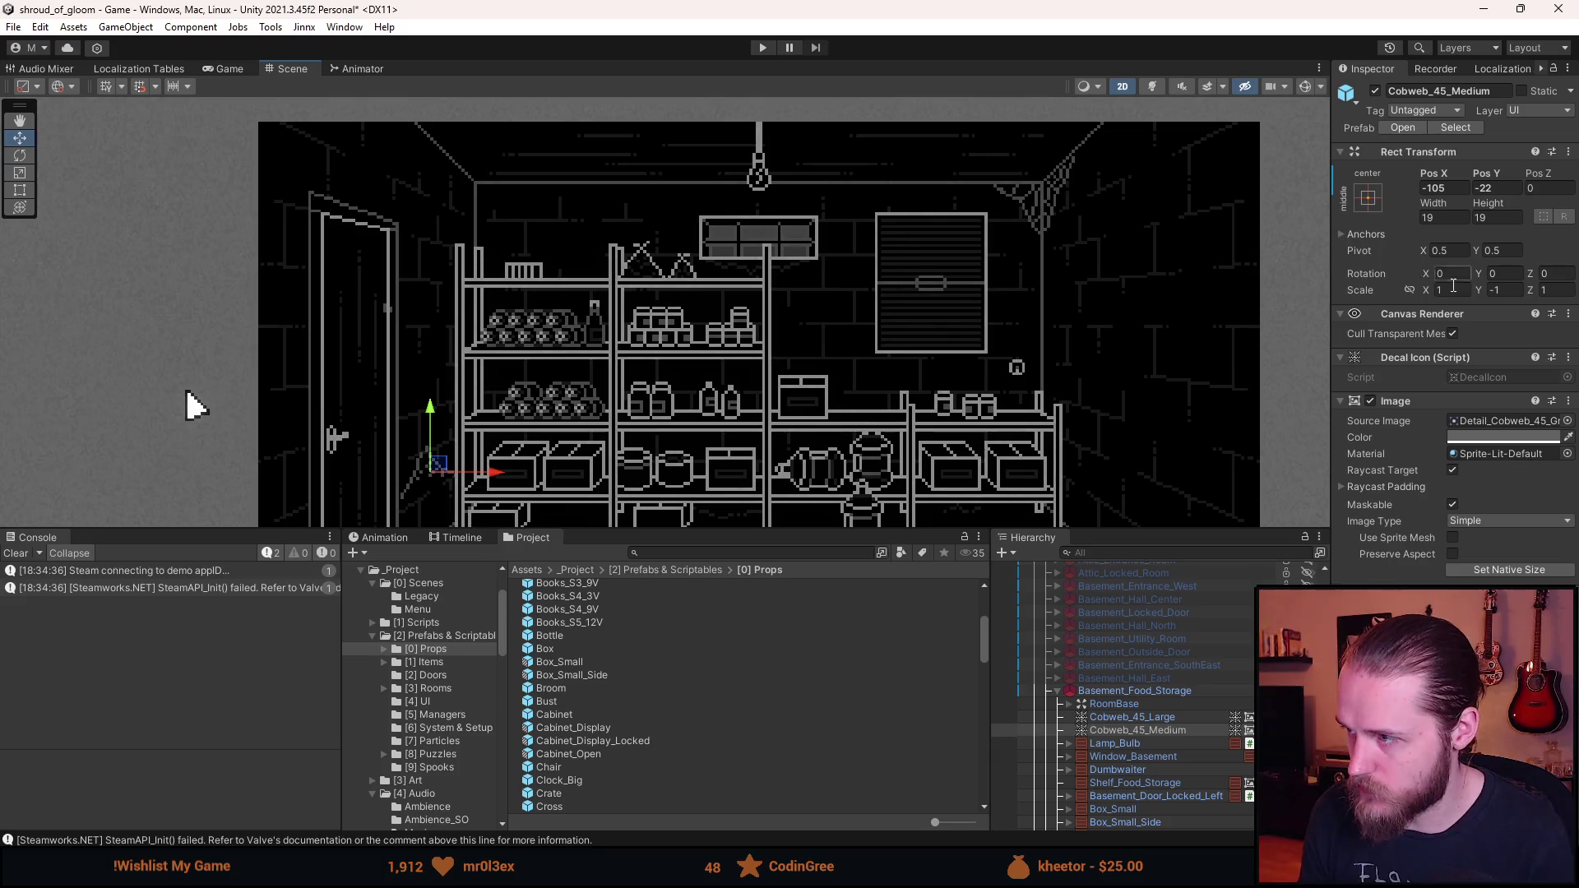
click(1511, 289)
text(1)
key(Return)
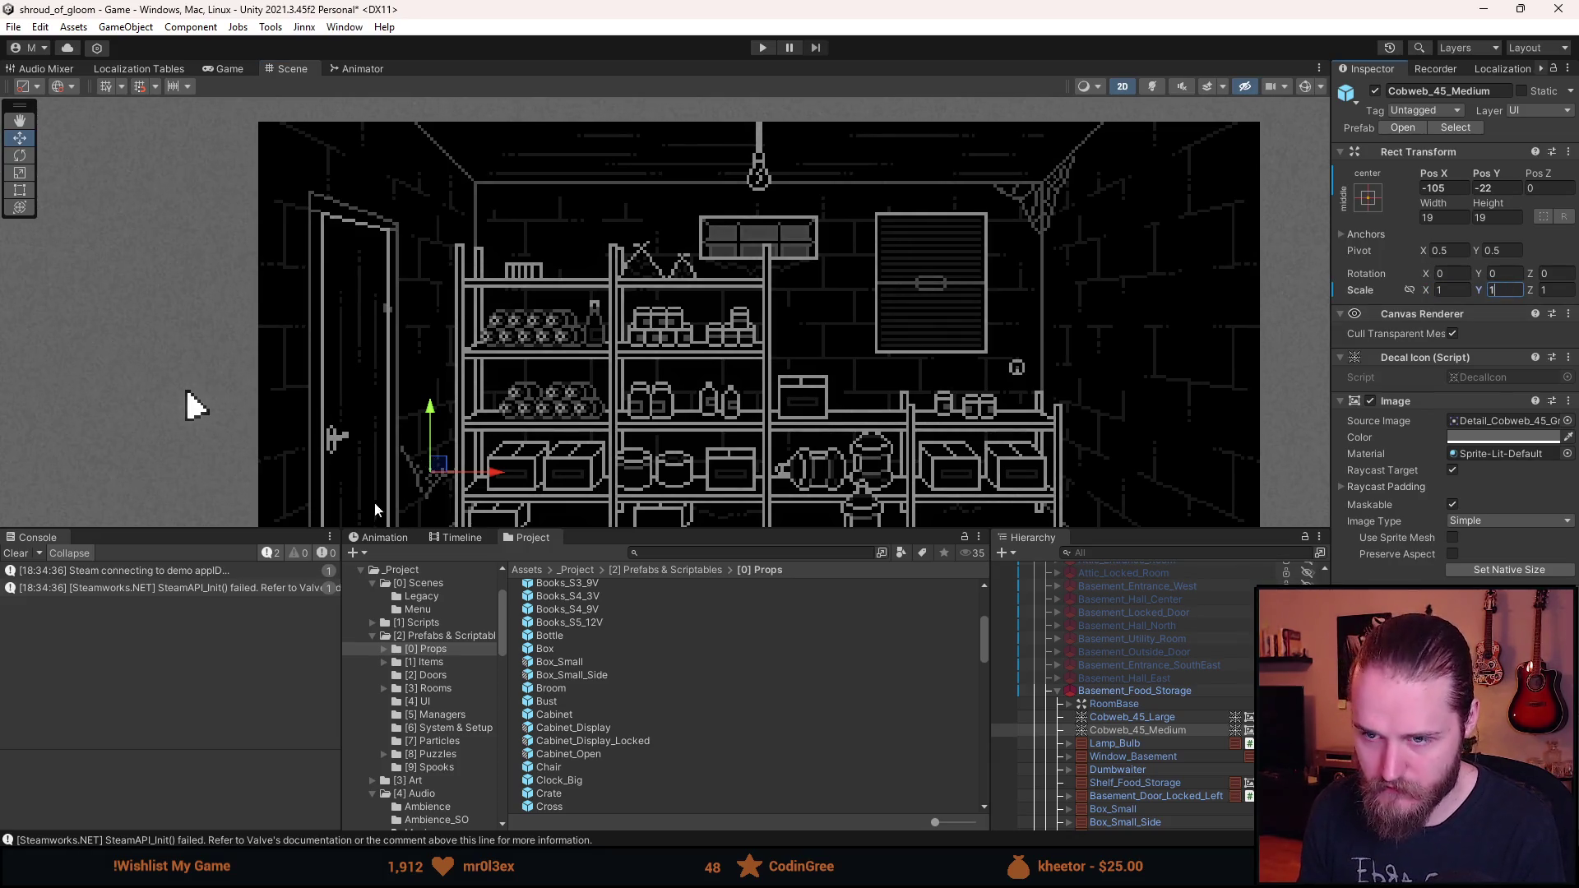
- Place the cobweb in the upper-left ceiling corner at X -88.5, Y 68.5
mouse_move(438, 466)
mouse_down()
mouse_move(486, 182)
mouse_move(533, 216)
mouse_up()
scroll(428, 204, up, 3)
scroll(482, 178, up, 4)
click(1459, 191)
key(BackSpace)
key(BackSpace)
text(5)
click(1494, 189)
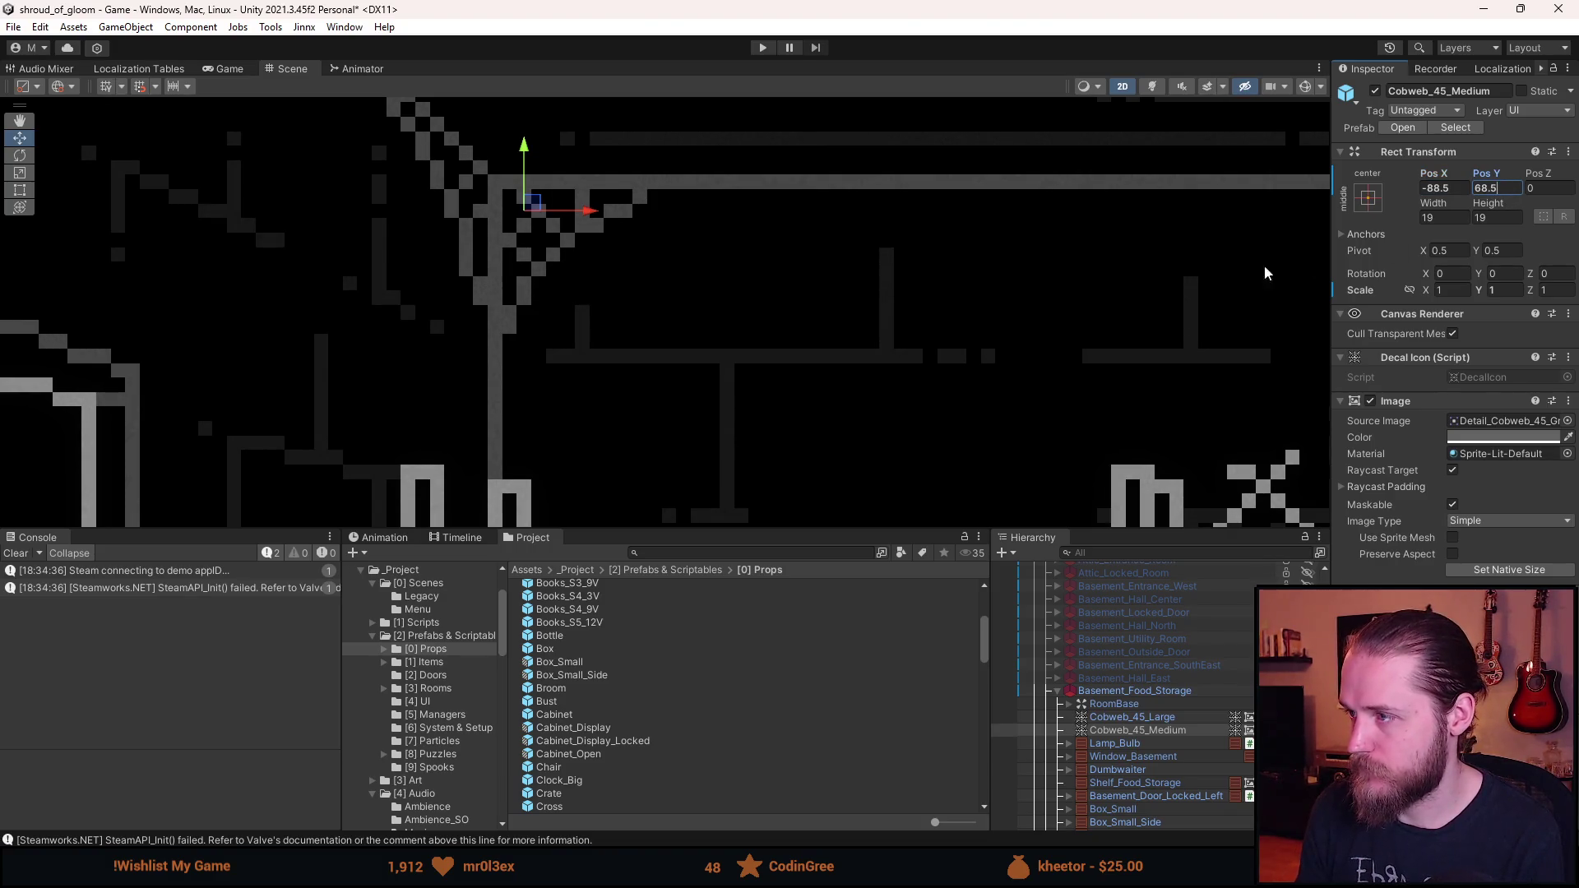
scroll(877, 304, down, 3)
click(867, 322)
scroll(867, 322, down, 3)
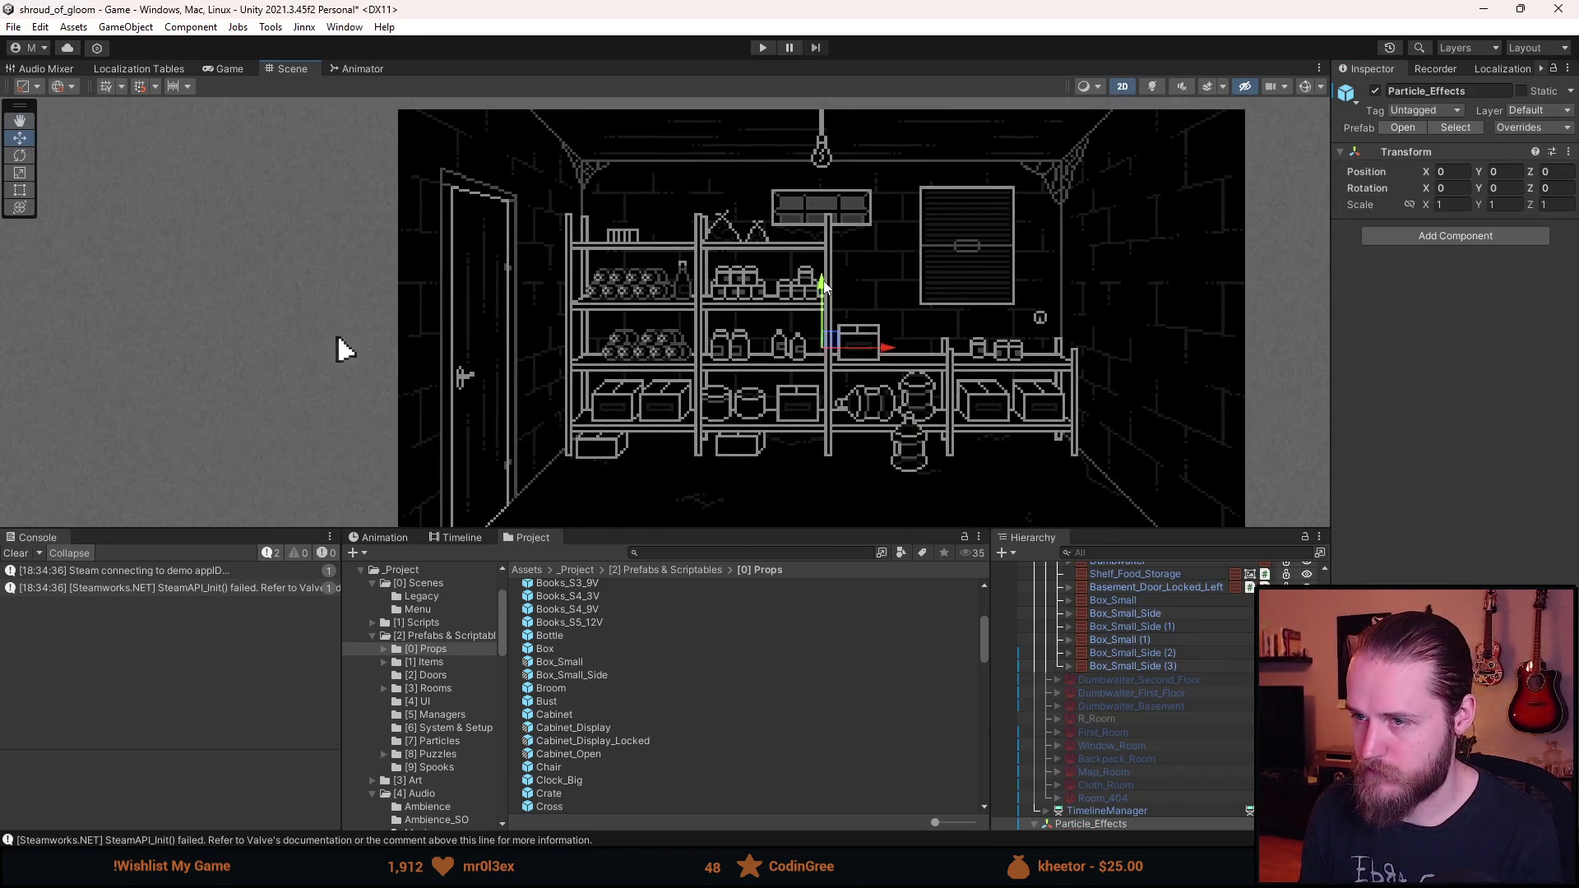
- Browse the Project window to Prefabs > Props > Room_Details
click(761, 429)
scroll(1100, 713, up, 3)
mouse_move(1103, 712)
mouse_down()
mouse_move(979, 680)
mouse_move(454, 635)
mouse_up()
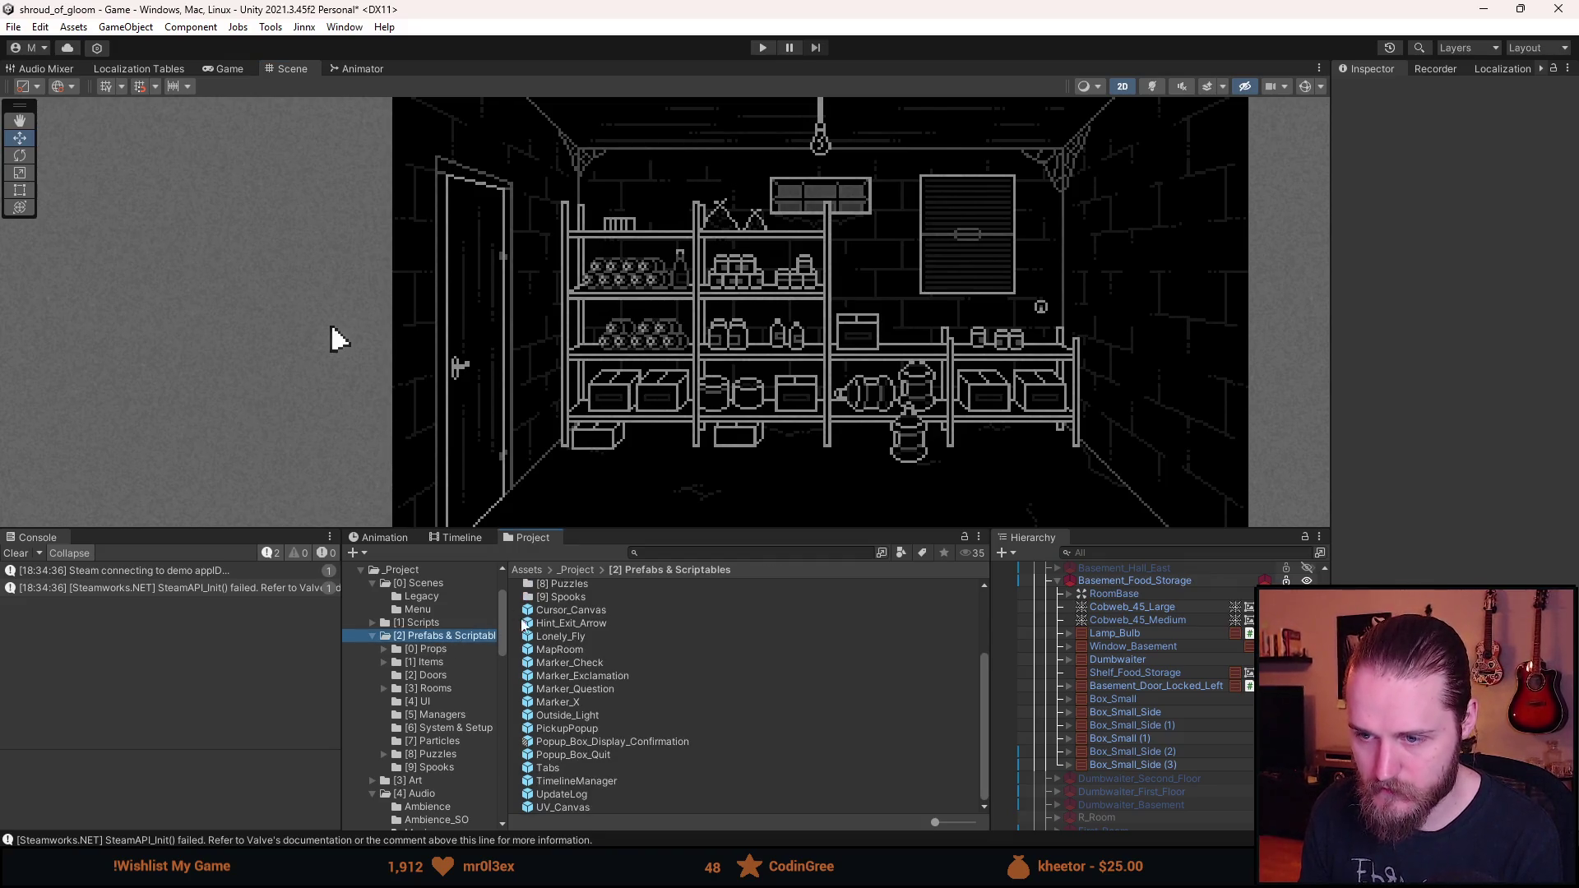
scroll(584, 629, up, 3)
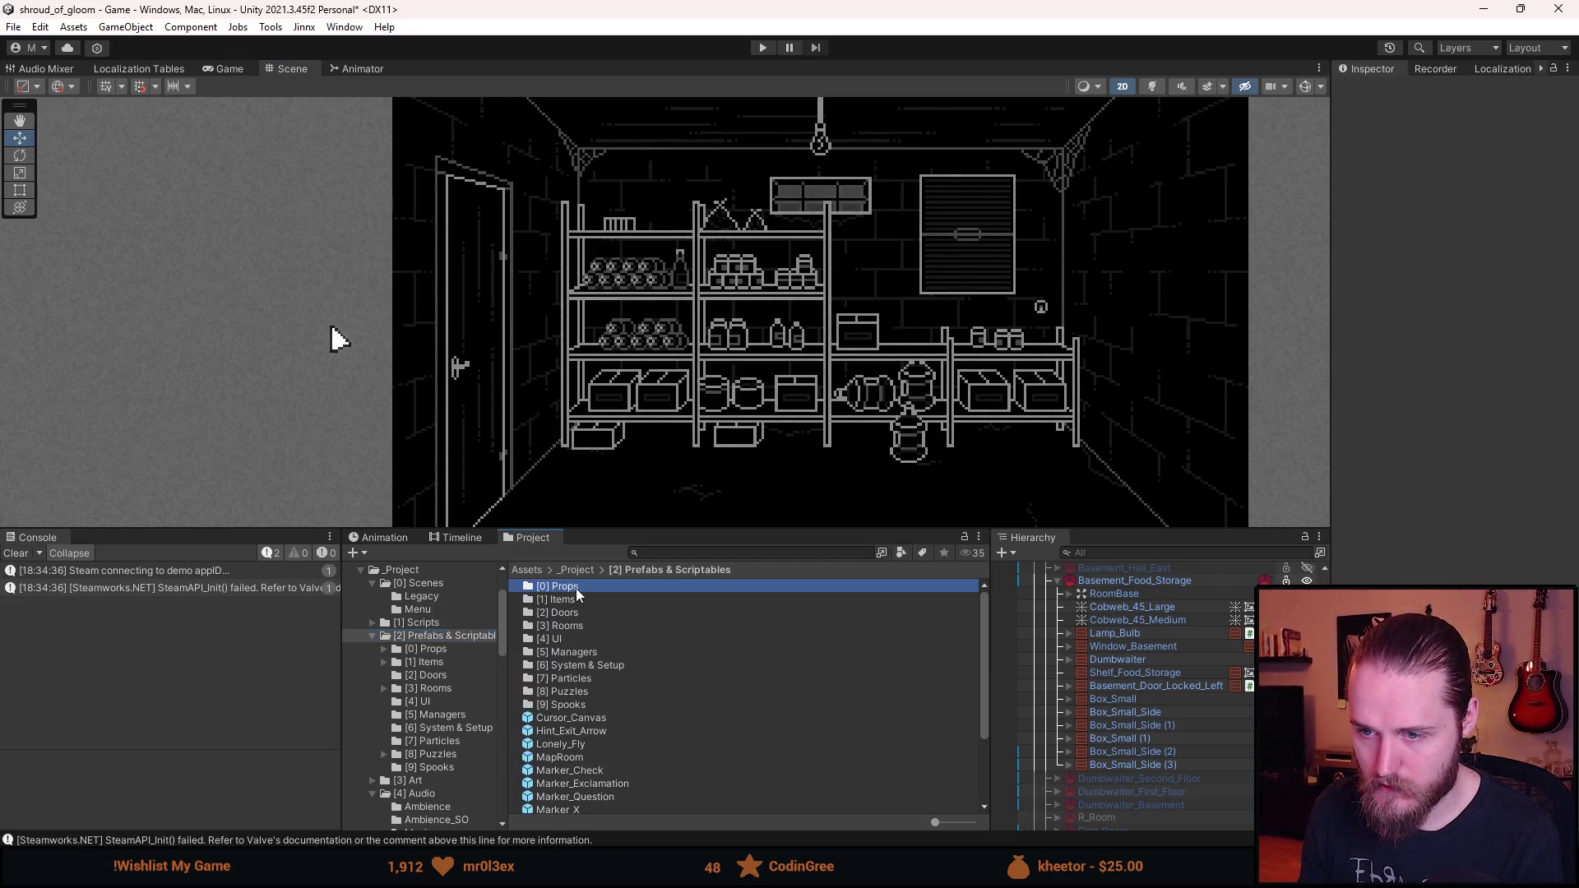
double_click(576, 589)
double_click(580, 598)
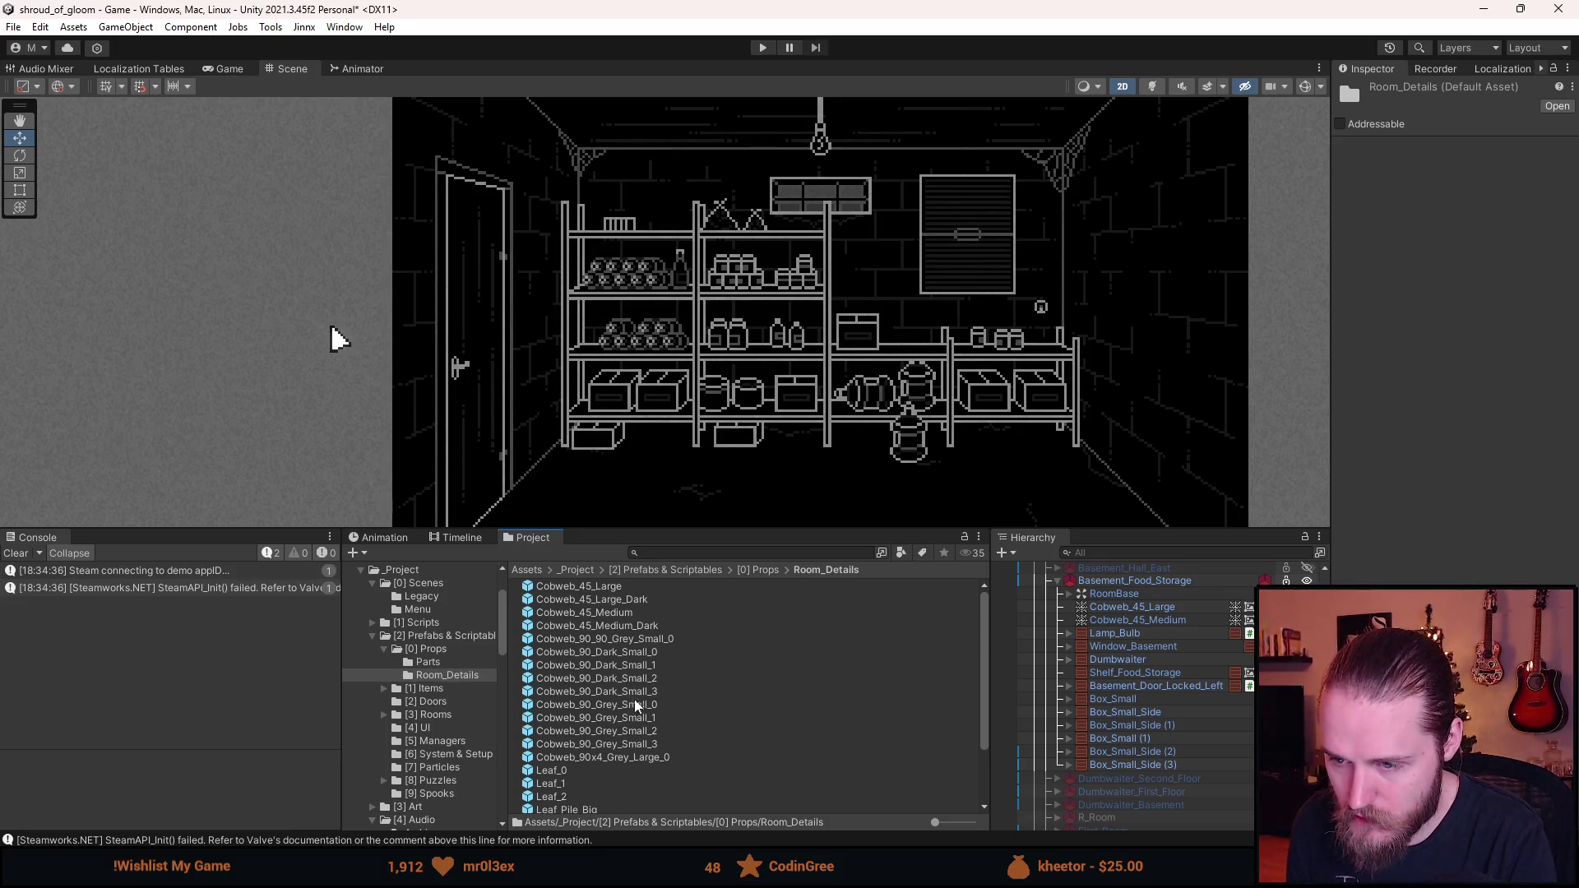
- Add Cobweb_90_Dark_Small_3 on a shelf at (-51, 10), plus a second Cobweb_45_Medium
drag(635, 691, 1127, 771)
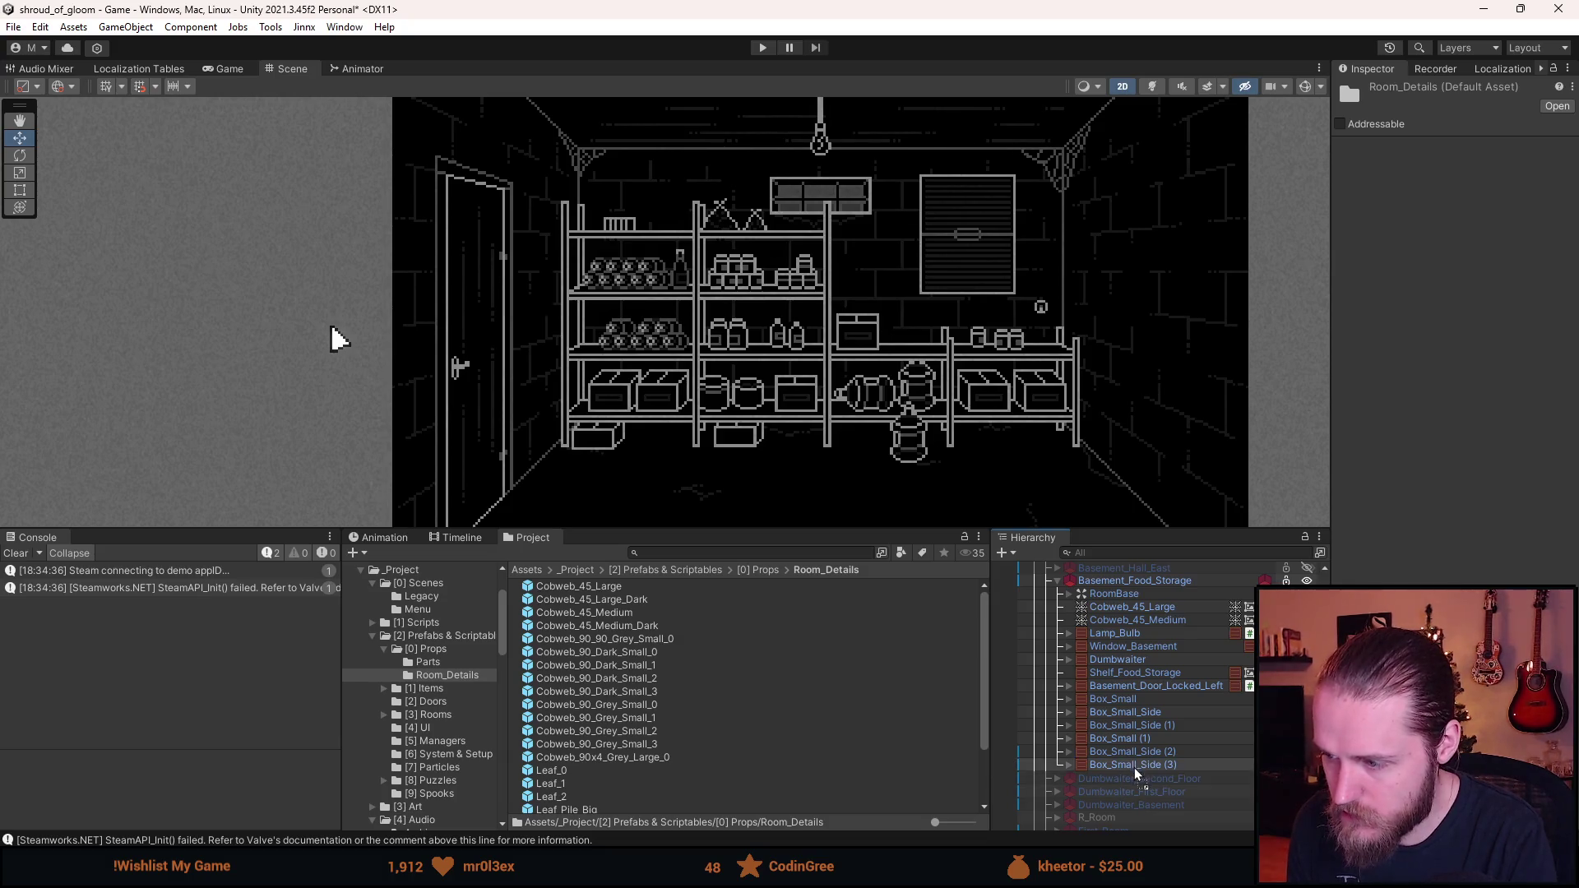
scroll(683, 264, up, 5)
mouse_move(654, 247)
mouse_down()
mouse_move(508, 359)
mouse_move(535, 344)
mouse_move(532, 321)
mouse_move(1119, 226)
mouse_up()
scroll(508, 360, up, 6)
click(1440, 191)
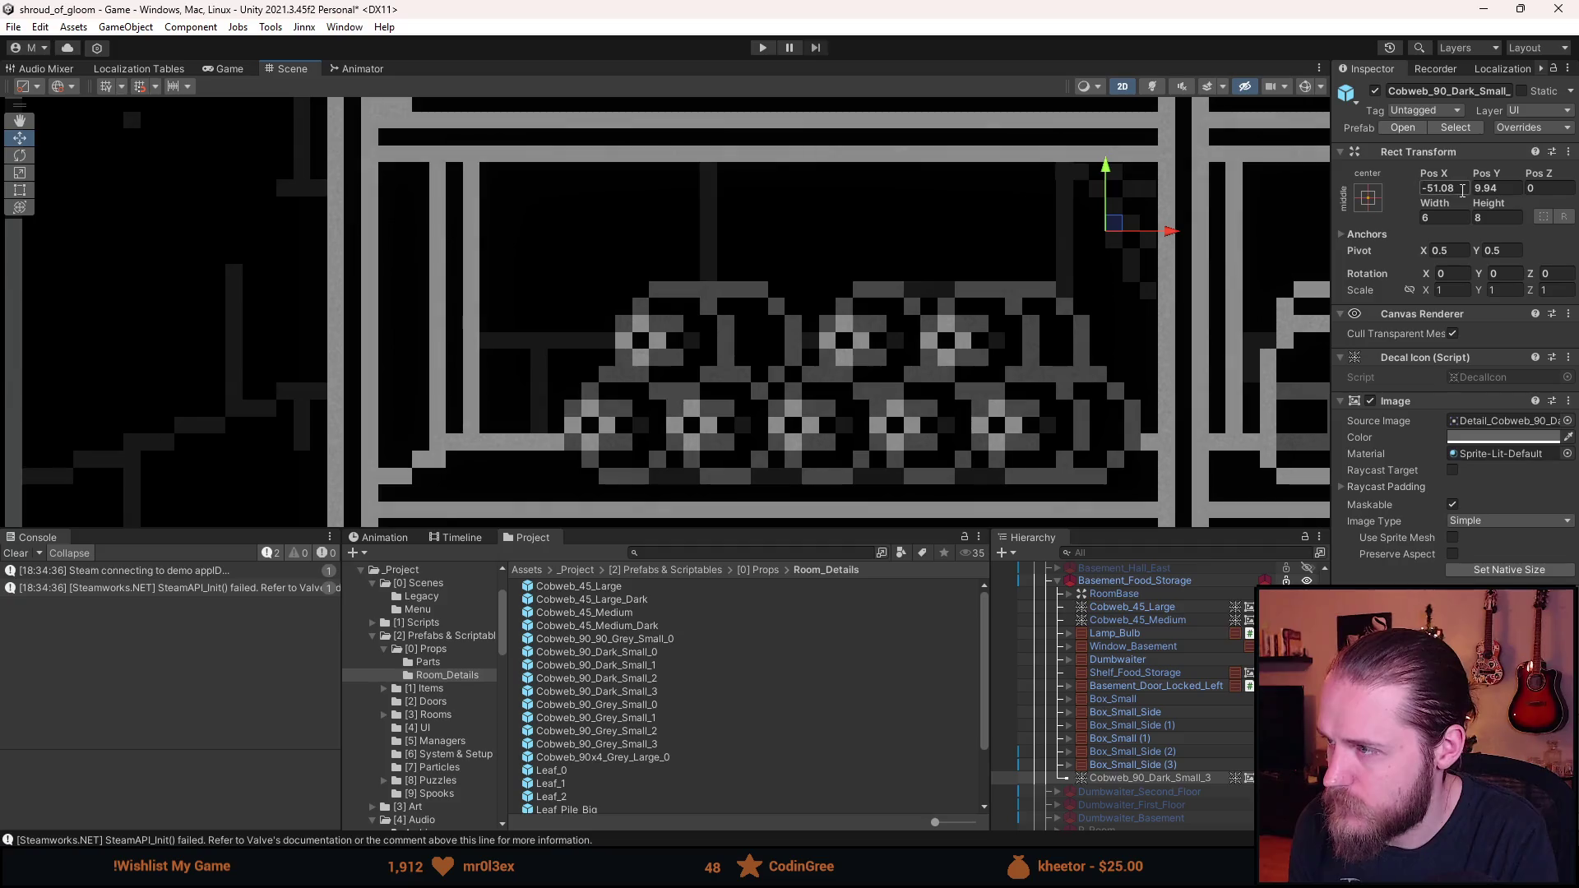
key(BackSpace)
key(BackSpace)
key(BackSpace)
key(Tab)
text(10)
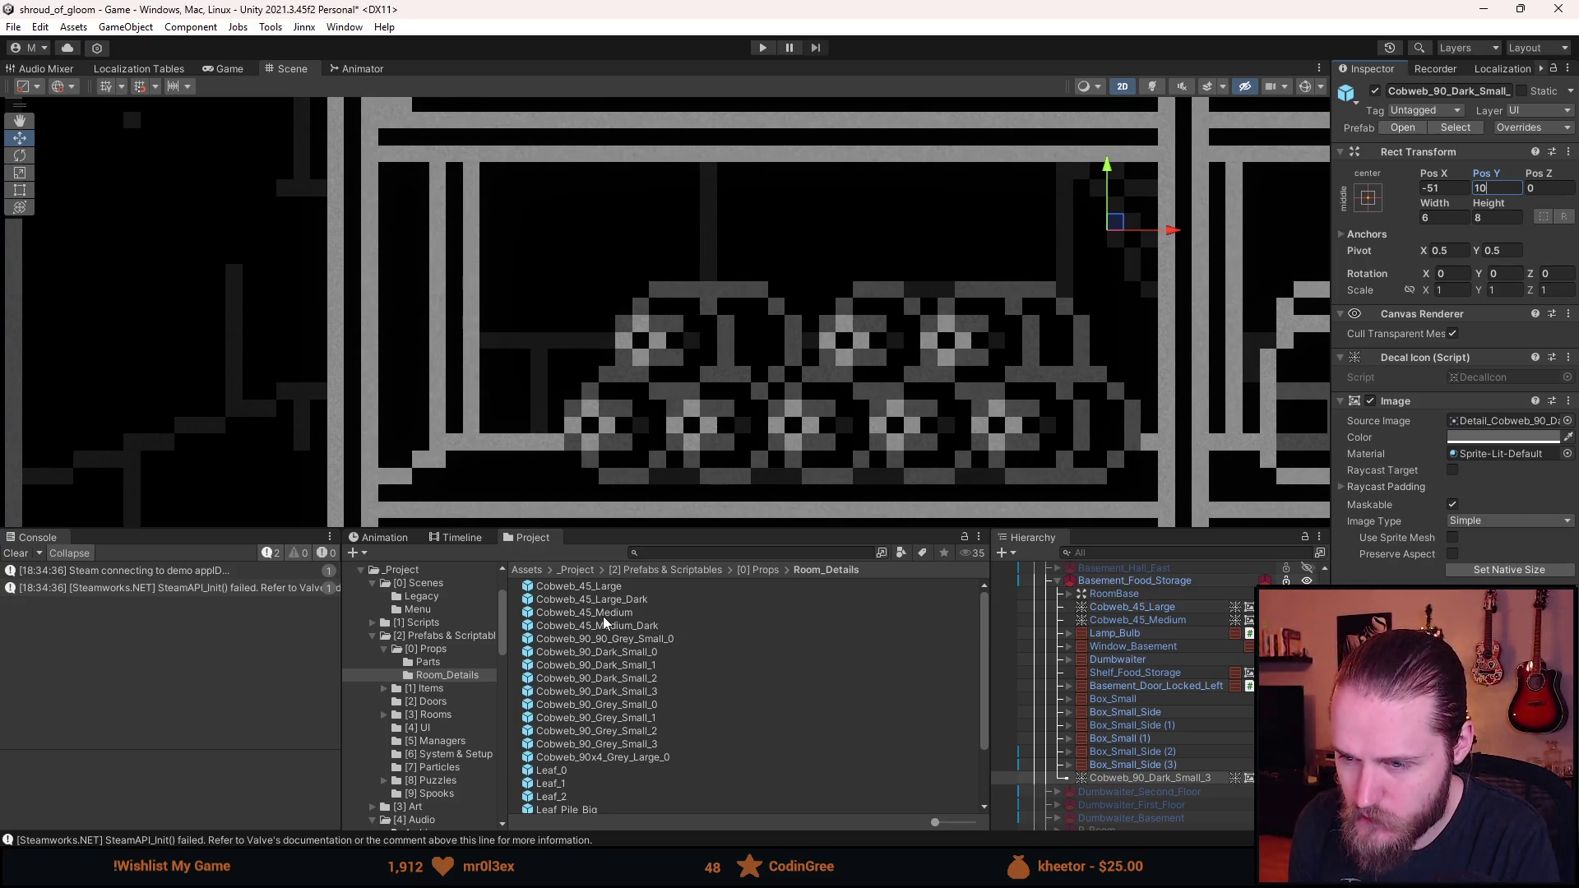
mouse_move(603, 615)
mouse_down()
mouse_move(1118, 749)
mouse_move(1123, 792)
mouse_up()
scroll(1000, 379, down, 10)
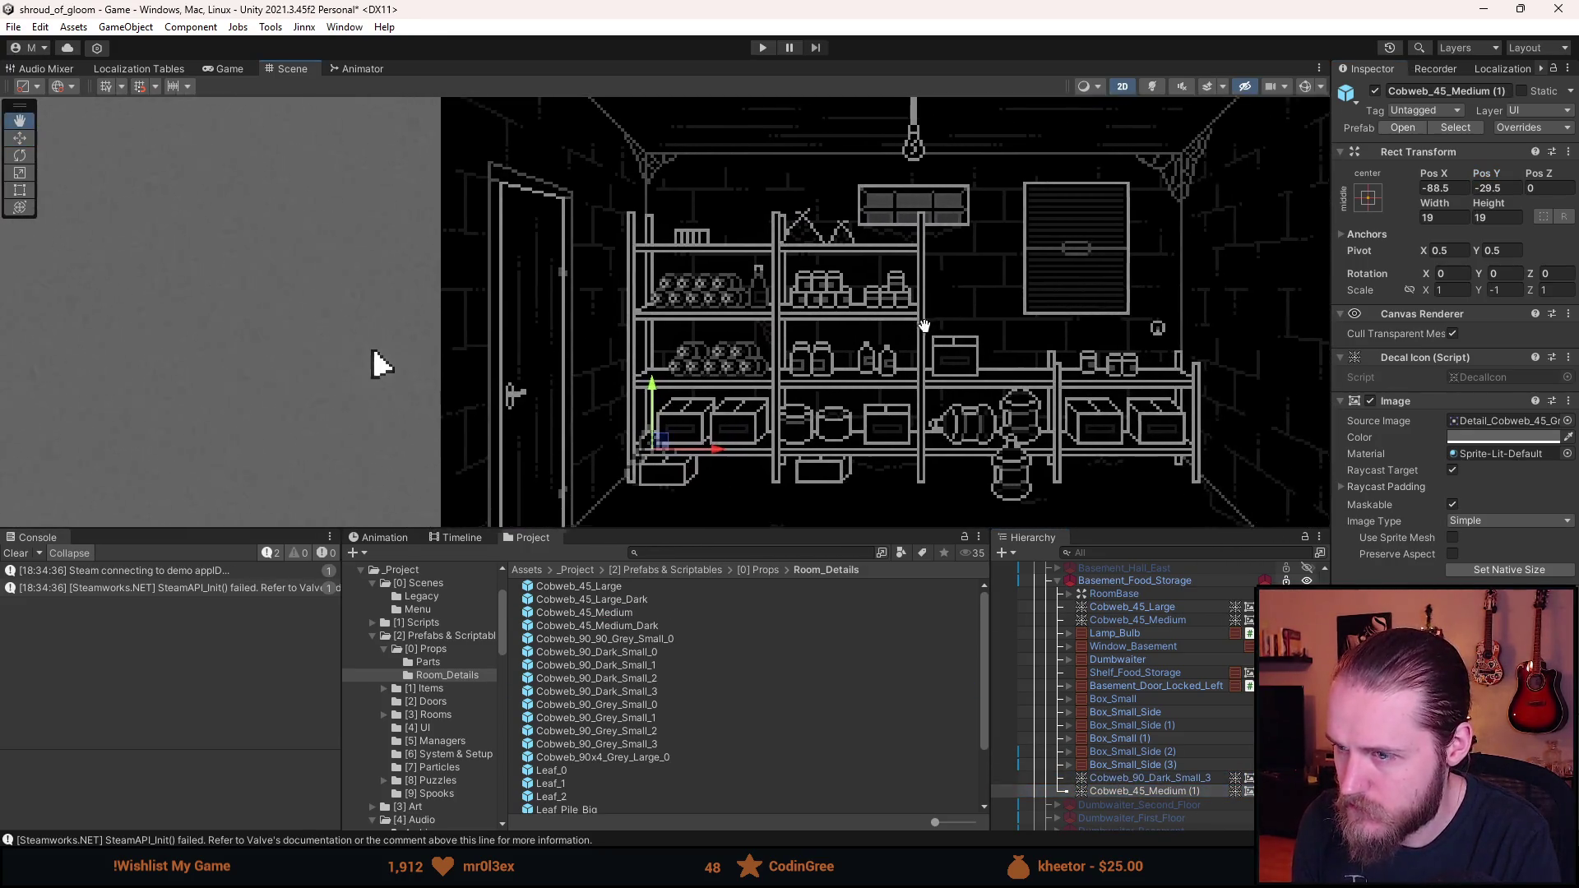
- Delete the extra Cobweb_45_Medium (1) copy
mouse_move(713, 445)
mouse_down()
mouse_move(704, 384)
mouse_move(620, 256)
mouse_up()
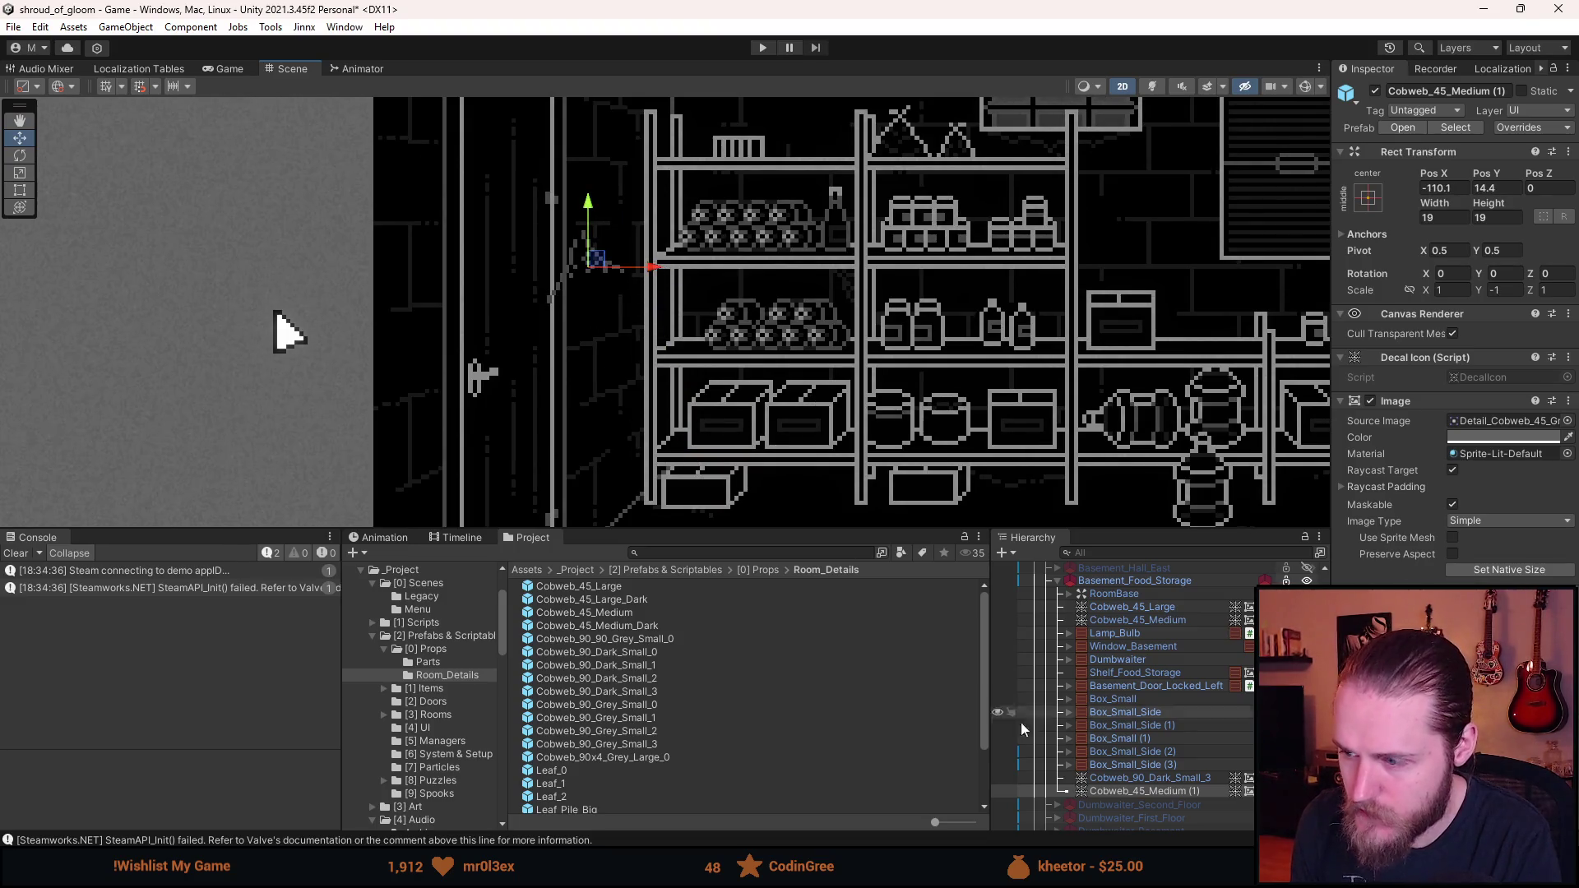
click(1200, 788)
key(Delete)
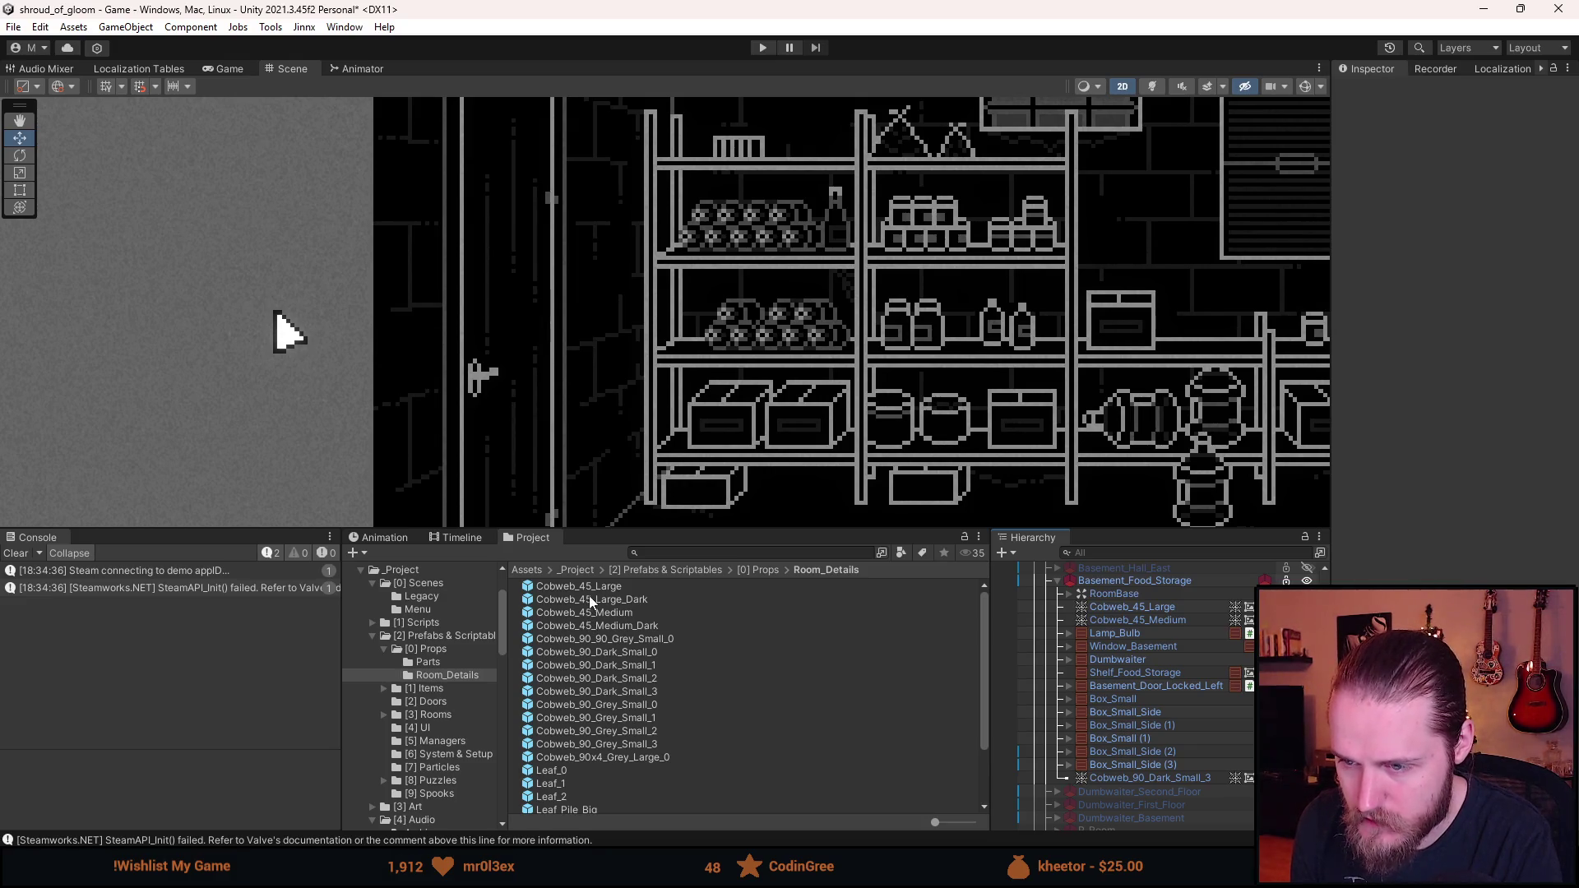
scroll(610, 647, up, 3)
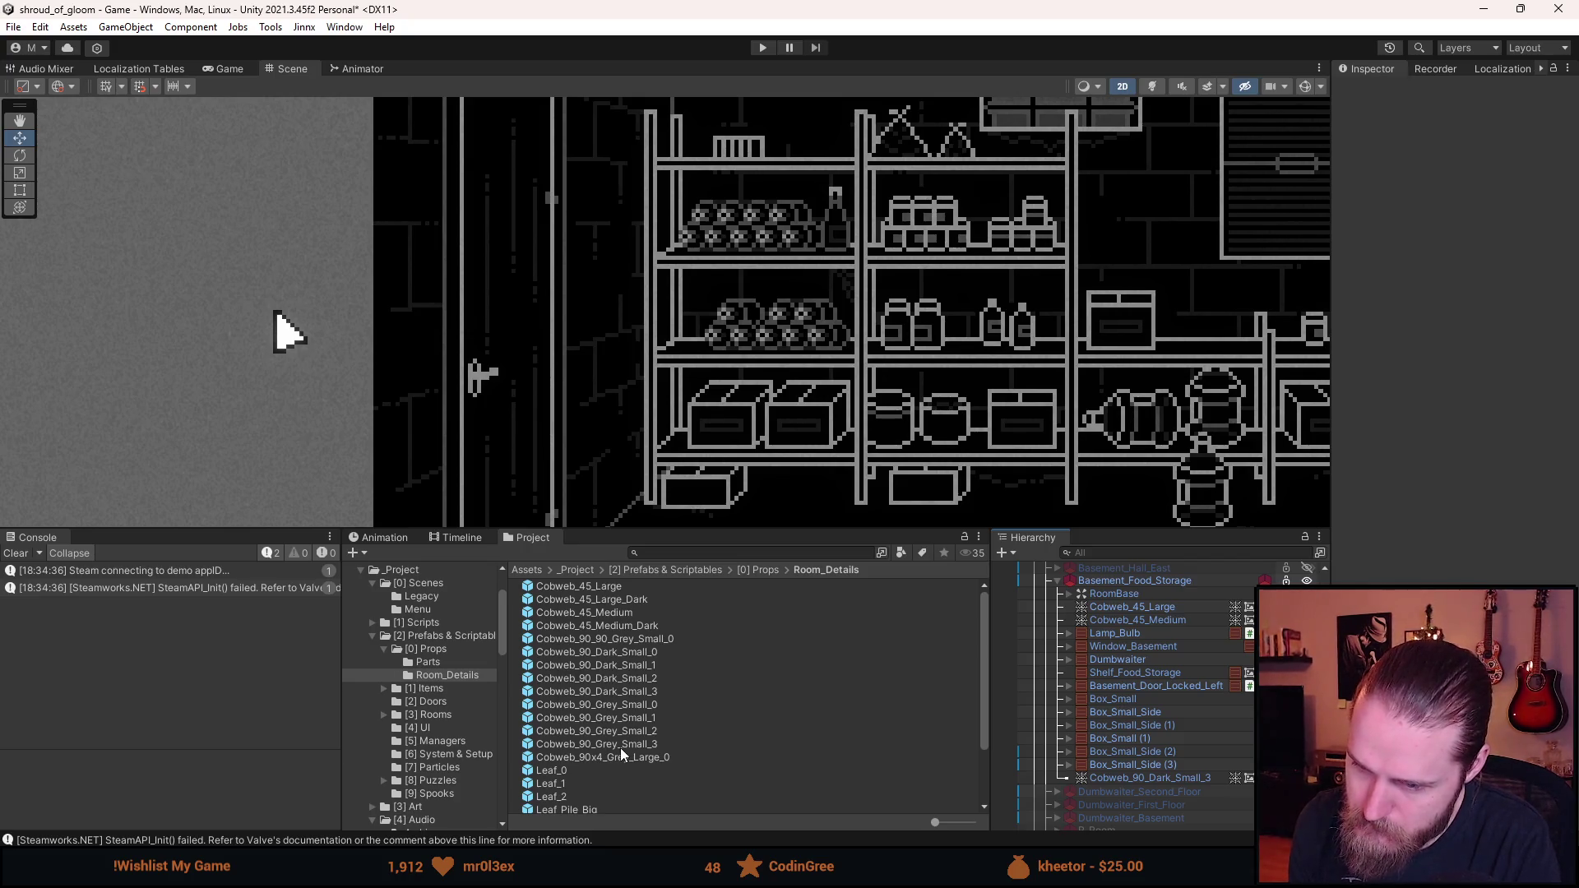
- Add Cobweb_90_Grey_Small_0 beside the shelf post at Pos X -90.5
drag(606, 709, 1133, 788)
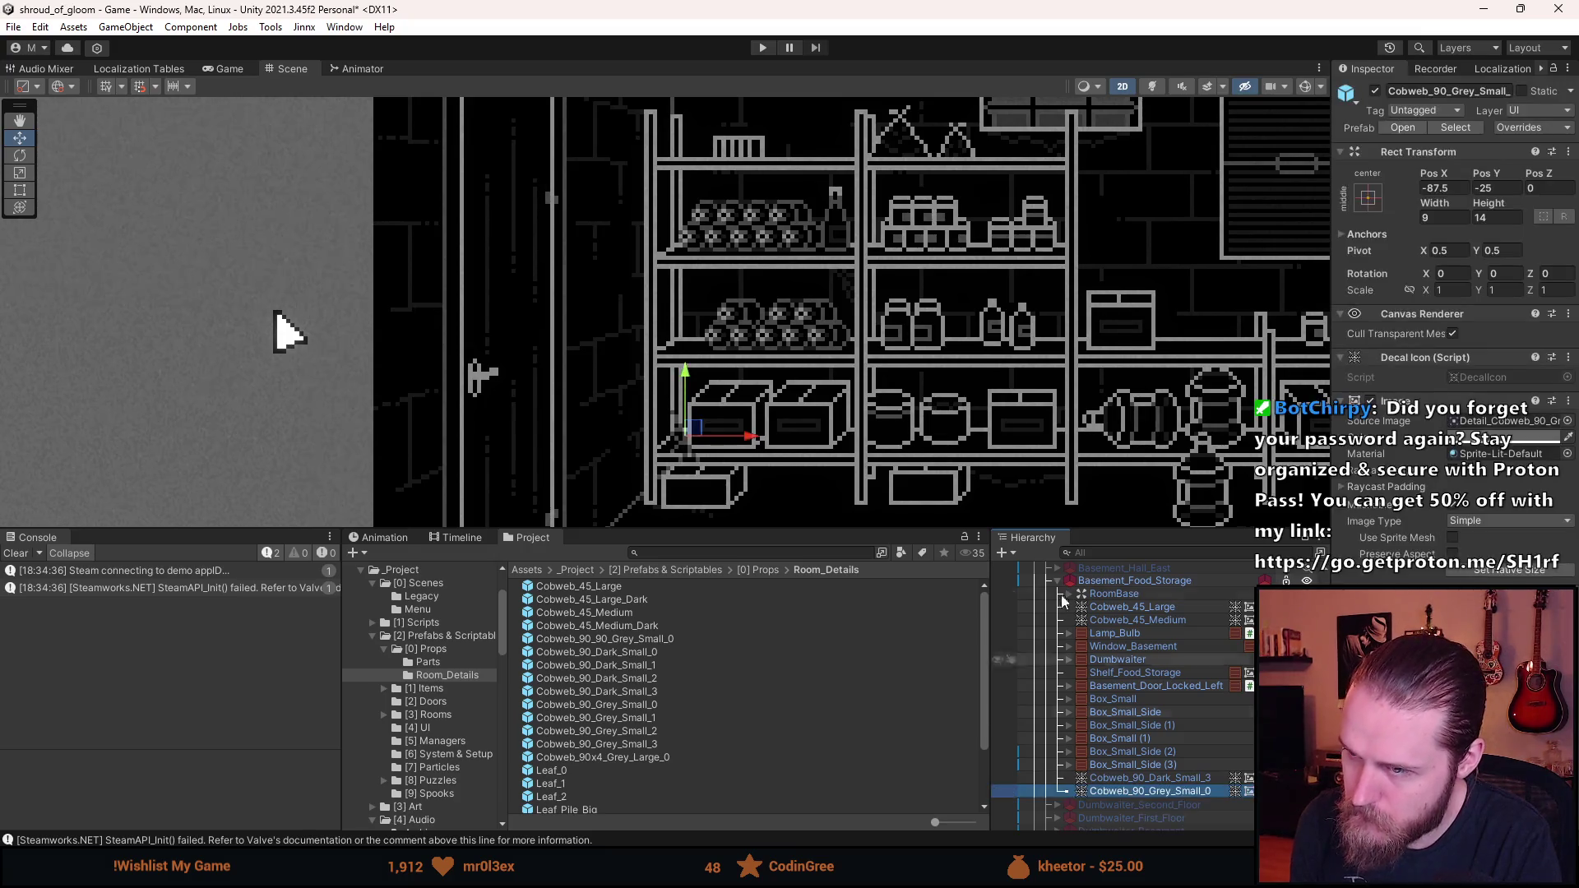
mouse_move(695, 427)
mouse_down()
mouse_move(614, 308)
mouse_move(700, 335)
mouse_move(687, 331)
mouse_up()
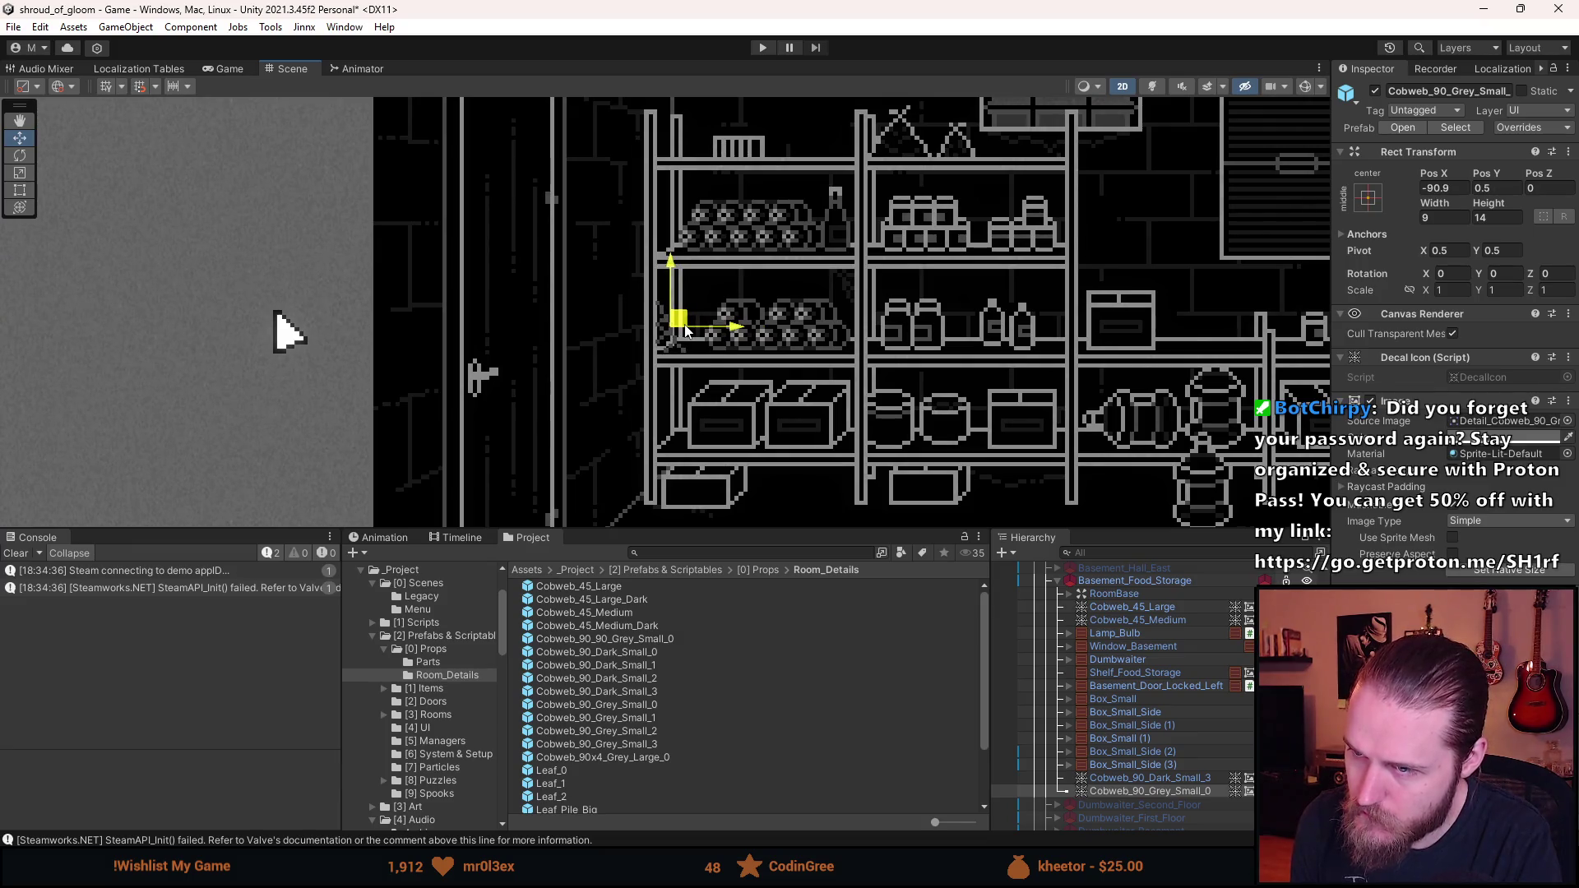
scroll(689, 303, up, 5)
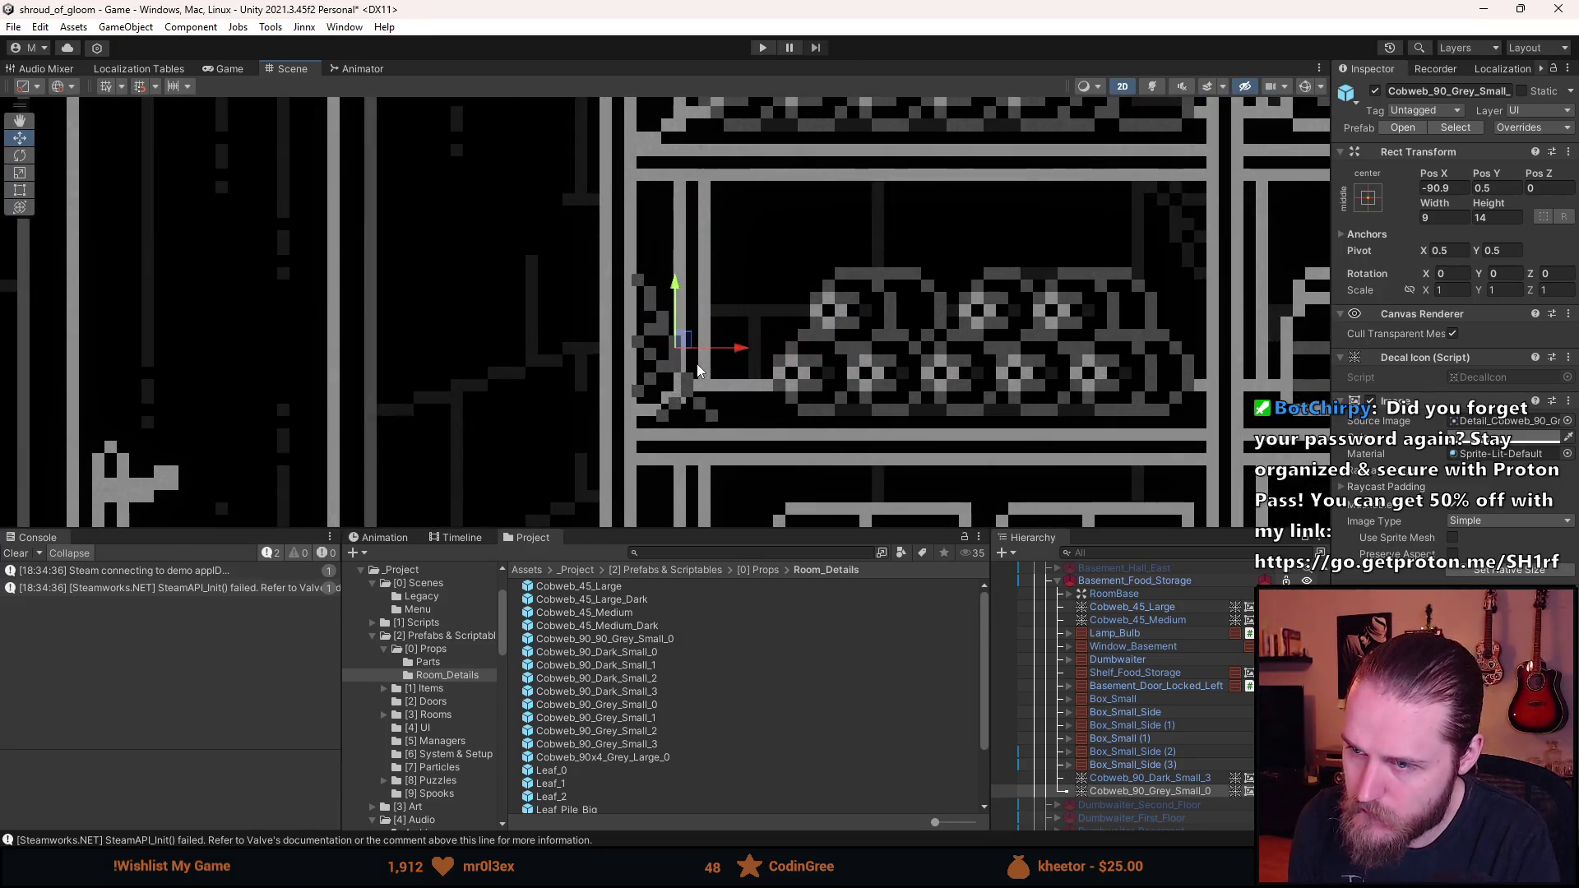
drag(693, 342, 693, 349)
click(1440, 189)
text(-90.5)
click(1504, 188)
click(789, 294)
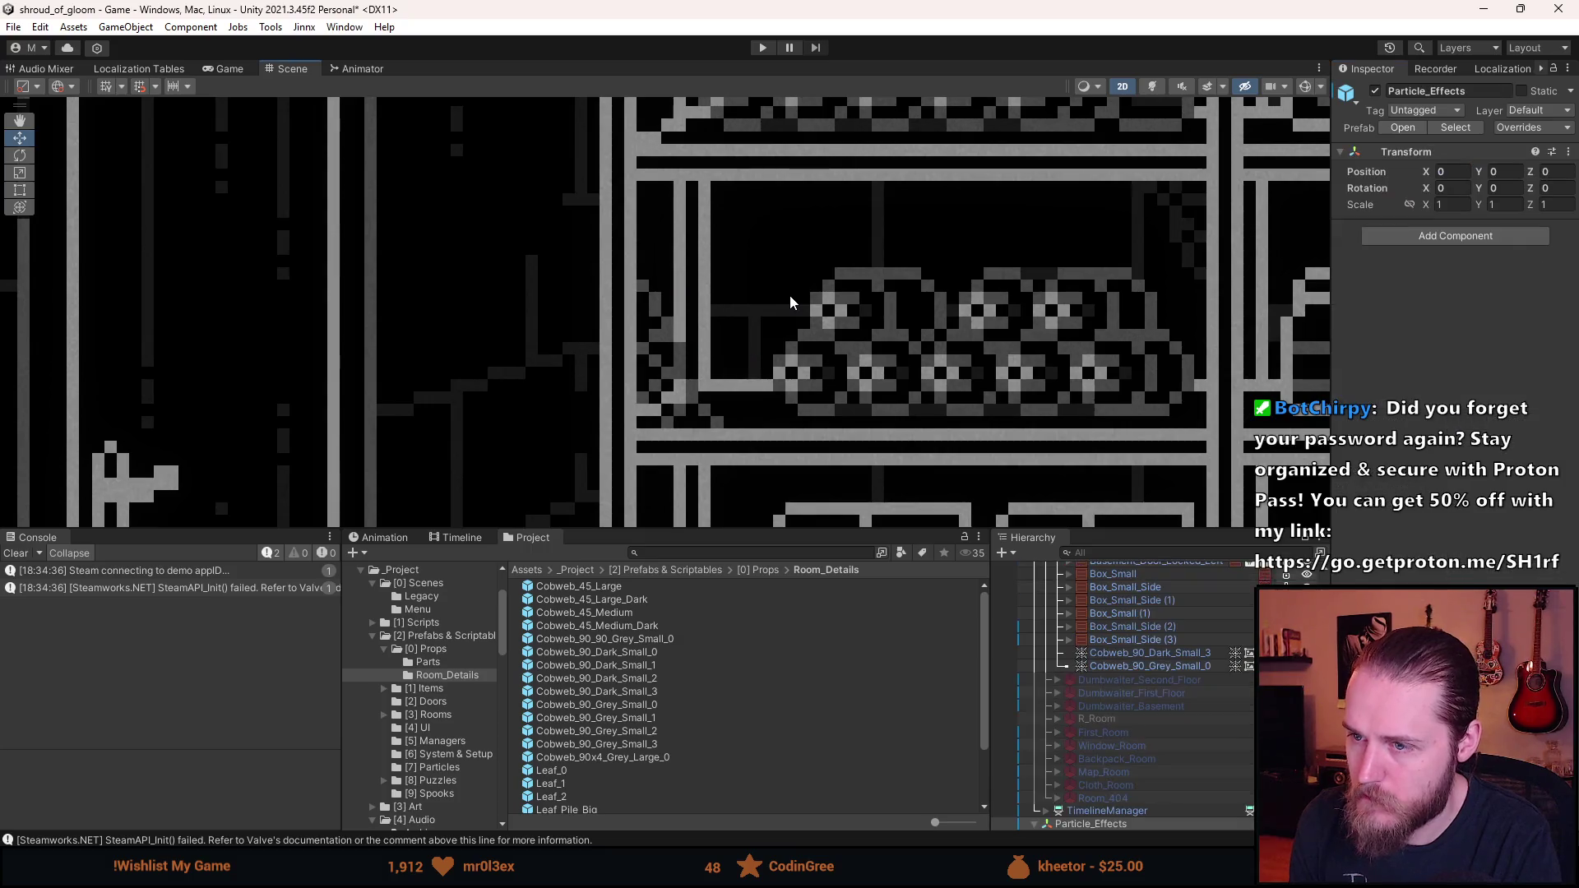
scroll(823, 294, down, 4)
scroll(878, 294, down, 3)
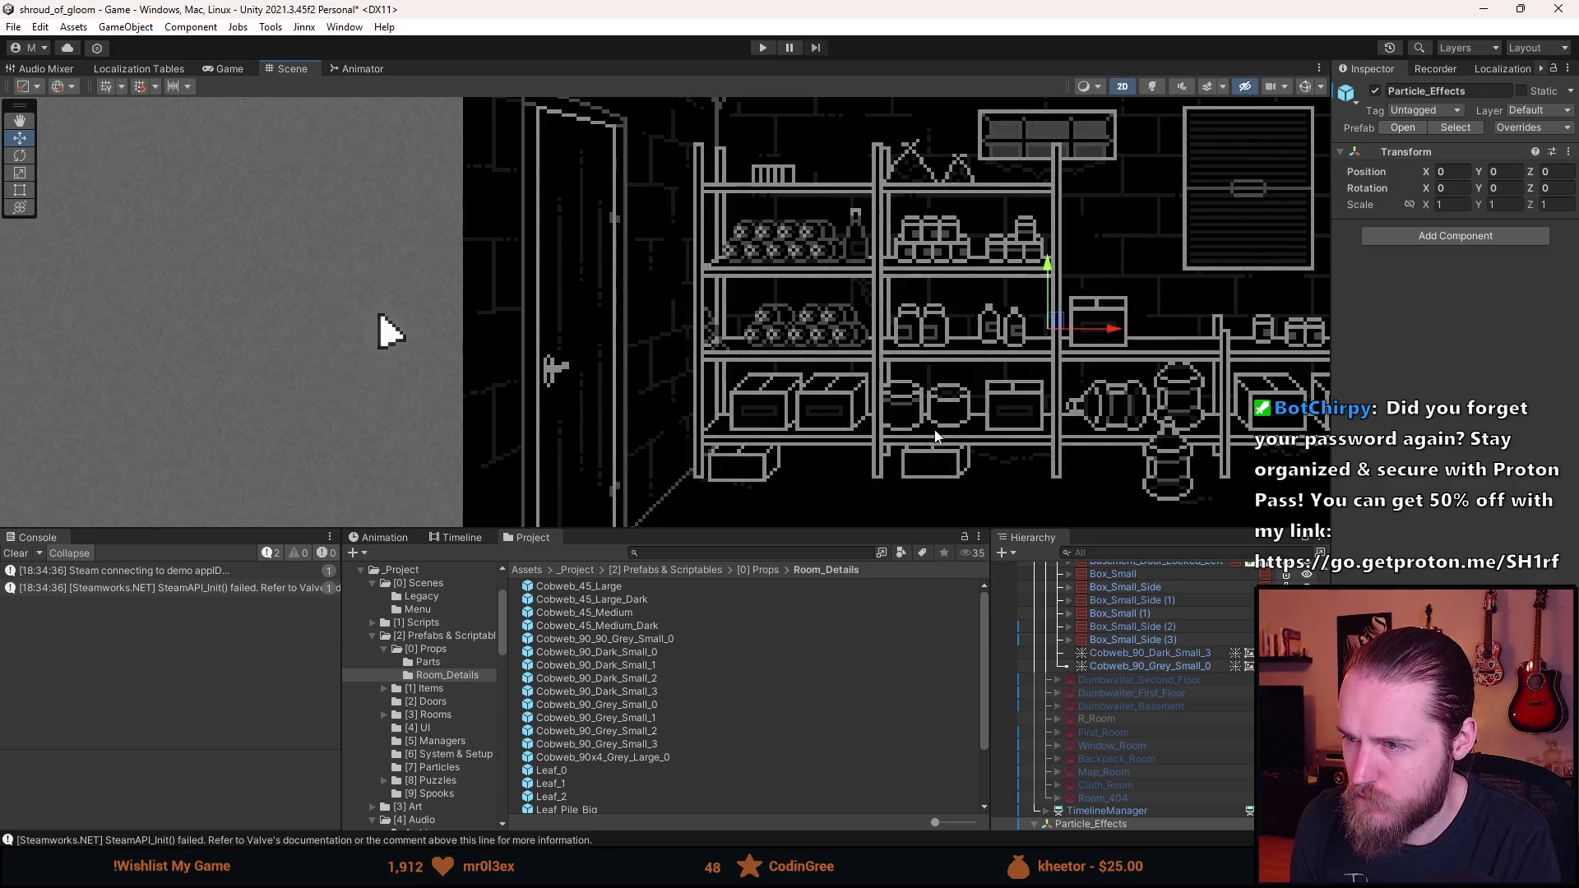
scroll(750, 359, up, 5)
scroll(750, 359, up, 2)
- Flip the grey cobweb (Scale Y -1) under the shelf board at Pos Y 8, then open Cobweb_90_Grey_Small_3
click(1127, 664)
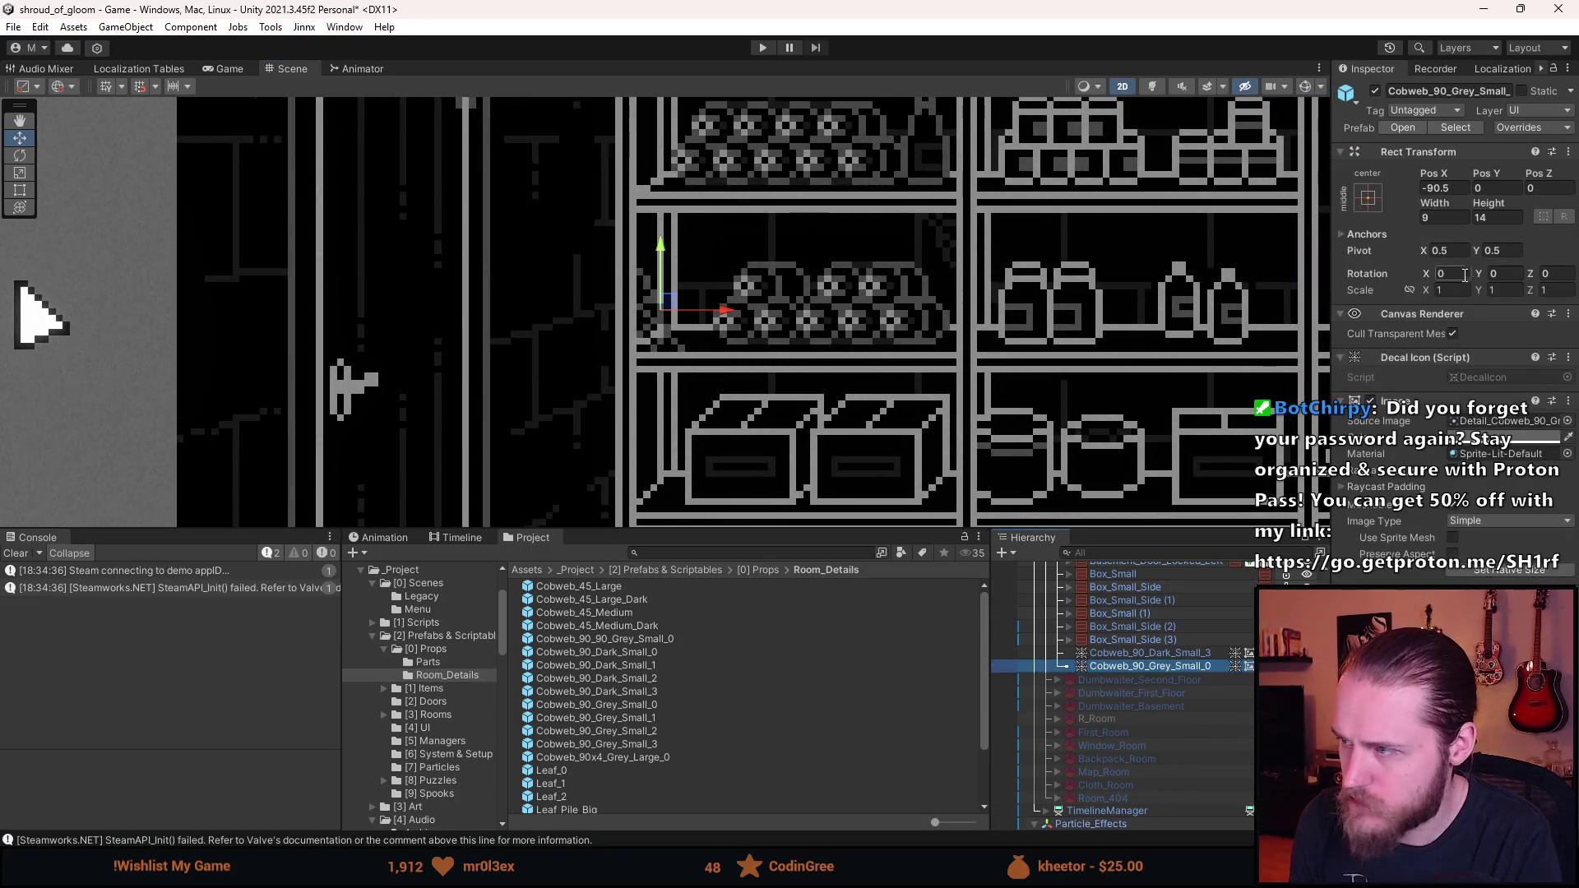
click(1504, 289)
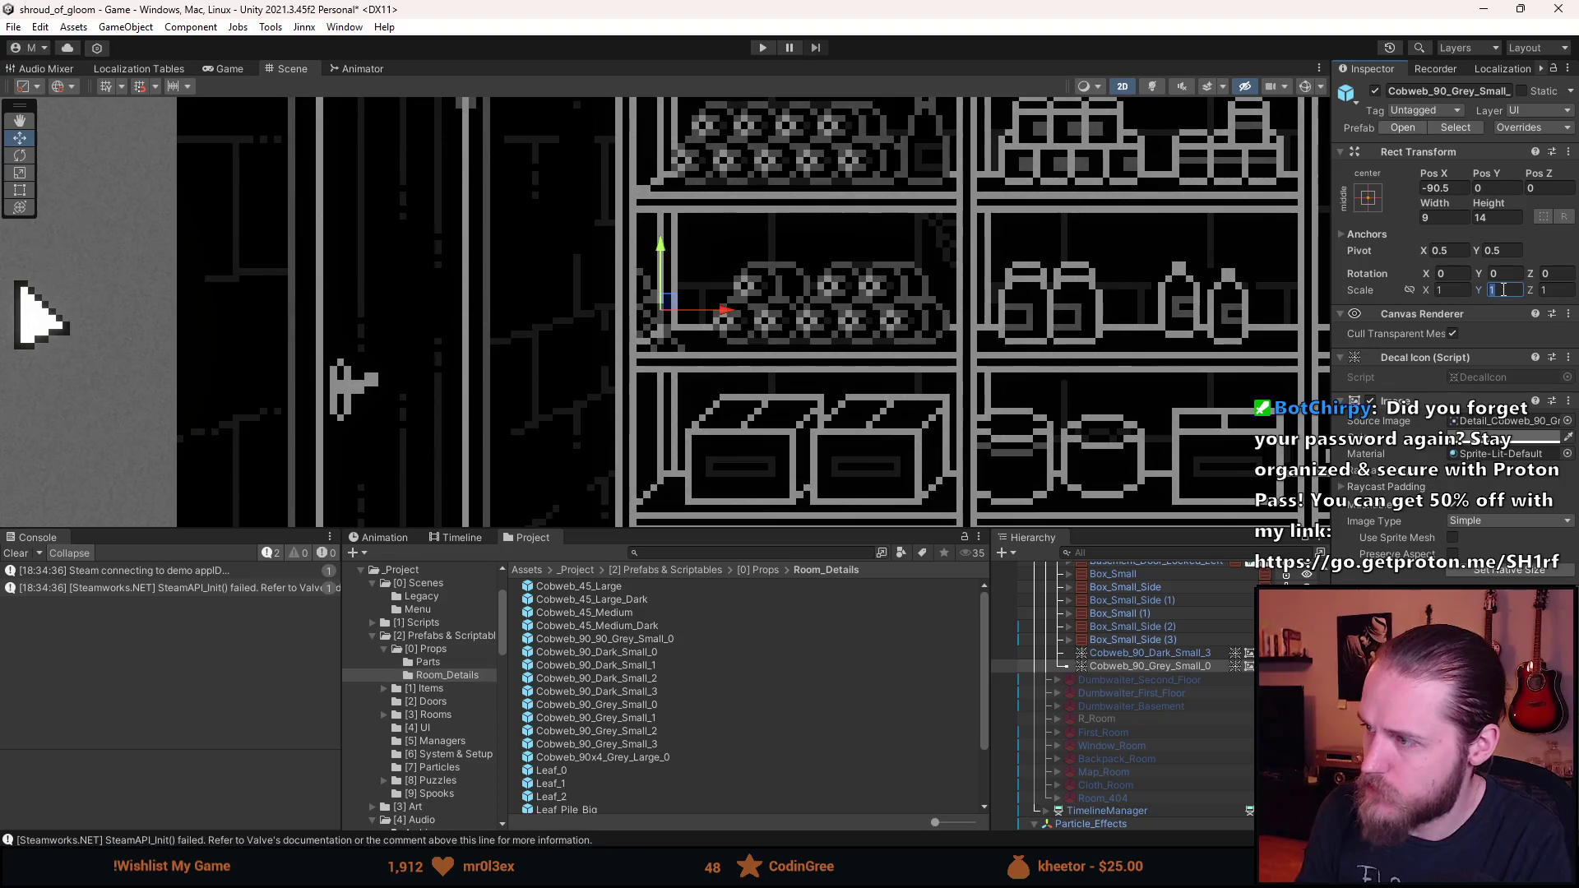
text(-1)
scroll(638, 271, up, 3)
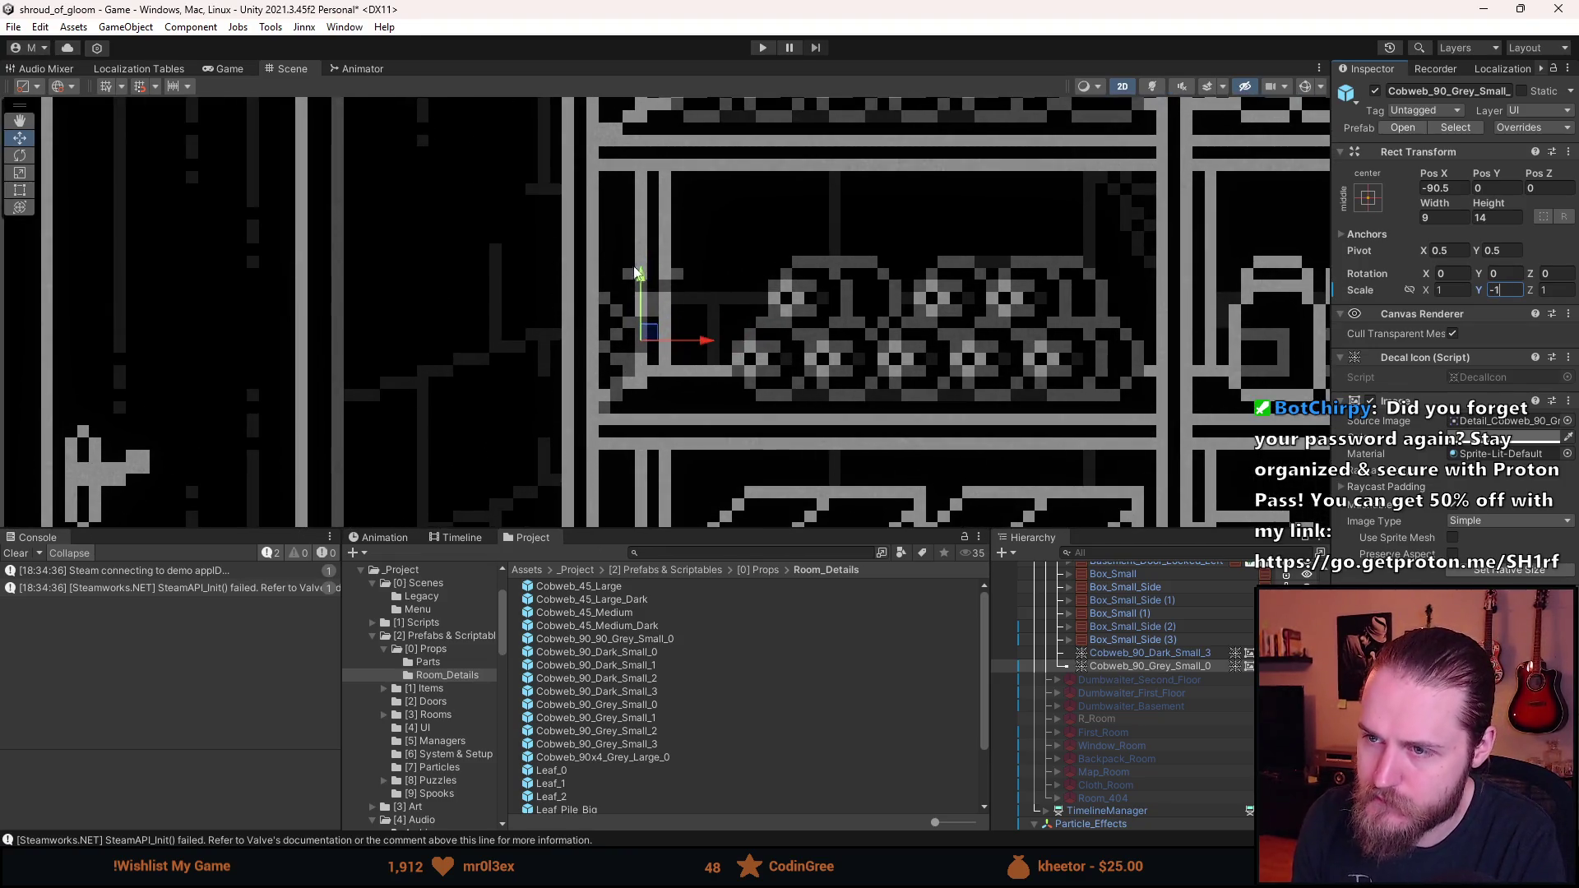
drag(641, 280, 658, 182)
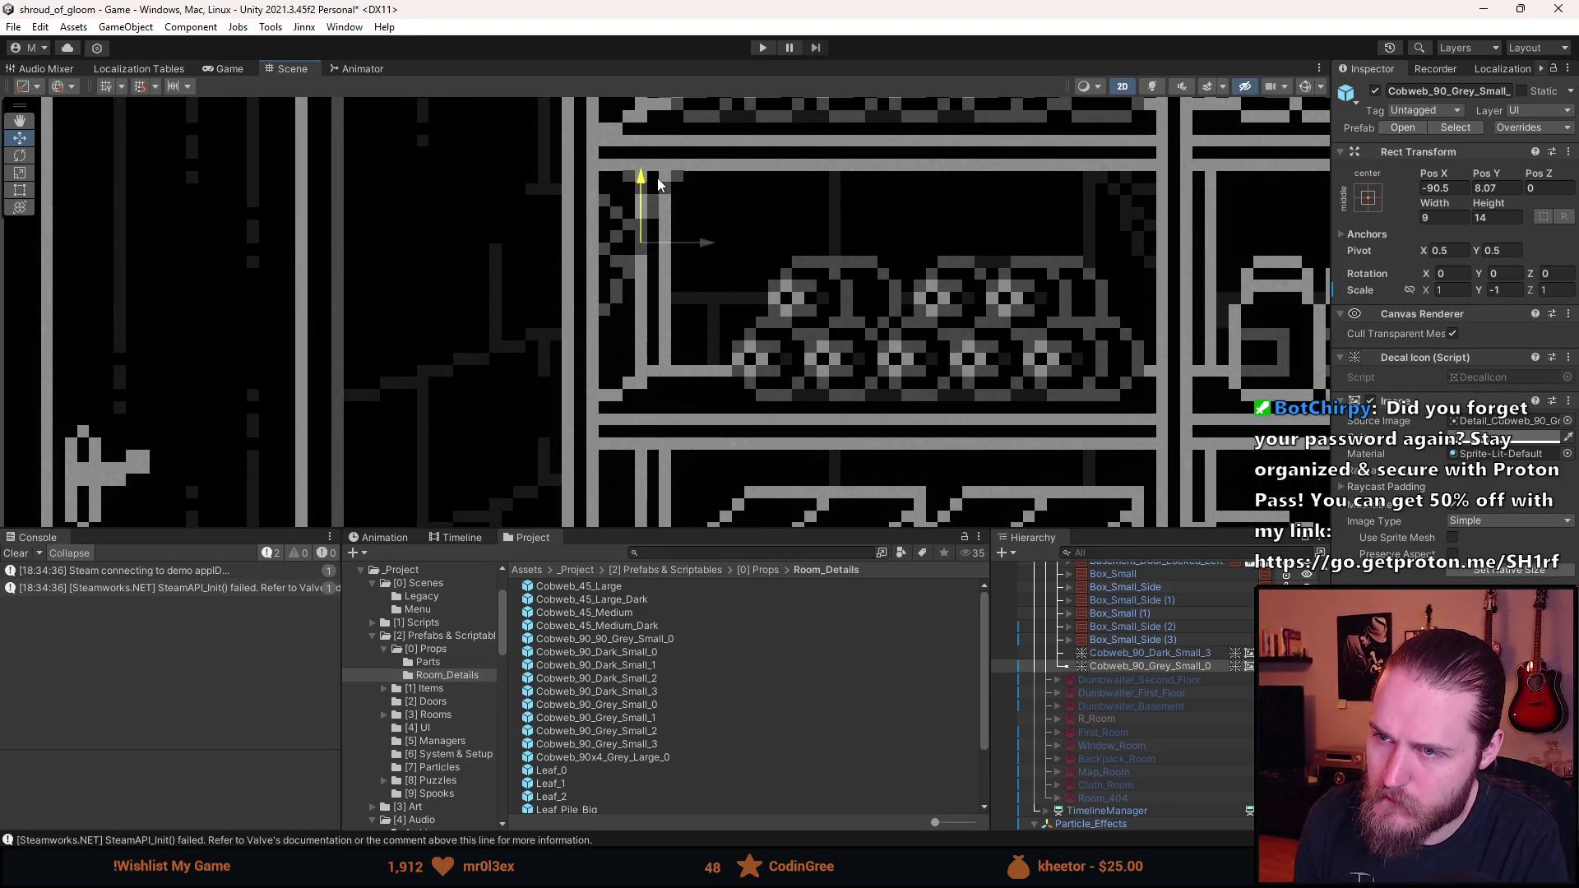
click(1516, 190)
text(8)
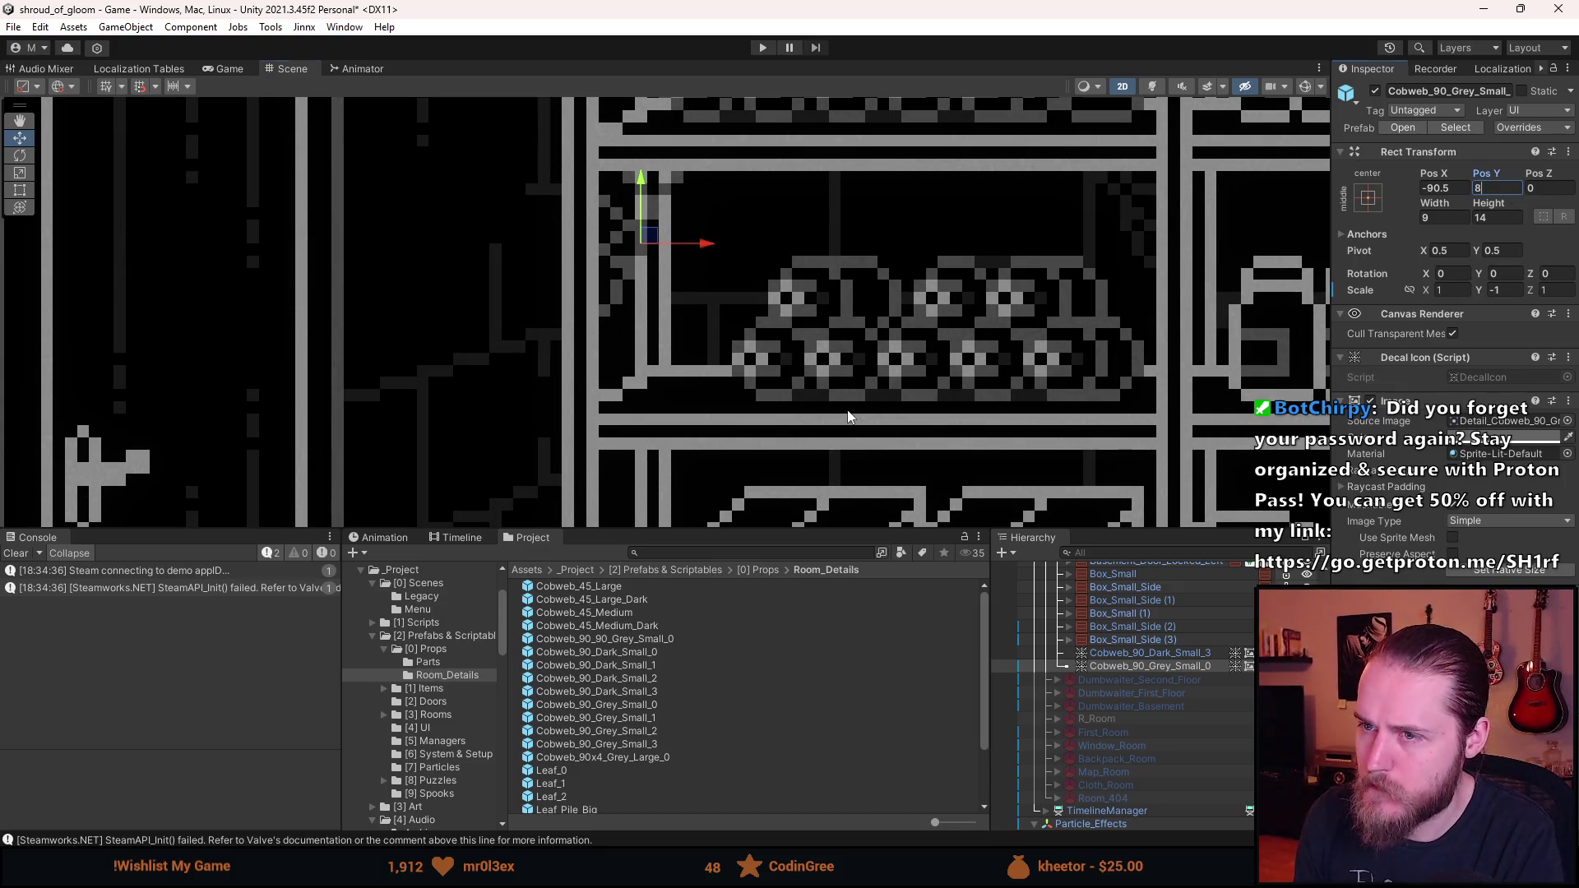
click(847, 416)
scroll(852, 403, down, 5)
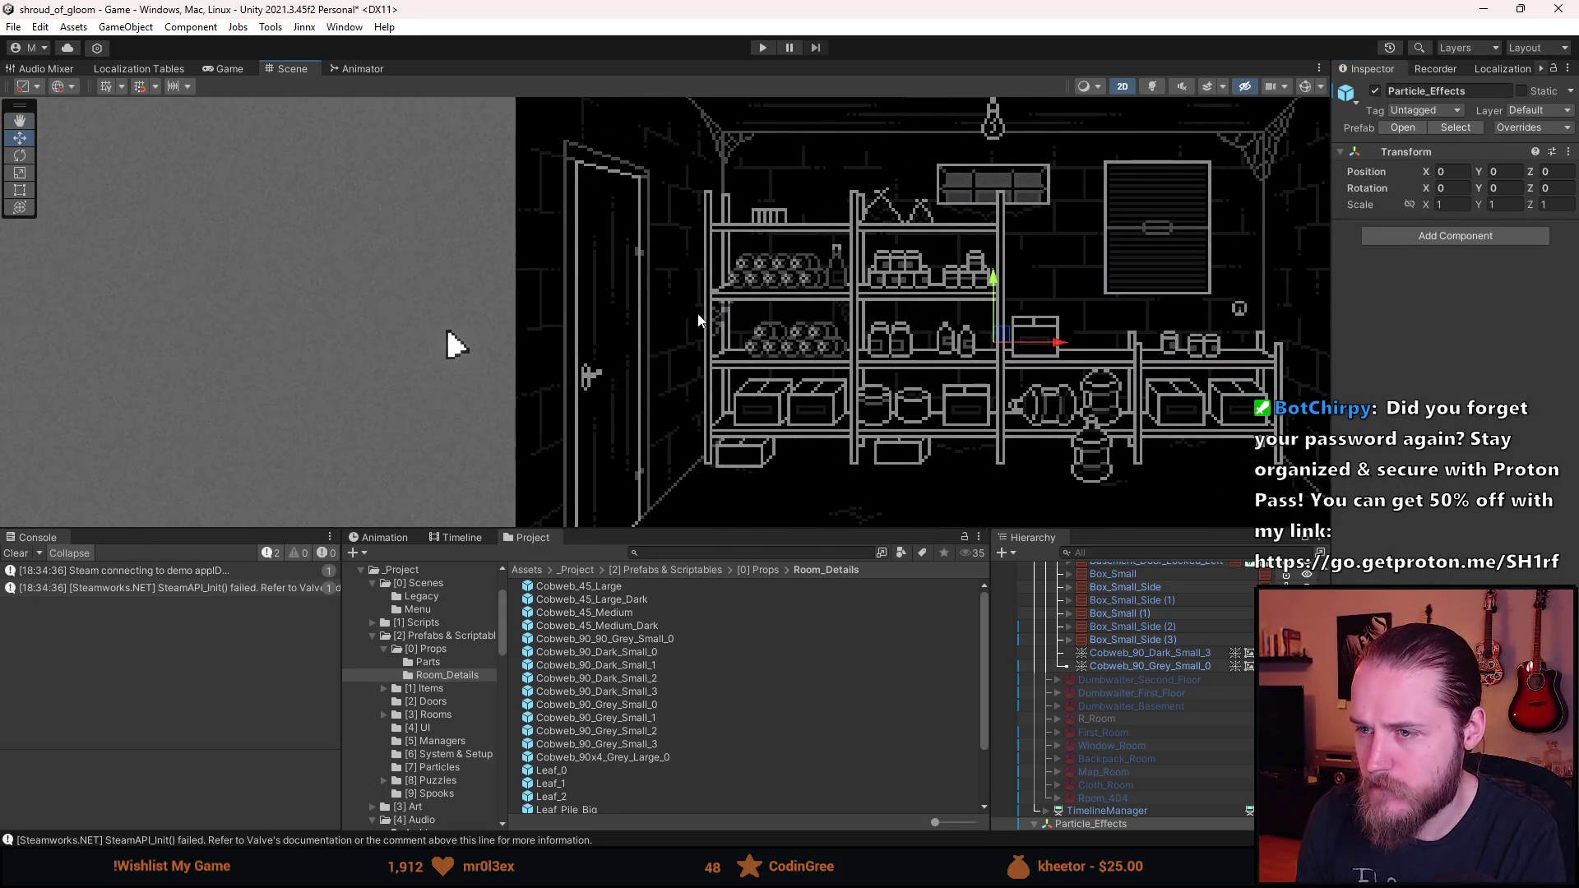
double_click(625, 744)
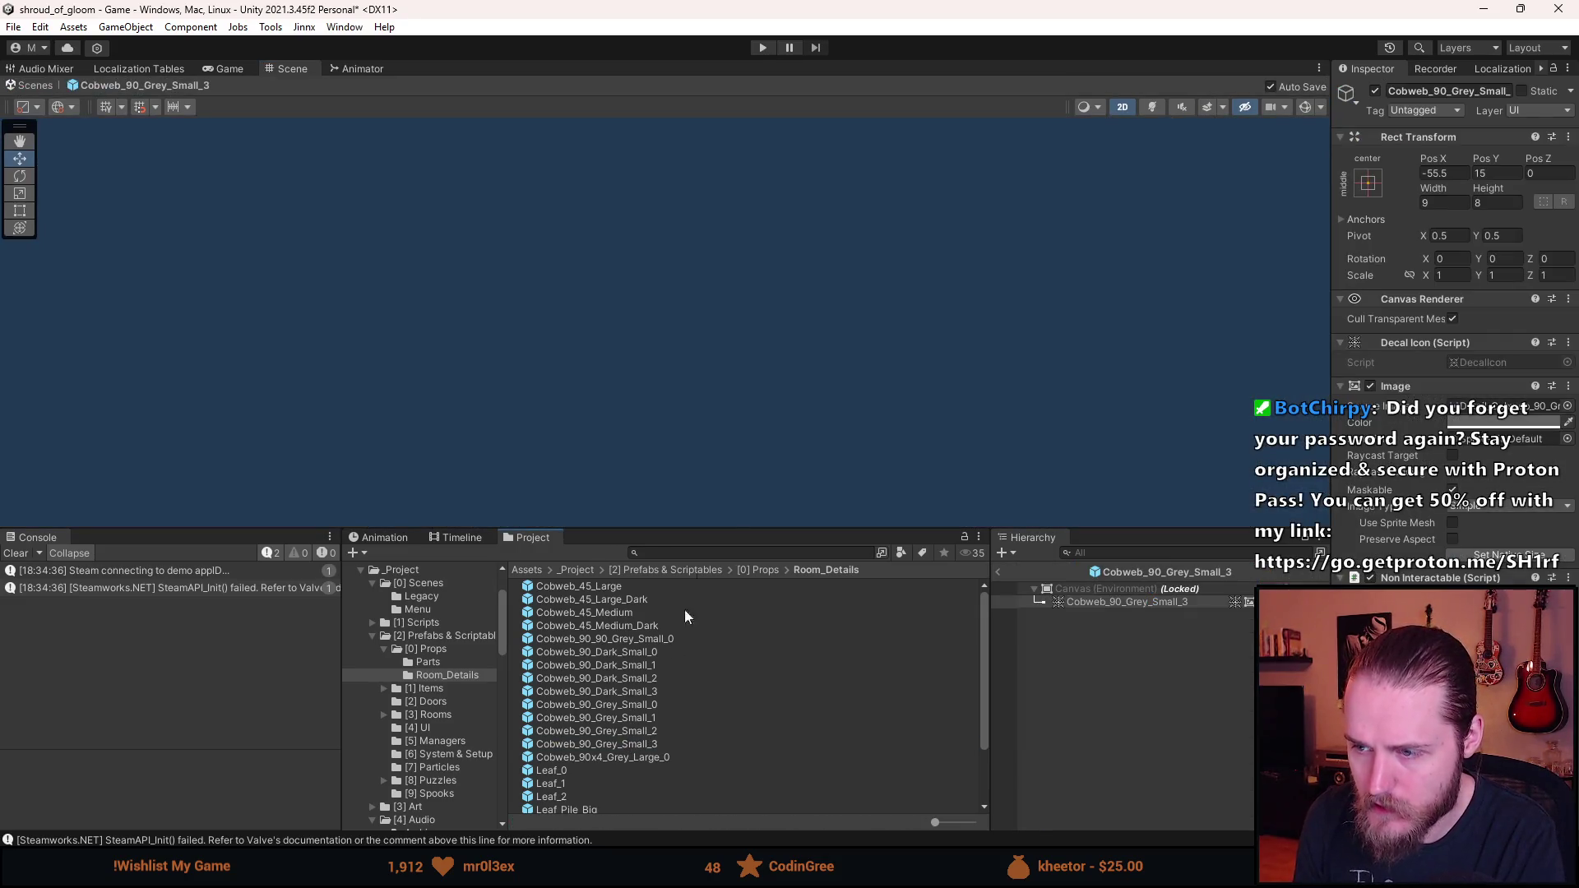
- Preview the Cobweb_90_Grey_Small_3, _2, _1 and _0 prefabs, framing each sprite
double_click(1104, 601)
double_click(629, 730)
double_click(1132, 602)
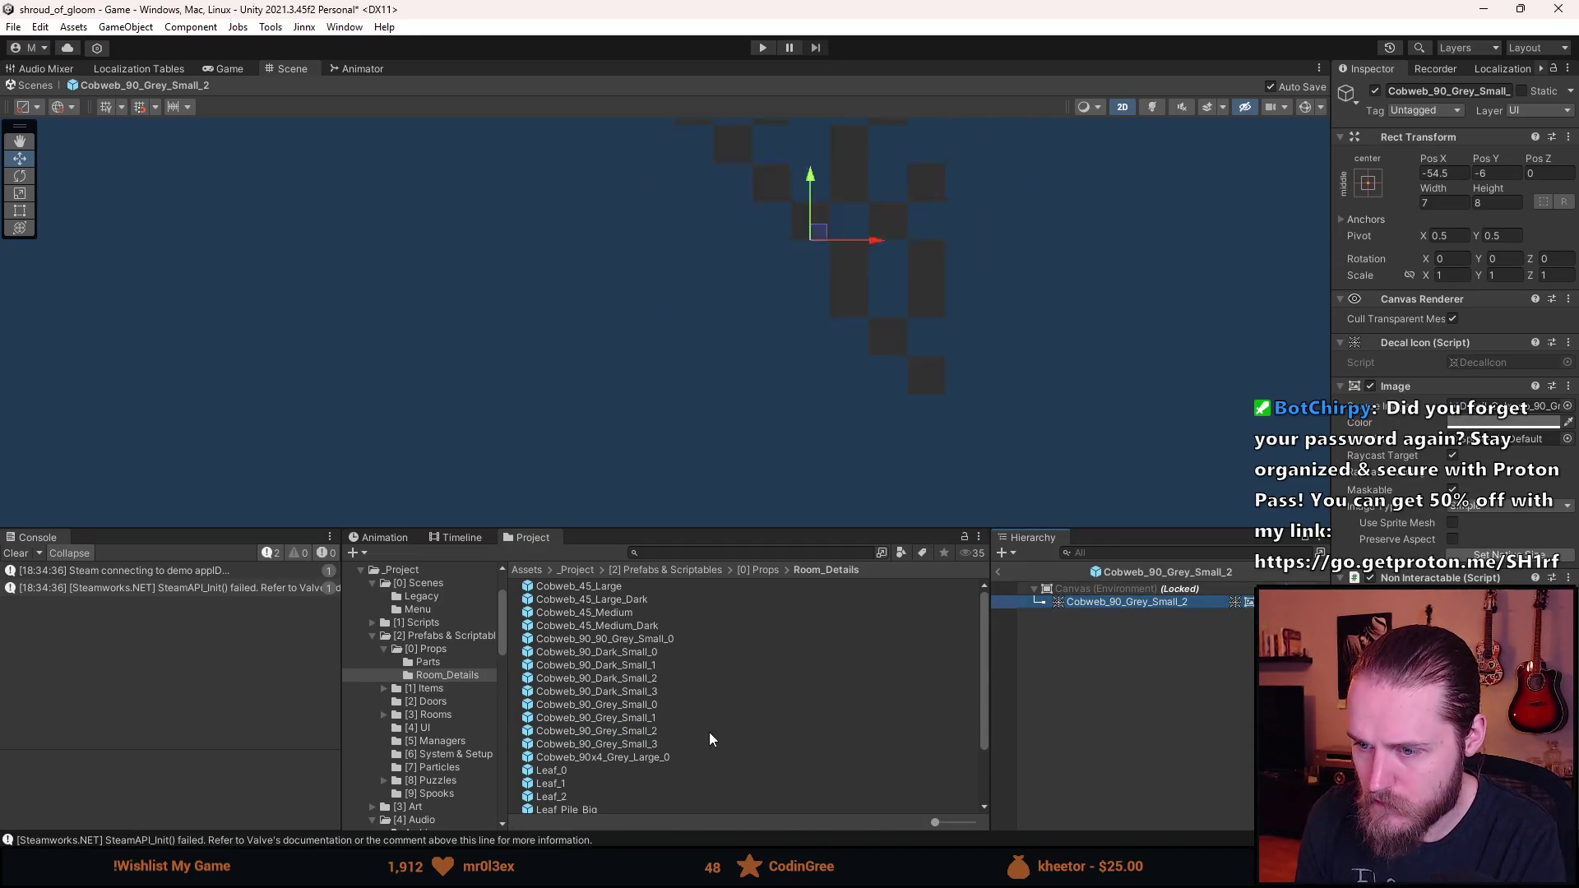
double_click(648, 718)
scroll(613, 682, down, 2)
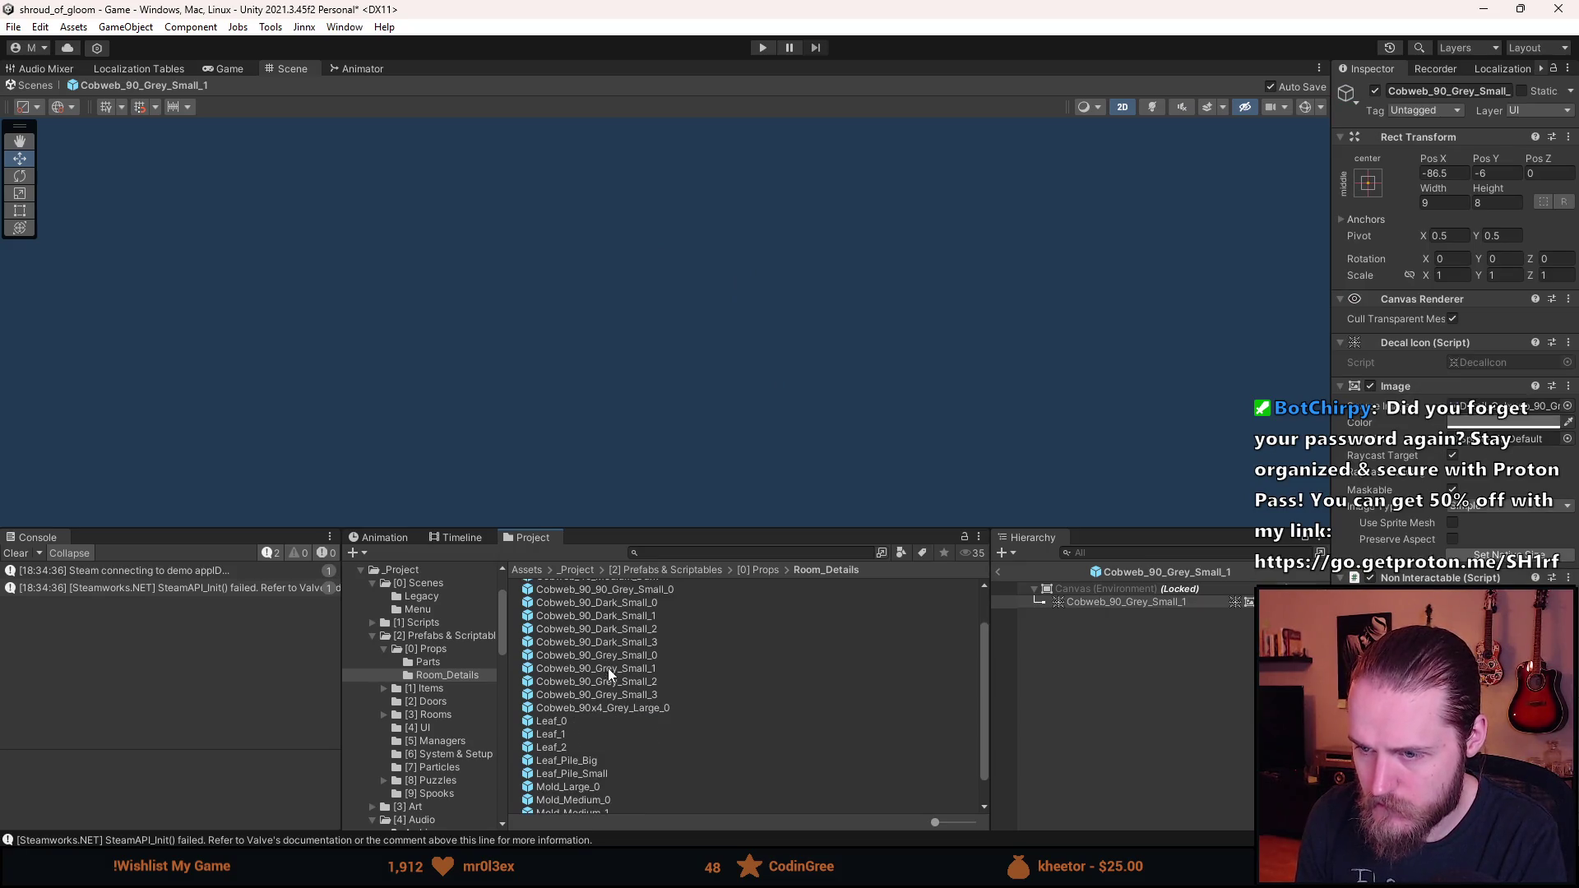
scroll(615, 663, up, 2)
click(1124, 604)
key(f)
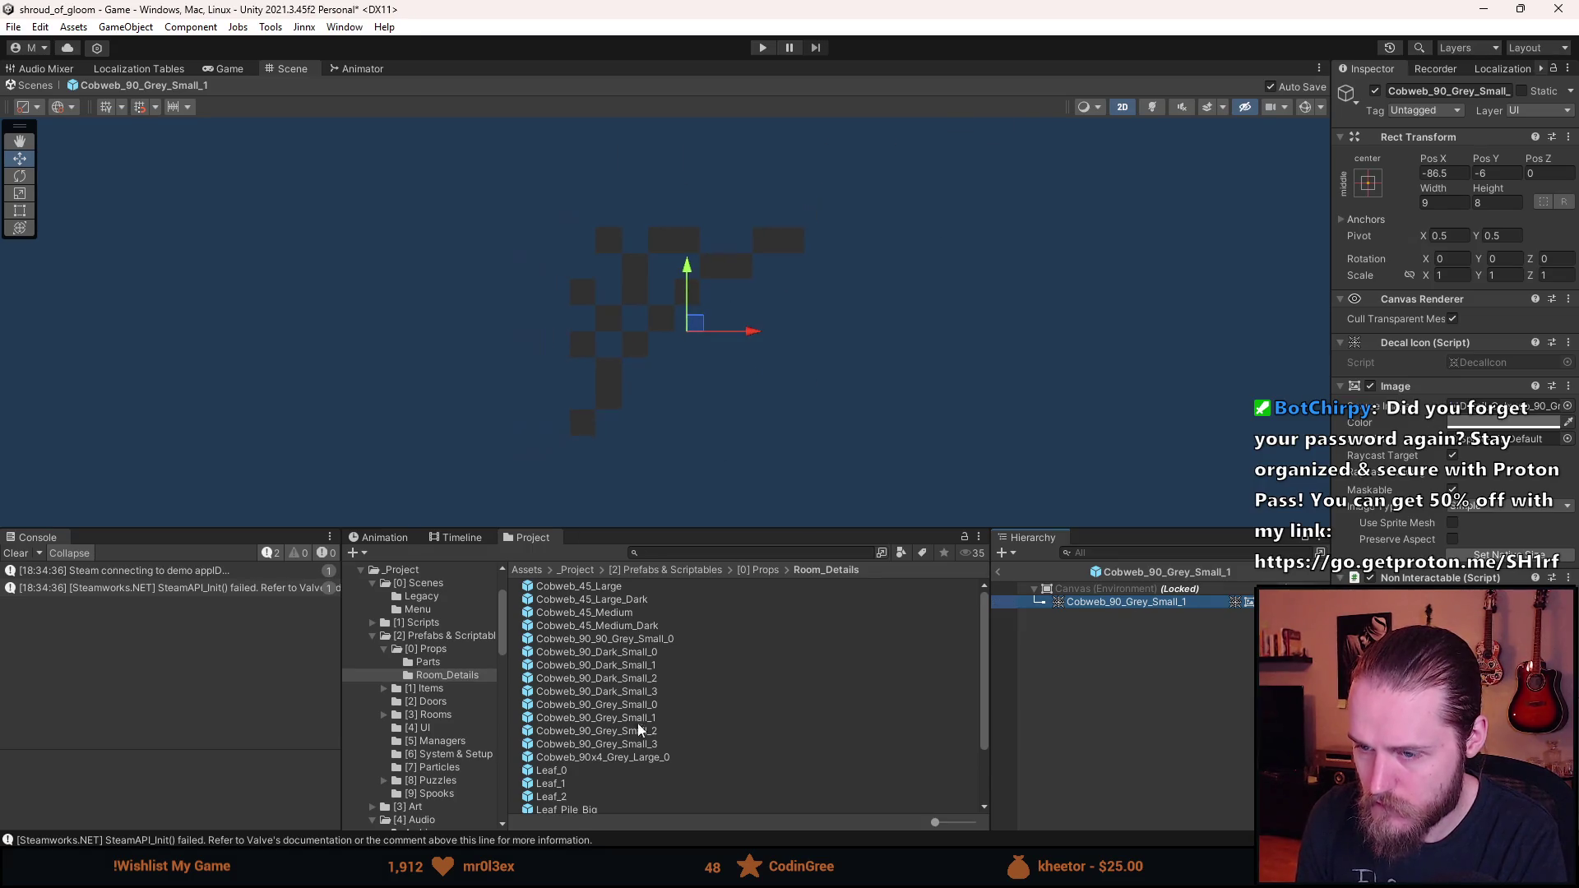
drag(650, 705, 1148, 601)
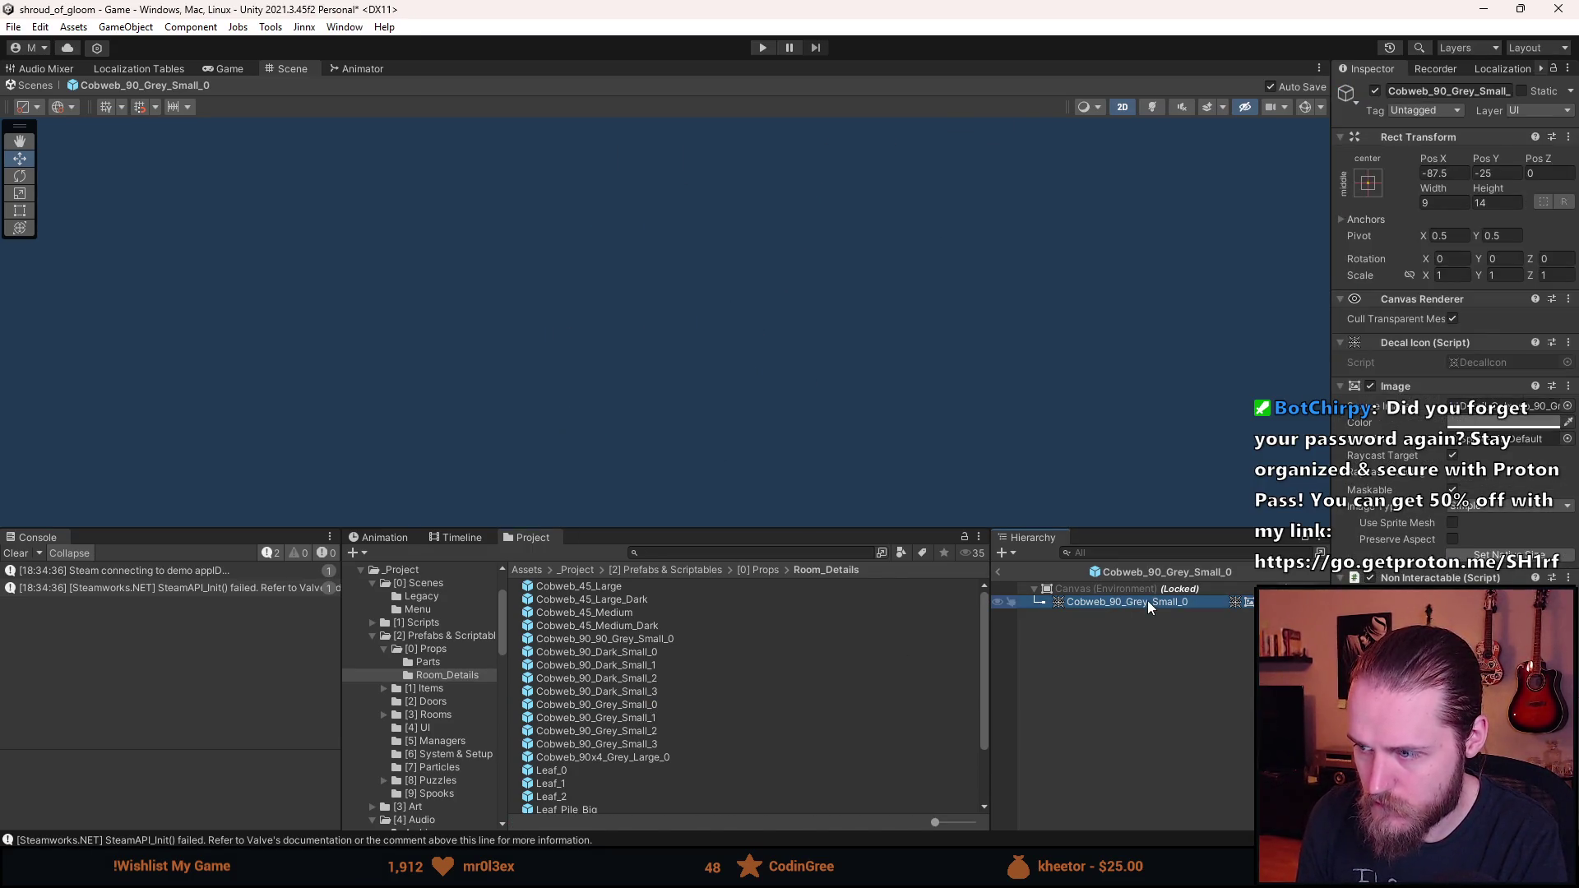
scroll(679, 376, down, 2)
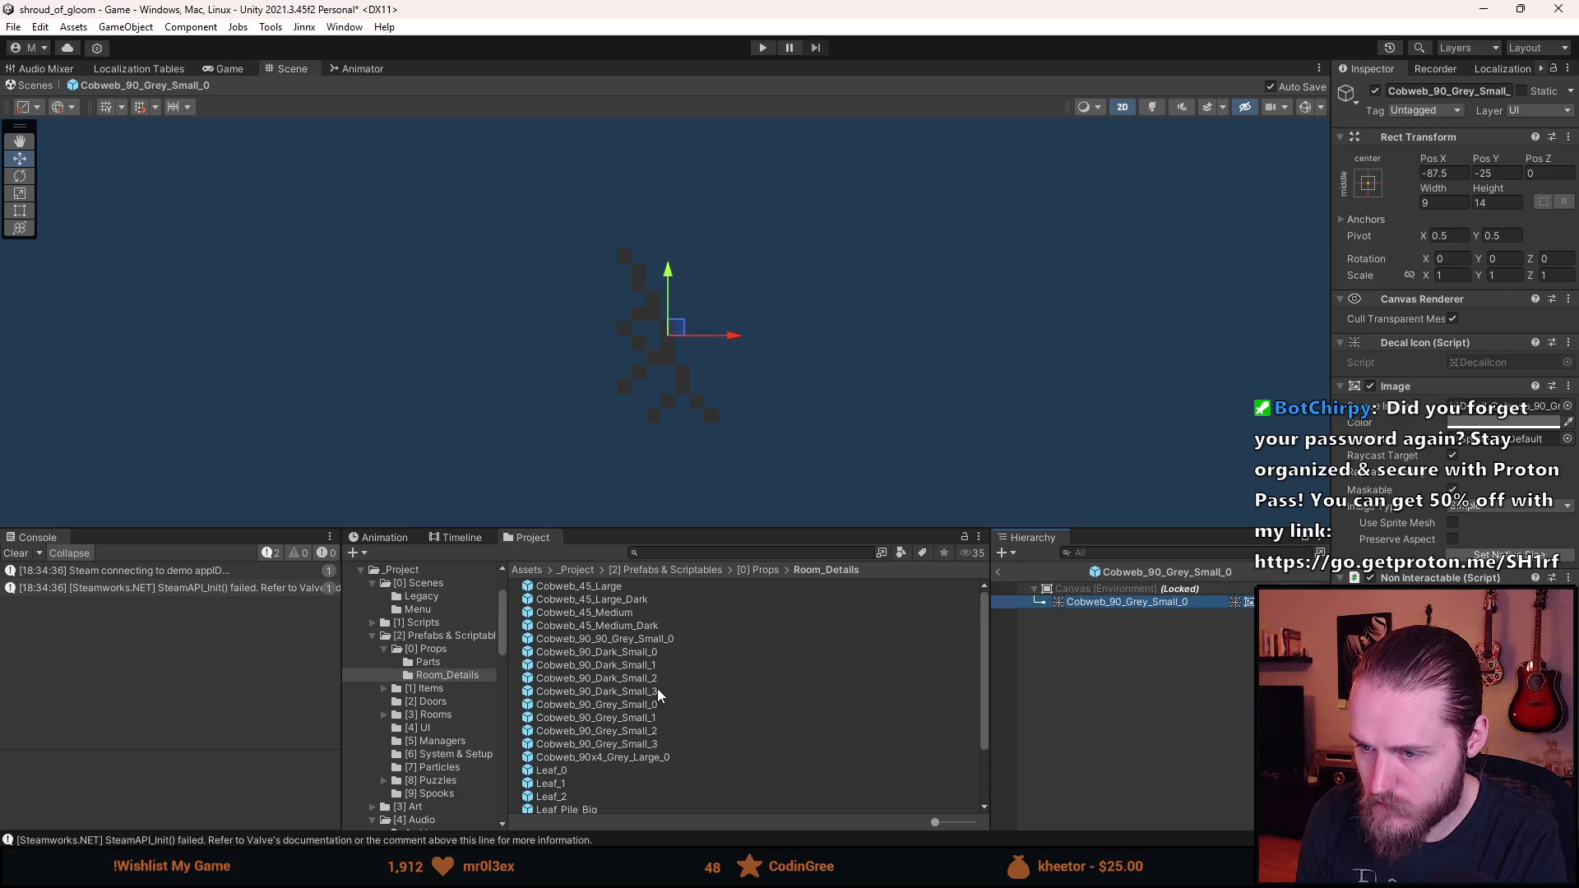
- Back in the room, replace Cobweb_90_Grey_Small_0 with Cobweb_90_Grey_Small_2 under the shelf
click(1007, 571)
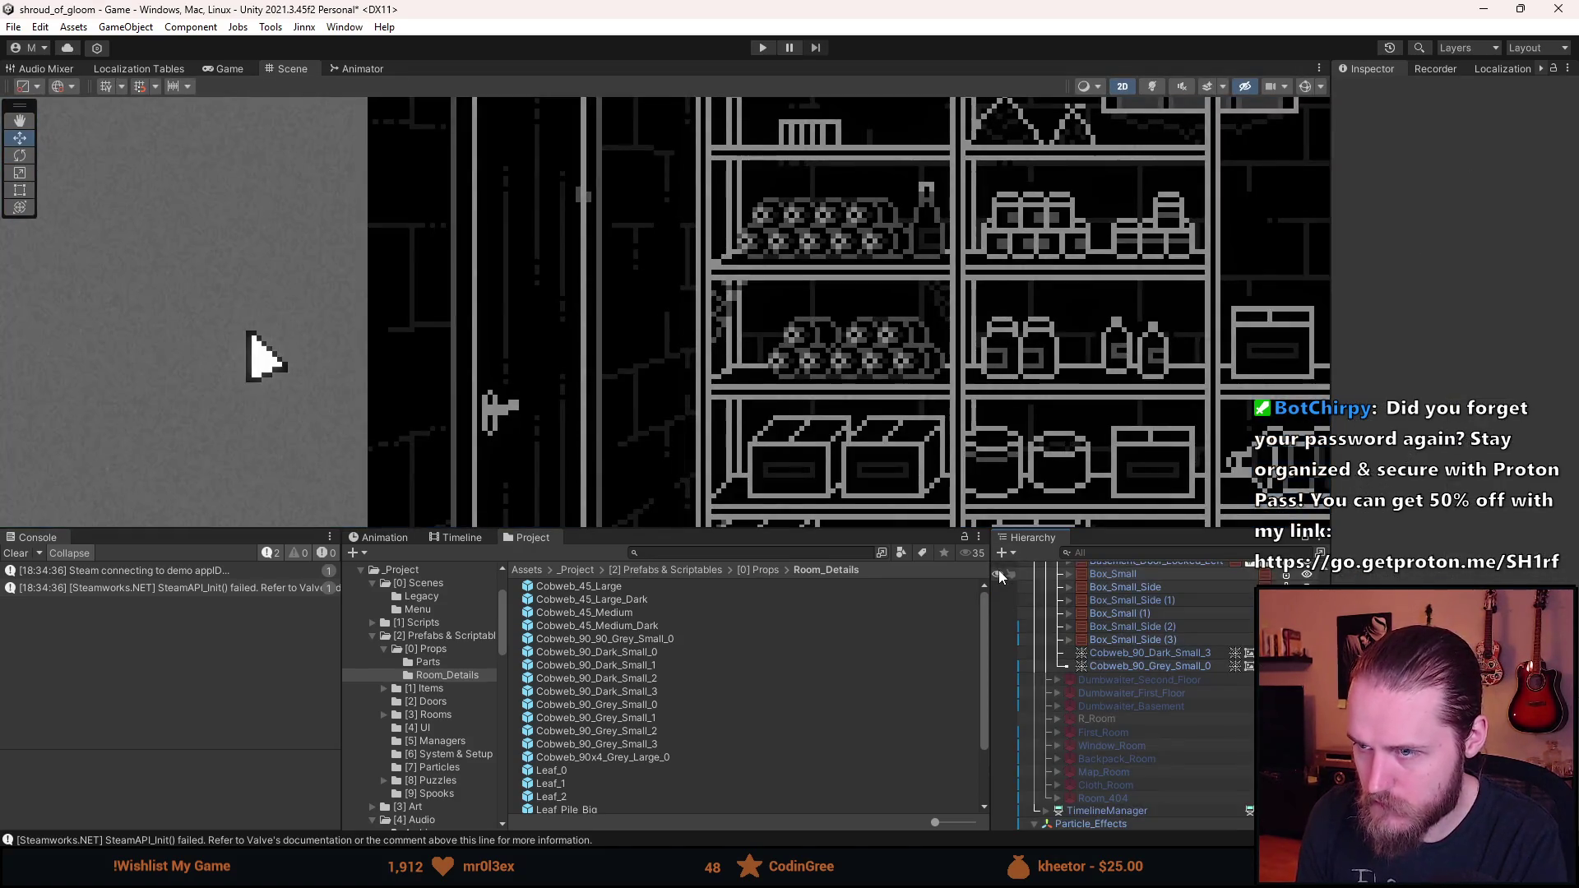
click(1175, 668)
key(Delete)
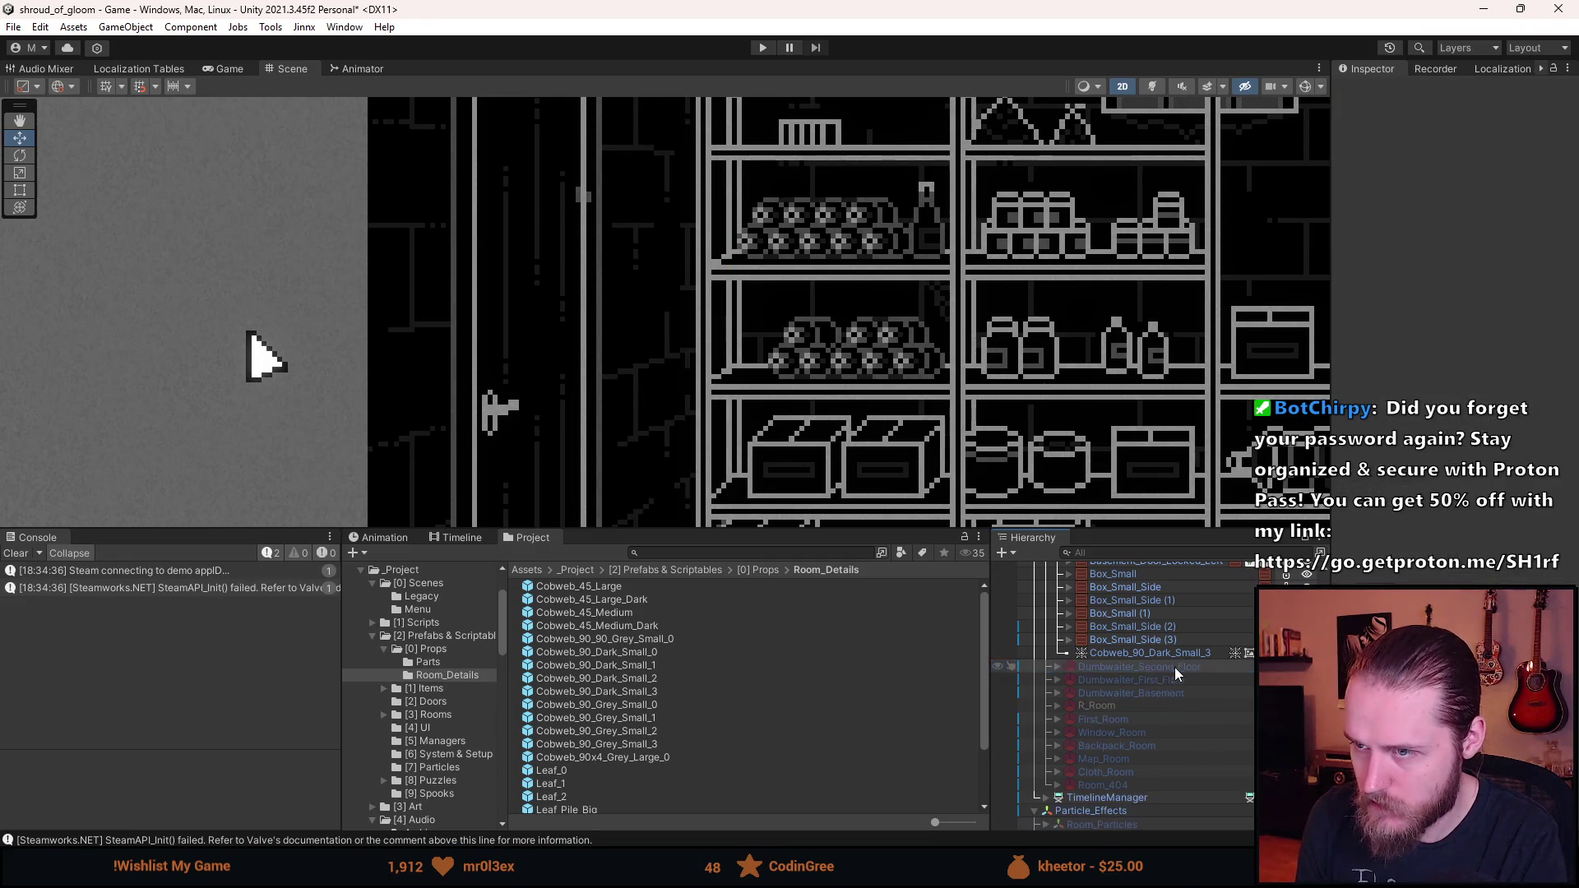
drag(646, 732, 1144, 658)
drag(934, 377, 774, 302)
- Delete Cobweb_90_Grey_Small_2, then trial and delete Cobweb_90_Grey_Small_1 in the shelf corner
key(Delete)
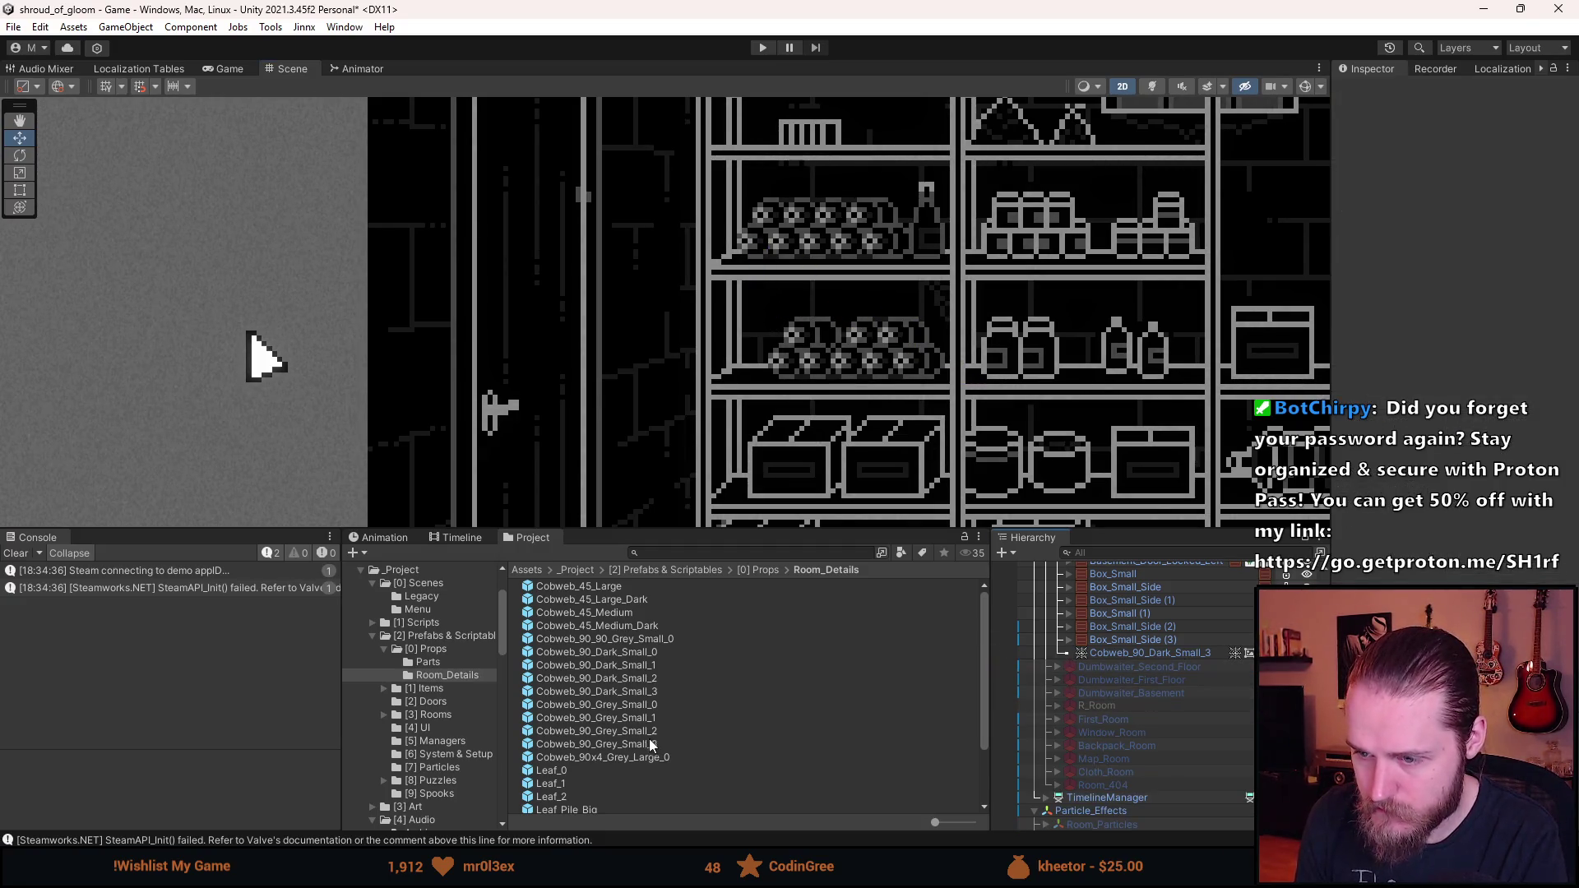
drag(648, 714, 1148, 663)
mouse_move(745, 397)
mouse_down()
mouse_move(765, 312)
mouse_move(742, 296)
mouse_move(774, 291)
mouse_move(746, 294)
mouse_up()
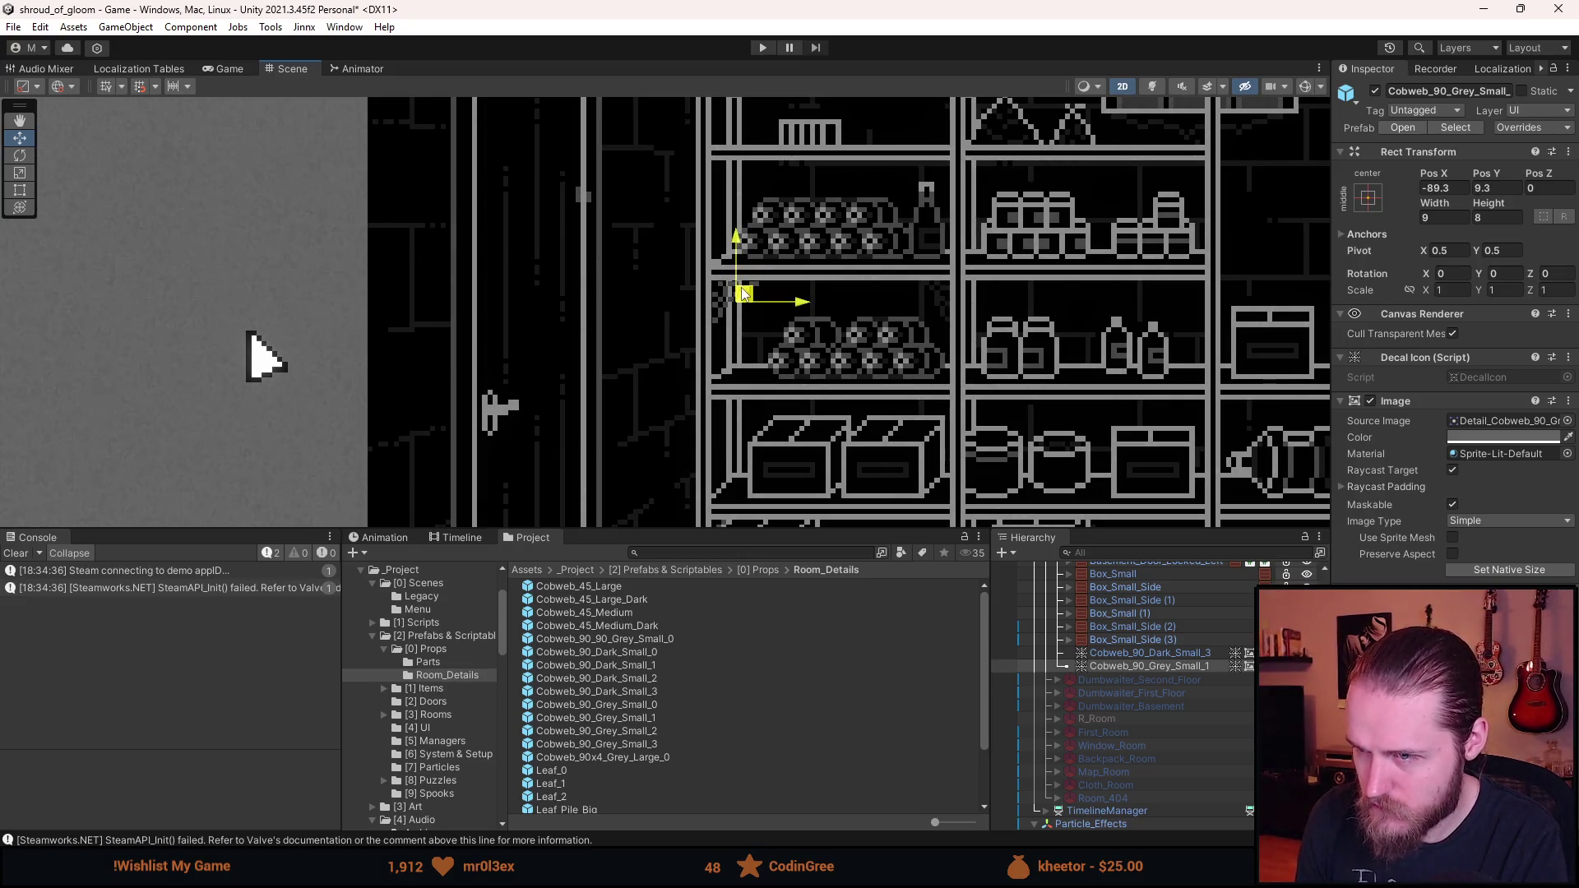
click(1146, 666)
key(Delete)
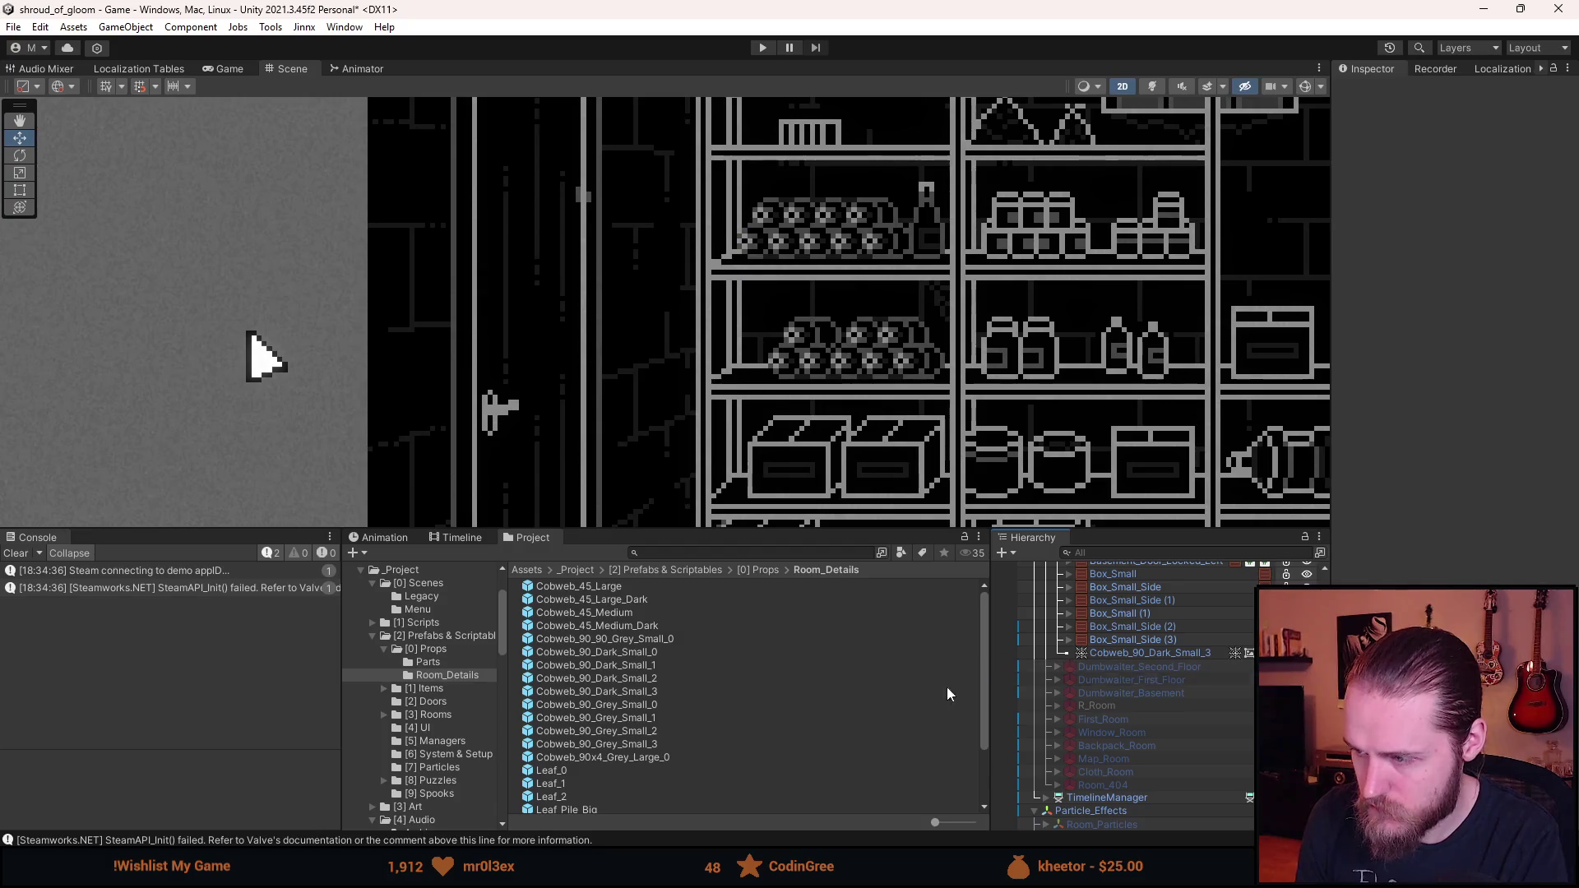
- Move the dark cobweb under the shelf and trial, then delete, Cobweb_90_Grey_Small_3
mouse_move(649, 746)
mouse_down()
mouse_move(1069, 703)
mouse_move(1127, 663)
mouse_up()
click(1142, 658)
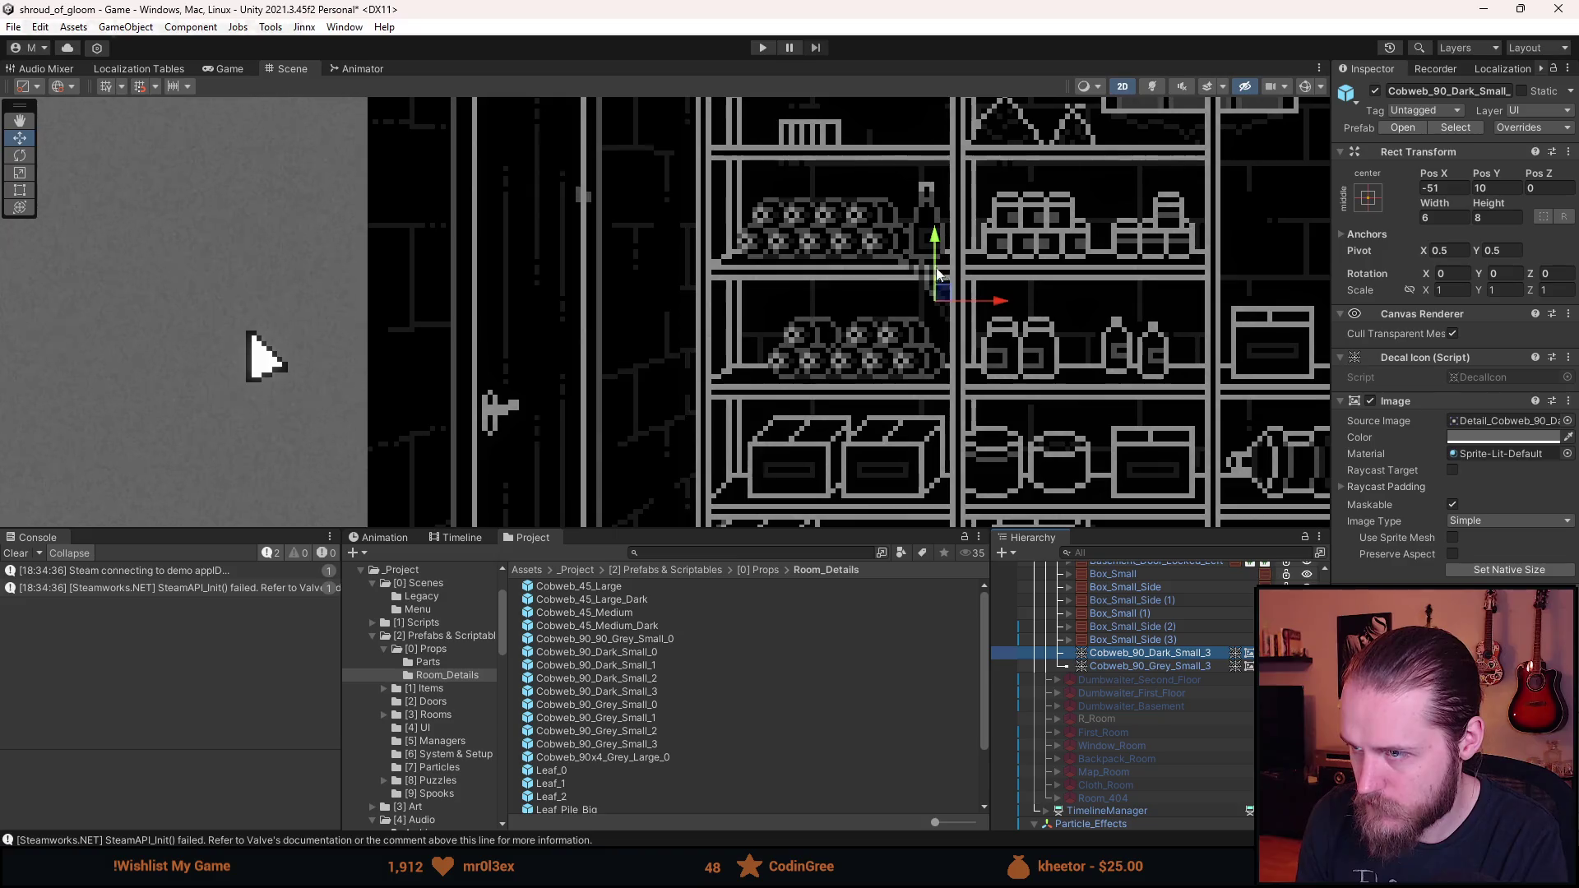
drag(943, 294, 856, 335)
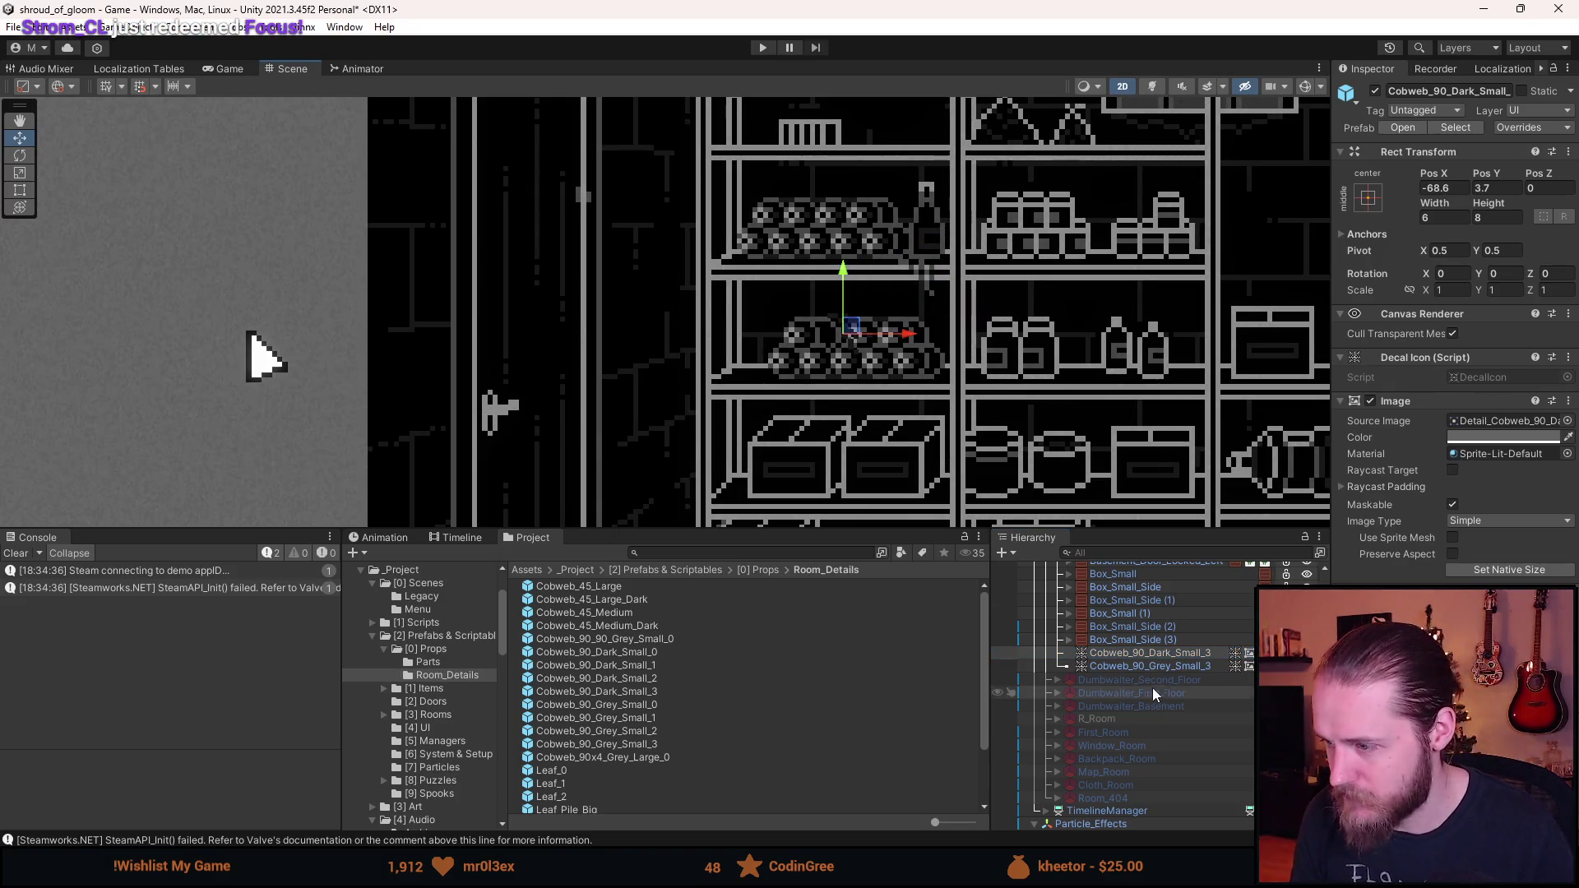
click(1189, 667)
drag(927, 270, 760, 308)
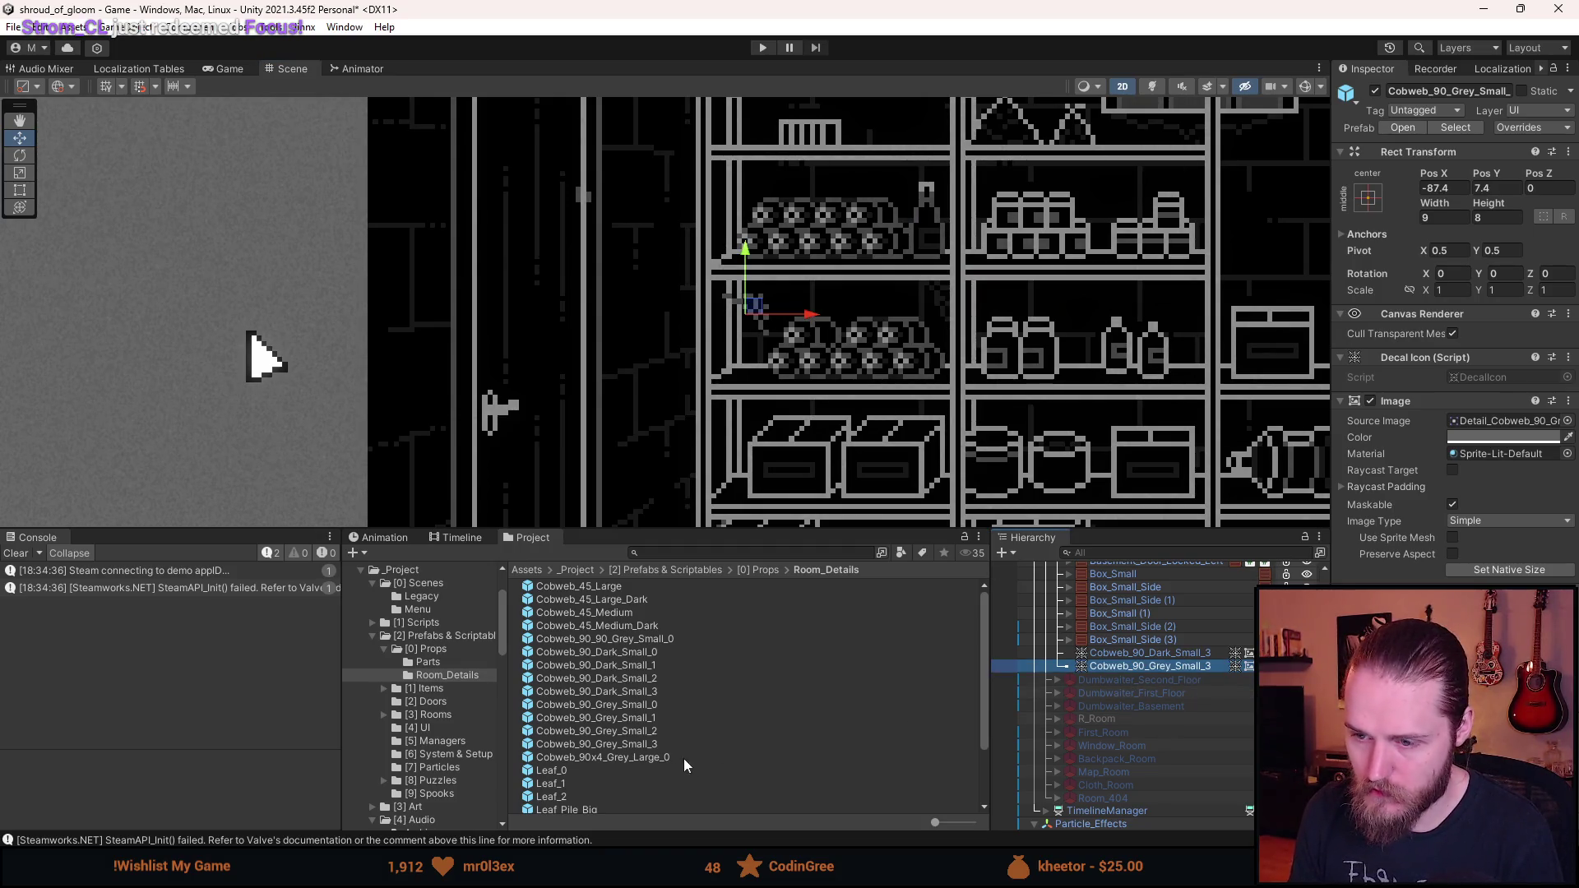
key(Delete)
- Trial the large Cobweb_90x4_Grey_Large_0 on the lower shelf, then delete it
drag(1150, 658, 1150, 658)
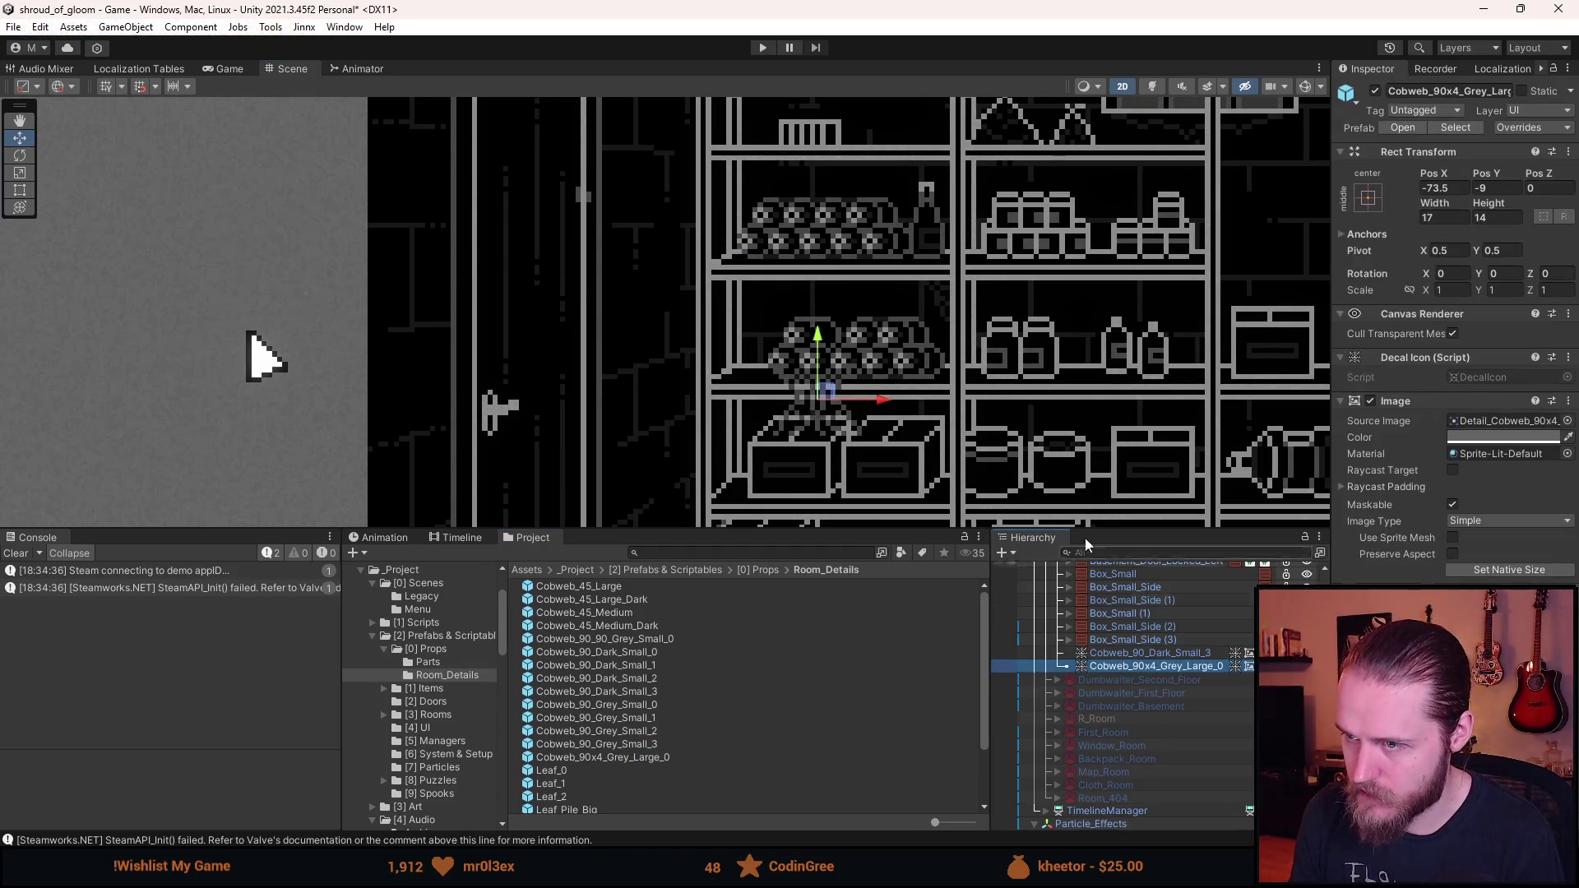
mouse_move(815, 354)
mouse_down()
mouse_move(757, 349)
mouse_move(755, 325)
mouse_move(797, 319)
mouse_move(786, 416)
mouse_move(1143, 411)
mouse_move(37, 445)
mouse_move(1057, 368)
mouse_up()
scroll(796, 323, down, 3)
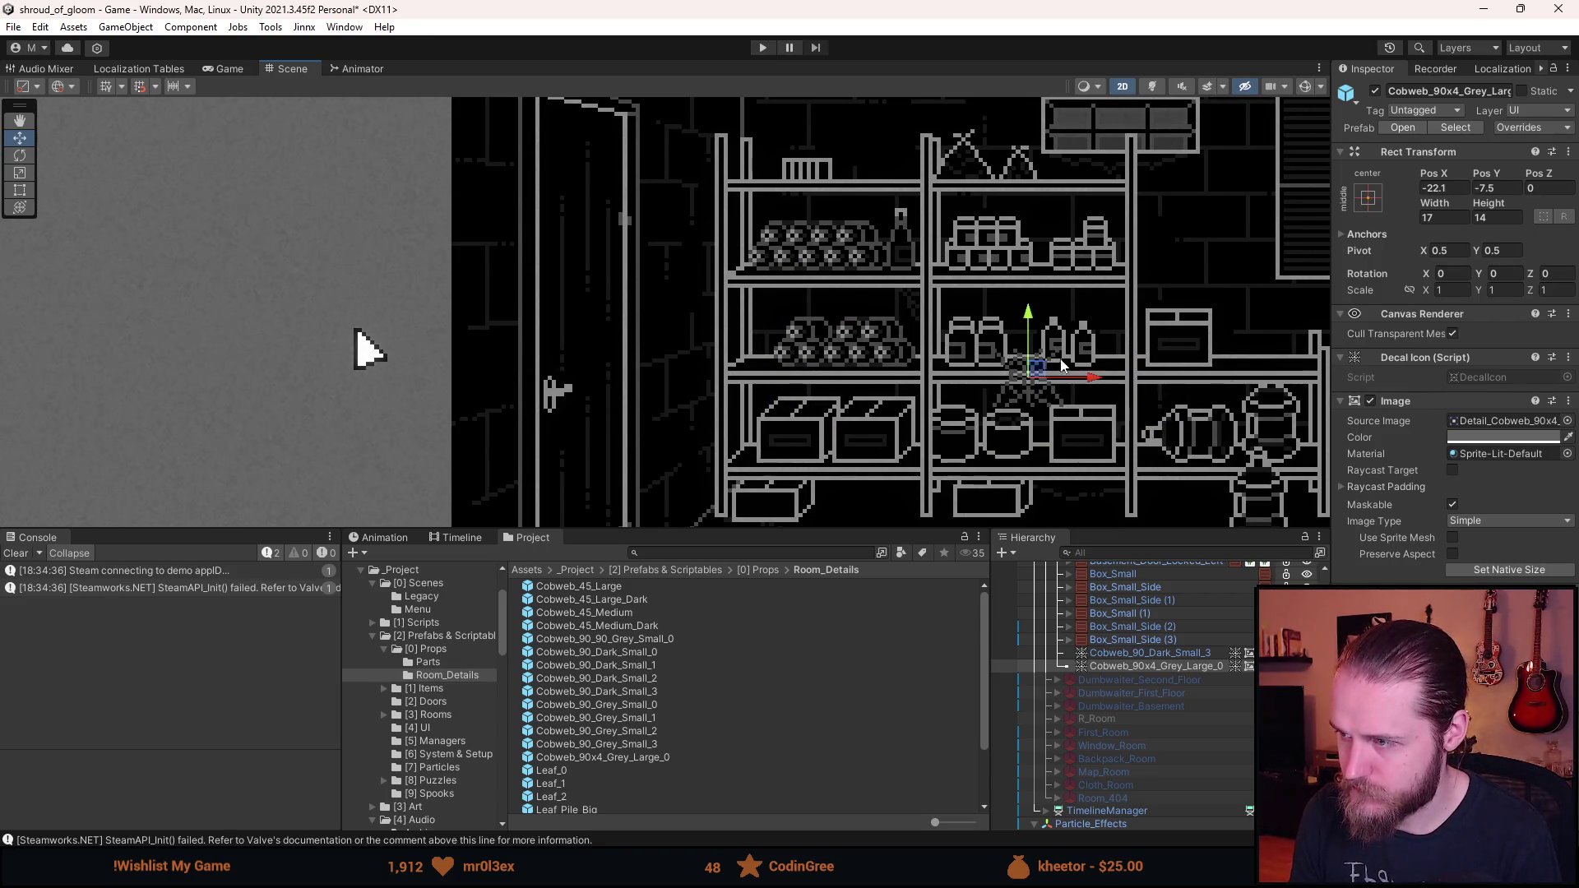
scroll(1057, 367, right, 3)
key(Delete)
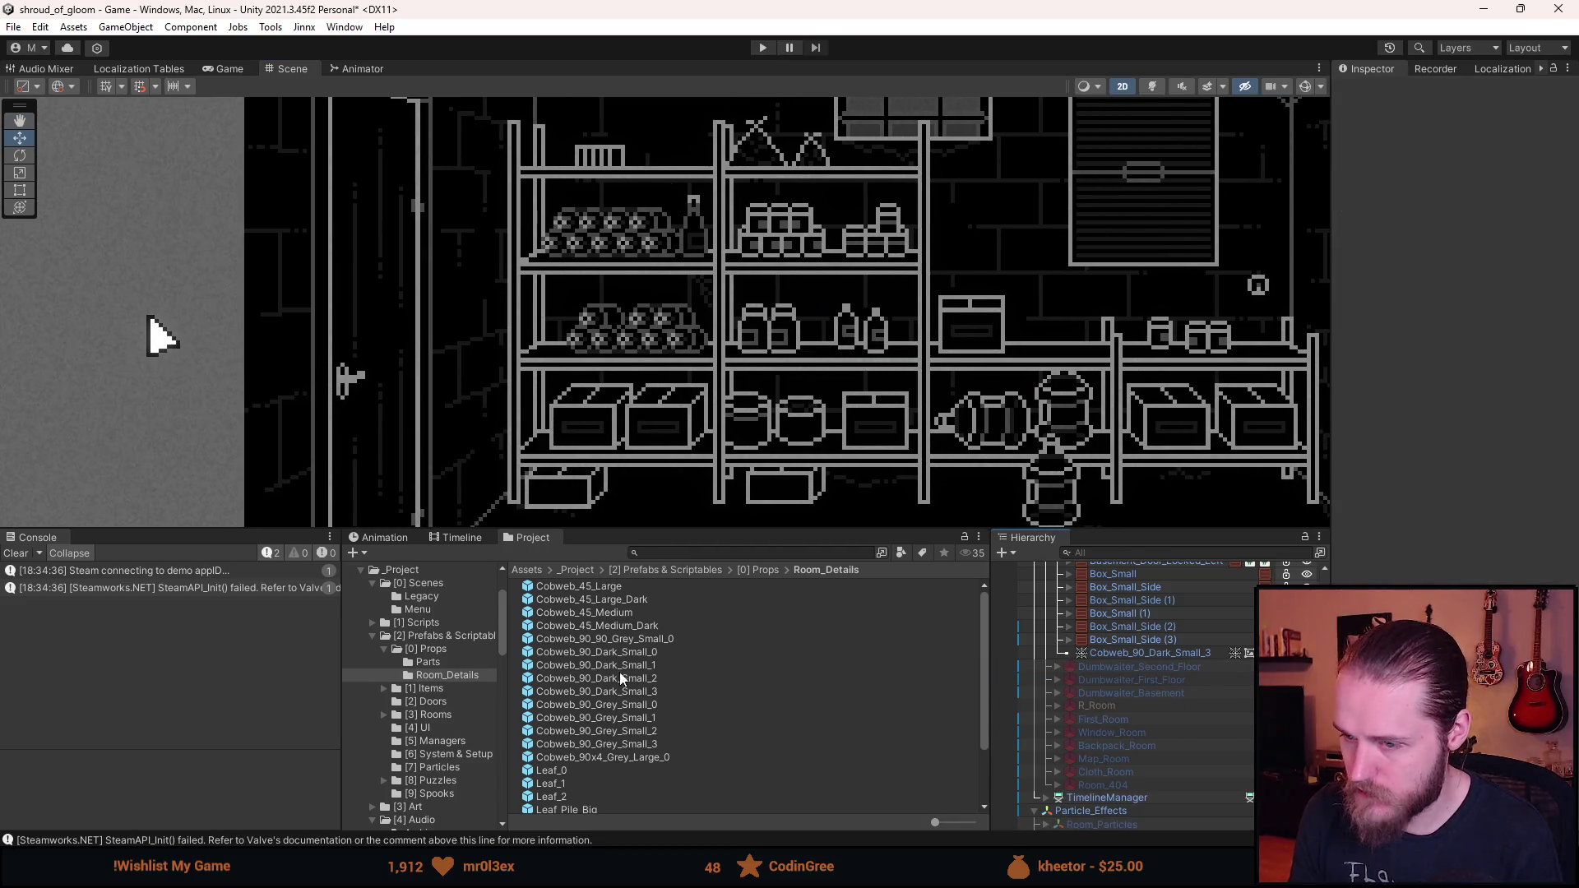
- Add all four Cobweb_90_Grey_Small_0–3 prefabs to the room together
click(653, 705)
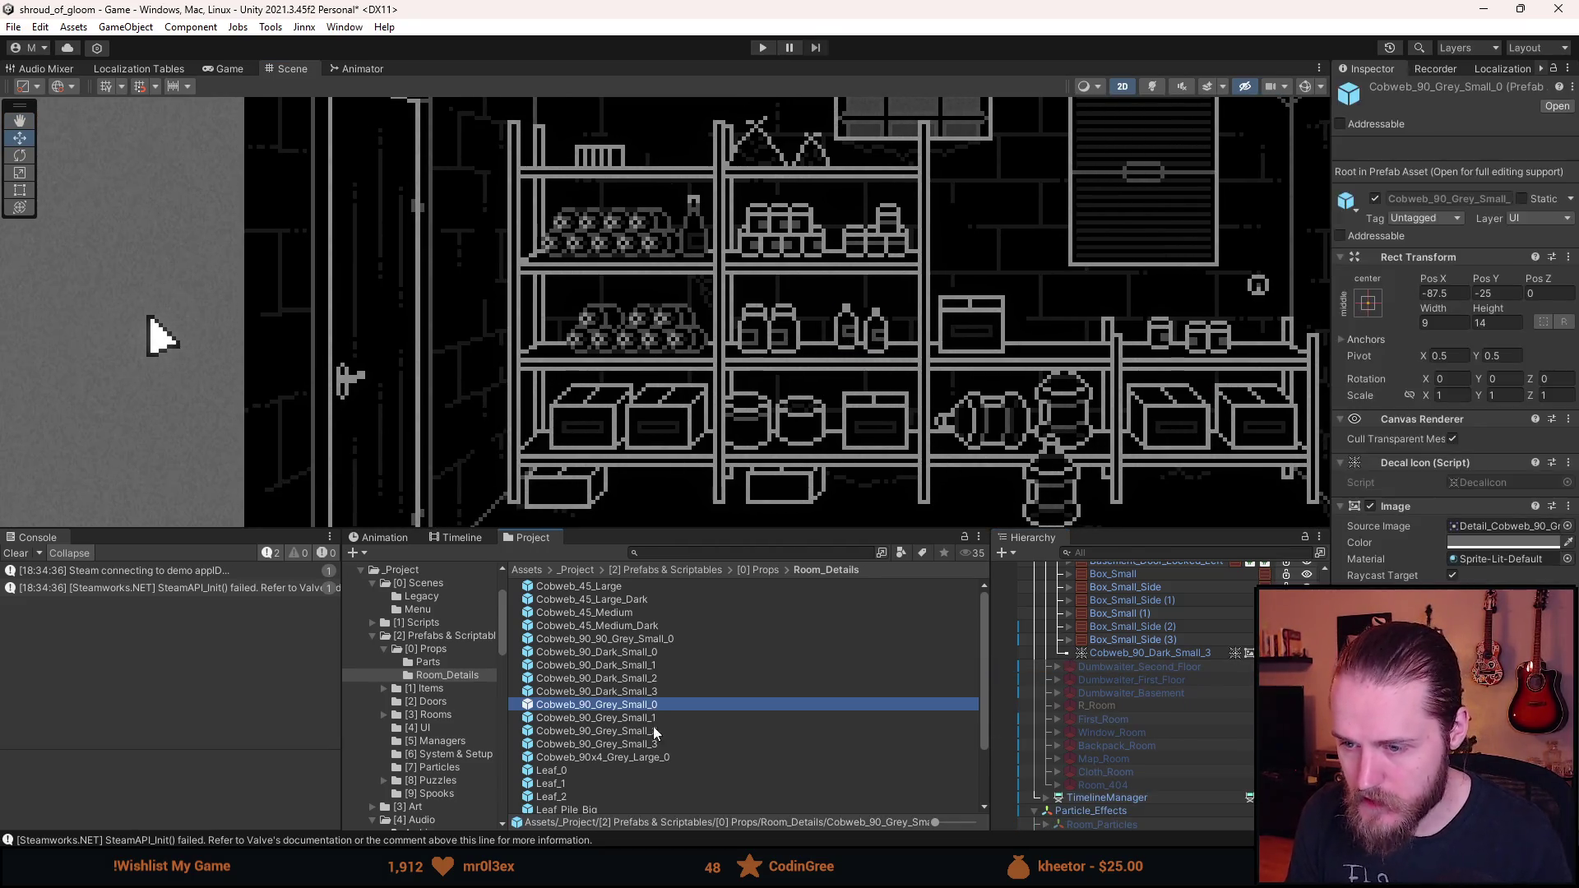
shift+click(646, 742)
mouse_move(665, 704)
mouse_down()
mouse_move(1082, 680)
mouse_move(1129, 659)
mouse_up()
scroll(725, 282, down, 2)
scroll(716, 305, down, 1)
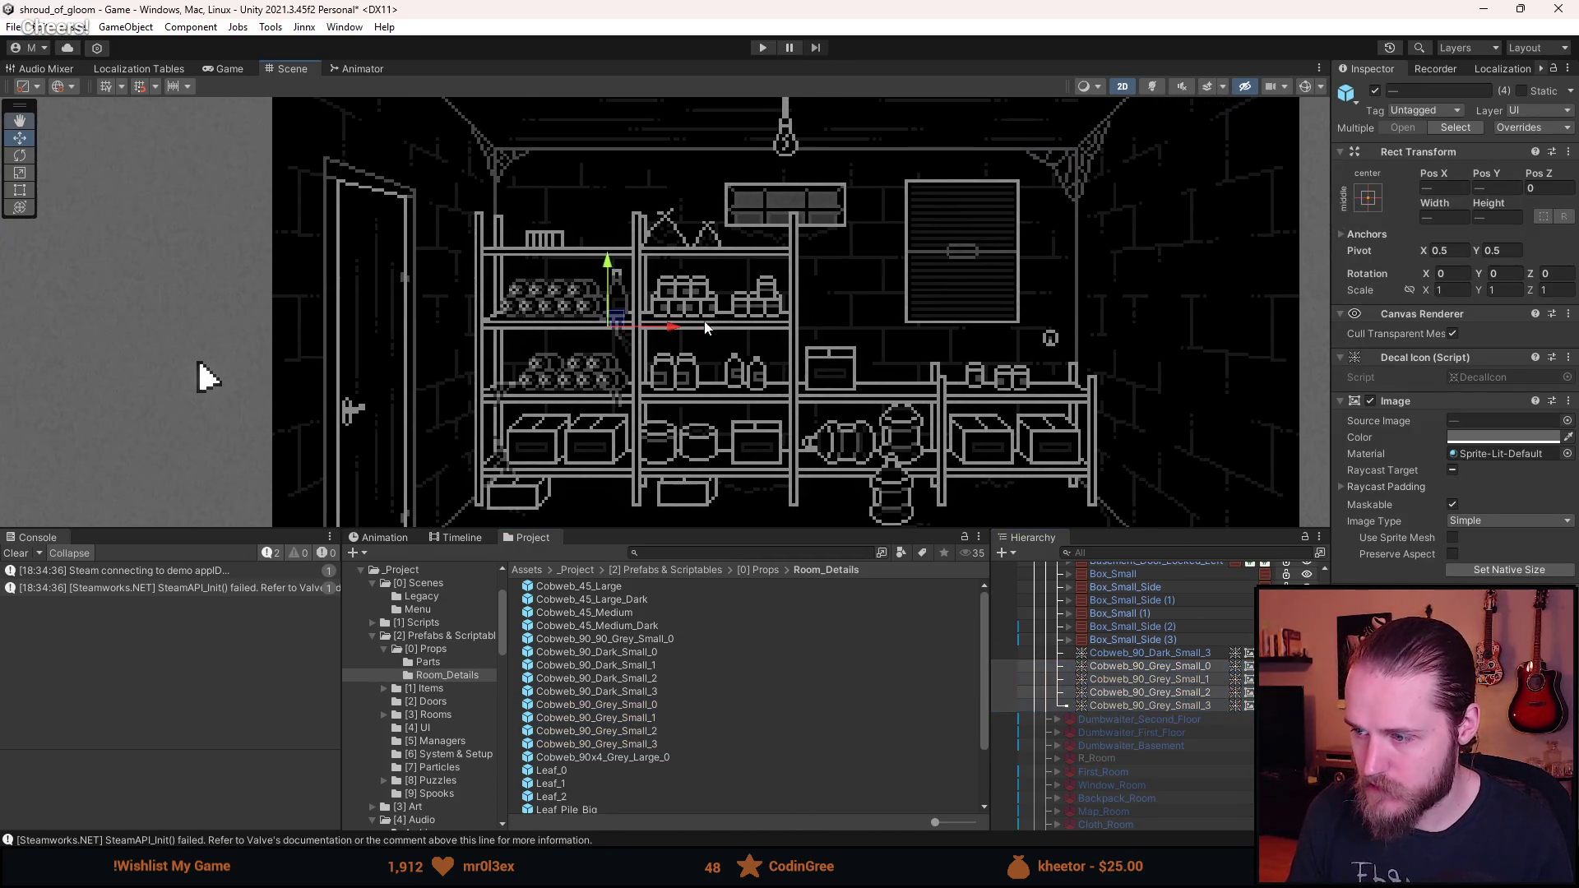
- Move the grey cobwebs to the upper-right corner and place Cobweb_90_90_Grey_Small_0 beside the window
mouse_move(629, 333)
mouse_down()
mouse_move(755, 260)
mouse_move(1024, 152)
mouse_move(1201, 210)
mouse_move(1219, 200)
mouse_up()
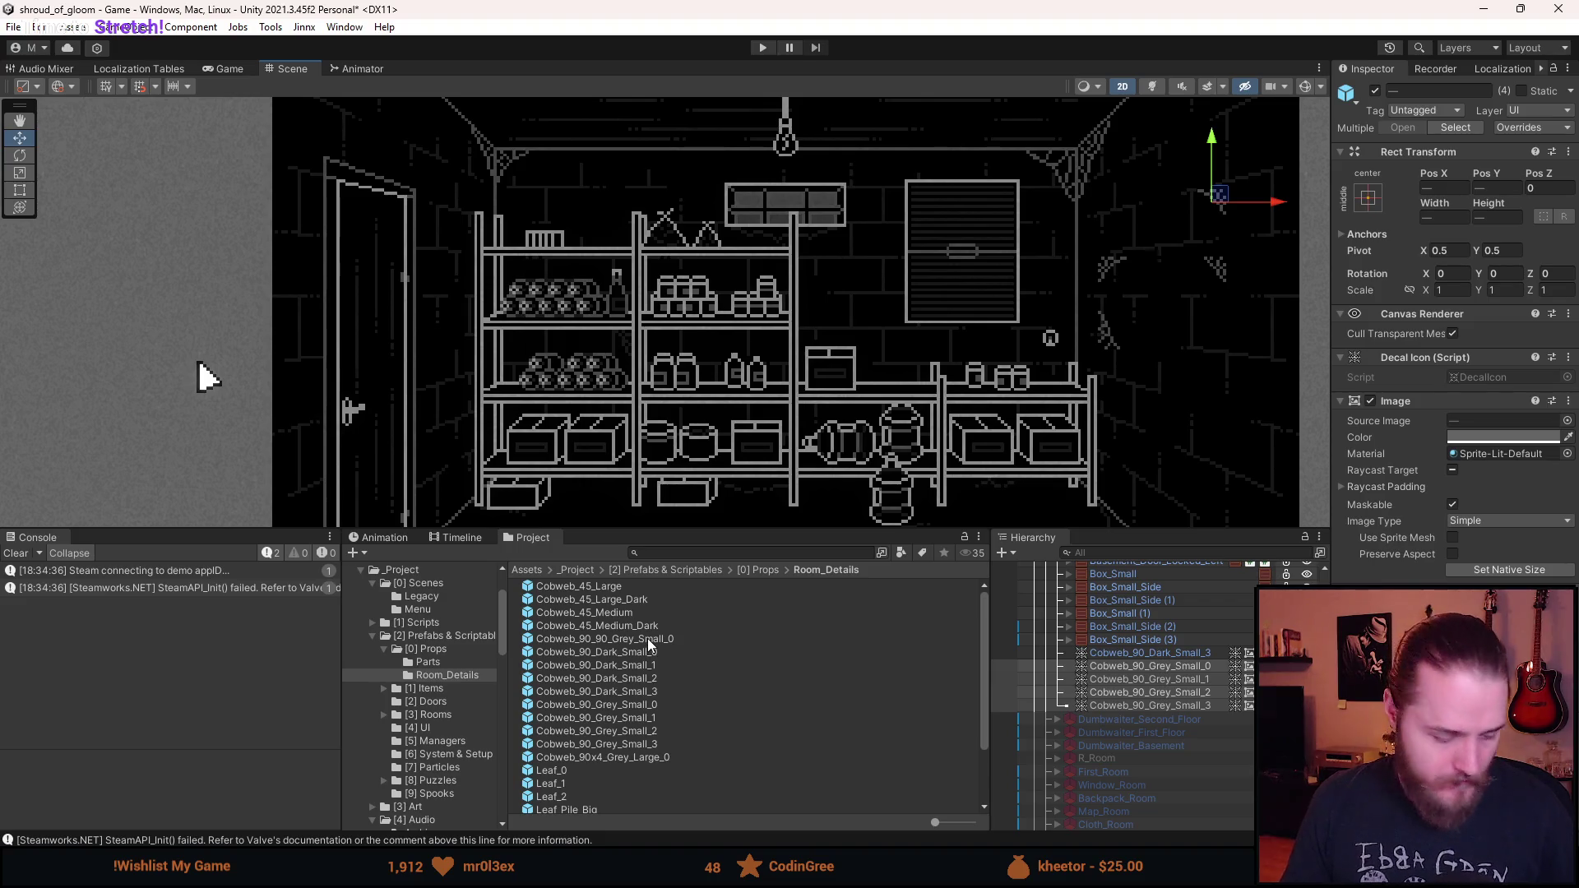
drag(648, 638, 1177, 714)
mouse_move(616, 330)
mouse_down()
mouse_move(864, 324)
mouse_move(872, 282)
mouse_up()
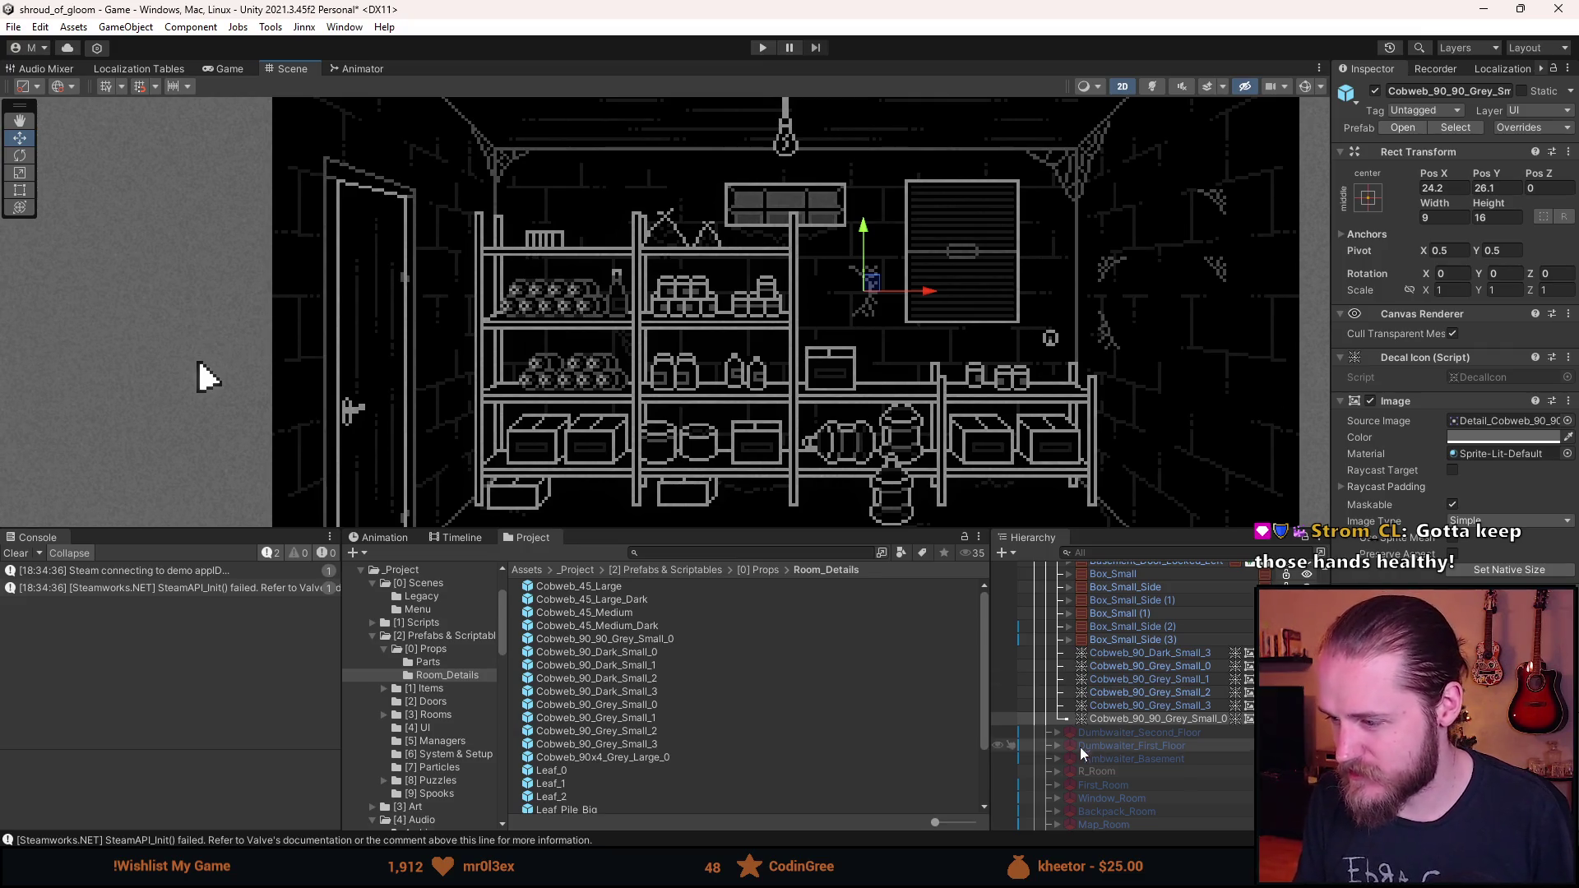
click(1157, 707)
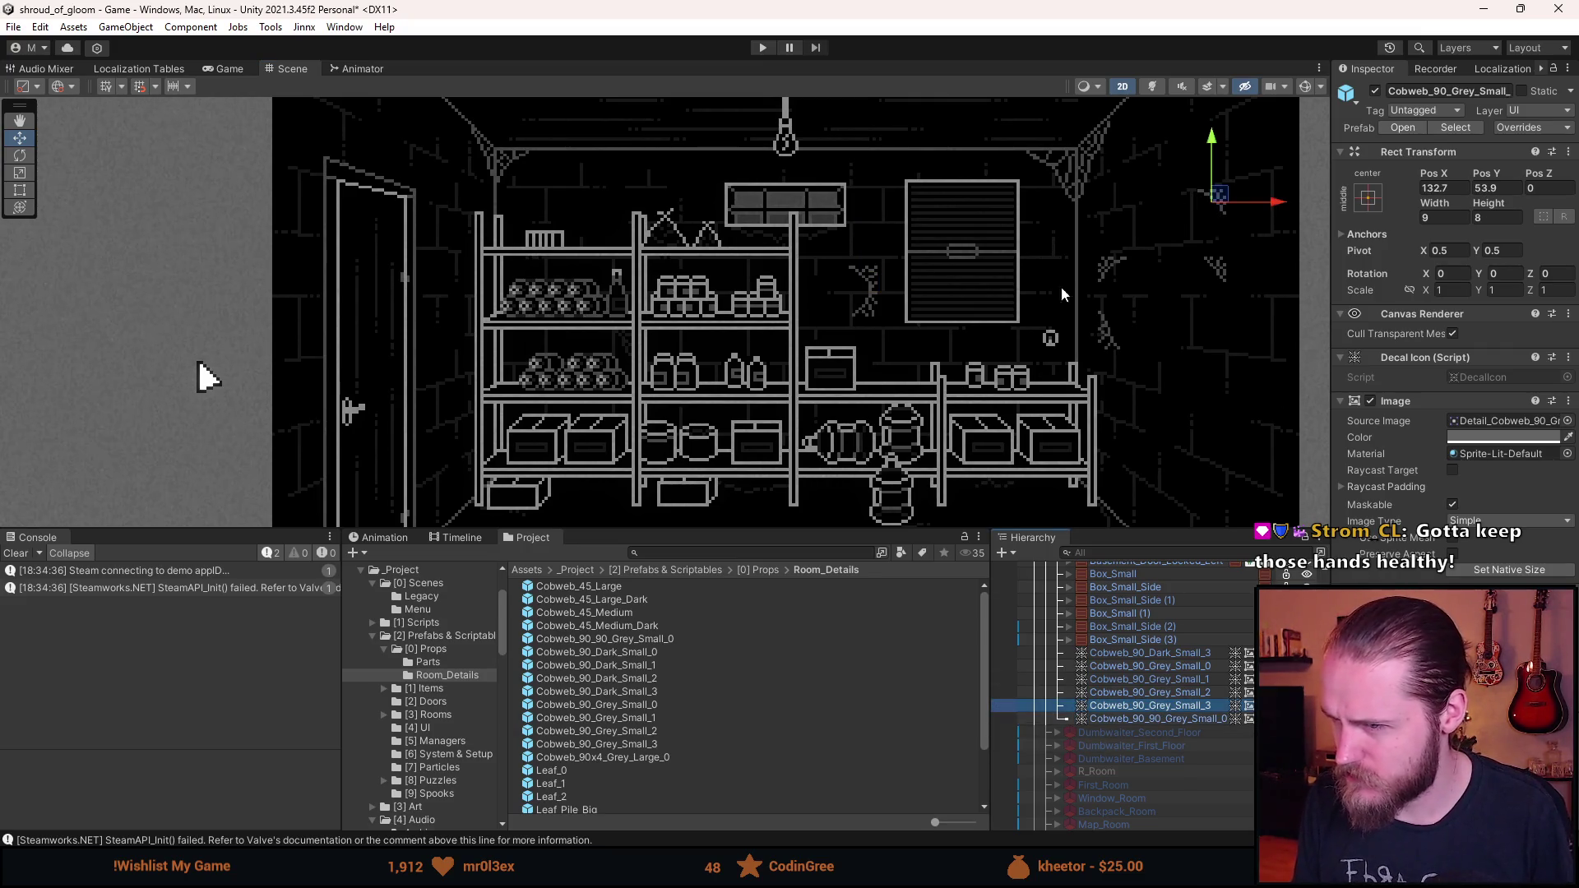
- Move Cobweb_90_90_Grey_Small_0 onto the left shelf, mirror it via its scale, and fine-tune it
scroll(1104, 265, down, 2)
scroll(1104, 265, up, 2)
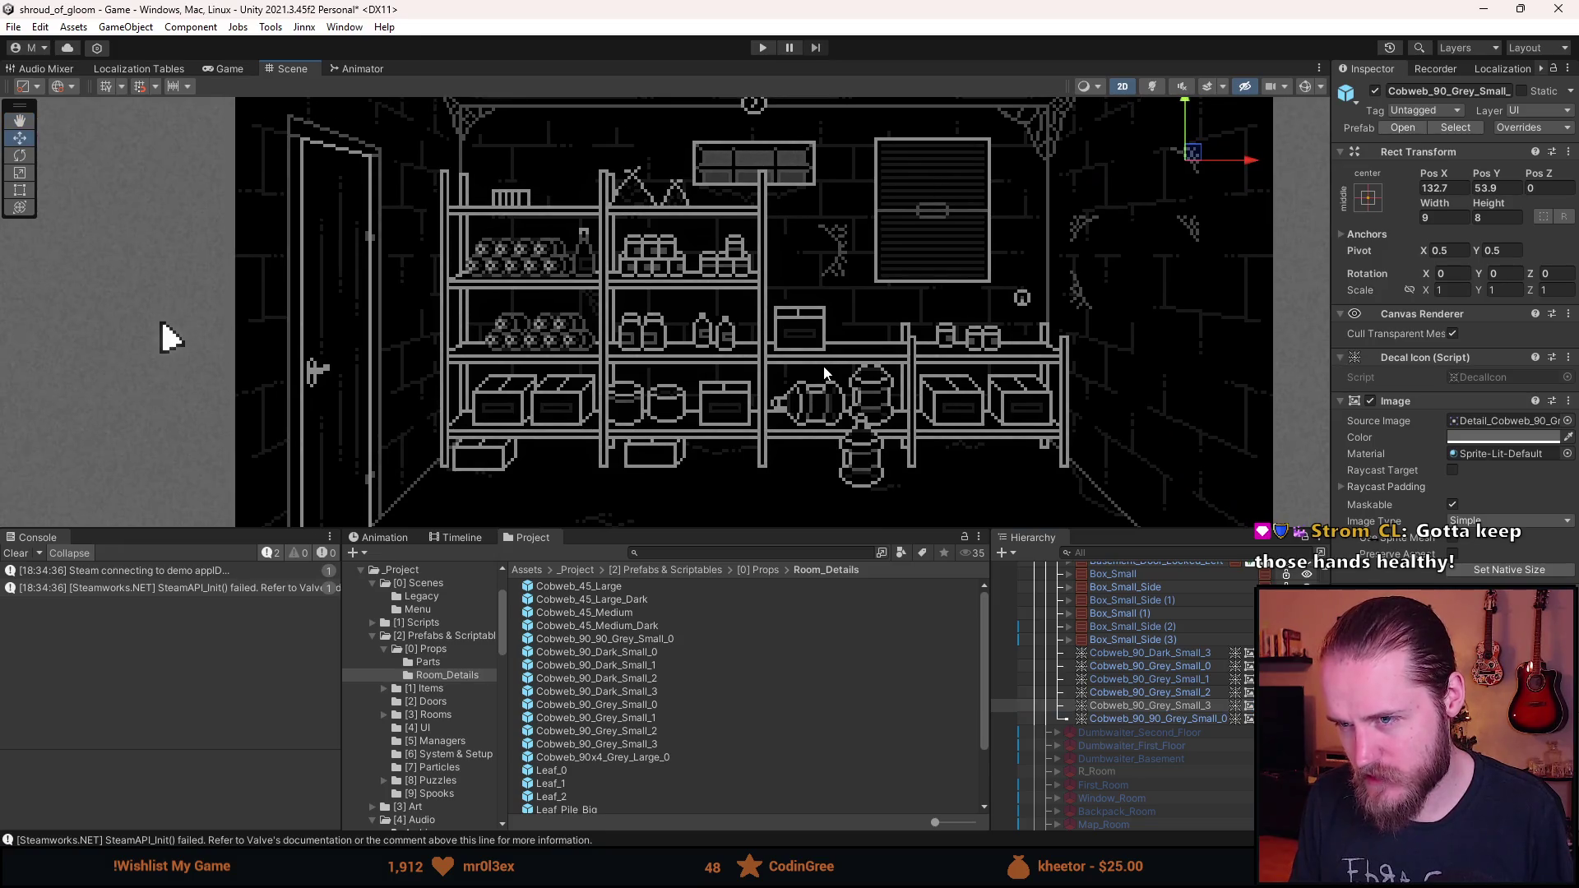
scroll(912, 366, up, 2)
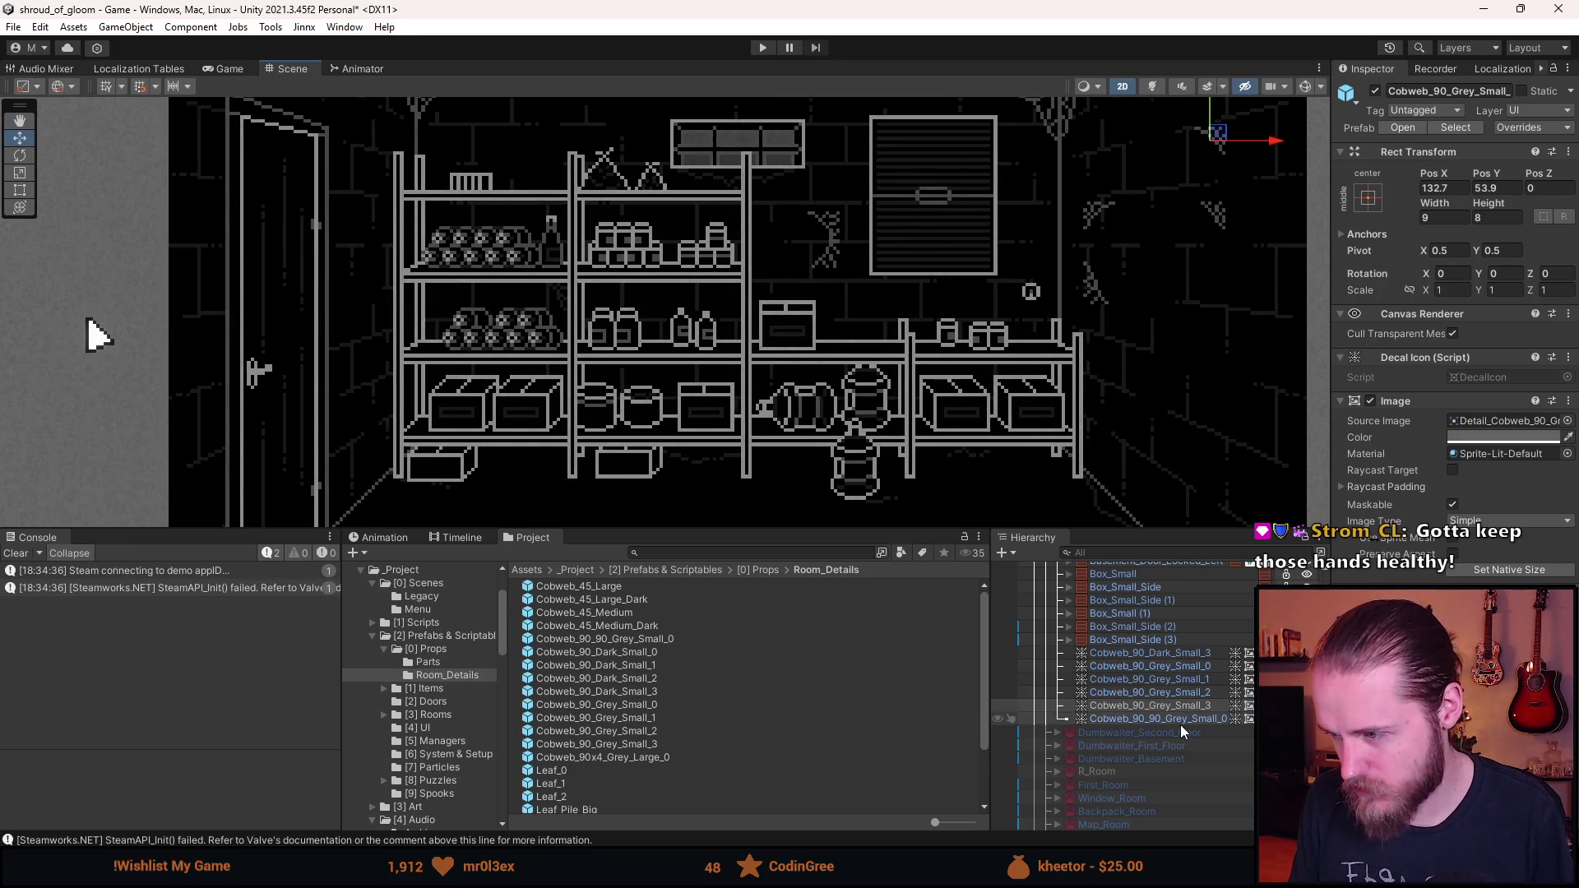
click(1188, 719)
mouse_move(827, 242)
mouse_down()
mouse_move(437, 236)
mouse_move(458, 238)
mouse_move(416, 321)
mouse_move(433, 311)
mouse_up()
scroll(431, 308, up, 5)
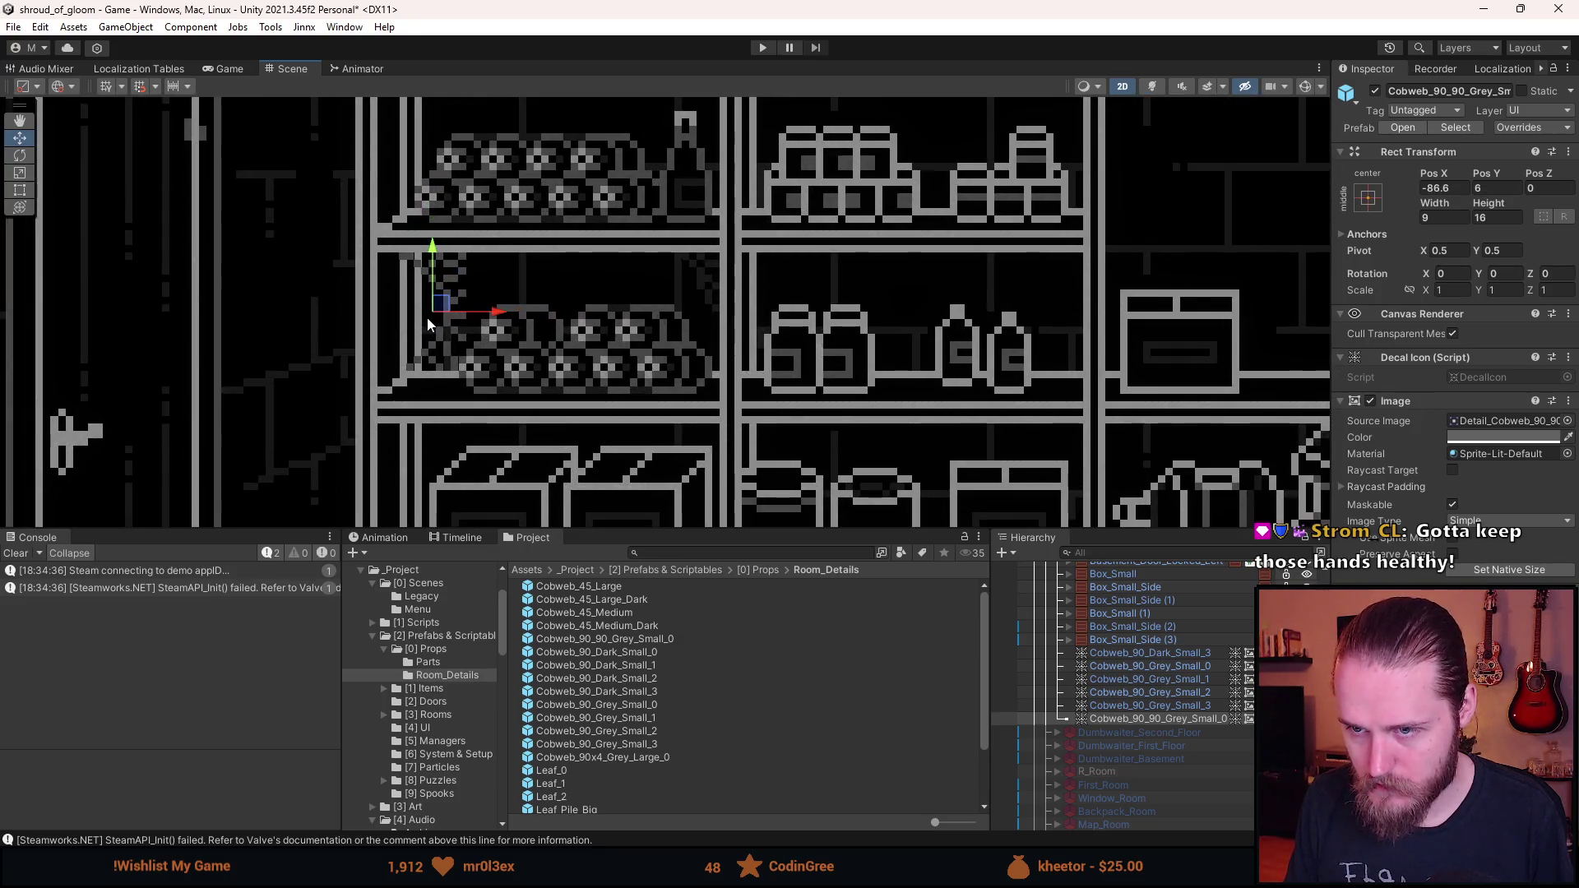
click(1512, 292)
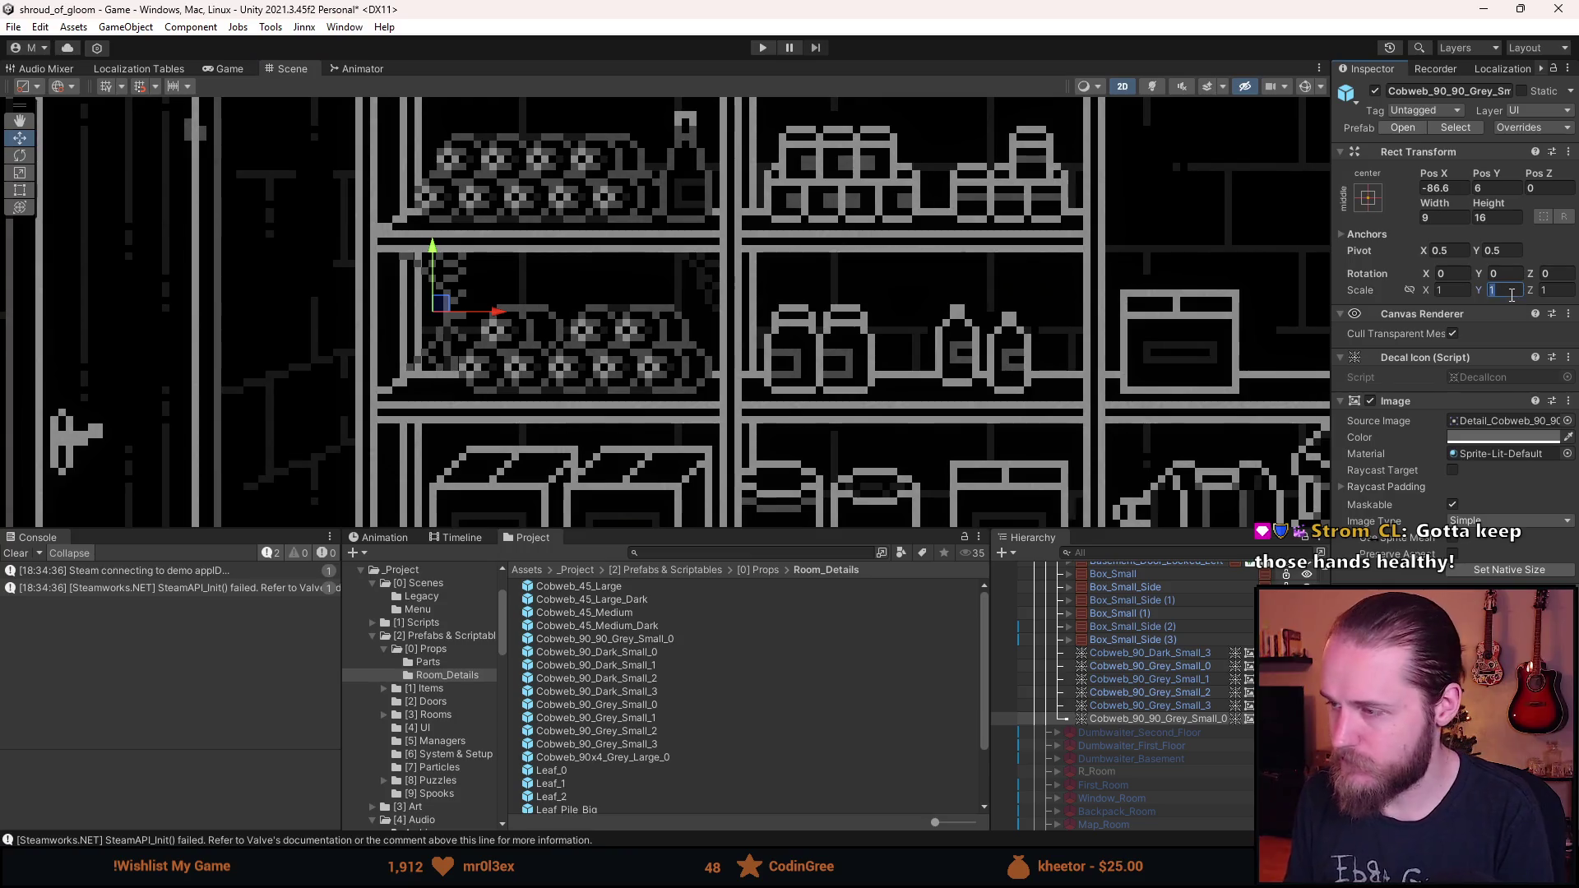
scroll(526, 288, up, 5)
mouse_move(481, 293)
mouse_down()
mouse_move(501, 291)
mouse_move(467, 295)
mouse_up()
scroll(469, 292, down, 4)
scroll(469, 292, down, 2)
scroll(457, 292, up, 6)
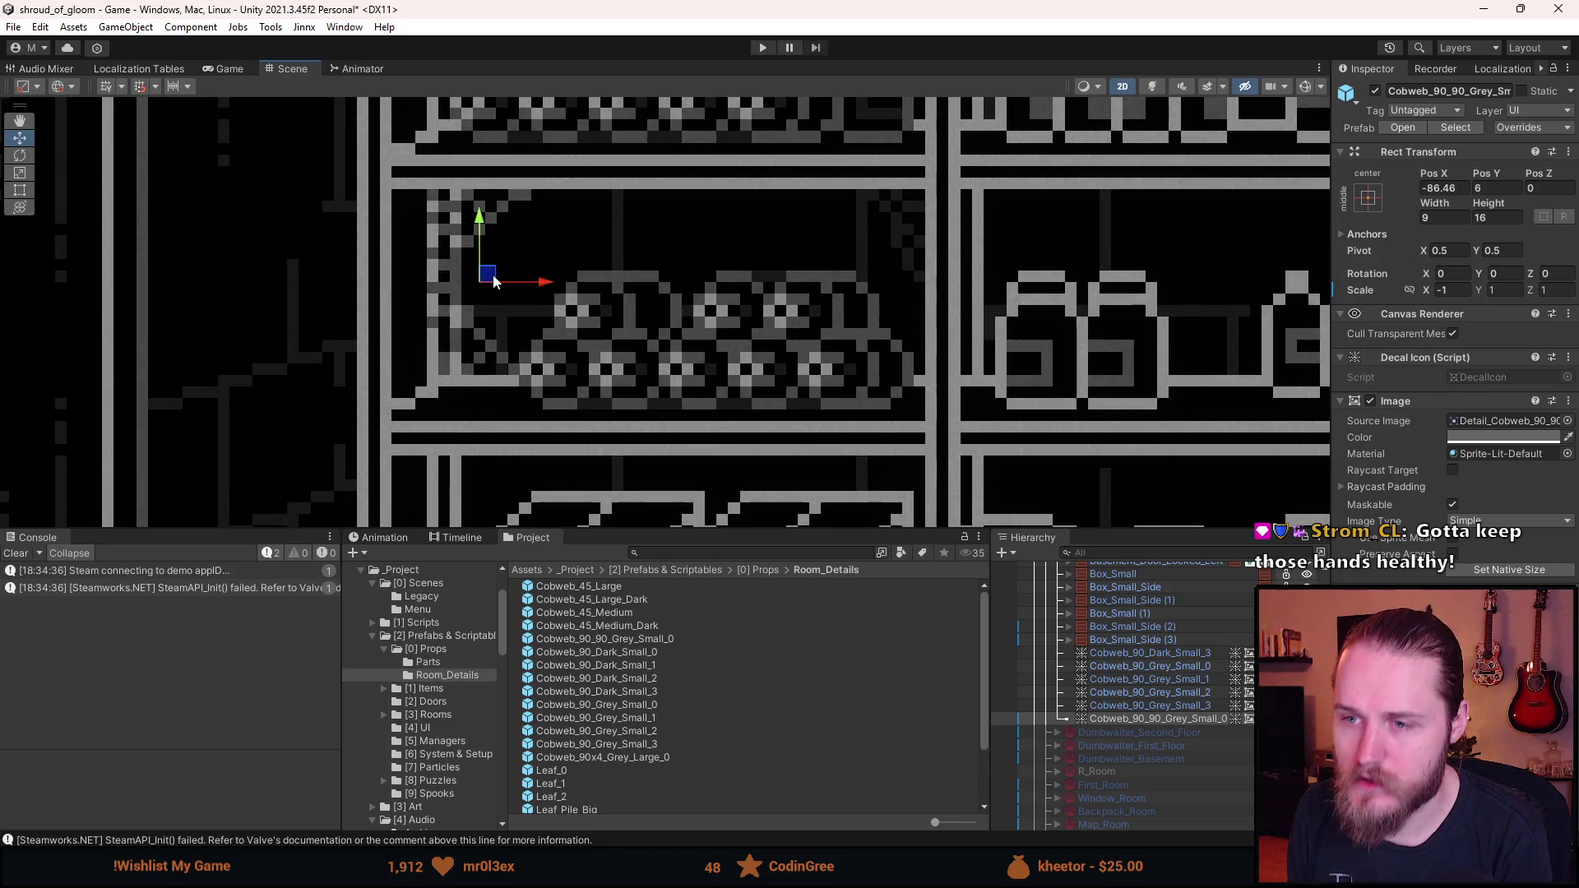
scroll(494, 281, up, 2)
mouse_move(493, 279)
mouse_down()
mouse_move(483, 270)
mouse_move(543, 286)
mouse_up()
- Rotate the cobweb 90° on Z and tuck it beneath the bottom shelf at about (50.8, -38.2)
scroll(547, 303, down, 5)
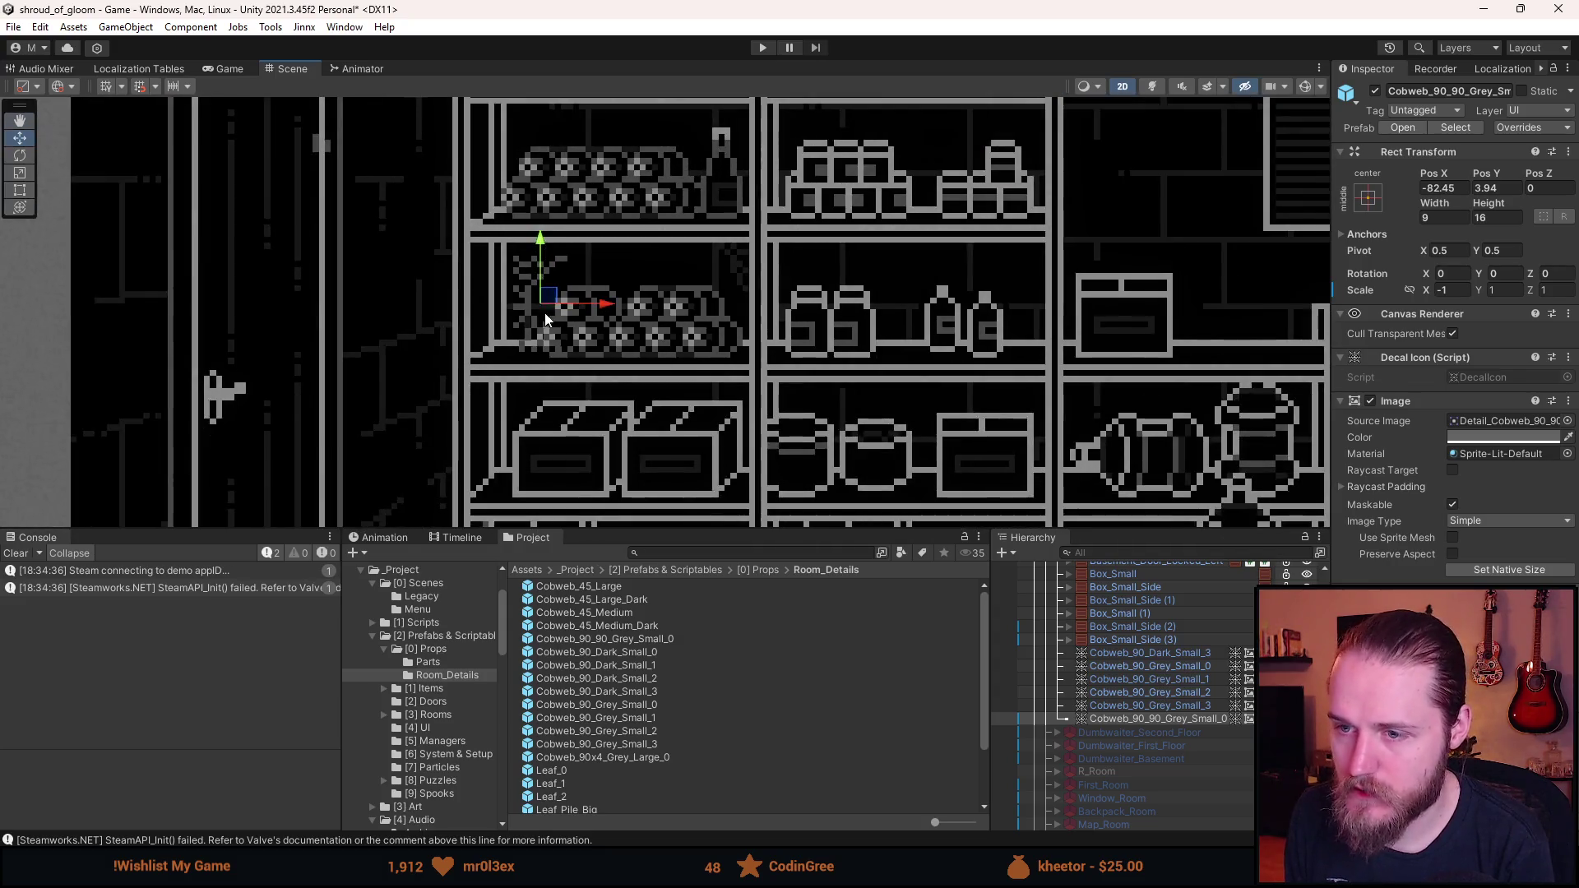
mouse_move(542, 295)
mouse_down()
mouse_move(501, 415)
mouse_move(529, 251)
mouse_move(523, 409)
mouse_move(592, 370)
mouse_move(547, 370)
mouse_move(625, 403)
mouse_move(650, 386)
mouse_move(497, 169)
mouse_move(842, 344)
mouse_move(842, 375)
mouse_move(1131, 374)
mouse_move(1028, 358)
mouse_move(899, 231)
mouse_move(841, 217)
mouse_move(668, 457)
mouse_move(700, 467)
mouse_up()
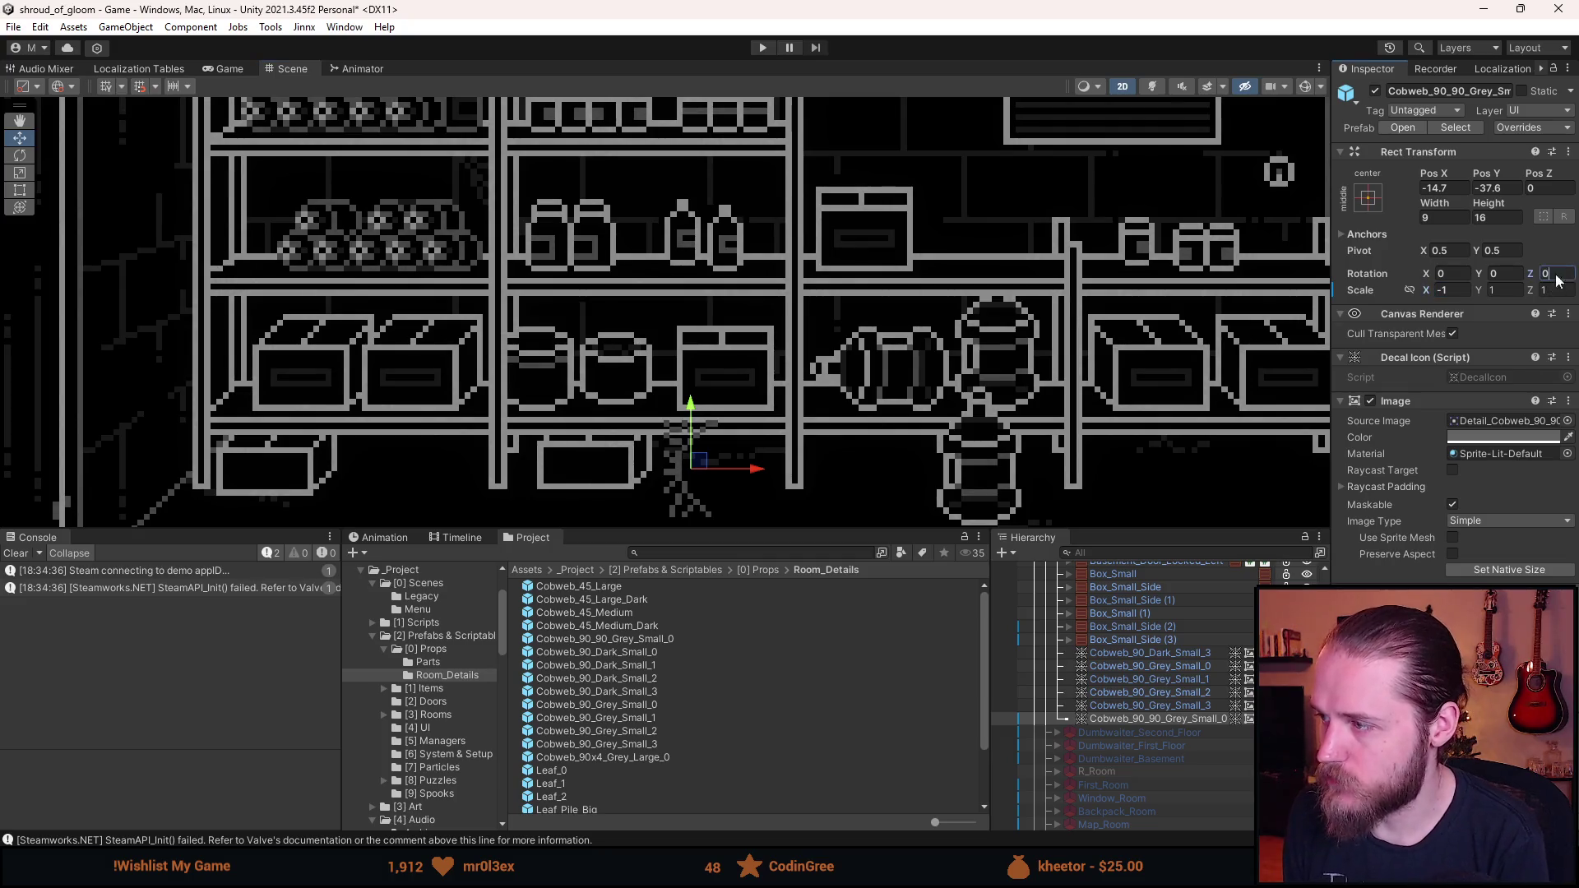
text(90)
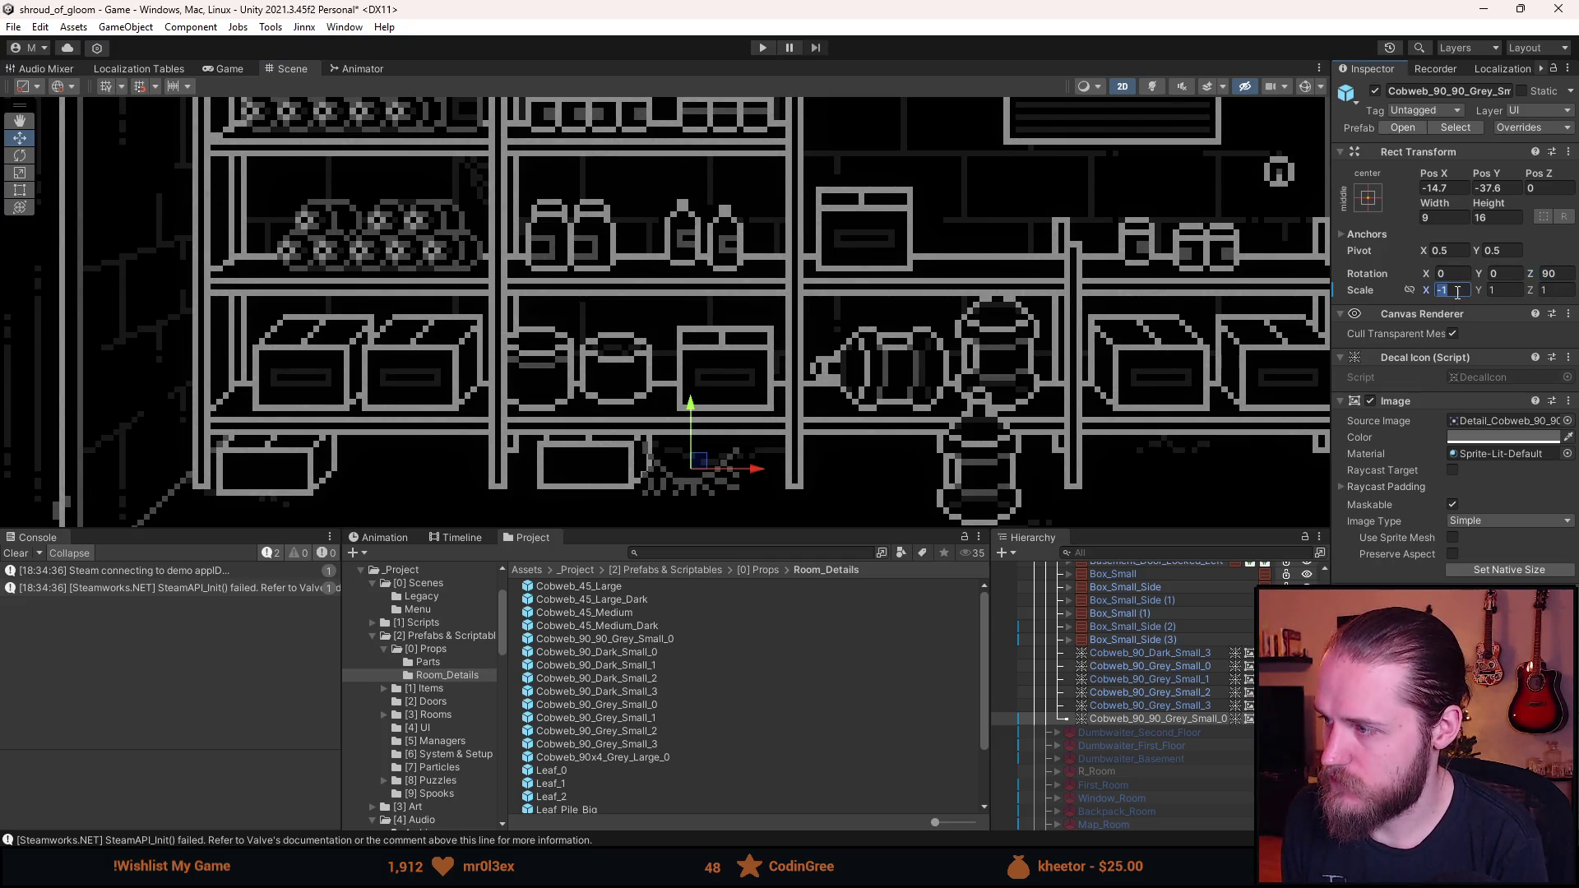
text(1)
mouse_move(712, 448)
mouse_down()
mouse_move(746, 454)
mouse_move(383, 457)
mouse_move(1241, 458)
mouse_up()
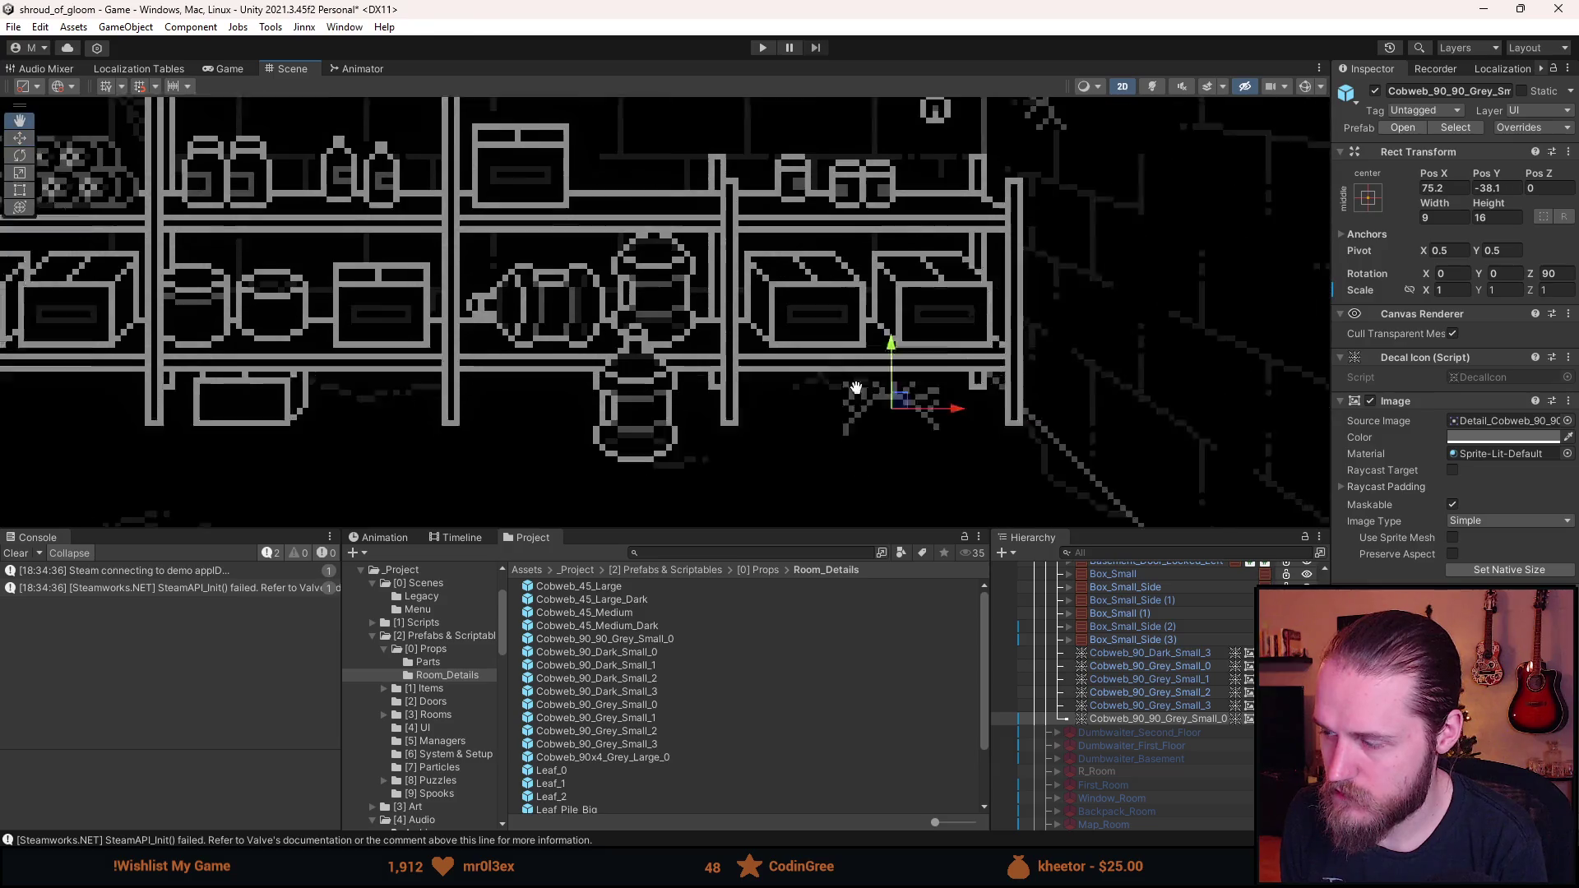
drag(847, 401, 717, 397)
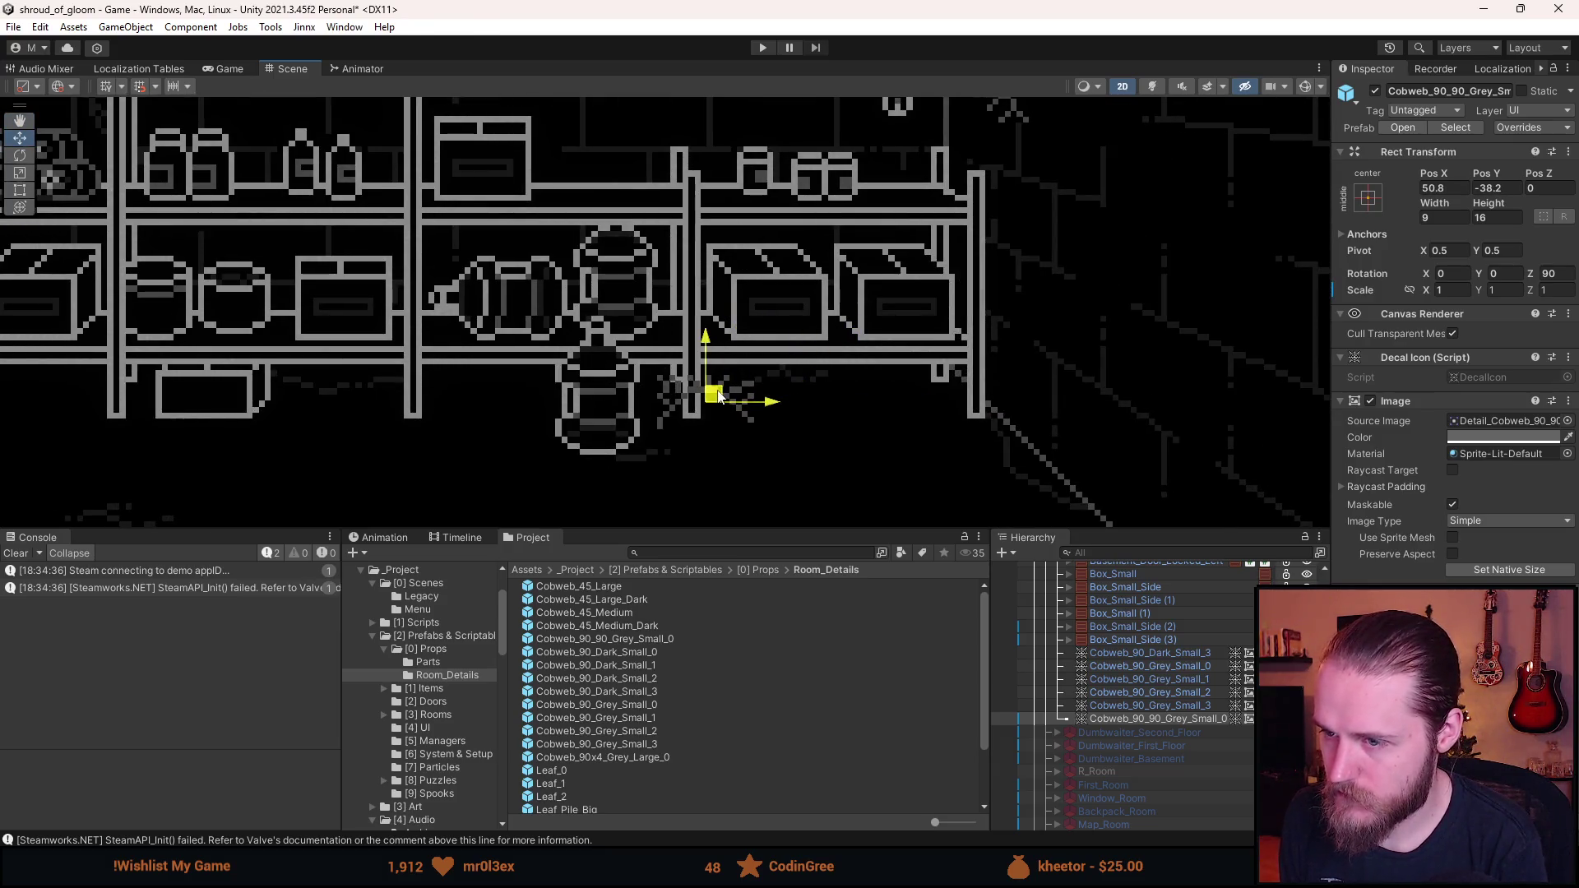
mouse_move(1172, 719)
mouse_down()
mouse_move(1167, 560)
mouse_move(1152, 748)
mouse_move(1152, 658)
mouse_move(1136, 655)
mouse_up()
click(904, 472)
scroll(1109, 674, up, 1)
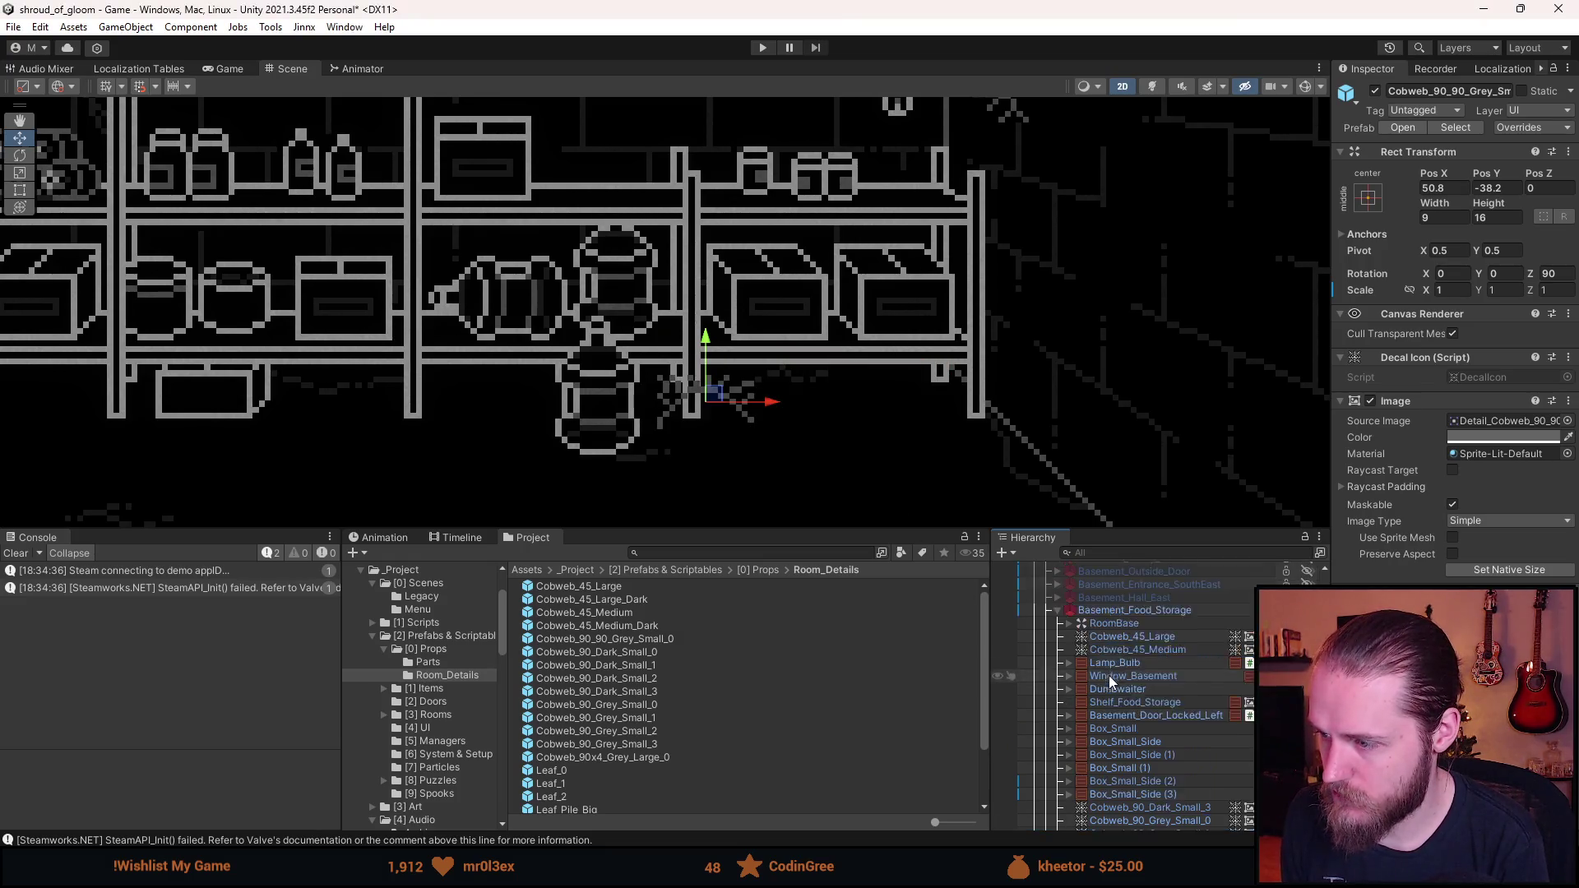
- Open the Basement_Food_Storage room prefab for editing and select the Cobweb_90_90_Grey_Small_0 decal
click(1163, 610)
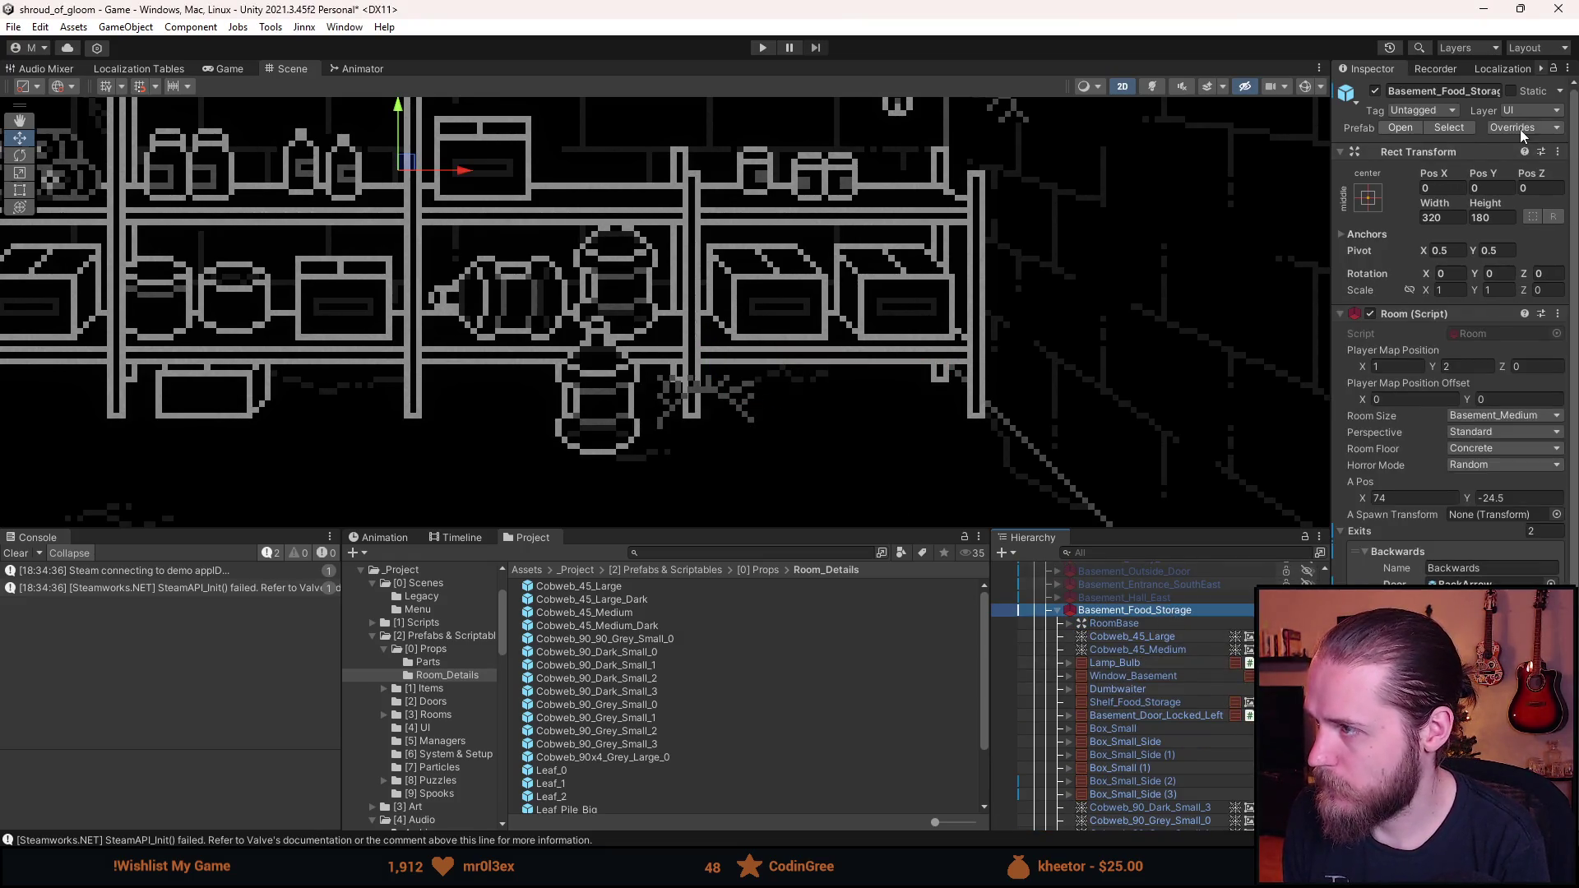
click(1526, 128)
key(Escape)
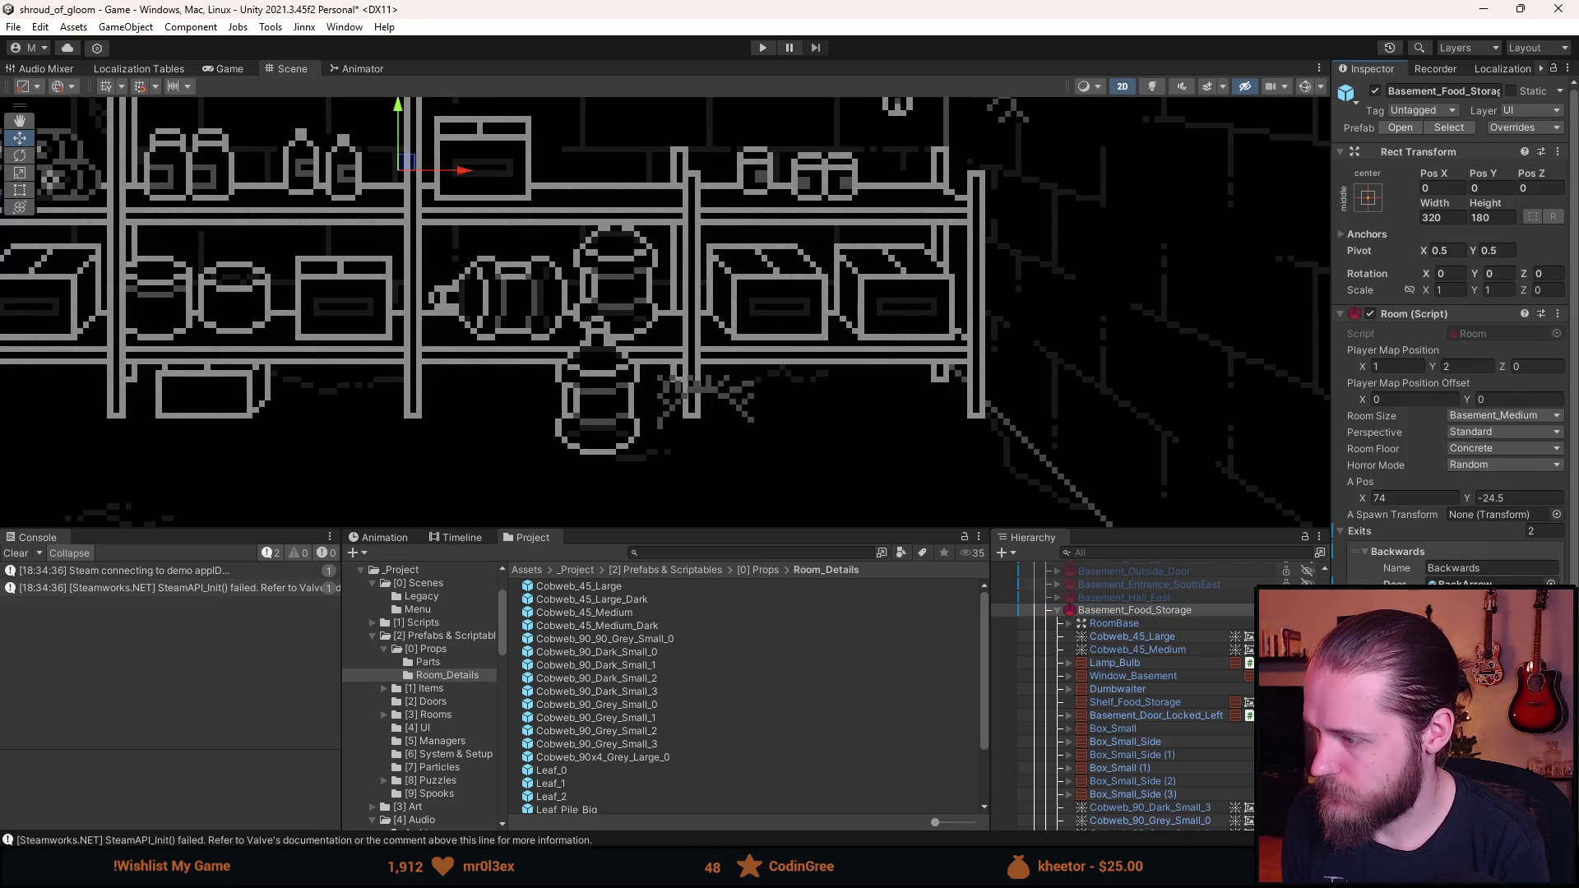
click(1320, 610)
scroll(1127, 760, down, 2)
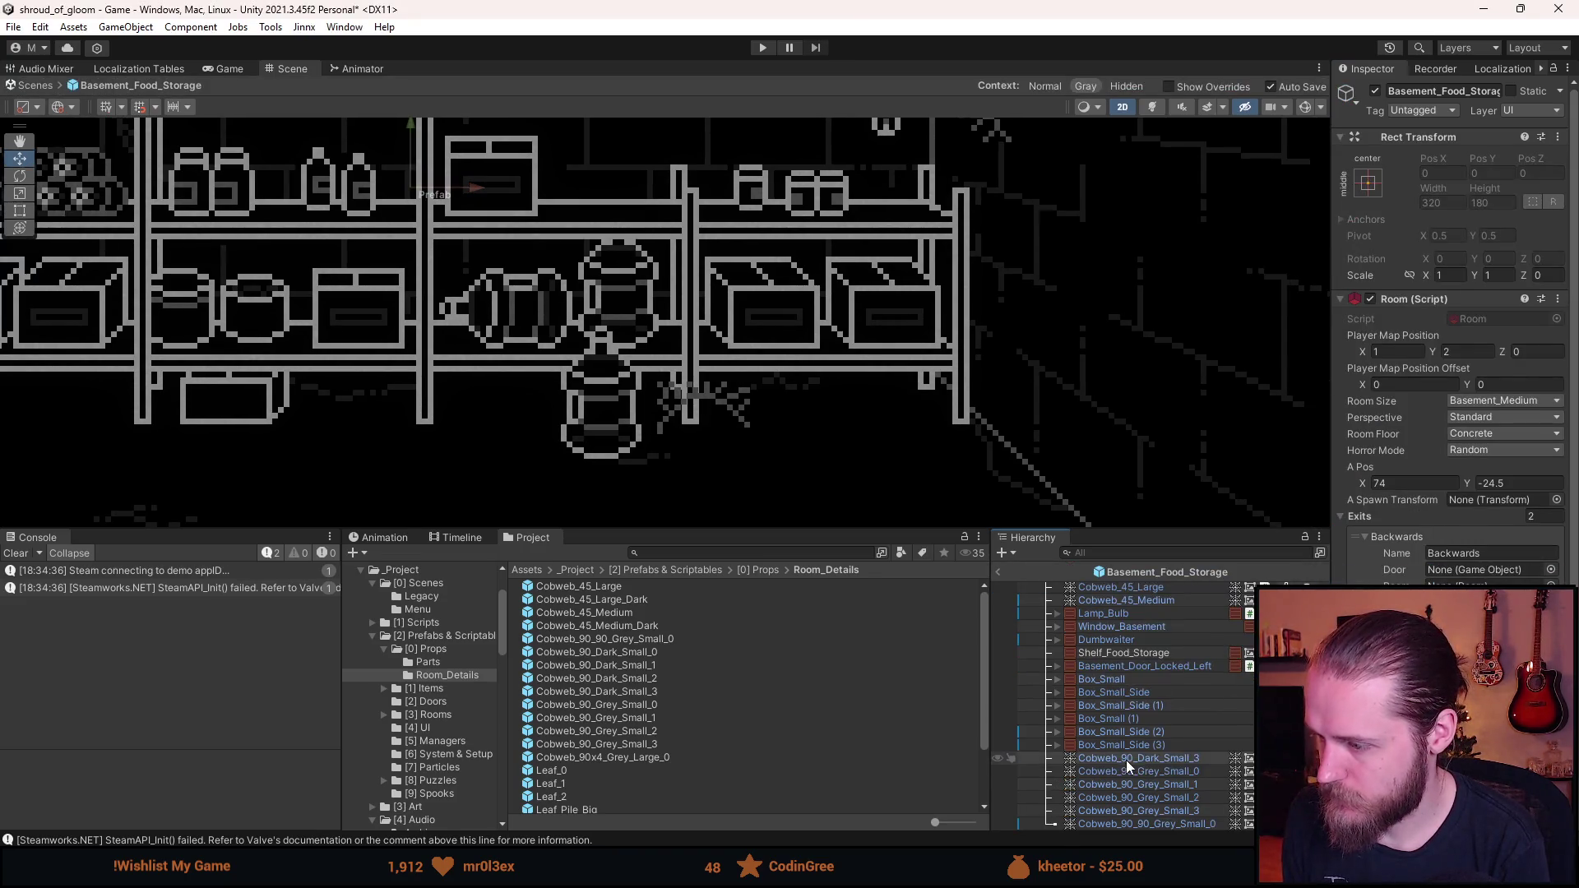
click(1132, 823)
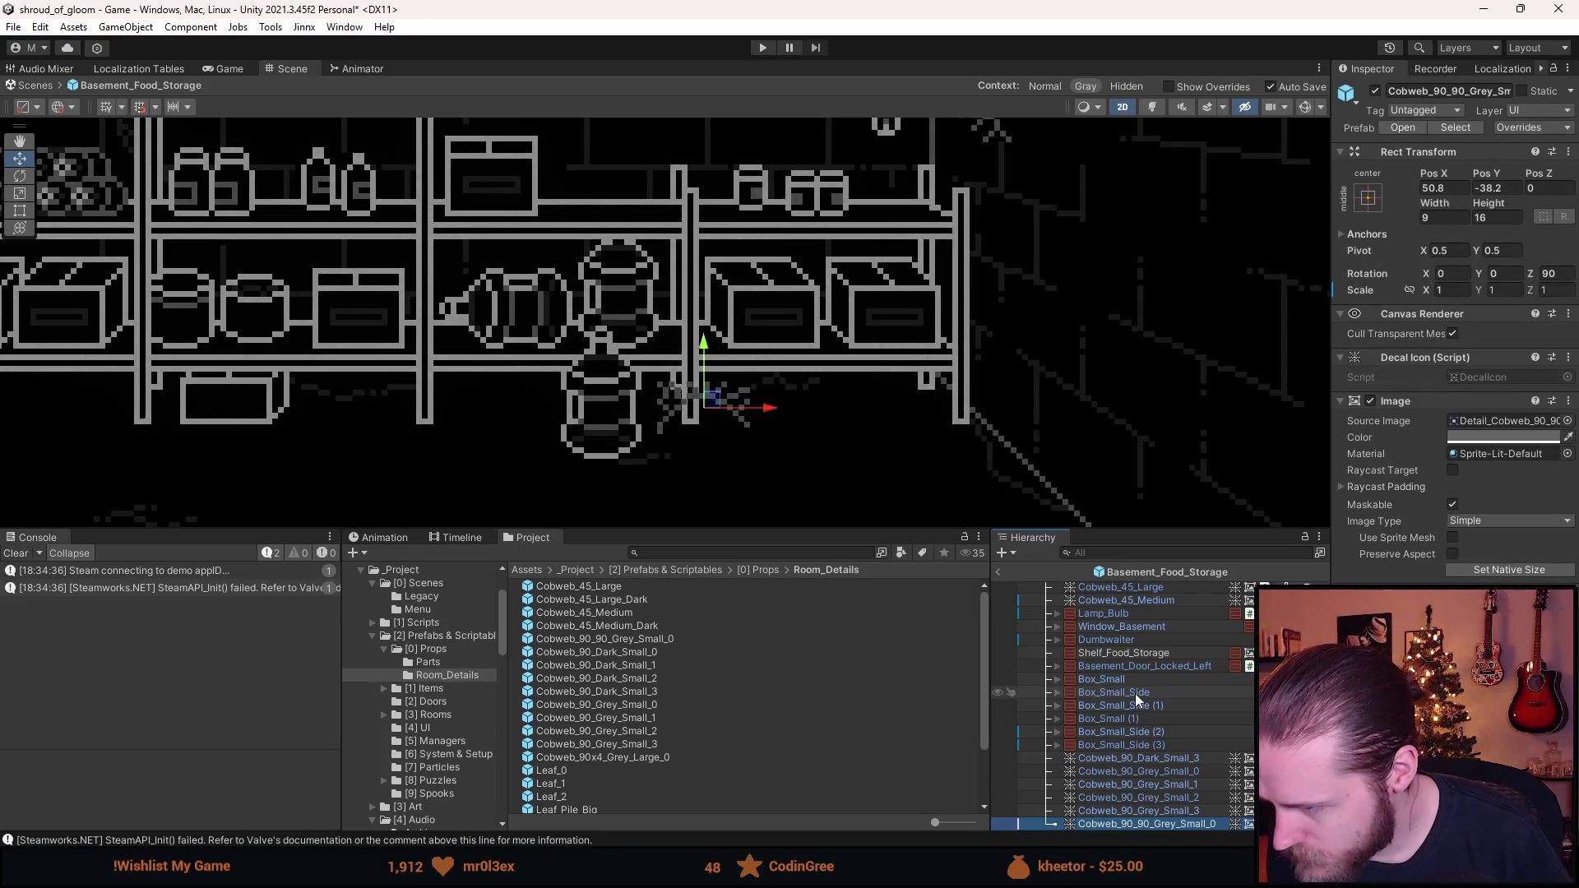
- Reorder the locked door and cobweb in the hierarchy, slide the cobweb under the left shelves, and save
drag(1152, 666, 1137, 830)
key(f)
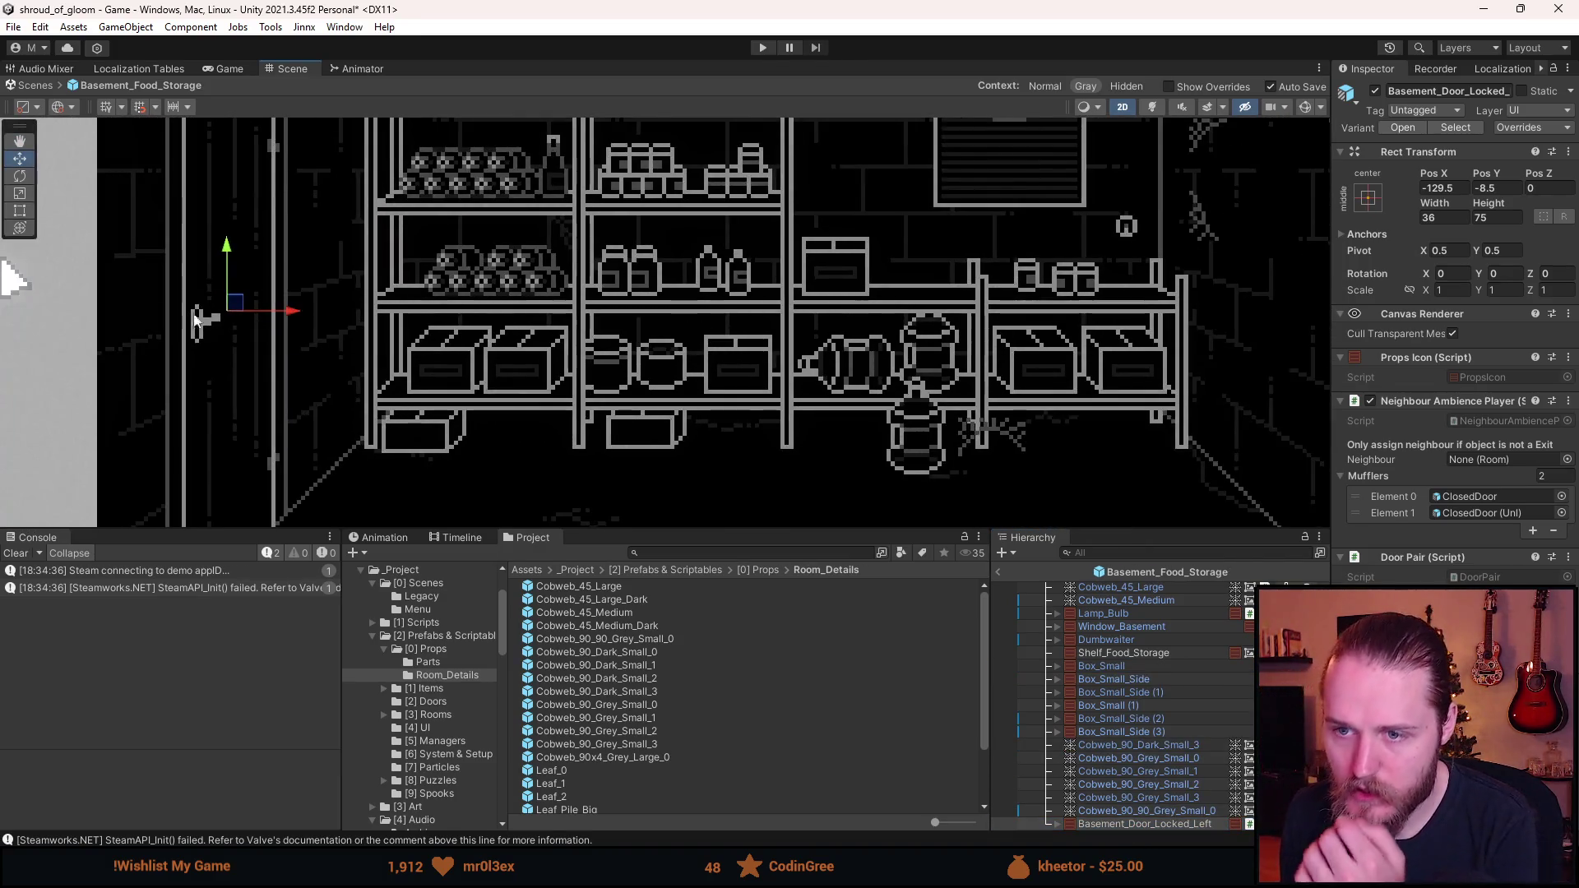
click(1187, 811)
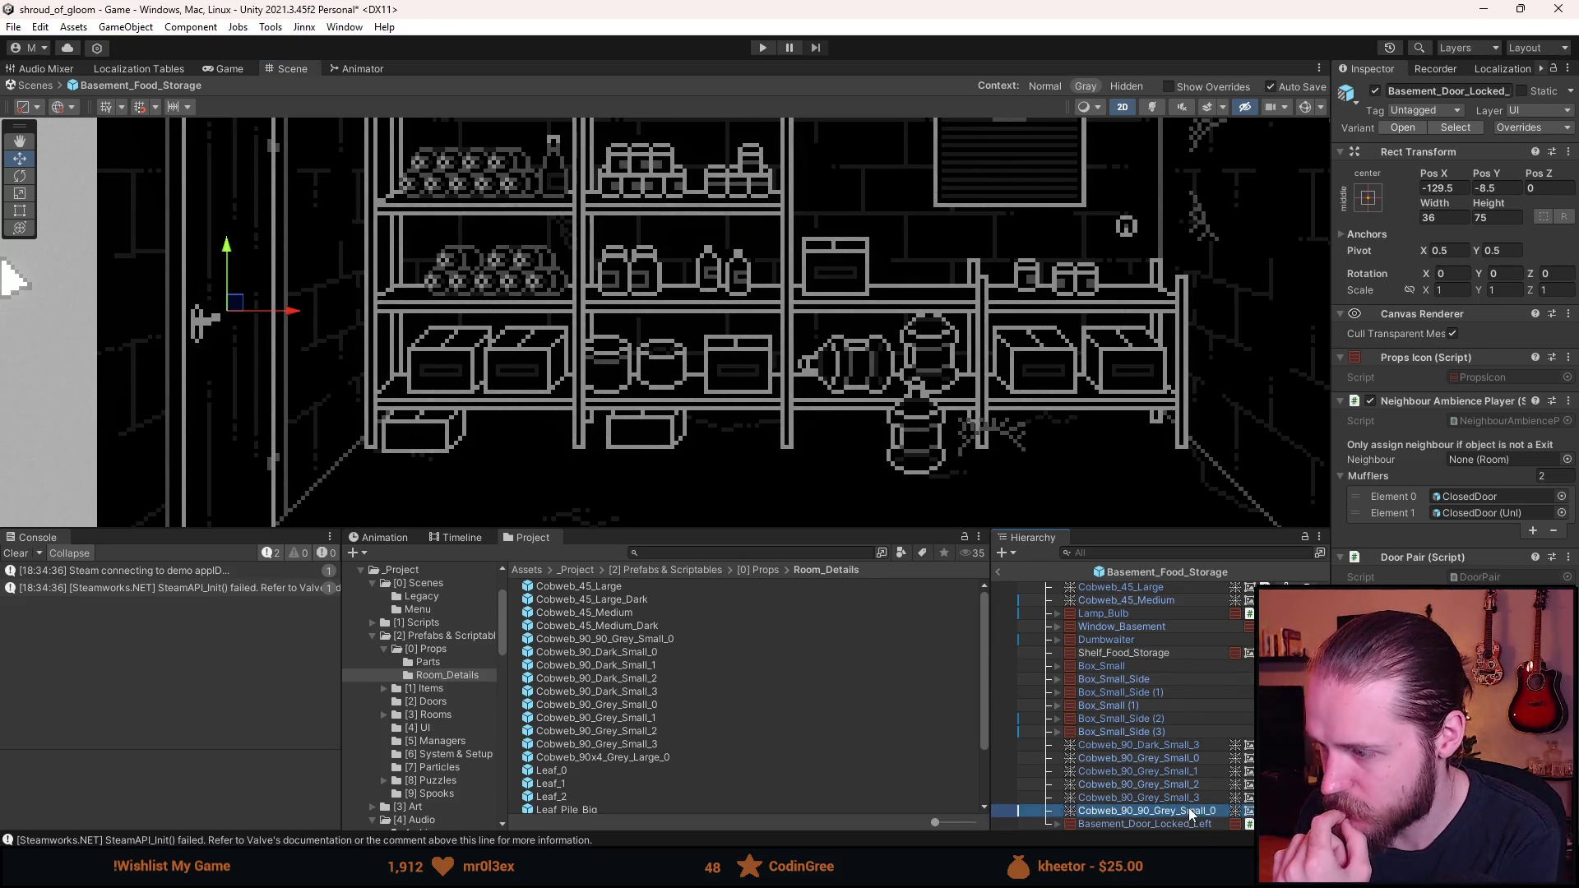
scroll(999, 431, up, 1)
drag(999, 428, 1020, 435)
drag(1191, 811, 1166, 649)
mouse_move(994, 425)
mouse_down()
mouse_move(874, 443)
mouse_move(473, 428)
mouse_move(524, 427)
mouse_move(622, 326)
mouse_move(610, 341)
mouse_move(600, 292)
mouse_move(424, 256)
mouse_up()
key(ctrl+s)
- Mirror the cobweb with X scale -1 and nudge it into the shelf corner
scroll(436, 264, up, 2)
text(0)
click(1459, 292)
text(-1)
key(Return)
scroll(436, 264, up, 2)
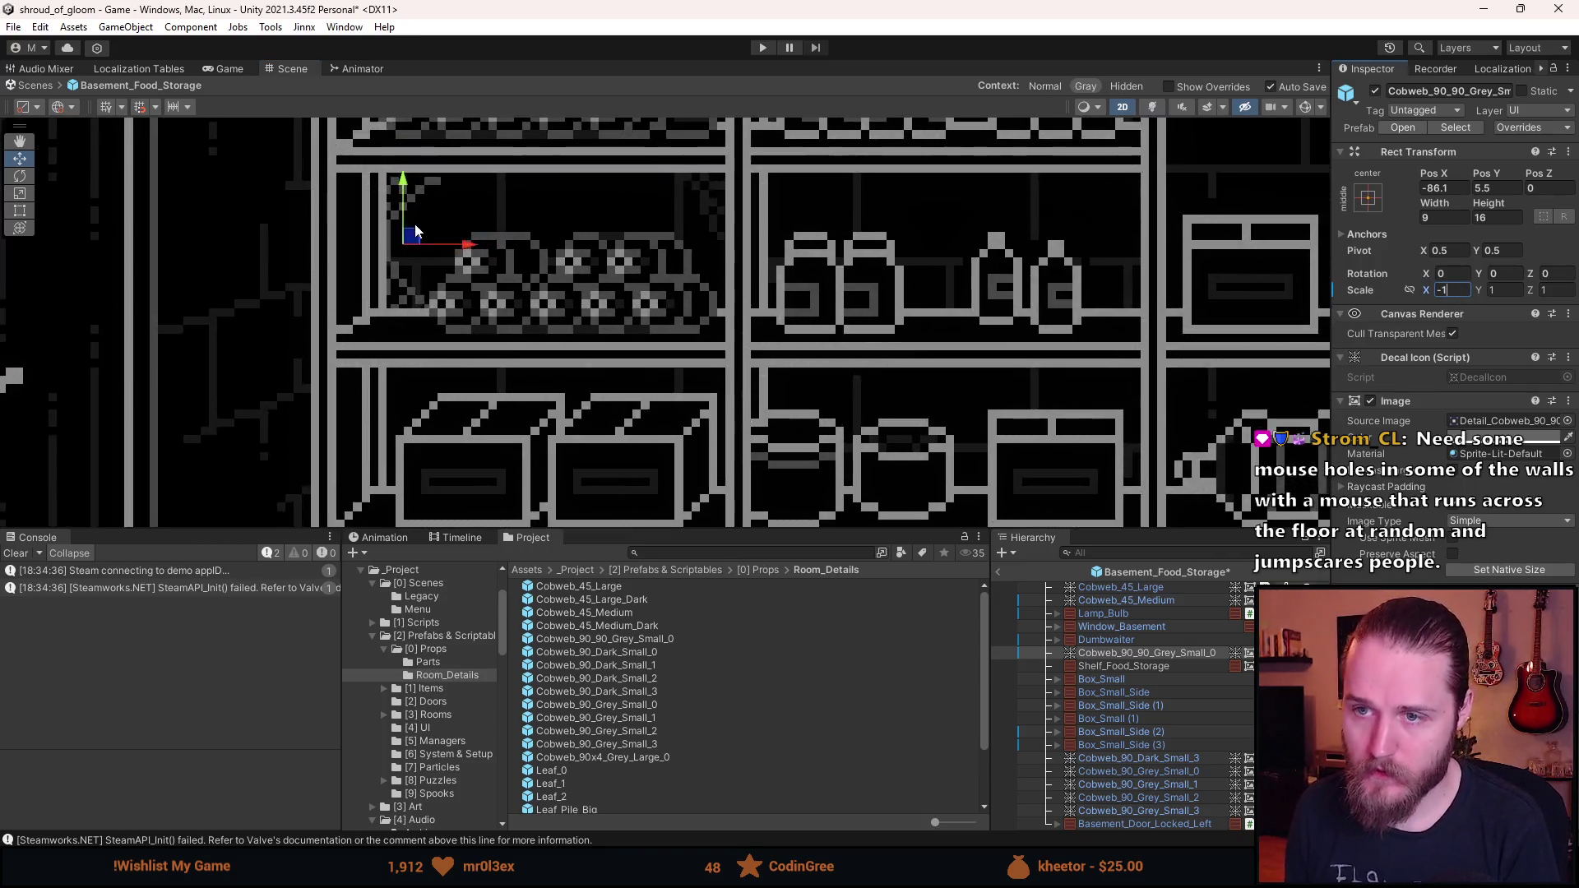
mouse_move(418, 249)
mouse_down()
mouse_move(434, 261)
mouse_move(441, 247)
mouse_up()
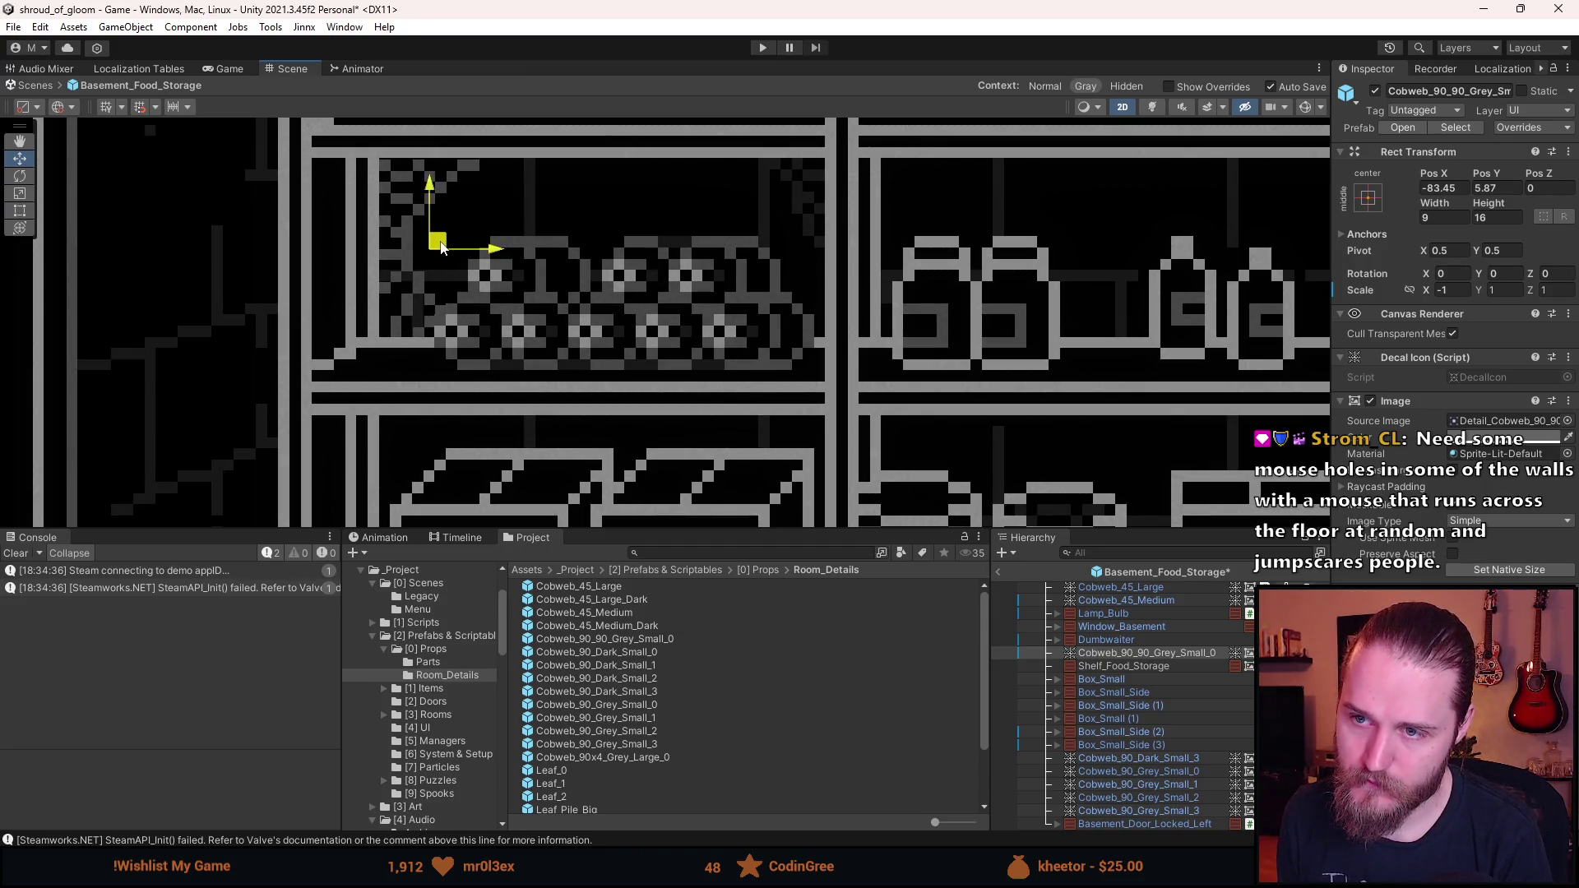
- Round the cobweb's position to X -83.5, Y 6, deselect it, and save the scene
scroll(441, 245, down, 3)
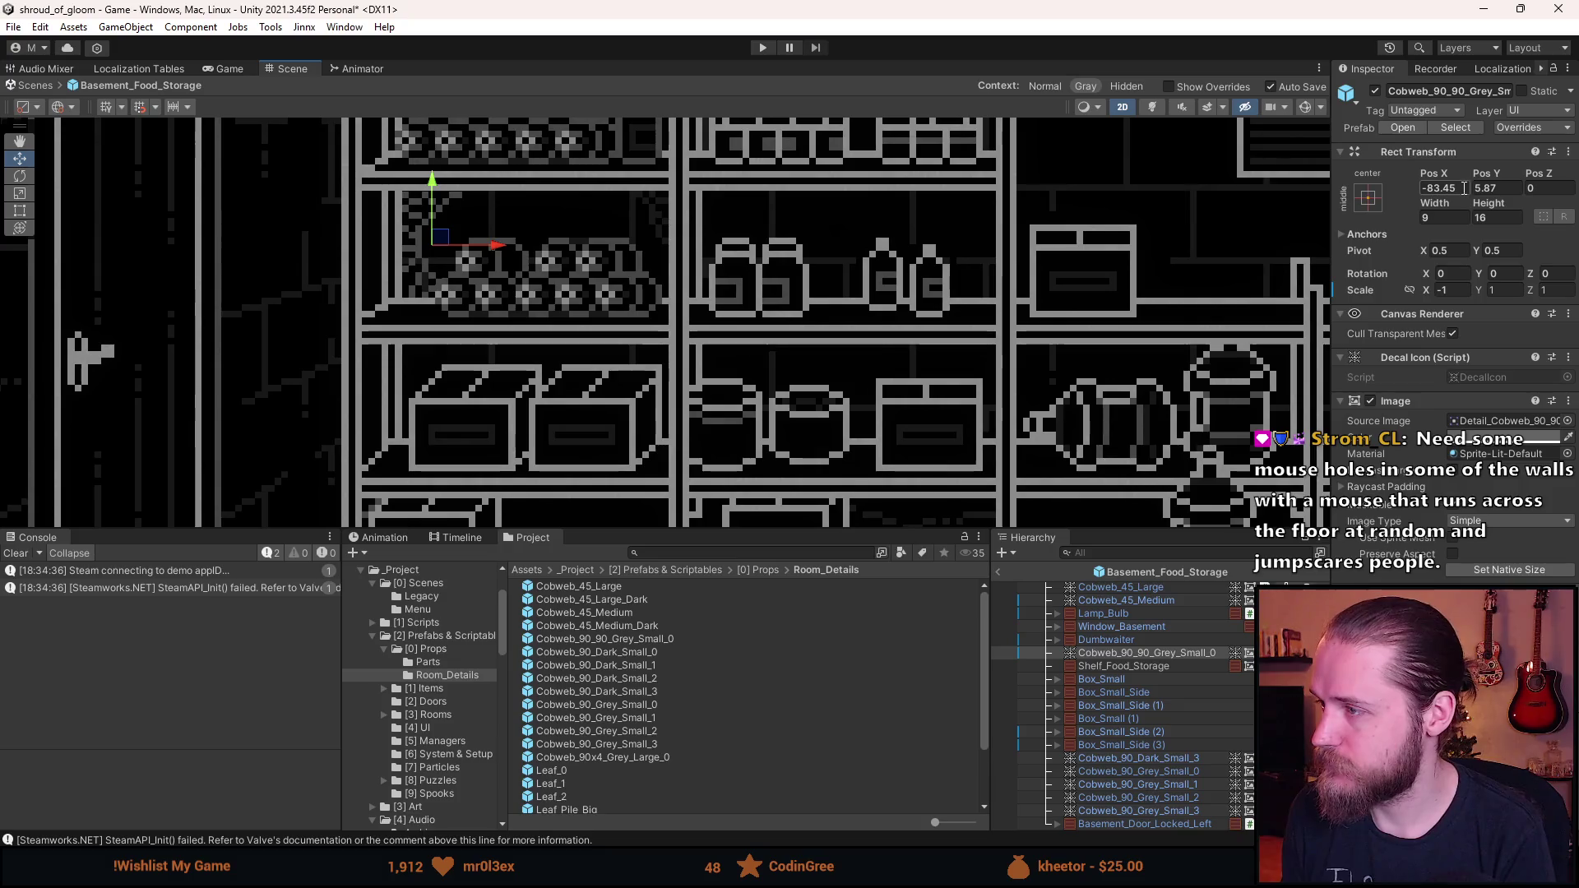
key(BackSpace)
key(BackSpace)
text(5)
click(1505, 192)
text(6)
click(505, 322)
key(ctrl+s)
scroll(502, 338, down, 6)
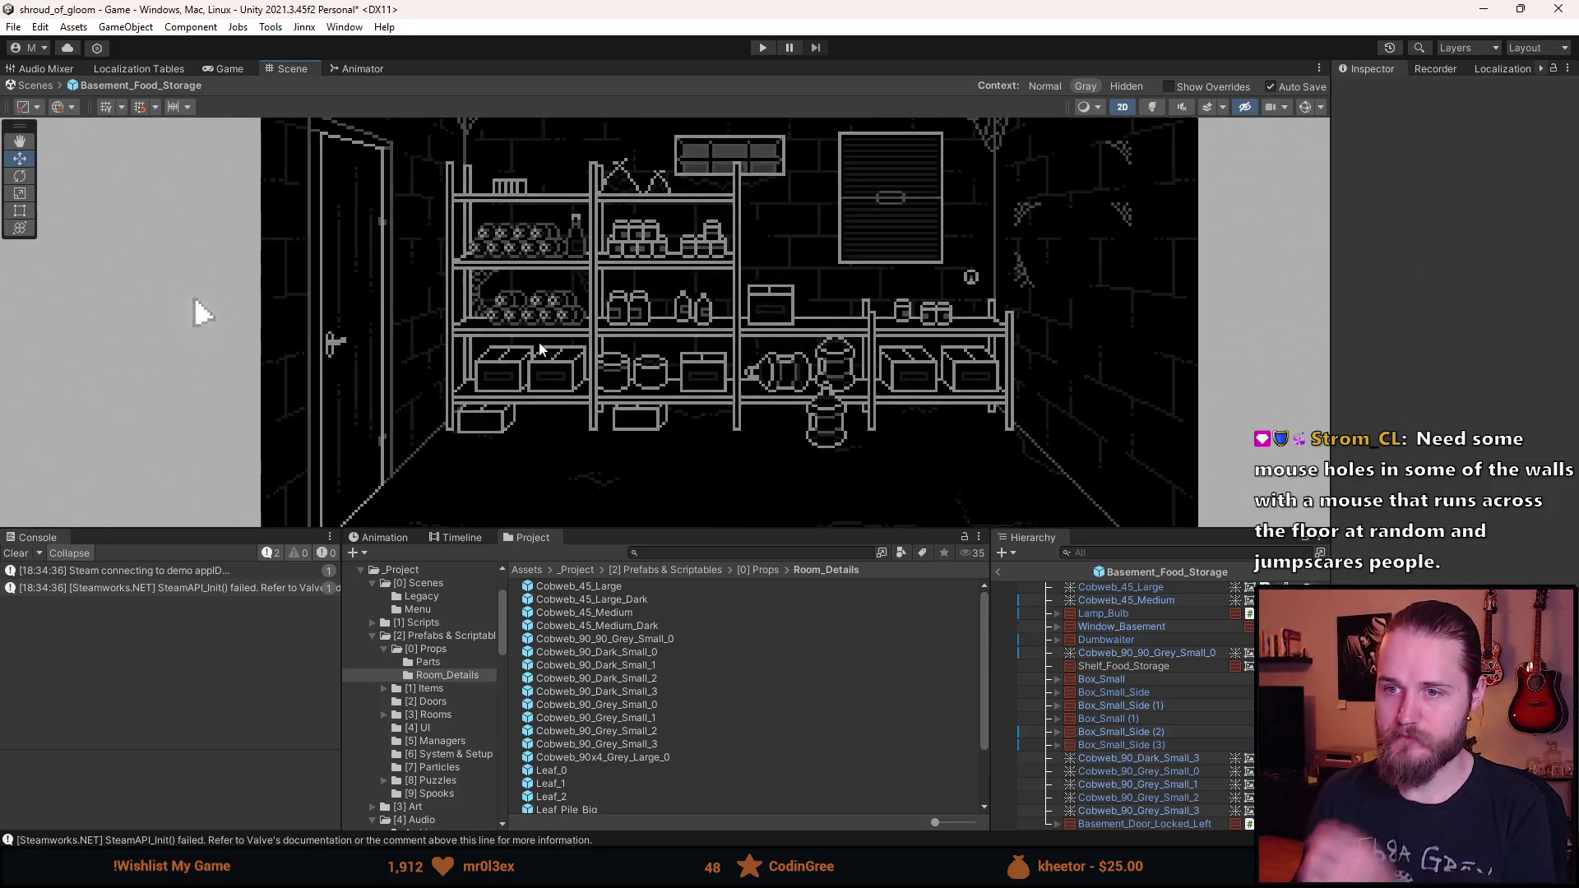
- Recentre the view and drag a grey cobweb from the right wall onto the middle shelf
scroll(494, 357, up, 2)
drag(493, 357, 459, 386)
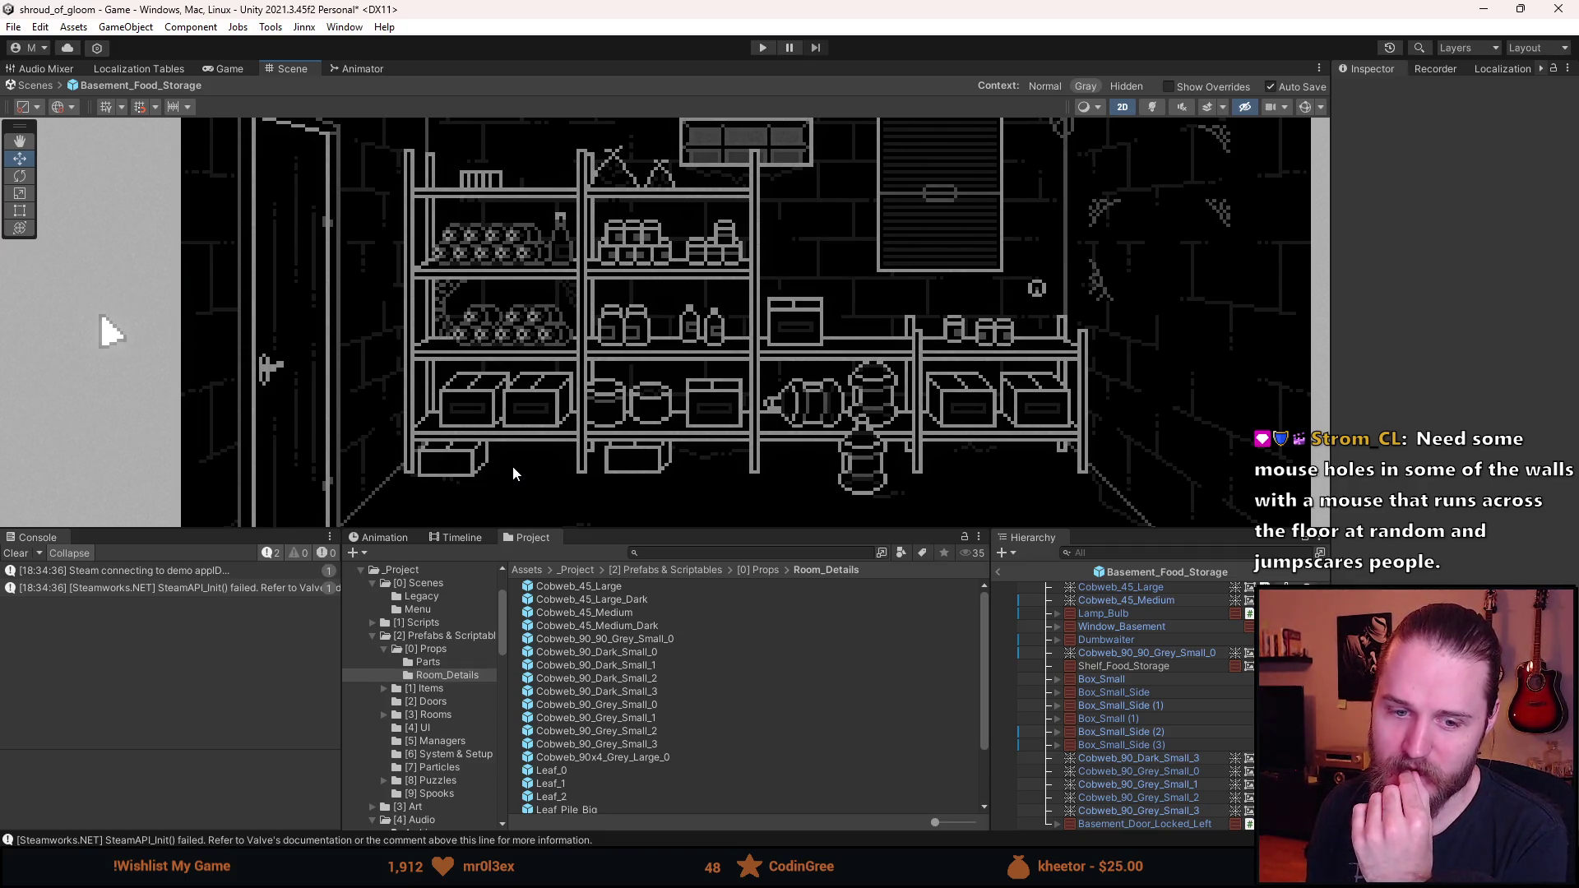
scroll(638, 398, down, 3)
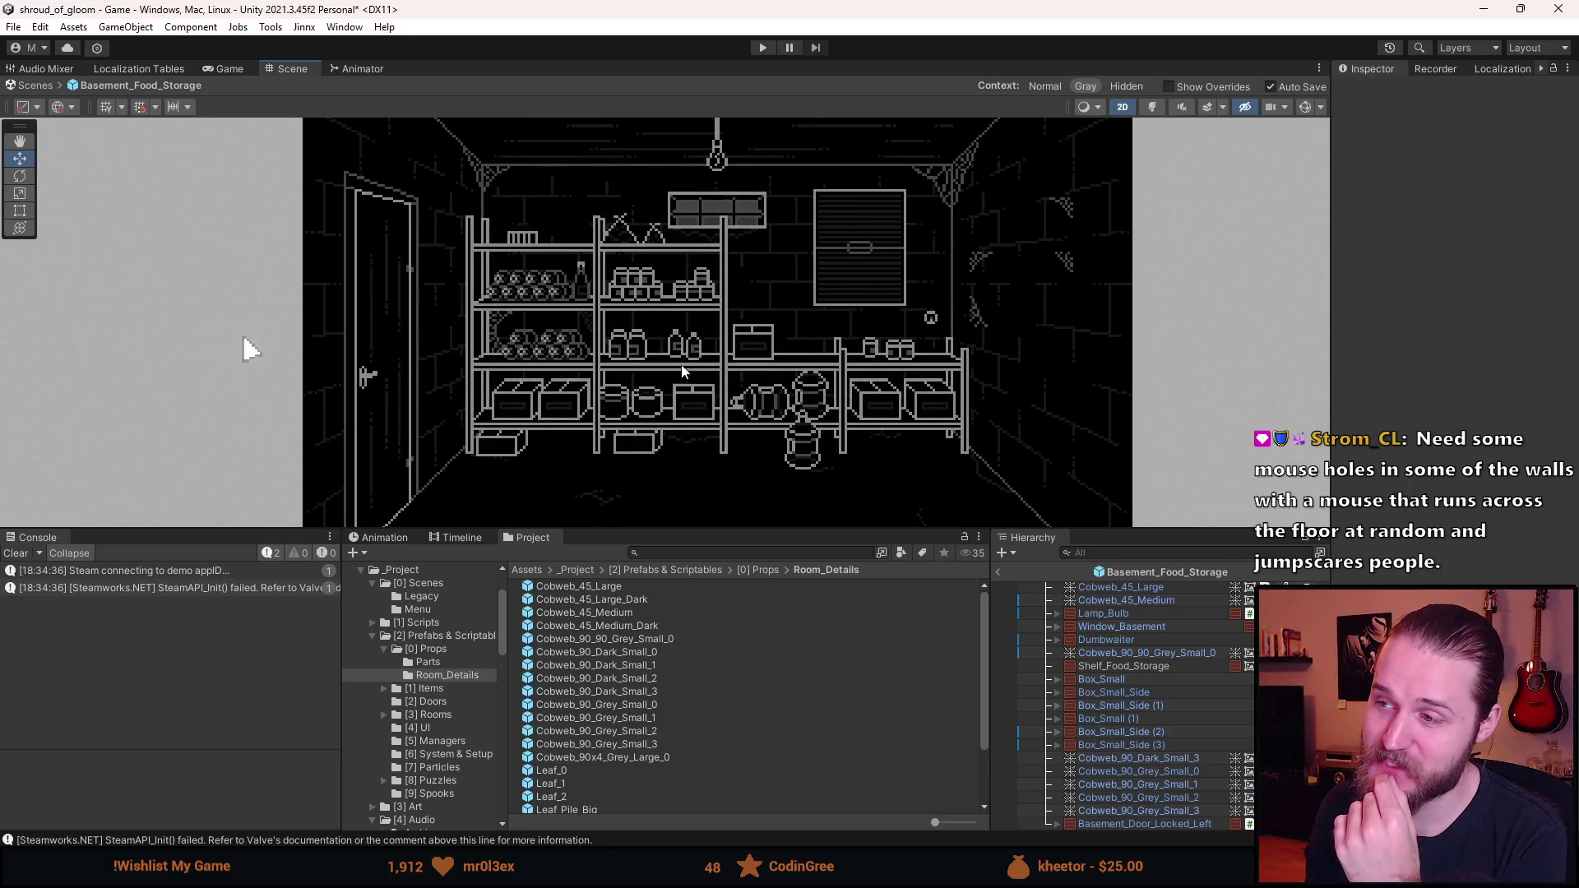
click(1170, 759)
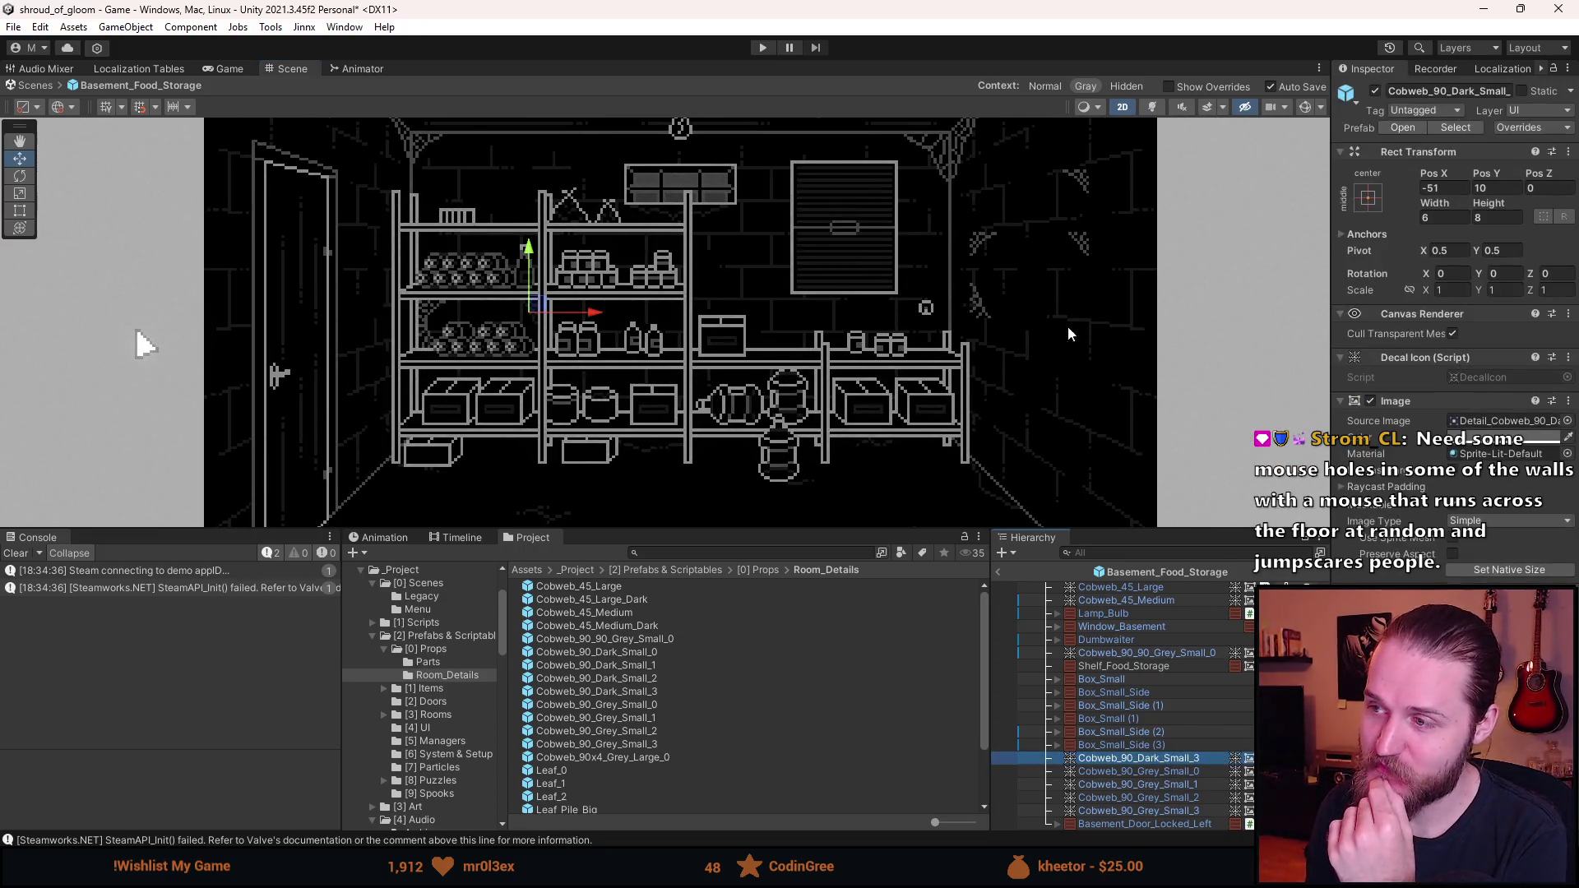
click(1187, 774)
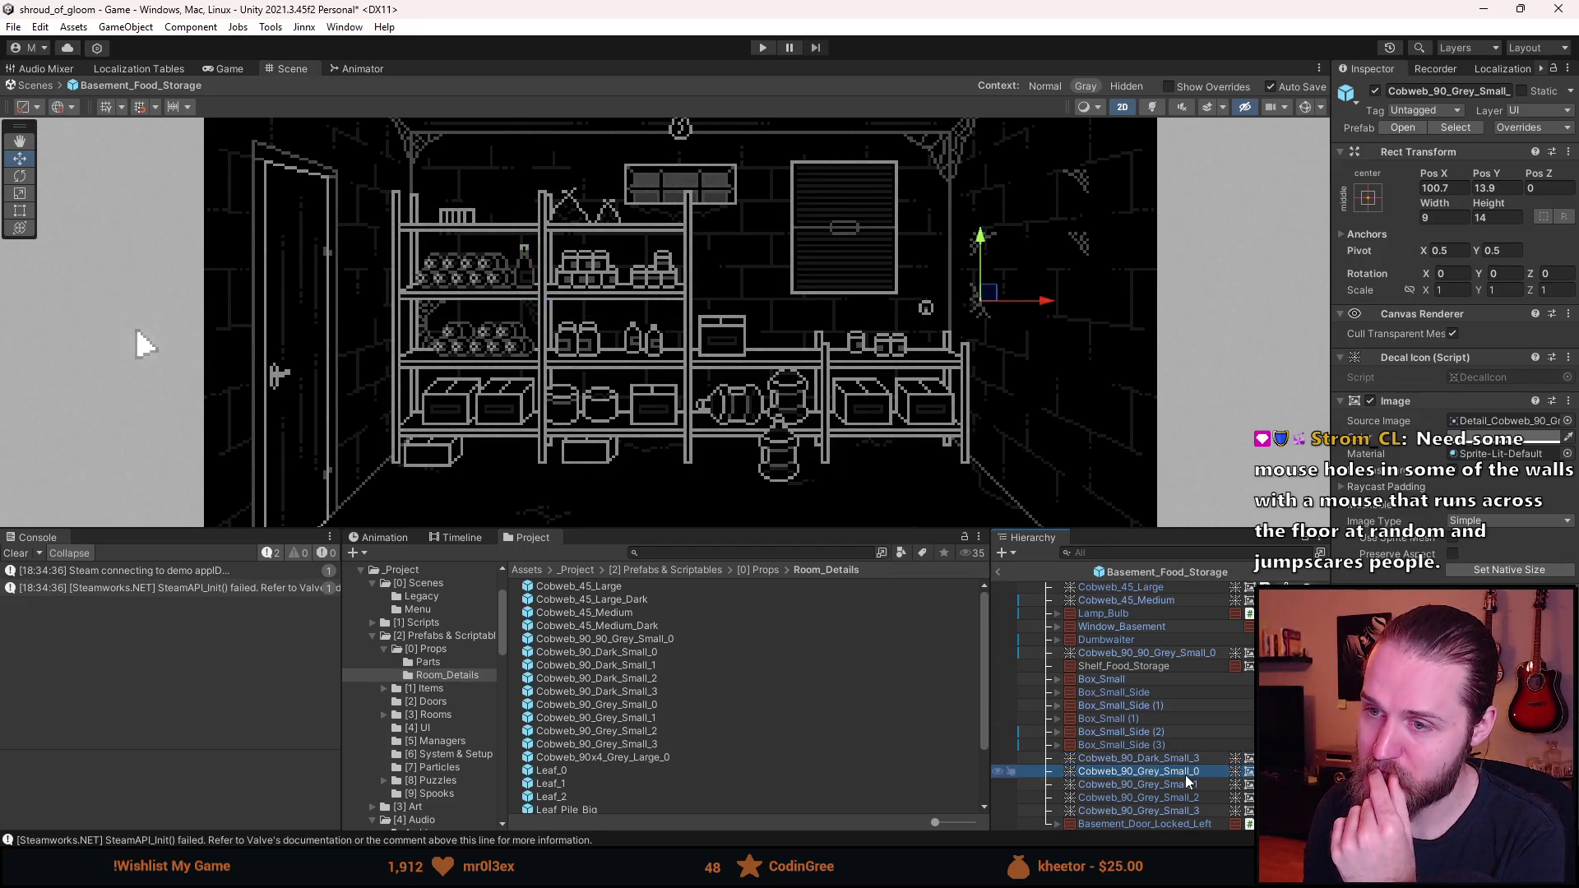
scroll(1008, 436, up, 3)
mouse_move(977, 294)
mouse_down()
mouse_move(634, 324)
mouse_move(601, 343)
mouse_up()
scroll(598, 344, up, 5)
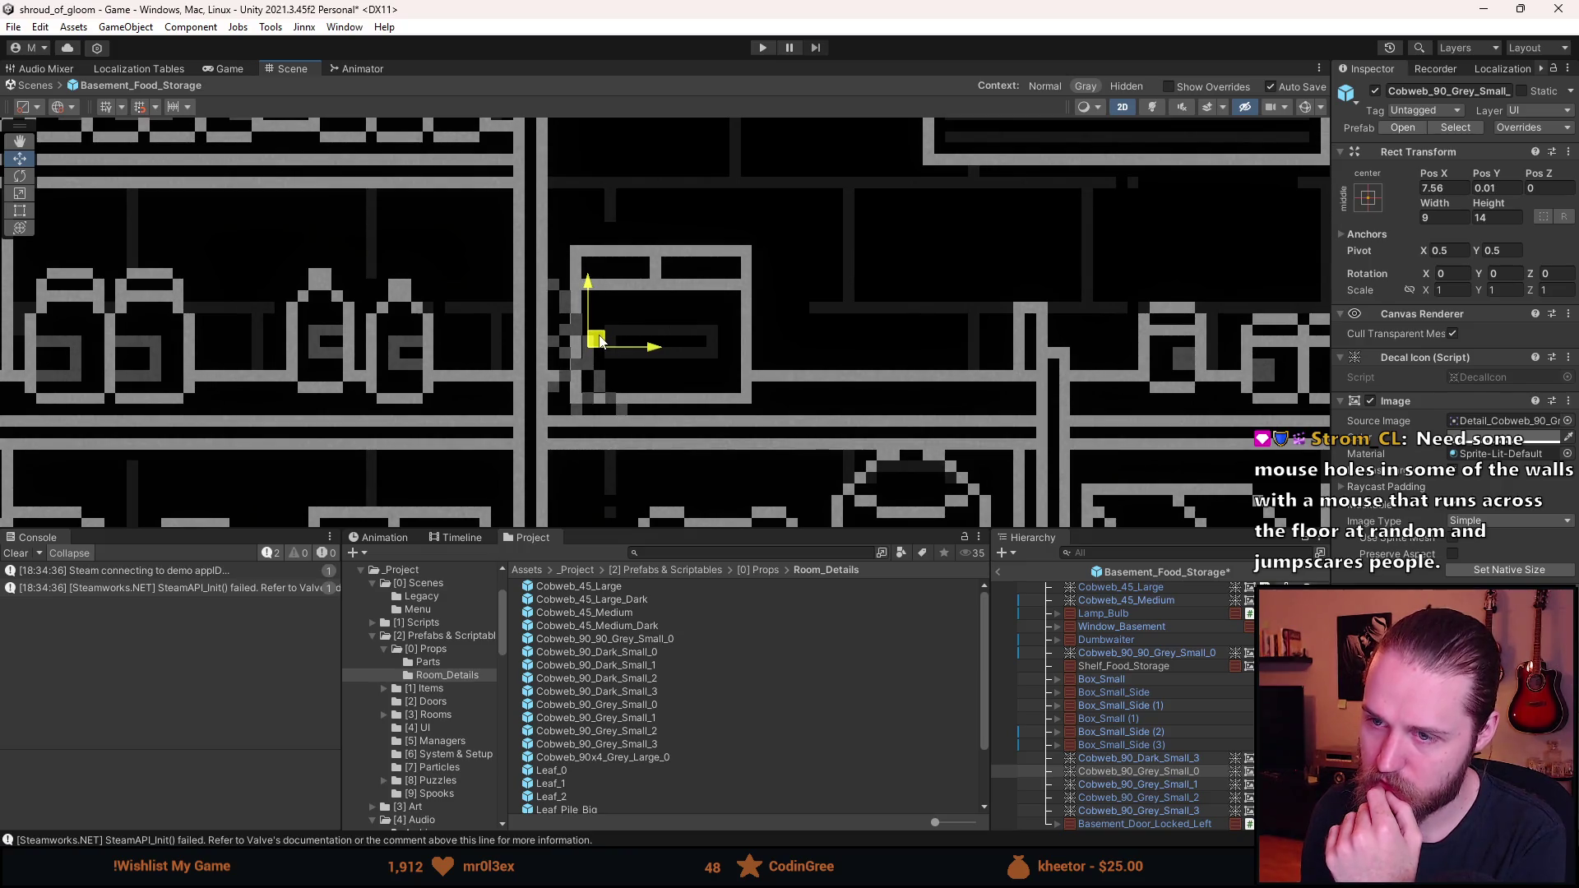
click(800, 387)
scroll(787, 384, down, 10)
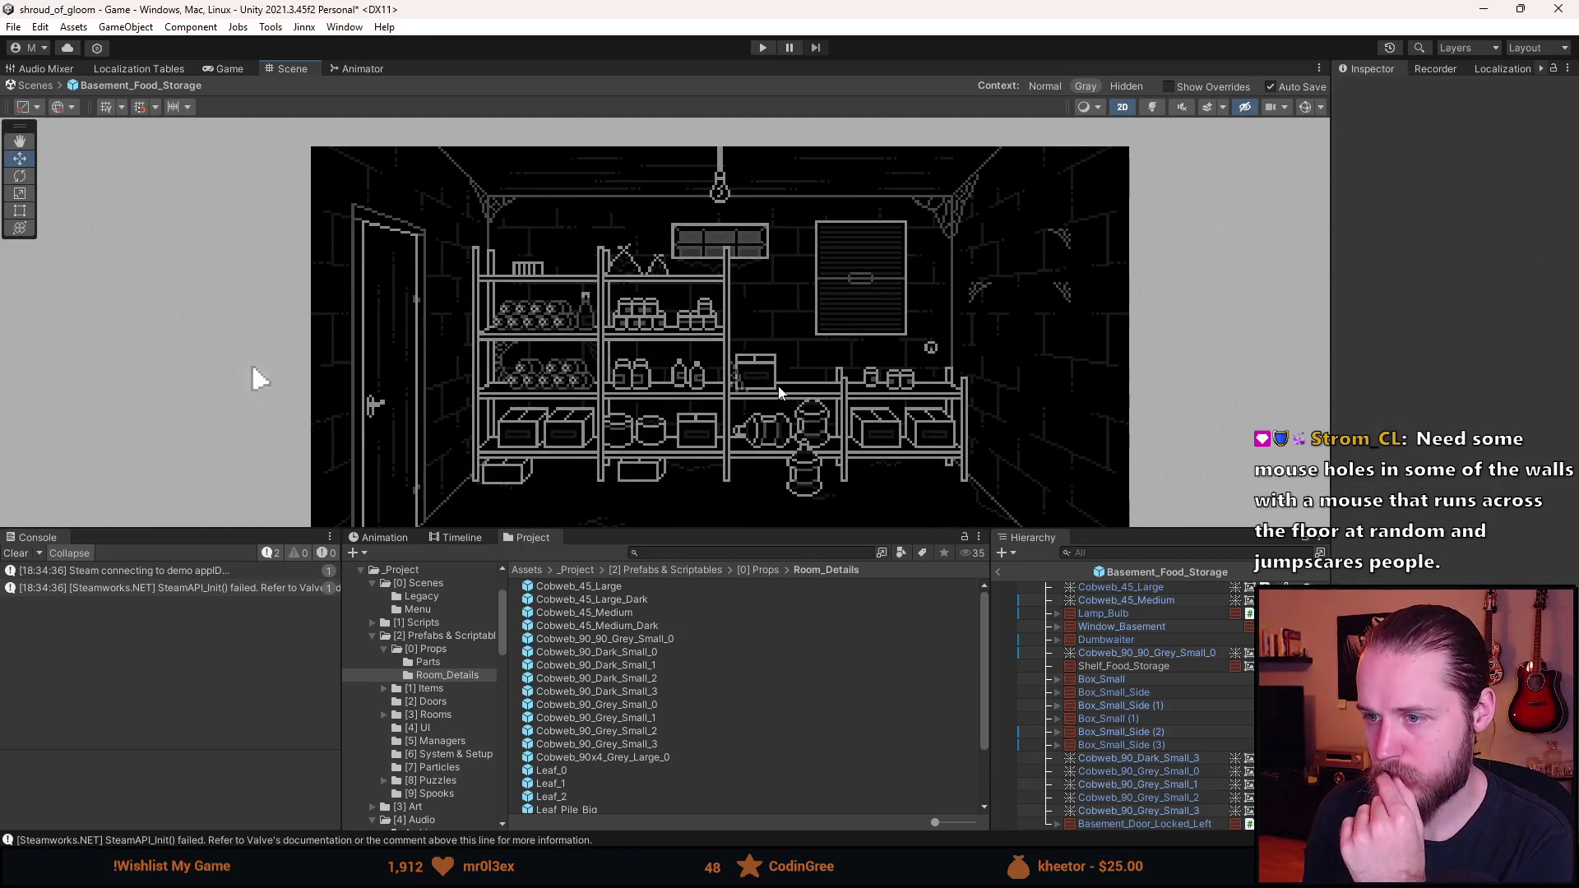
- Check the four Cobweb_90_Grey_Small objects, adjust Grey_Small_0's Y position, and save
click(1175, 810)
click(1172, 798)
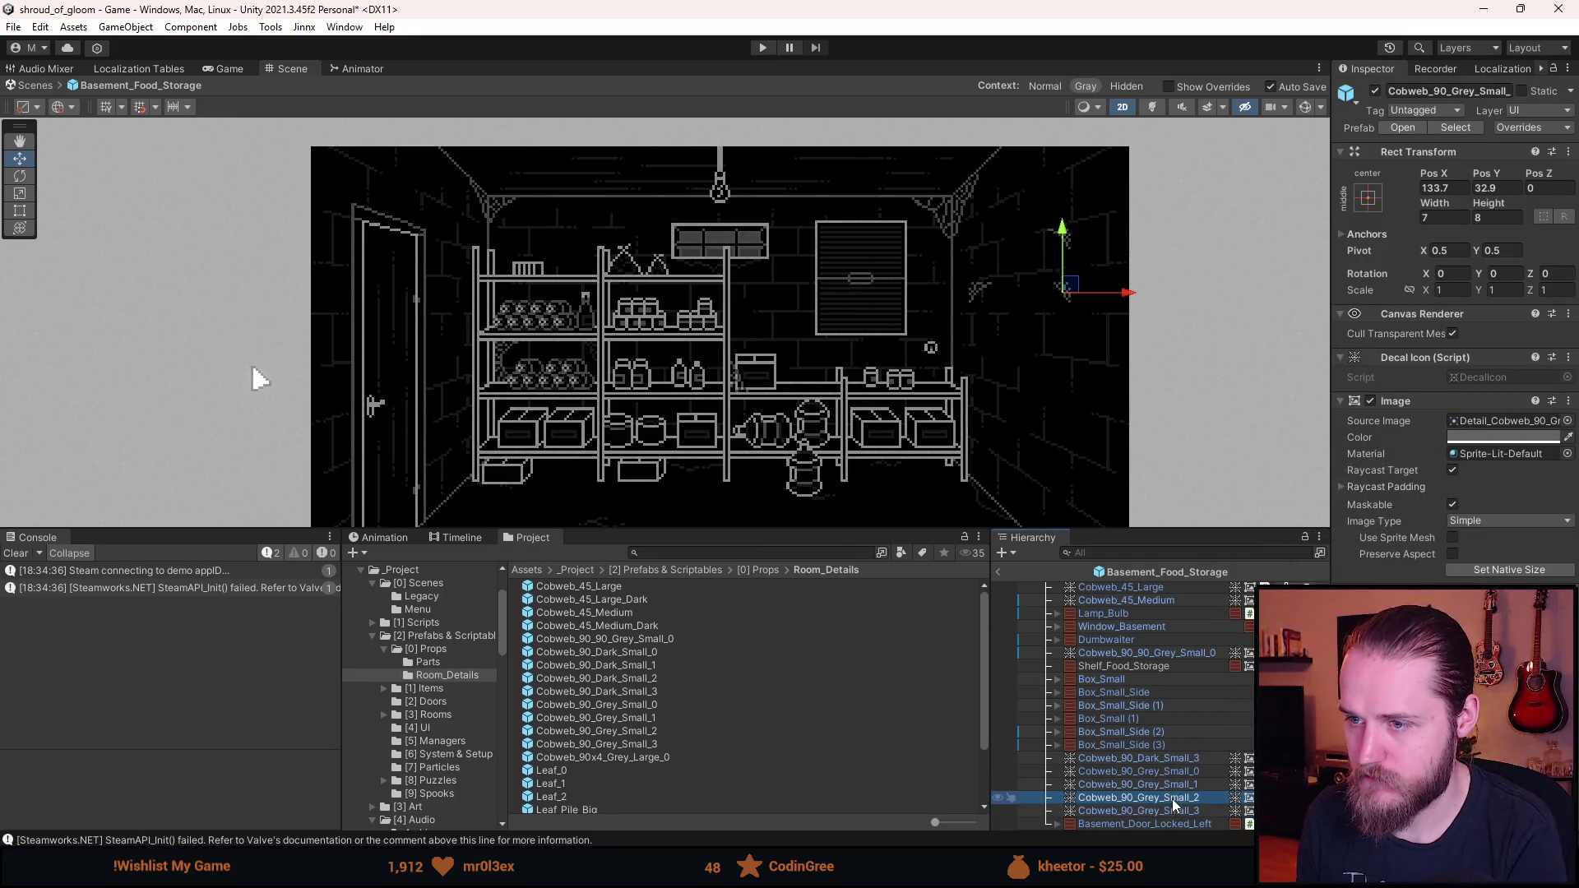
click(1172, 784)
click(1184, 772)
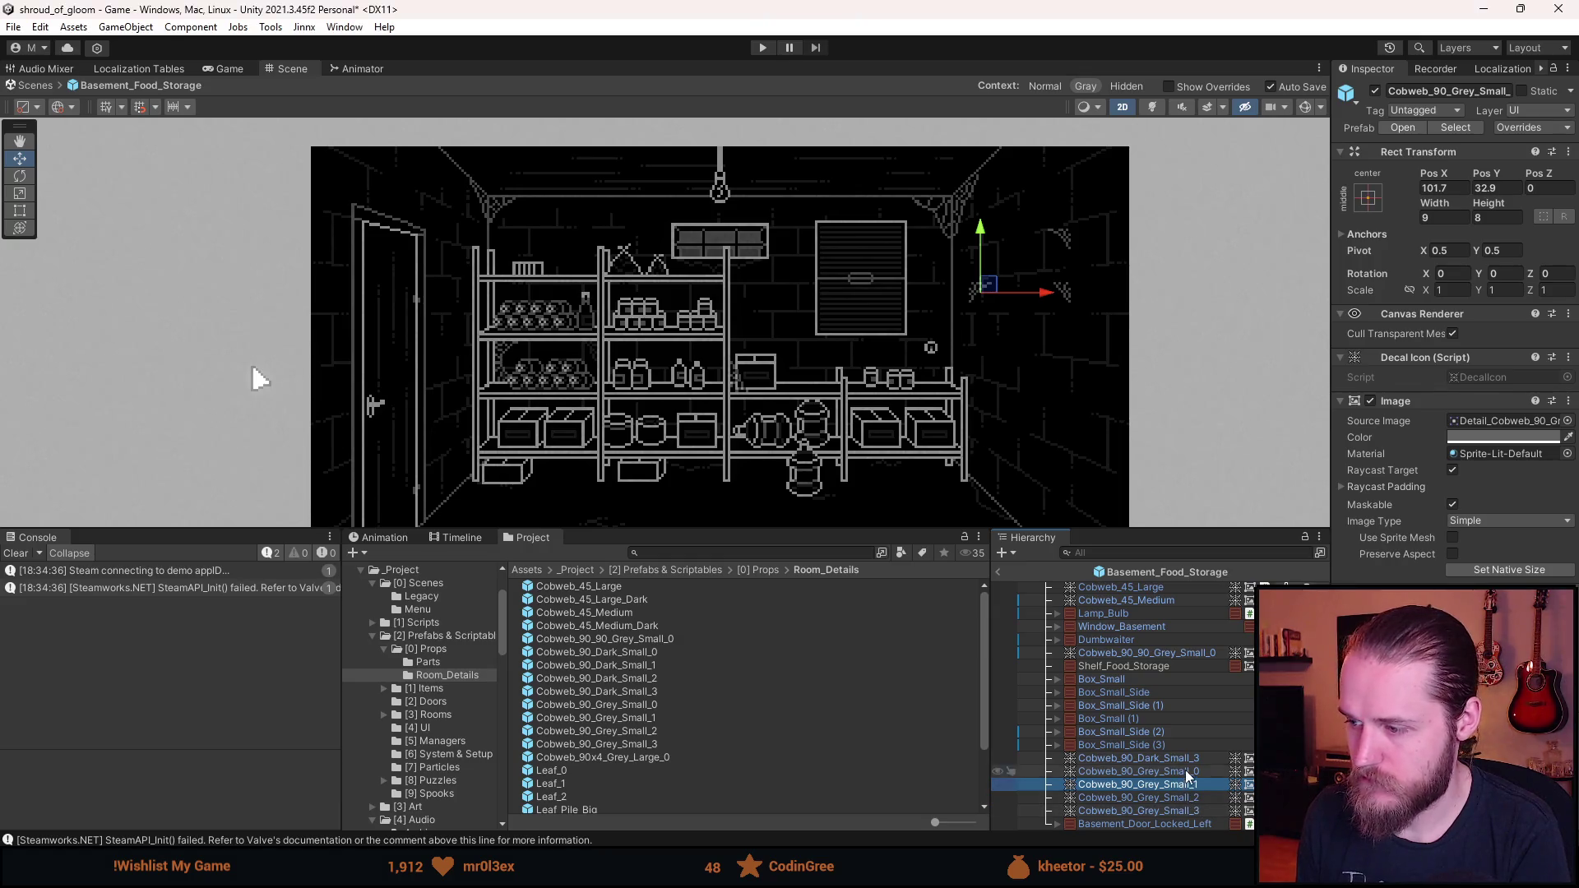
click(1487, 189)
text(0)
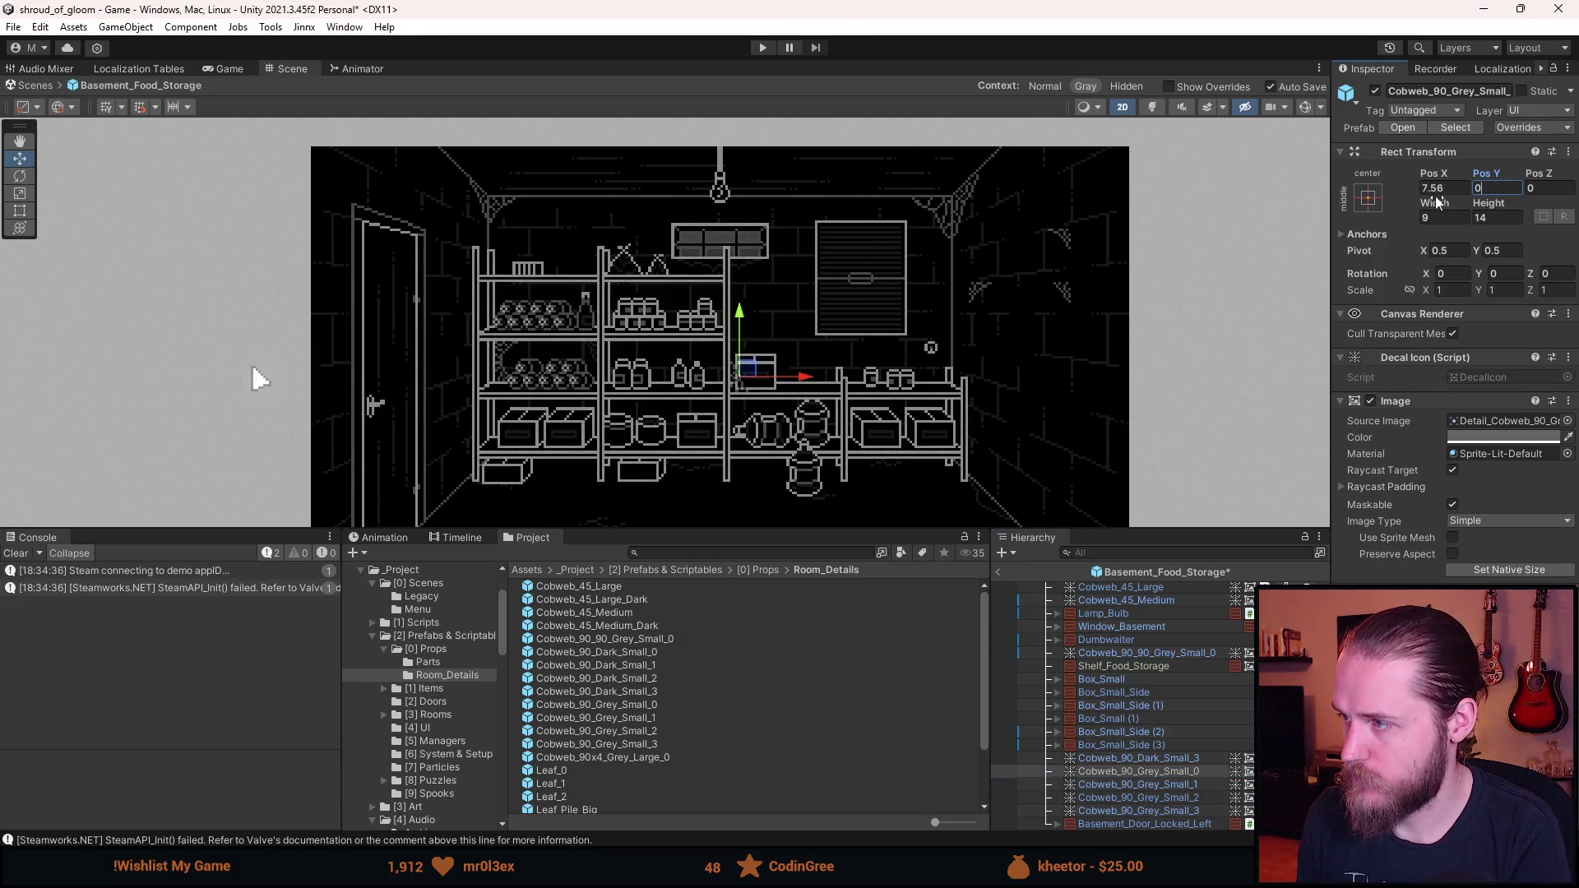
key(ctrl+s)
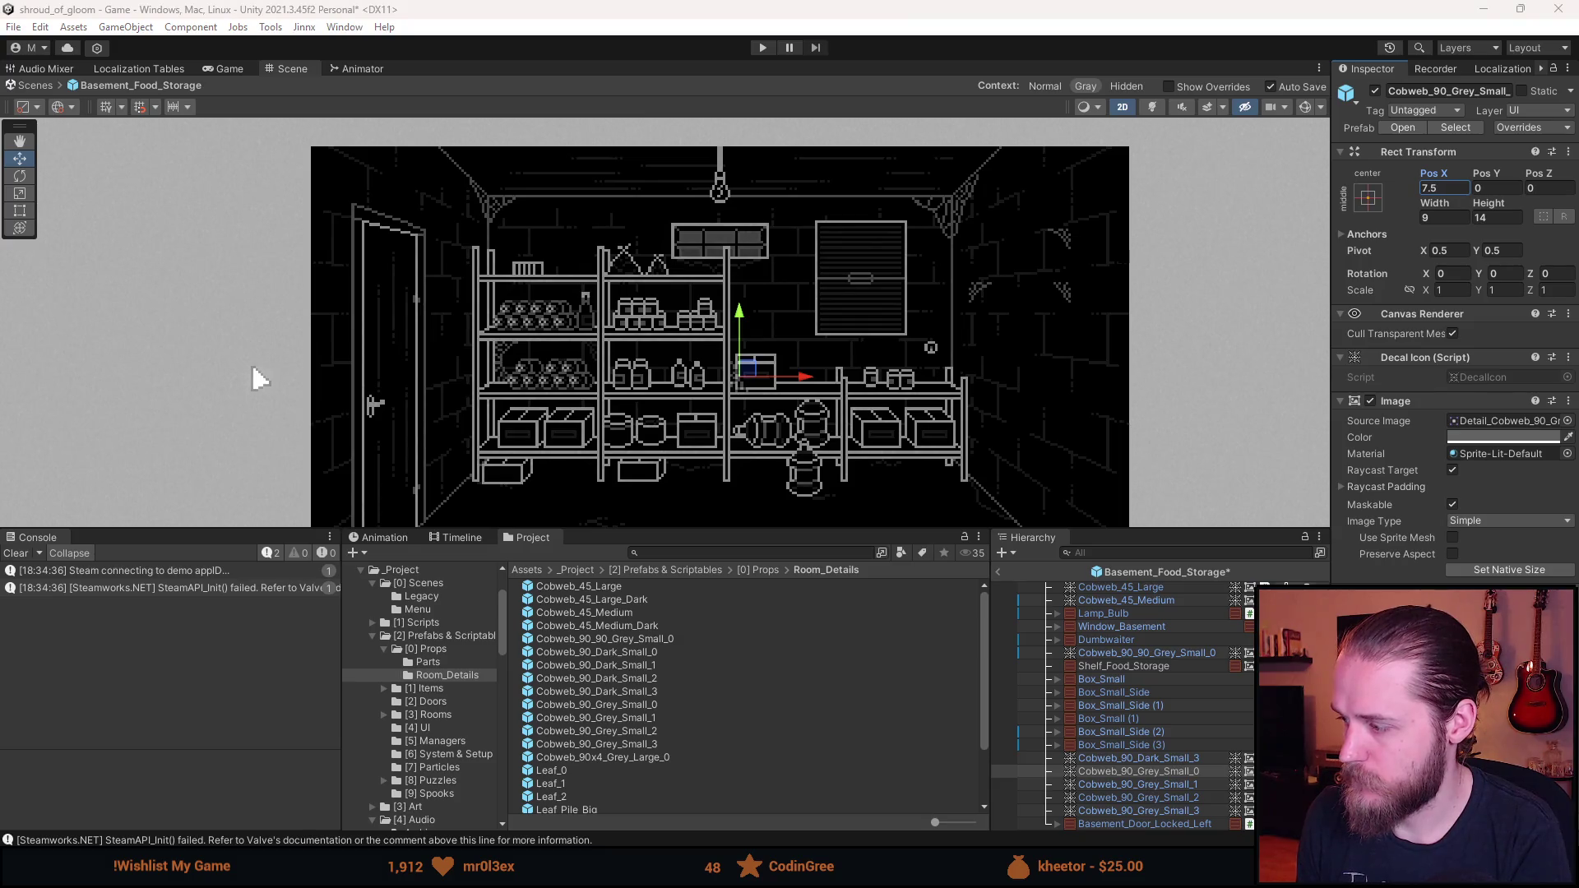
- Move Cobweb_90_Grey_Small_2 under the right end of the shelves, round its position, and save
double_click(1196, 758)
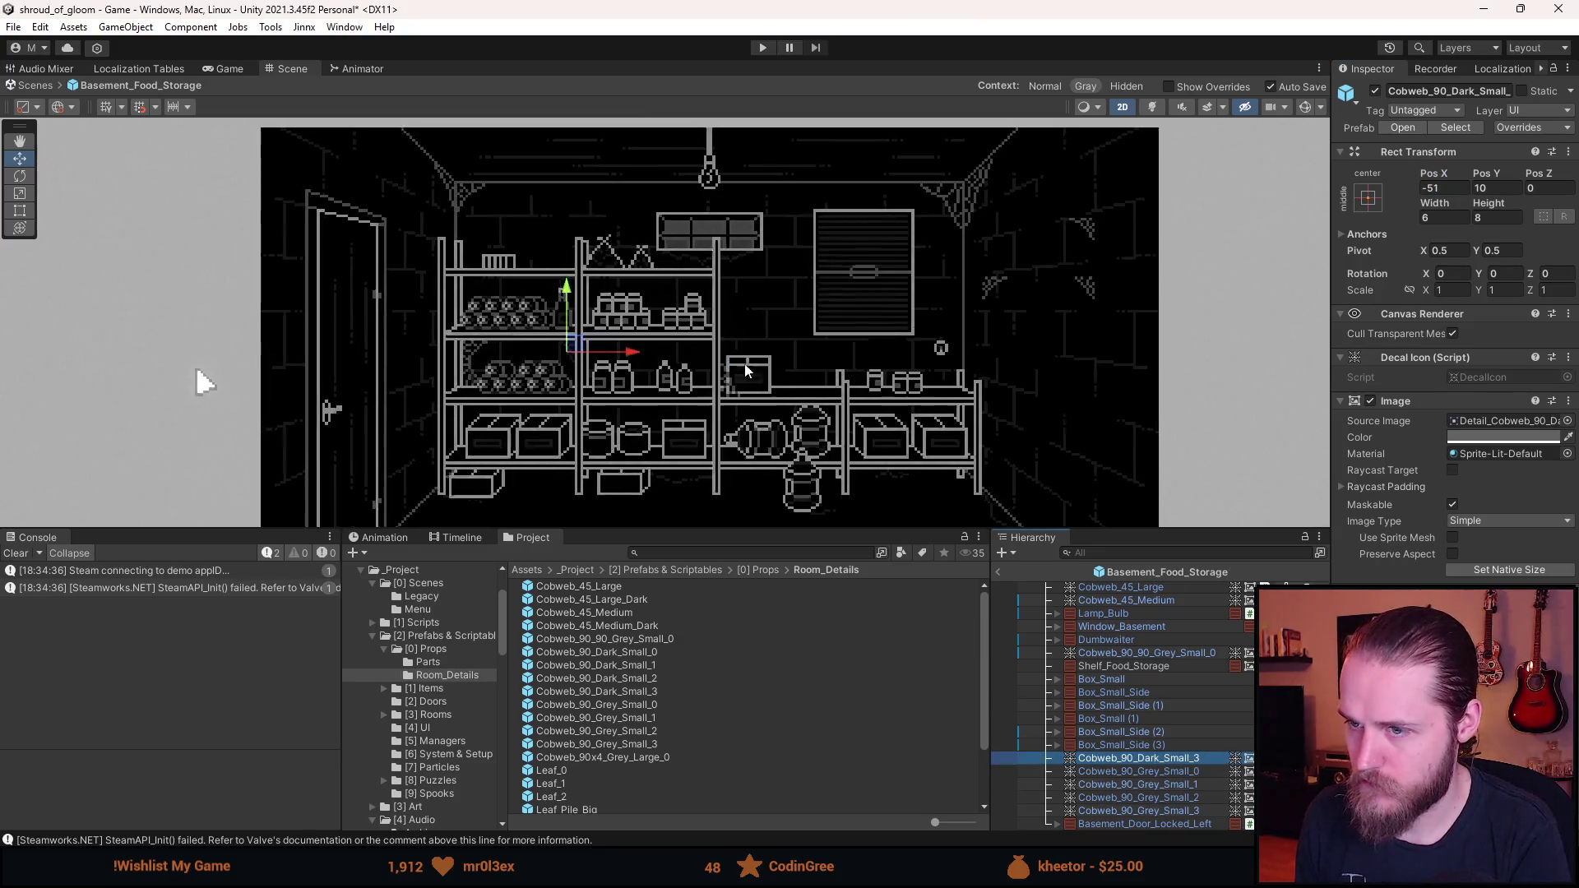
click(1184, 798)
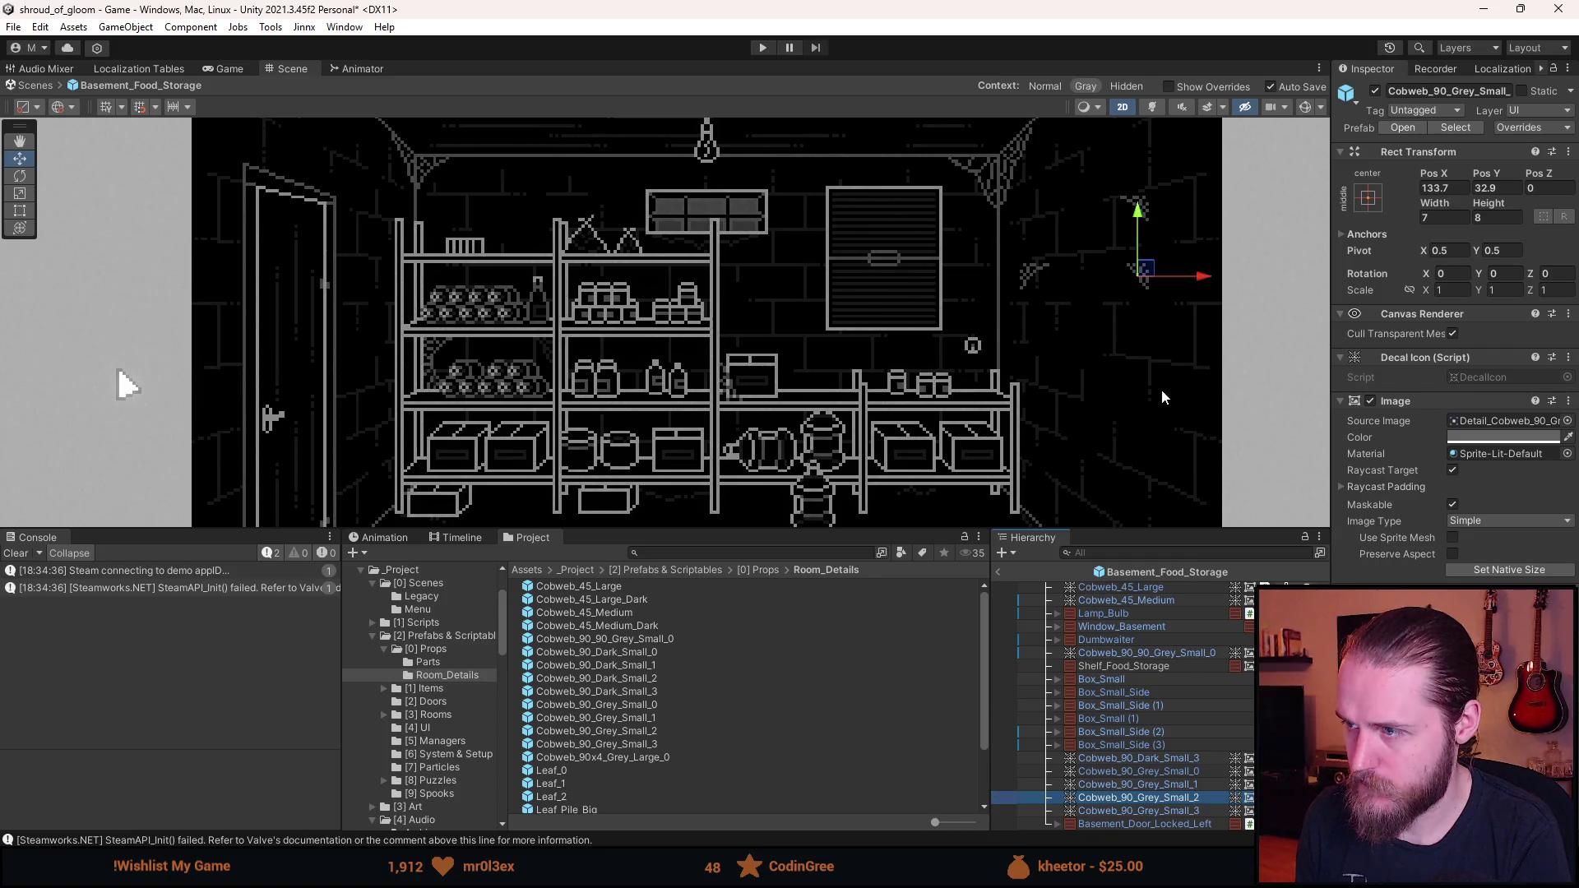
mouse_move(1143, 274)
mouse_down()
mouse_move(1007, 419)
mouse_move(982, 406)
mouse_up()
scroll(1007, 421, up, 10)
key(ctrl+s)
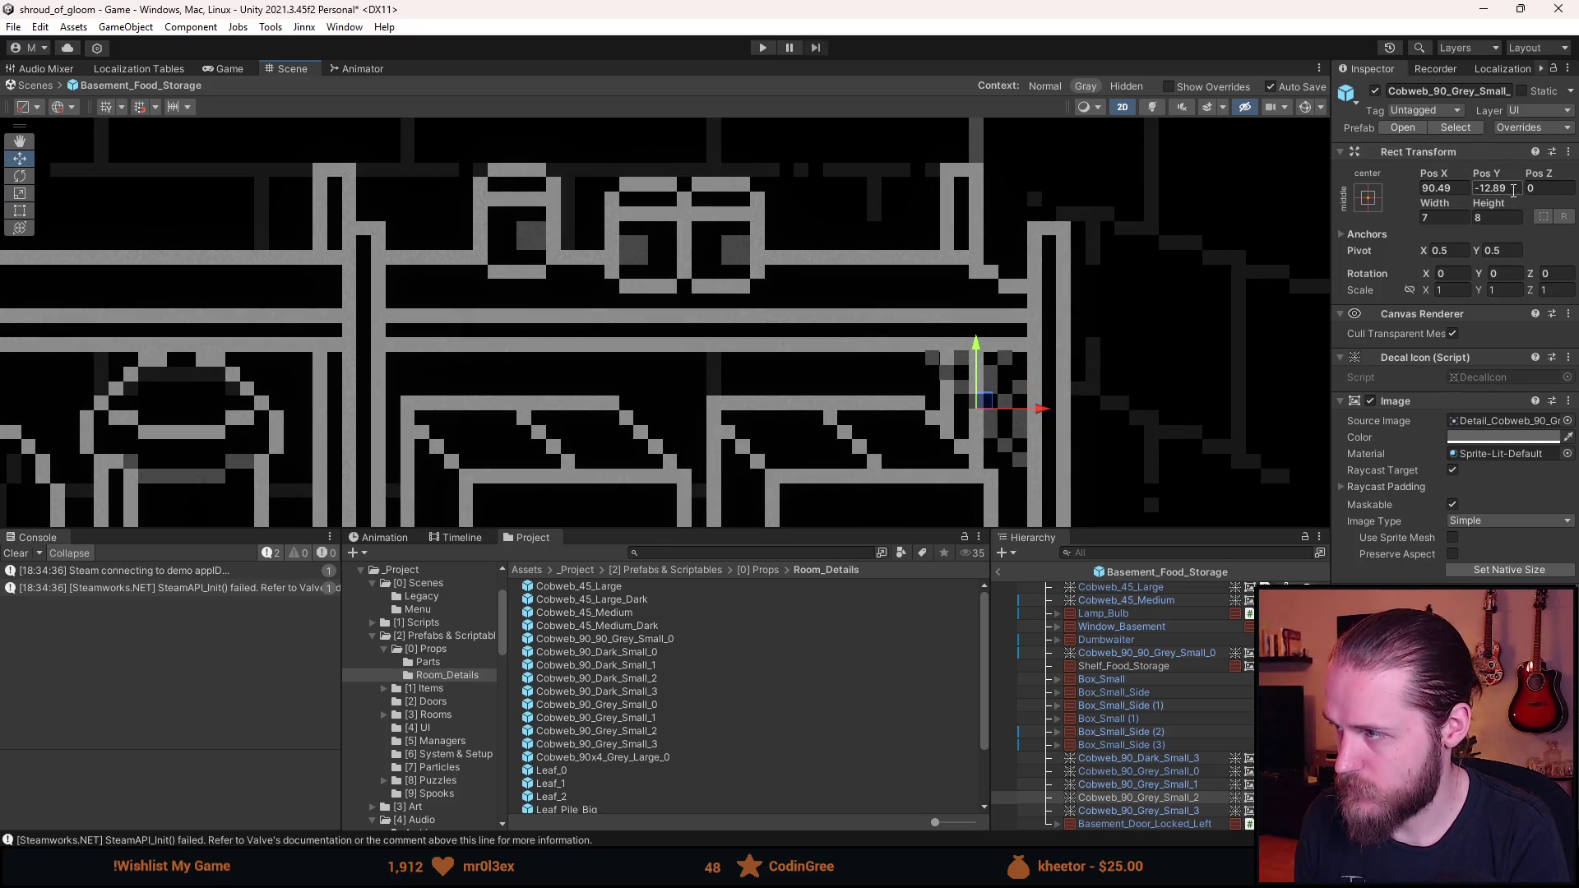
text(3)
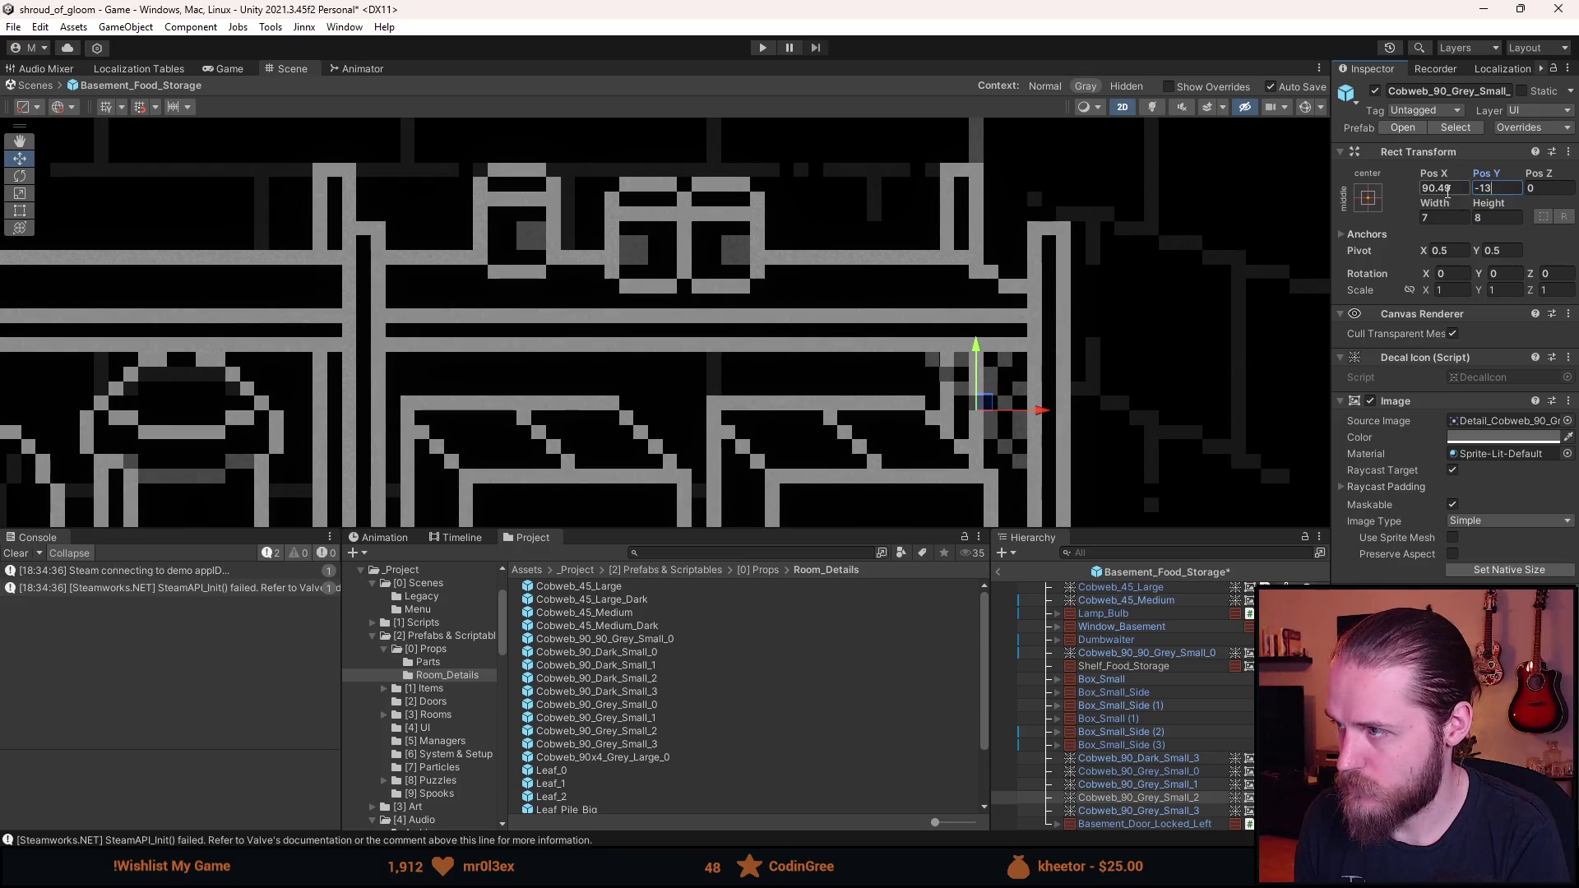
key(ctrl+s)
scroll(1039, 367, down, 8)
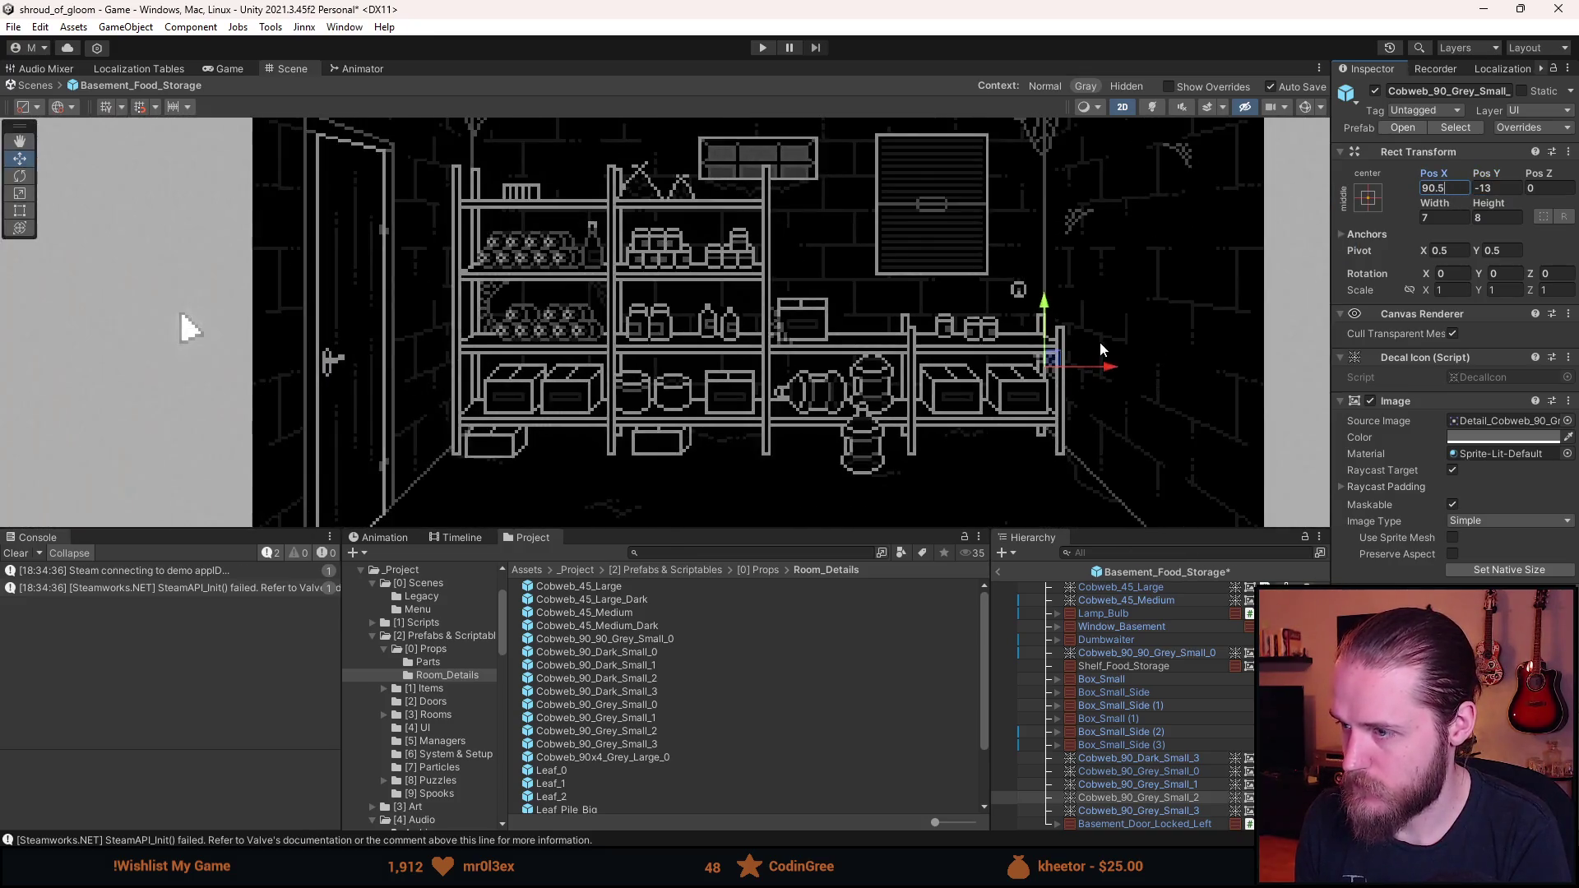
click(1107, 367)
scroll(1107, 368, up, 1)
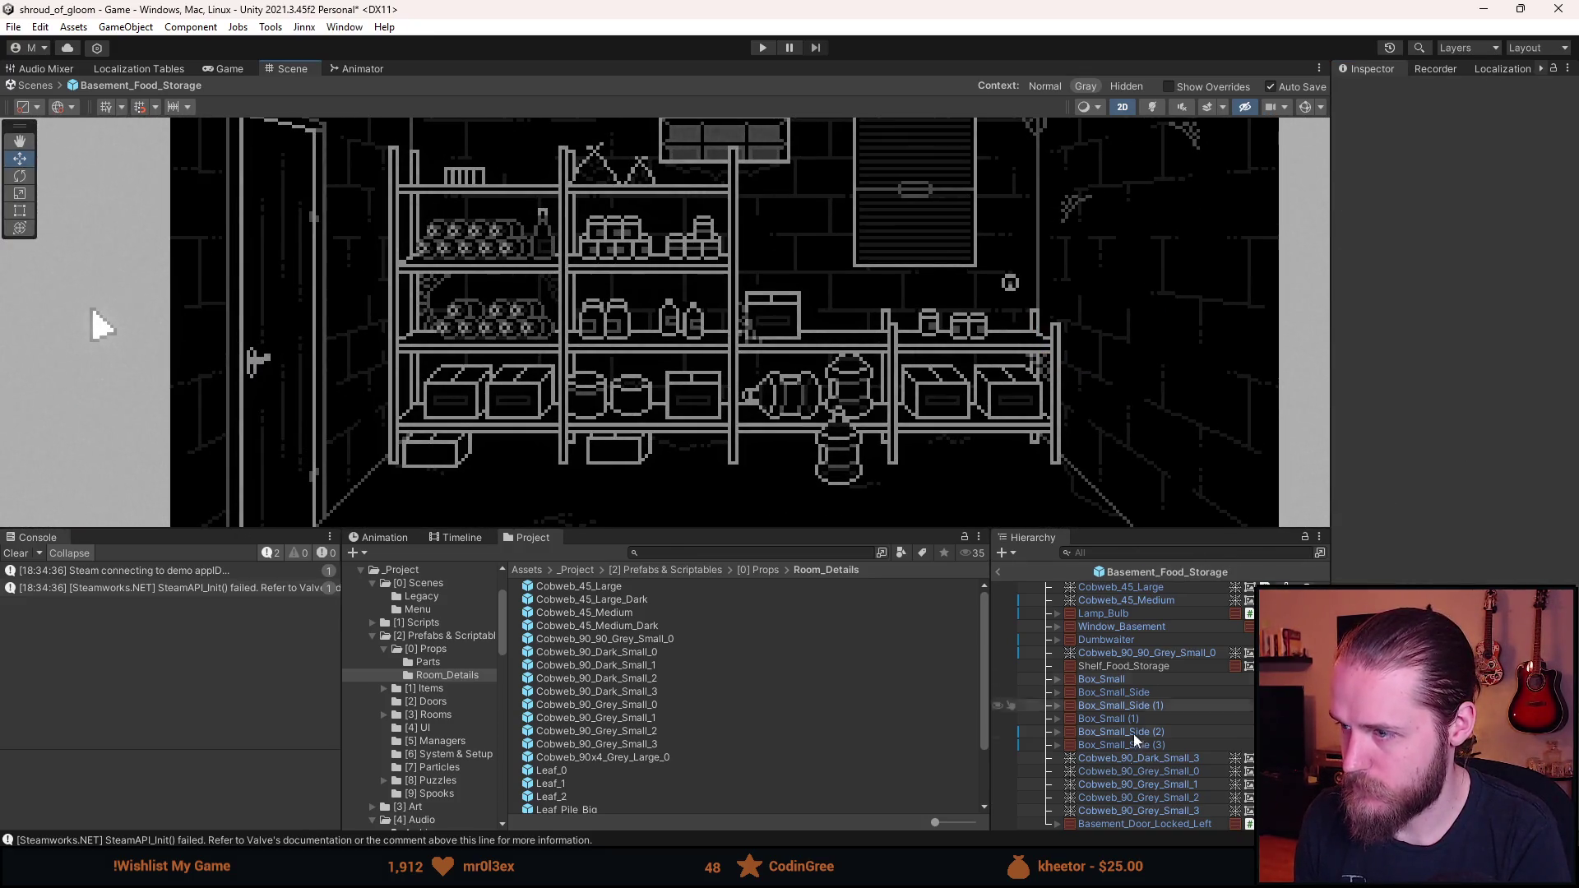
- Place Cobweb_90_Grey_Small_1 on the top shelf at X -40.5, Y 33
click(1185, 785)
mouse_move(1088, 205)
mouse_down()
mouse_move(635, 237)
mouse_move(721, 193)
mouse_move(600, 219)
mouse_move(628, 254)
mouse_move(579, 227)
mouse_up()
scroll(615, 246, up, 5)
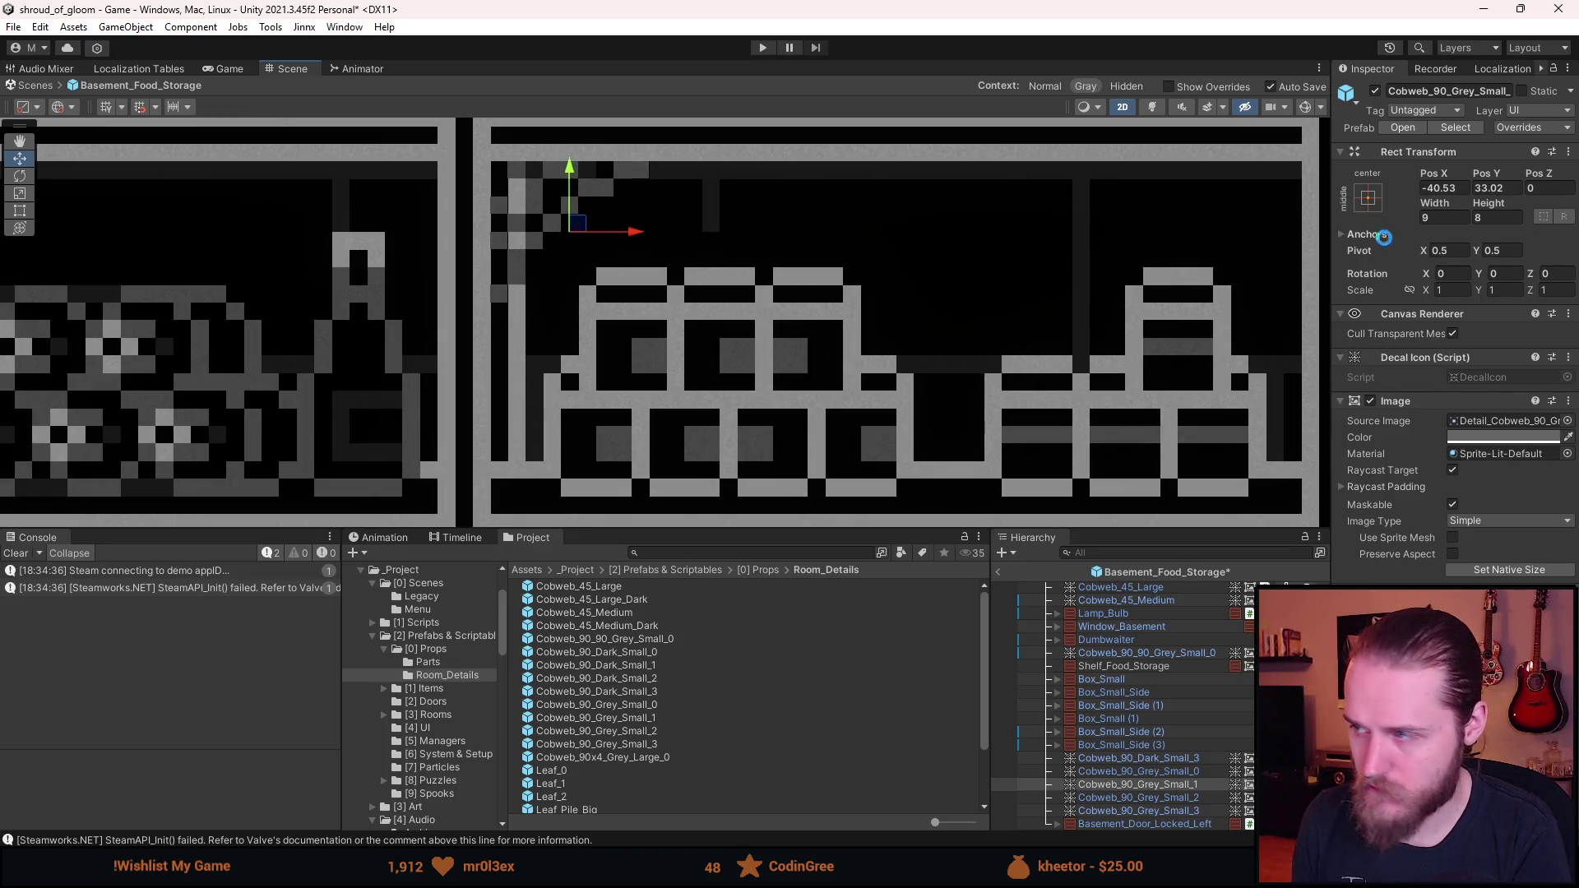
click(1465, 189)
key(BackSpace)
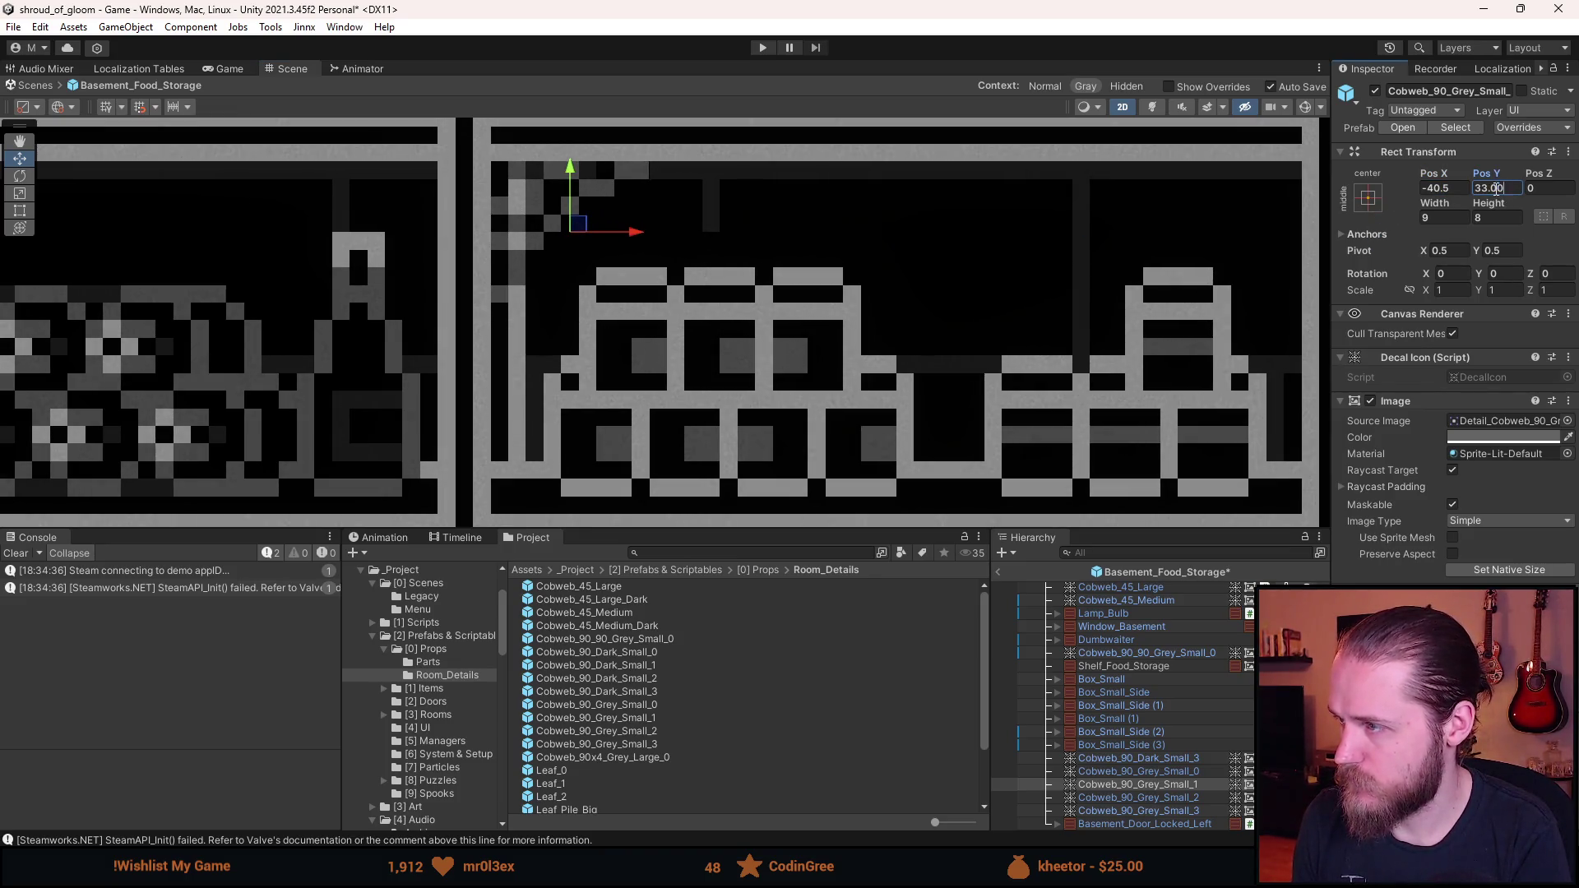
key(Return)
scroll(905, 337, down, 6)
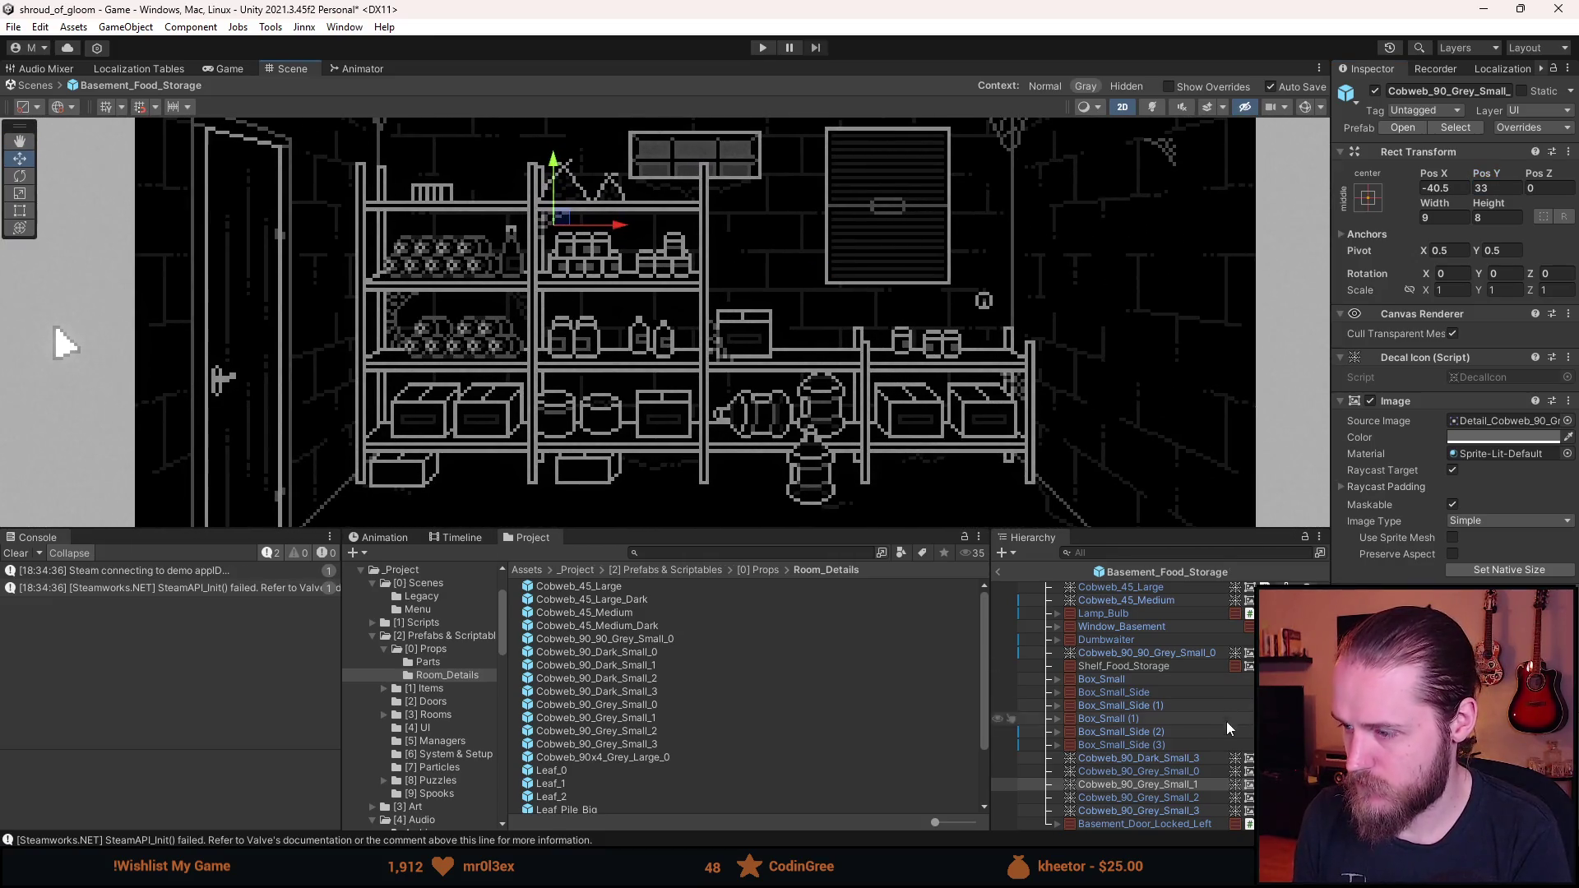
- Move Cobweb_90_Grey_Small_3 to the middle of the shelves, tuck it into a corner, and save
click(1196, 756)
key(Down)
key(Down)
key(Down)
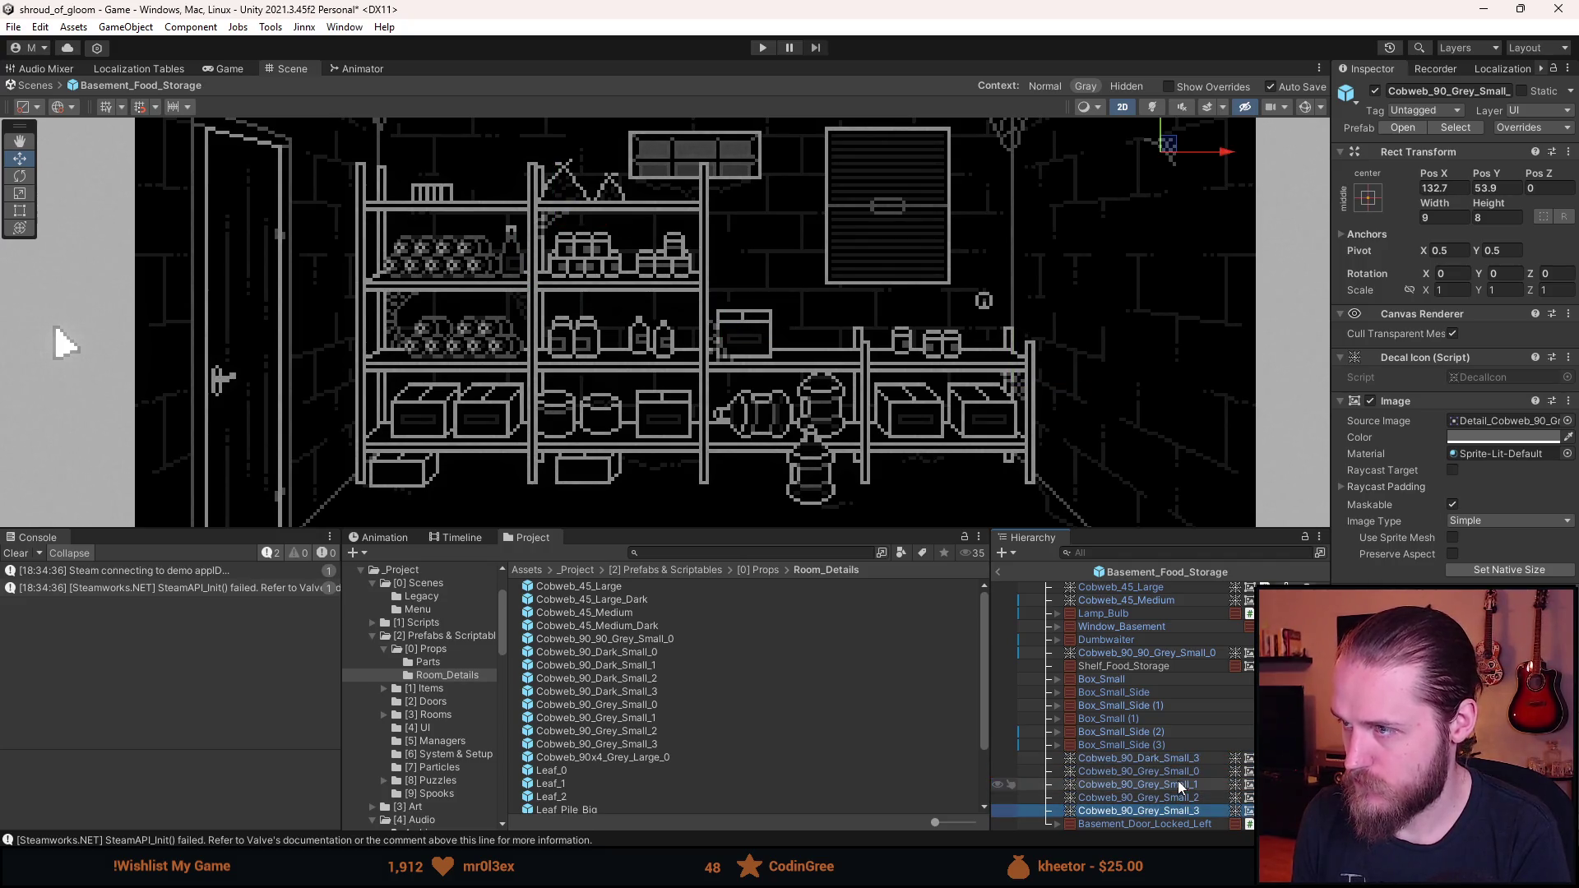
mouse_move(1171, 153)
mouse_down()
mouse_move(732, 397)
mouse_move(695, 390)
mouse_up()
key(ctrl+s)
scroll(694, 387, up, 10)
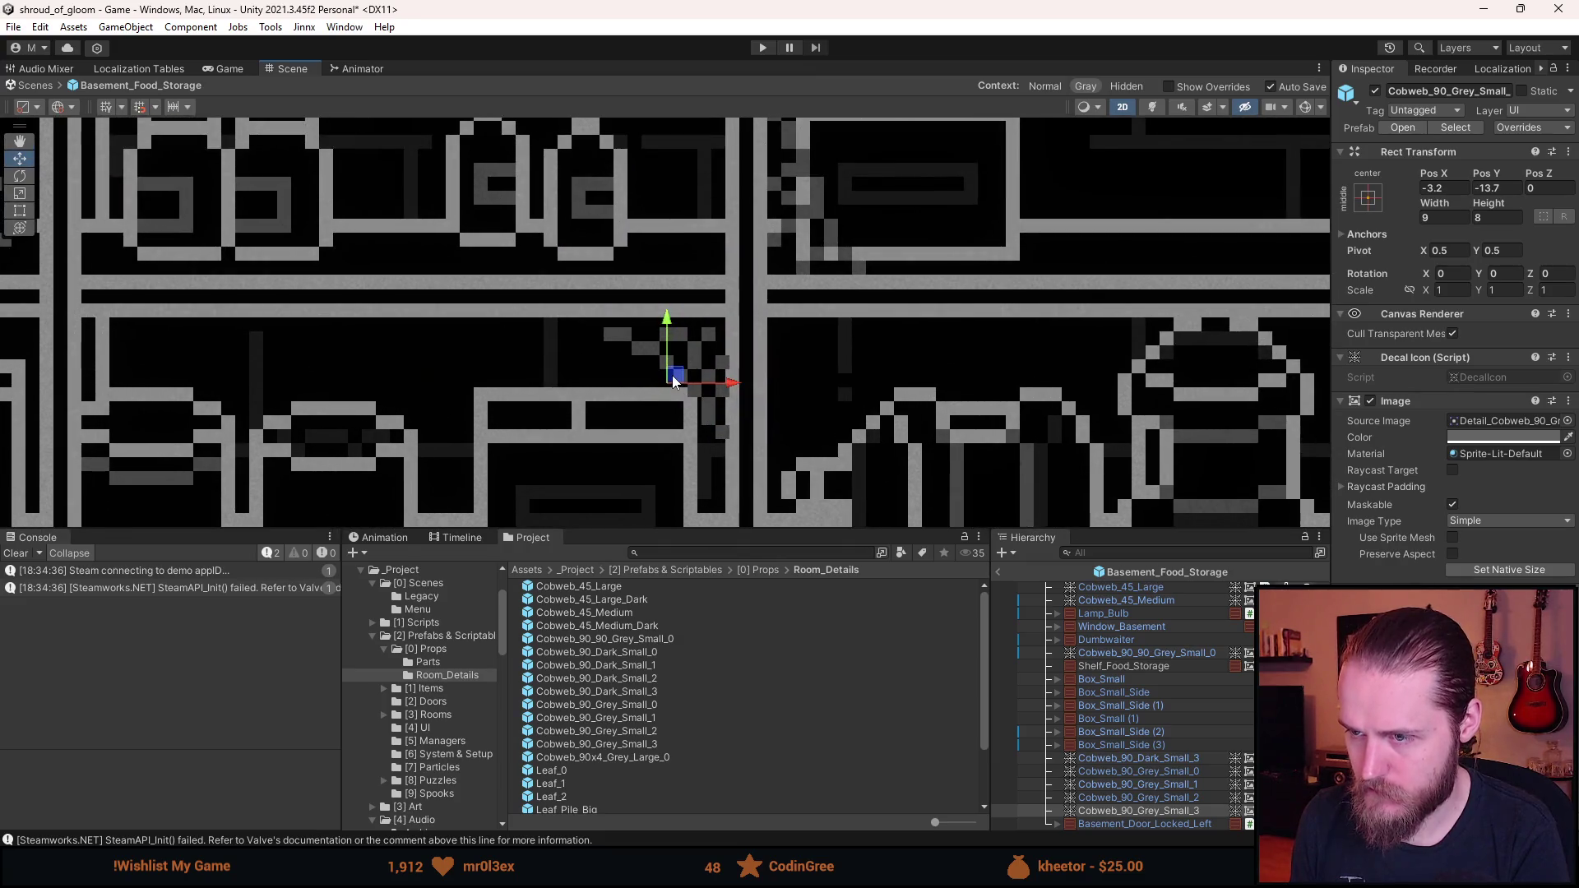
drag(674, 380, 670, 374)
key(ctrl+s)
scroll(714, 357, down, 6)
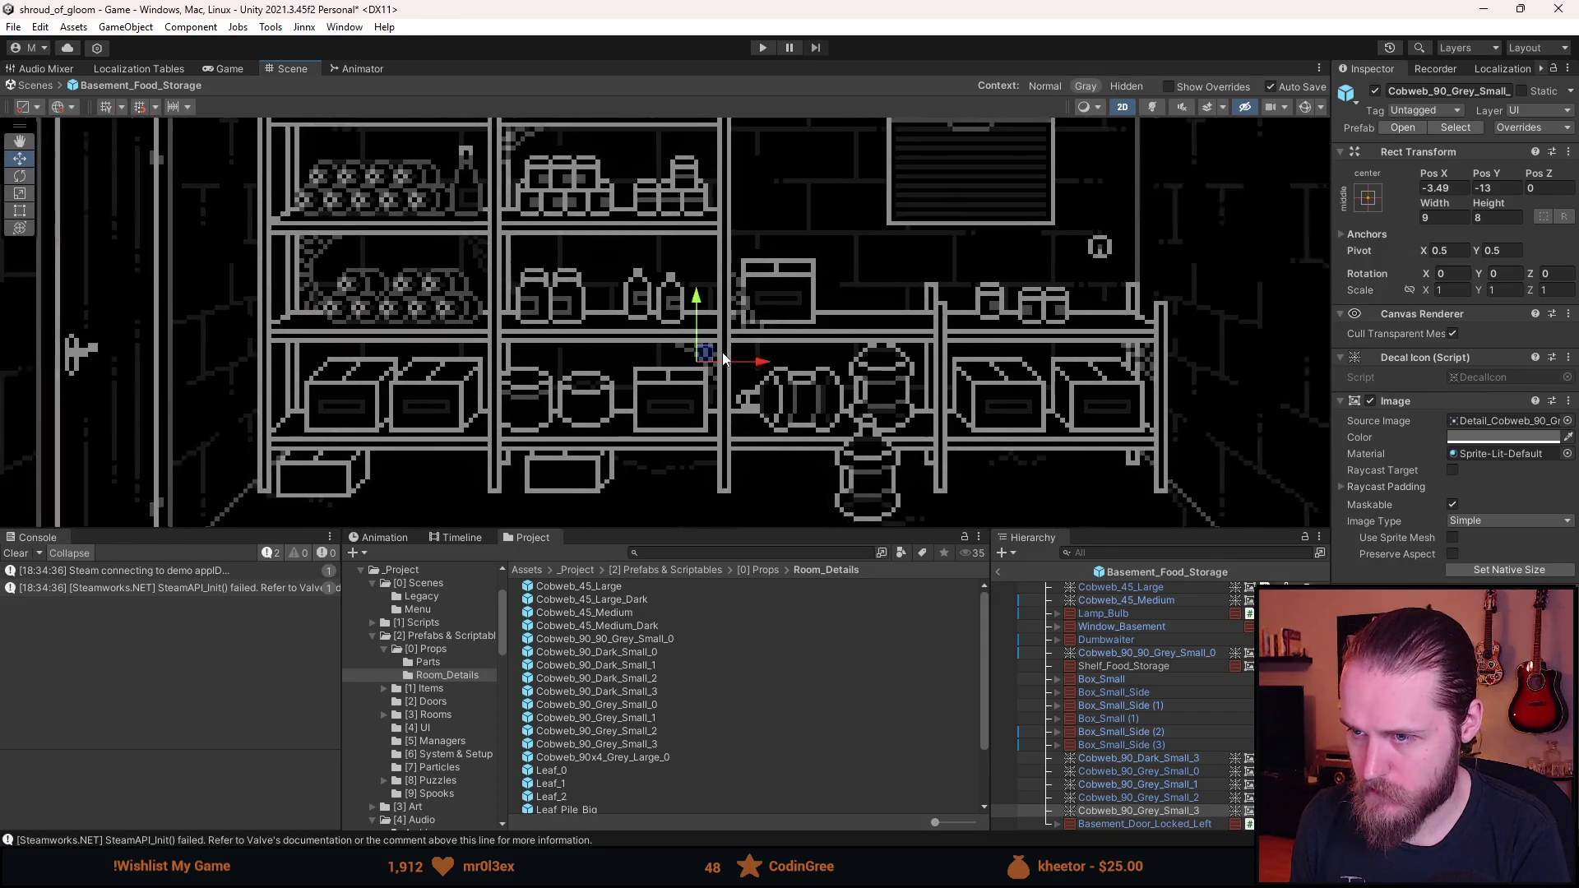
scroll(714, 357, up, 2)
- Lift Cobweb_90_Grey_Small_3 under the next shelf at X -3.5, Y 10, and save
mouse_move(705, 372)
mouse_down()
mouse_move(707, 245)
mouse_move(691, 291)
mouse_up()
scroll(701, 251, up, 4)
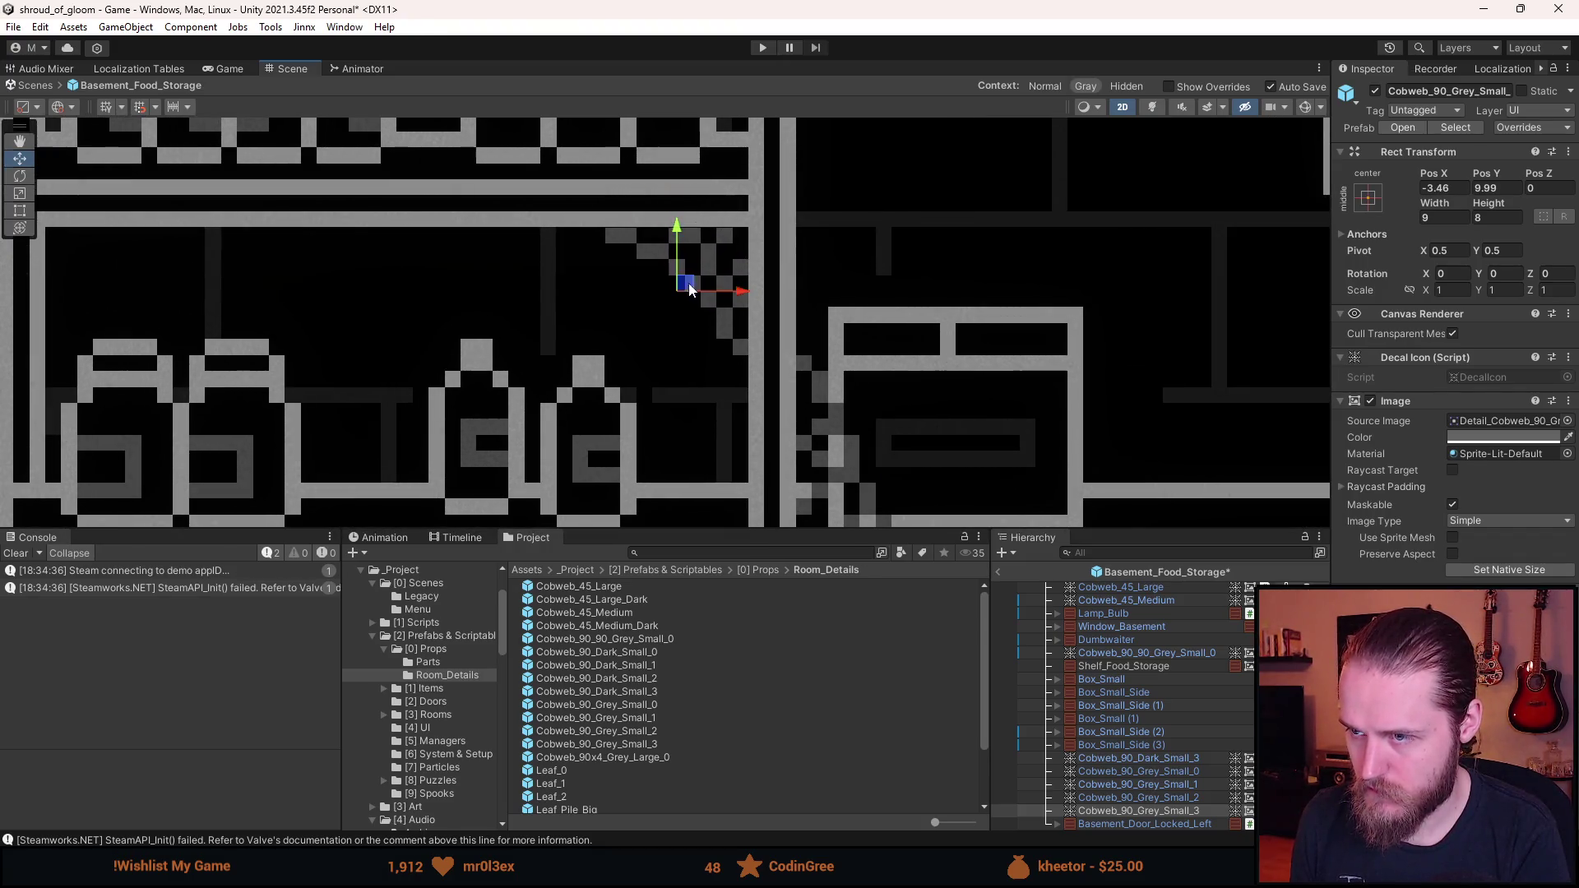
key(ctrl+s)
text(-3.5)
key(Tab)
text(10)
scroll(791, 343, down, 3)
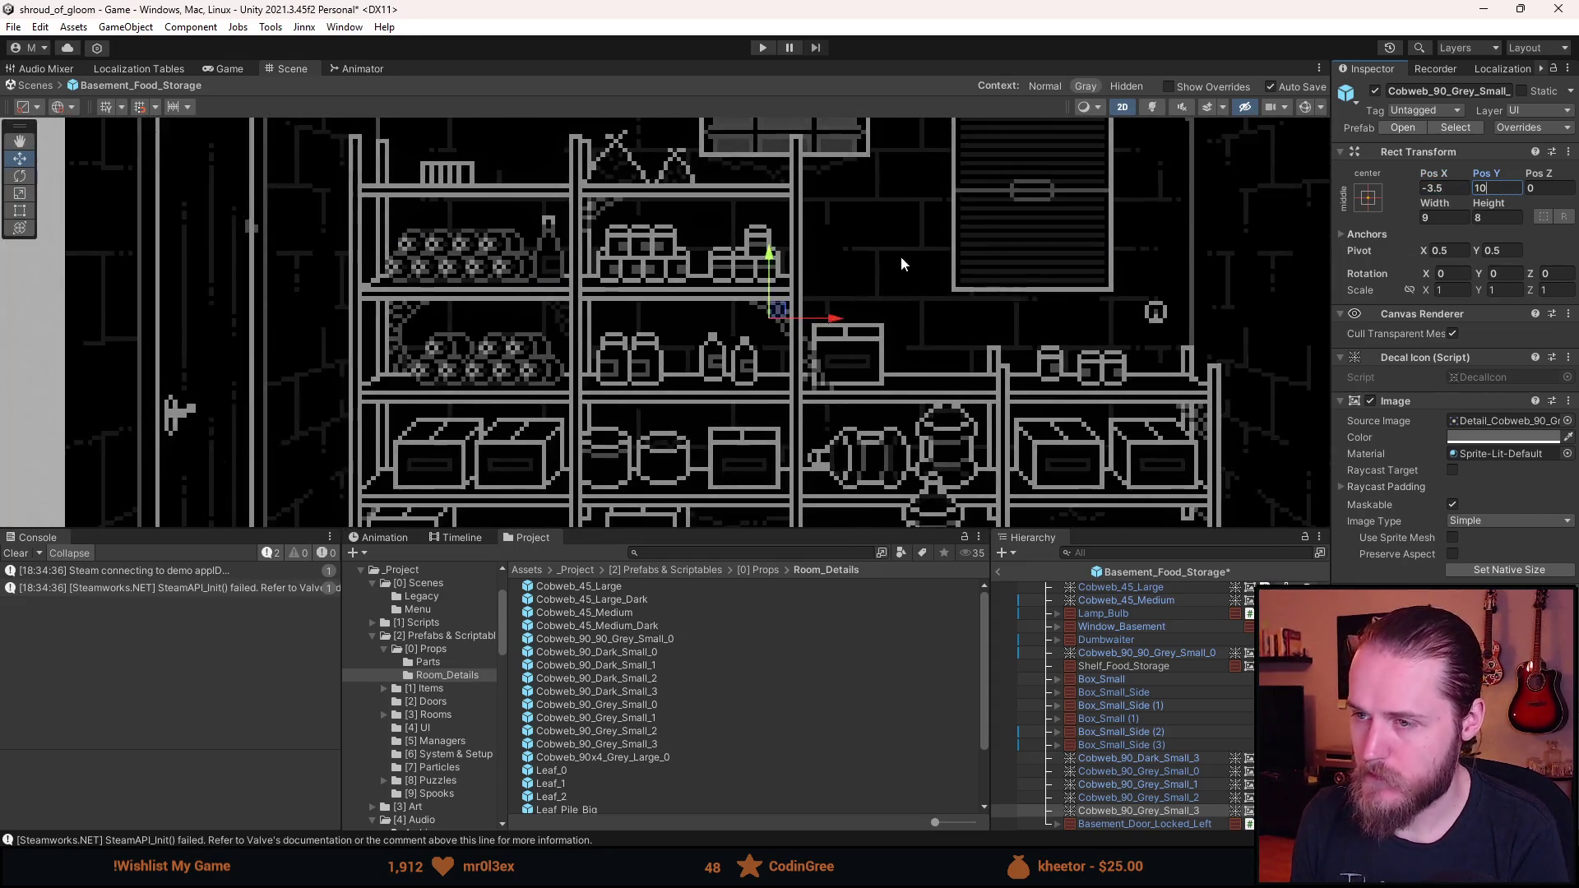
scroll(894, 269, down, 5)
click(901, 271)
key(ctrl+s)
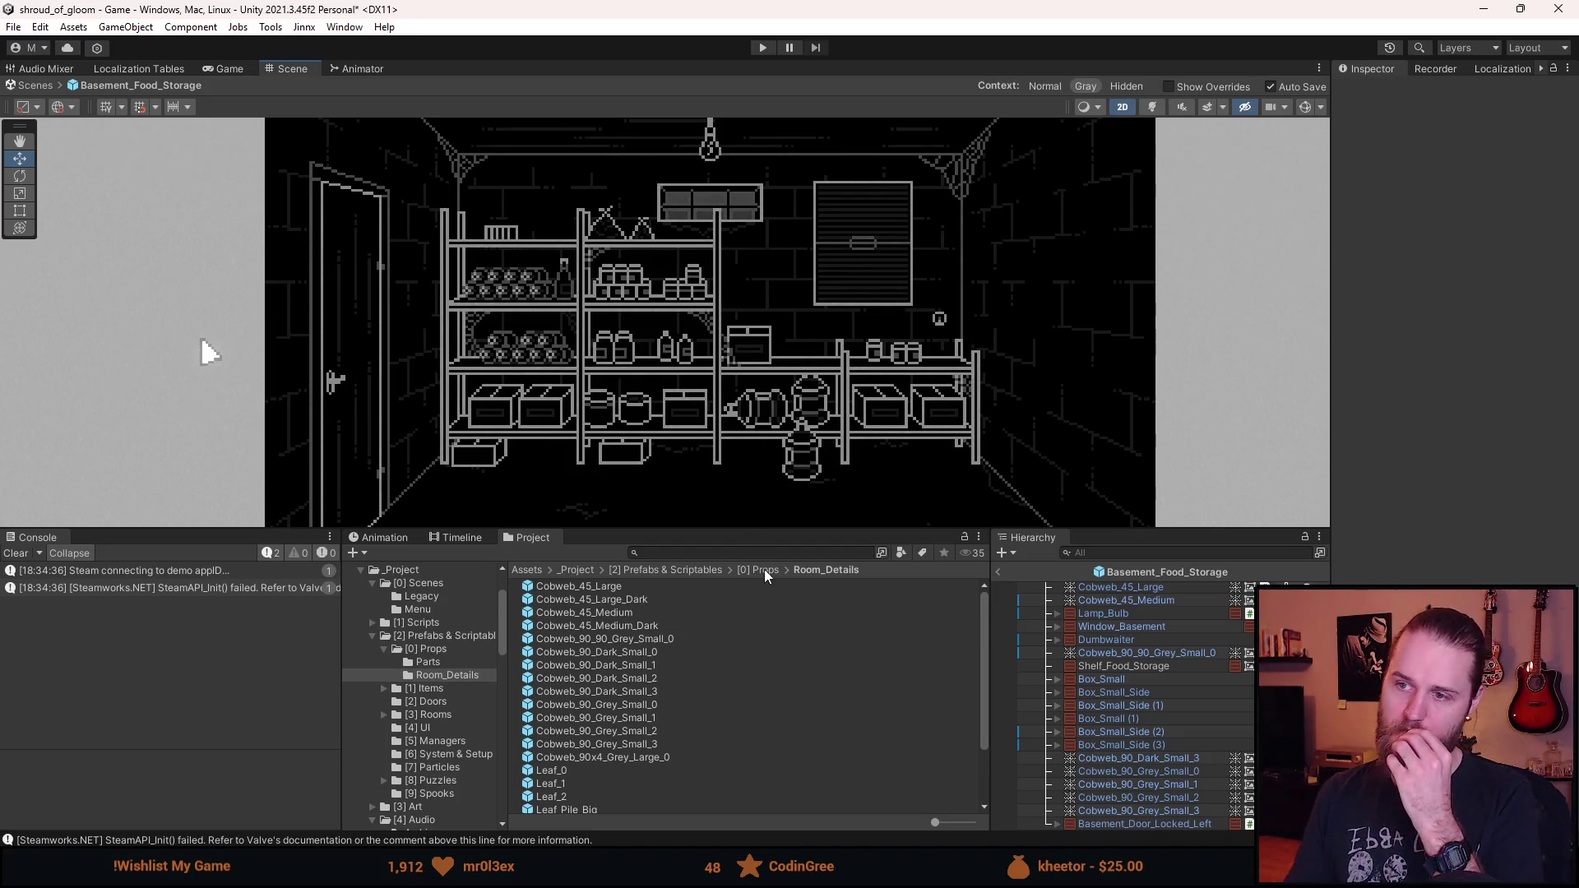
click(1161, 784)
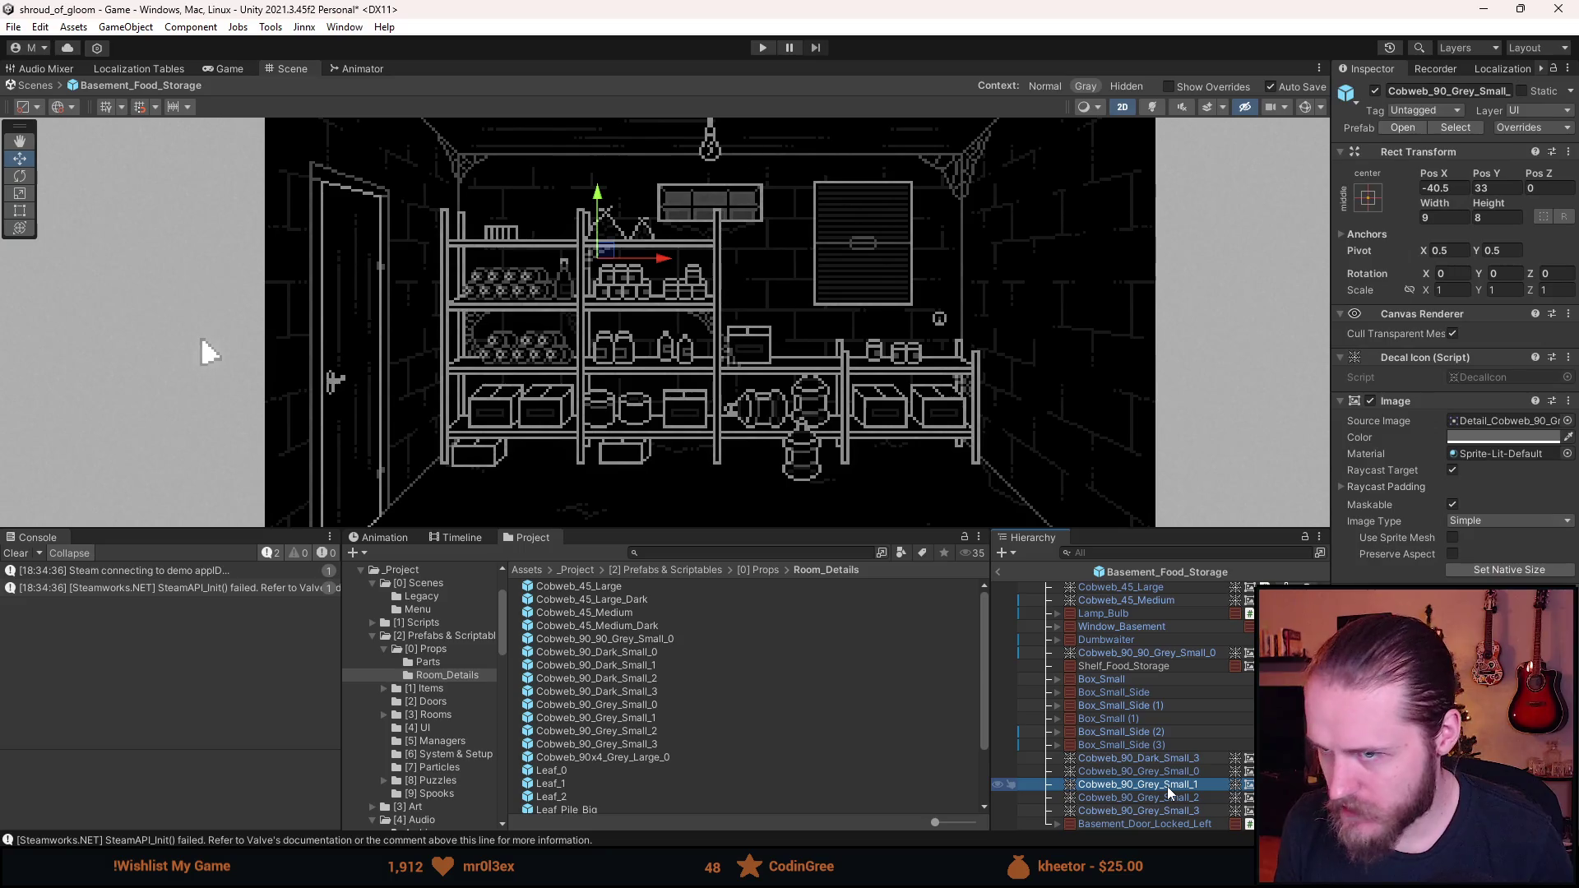
- Duplicate the top-shelf cobweb, flip it with Scale Y -1, and move it beneath the bottom shelf
key(ctrl+d)
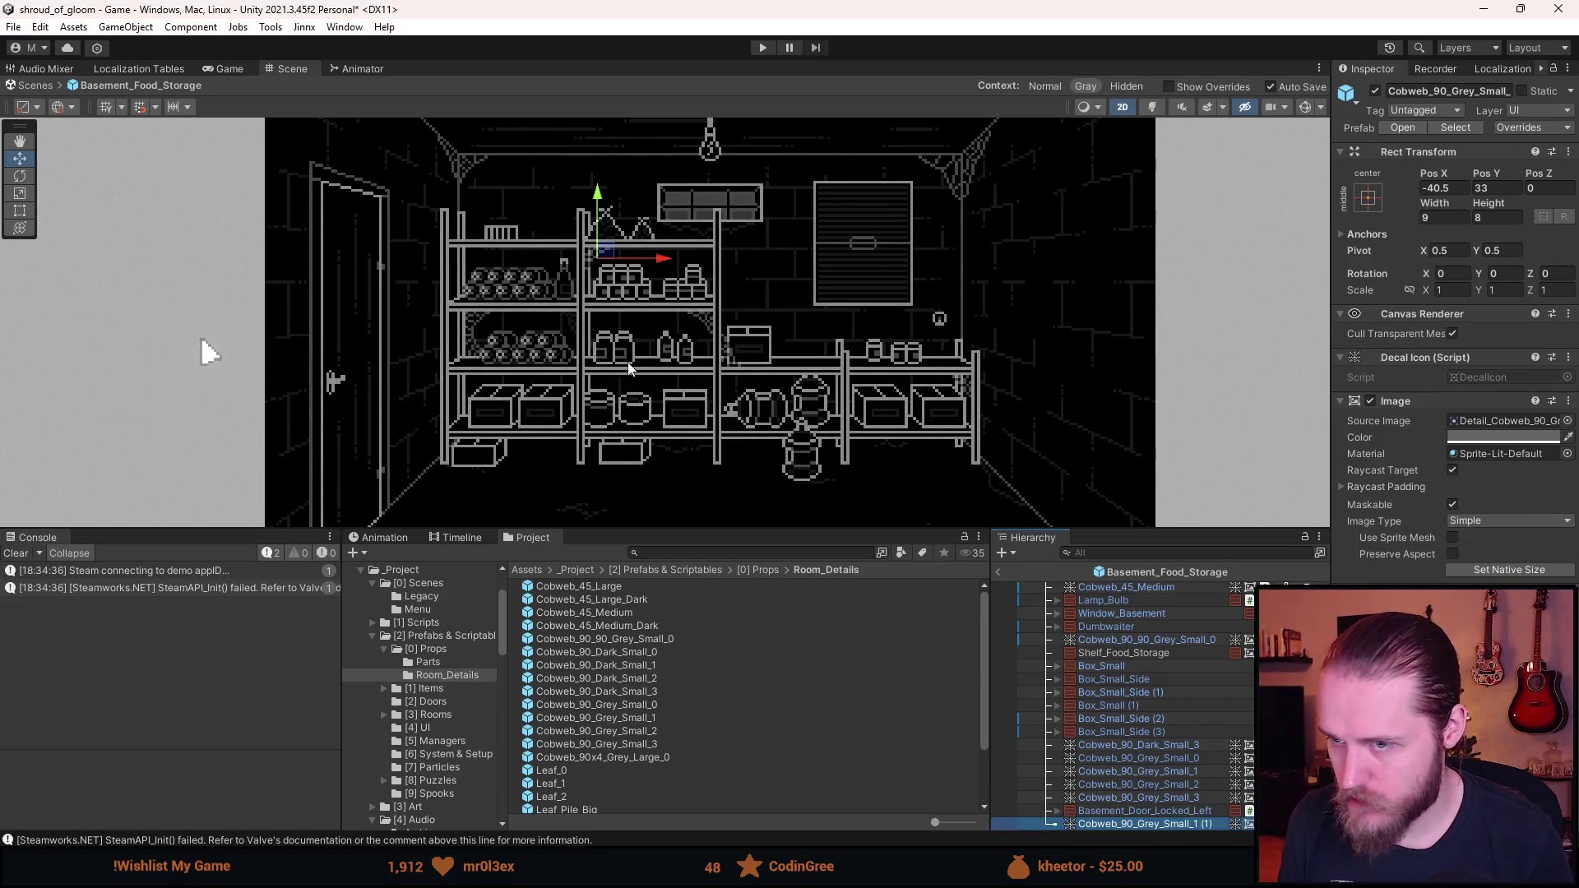
mouse_move(596, 259)
mouse_down()
mouse_move(716, 398)
mouse_move(705, 444)
mouse_up()
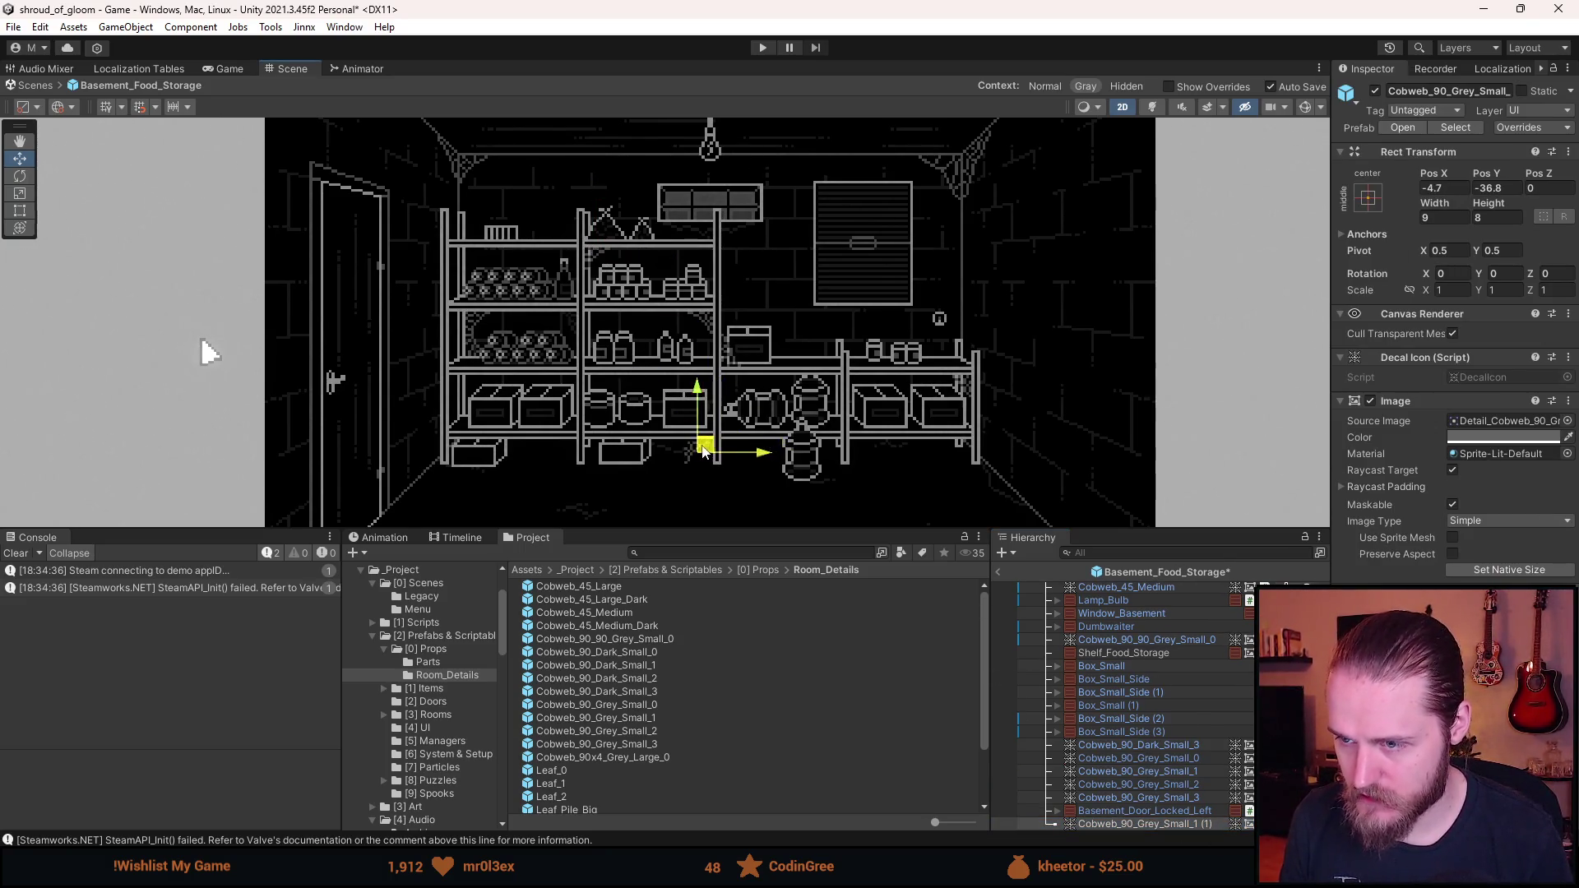
scroll(705, 444, up, 3)
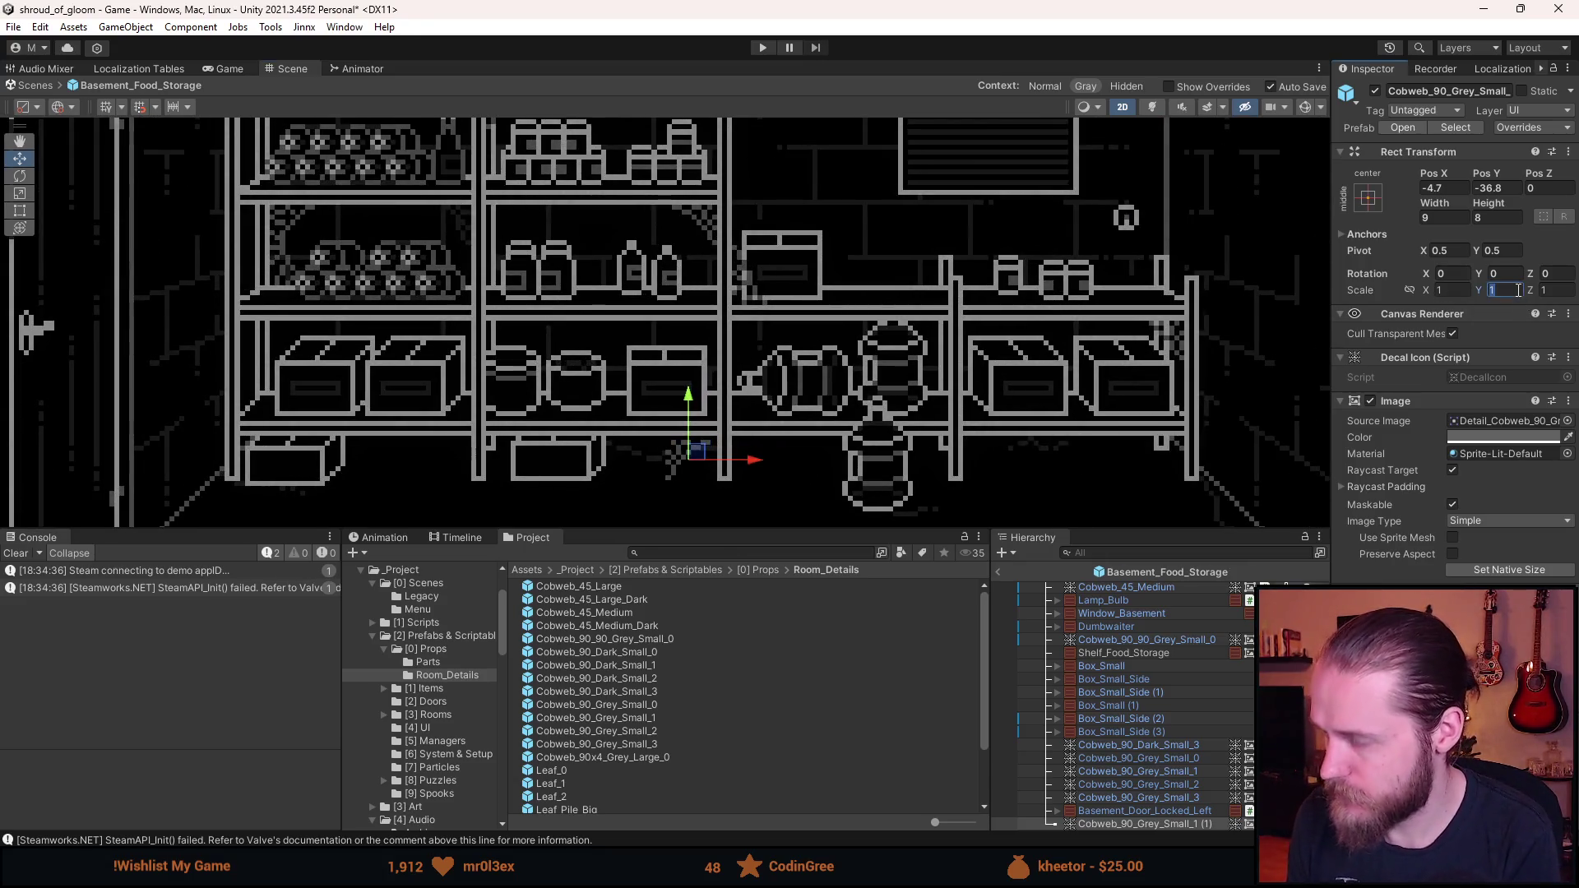
text(-)
scroll(706, 477, up, 2)
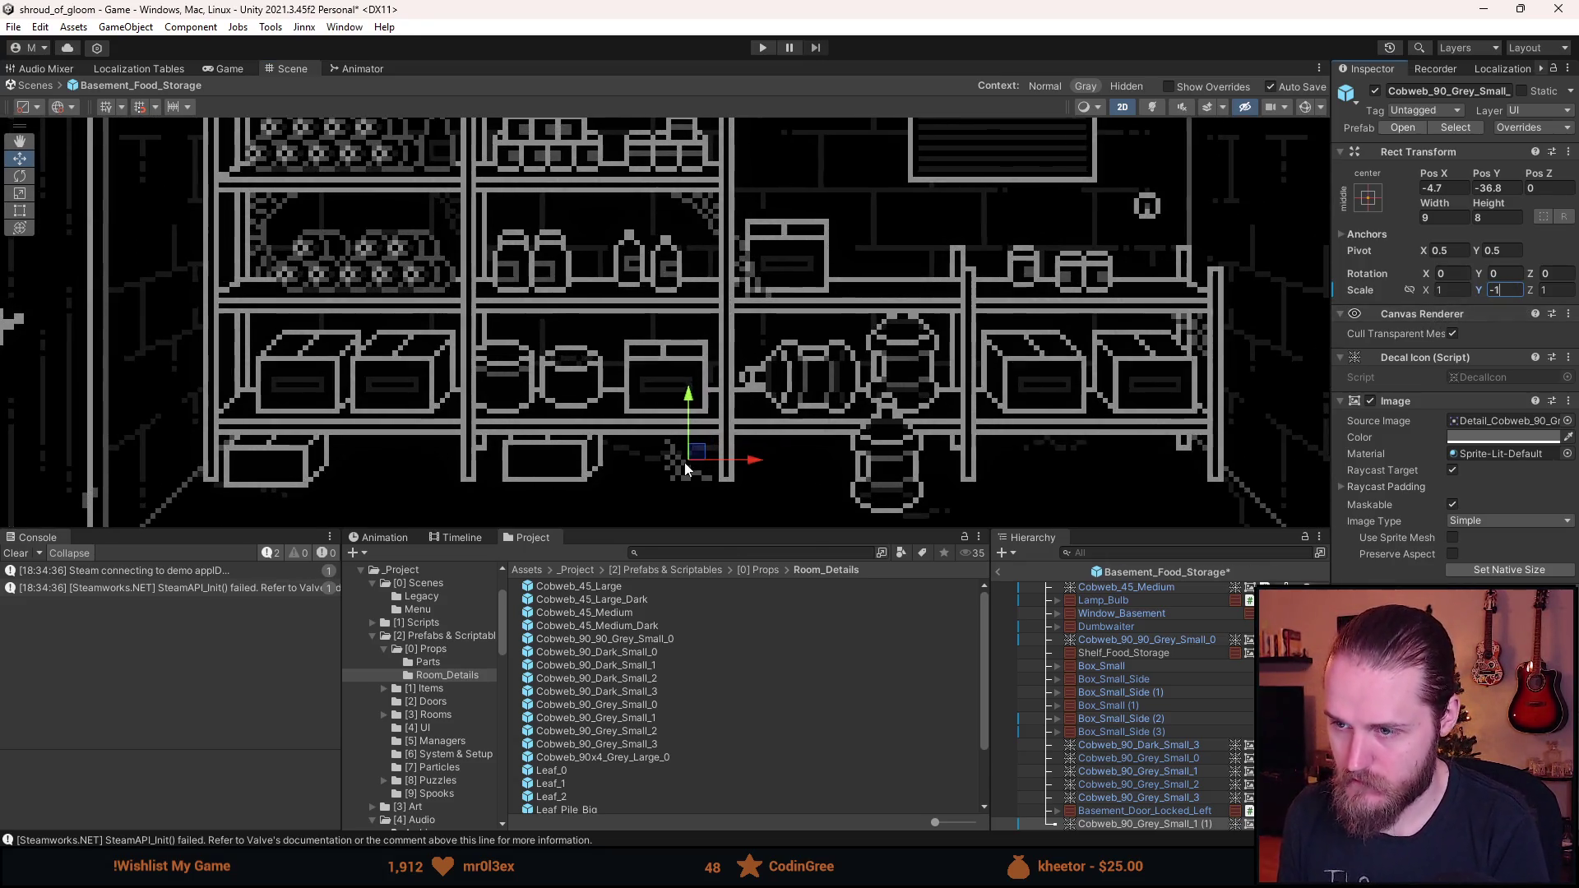
drag(691, 450, 780, 467)
scroll(769, 456, up, 2)
scroll(766, 459, up, 1)
- Position the flipped copy mid-shelf at X -18.5, Y -36, and save the scene
click(1435, 189)
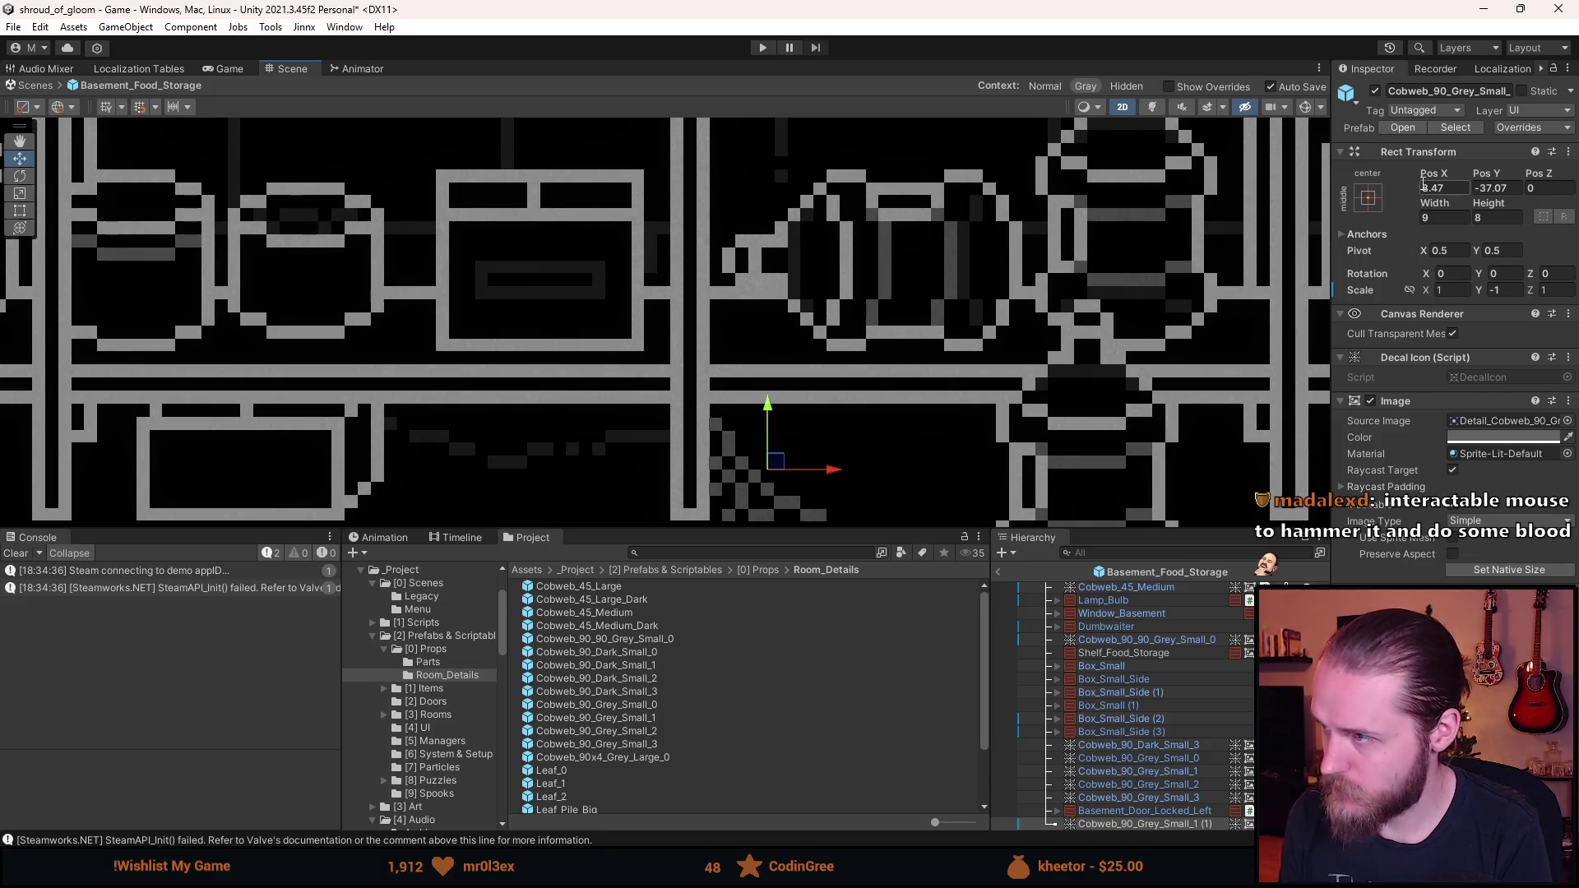
text(8.5)
click(1506, 189)
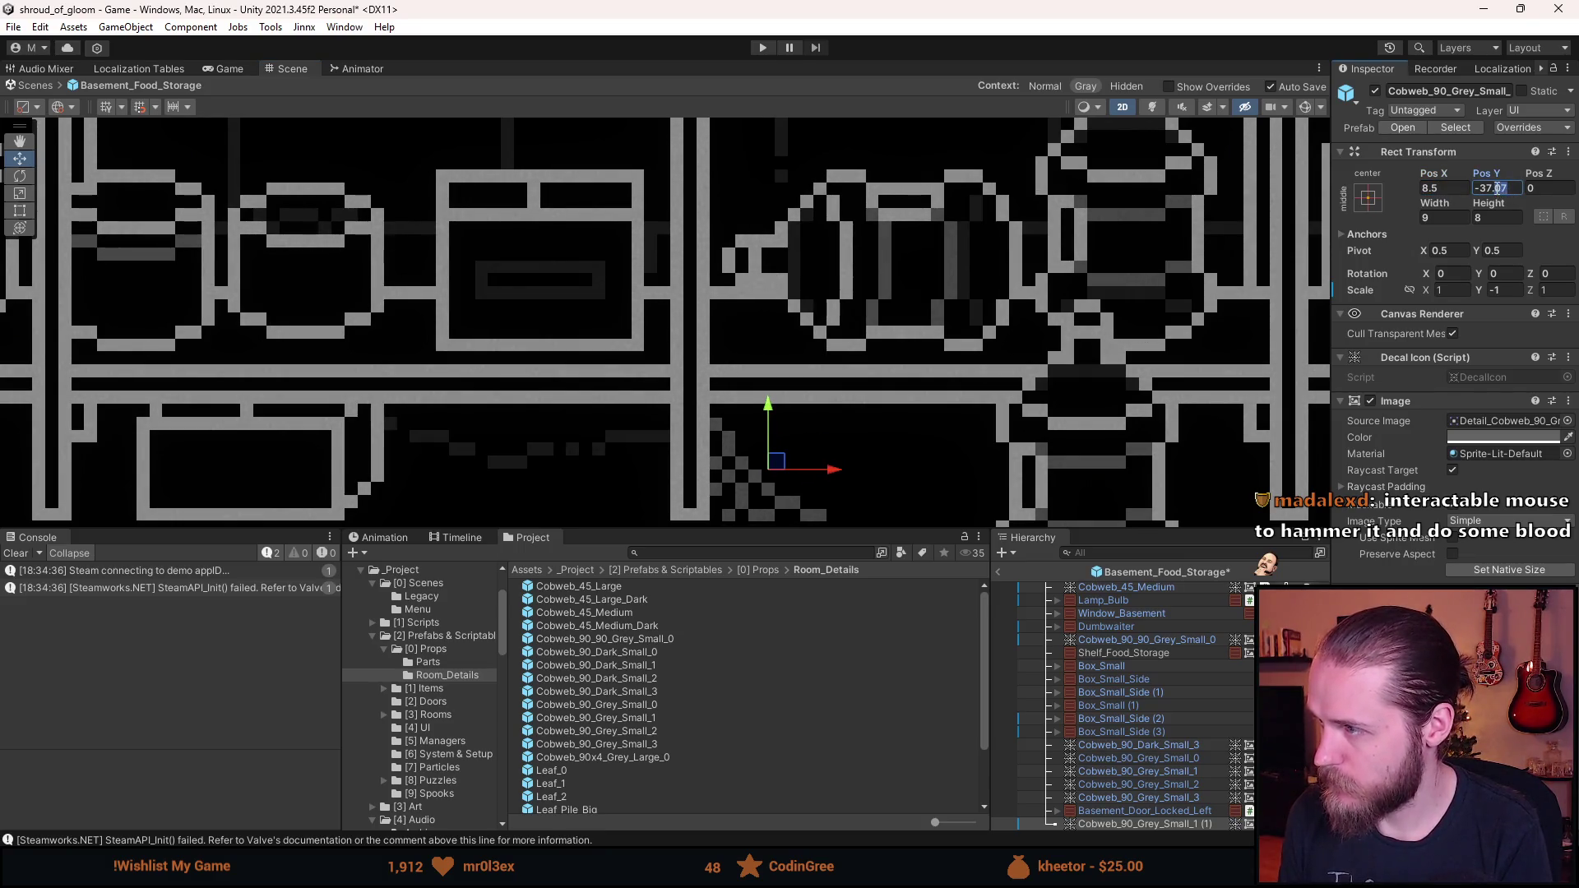
text(0)
scroll(803, 420, down, 10)
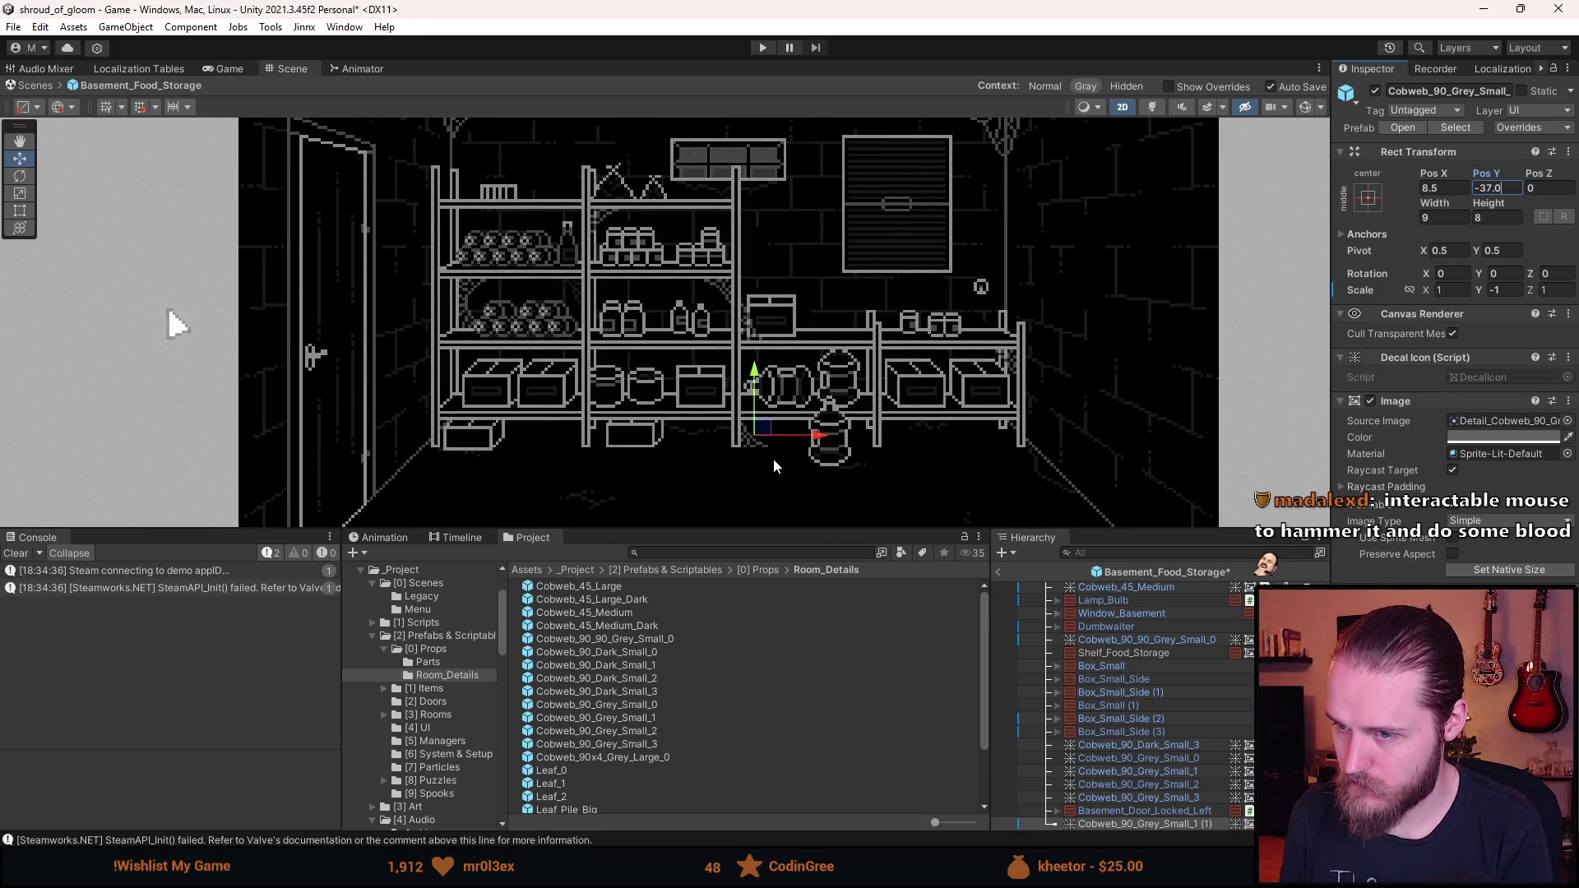
scroll(759, 438, up, 2)
drag(755, 431, 646, 438)
scroll(645, 427, up, 3)
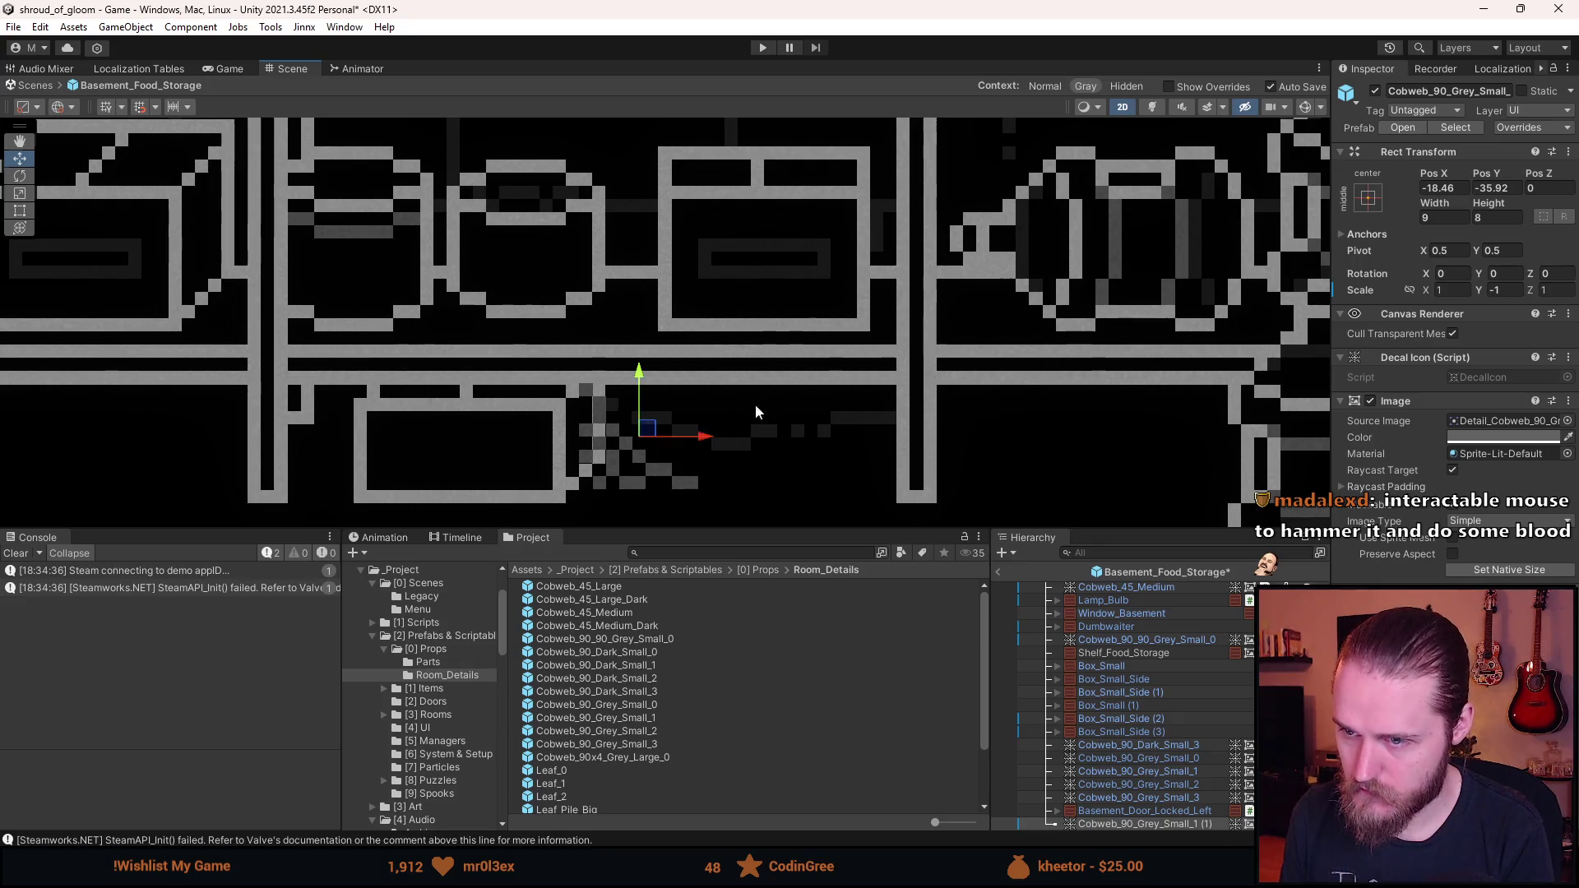
click(1444, 188)
text(-18.5)
text(-36)
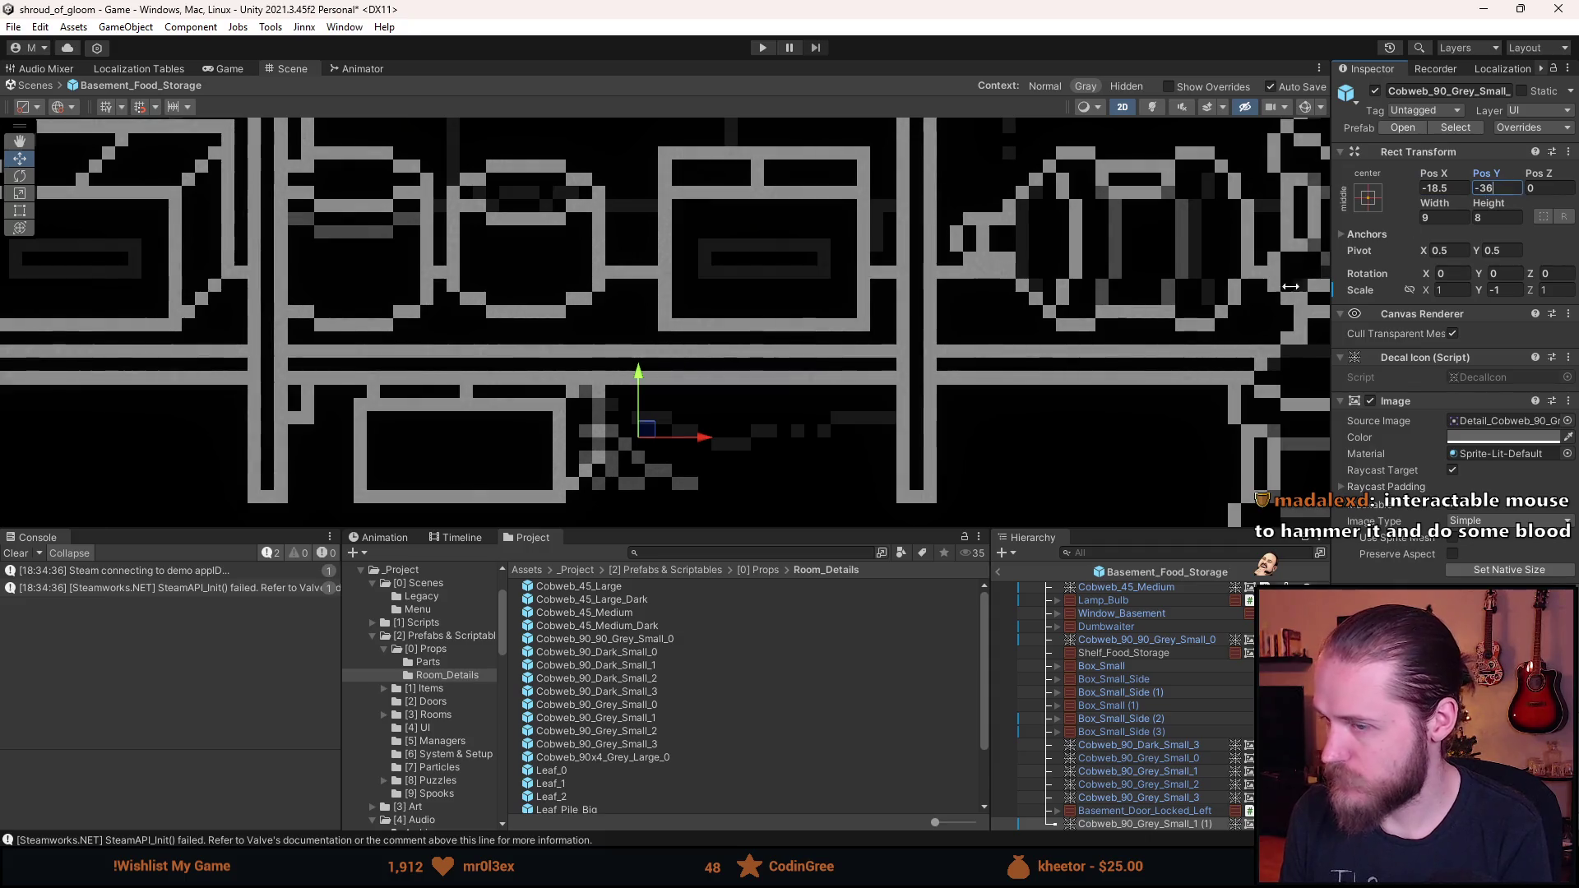
click(793, 414)
key(ctrl+s)
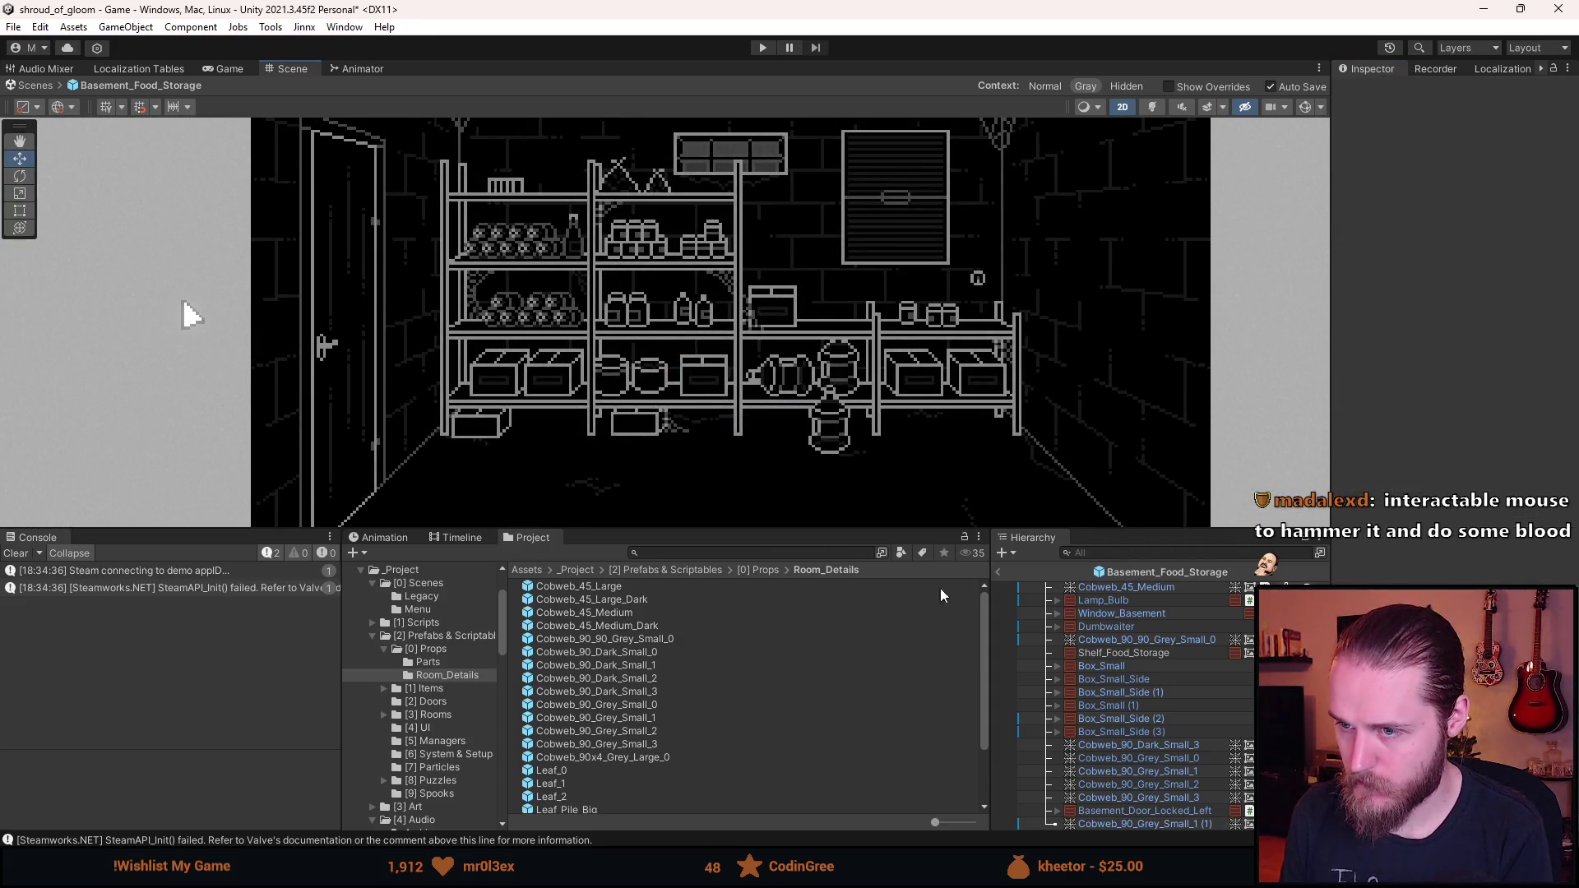
- Duplicate Cobweb_90_Grey_Small_2 and place the copy under the bottom shelf's left end at X -51.5, Y -36
click(1196, 785)
key(ctrl+d)
mouse_move(1010, 346)
mouse_down()
mouse_move(576, 420)
mouse_move(607, 403)
mouse_up()
scroll(576, 419, up, 5)
scroll(602, 413, up, 2)
click(1436, 188)
text(-51.5)
key(Tab)
text(-36.0)
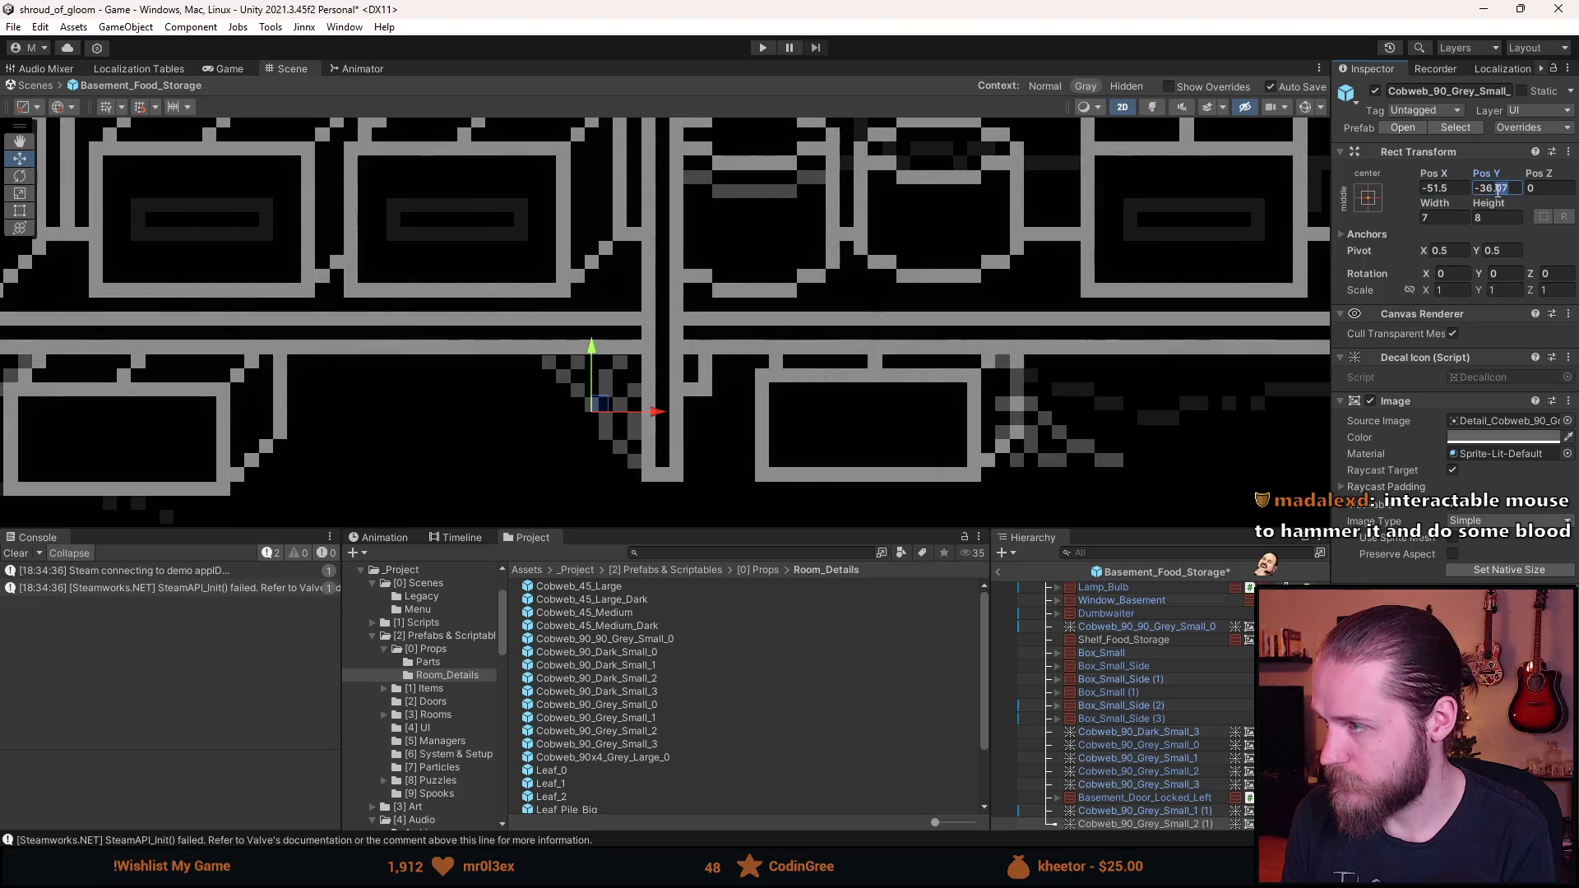
scroll(771, 413, down, 1)
scroll(771, 414, down, 5)
key(Return)
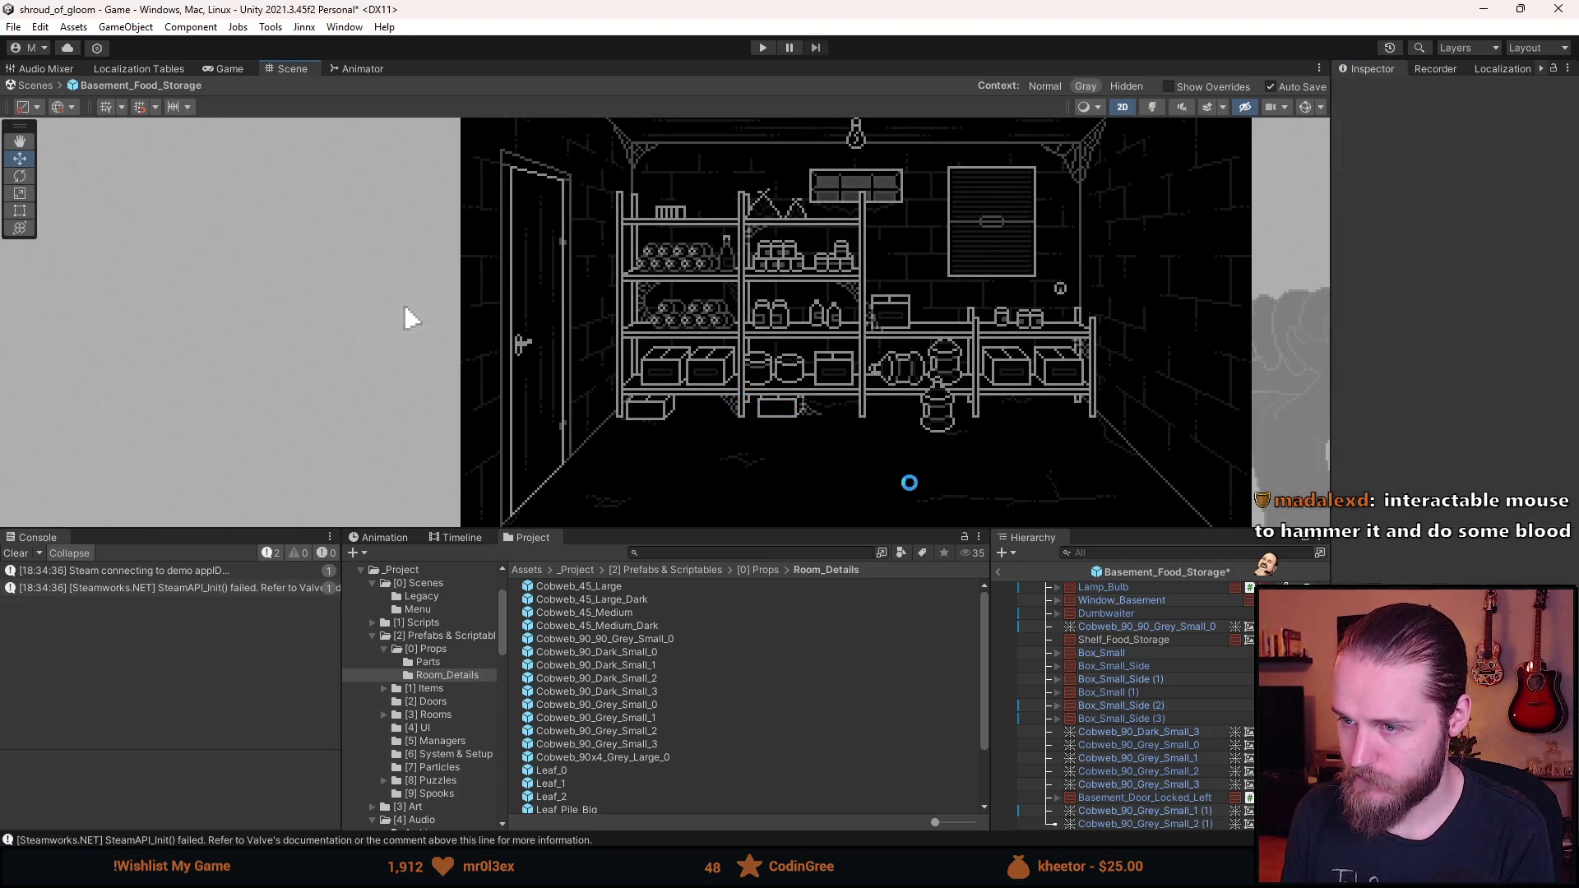
scroll(745, 475, up, 2)
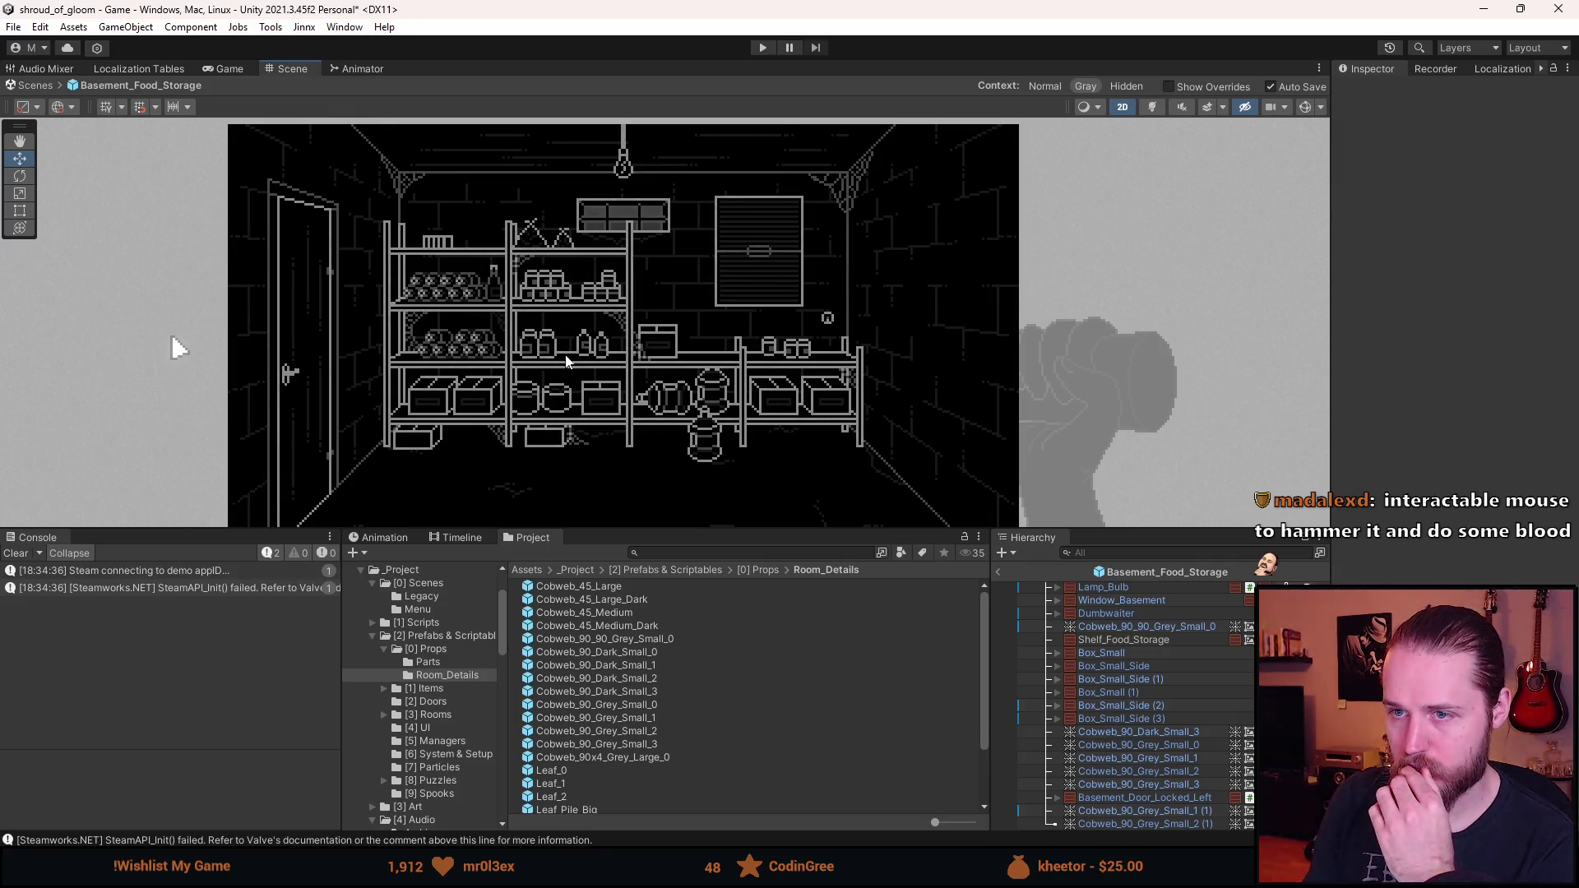
scroll(474, 262, up, 1)
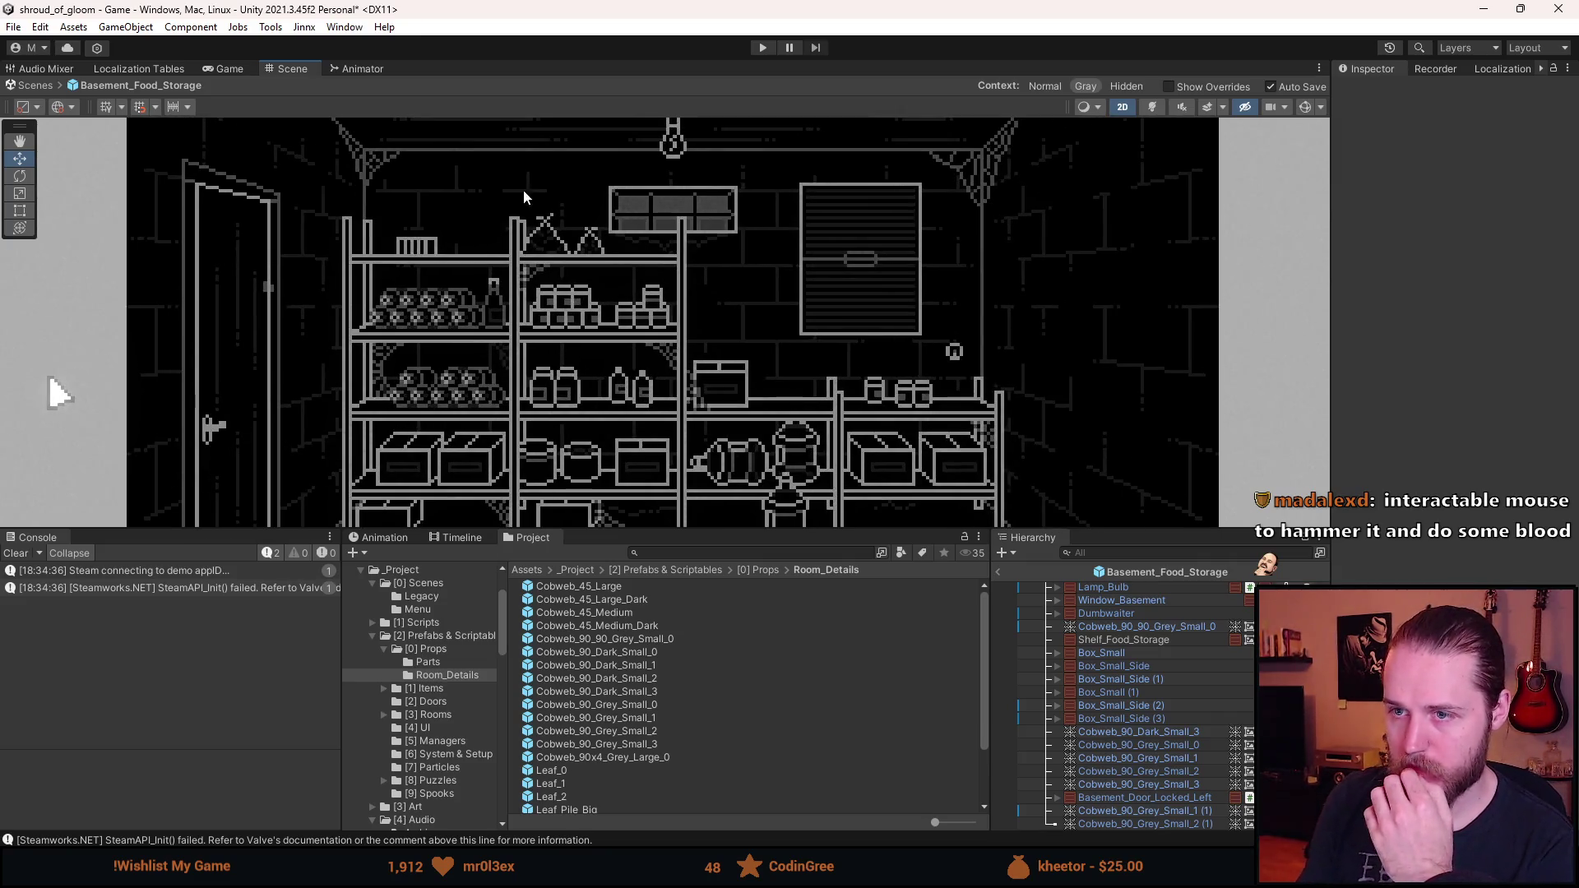
- Duplicate Cobweb_90_Grey_Small_2, flip it with Scale Y -1, and fit it atop the left shelving corner
click(1195, 761)
click(1197, 776)
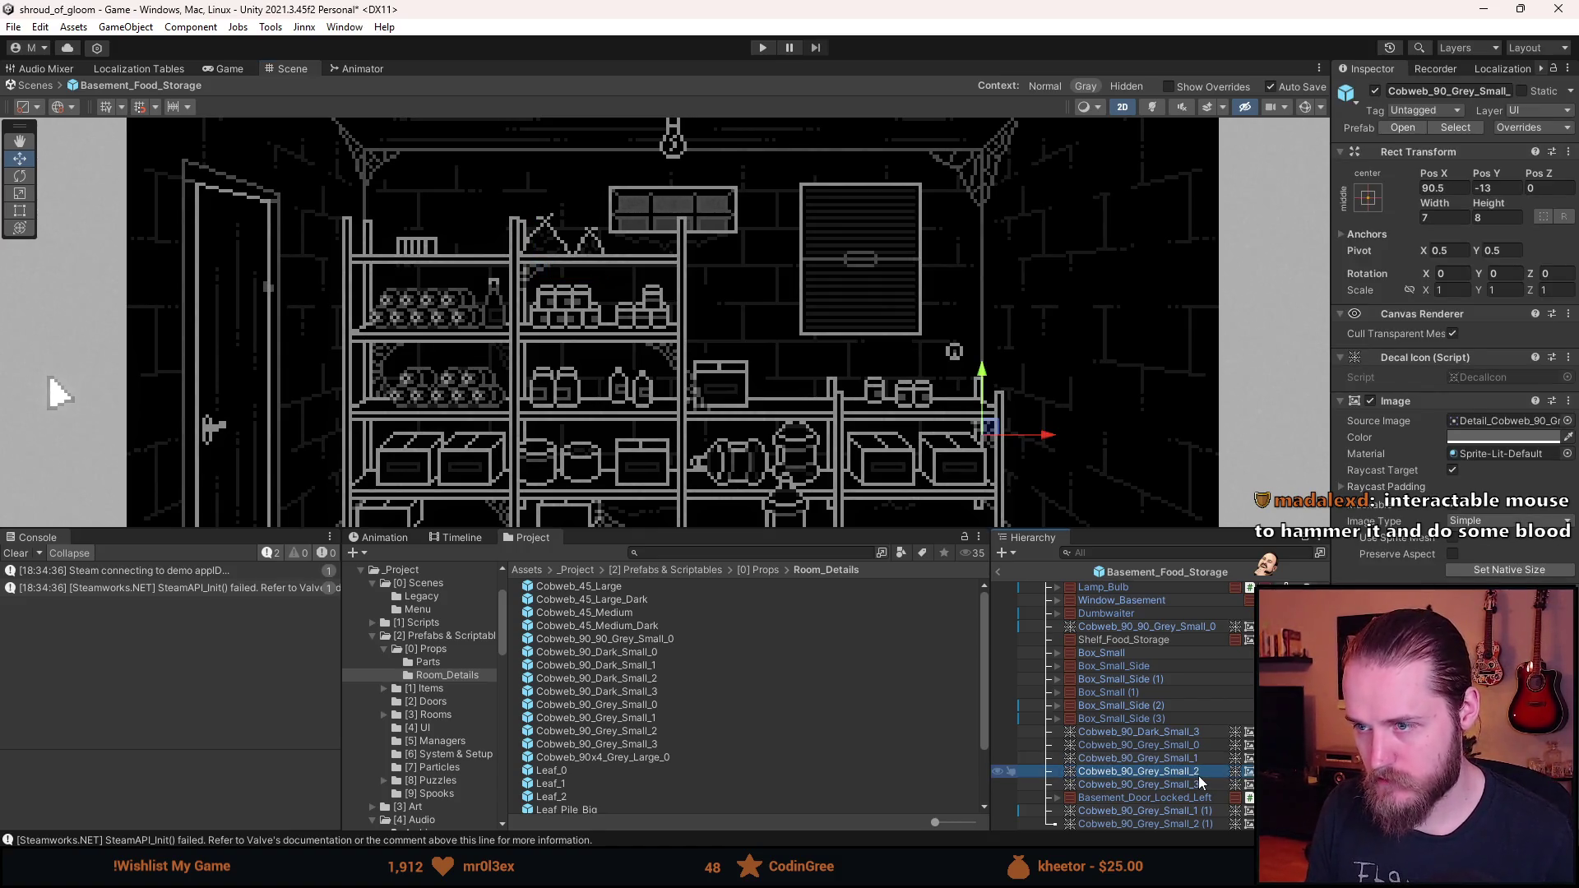
key(ctrl+d)
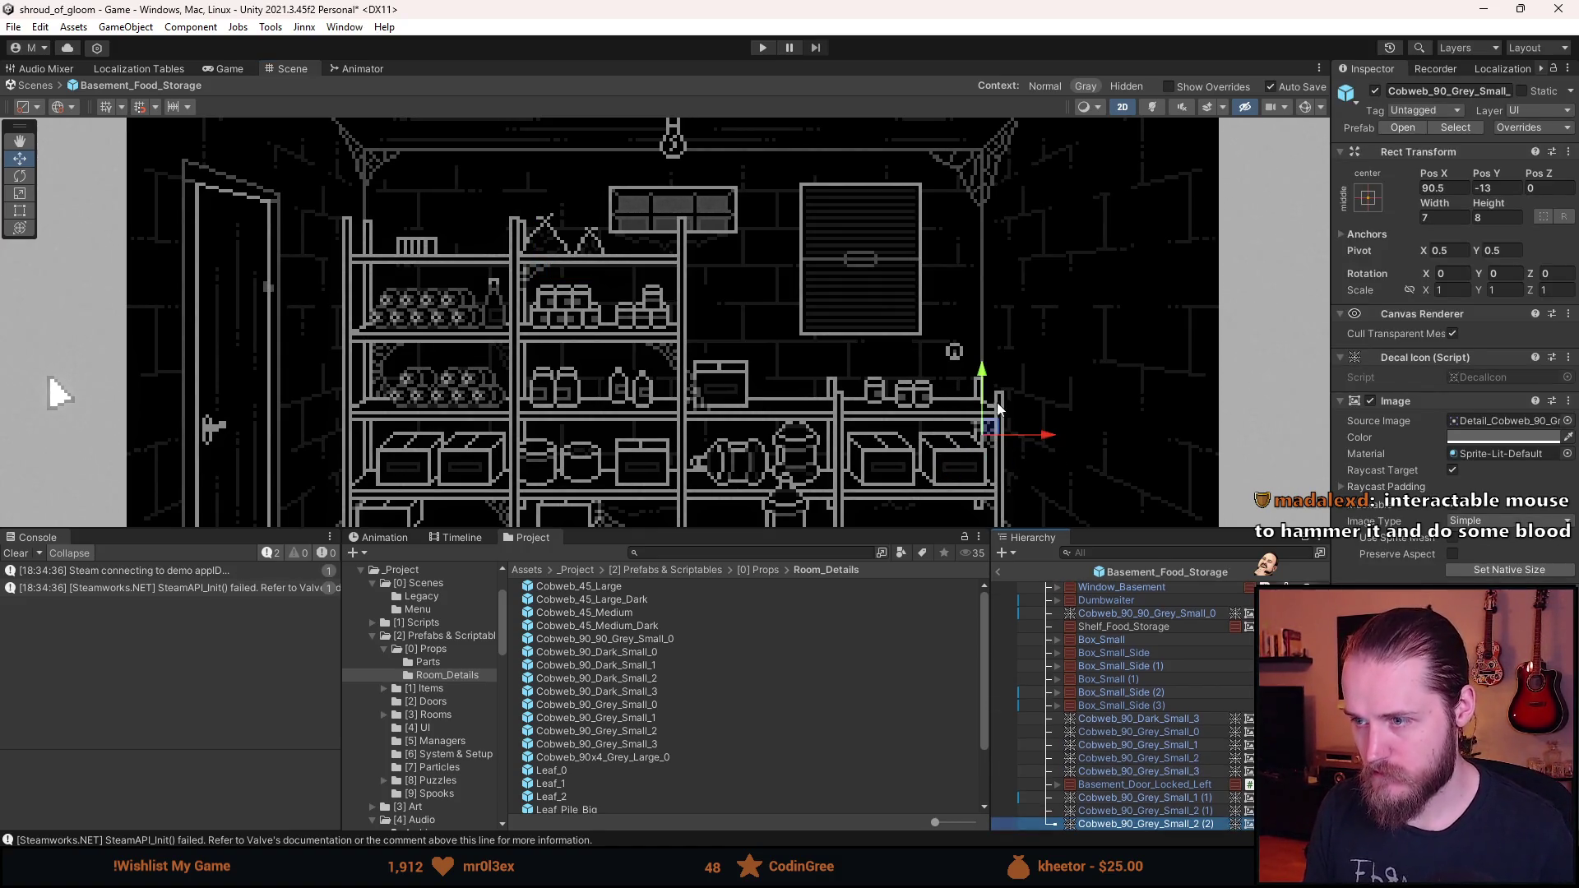
drag(995, 434, 498, 235)
scroll(498, 235, up, 4)
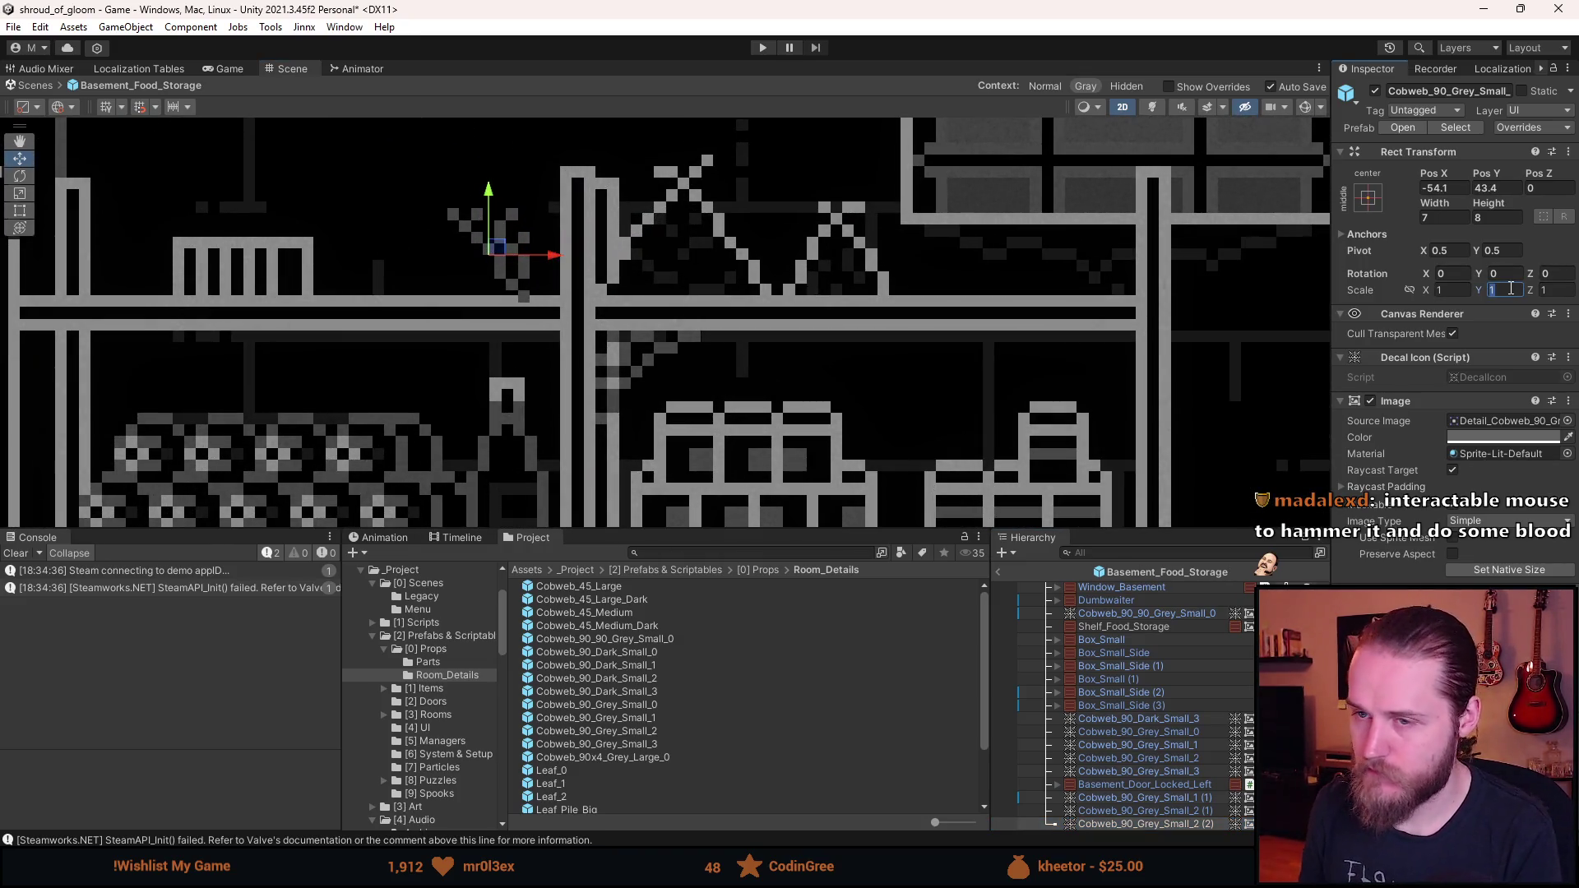
text(-1)
scroll(619, 219, up, 2)
drag(553, 228, 605, 211)
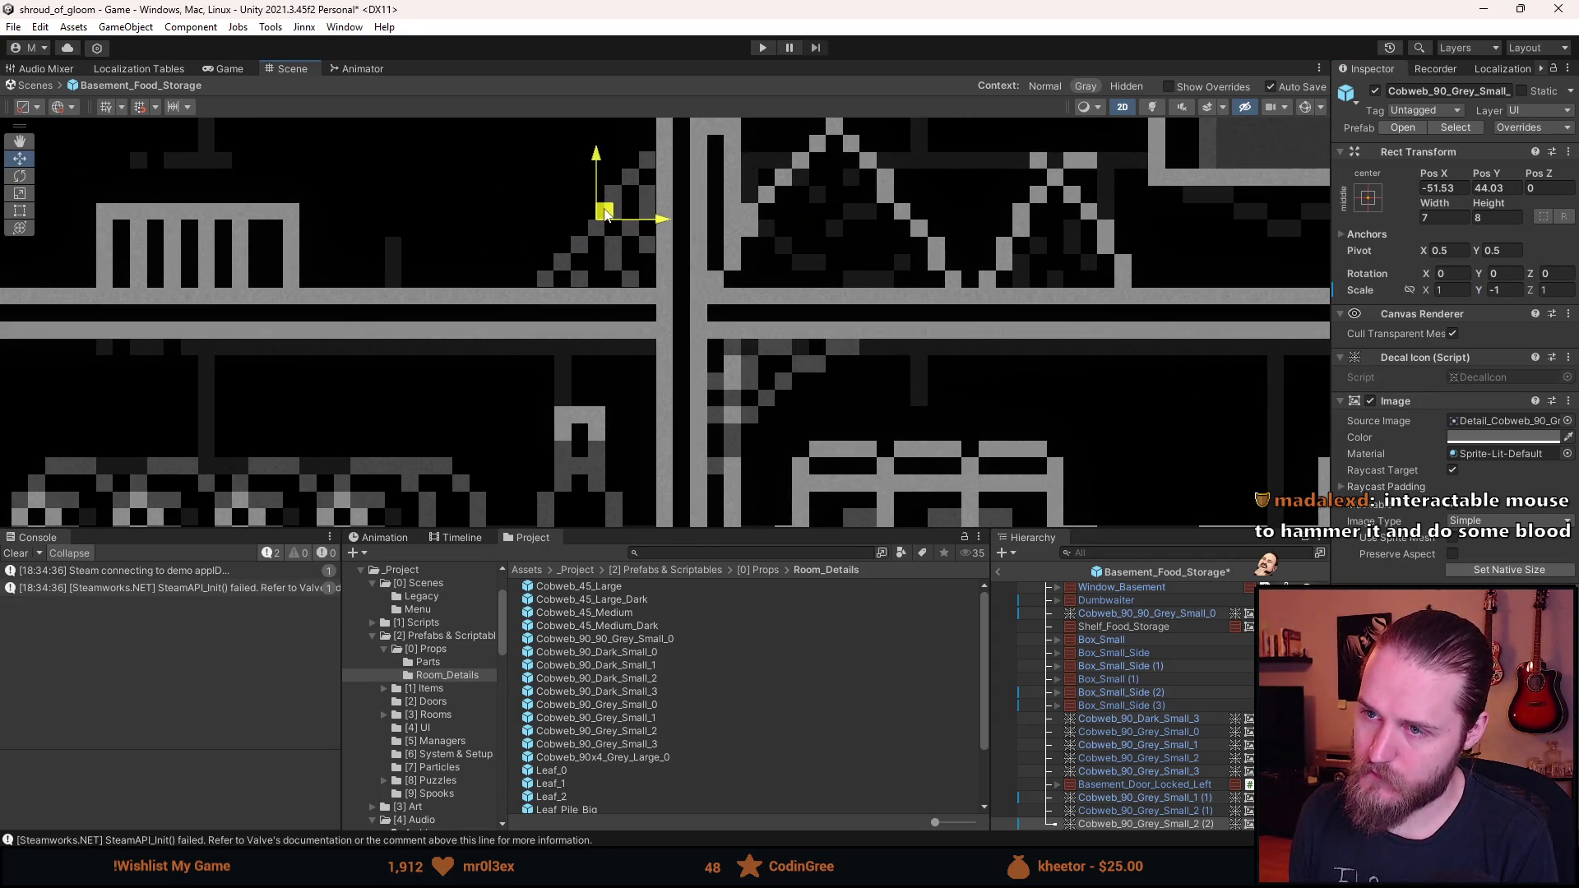
- Round the shelf-top cobweb's X position to -51.5
click(1446, 187)
text(-51.5)
click(1505, 190)
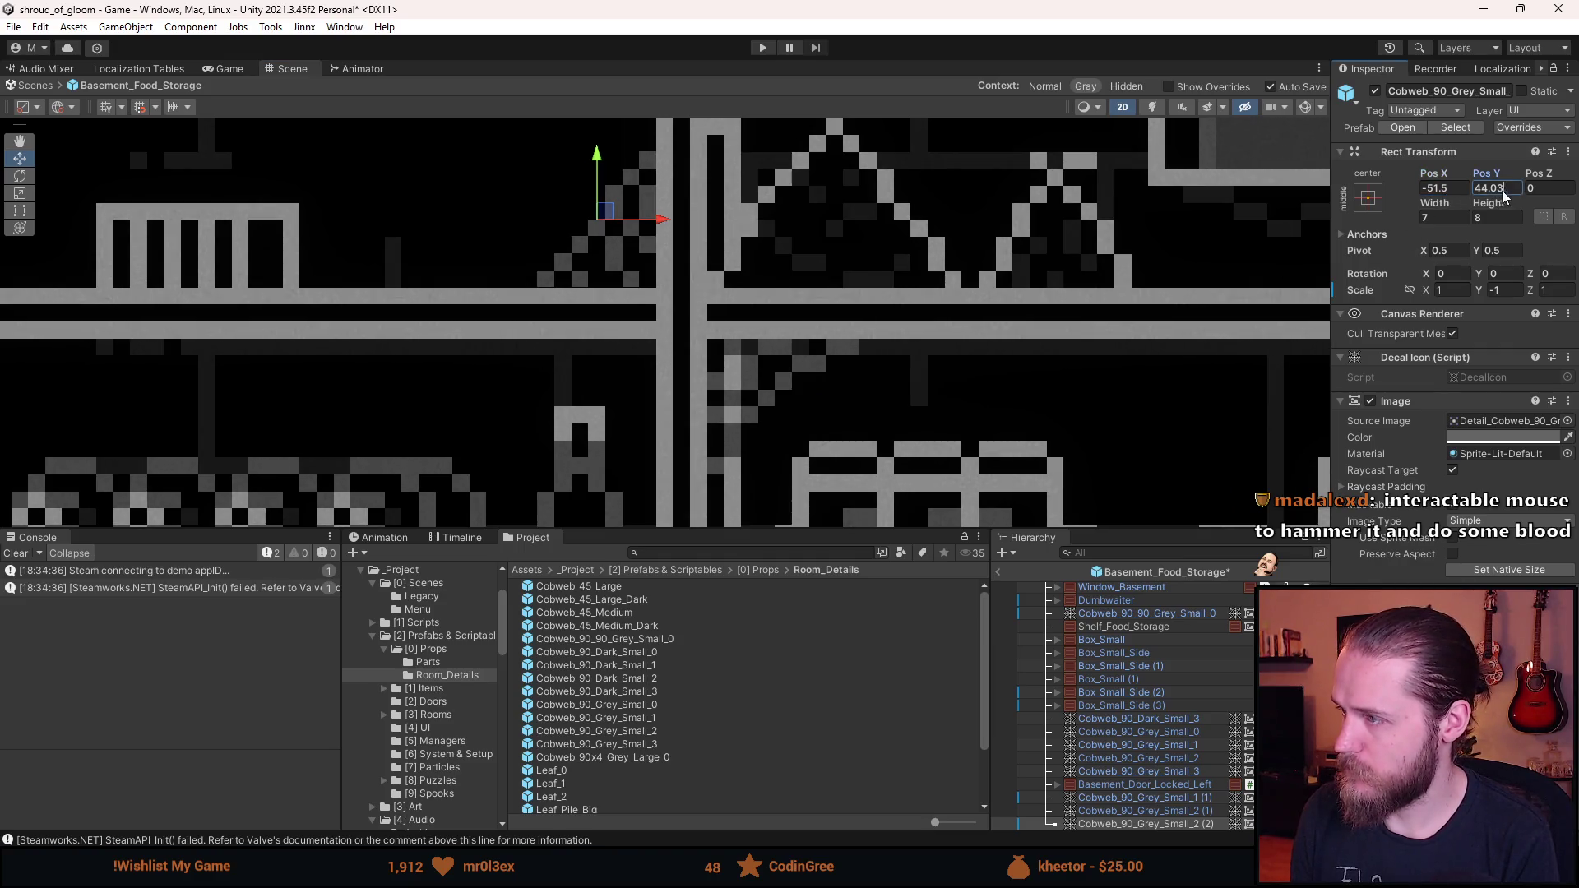
scroll(750, 379, down, 8)
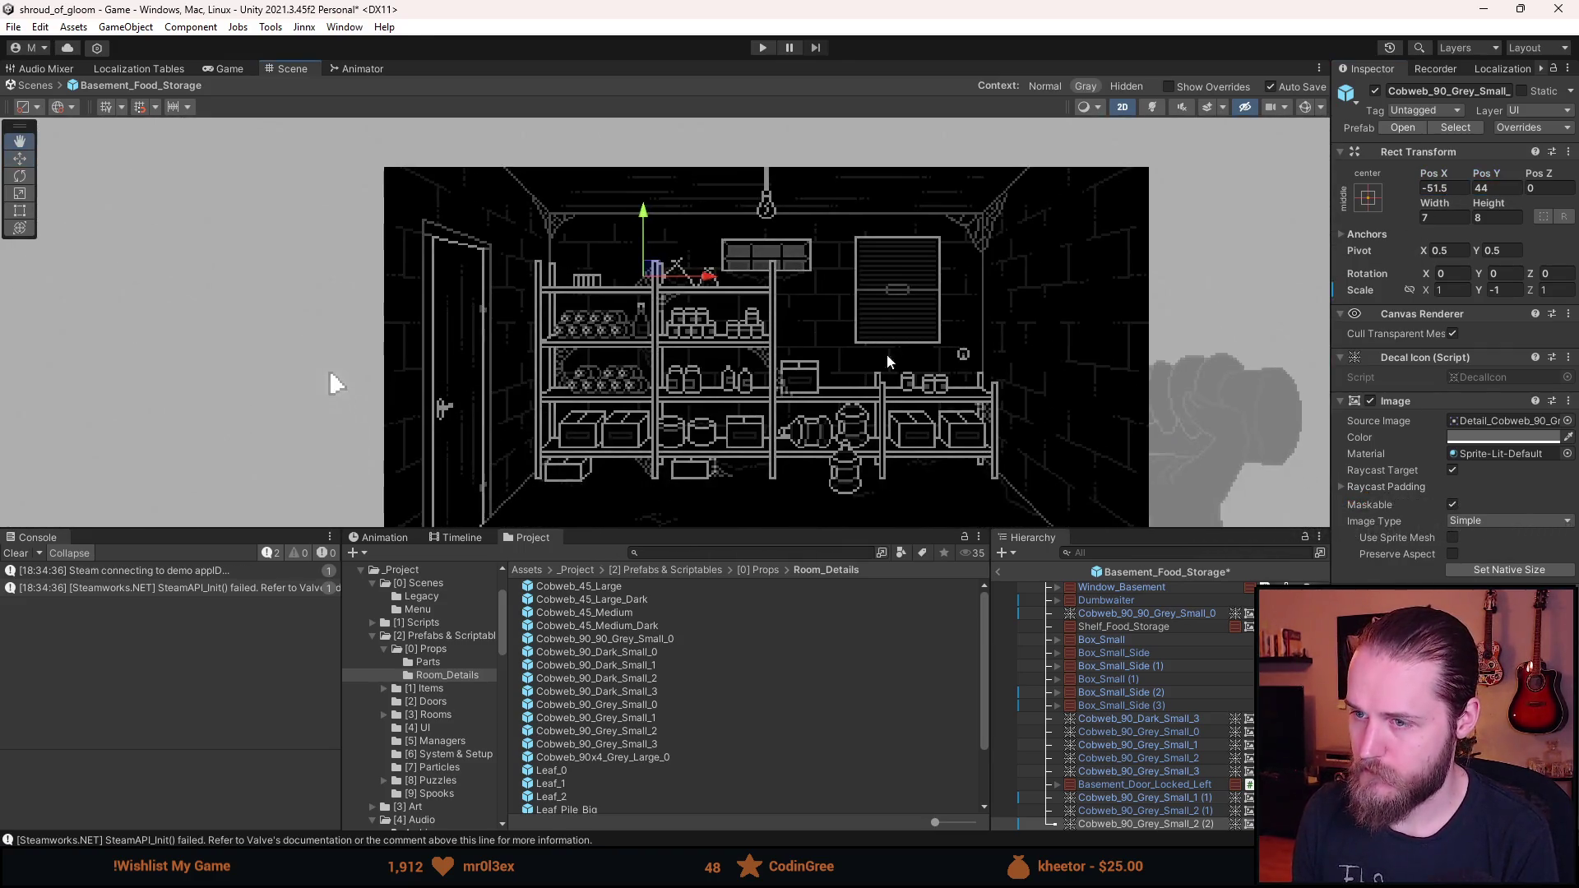
click(881, 344)
scroll(831, 388, up, 3)
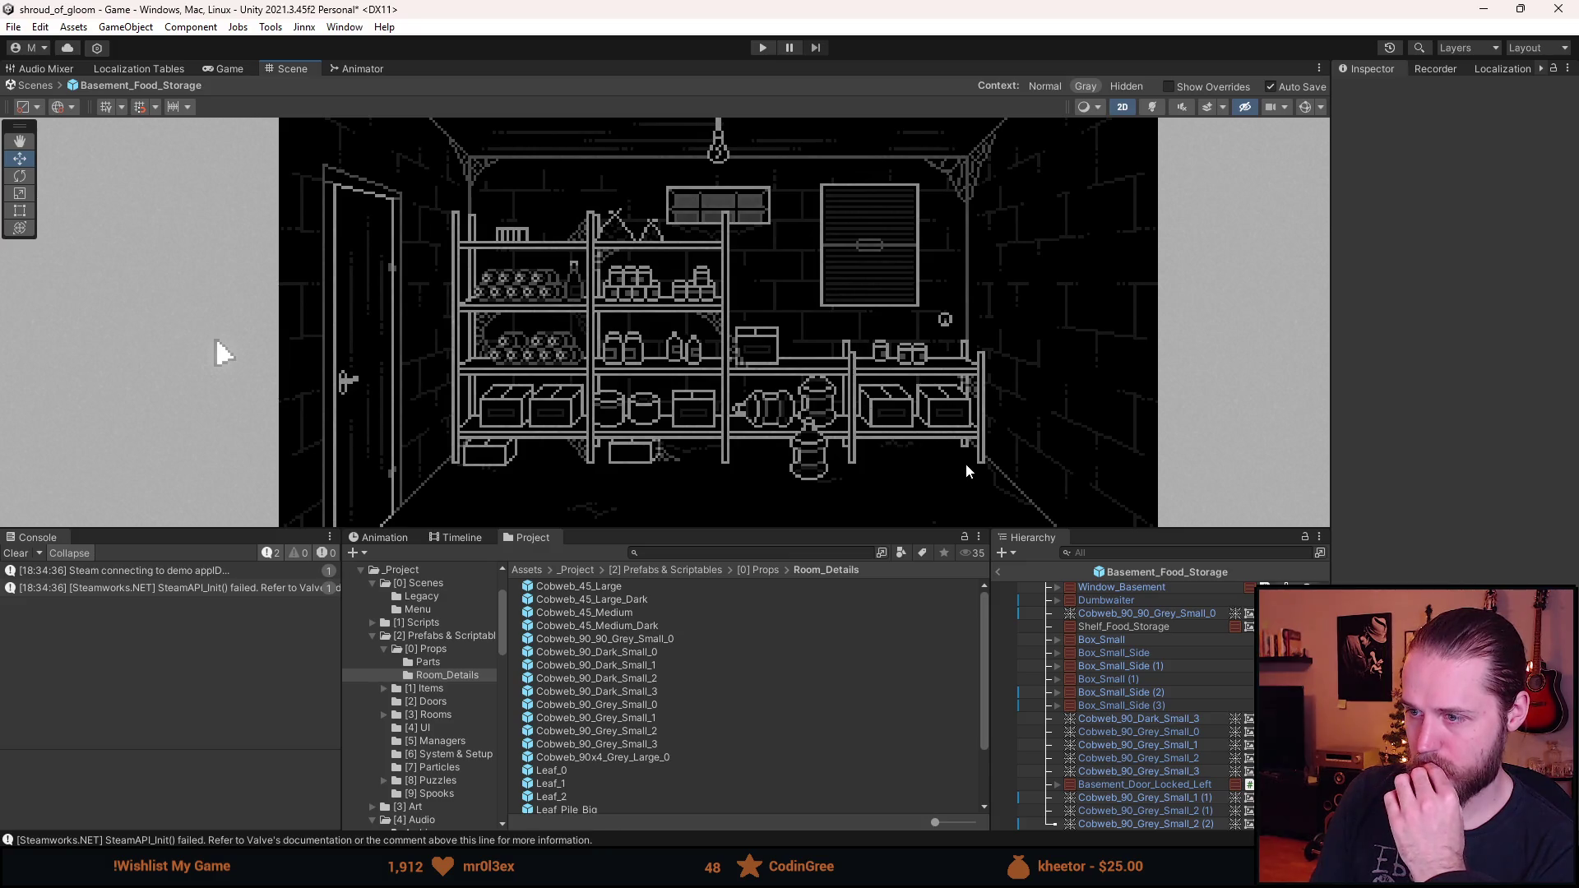
- Duplicate Cobweb_90_Grey_Small_3 and move the copy under the bottom shelf's right end
click(1191, 724)
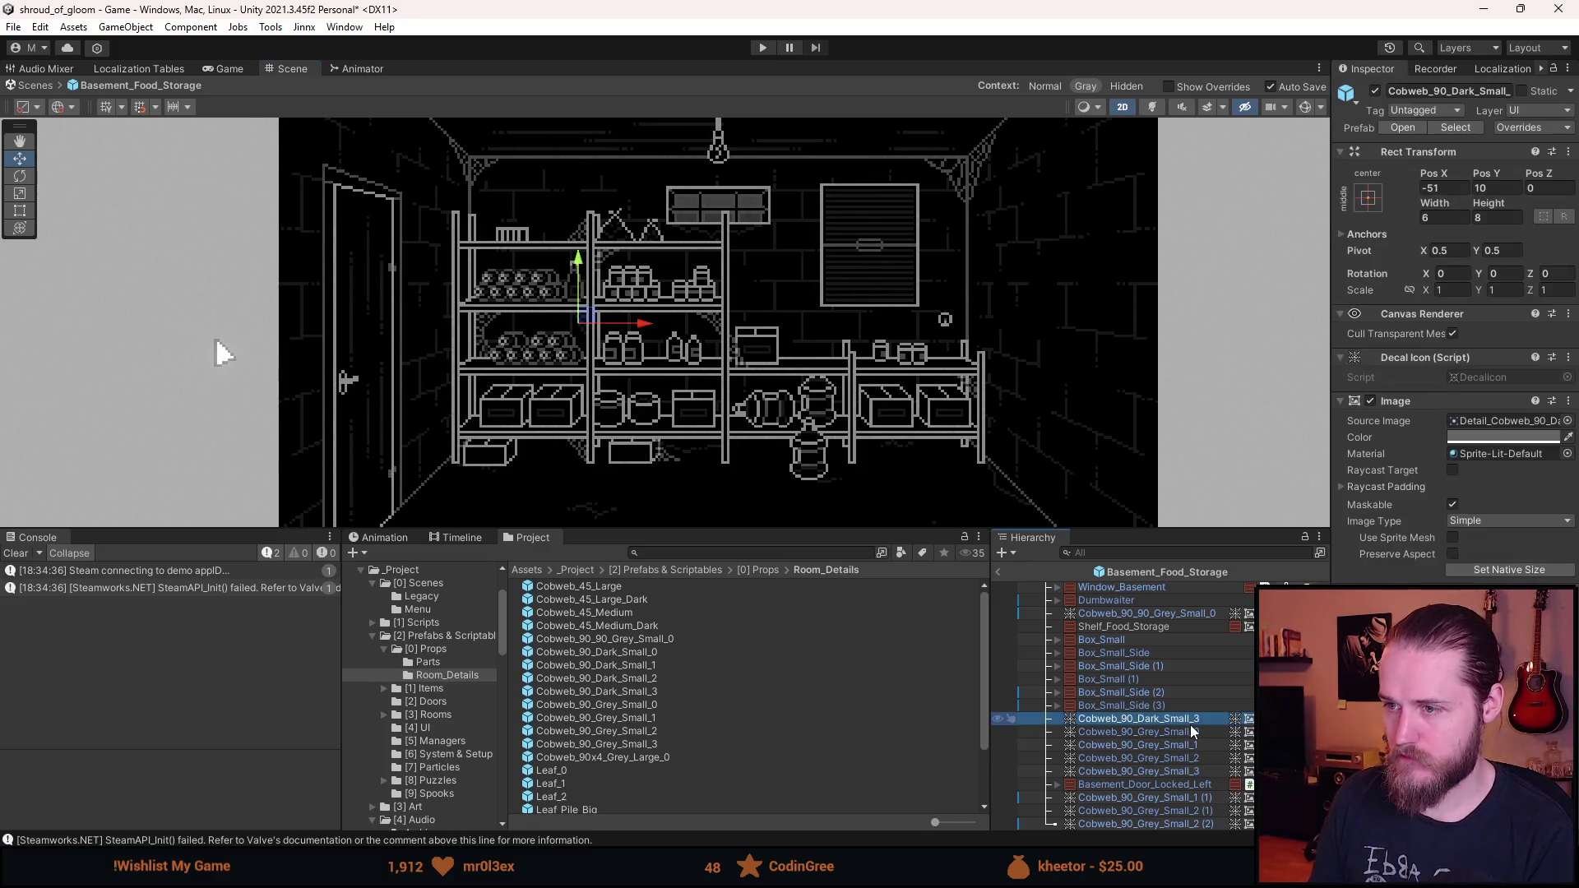
key(Down)
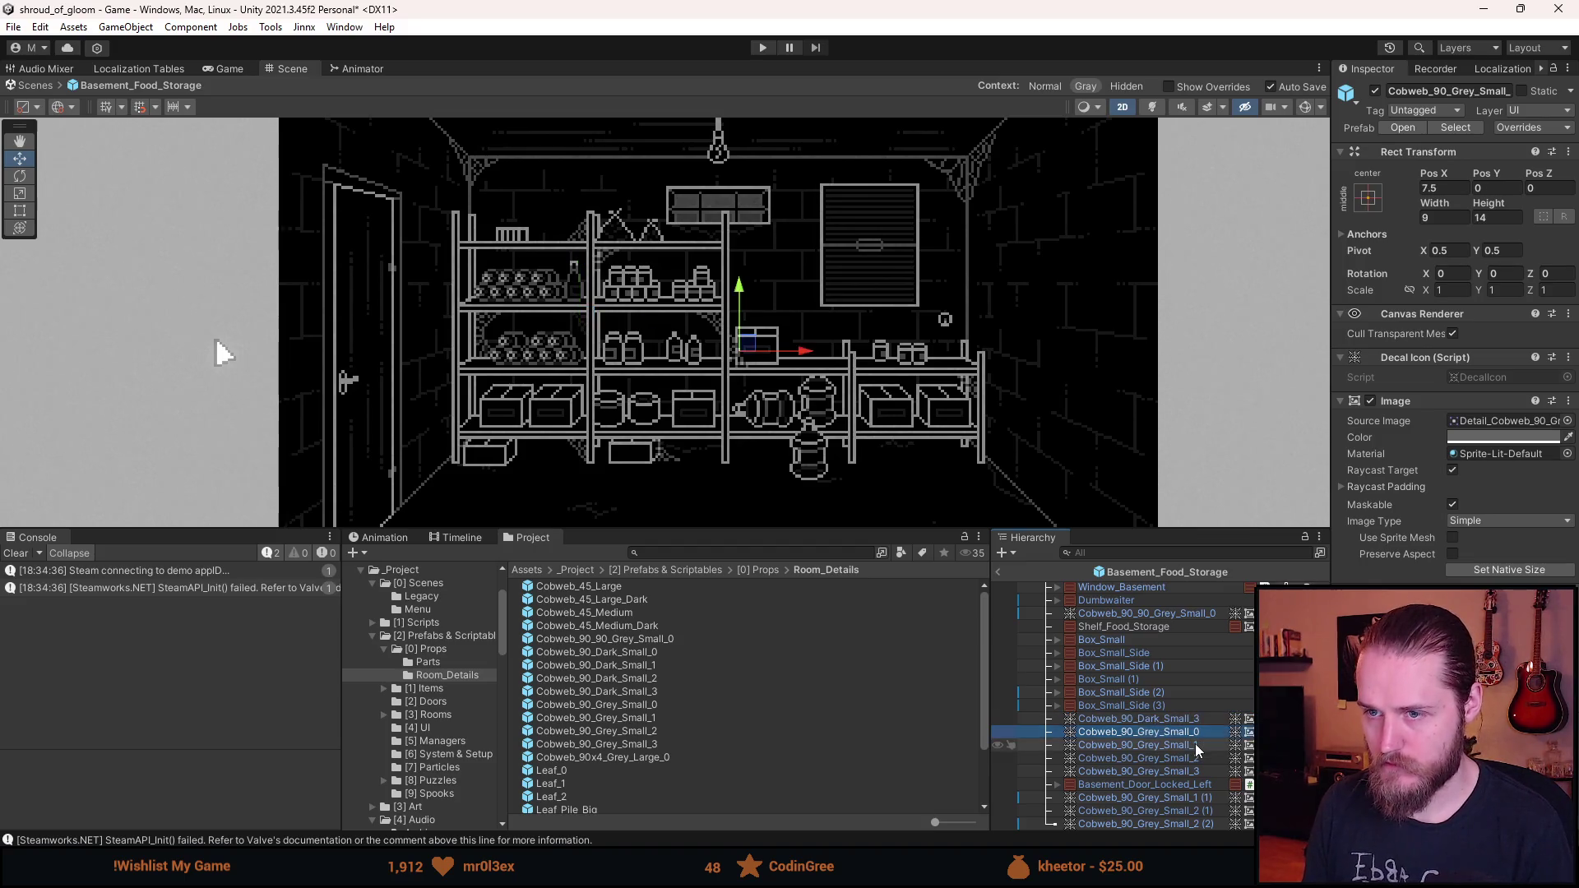
key(Down)
key(Down)
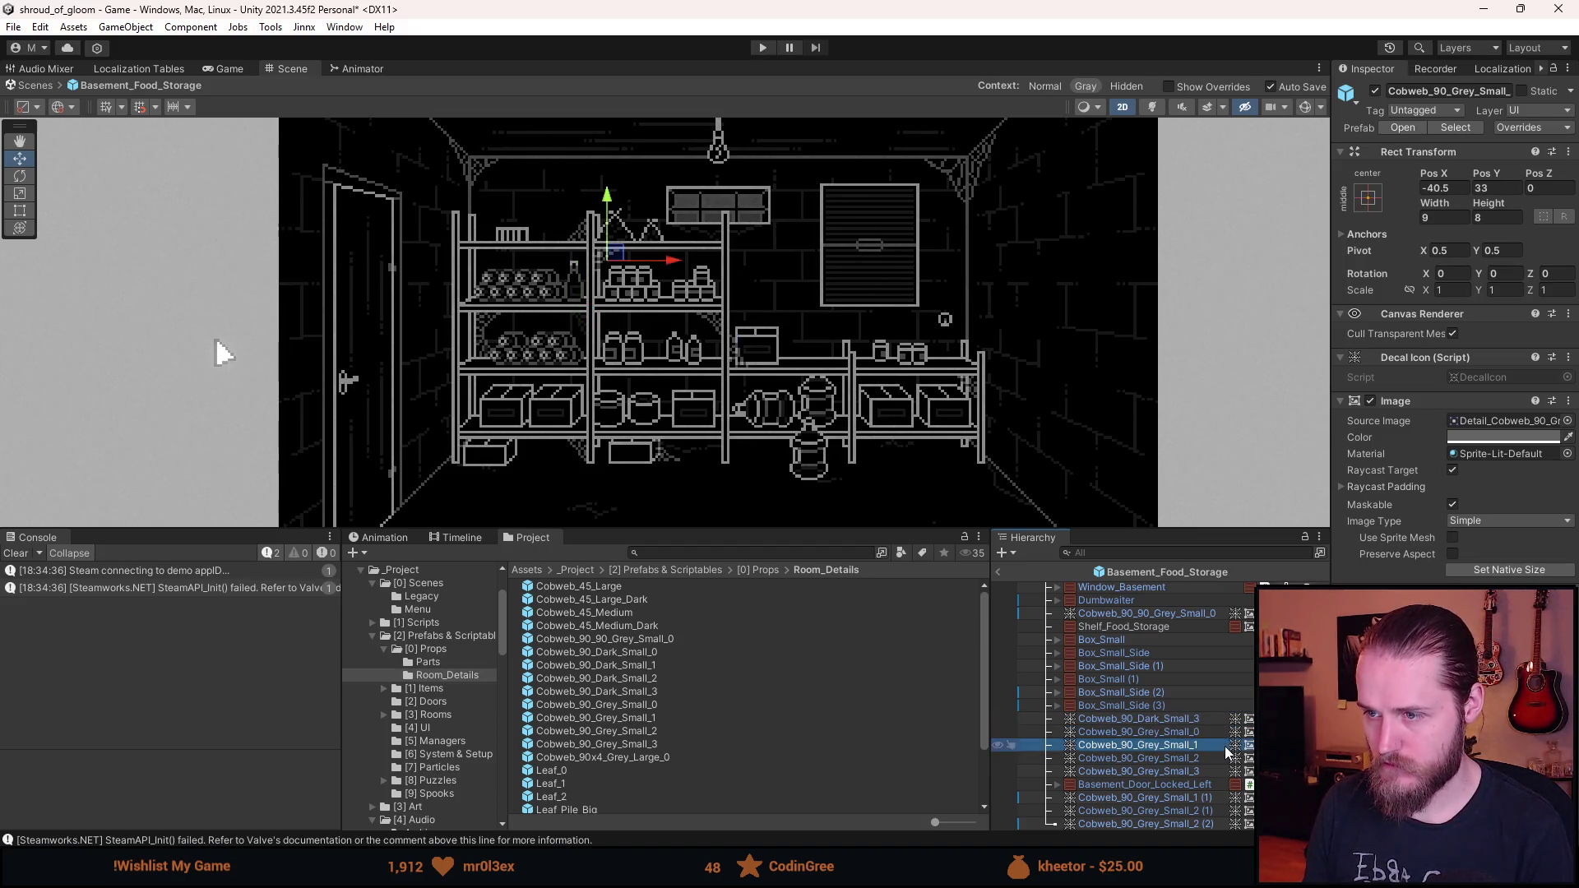
key(Down)
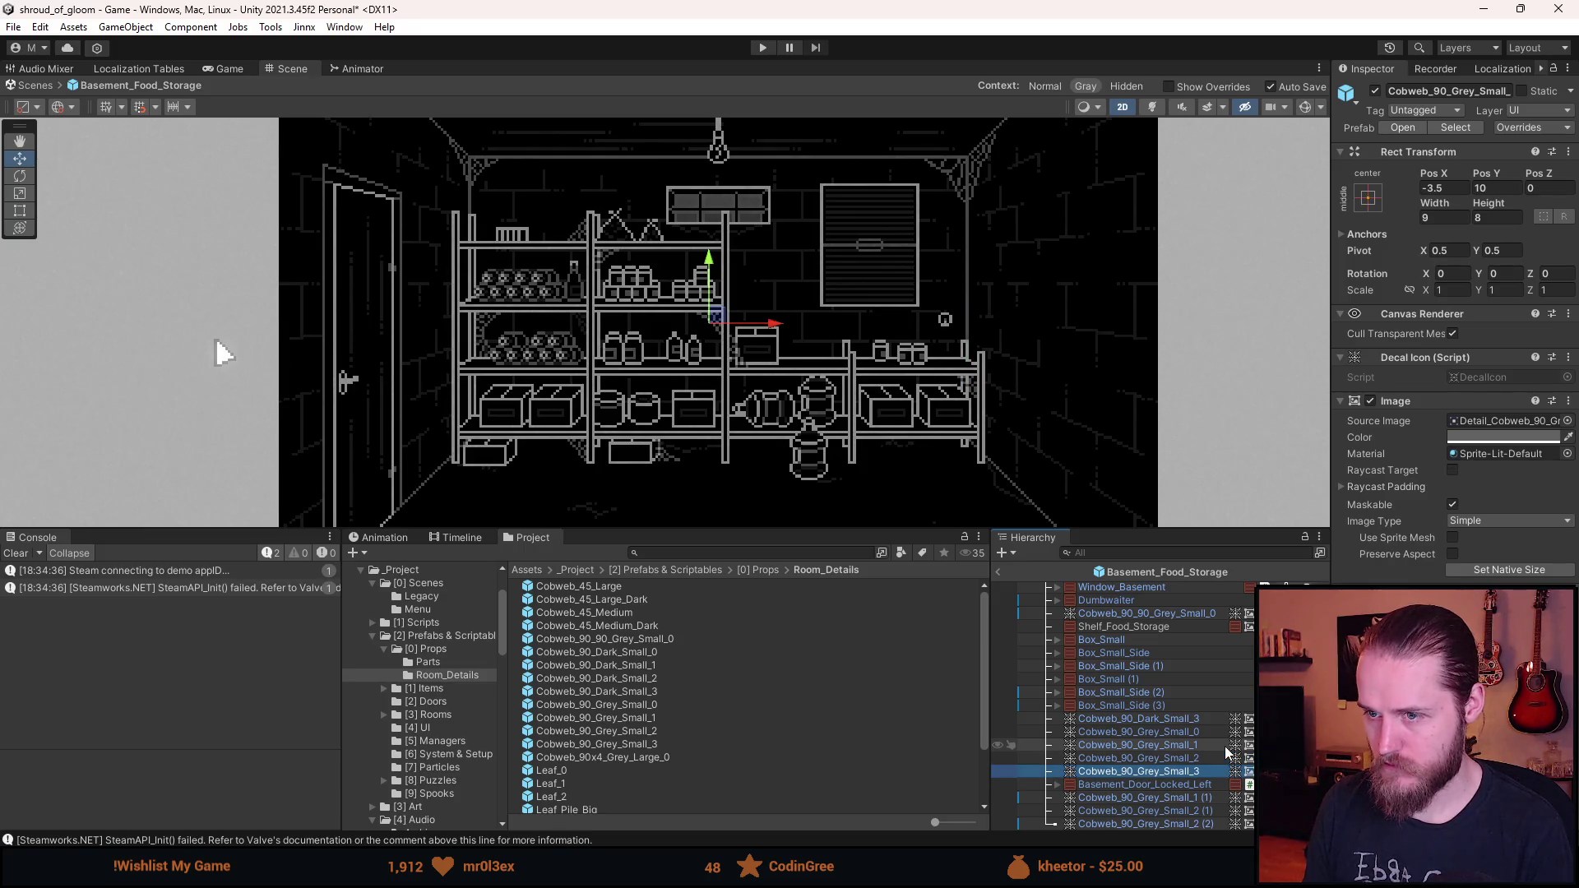
key(ctrl+d)
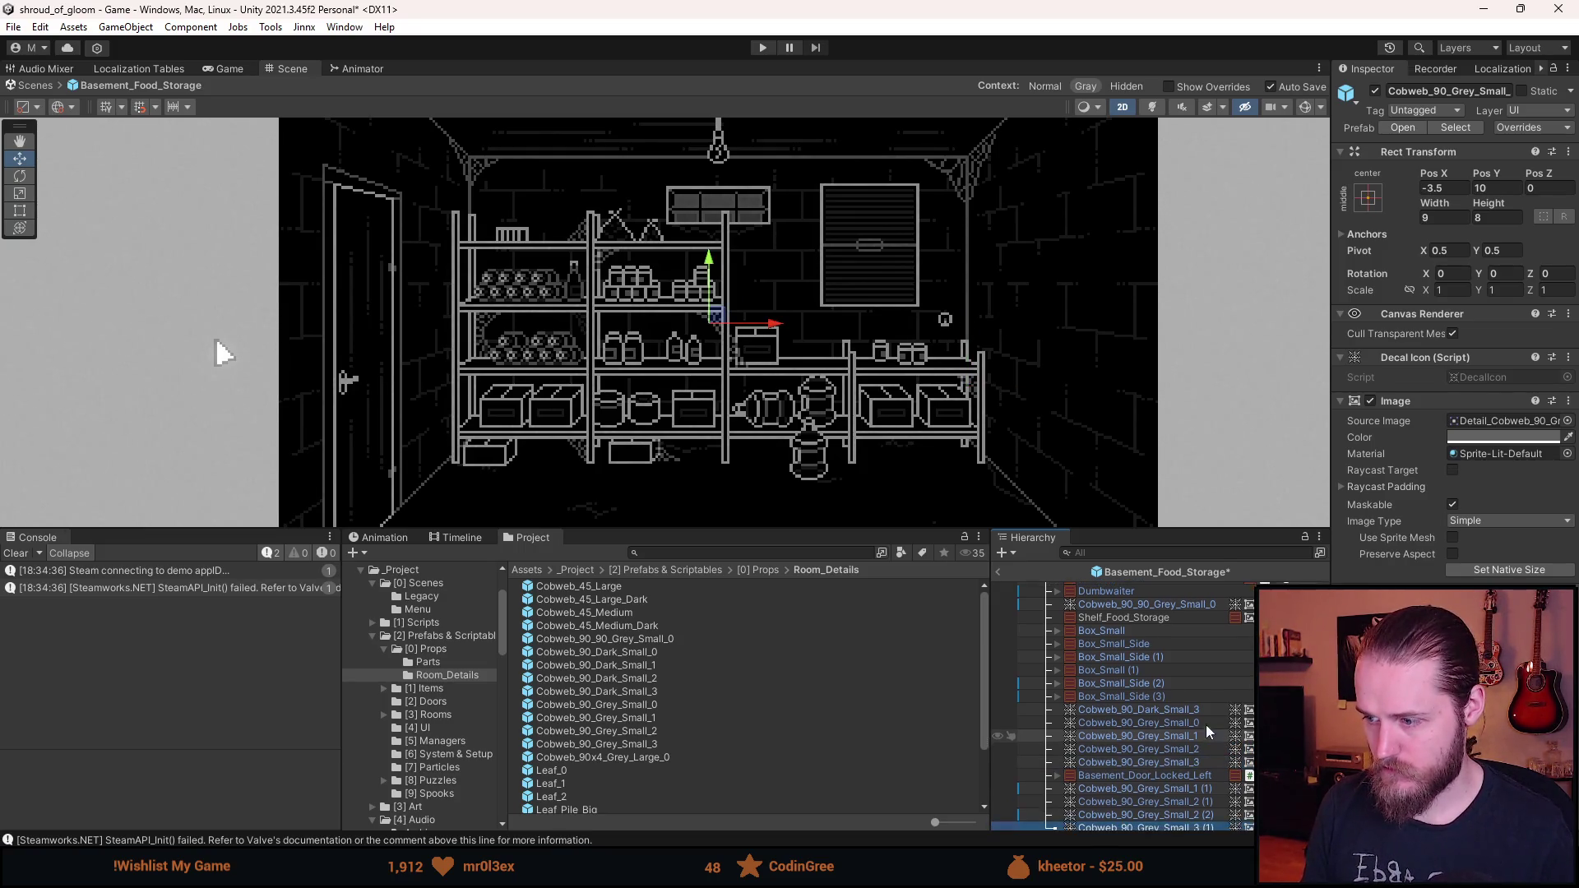
mouse_move(721, 320)
mouse_down()
mouse_move(915, 401)
mouse_move(964, 462)
mouse_up()
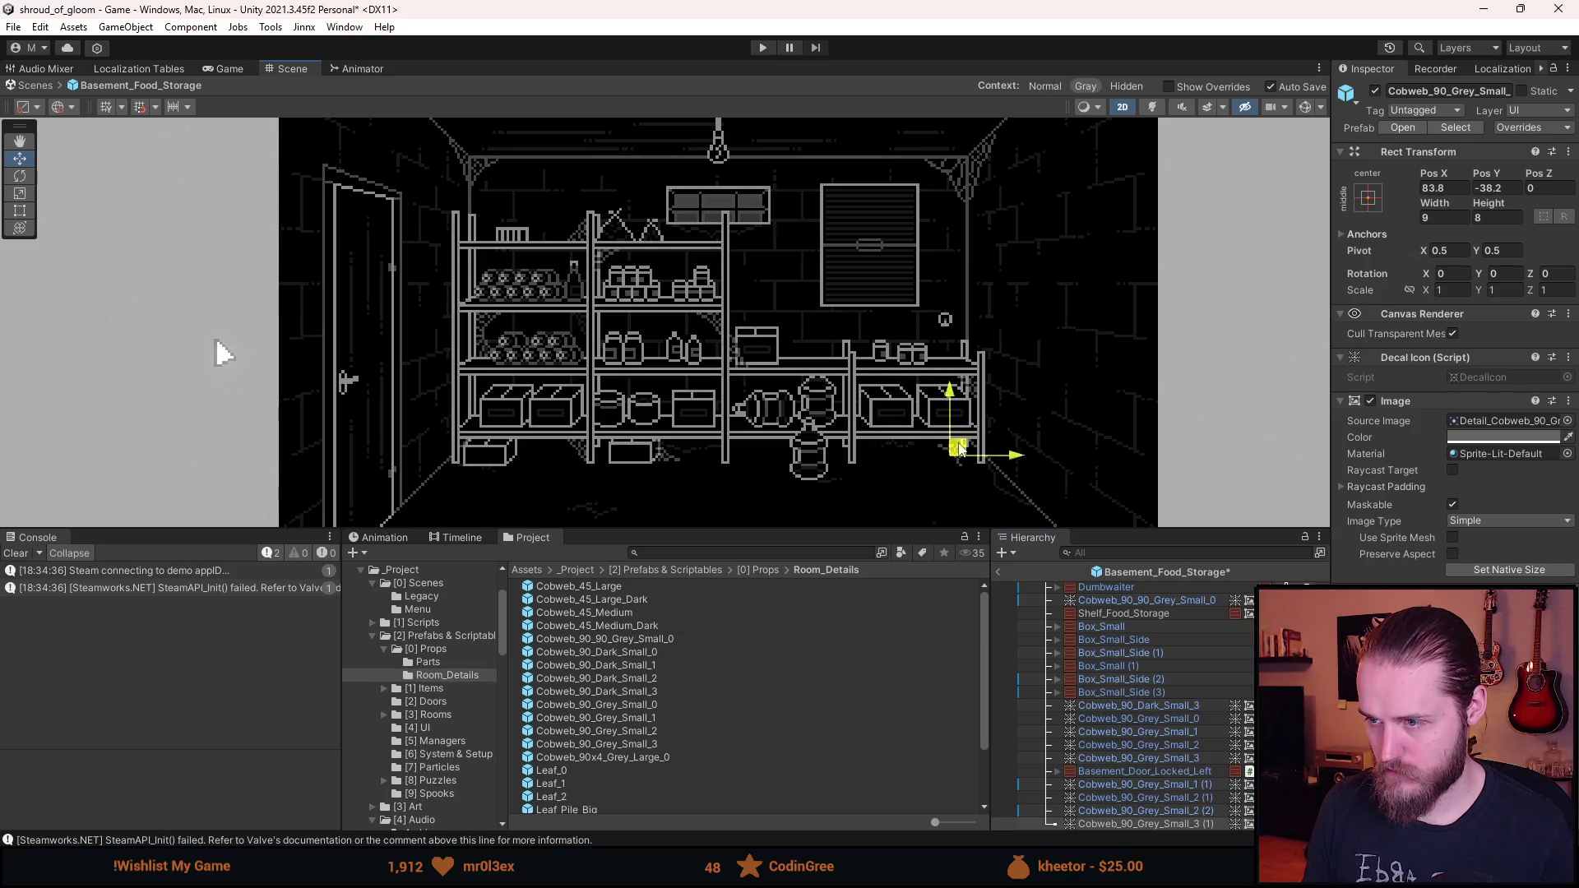
- Flip the new cobweb with Scale Y -1 and fit it against the shelf leg
scroll(968, 462, up, 5)
scroll(967, 461, up, 2)
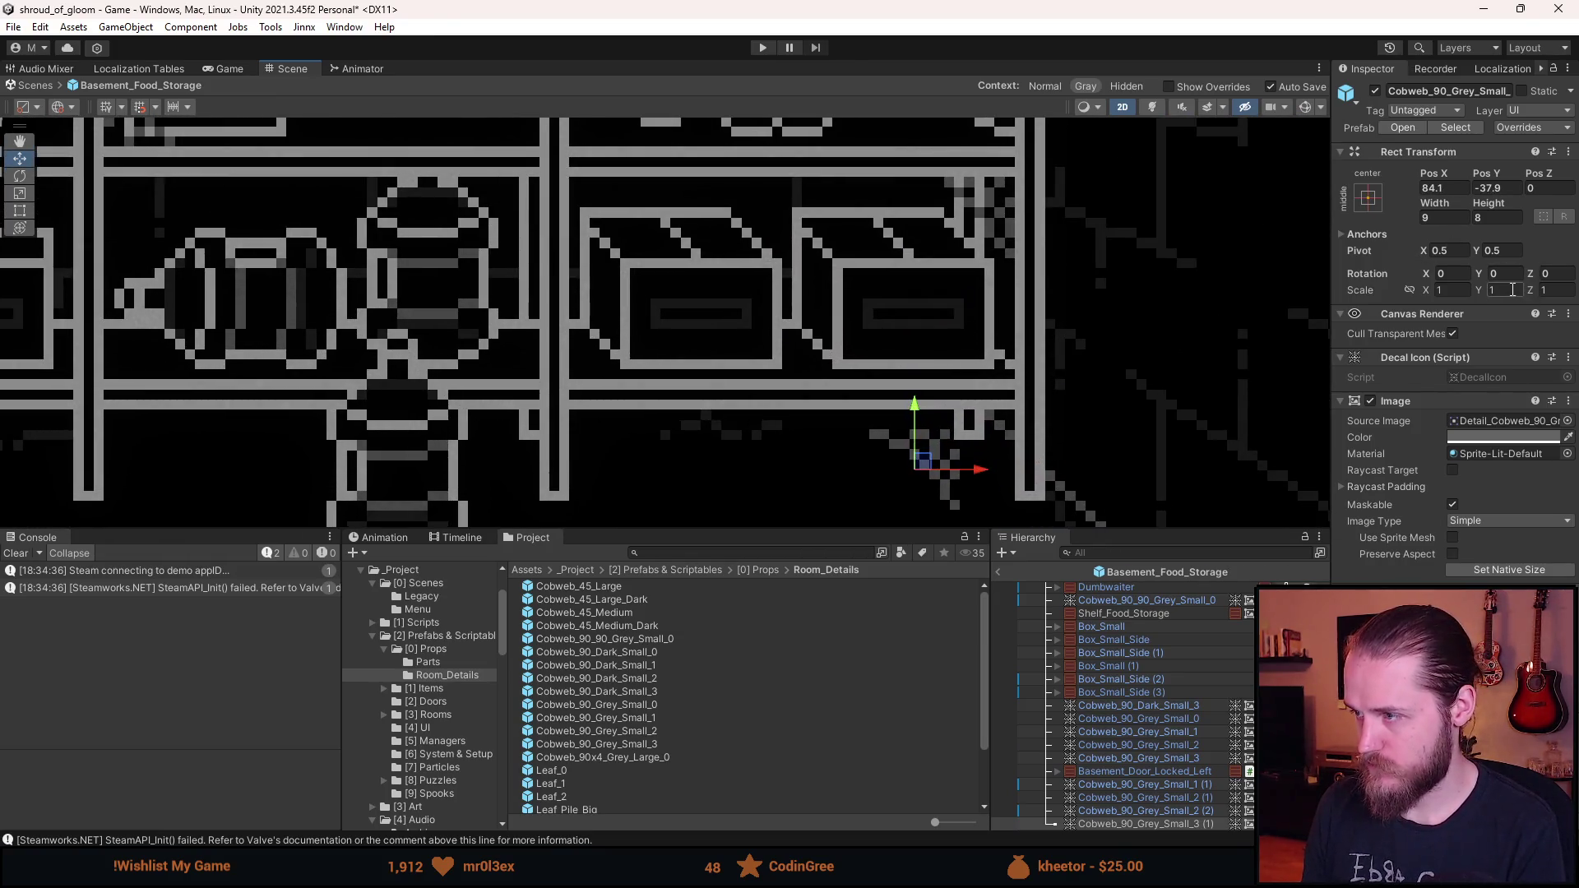
text(-1)
scroll(972, 499, up, 3)
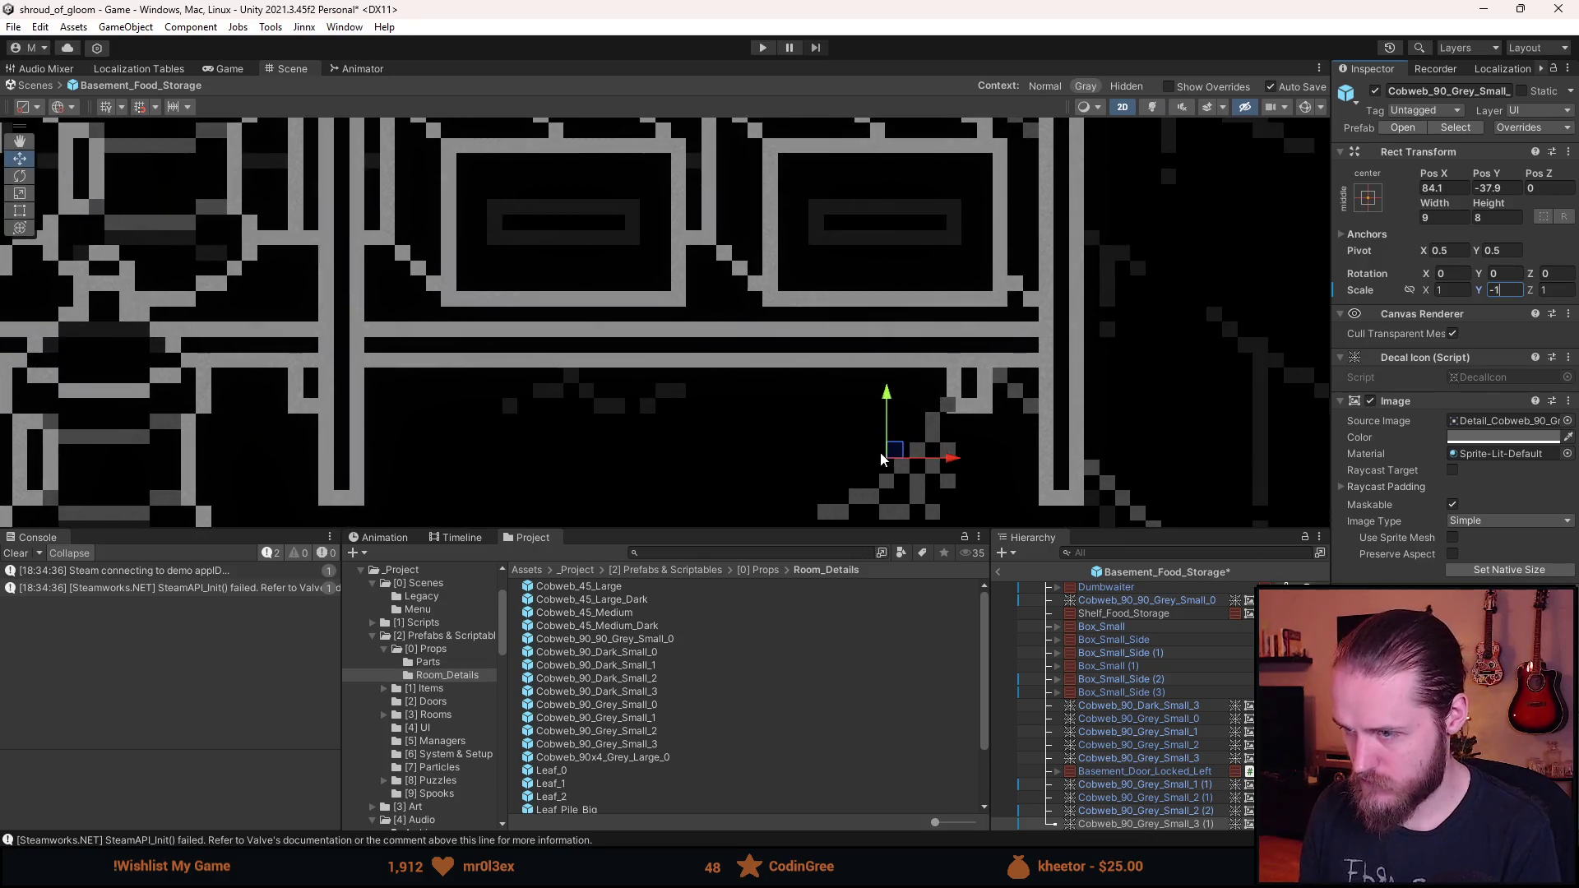
mouse_move(919, 452)
mouse_down()
mouse_move(988, 418)
mouse_move(971, 424)
mouse_move(989, 440)
mouse_up()
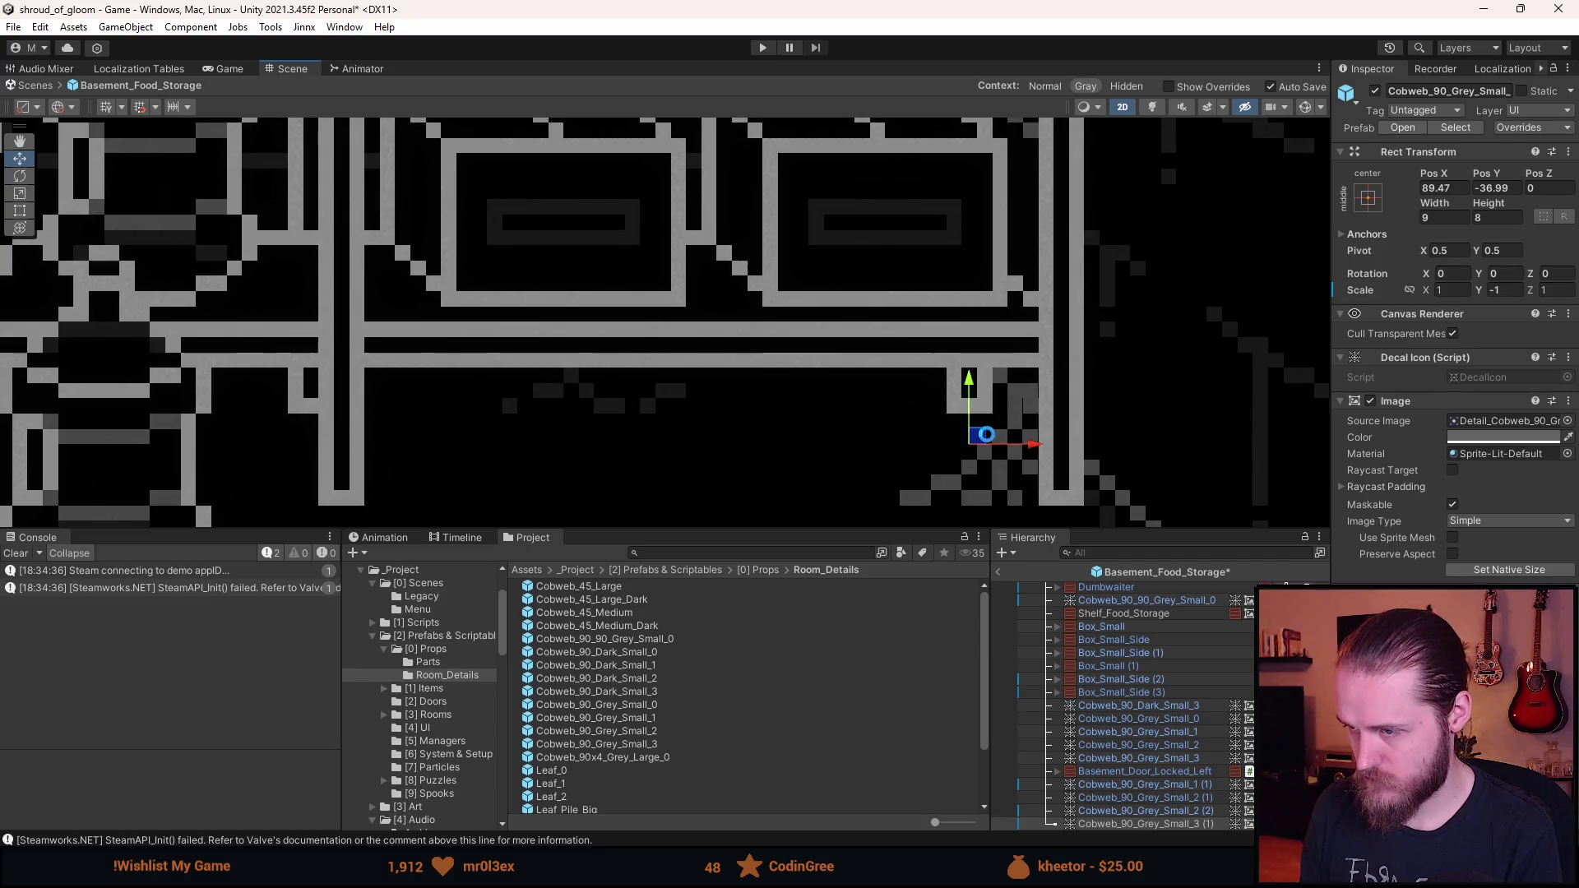
- Place the under-shelf cobweb at X 89.5, Y -36, then start Play mode to check the room
scroll(969, 442, up, 5)
drag(964, 380, 968, 371)
text(89.5)
key(Tab)
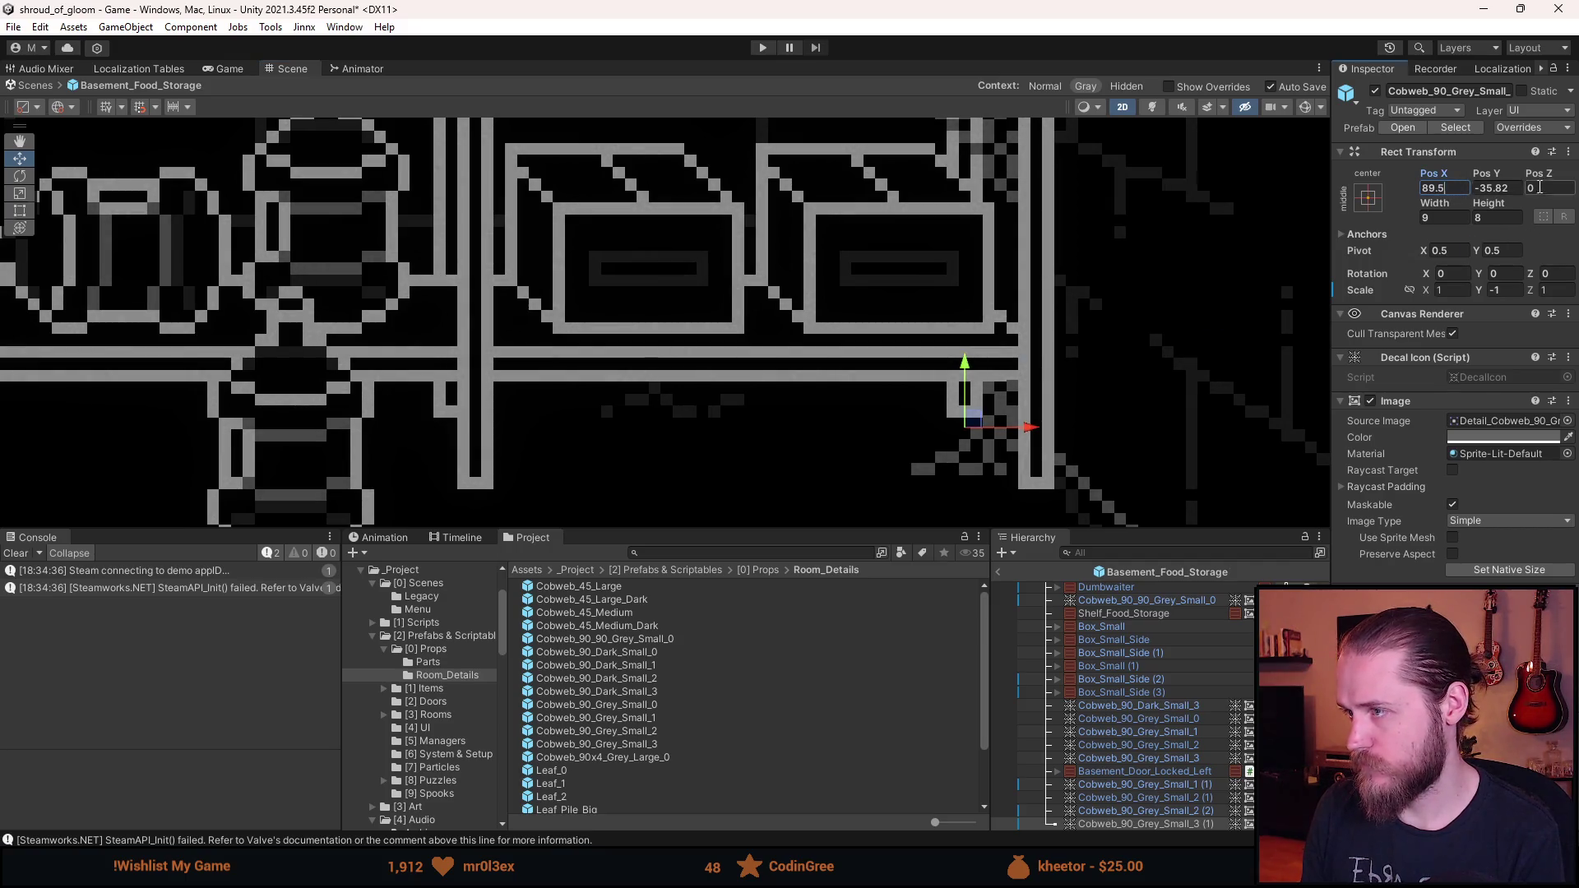
text(-36)
scroll(983, 355, down, 10)
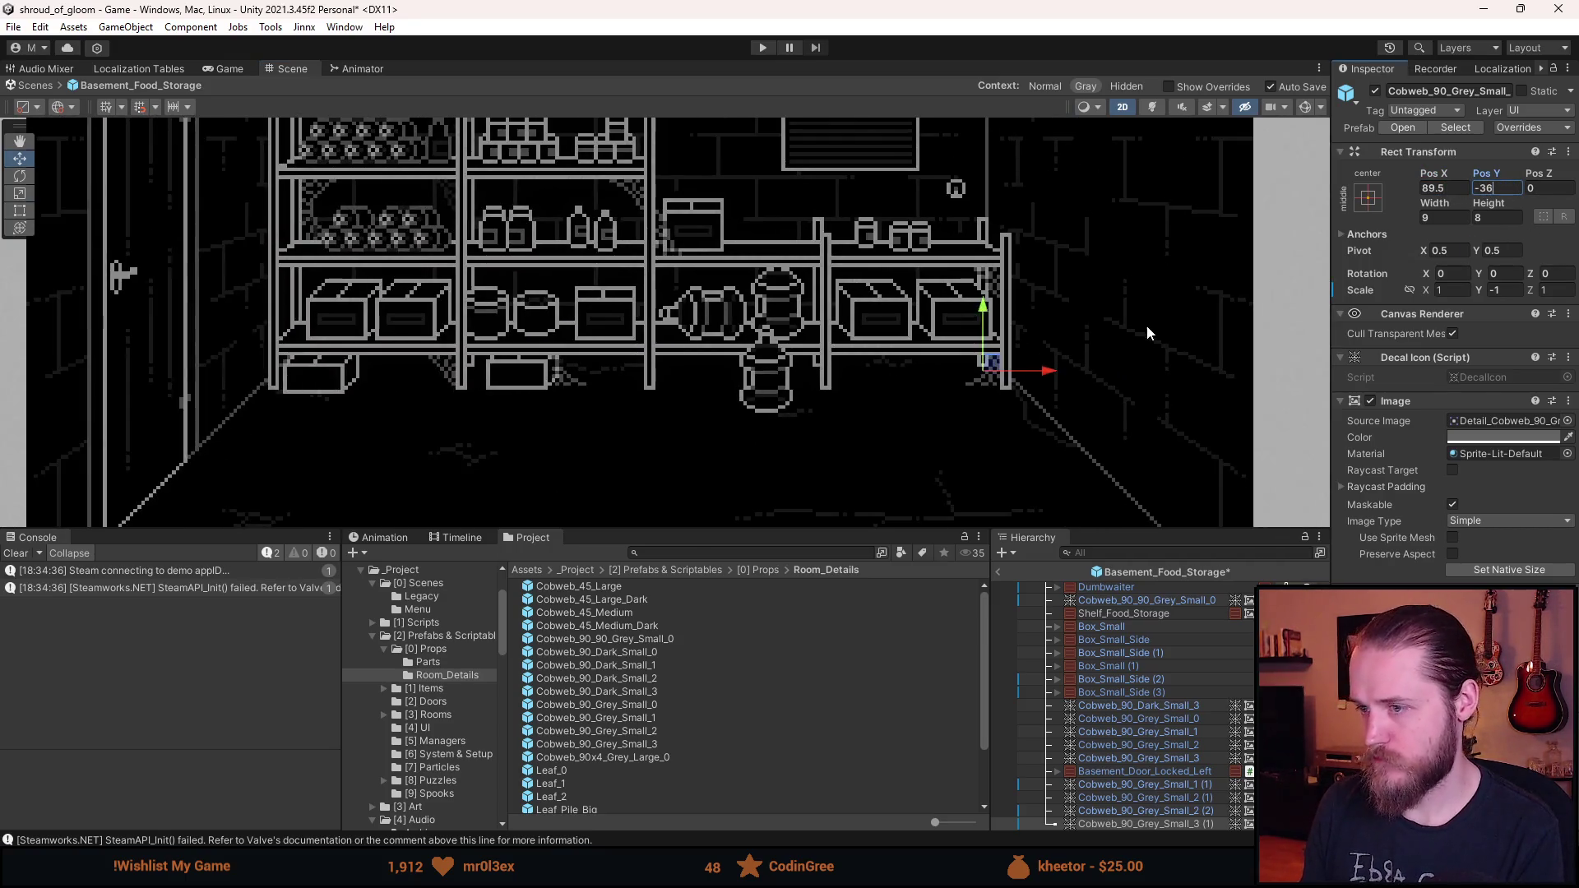
click(876, 280)
drag(876, 279, 847, 381)
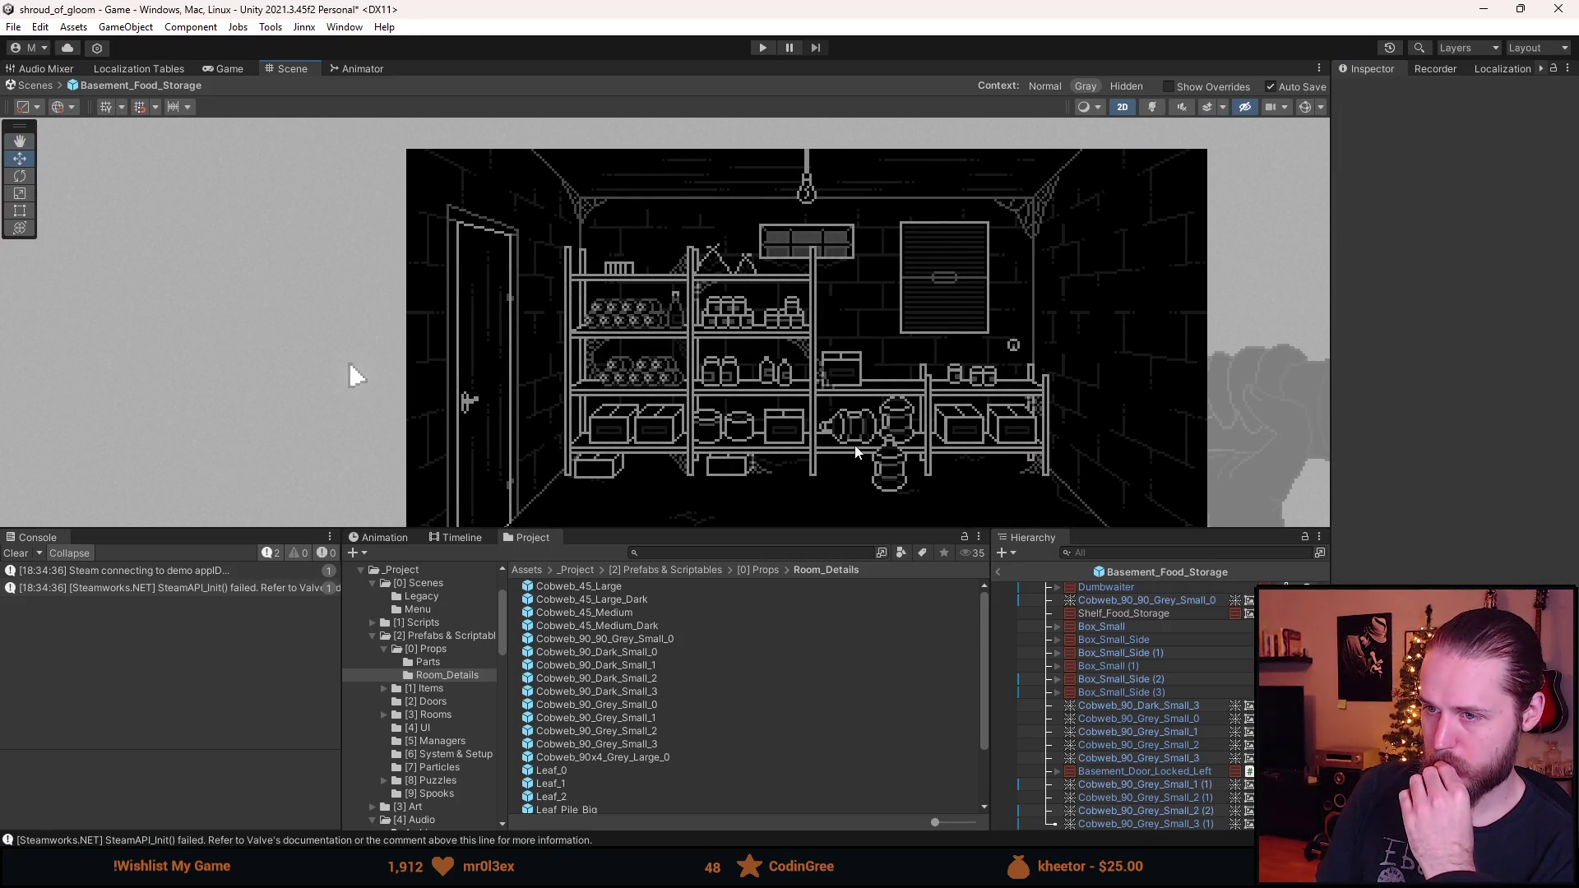
click(764, 47)
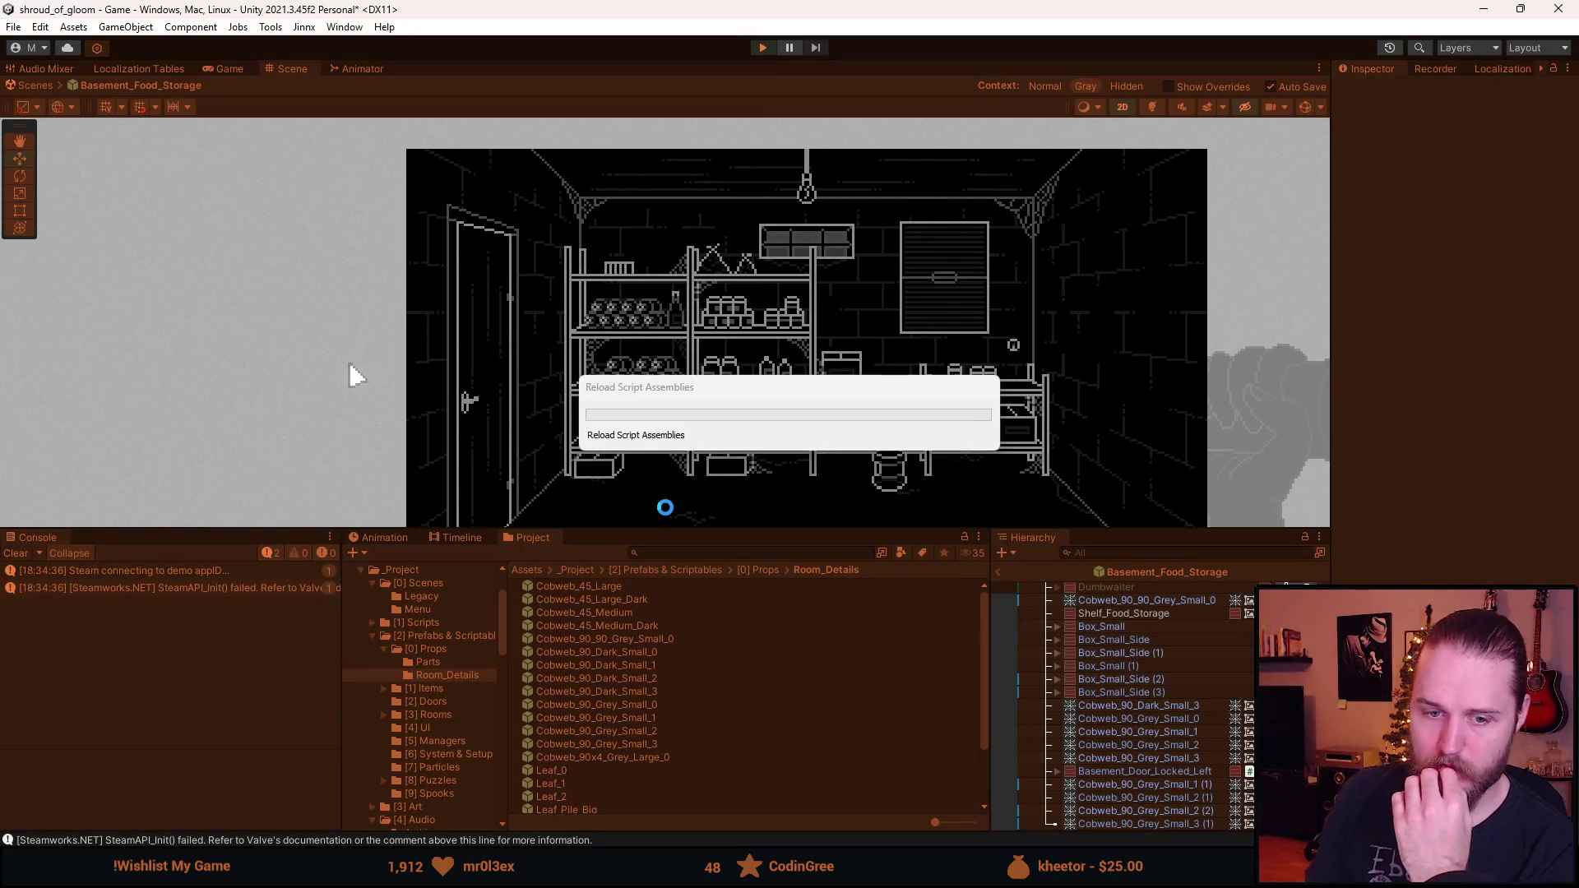
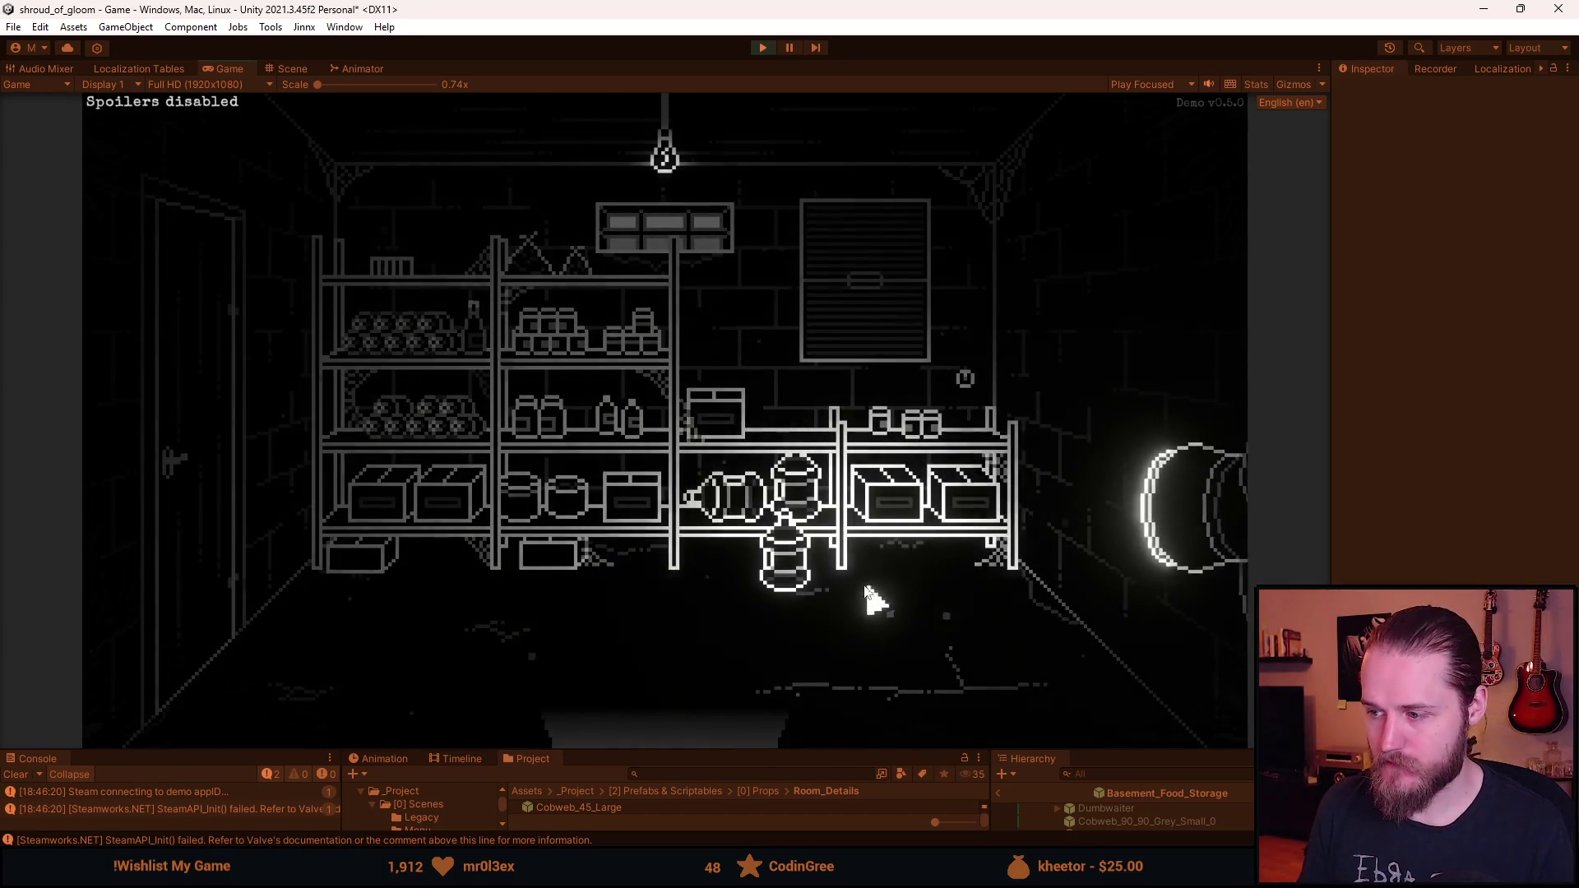
- Stop play mode, then browse the cobweb decals and select Cobweb_45_Large
click(763, 48)
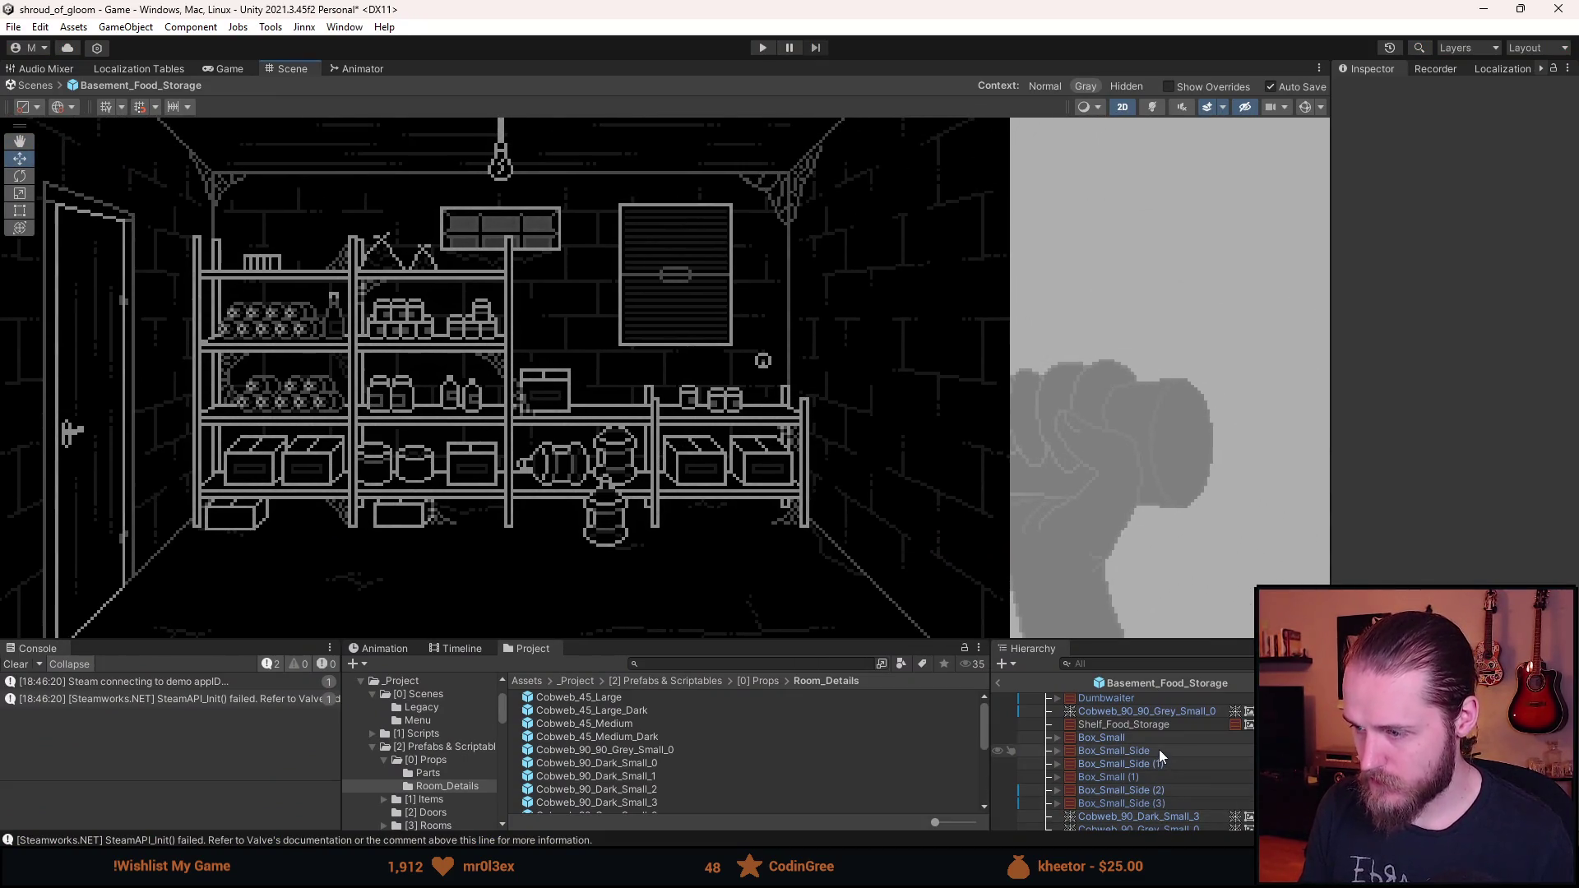
drag(926, 520, 957, 397)
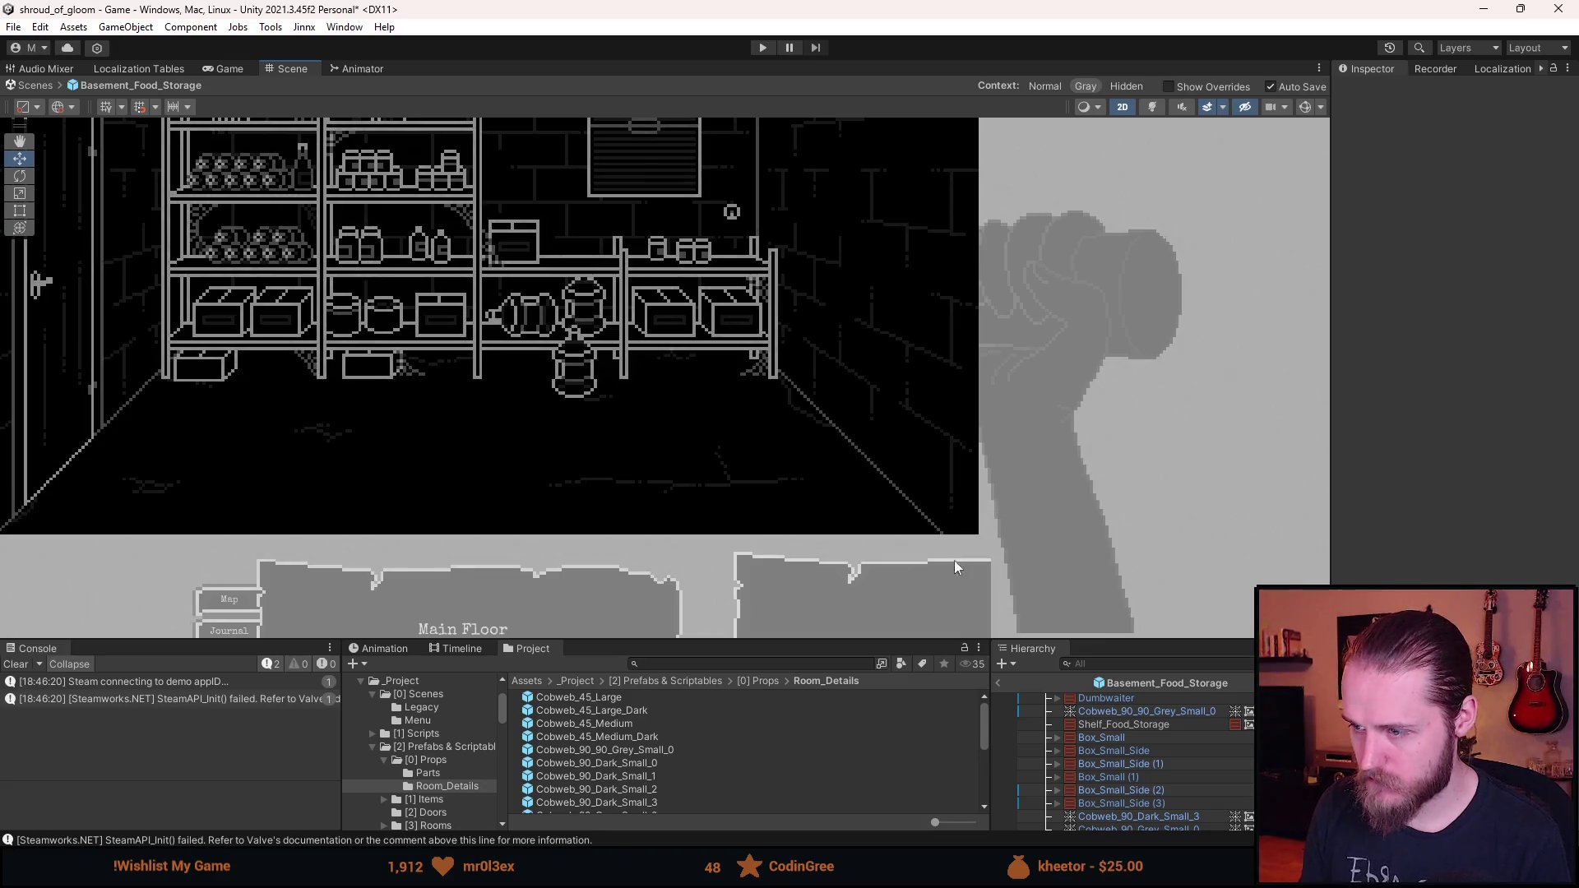
scroll(1130, 772, down, 2)
click(1160, 764)
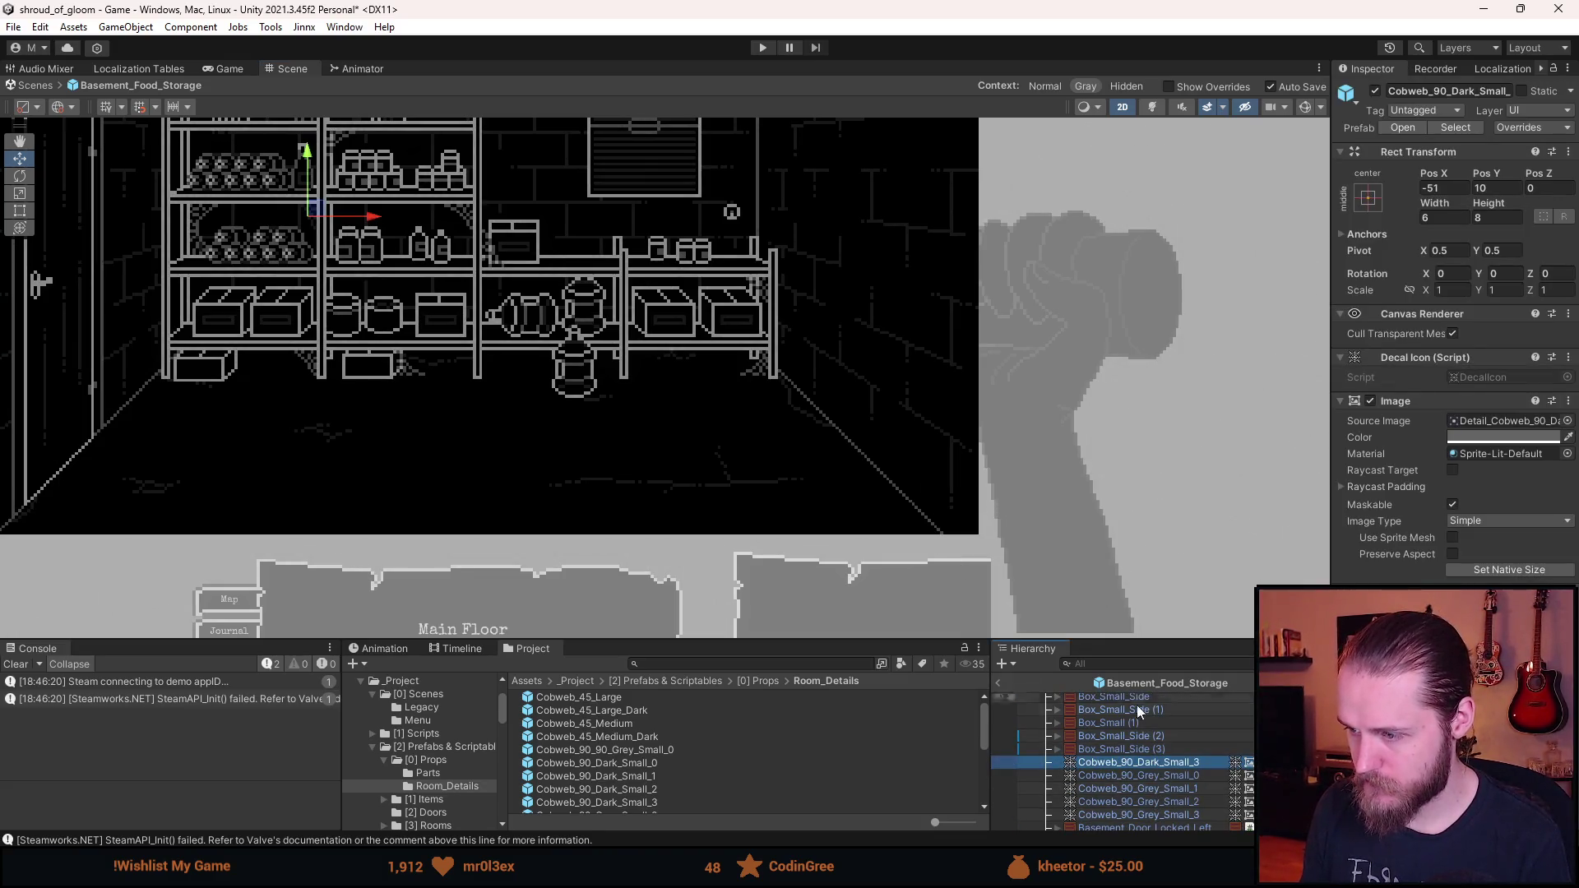
scroll(1143, 740, up, 4)
click(1151, 752)
drag(901, 372, 955, 555)
click(1166, 740)
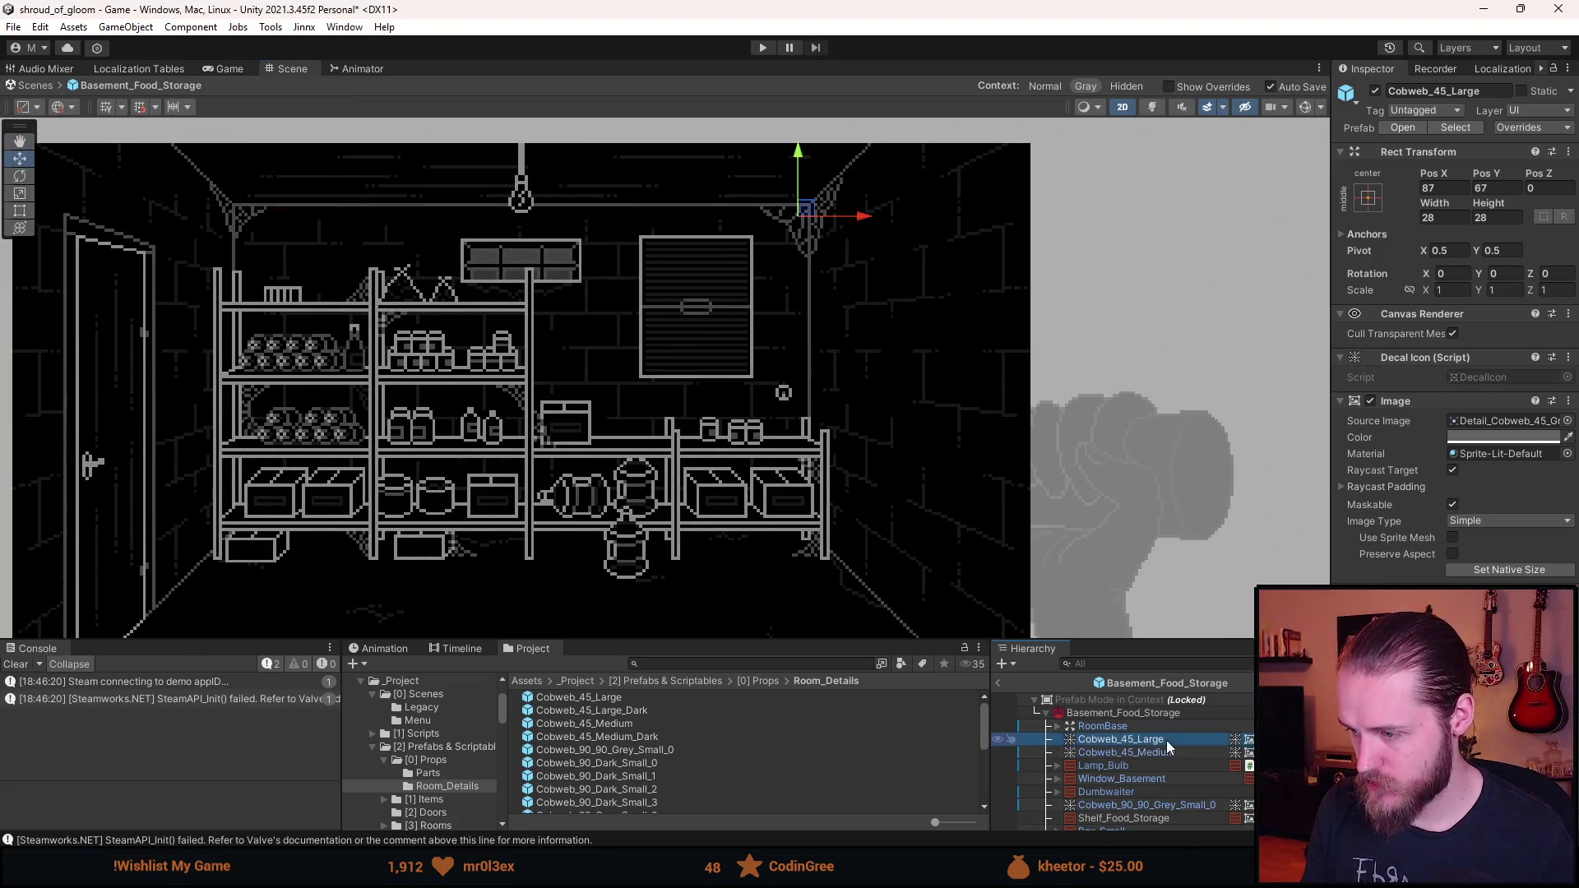
- Duplicate Cobweb_45_Large and drag the copy into the room's lower-right floor corner
key(ctrl+d)
drag(814, 214, 877, 524)
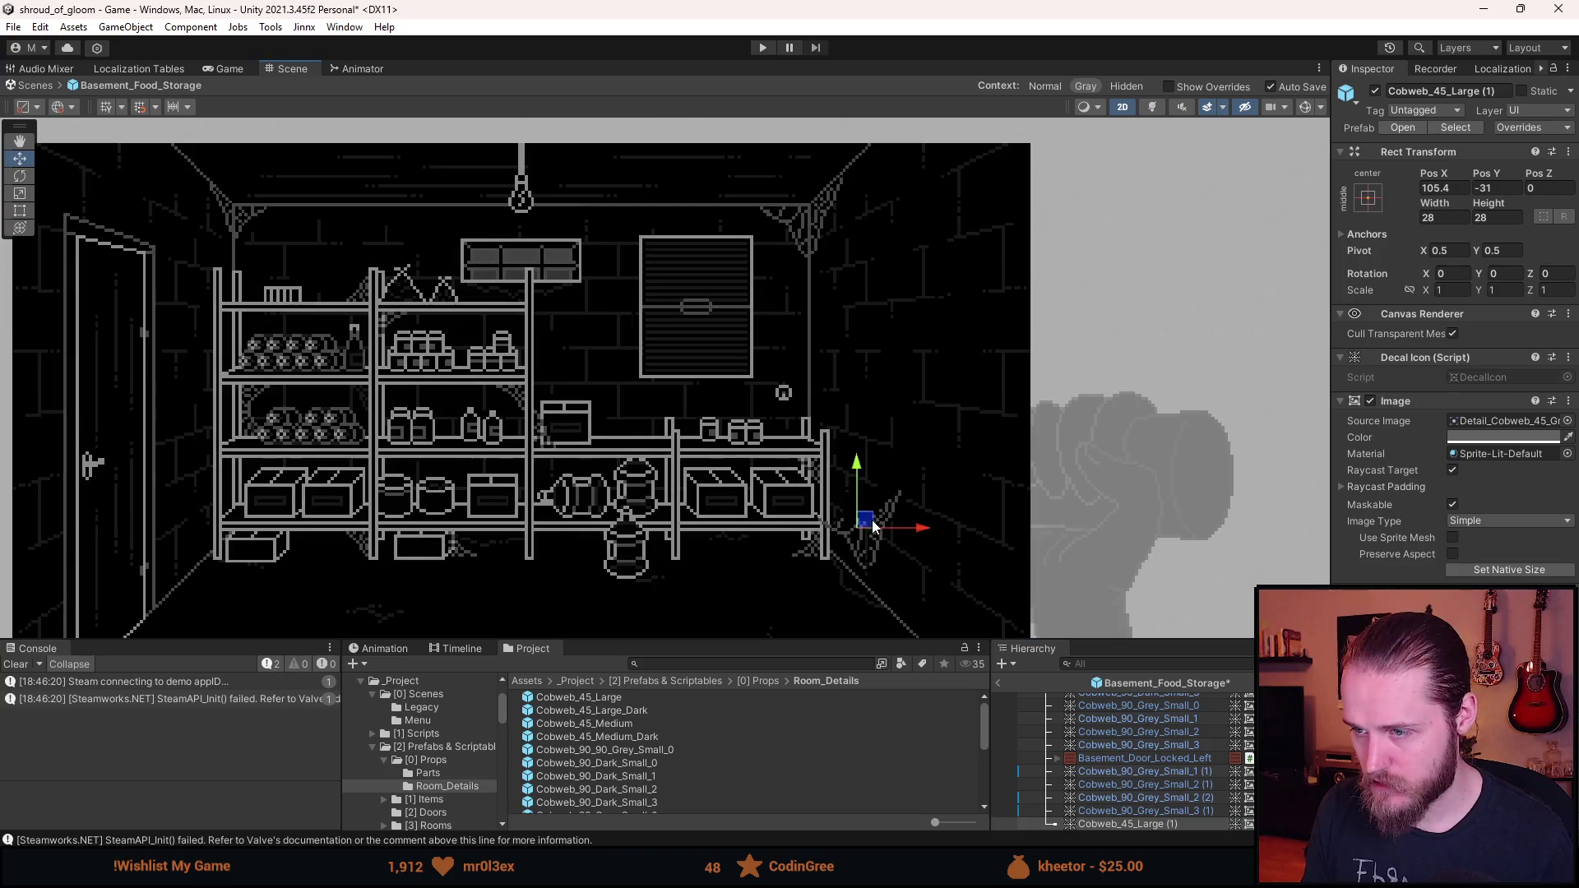
drag(904, 582, 834, 323)
drag(814, 267, 904, 401)
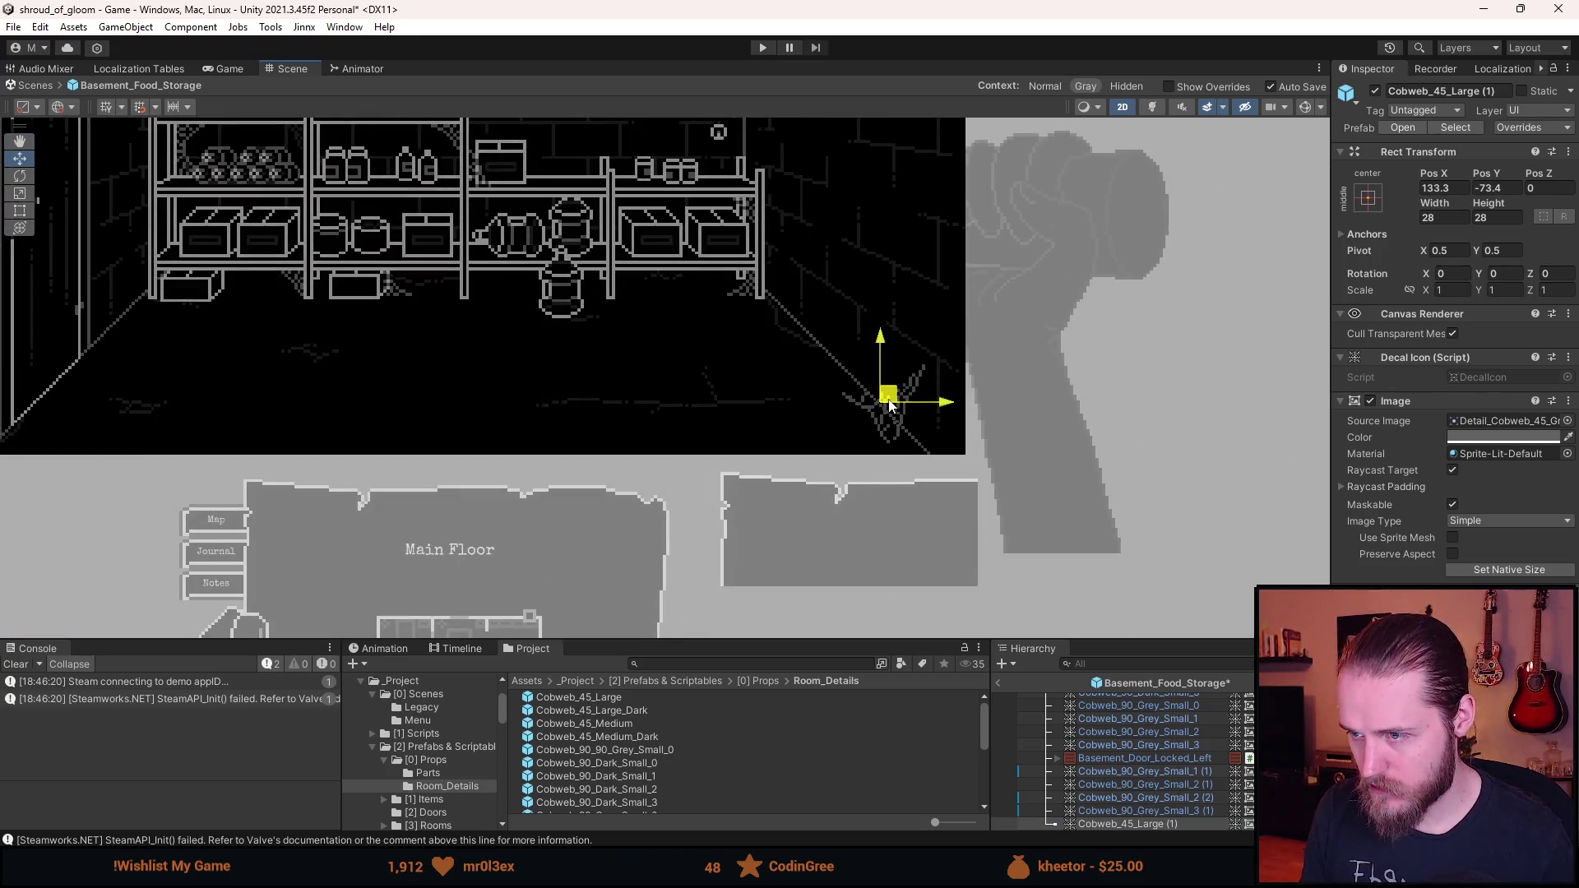
scroll(901, 412, up, 3)
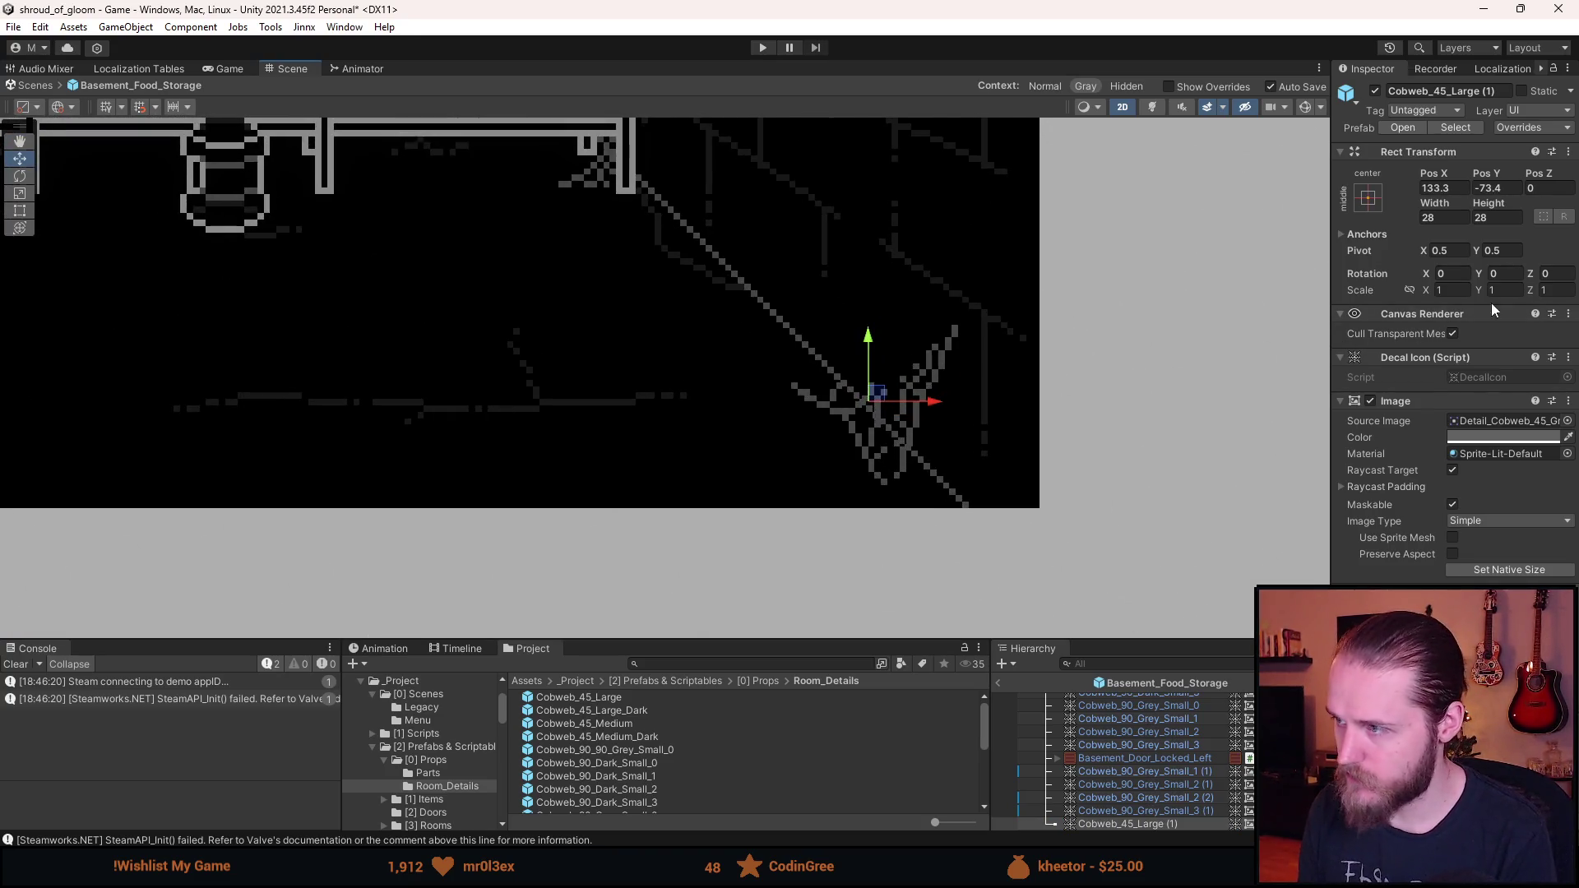
- Try flipping the copy with X and Y scale of -1, then reset its scale to 1
text(-1)
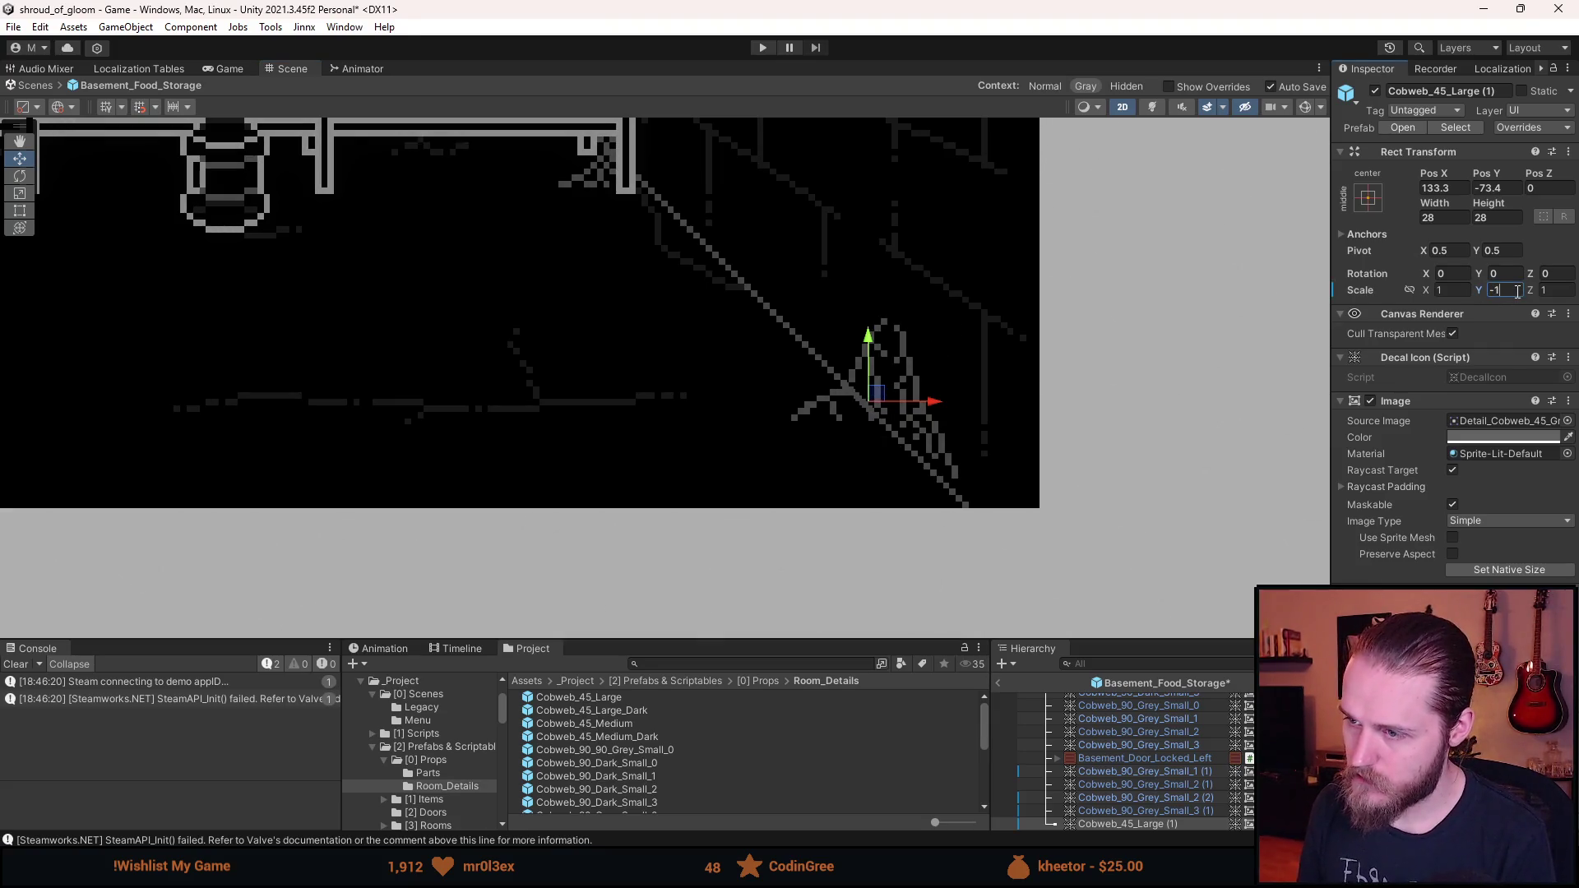
click(1454, 289)
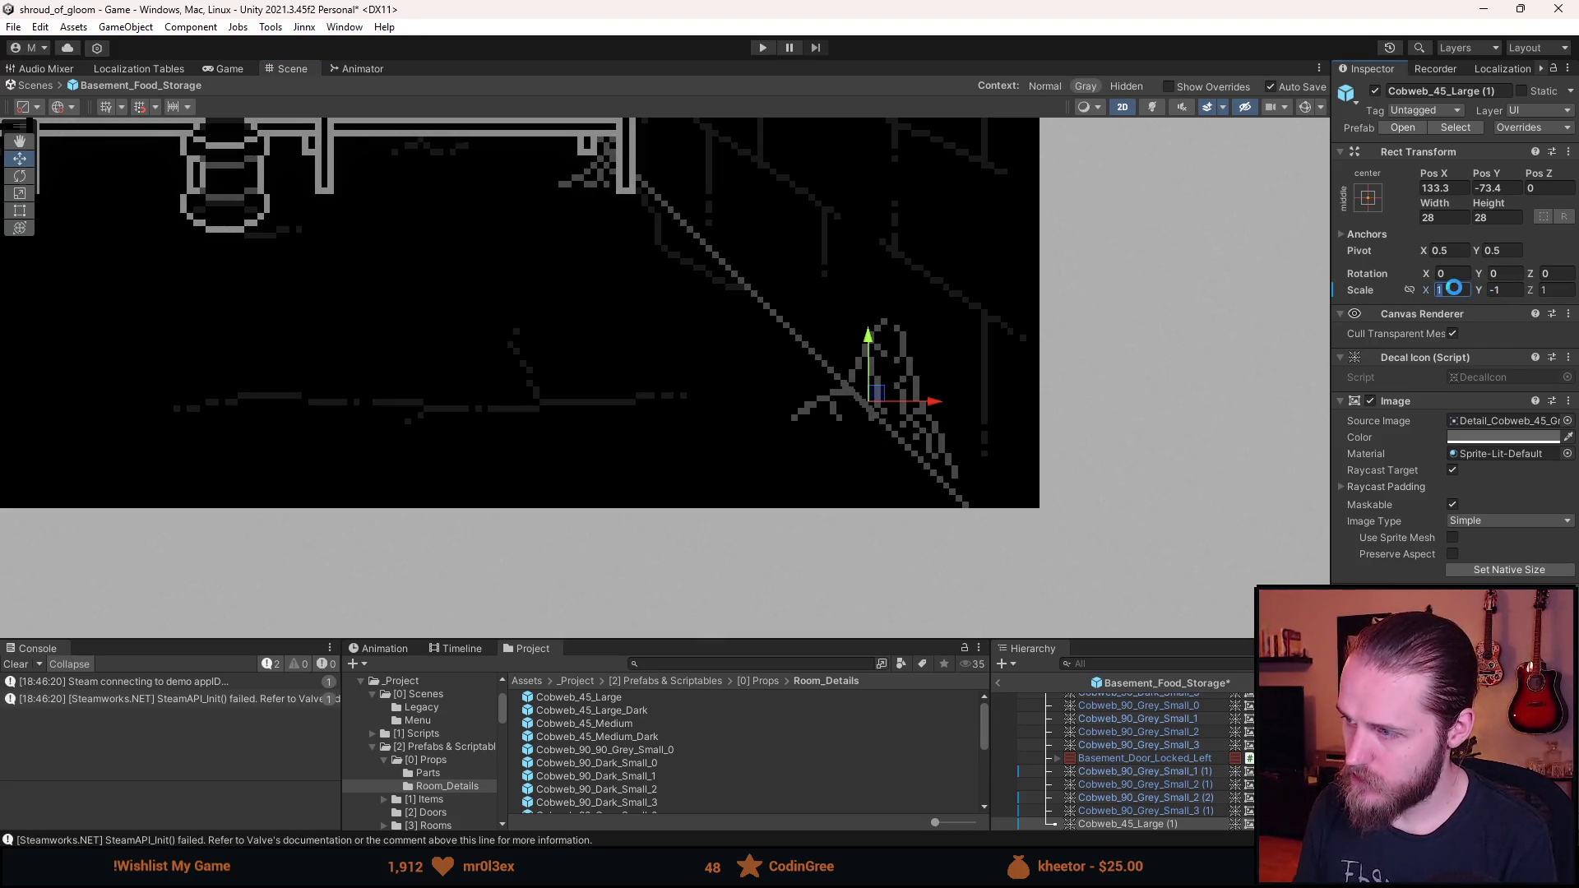
text(-1)
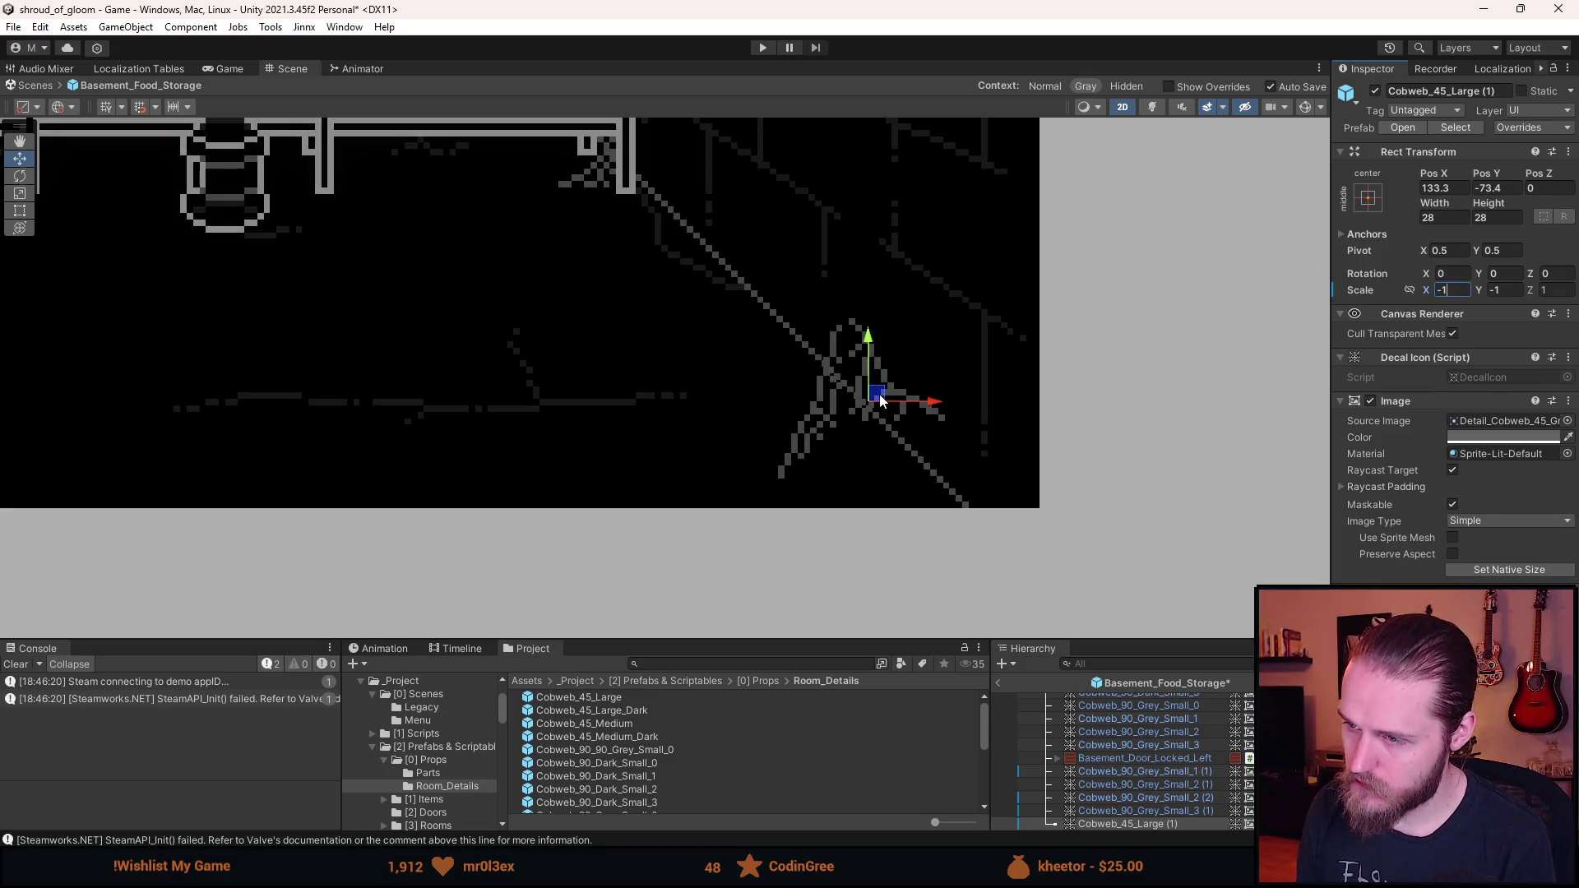
drag(880, 393, 939, 370)
click(1512, 288)
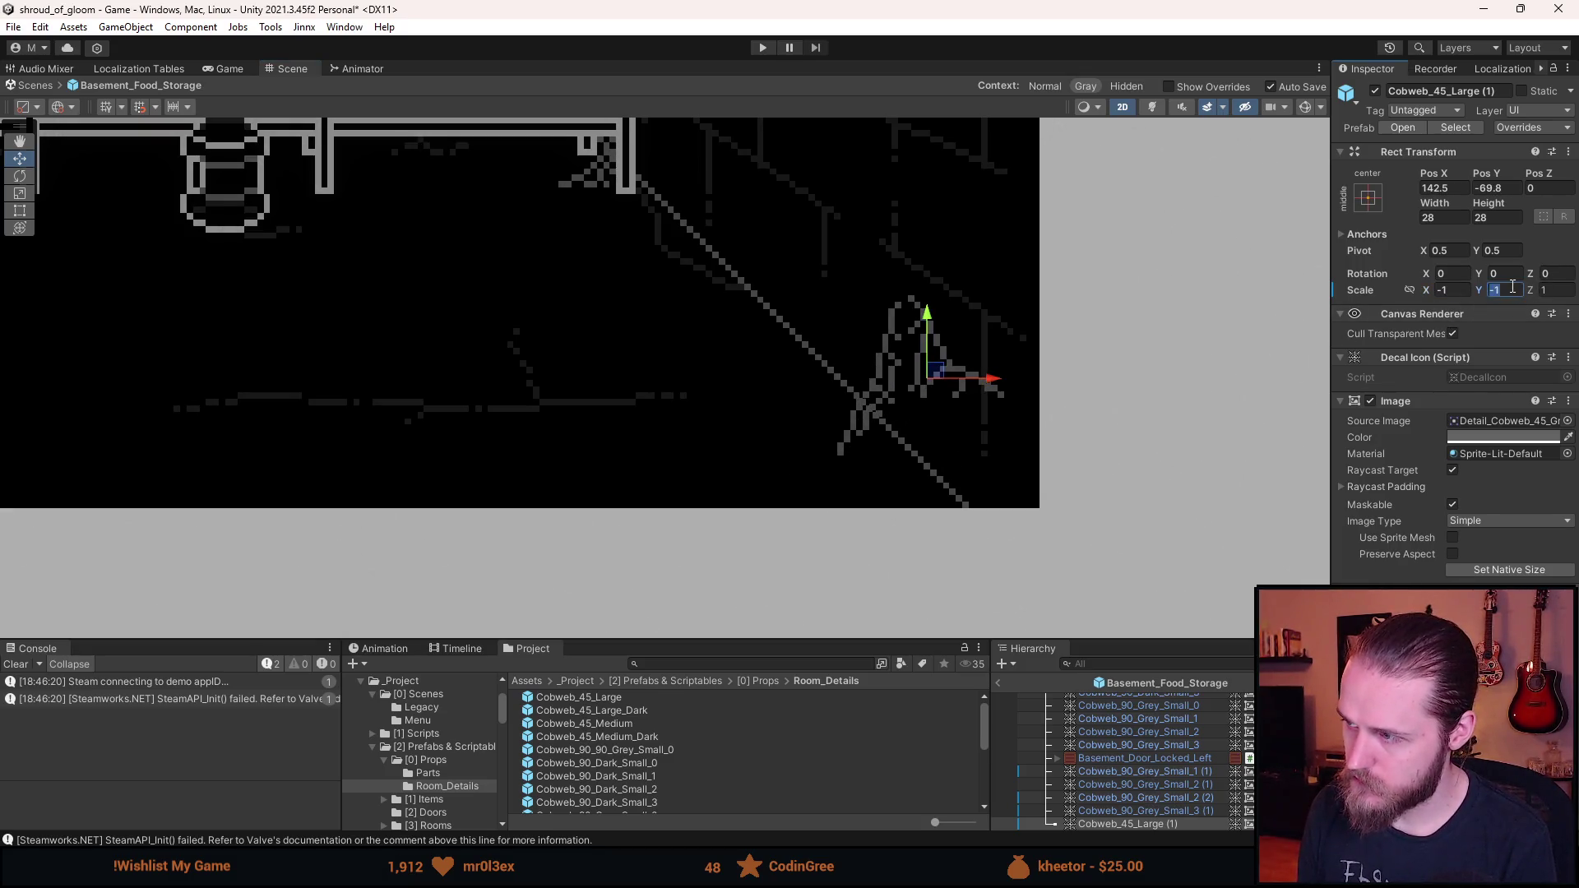
text(1)
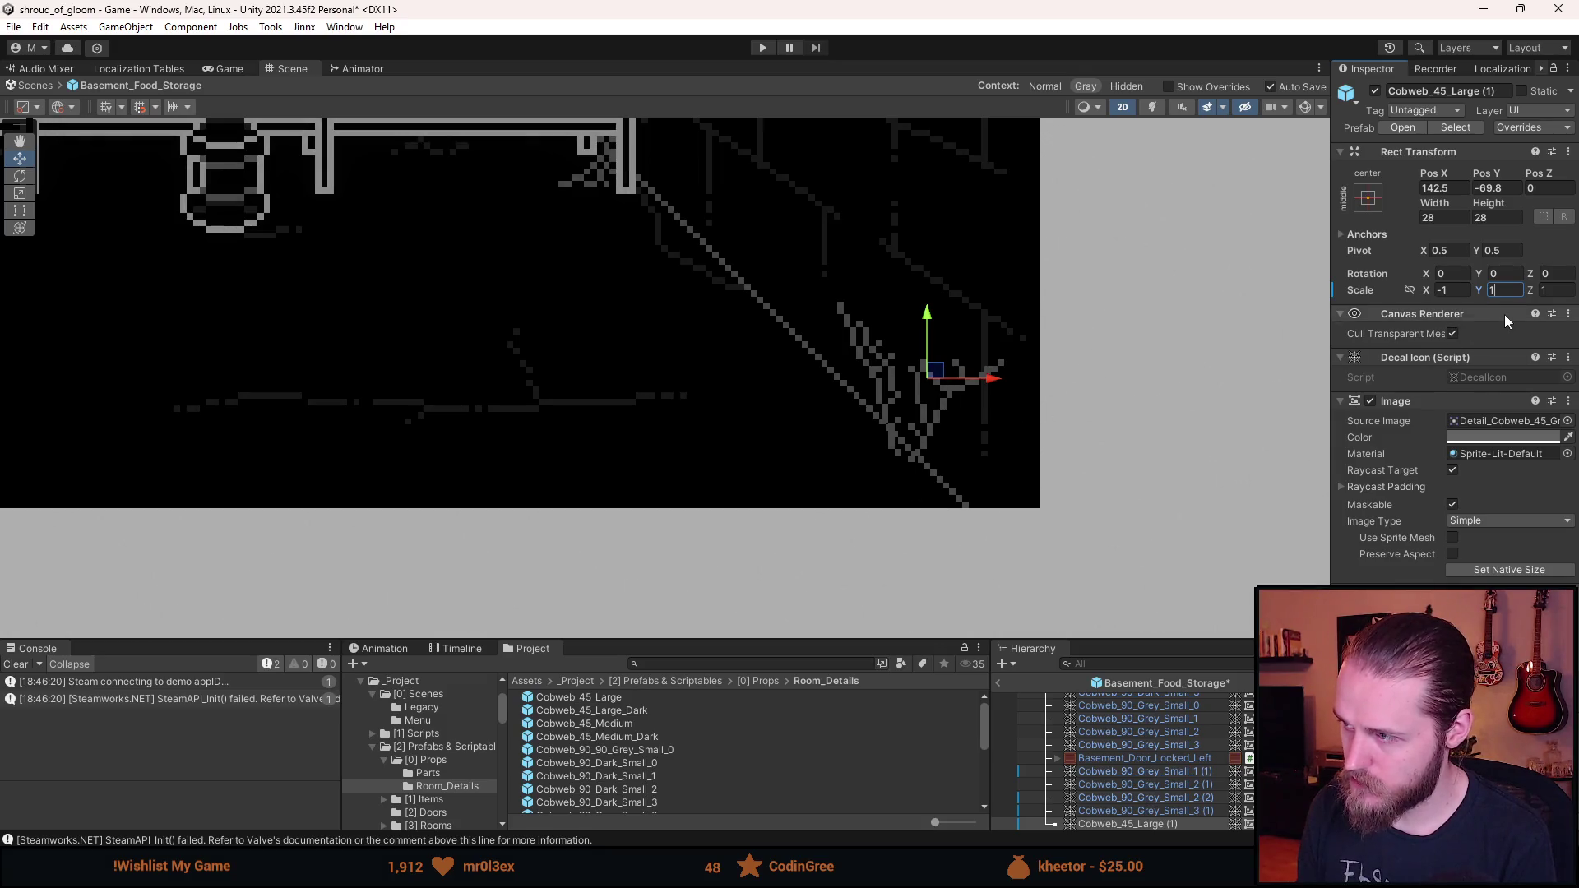
click(1509, 292)
text(-1)
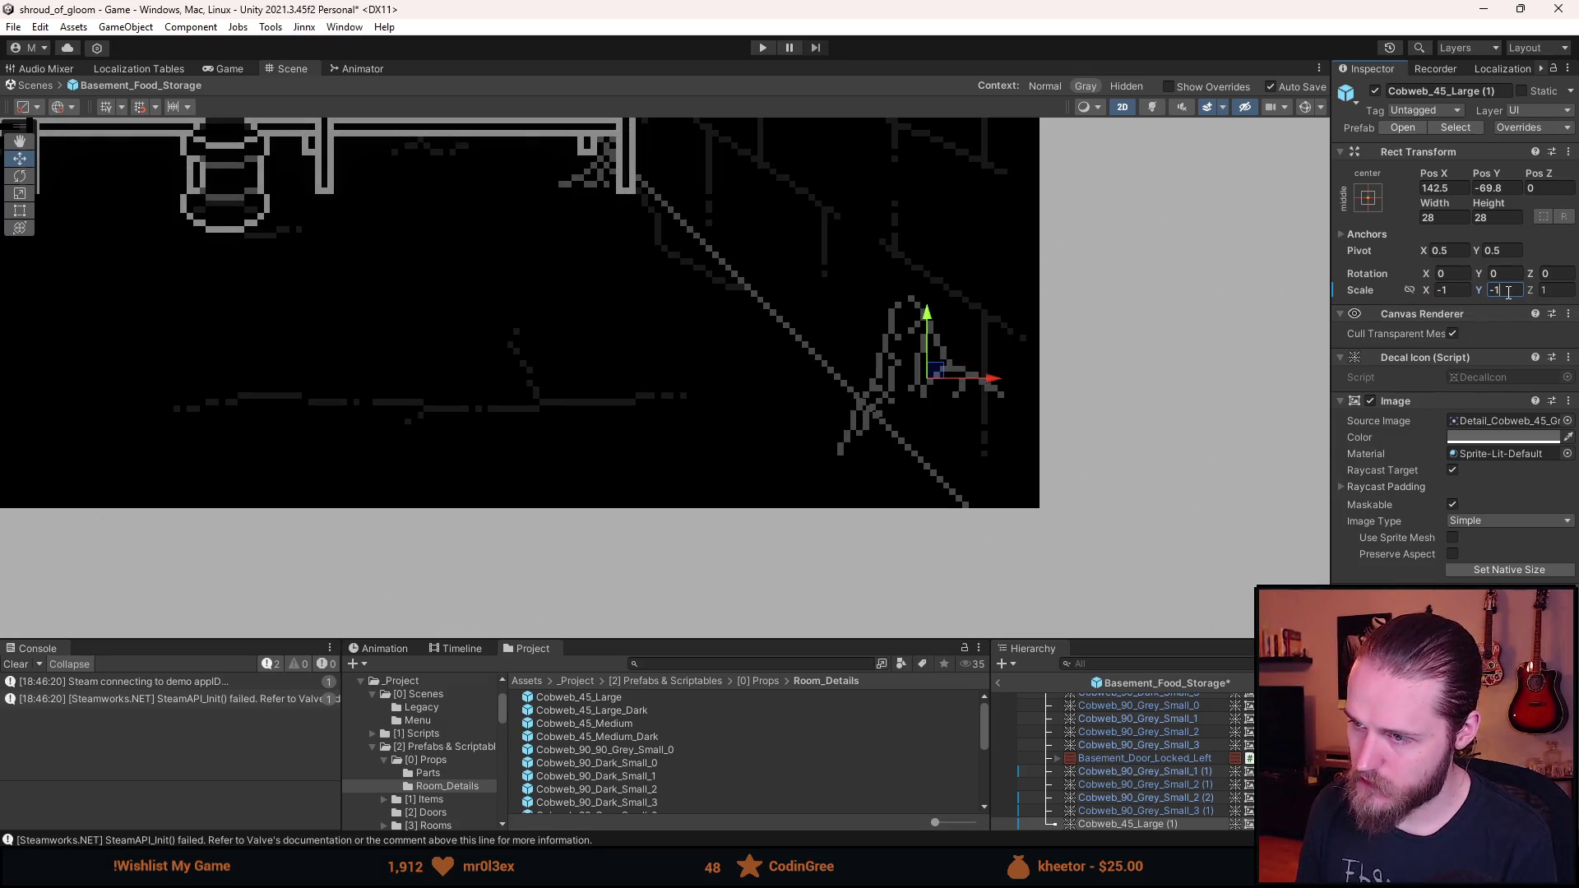
click(1460, 290)
text(1)
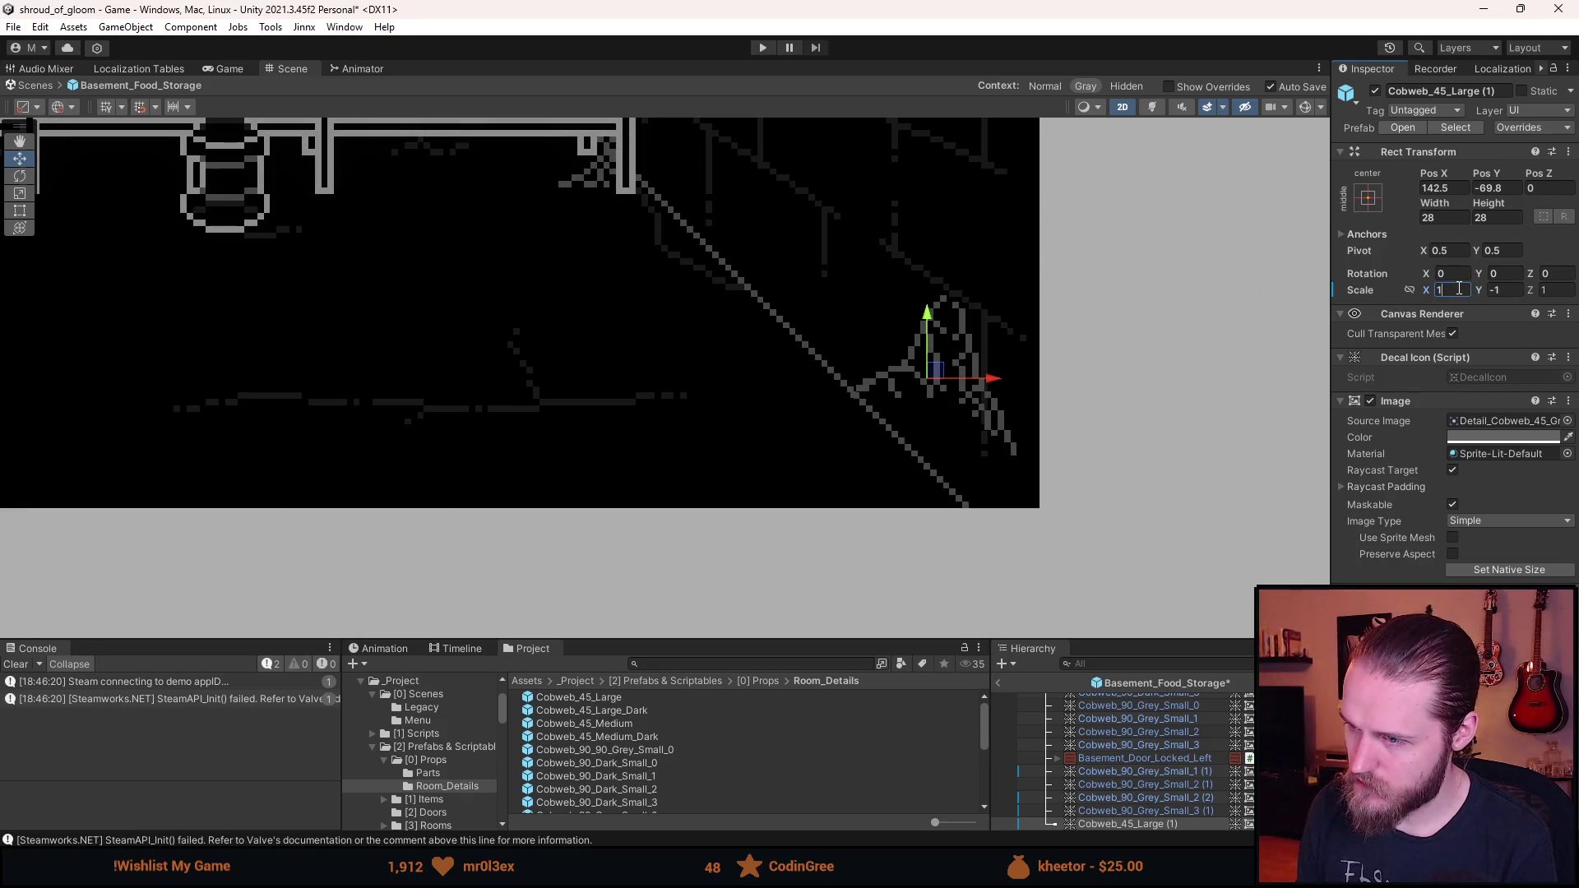
drag(939, 376, 905, 442)
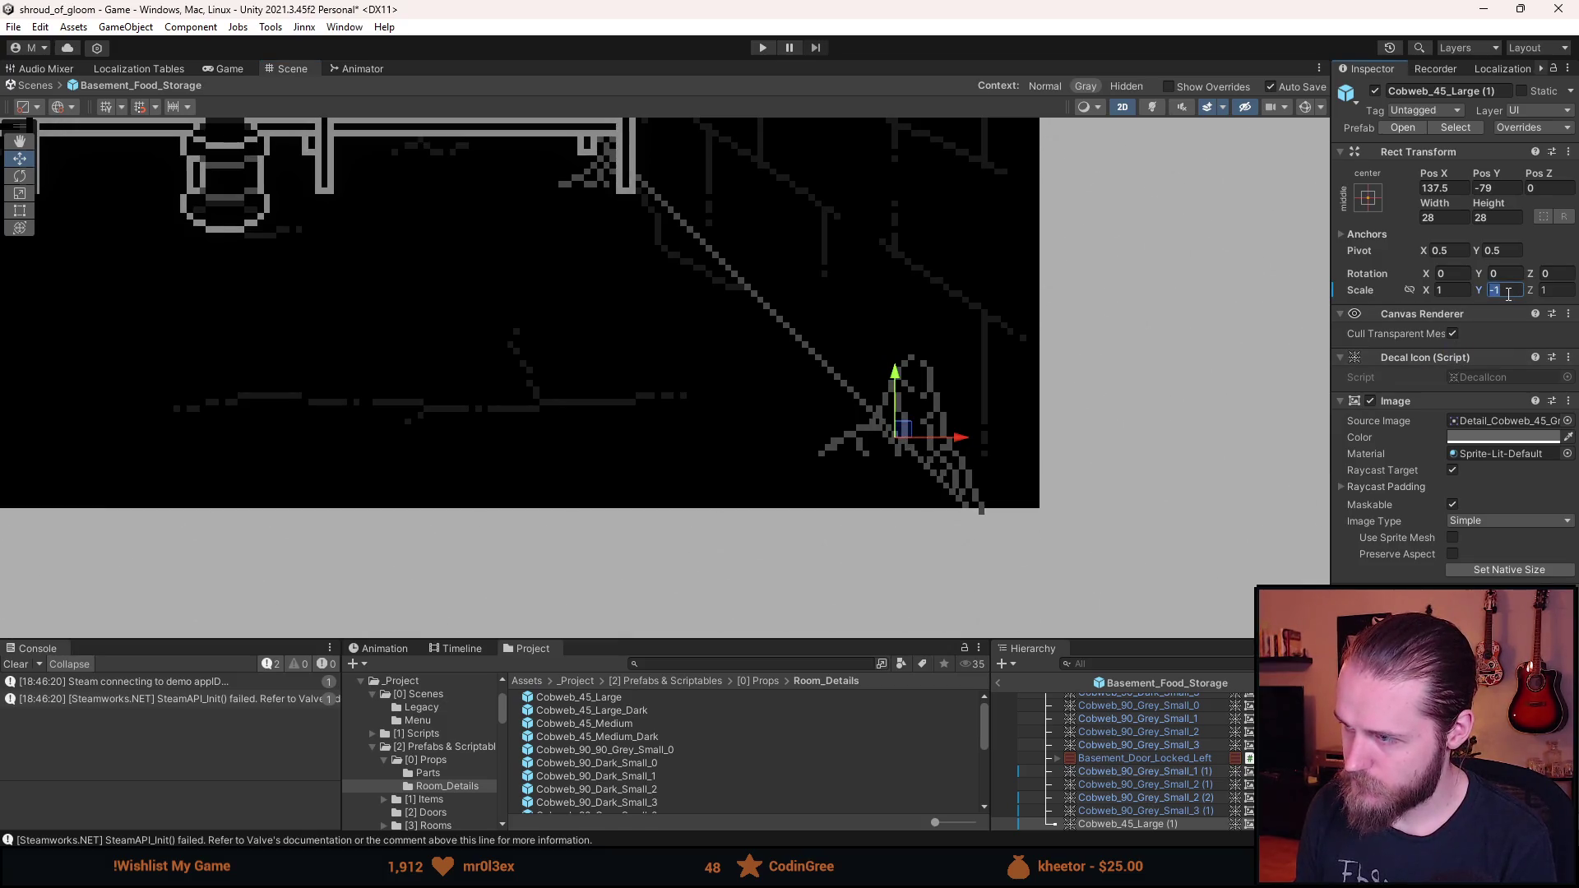
text(1)
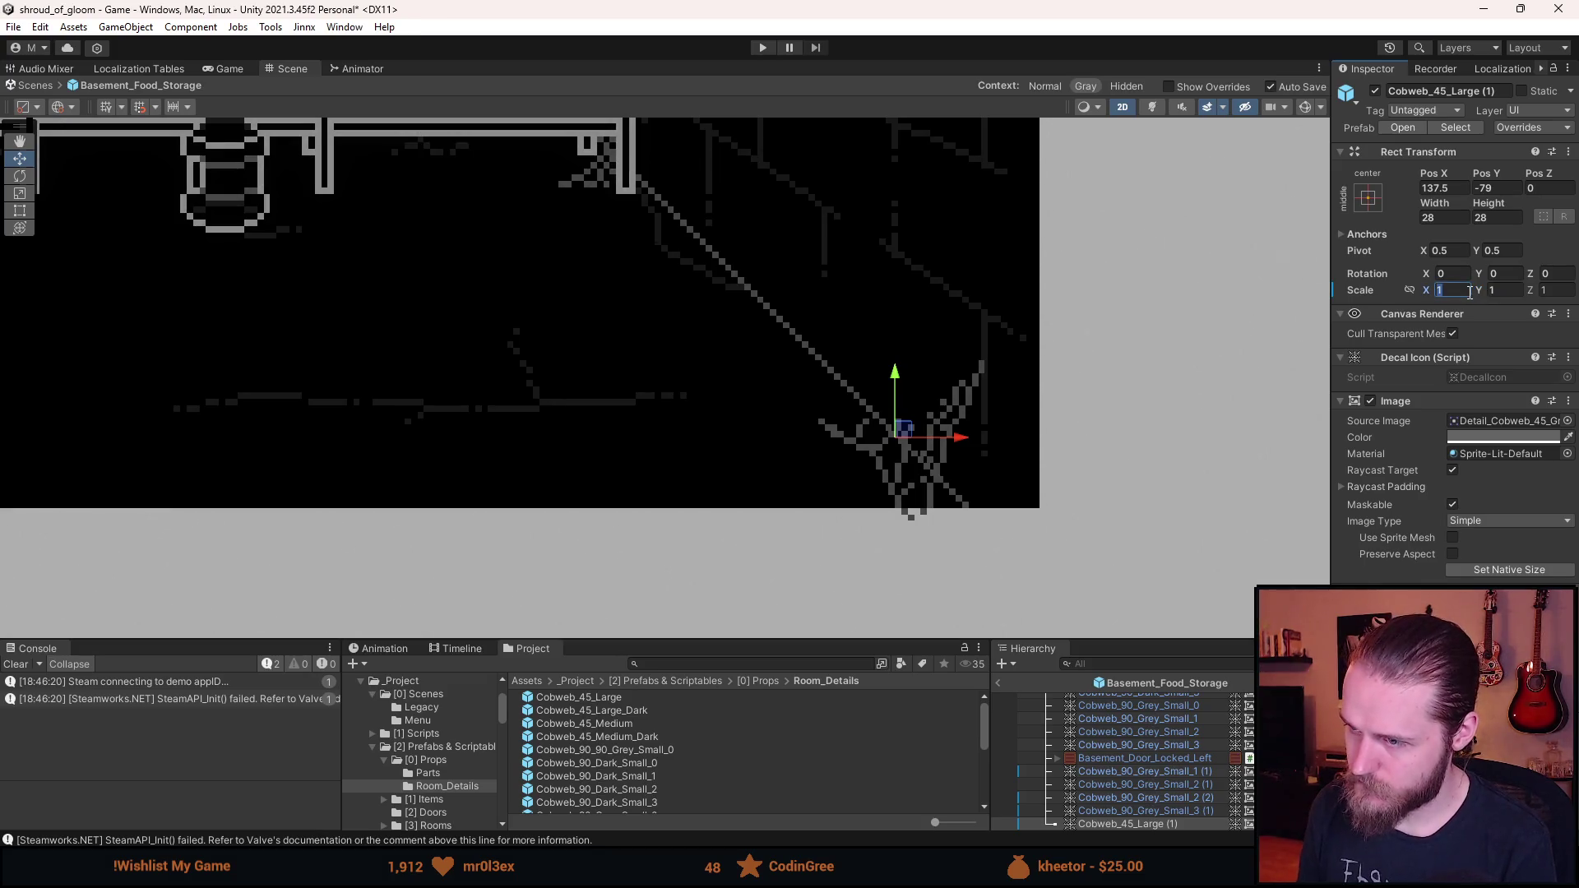
text(-1)
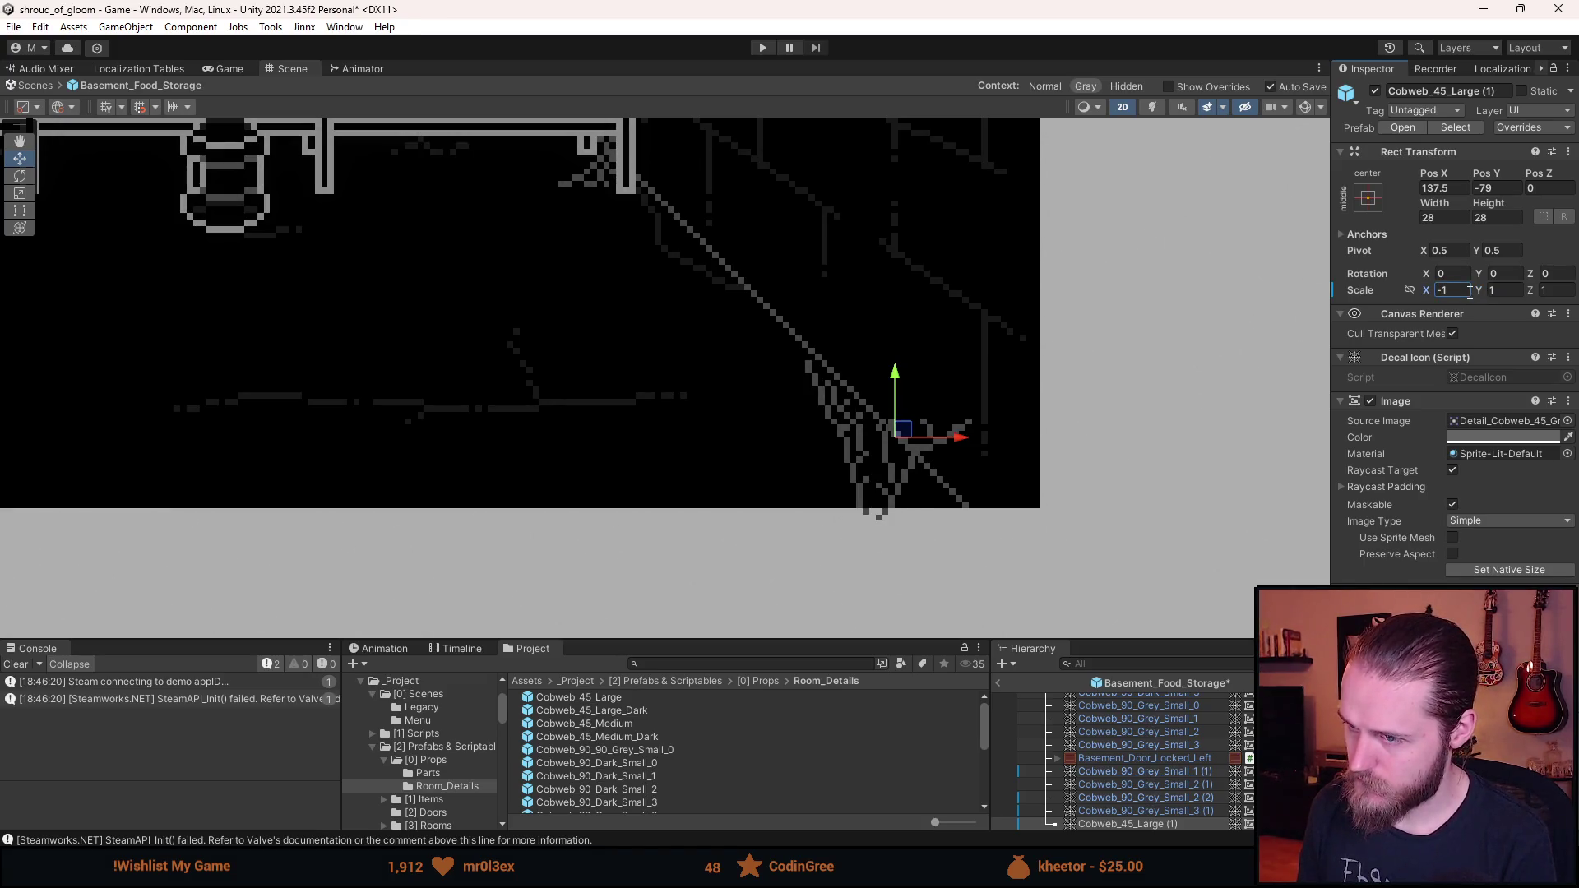
text(-1)
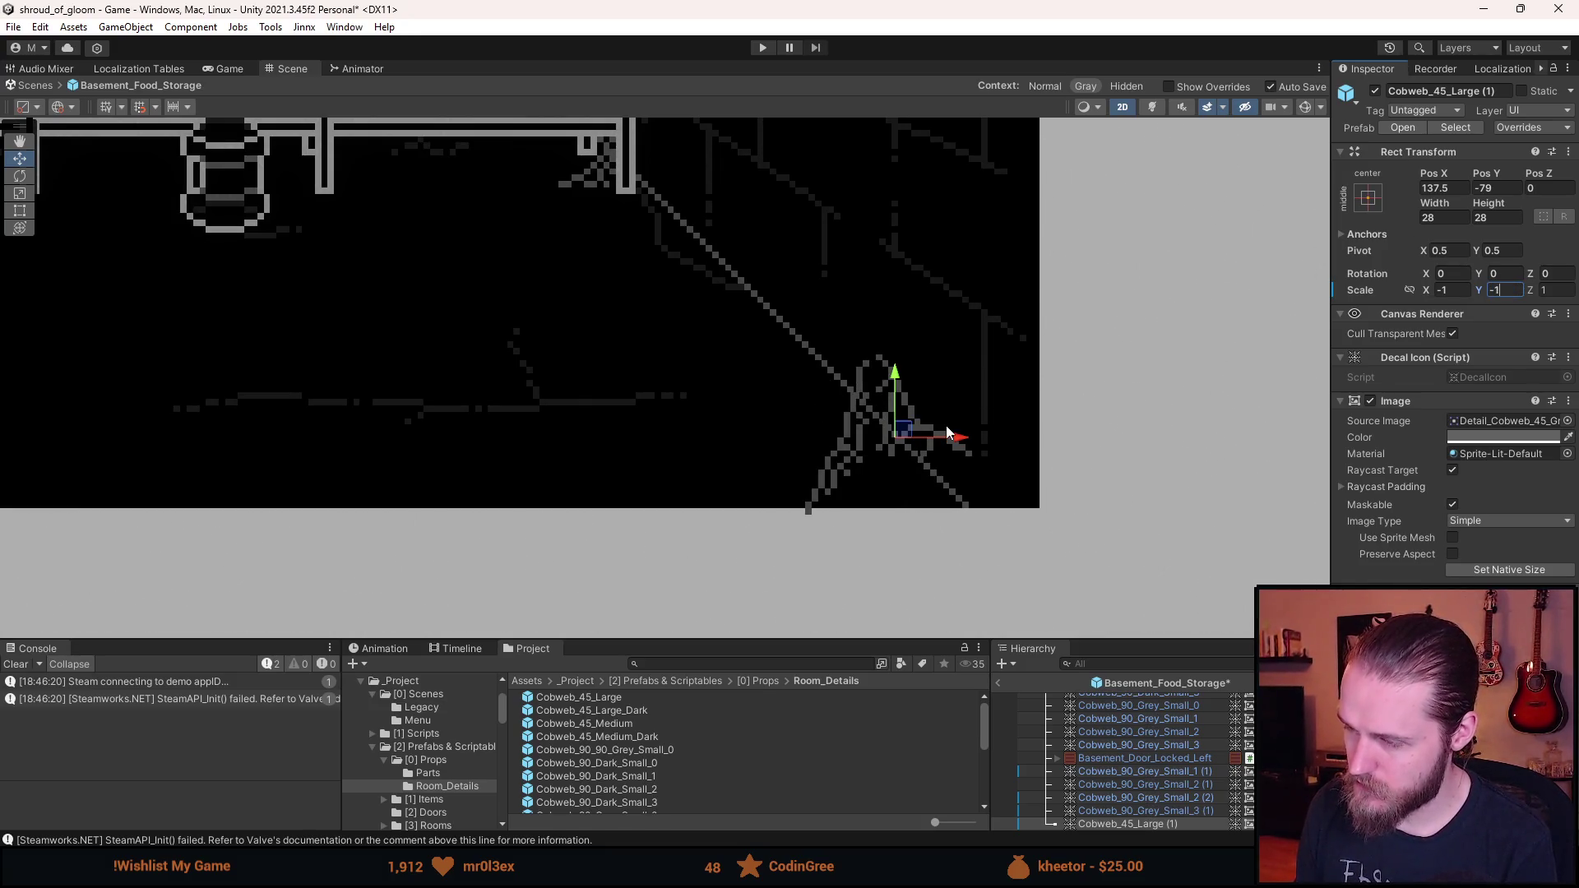
- Undo the stray scale changes and rotate the copy about 179° on Z
key(ctrl+z)
key(ctrl+z)
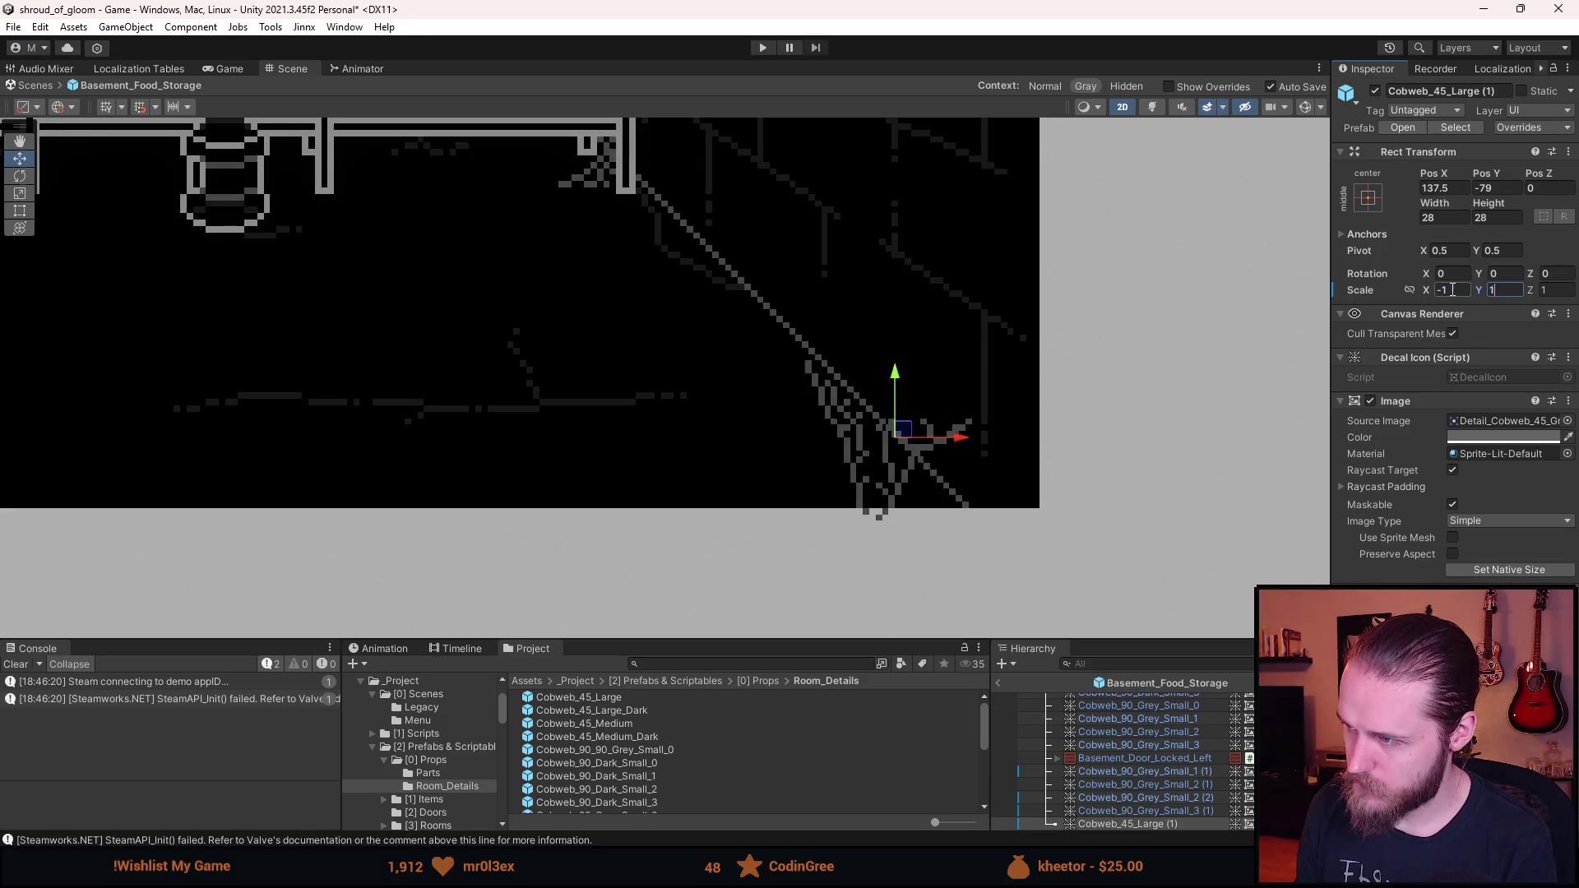
mouse_move(1529, 294)
mouse_down()
mouse_move(57, 313)
mouse_move(166, 325)
mouse_up()
drag(391, 333, 845, 338)
key(ctrl+z)
mouse_move(1533, 282)
mouse_down()
mouse_move(164, 271)
mouse_move(335, 272)
mouse_move(140, 247)
mouse_move(1019, 219)
mouse_move(329, 197)
mouse_move(1484, 191)
mouse_move(126, 194)
mouse_move(250, 193)
mouse_move(199, 191)
mouse_up()
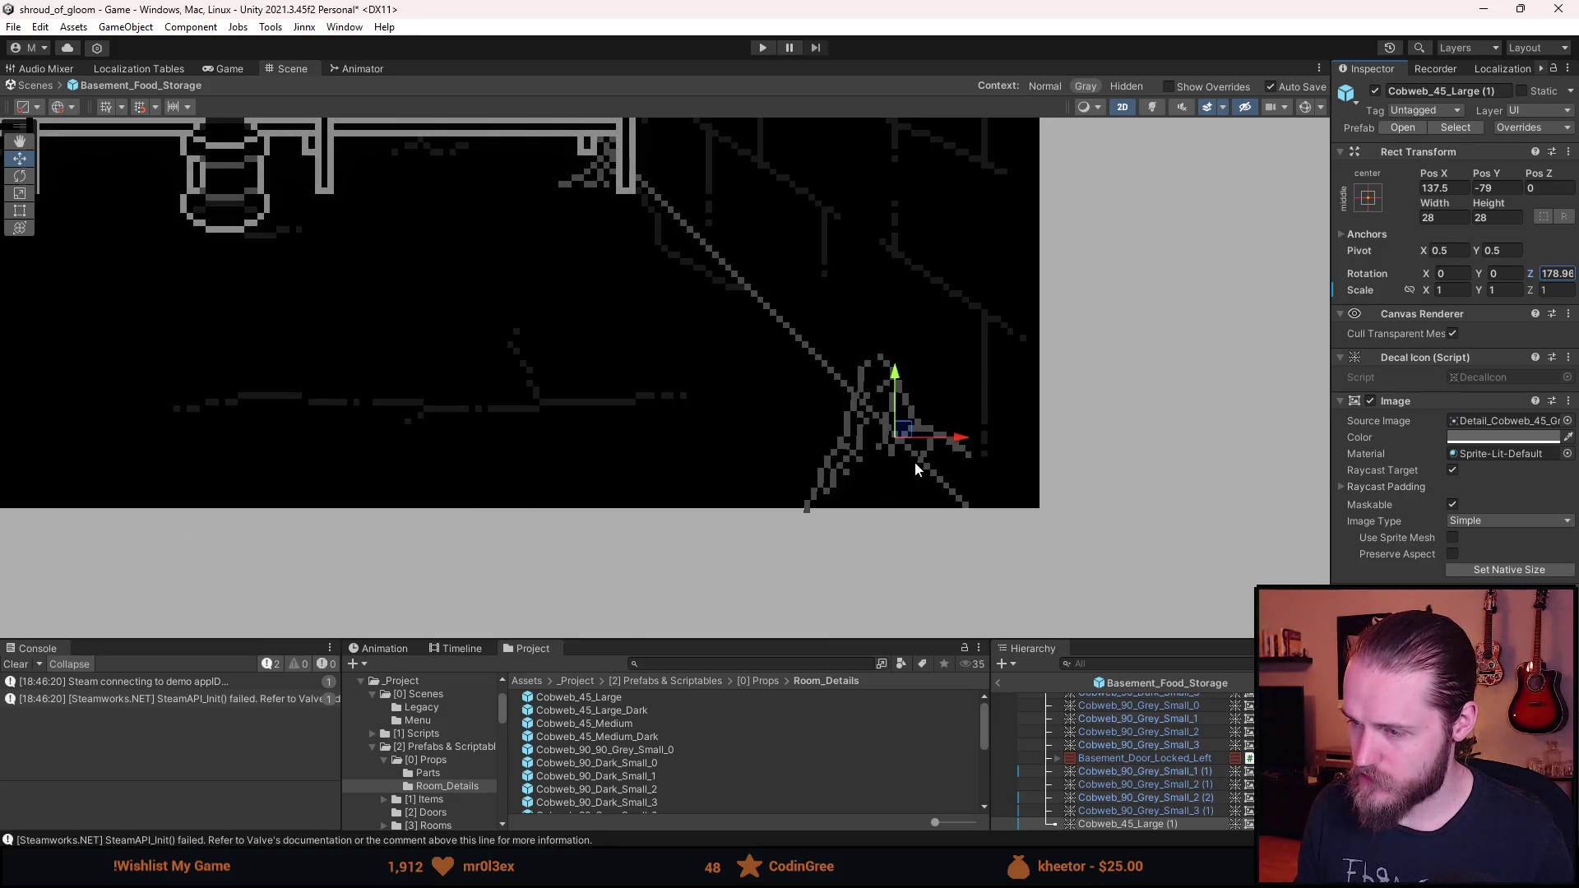
- Mirror the copy with X scale -1, set Z rotation to 180, and move it into the corner
click(1452, 290)
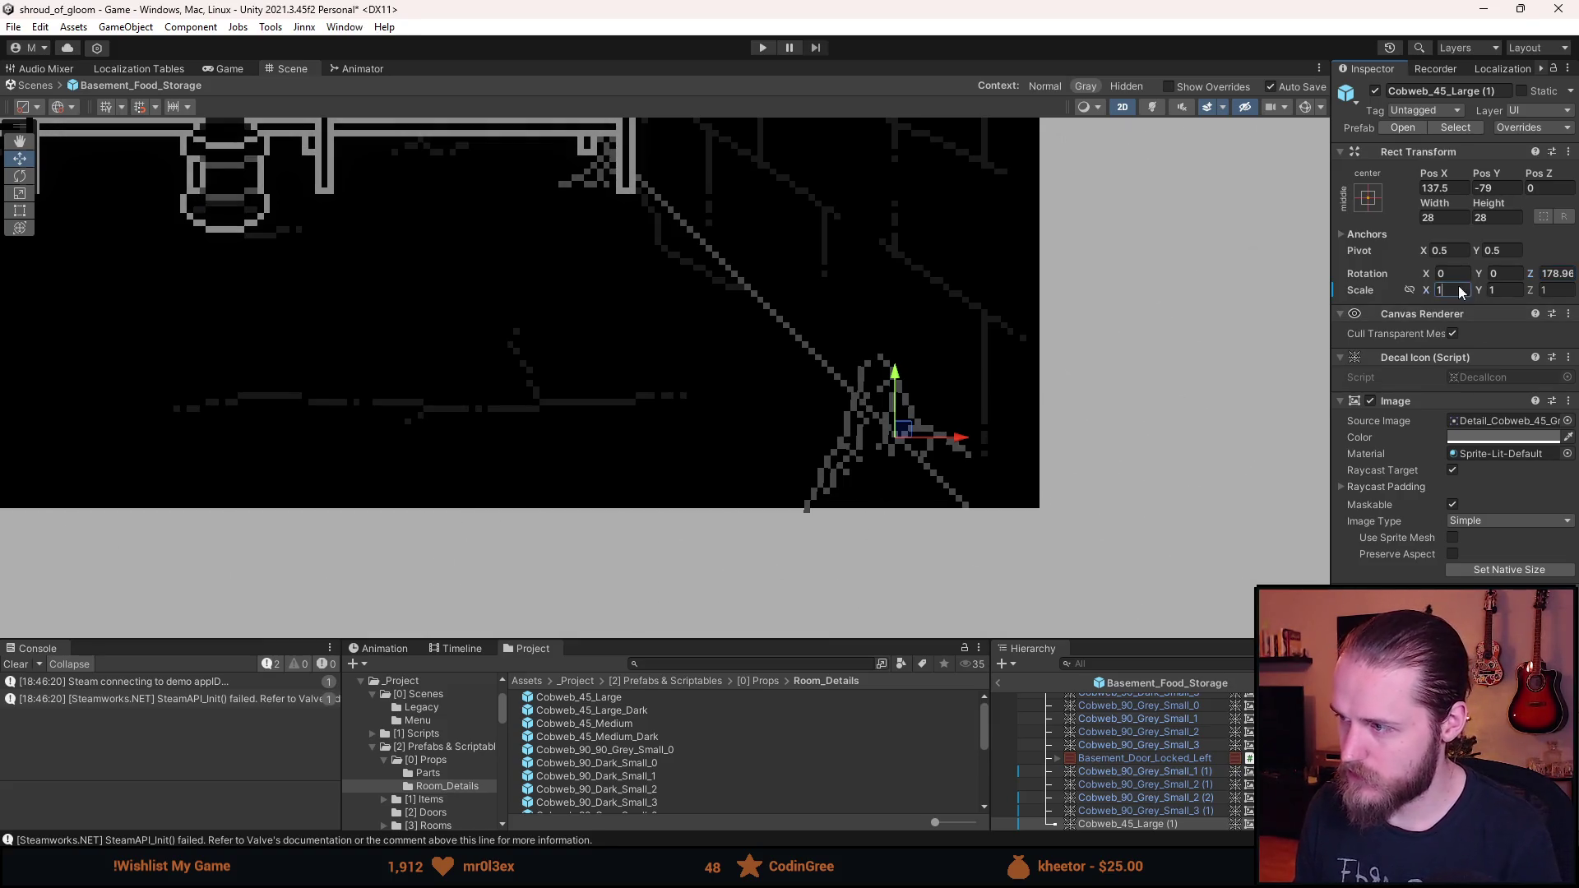
text(-1)
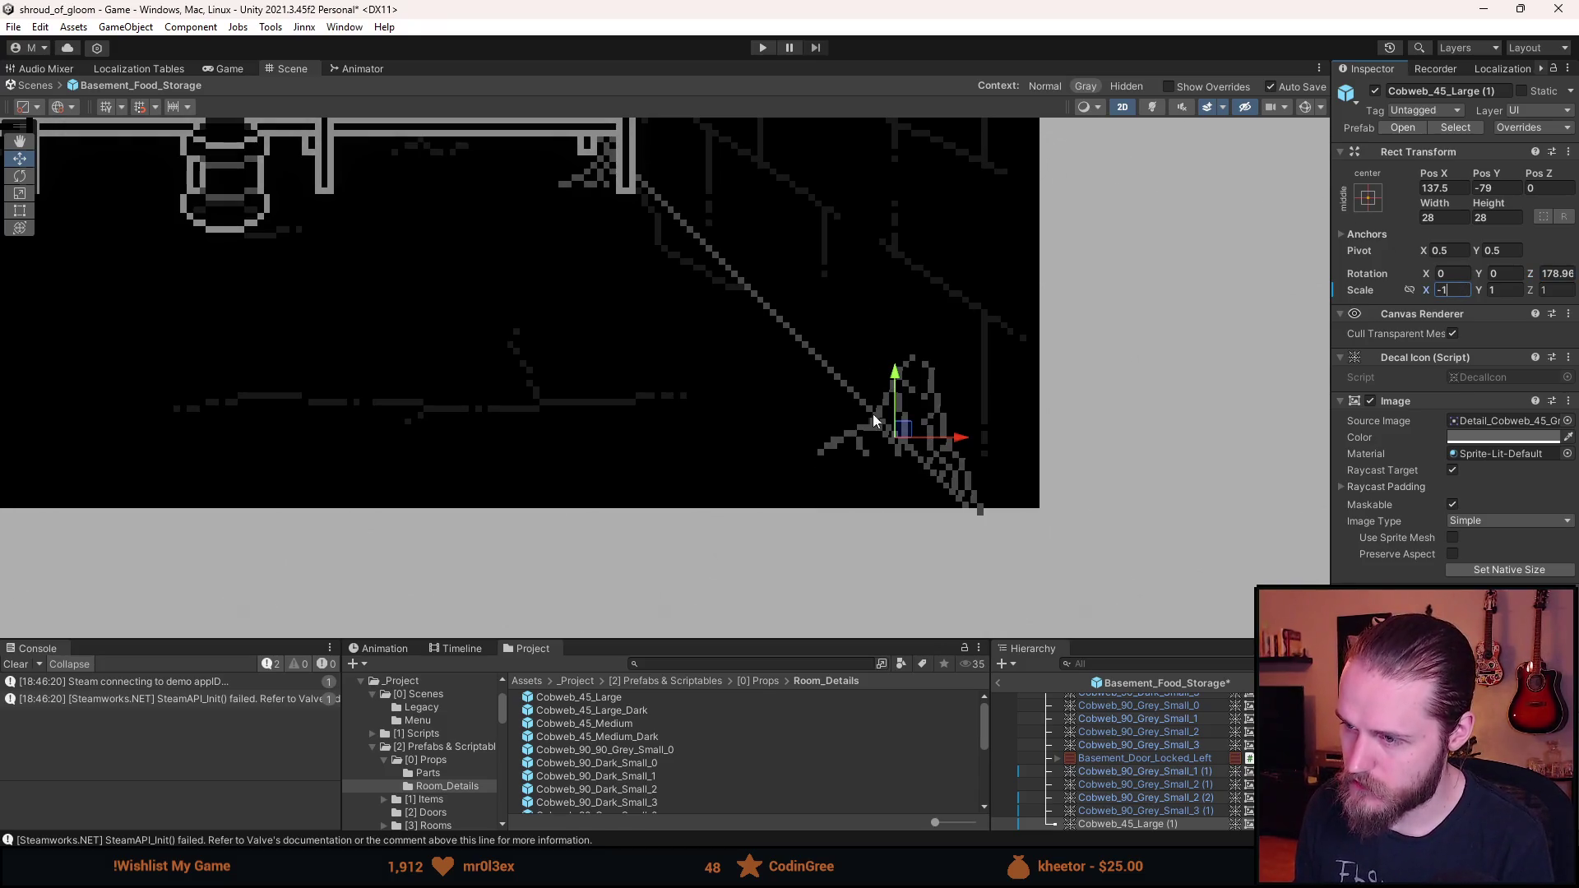
drag(913, 427, 946, 447)
click(1563, 278)
text(180)
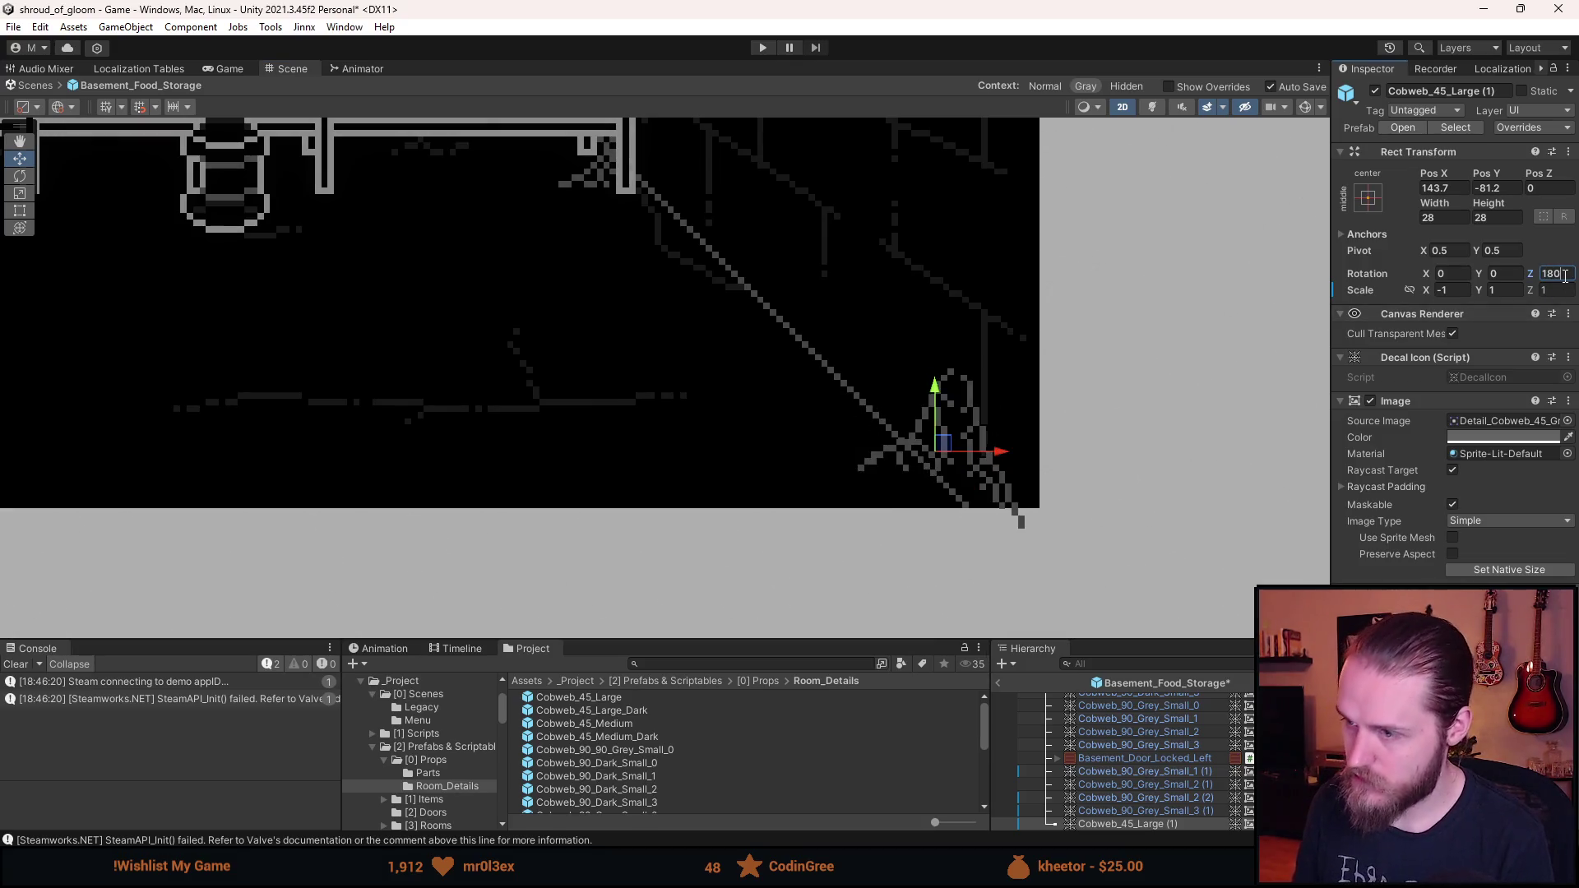
scroll(1016, 387, up, 2)
mouse_move(910, 477)
mouse_down()
mouse_move(896, 461)
mouse_move(885, 484)
mouse_up()
drag(881, 483, 878, 481)
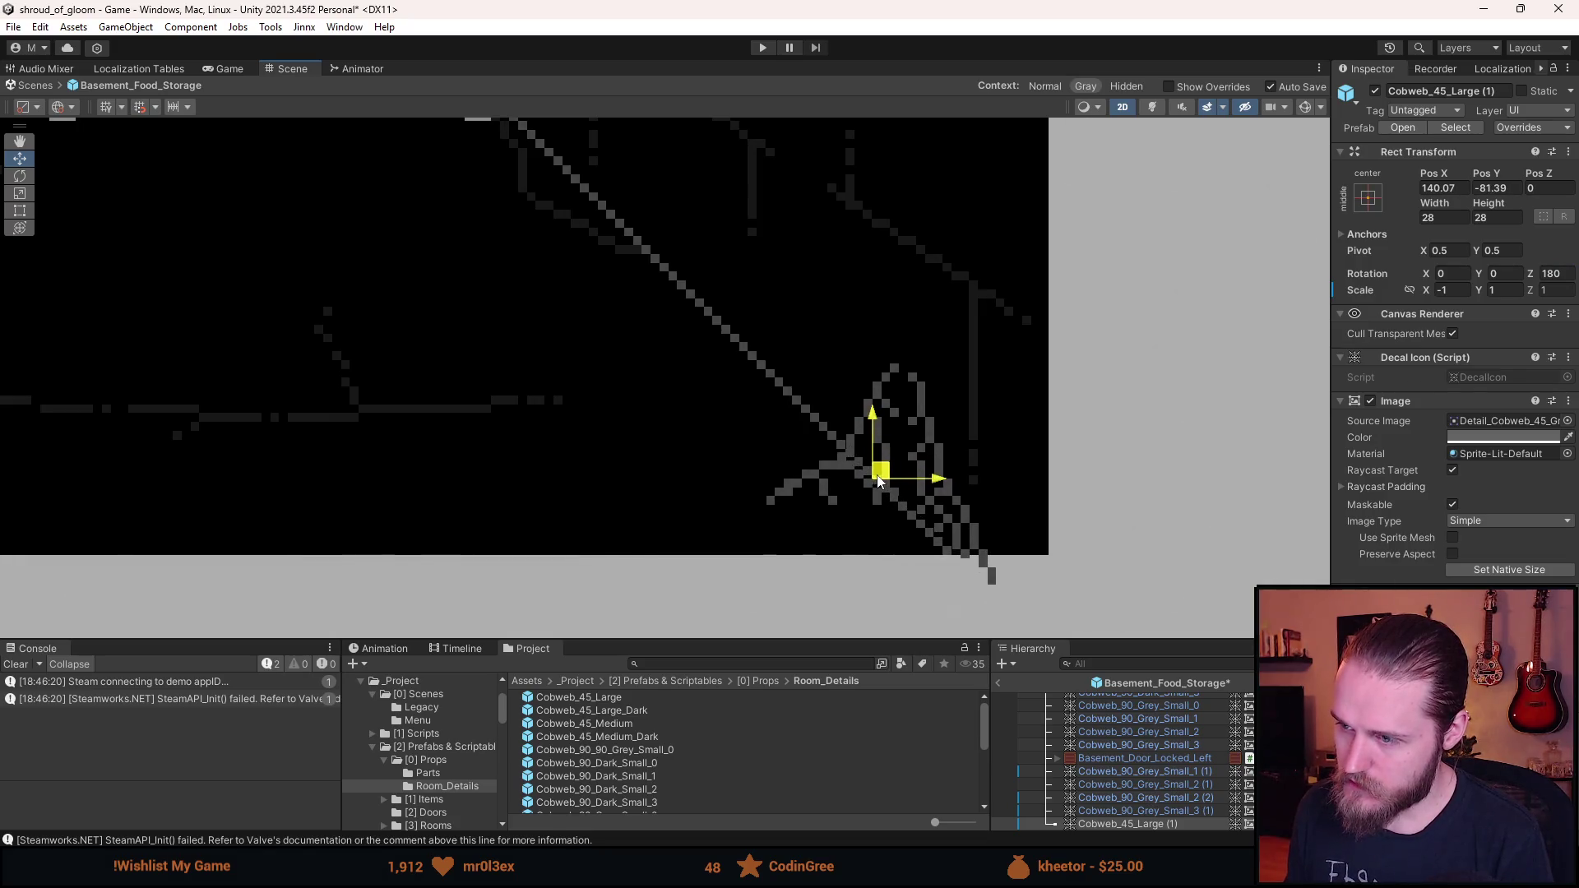
- Save the scene, enlarge the bottom panels, and nudge the cobweb further into the bottom-right corner
key(ctrl+s)
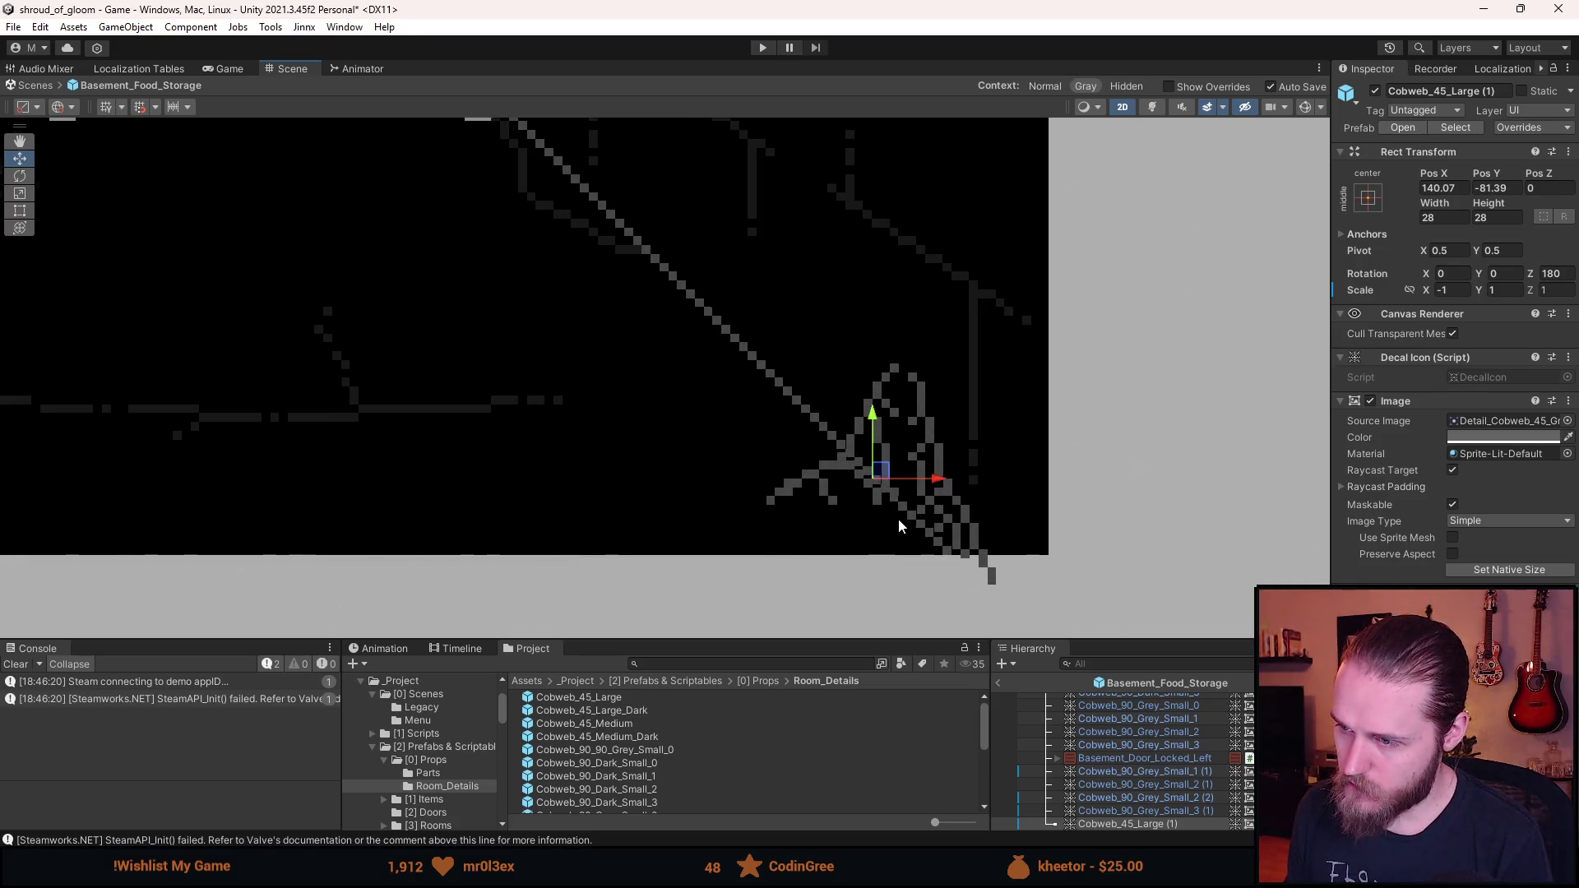
scroll(899, 518, down, 2)
scroll(898, 516, down, 1)
drag(702, 643, 703, 565)
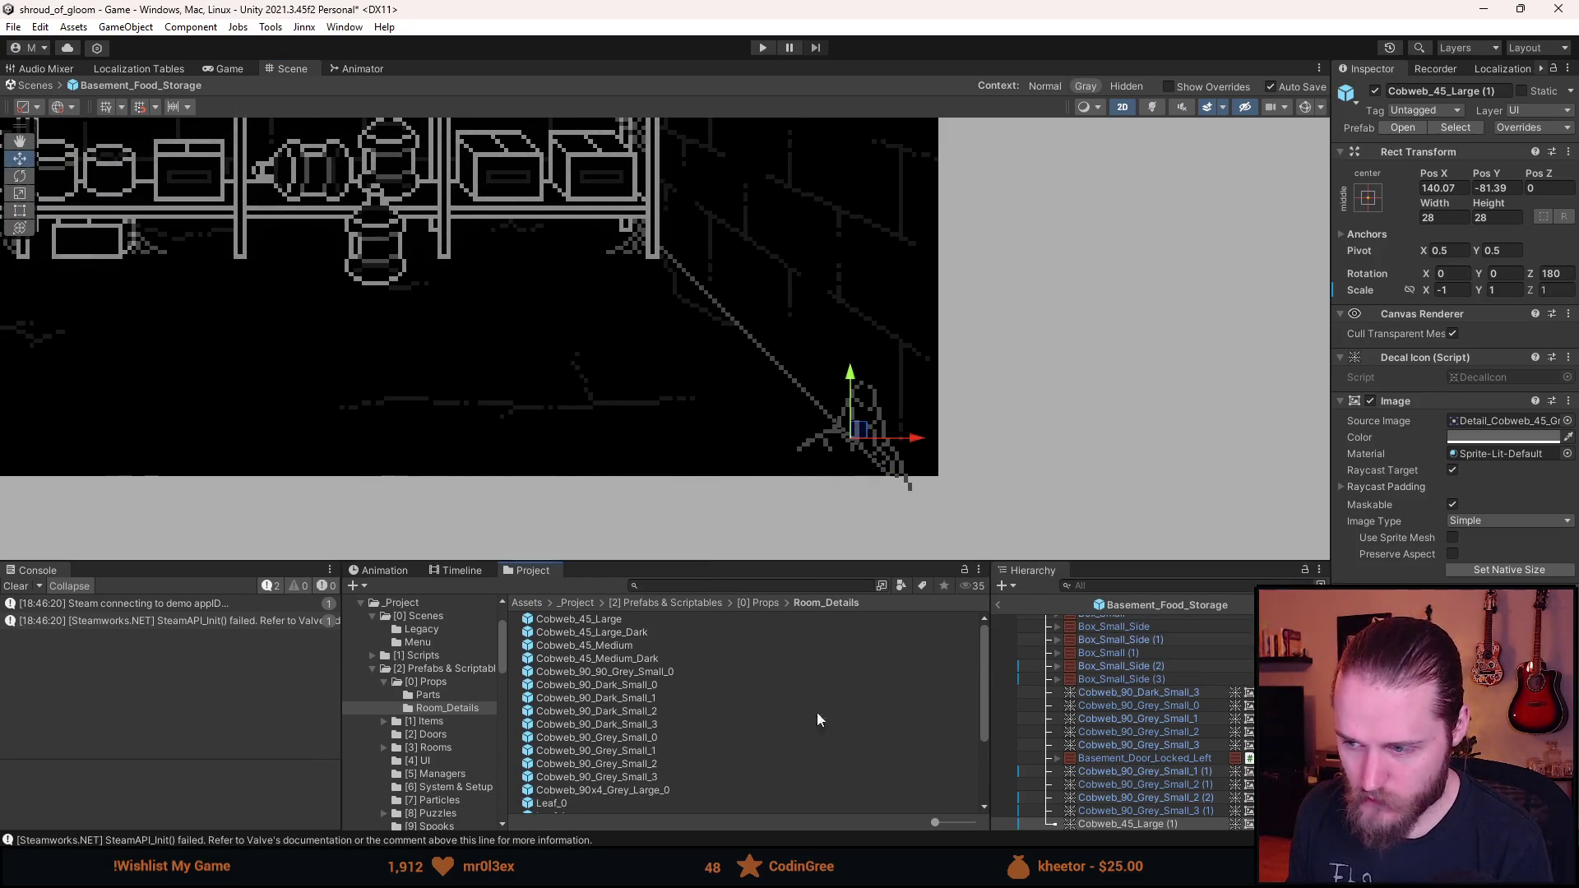
scroll(905, 460, down, 3)
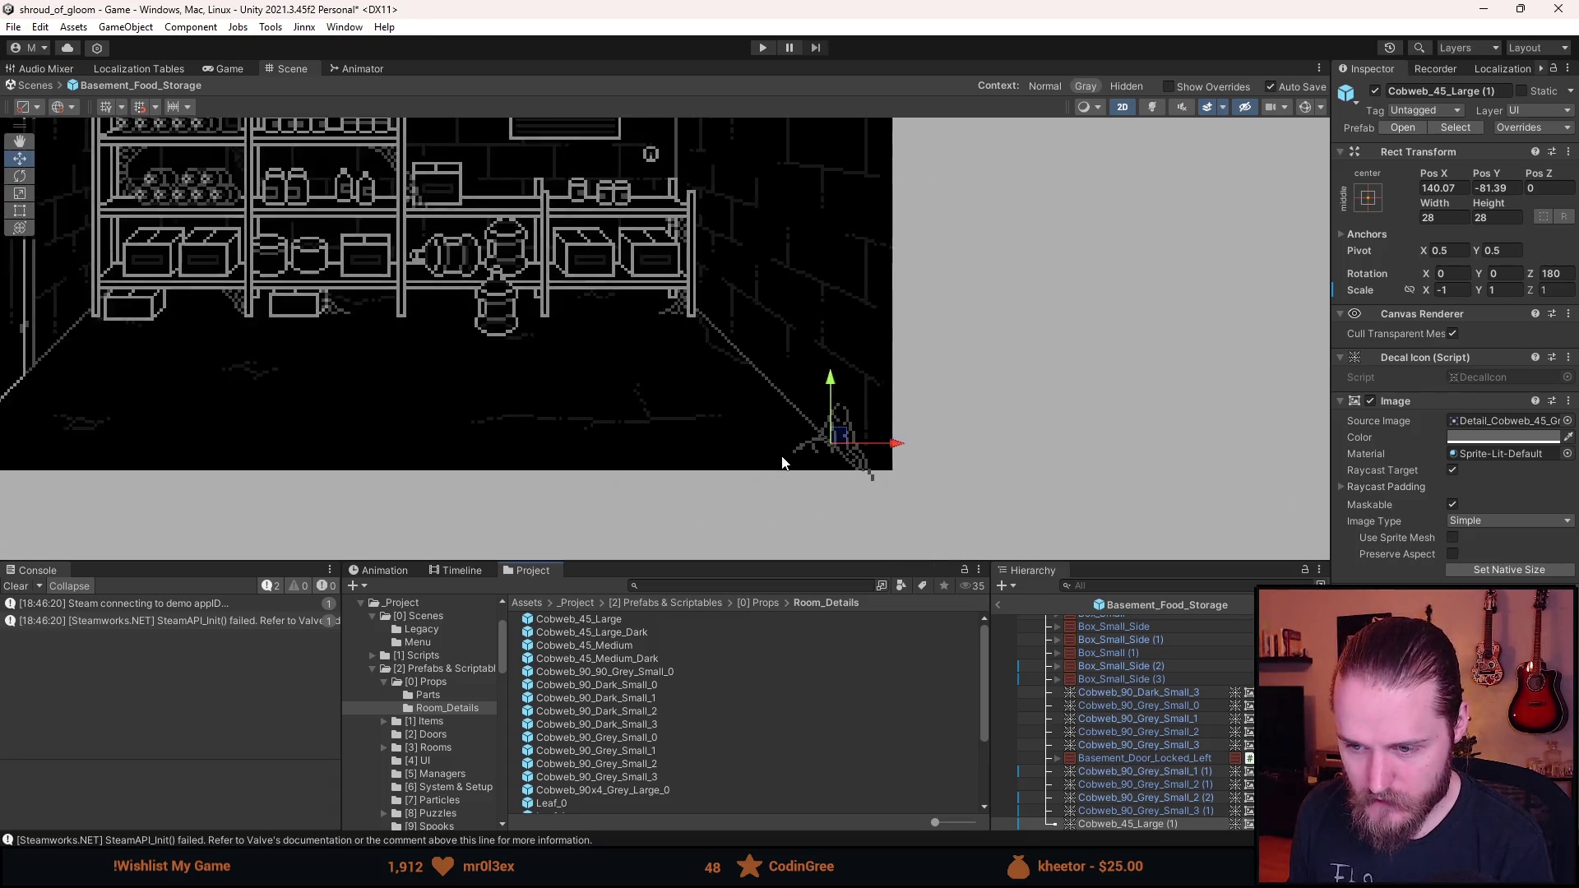
mouse_move(933, 469)
mouse_down()
mouse_move(961, 466)
mouse_move(950, 449)
mouse_move(968, 484)
mouse_up()
- Save the scene and pan the Scene view across the room
key(ctrl+s)
click(231, 69)
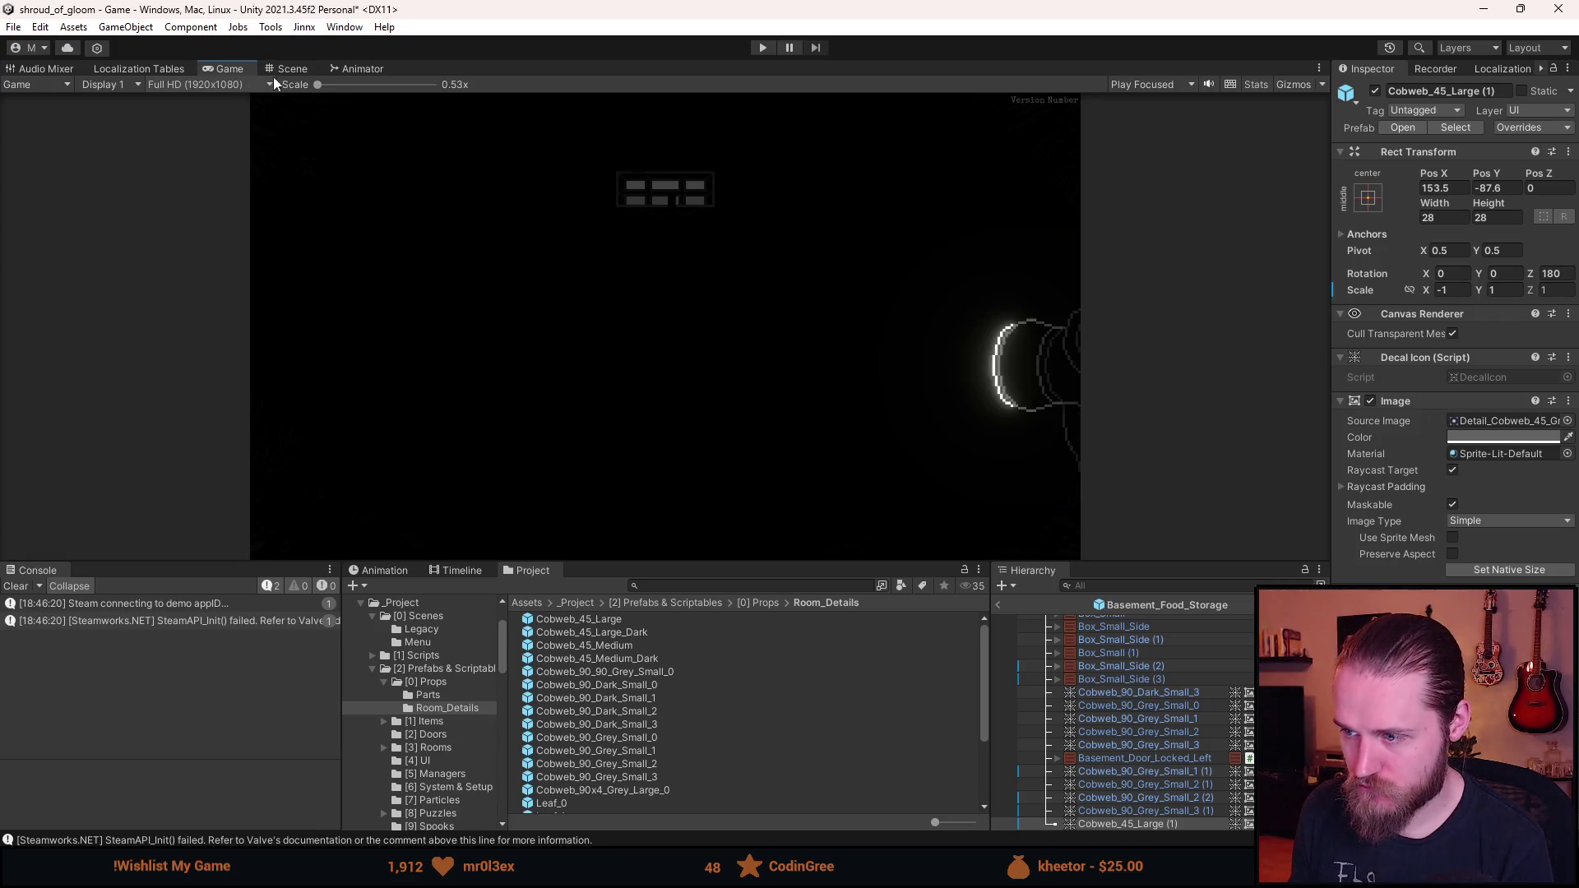
click(300, 69)
drag(152, 288, 514, 346)
drag(932, 358, 662, 318)
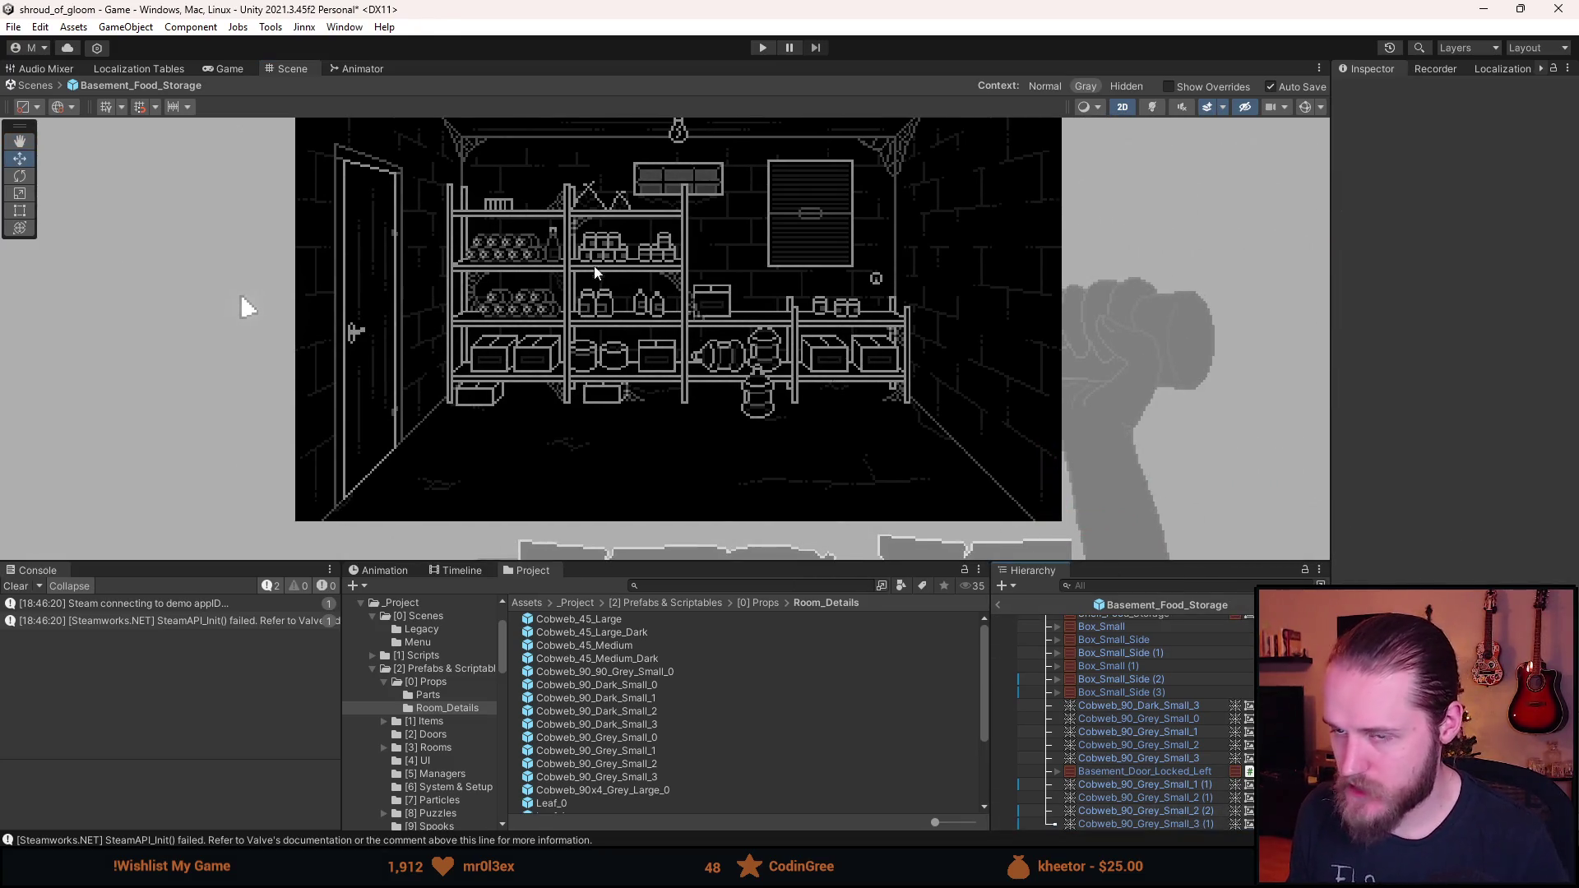
- Select Basement_Door_Locked_Left, leave Prefab Mode, and start play mode
click(1171, 775)
mouse_move(1172, 777)
mouse_down()
mouse_move(1171, 835)
mouse_move(1173, 818)
mouse_up()
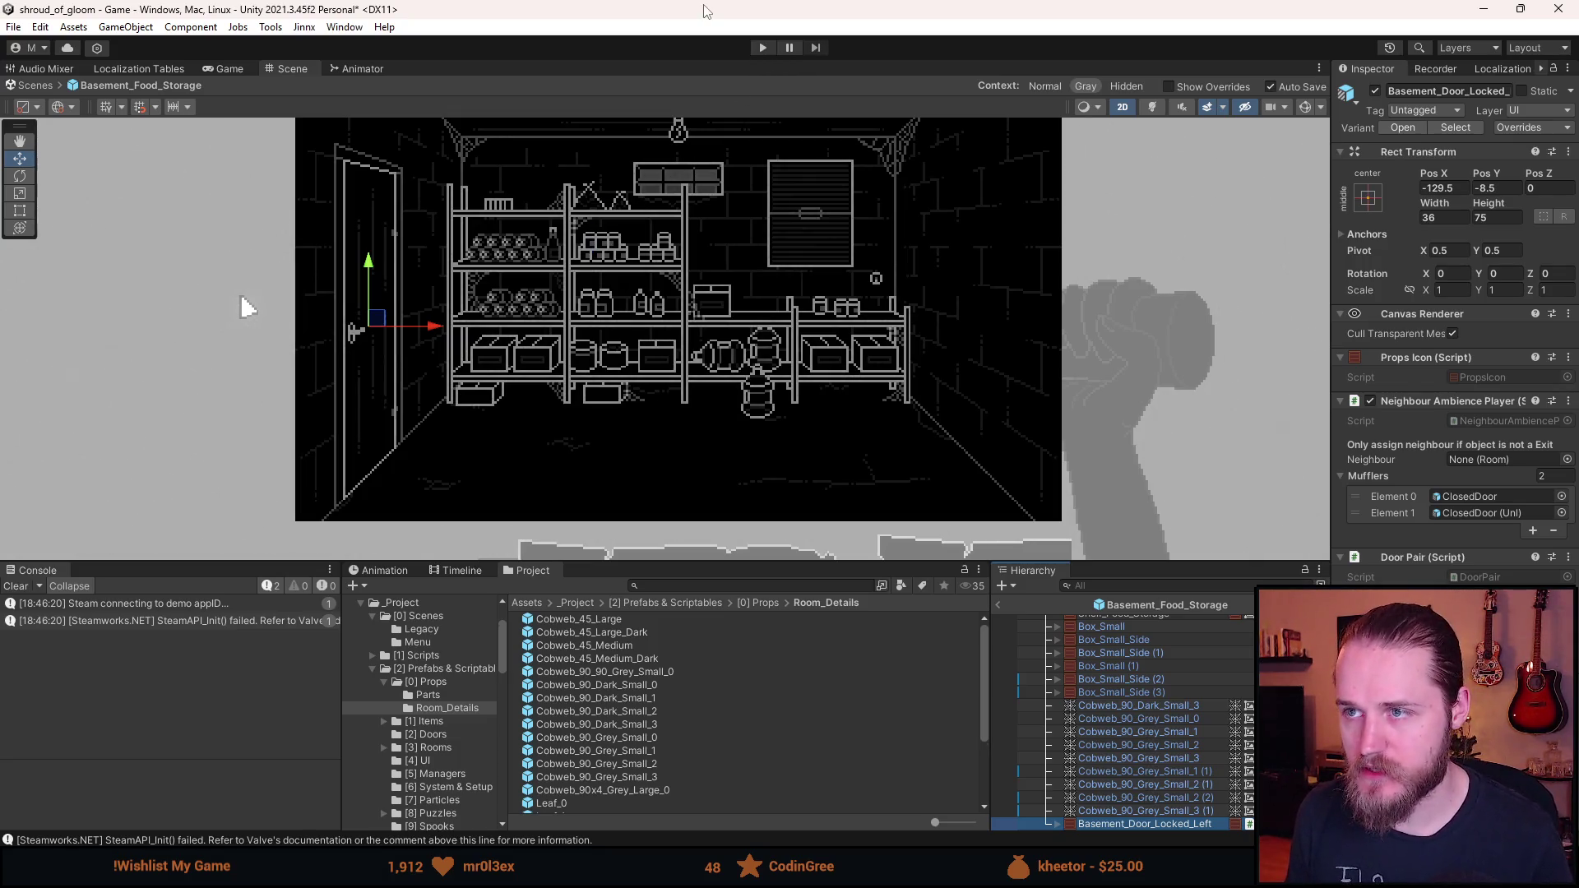
click(998, 605)
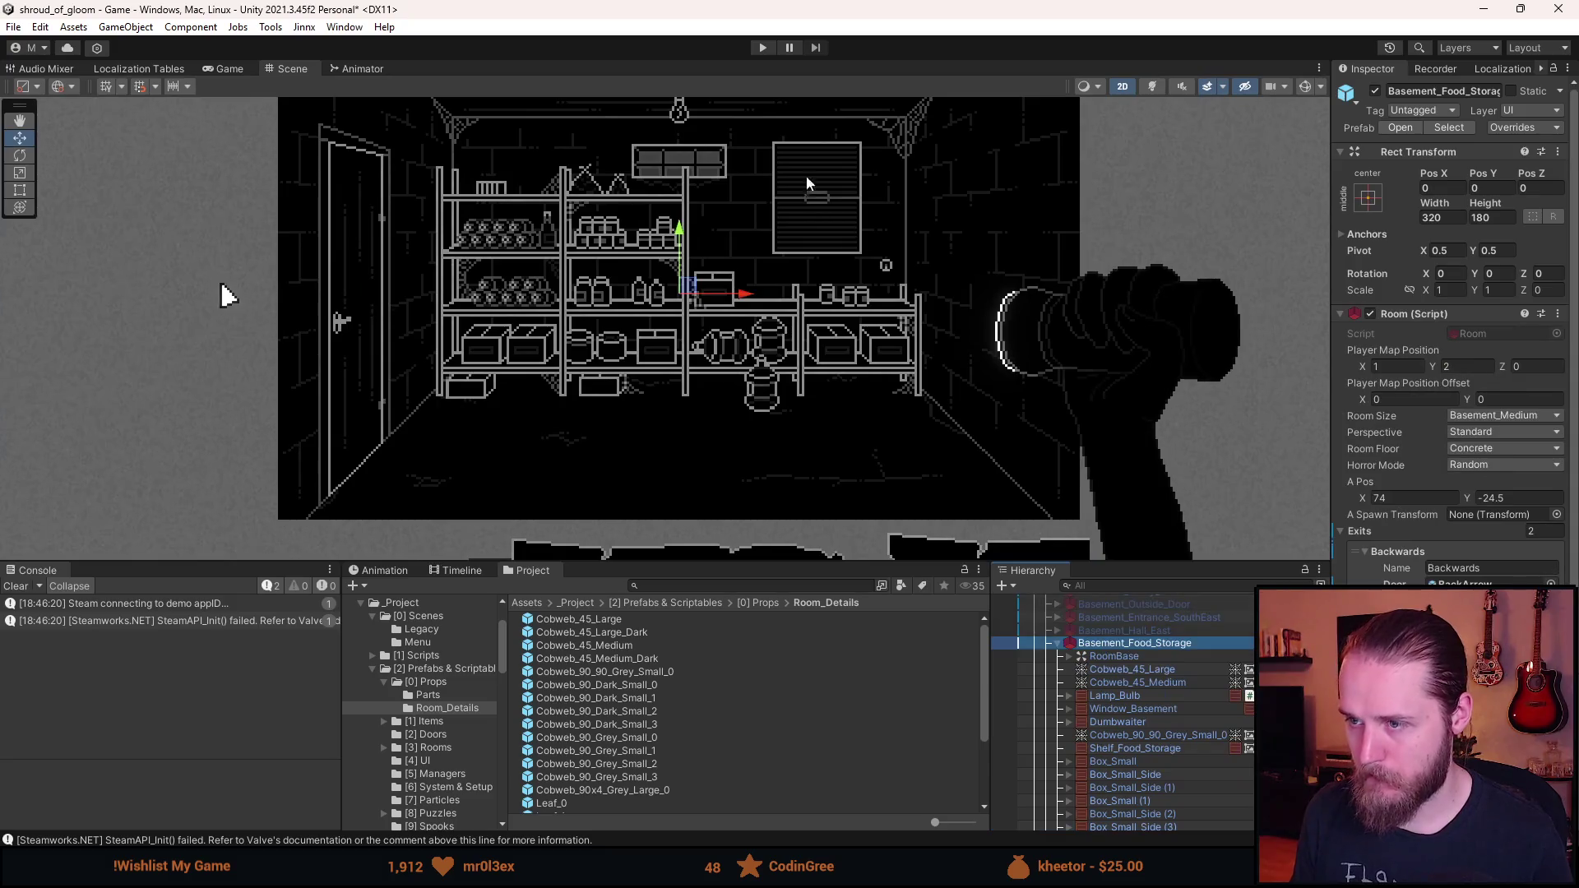
click(763, 48)
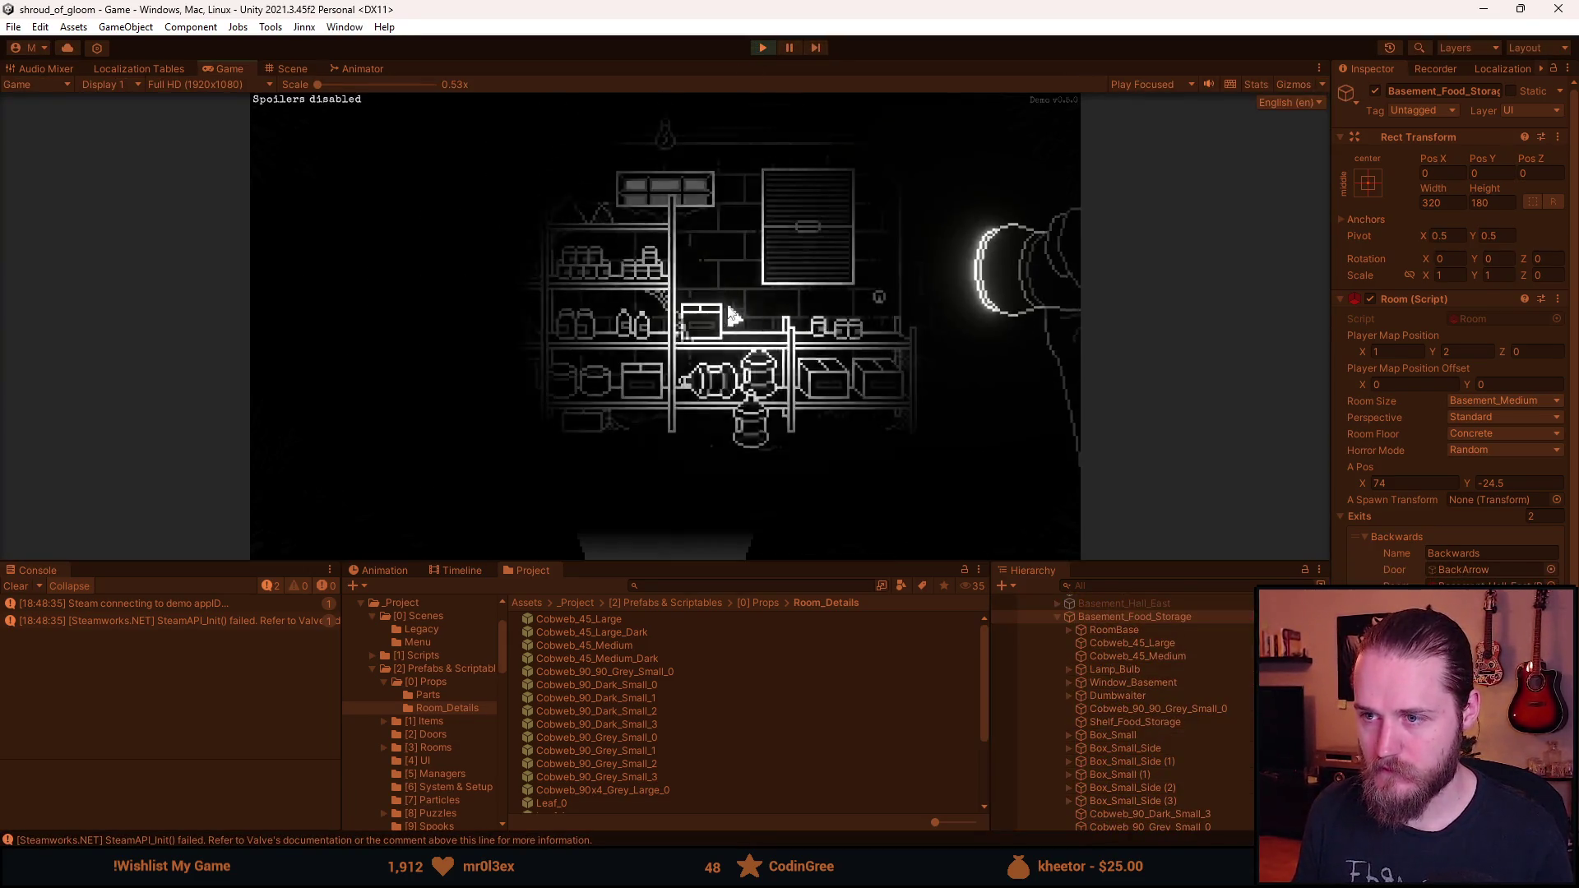
- Switch on the room's light in the running game, then pause and stop play mode
click(882, 303)
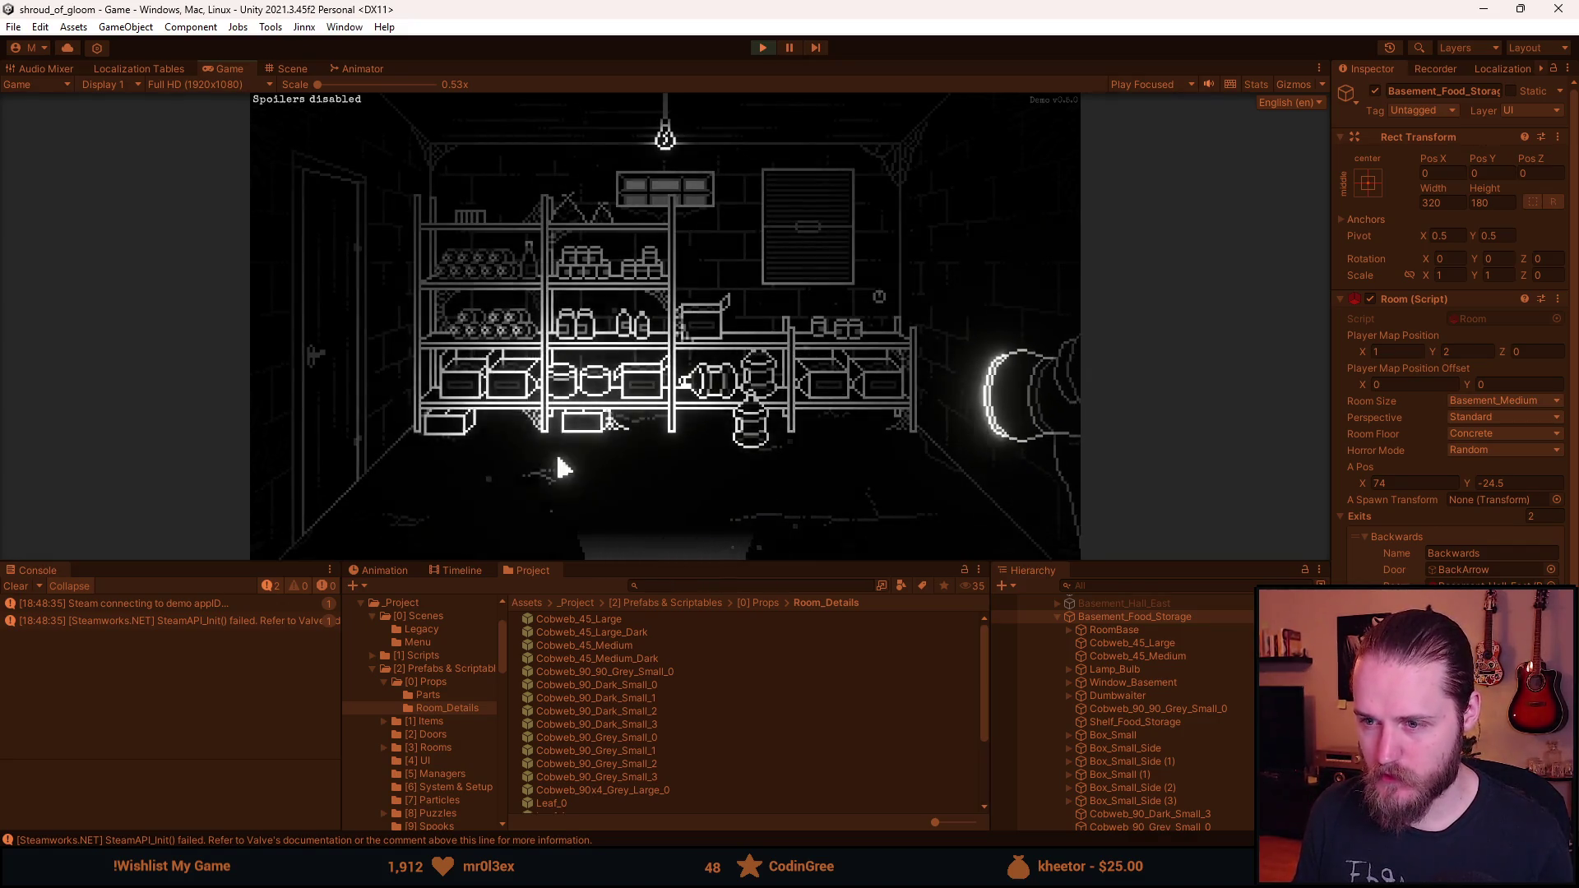
key(Escape)
click(764, 48)
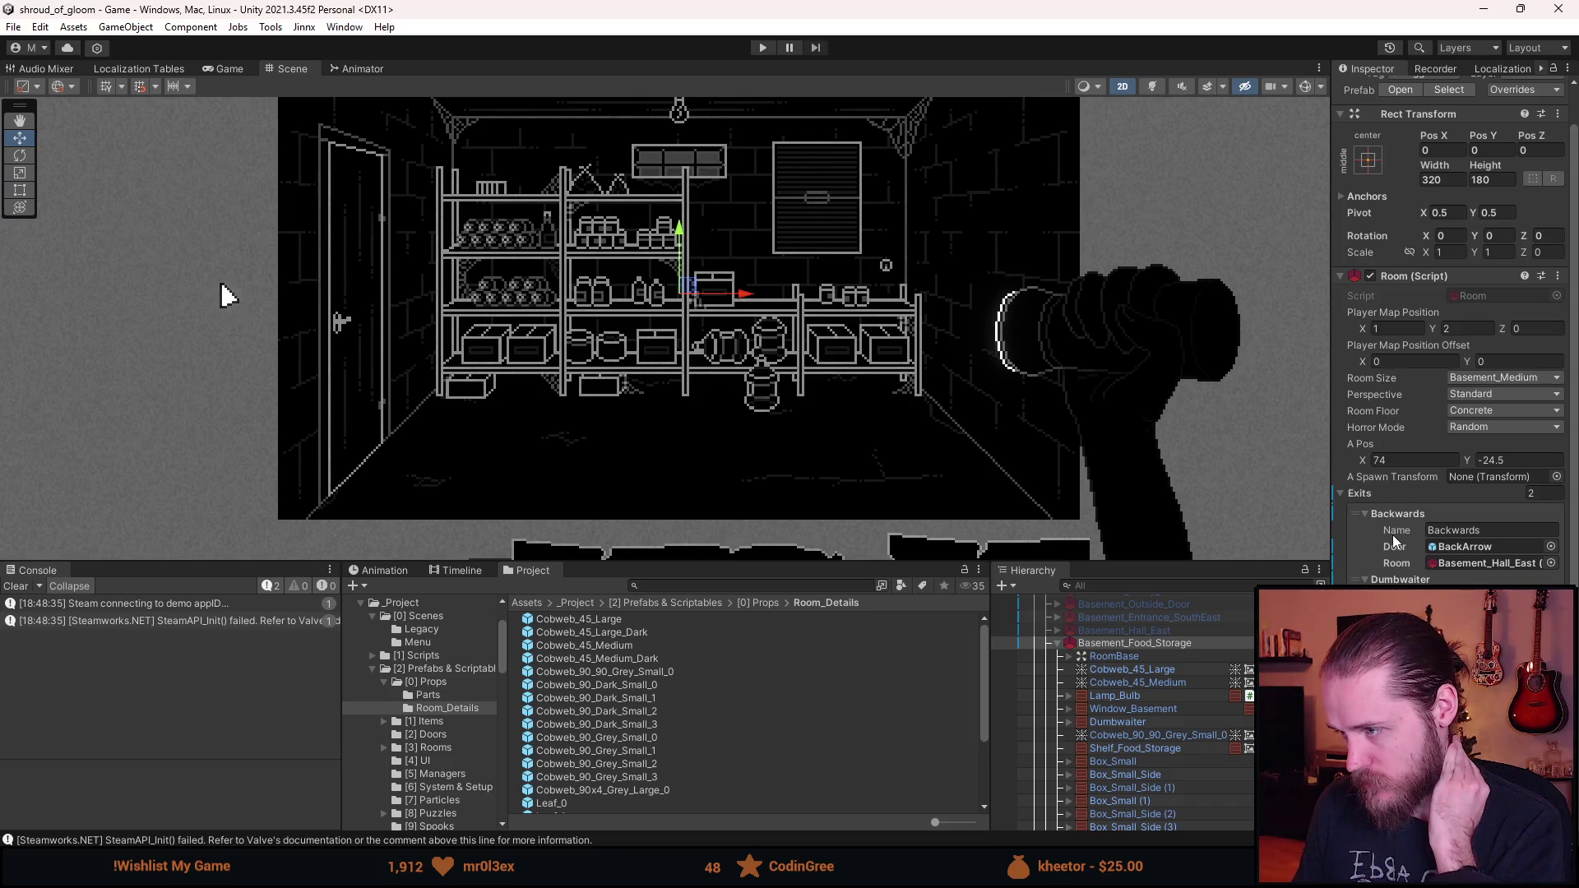
- Name the exit Left, with door Basement_Door_Locked_Left and room Basement_Hall_North, then save and play
click(1443, 533)
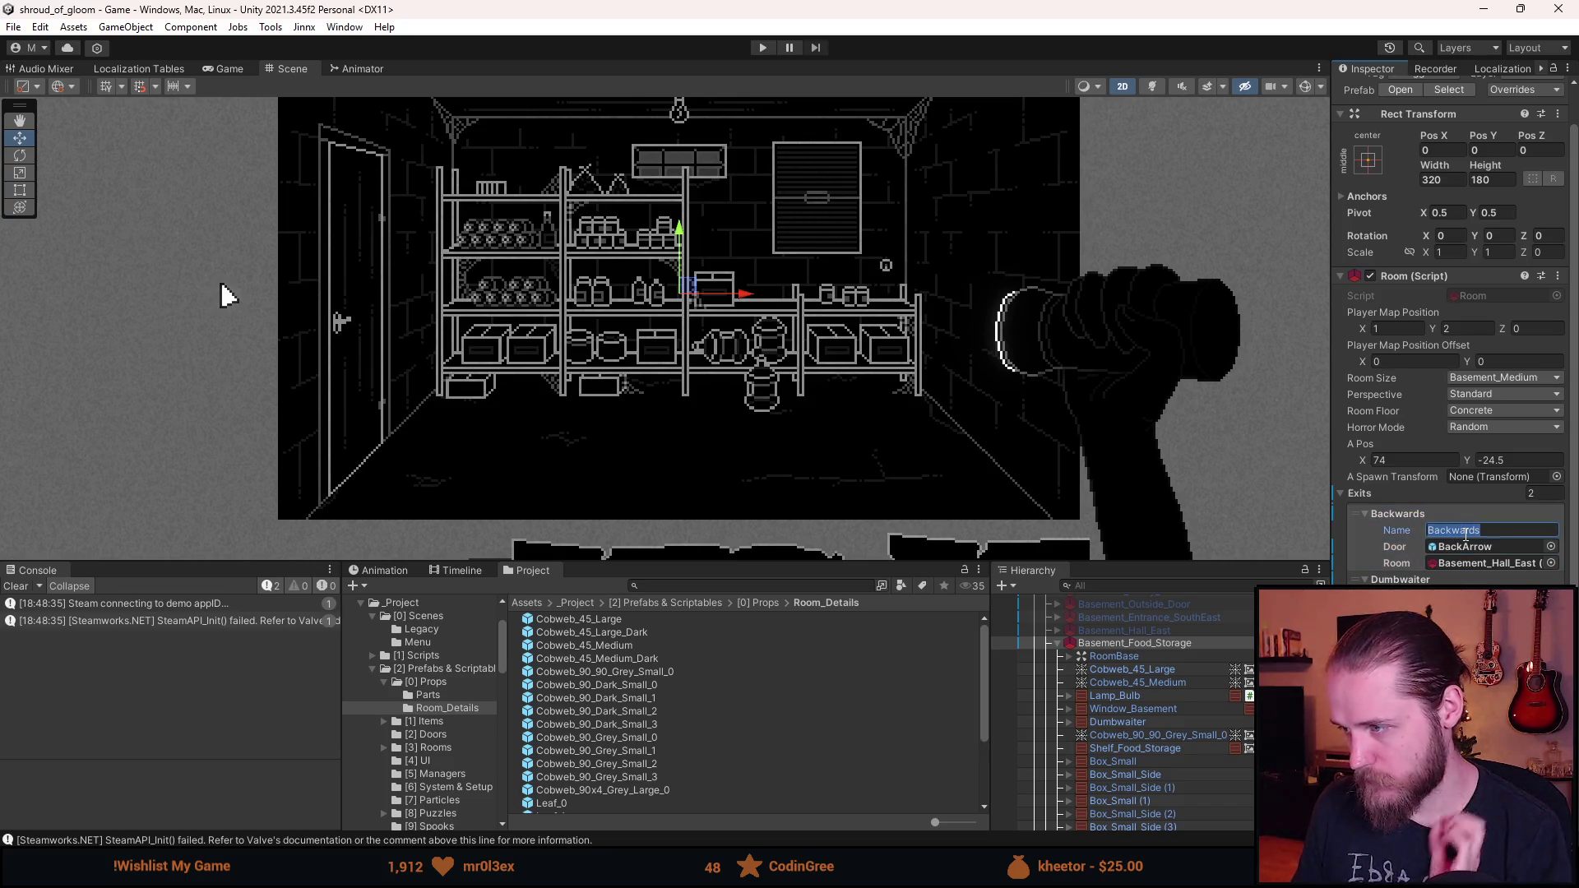
text(Left)
scroll(1172, 727, down, 5)
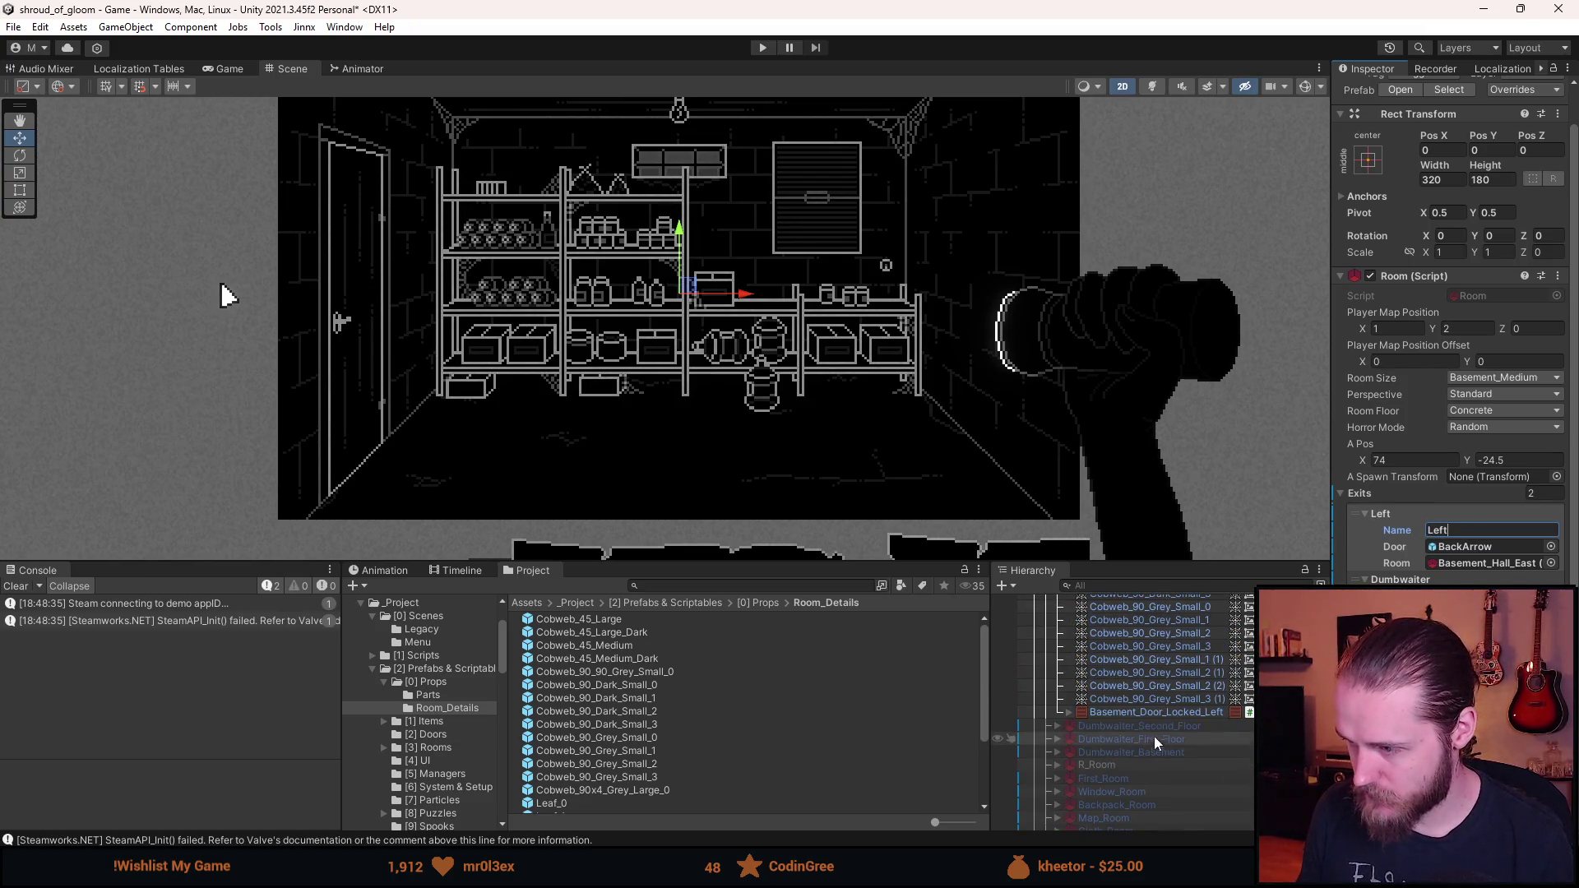
drag(1177, 714, 1497, 551)
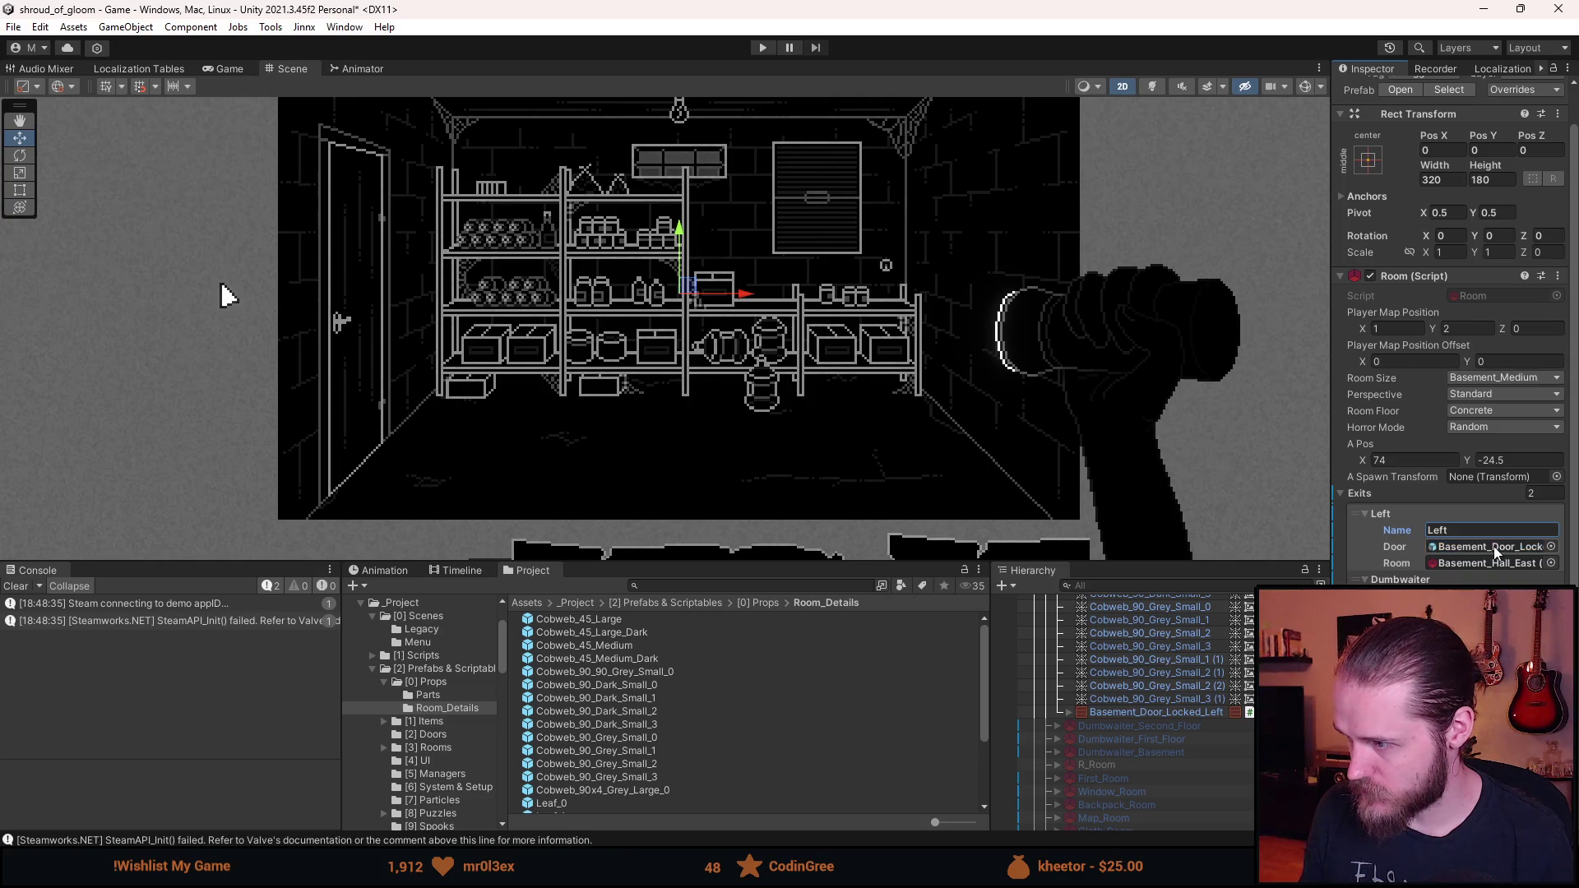
scroll(1109, 806, up, 4)
scroll(1109, 806, up, 4)
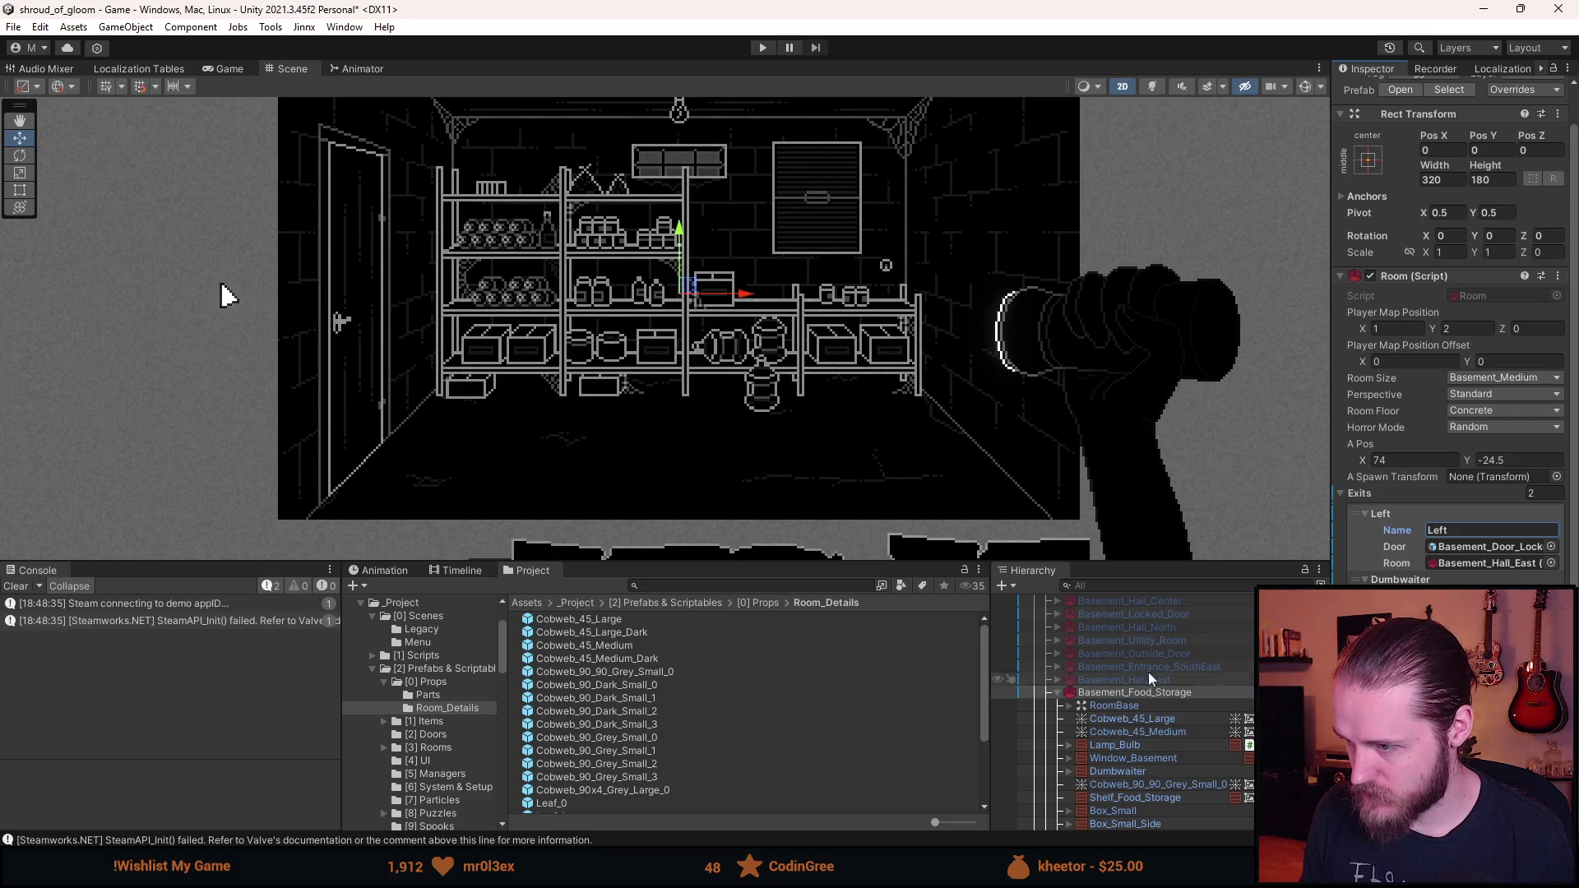
mouse_move(1150, 625)
mouse_down()
mouse_move(1398, 654)
mouse_move(1463, 568)
mouse_up()
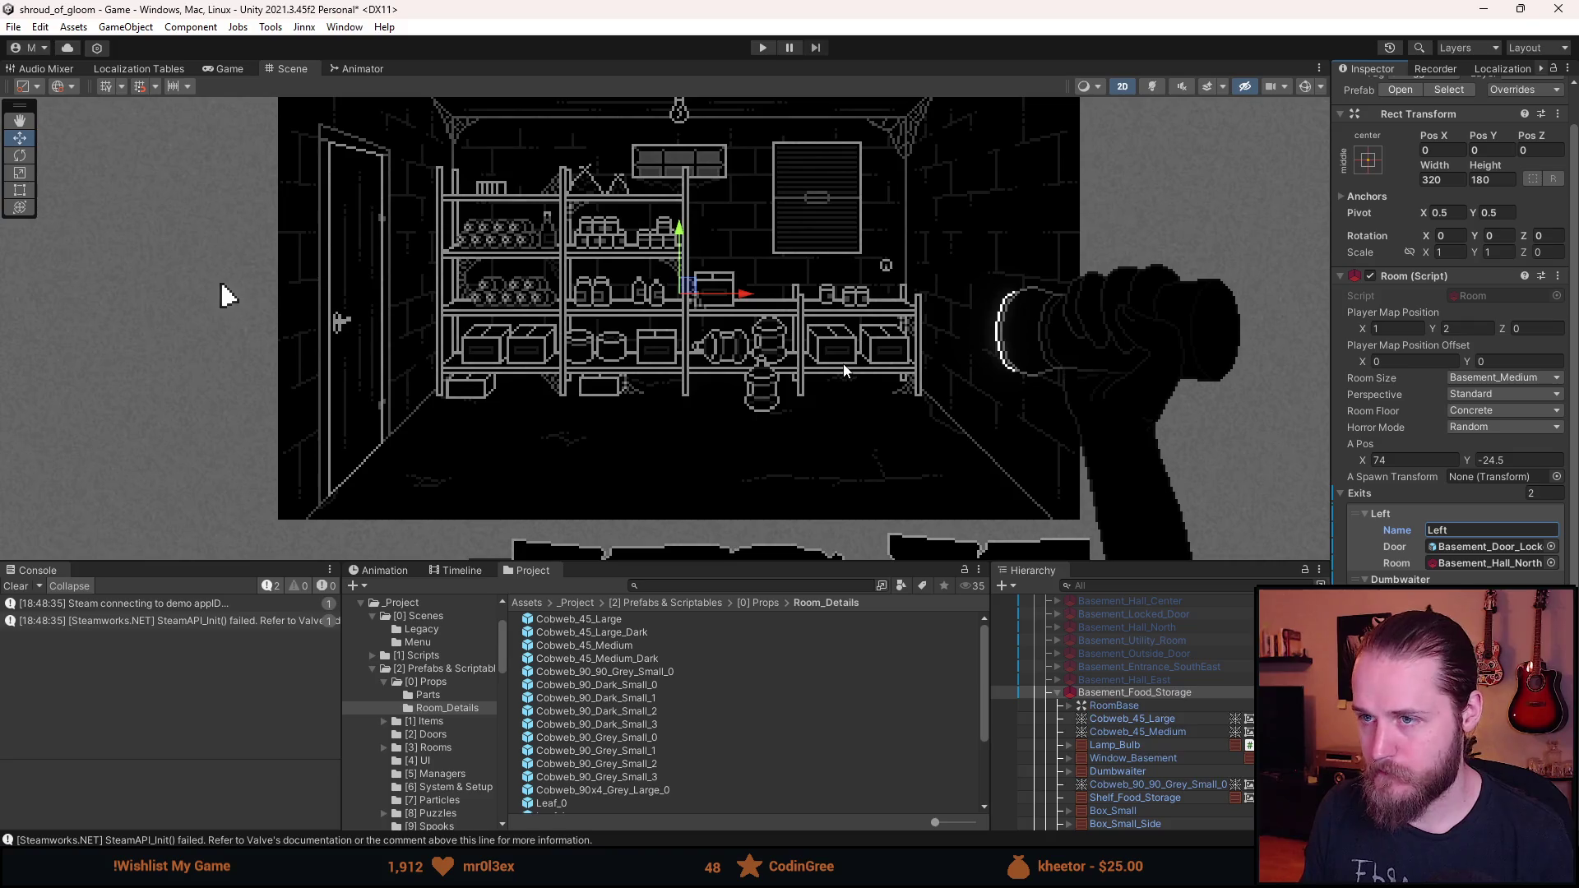
key(ctrl+s)
click(763, 47)
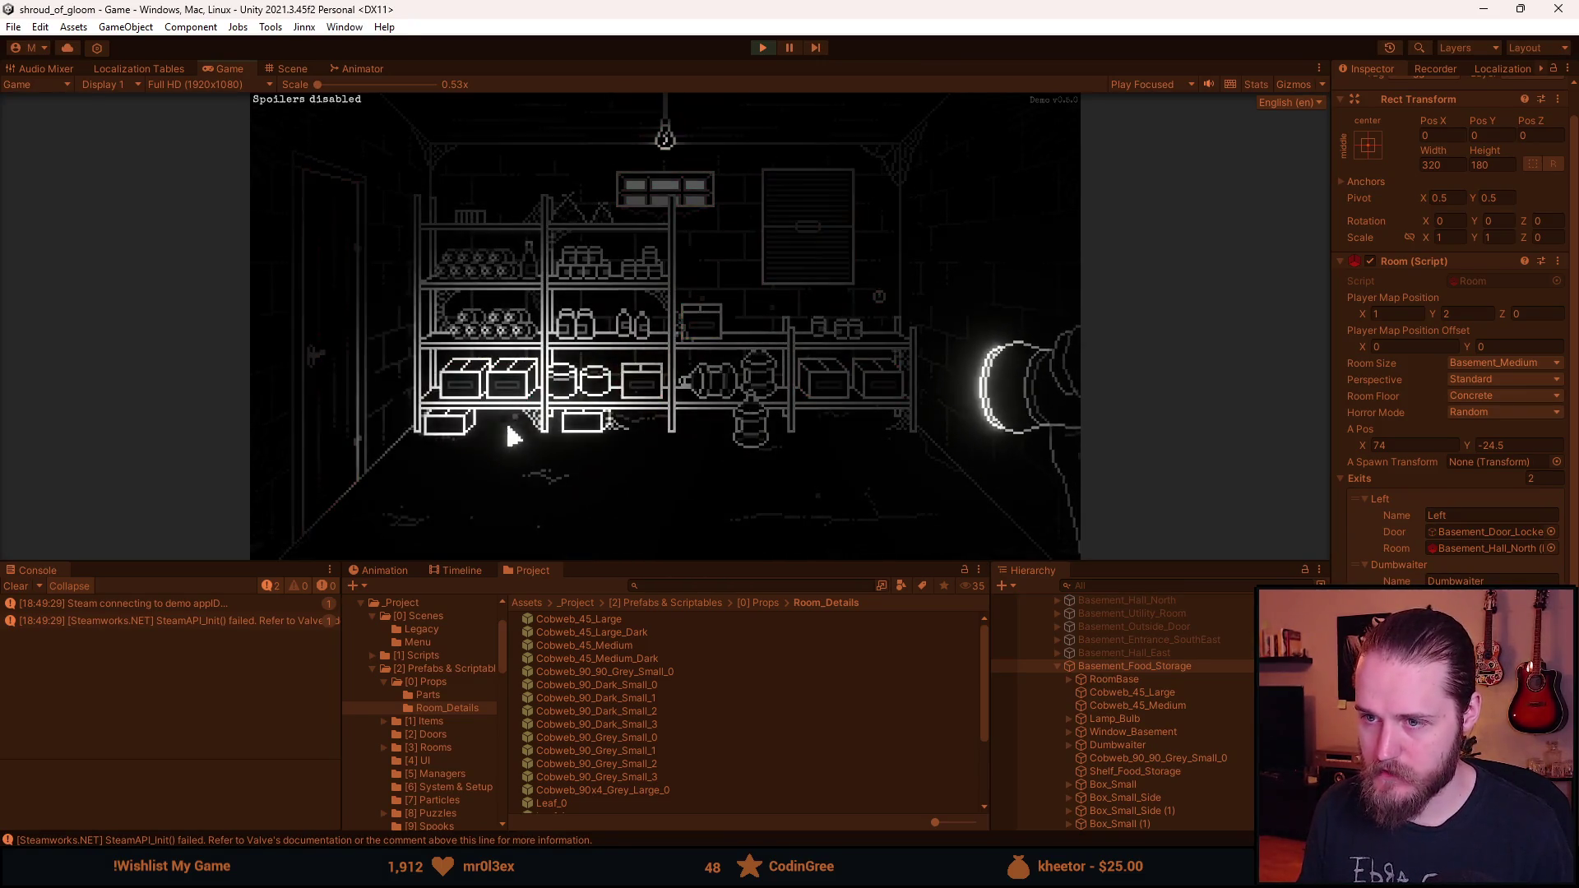
- Open the window shutter, toggle the dev tools, go through the left door, then stop play
click(797, 241)
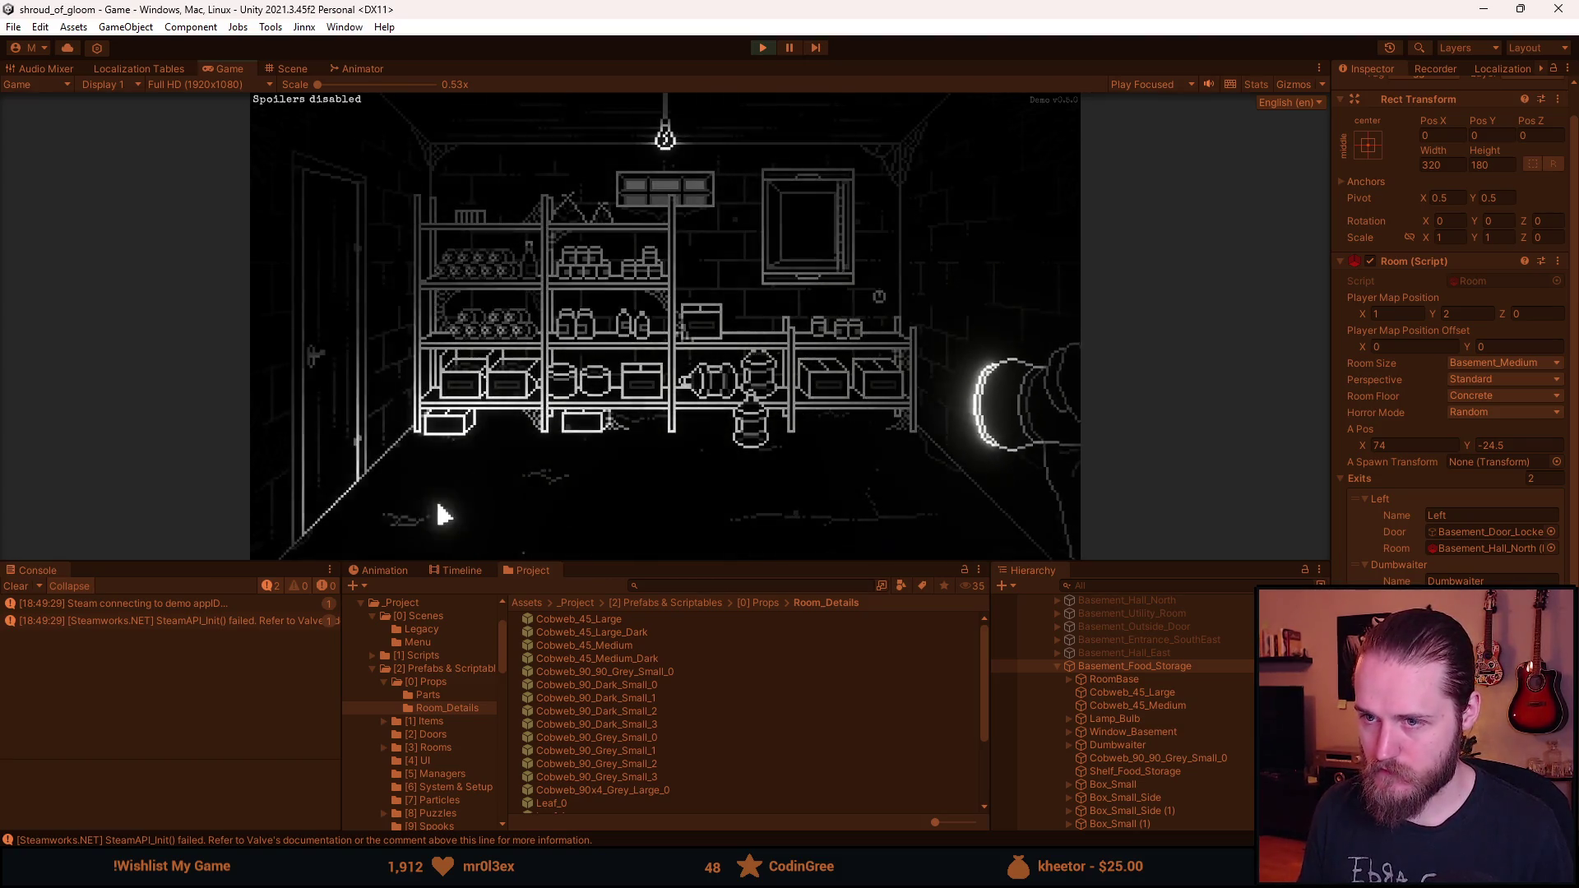
key(F1)
click(868, 215)
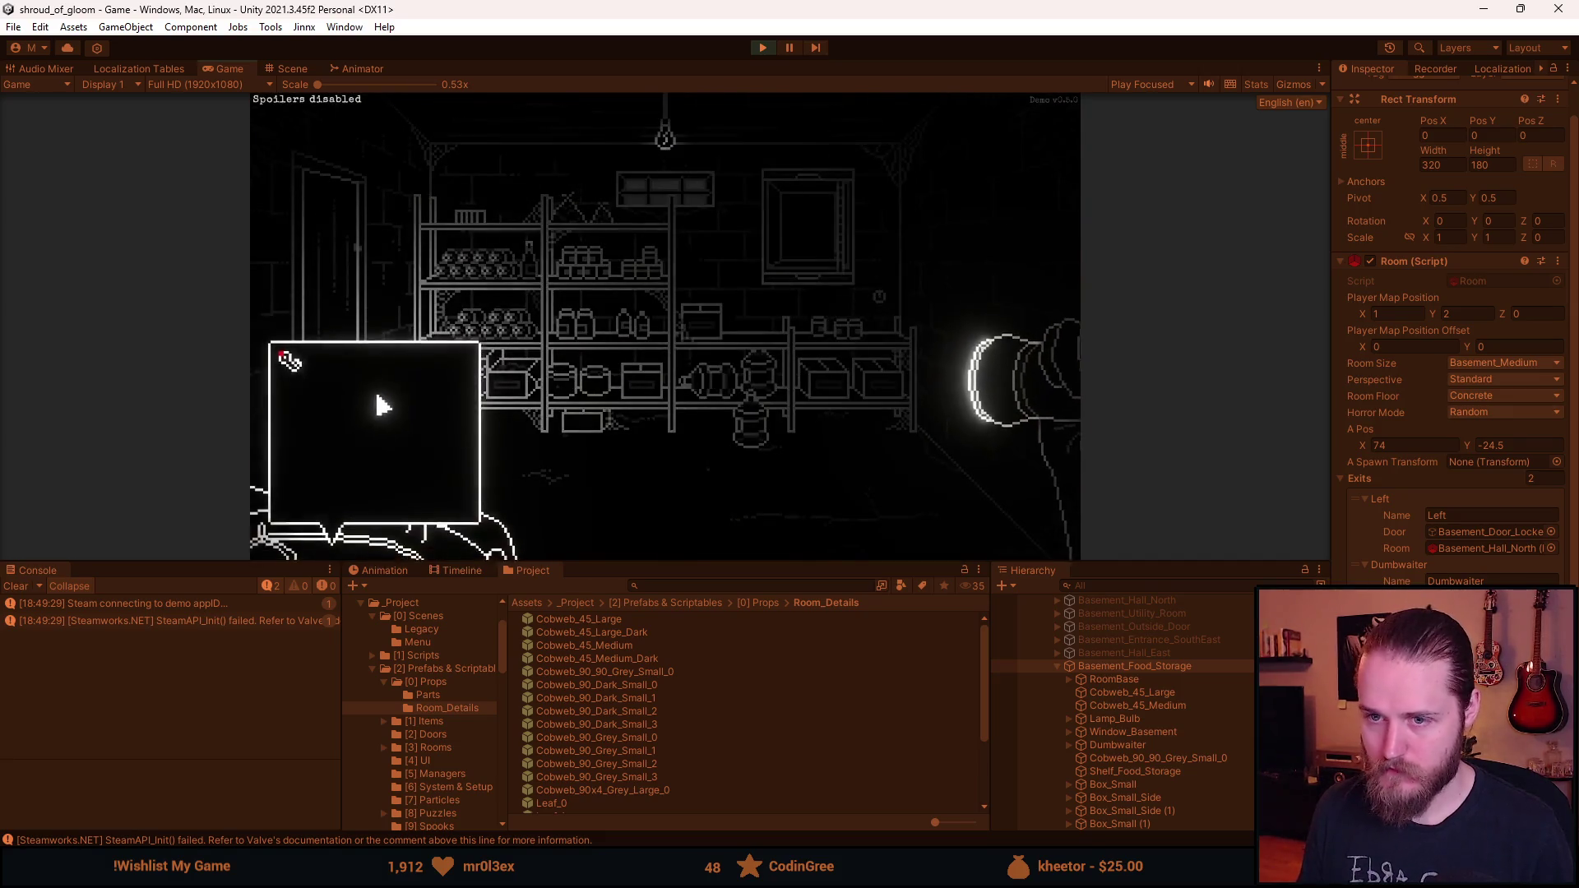
click(317, 337)
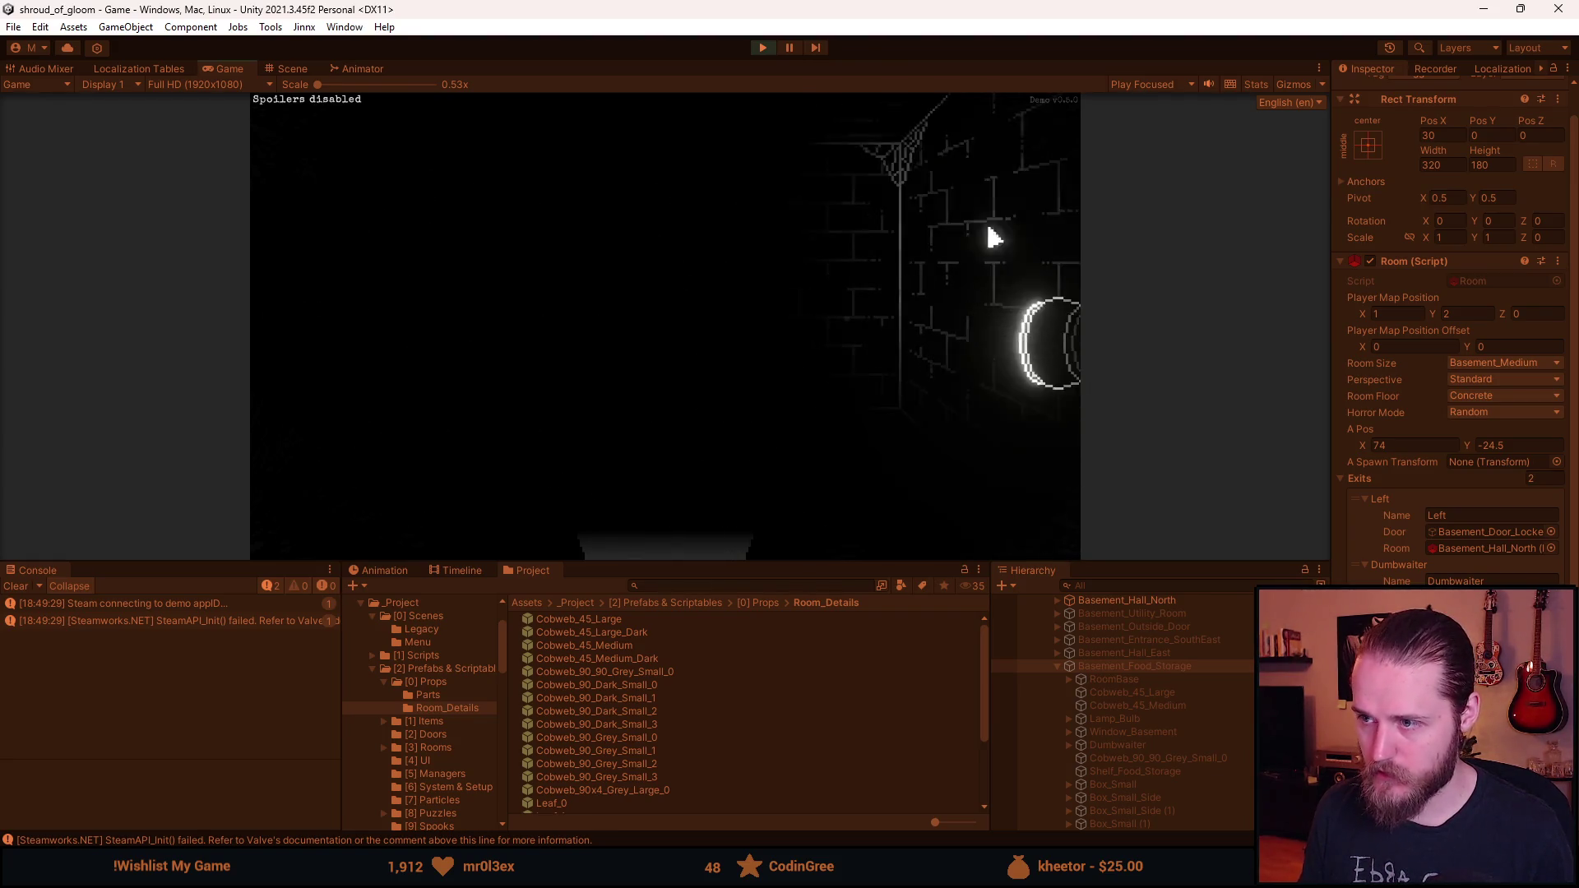
key(Escape)
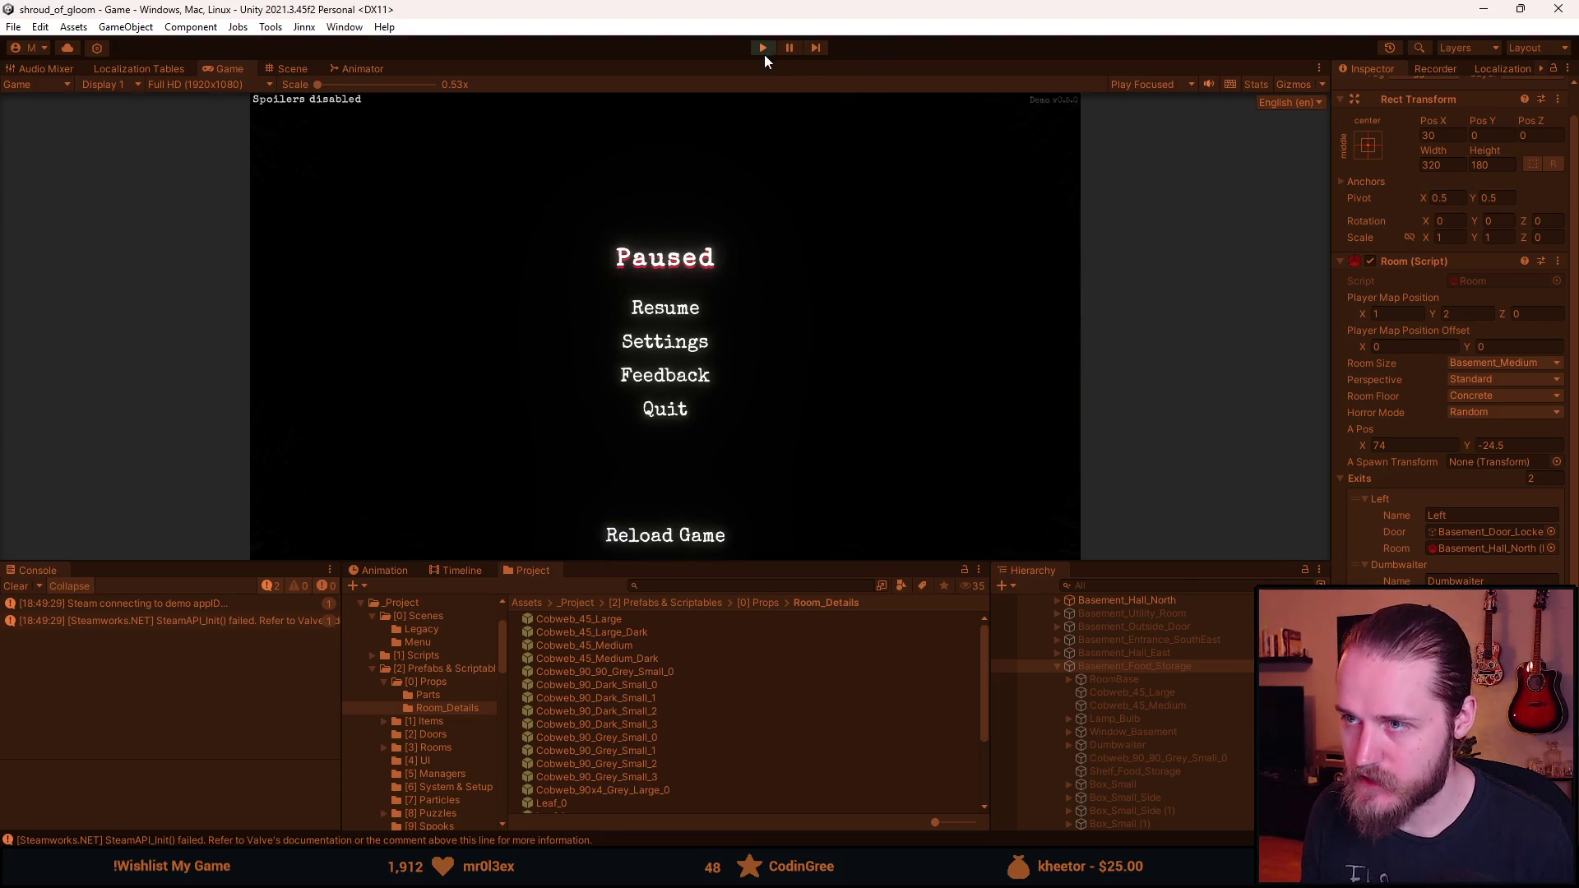
click(764, 51)
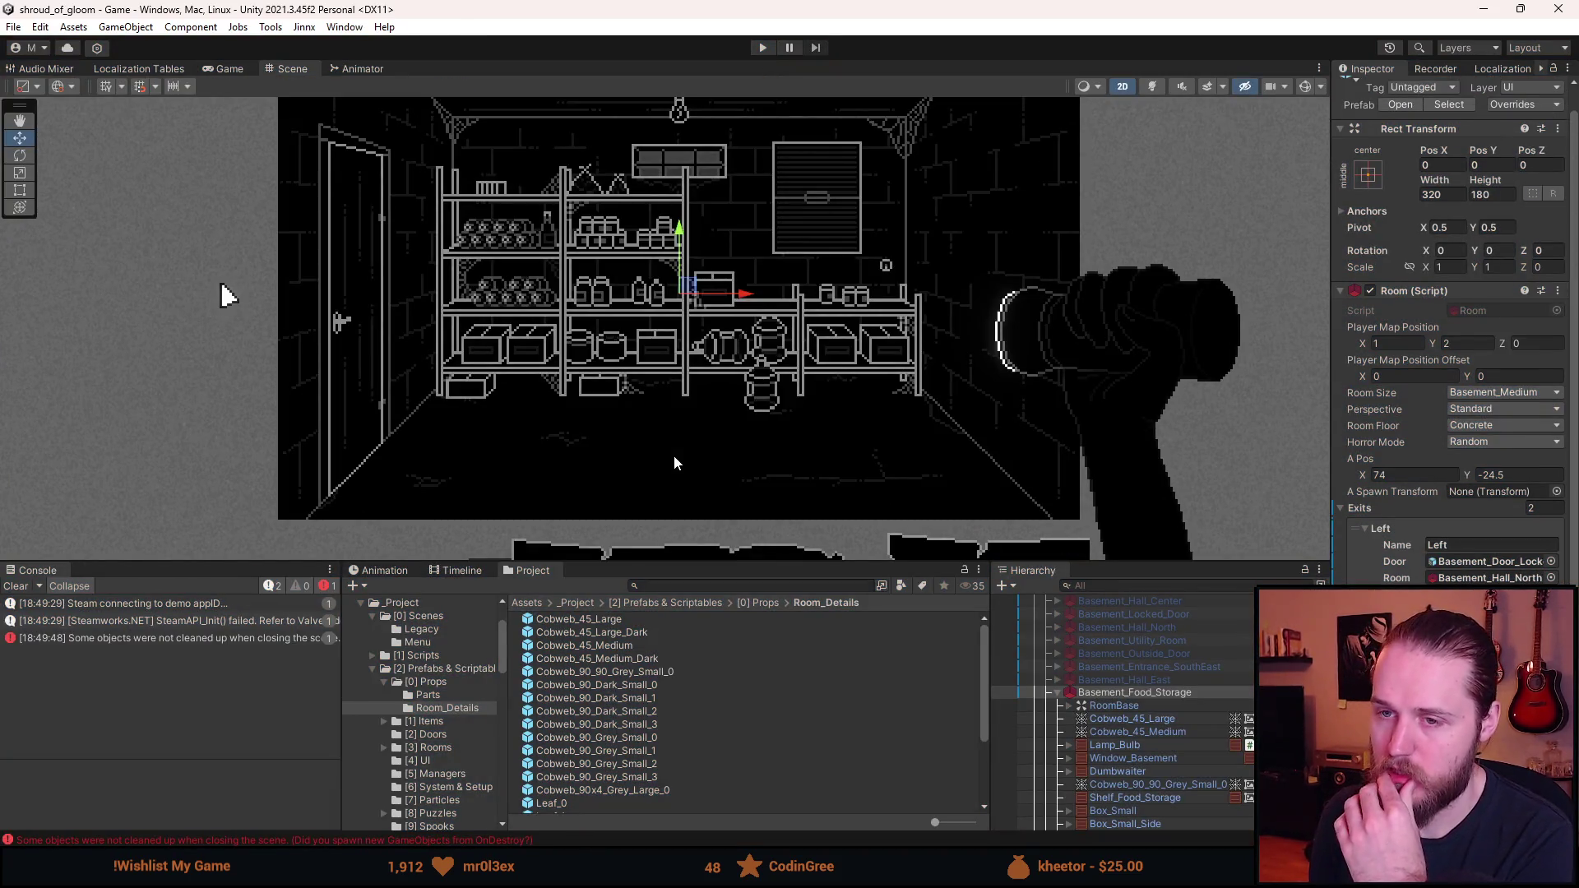
- Hide Basement_Food_Storage and show Basement_Hall_East in the Scene view
click(1172, 691)
key(alt+shift+a)
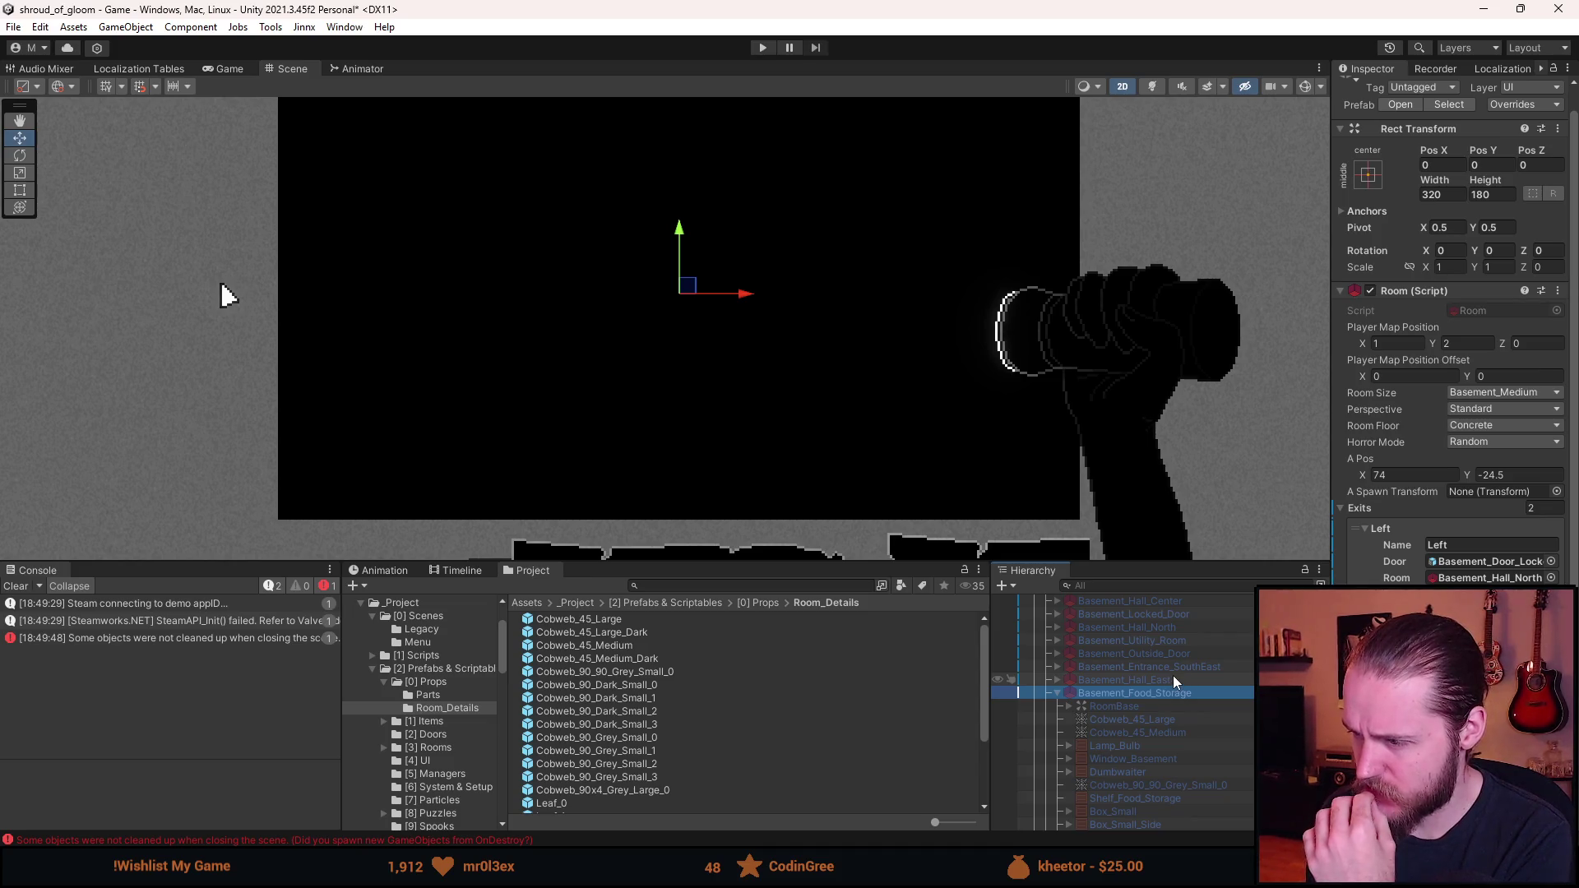
key(alt+shift+a)
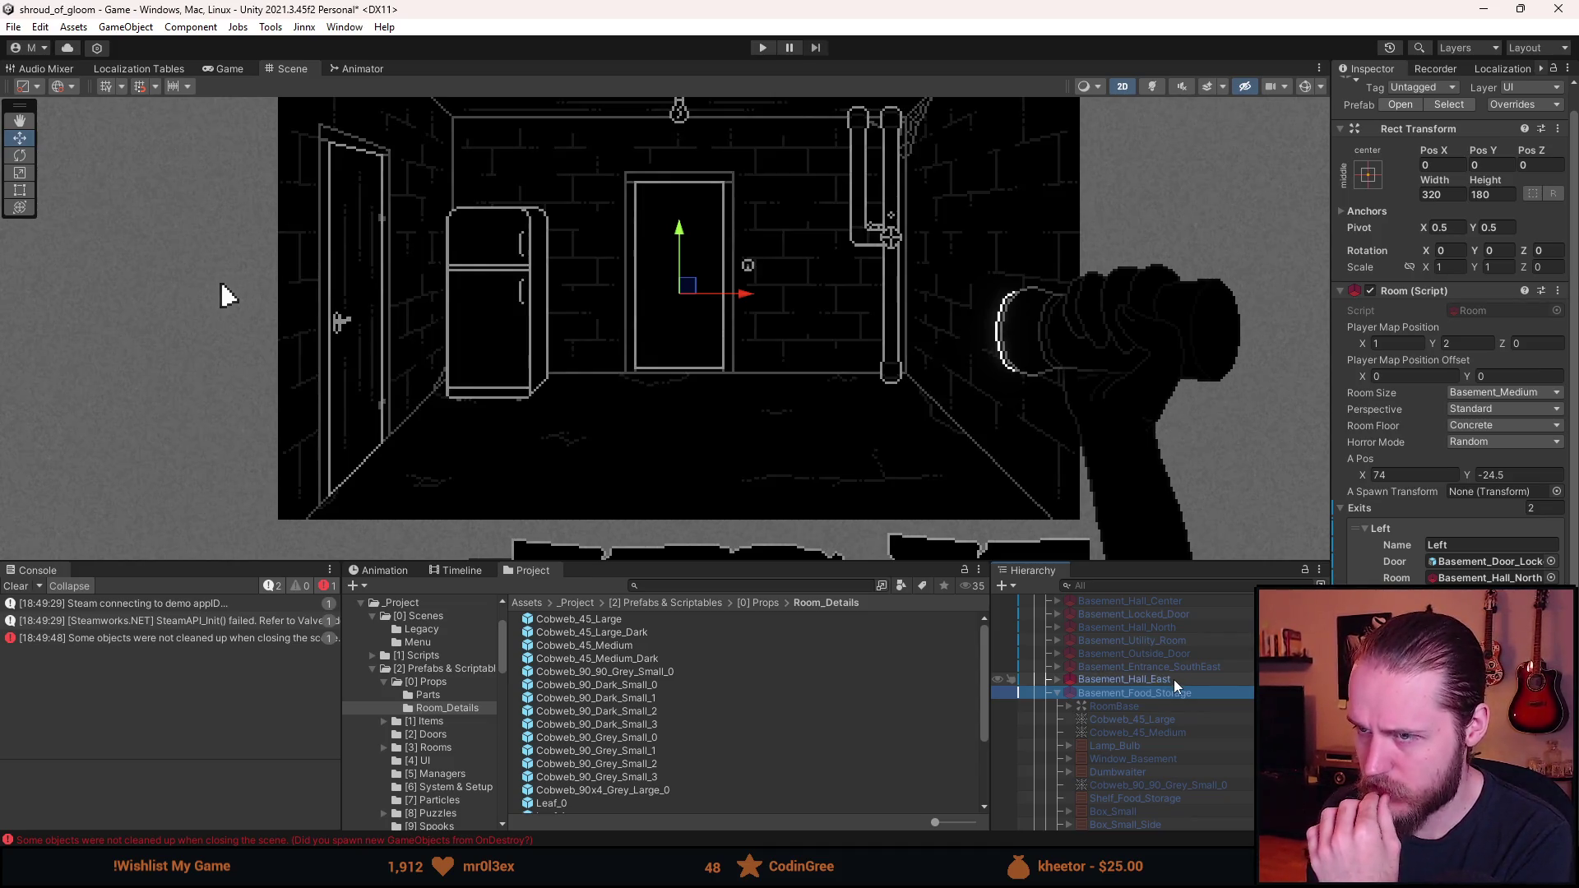
- Expand Basement_Hall_East, inspect Passage_Basement, and open the room prefab for editing
click(1059, 679)
scroll(1173, 733, down, 3)
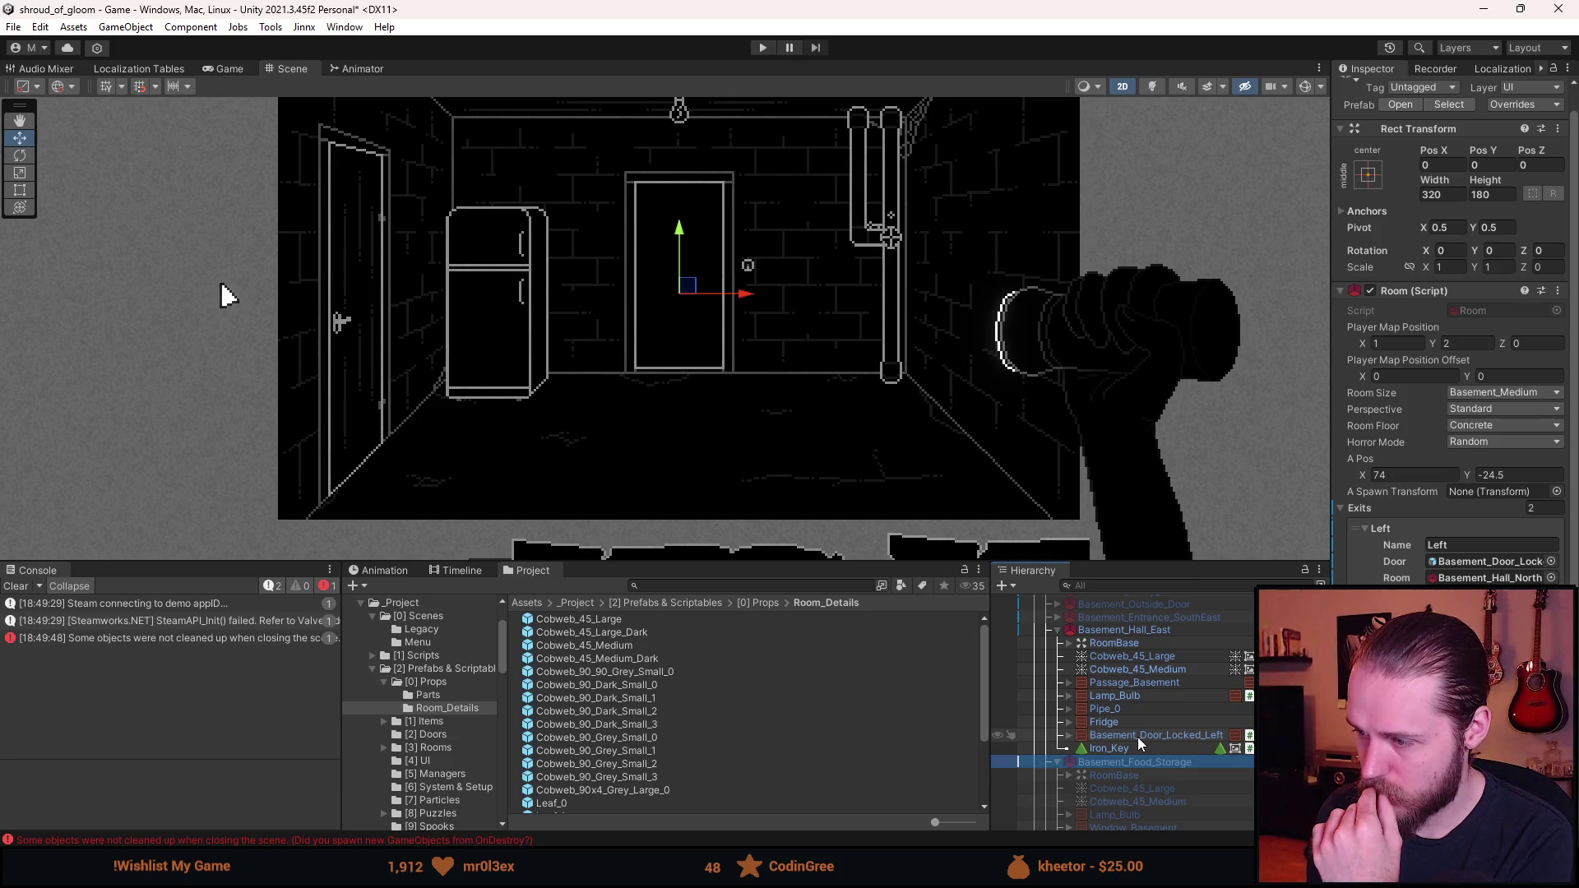
click(1148, 685)
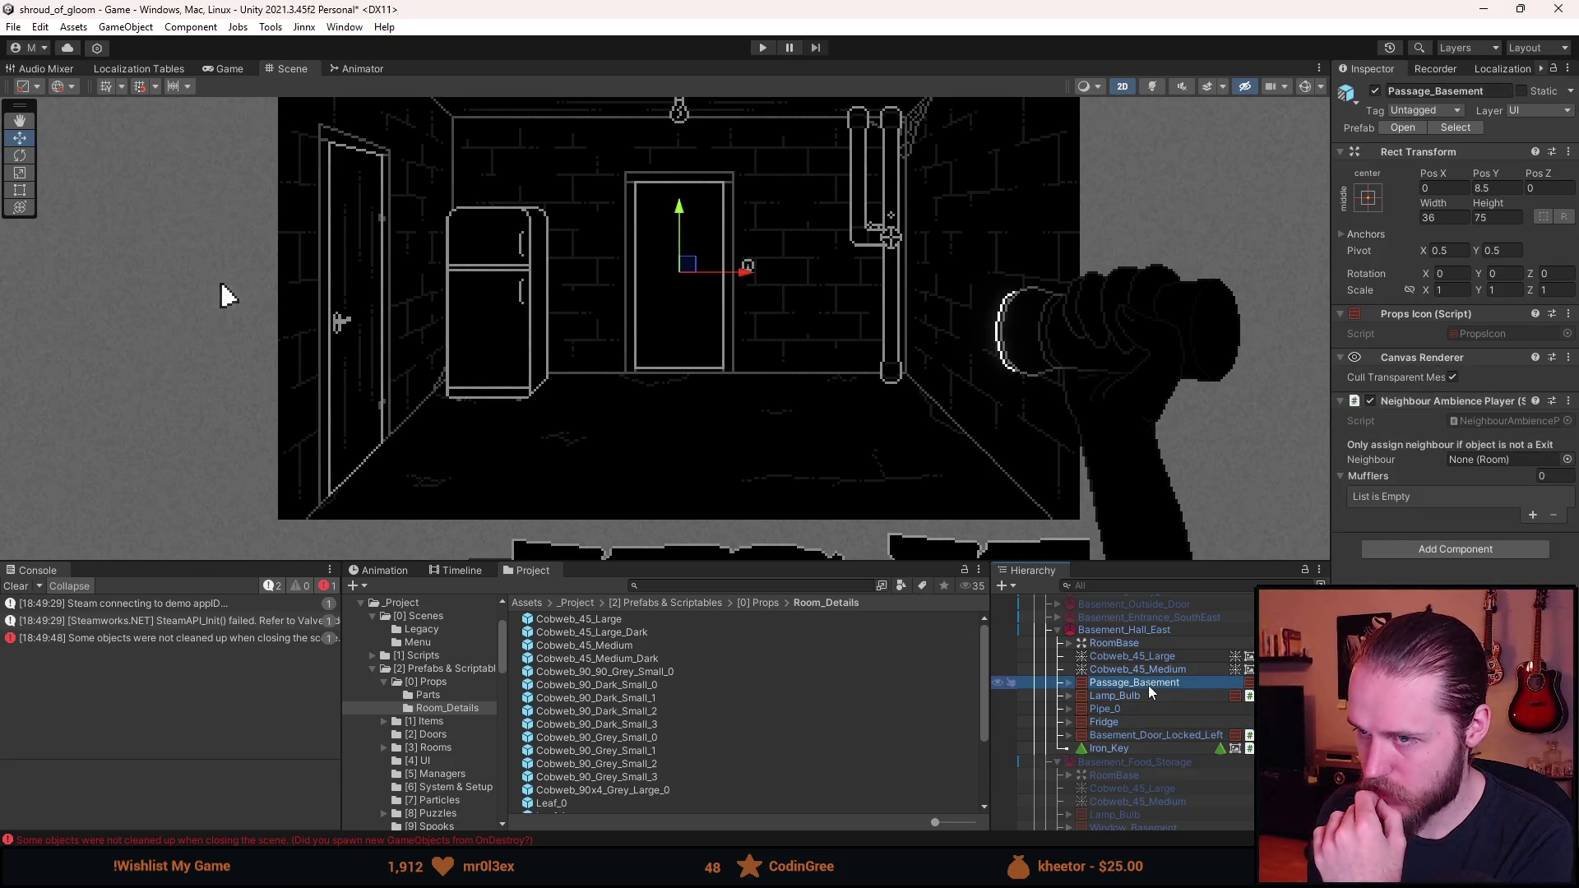
click(1183, 633)
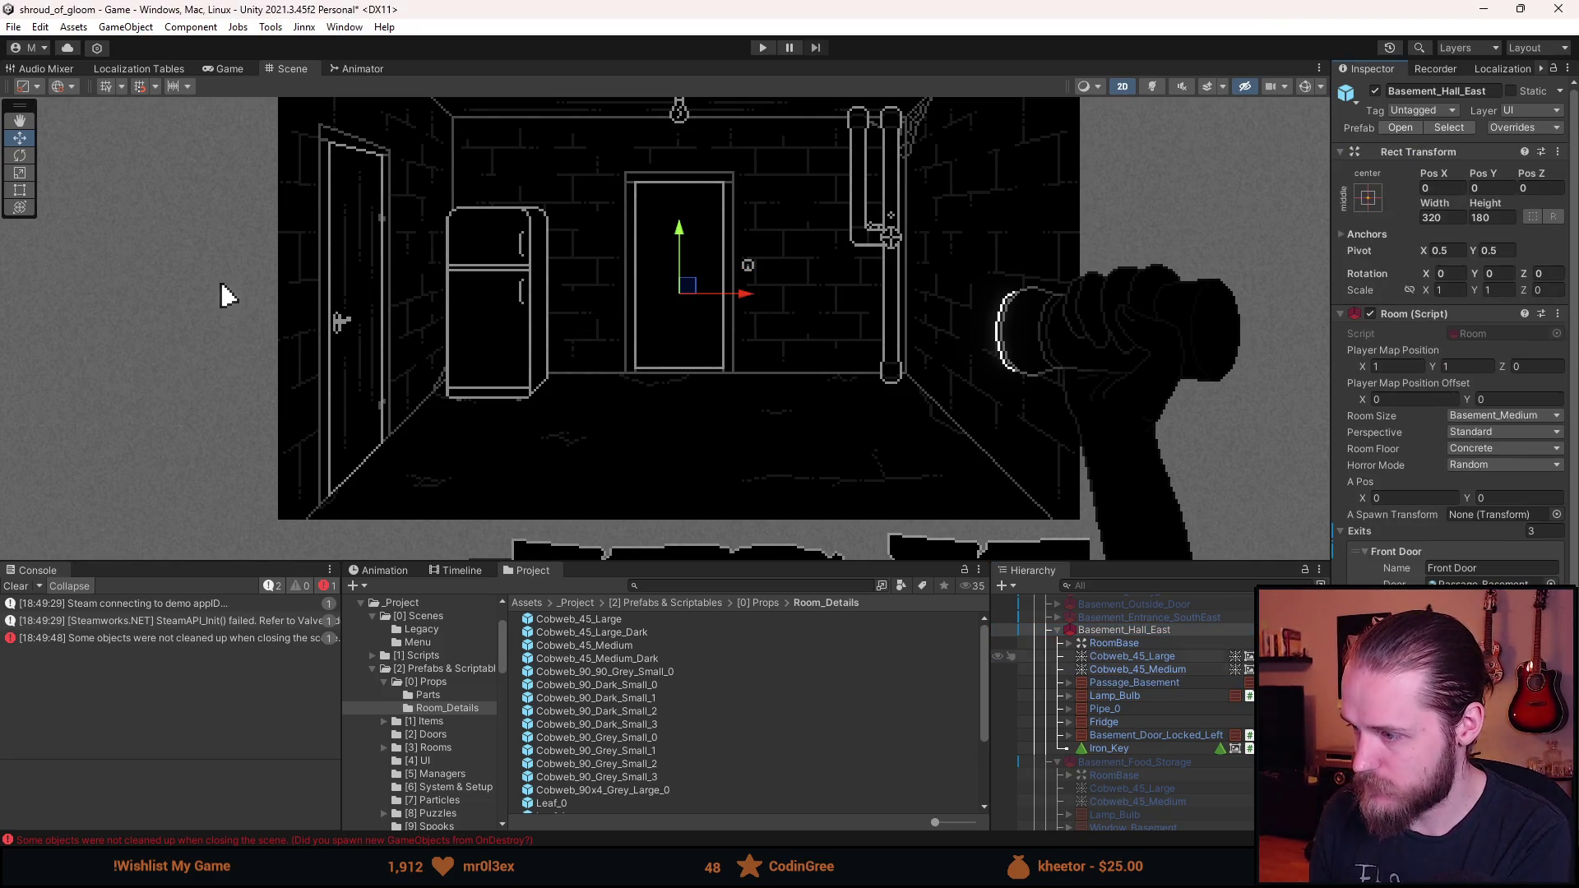
double_click(1183, 630)
click(1183, 689)
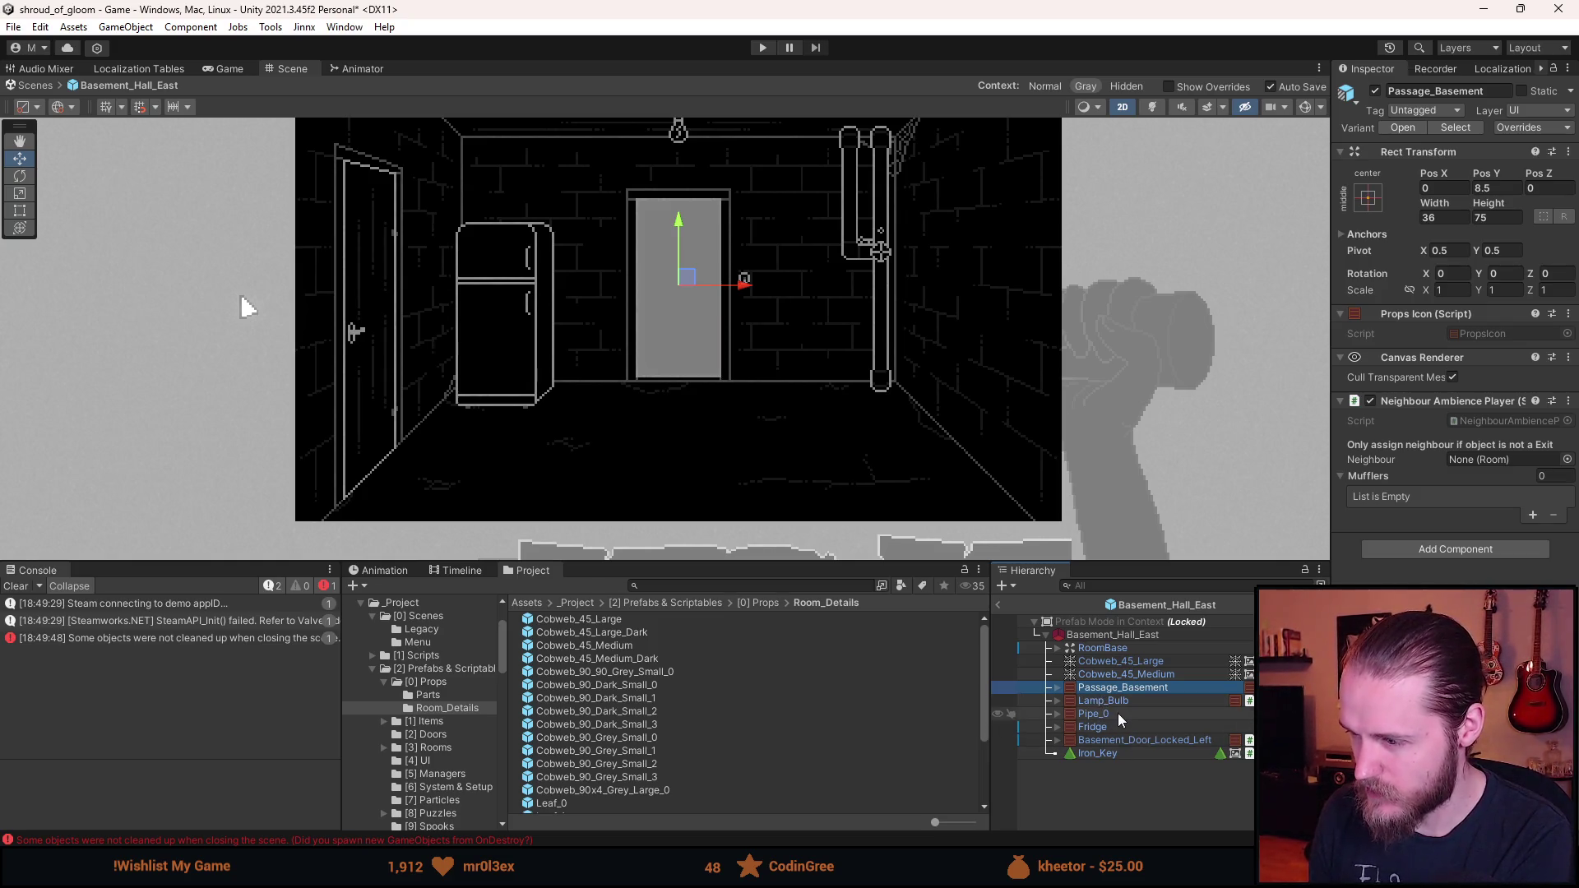
- Delete Passage_Basement, then select RoomBase's Wall_Front and open its Source Image sprite picker
key(Delete)
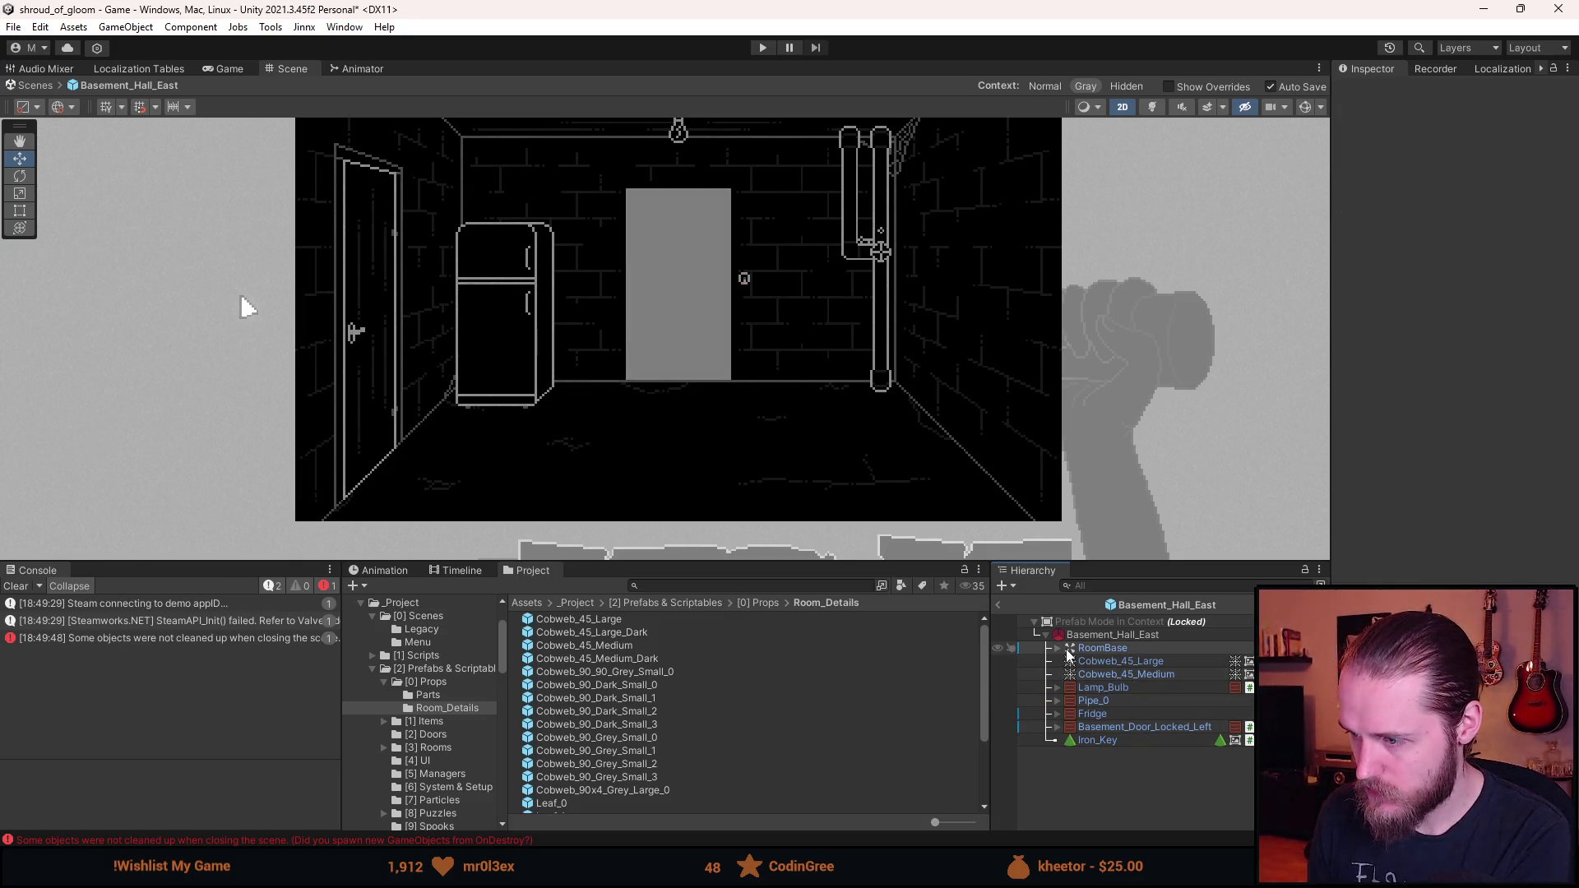
click(1058, 648)
click(1119, 674)
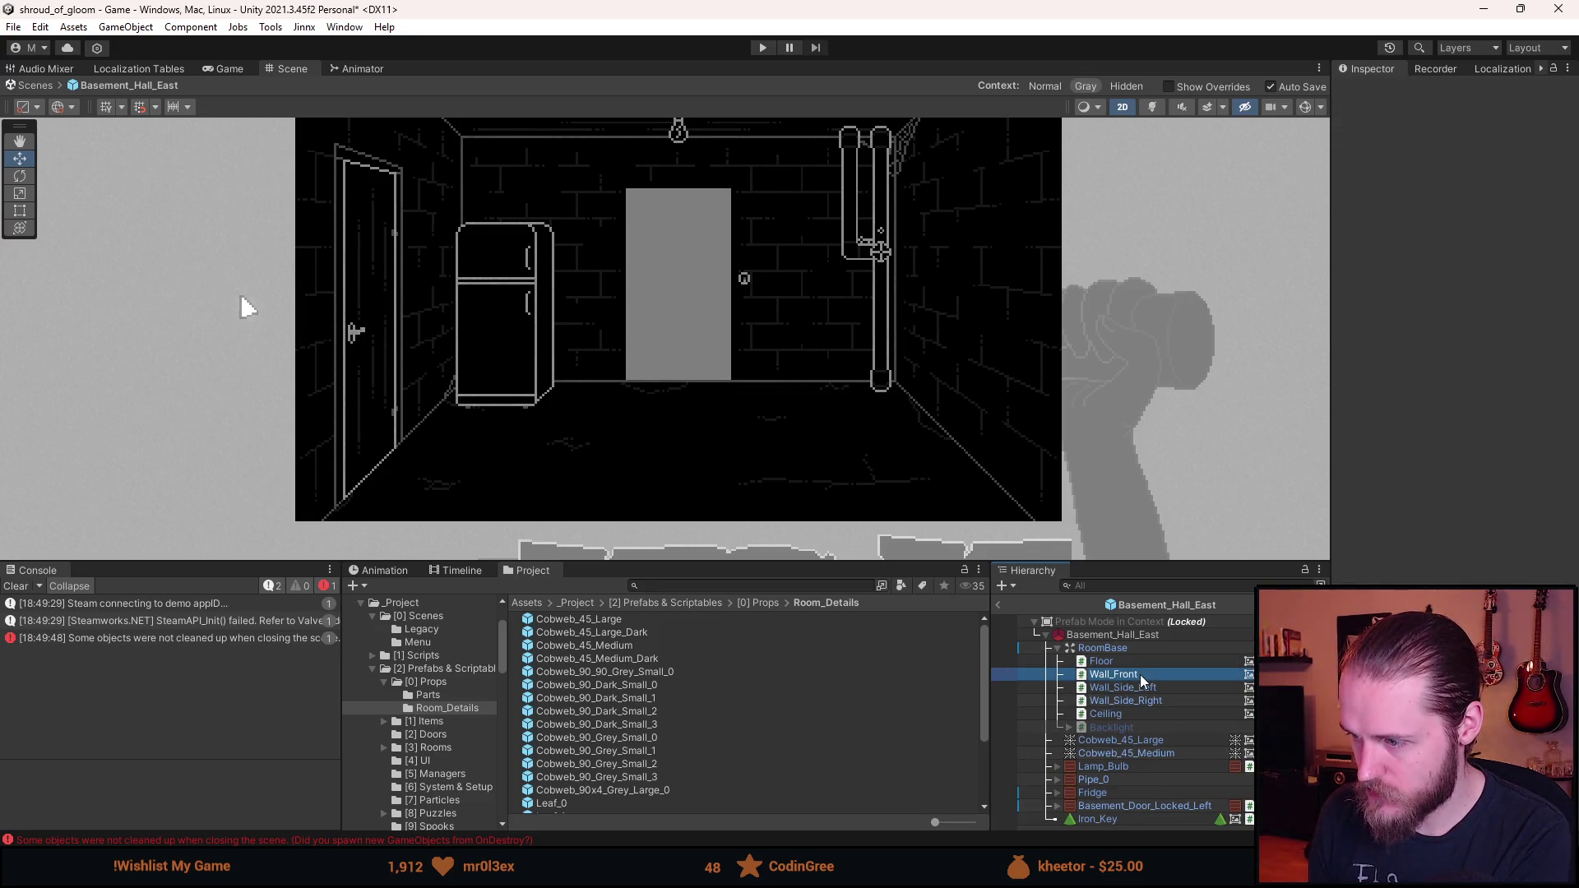
click(1567, 362)
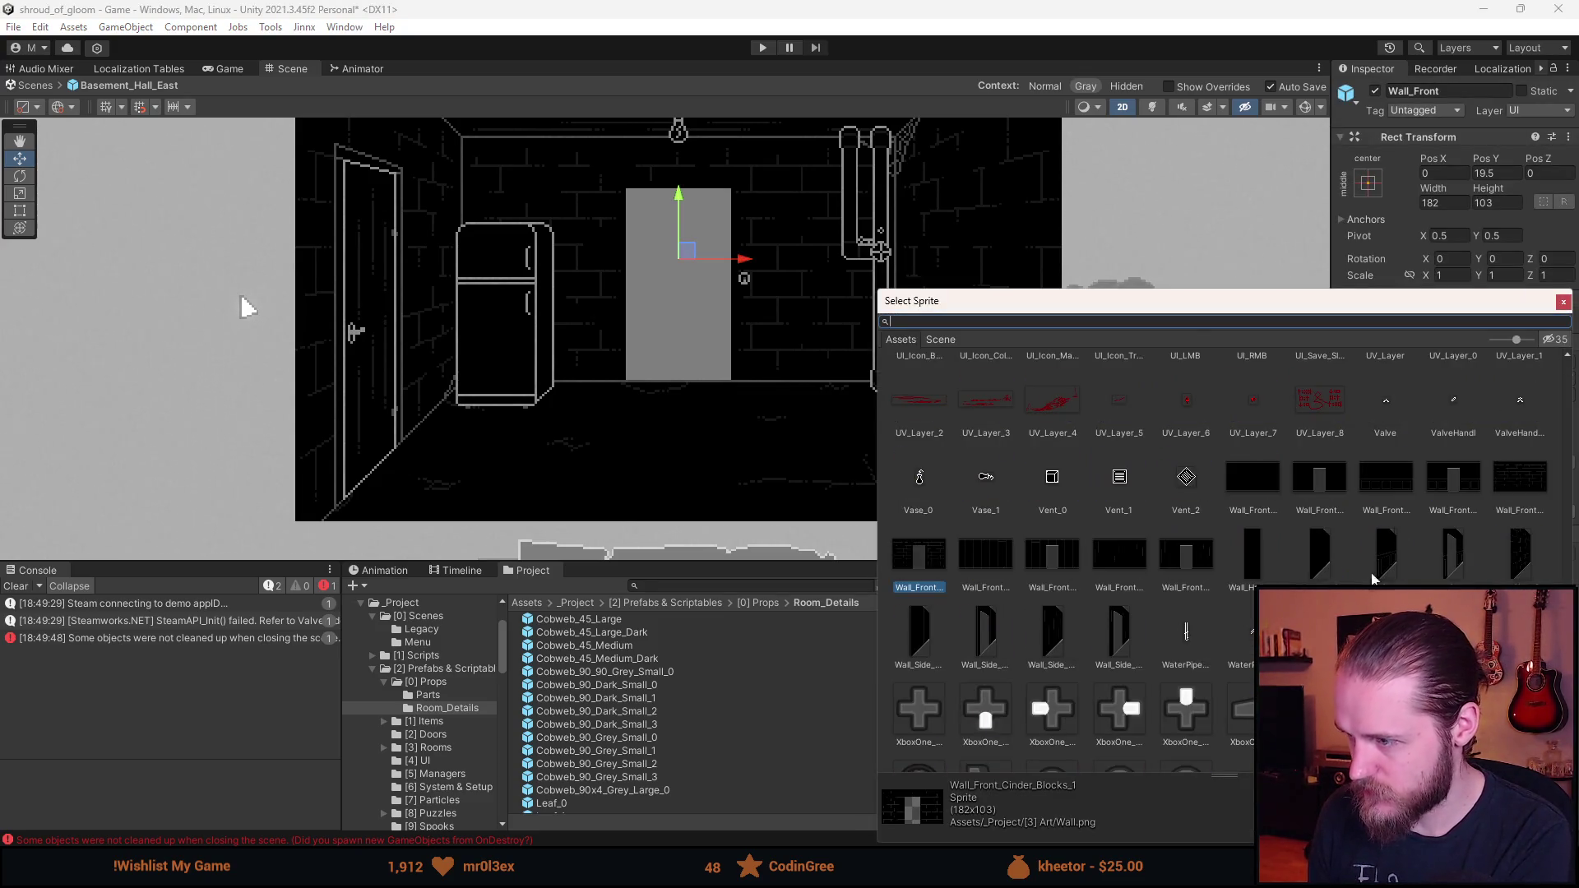
- Open Basement_Hall_East in prefab mode, select Wall_Front, then exit back to the scene
double_click(1527, 474)
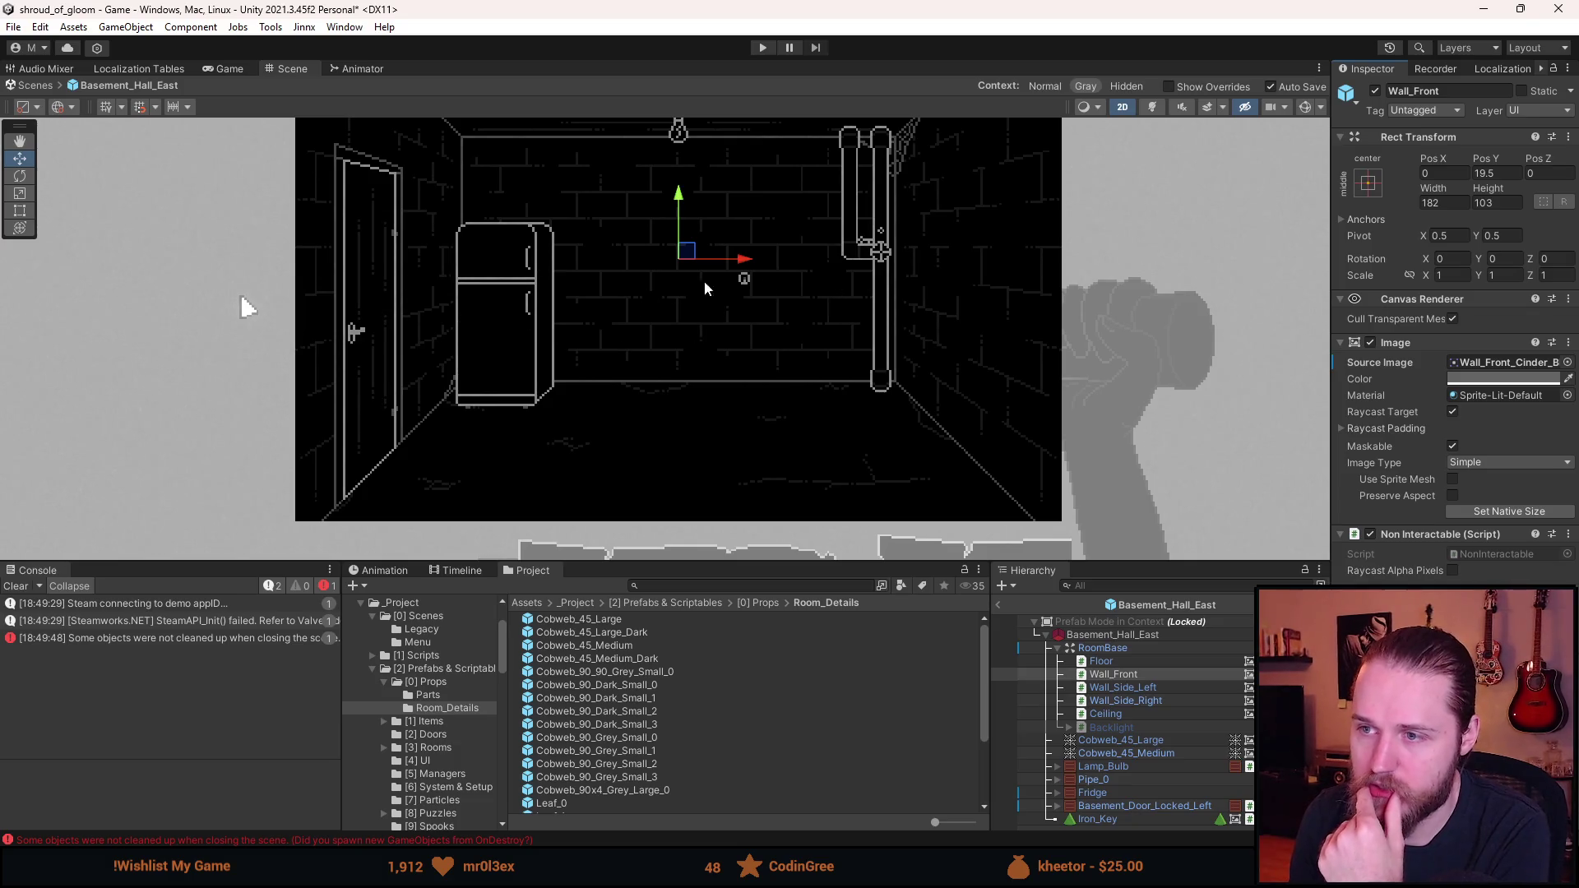
scroll(723, 306, up, 1)
scroll(722, 306, down, 2)
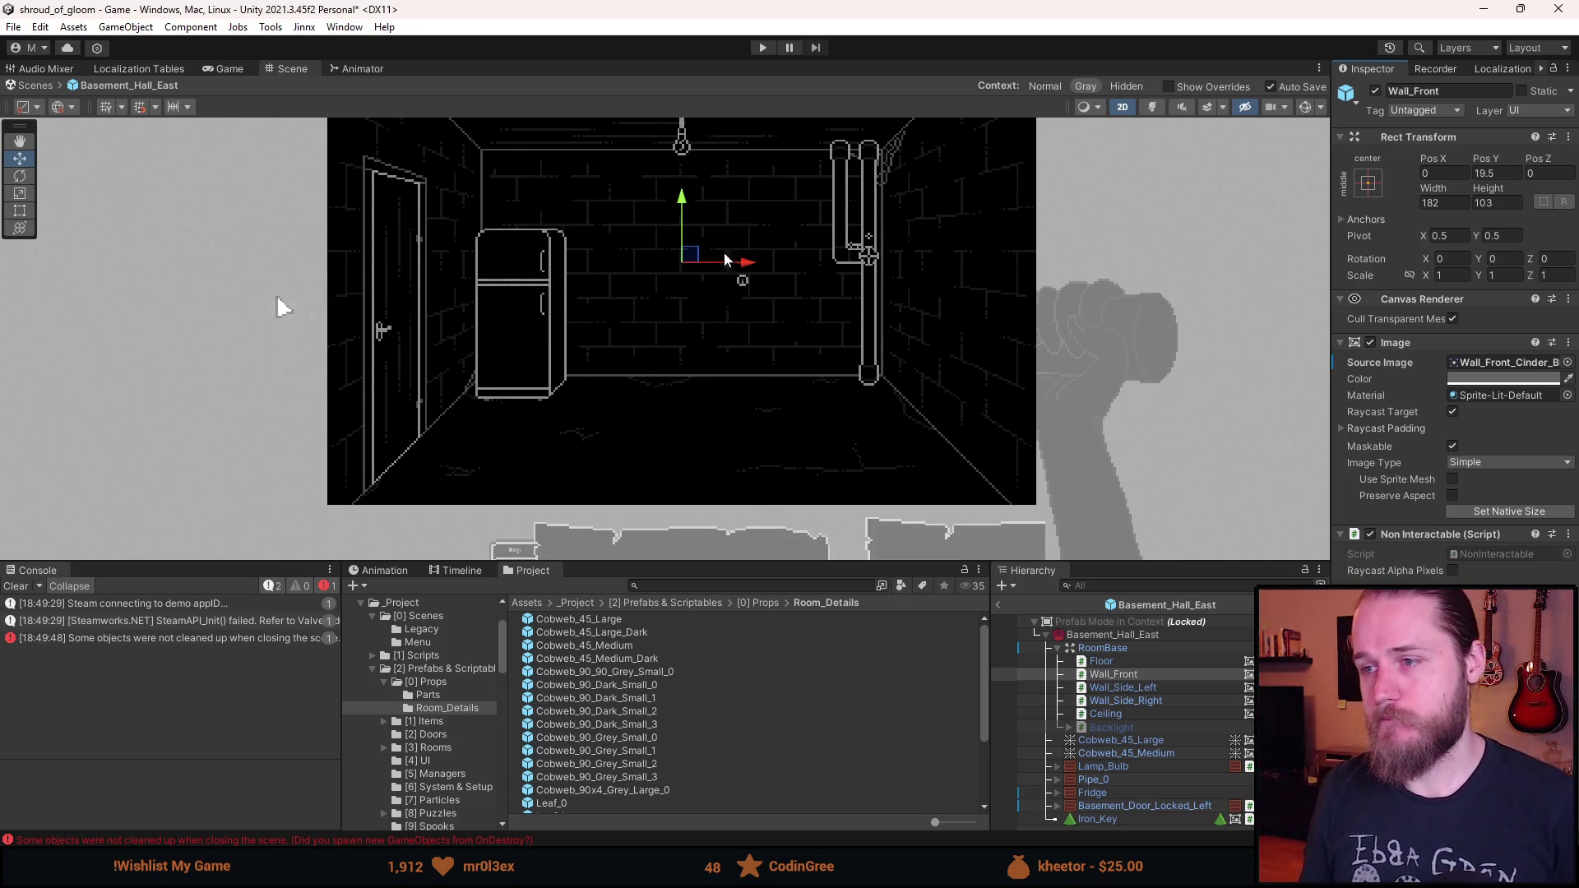
scroll(691, 370, down, 3)
scroll(695, 407, up, 1)
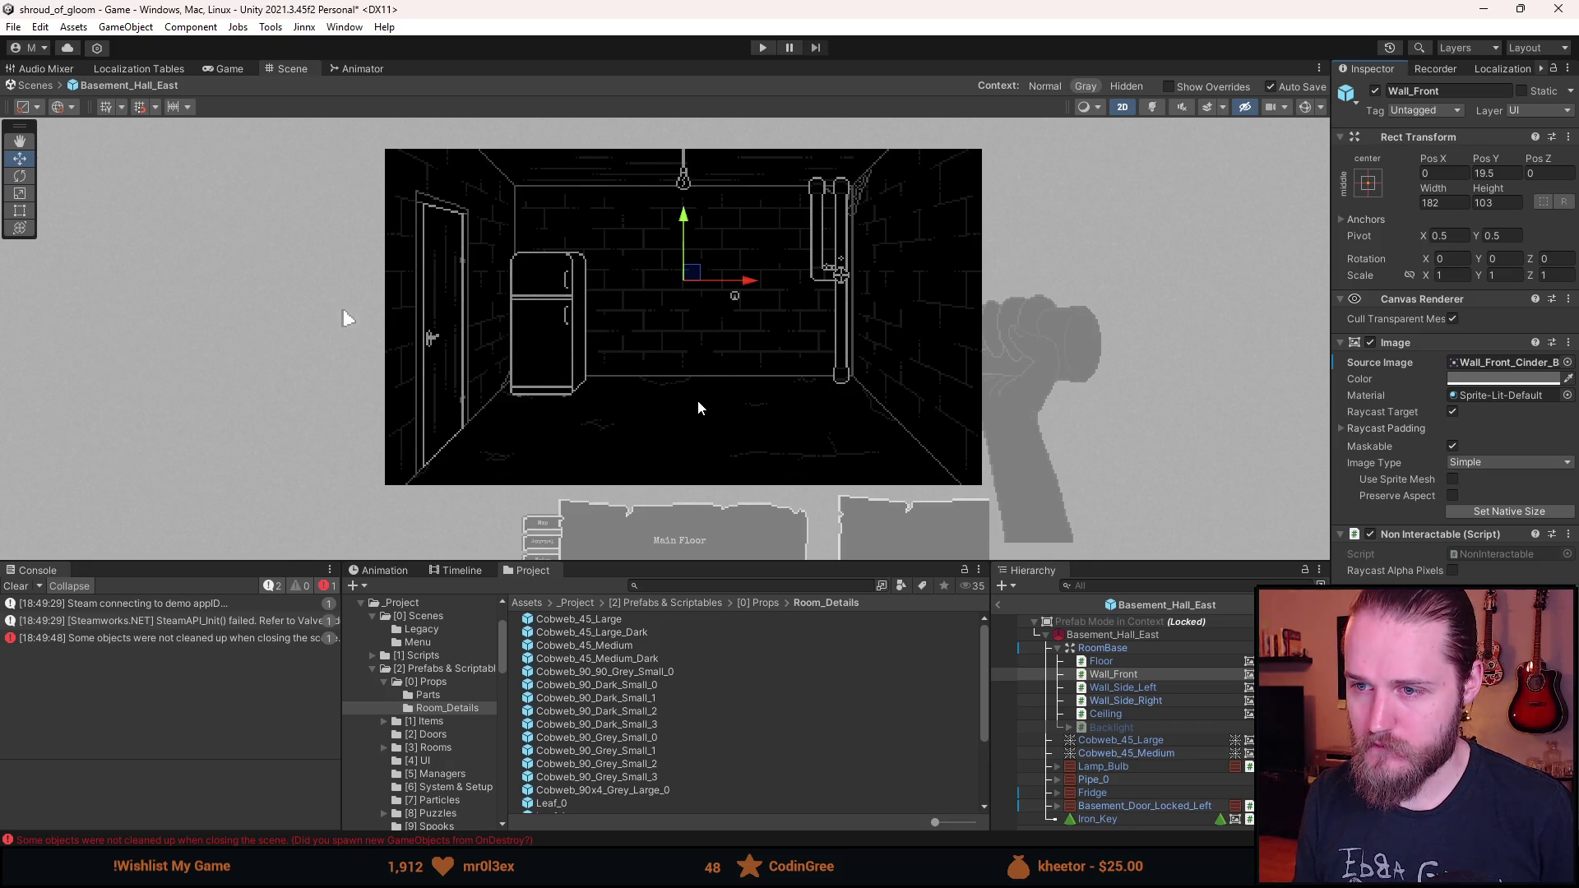
drag(697, 402, 636, 399)
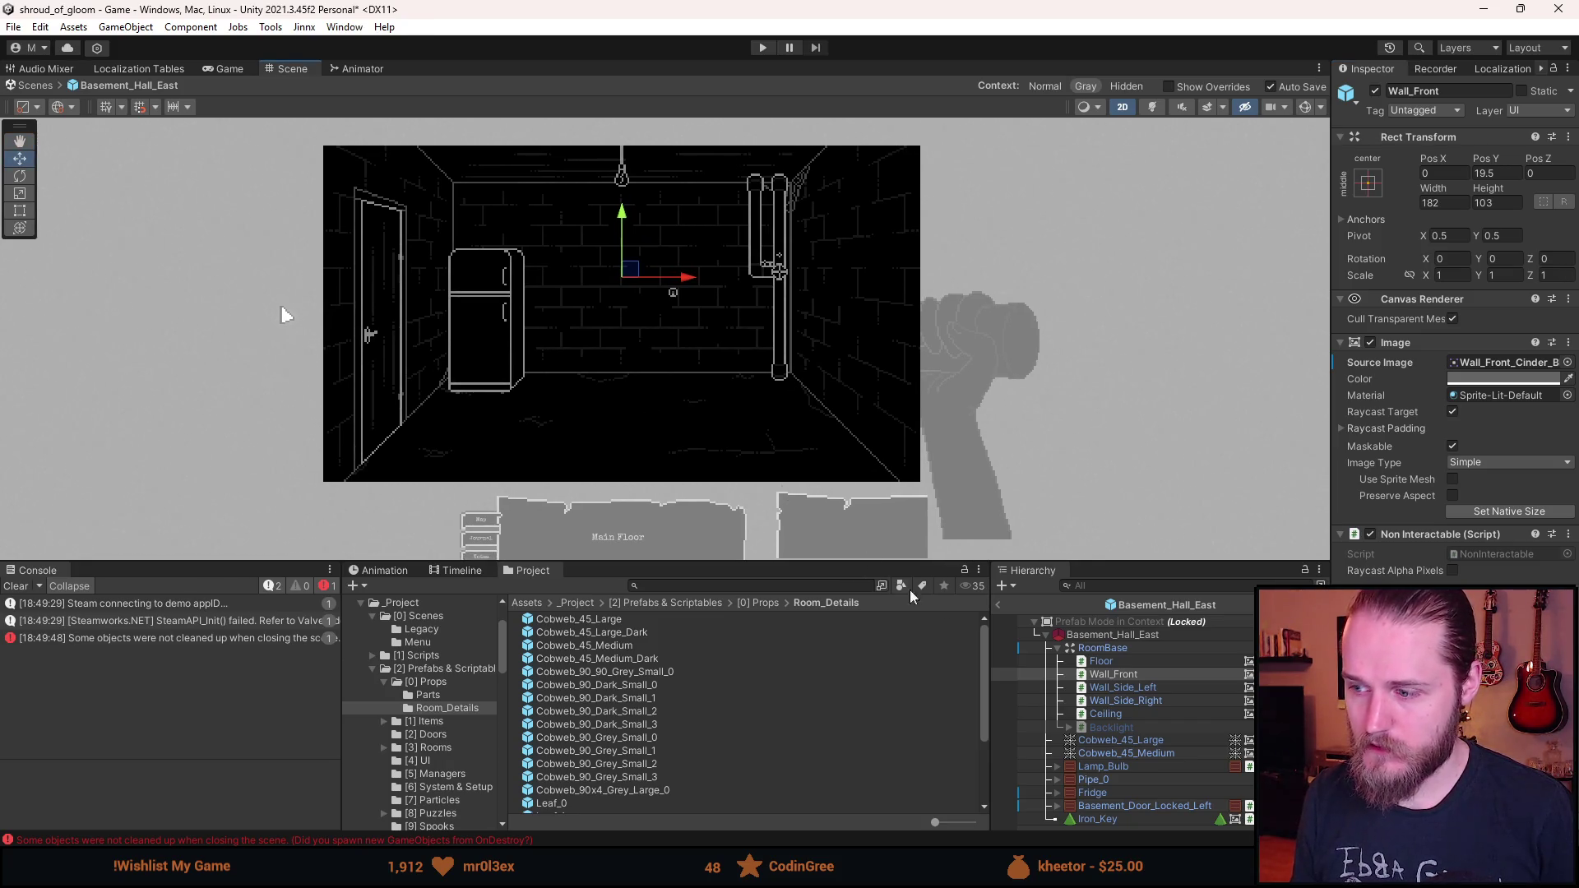
click(1018, 621)
click(1000, 606)
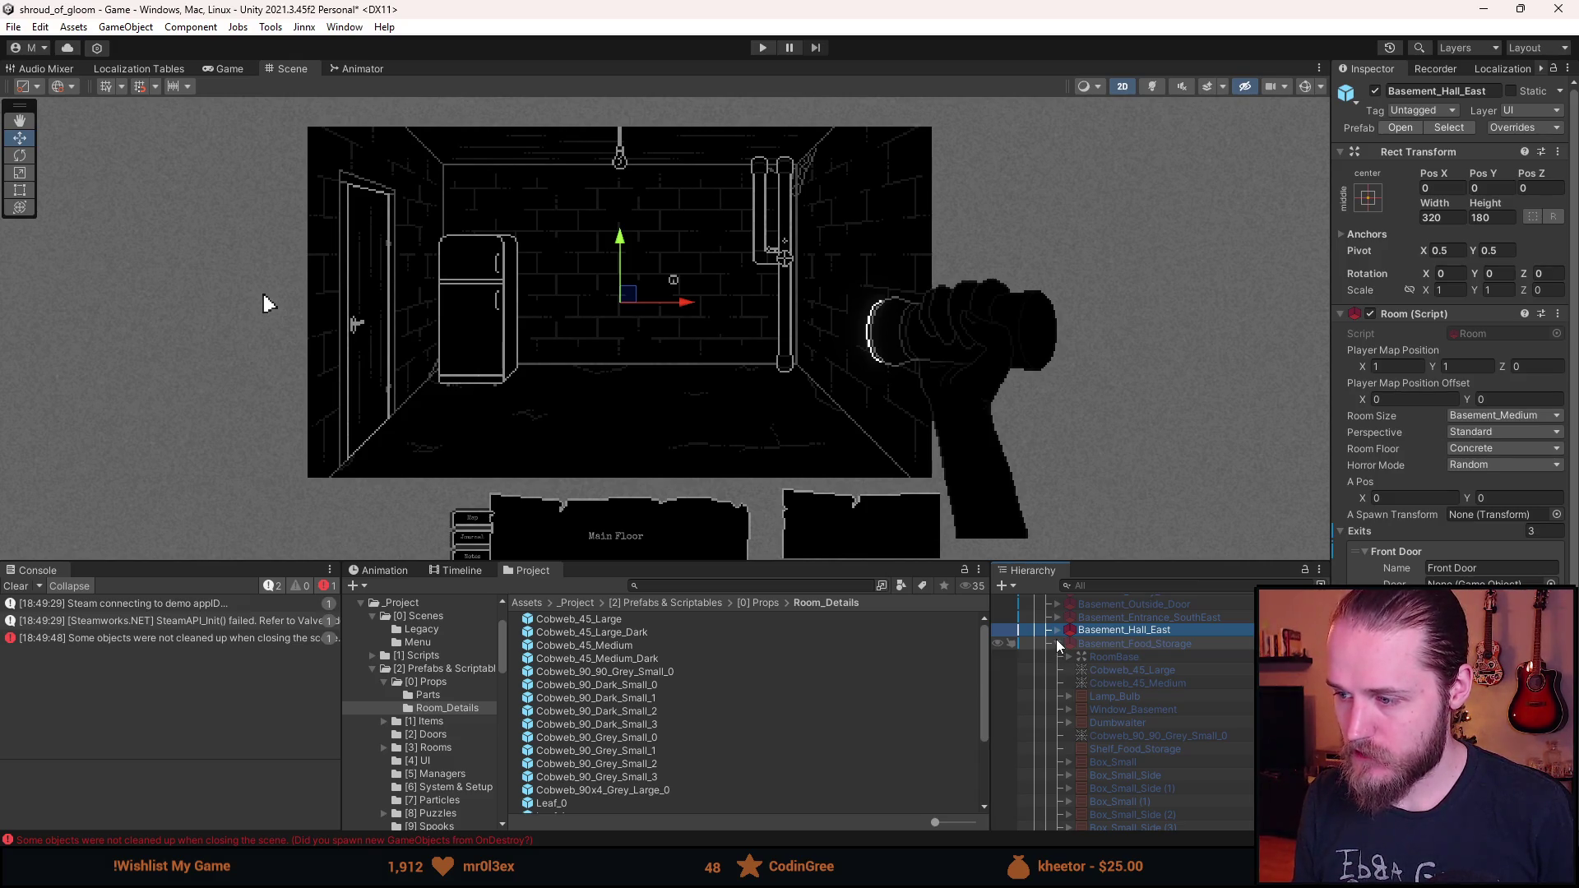
- Collapse Basement_Food_Storage, deactivate Basement_Hall_East, and clear the Console
click(1057, 641)
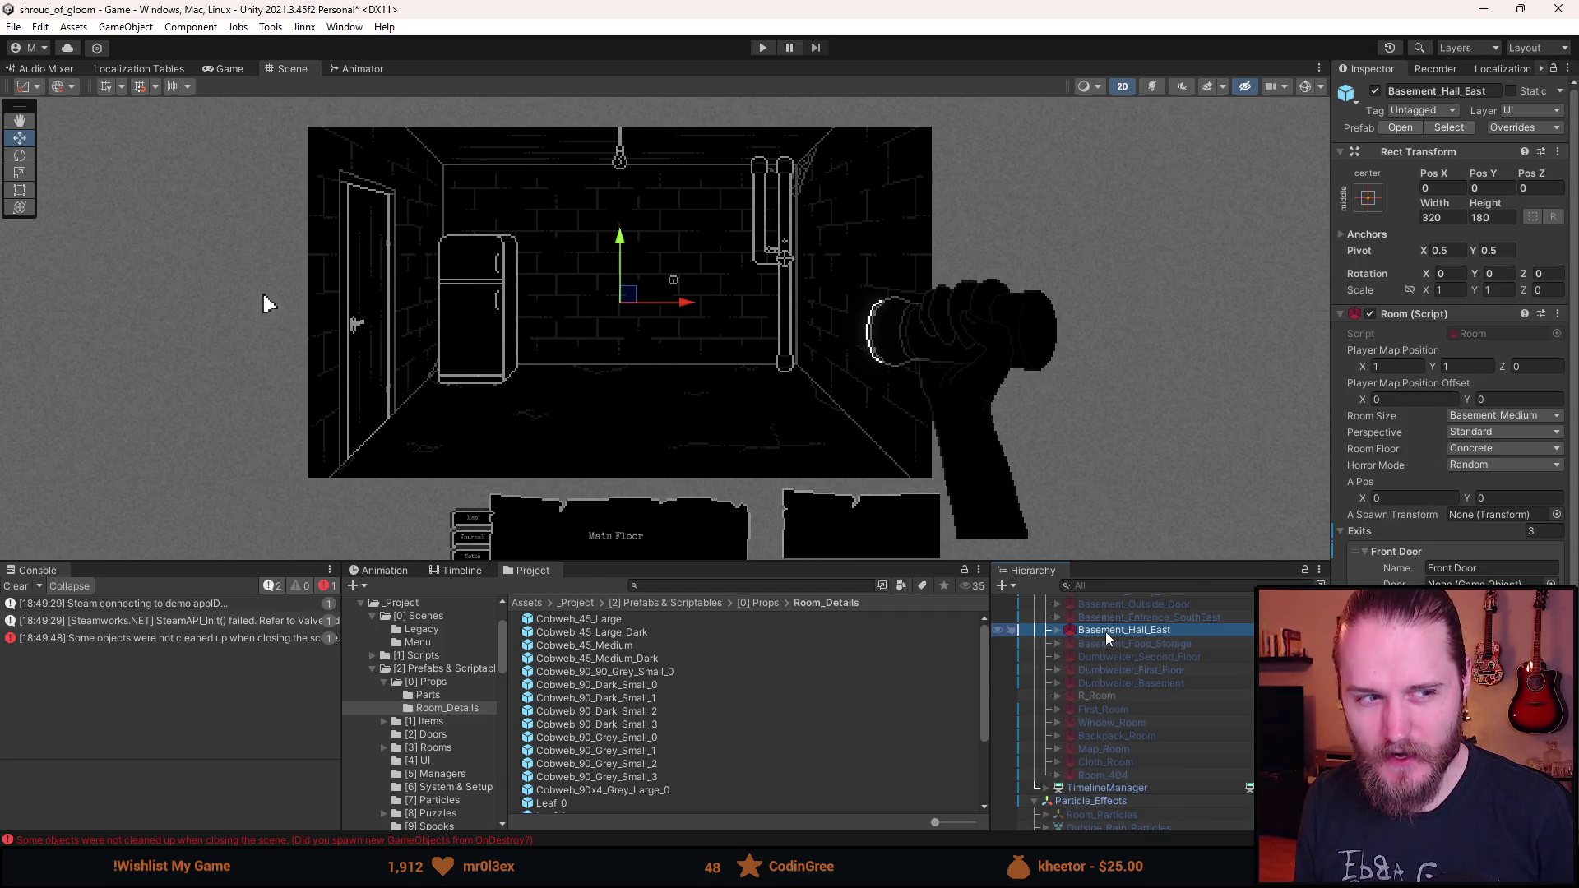
scroll(1109, 650, up, 3)
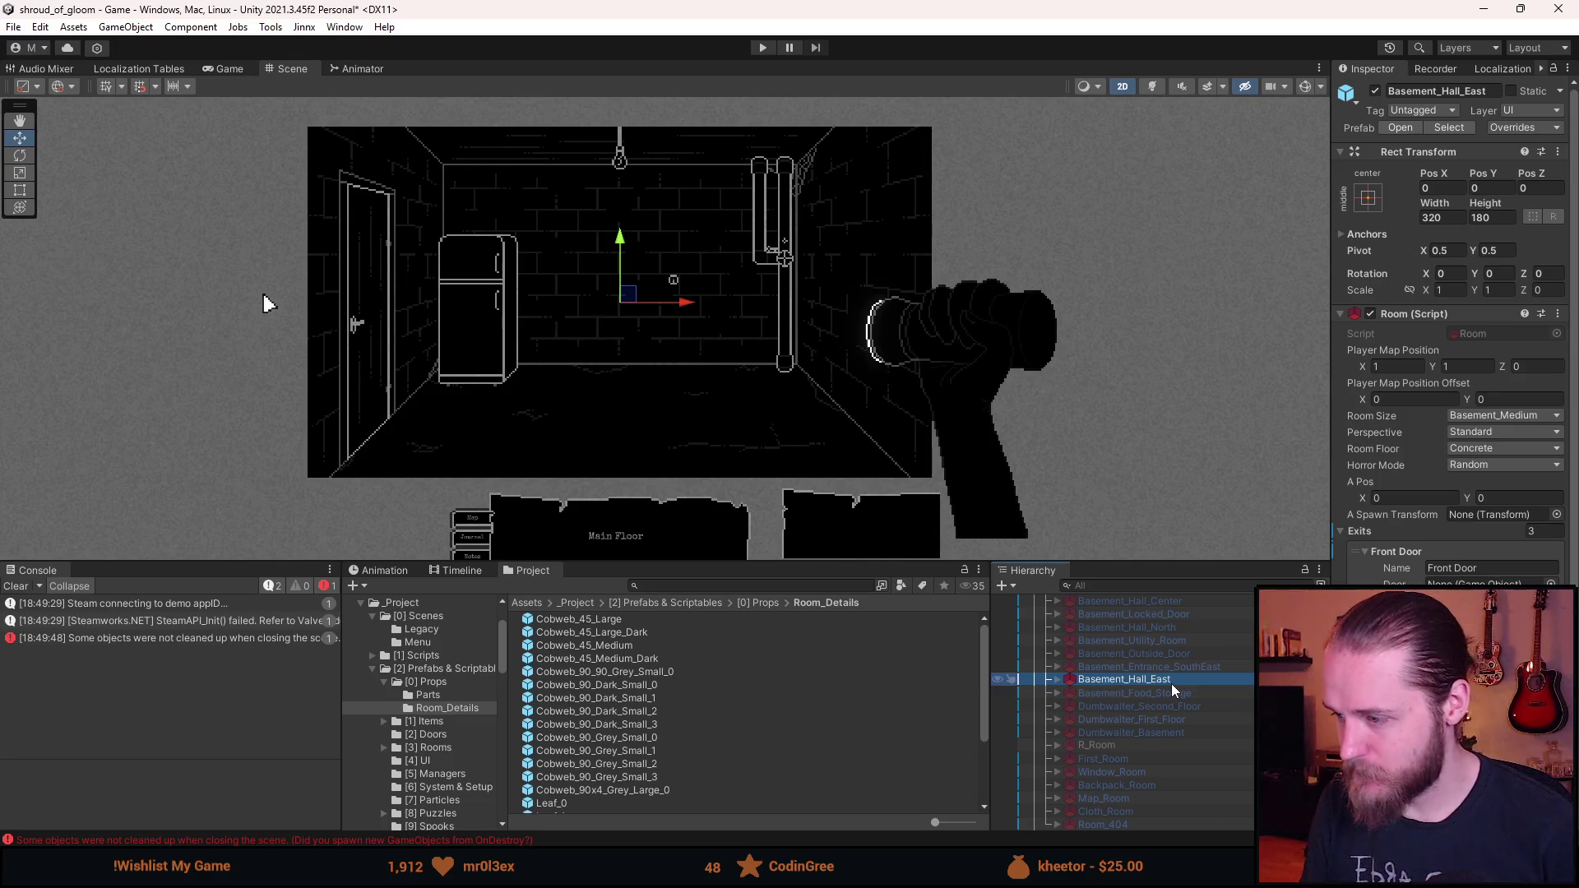
key(alt+shift+a)
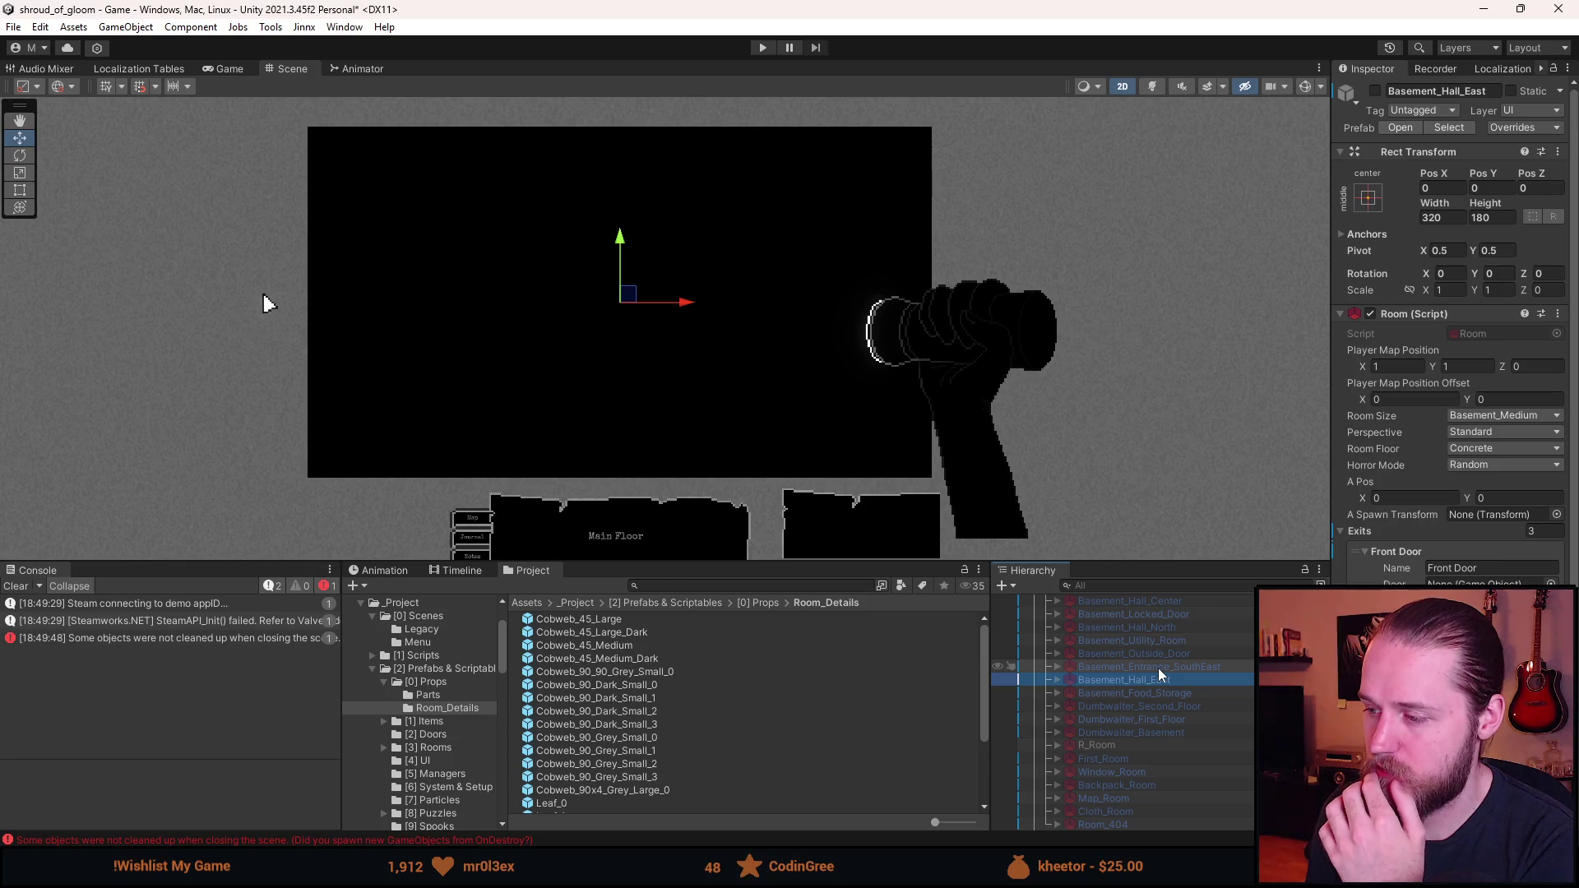
key(ctrl+z)
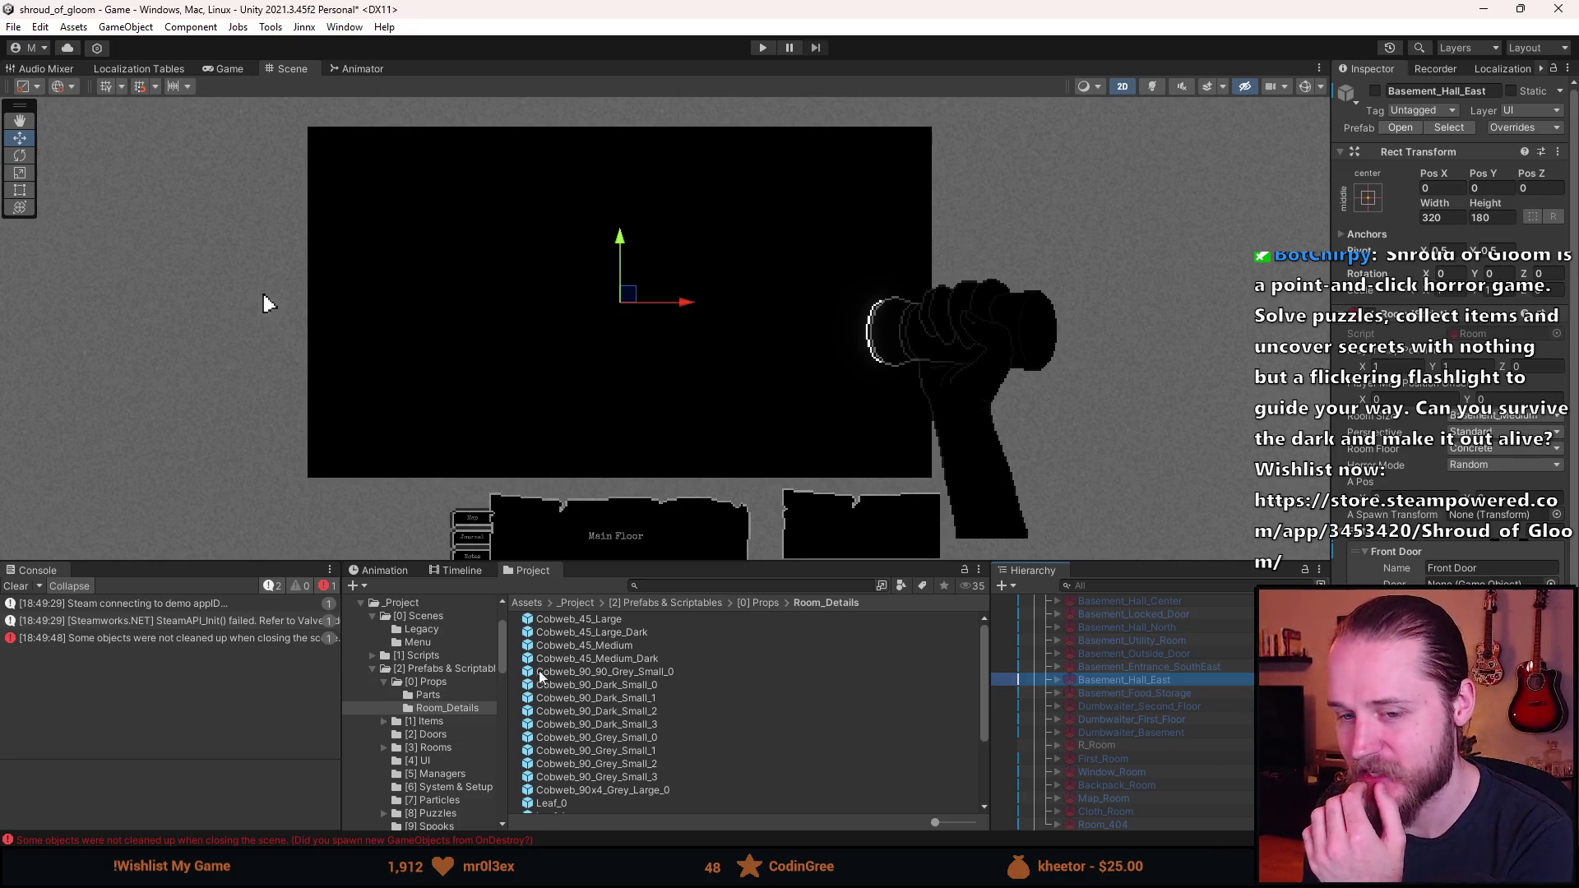
click(30, 584)
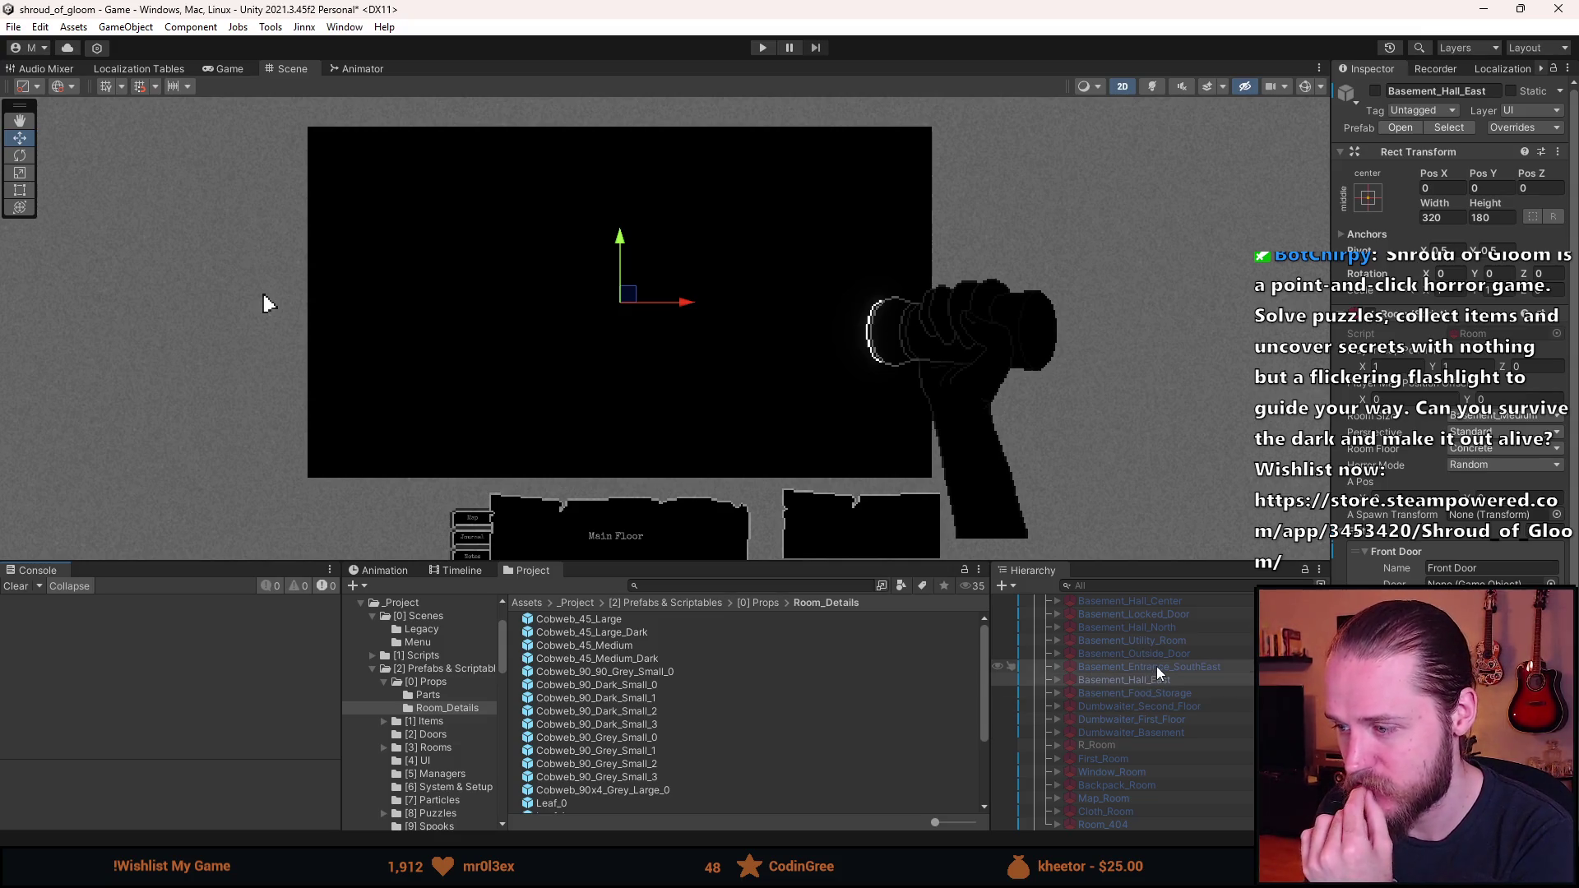
scroll(1152, 664, up, 2)
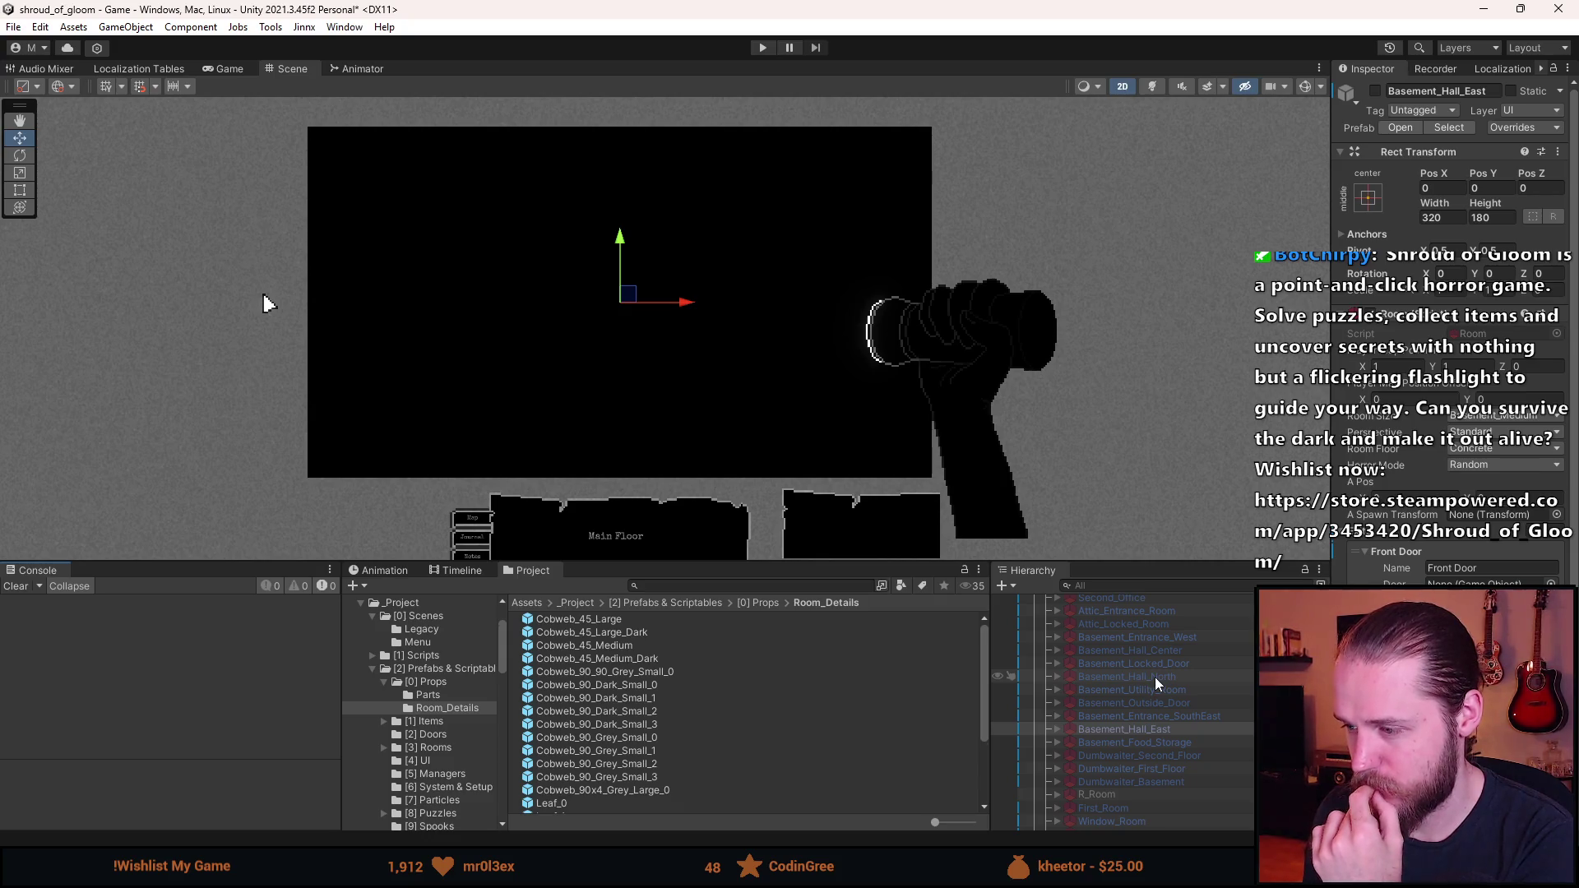
- Activate Basement_Hall_North and add Basement_Door_Locked_Right from the [2] Doors folder to it
click(1155, 678)
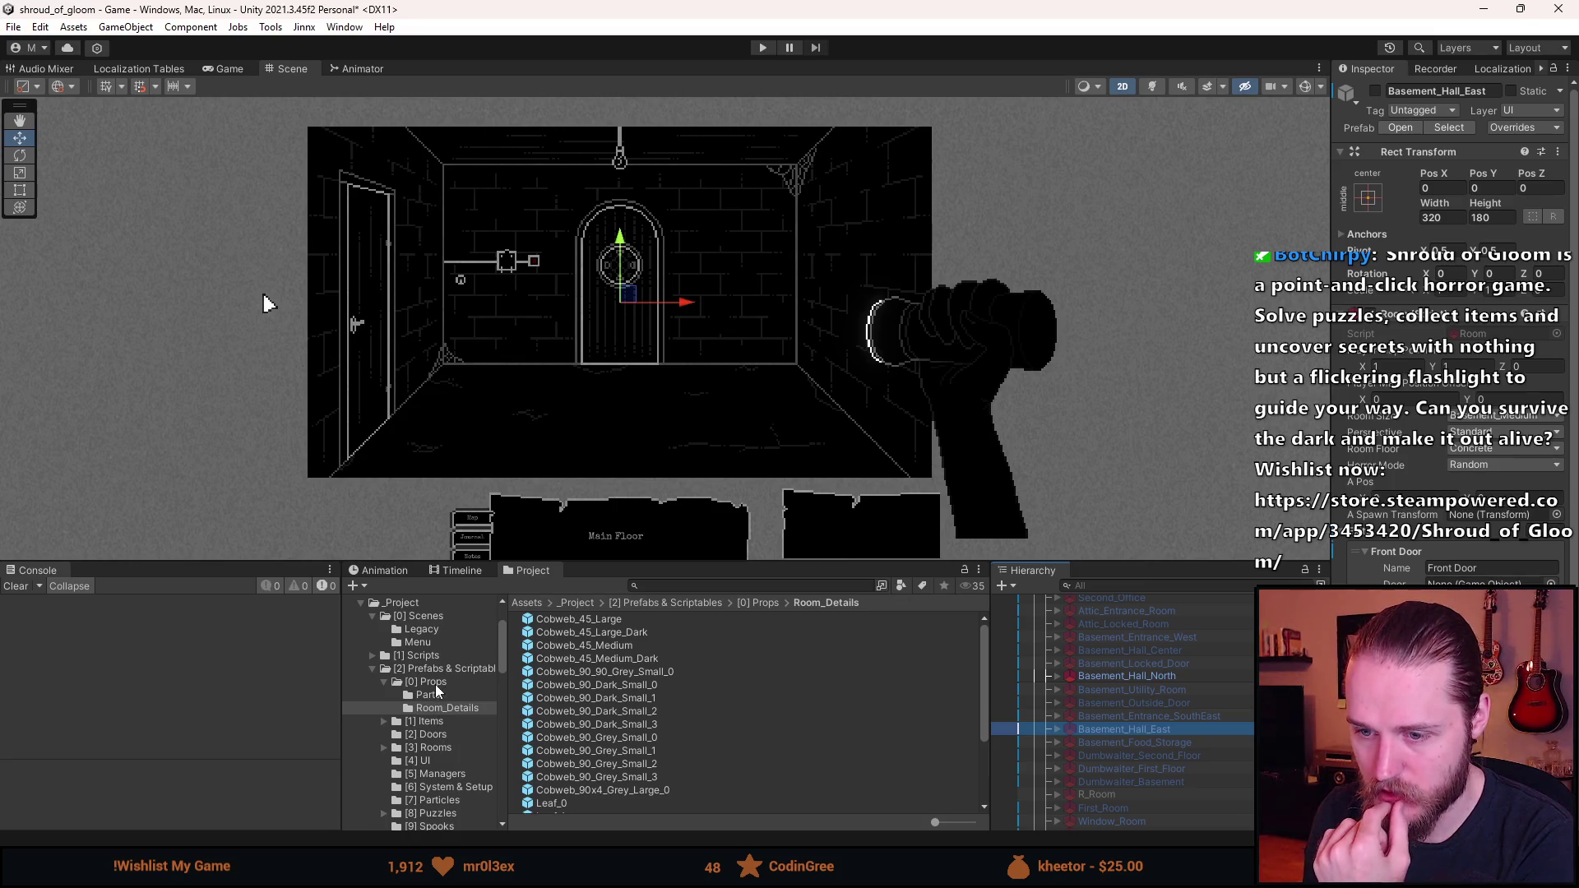
click(444, 733)
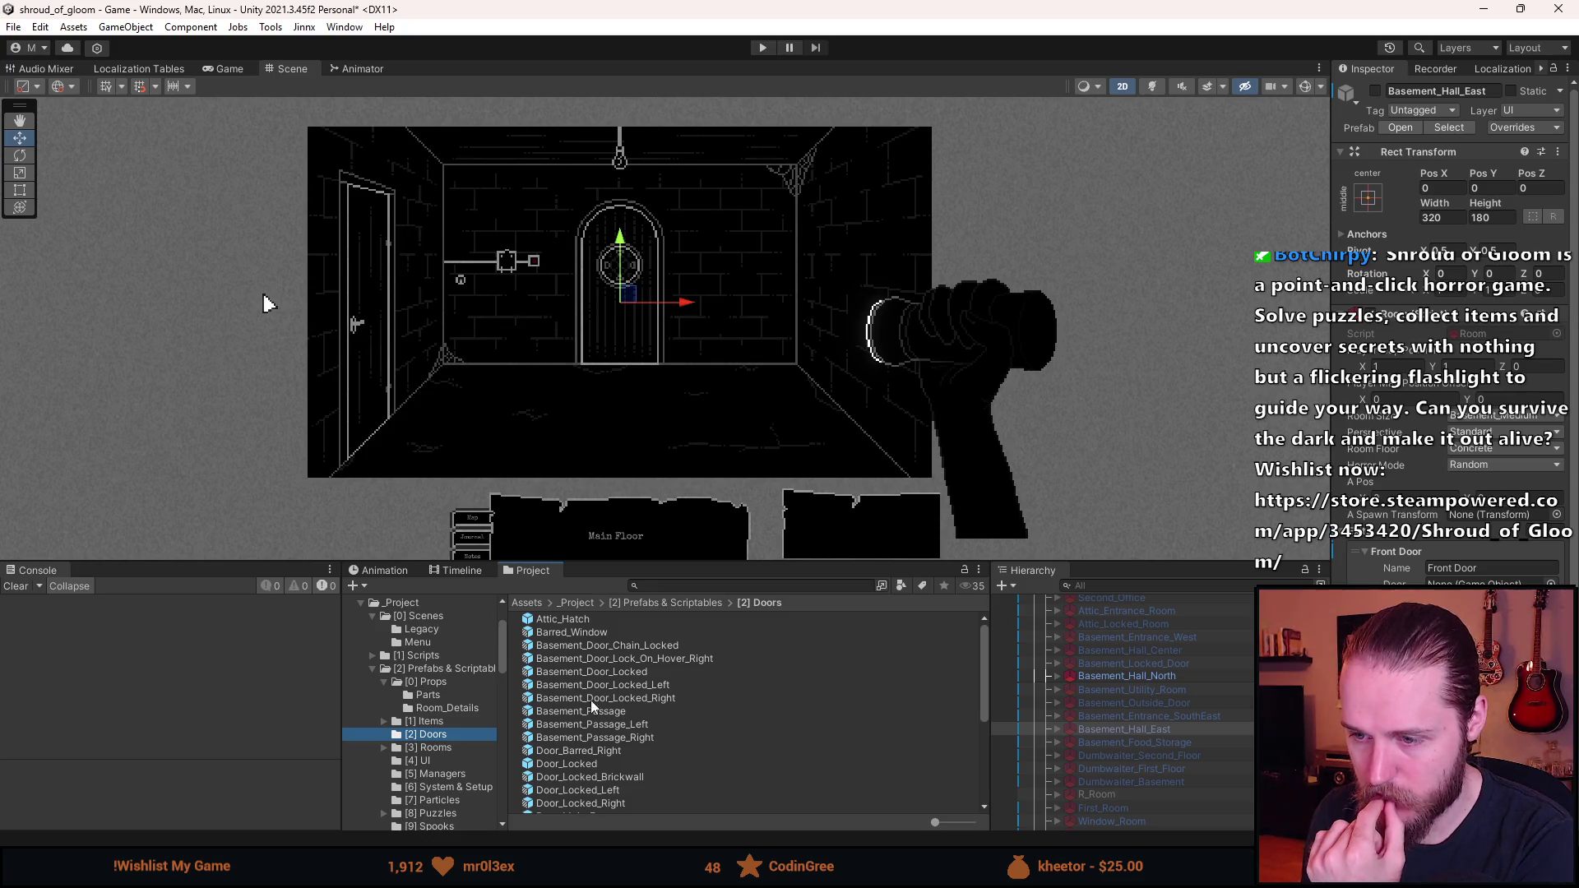
mouse_move(623, 699)
mouse_down()
mouse_move(1128, 735)
mouse_move(1122, 674)
mouse_up()
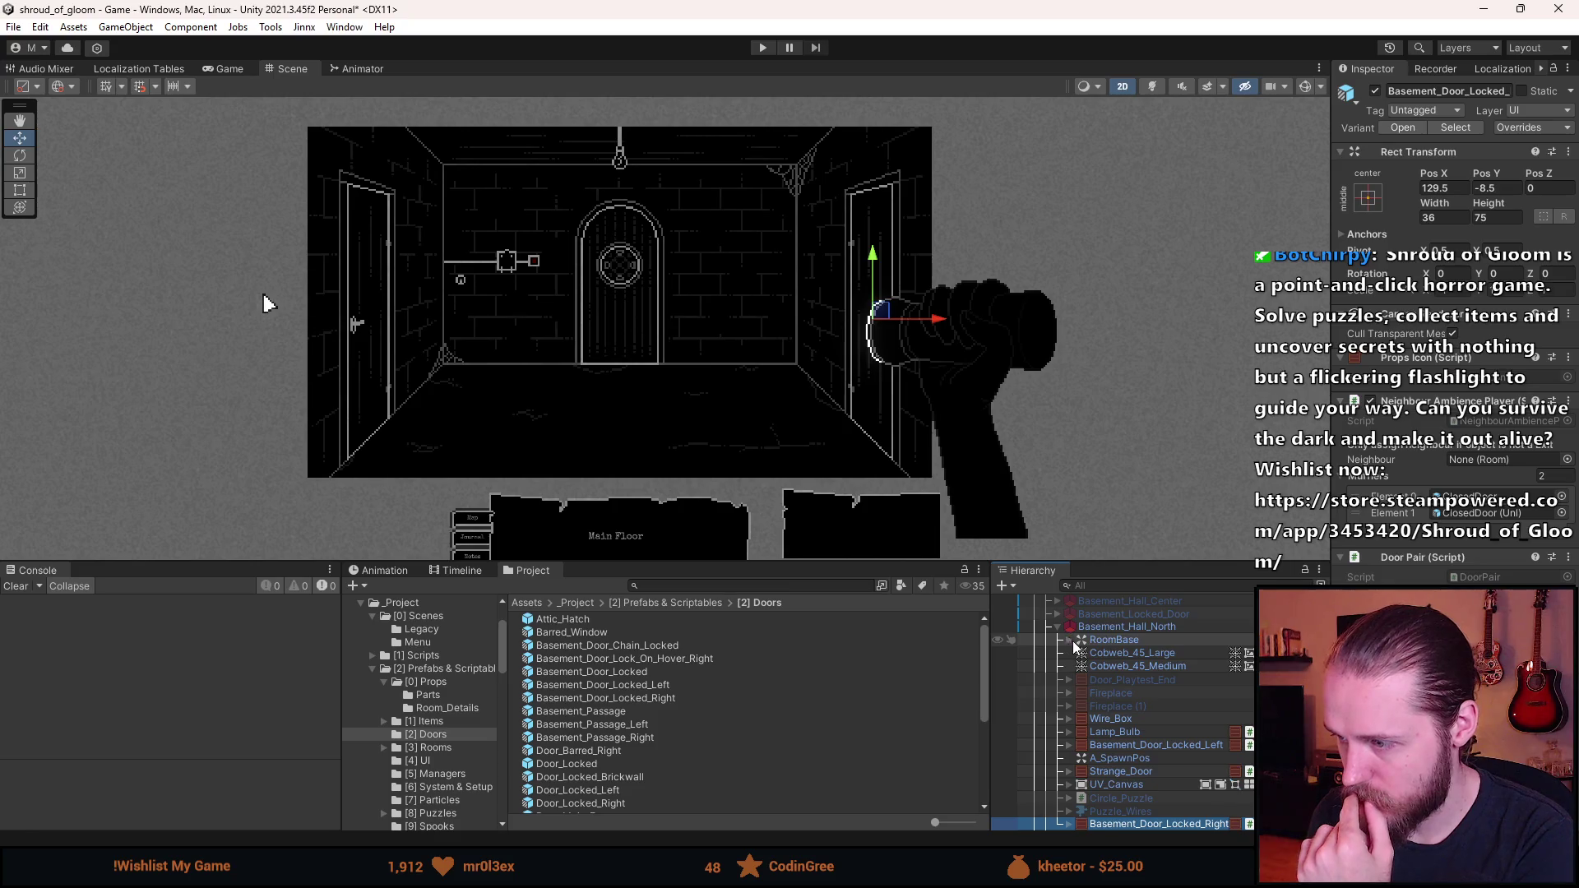
scroll(1078, 658, down, 5)
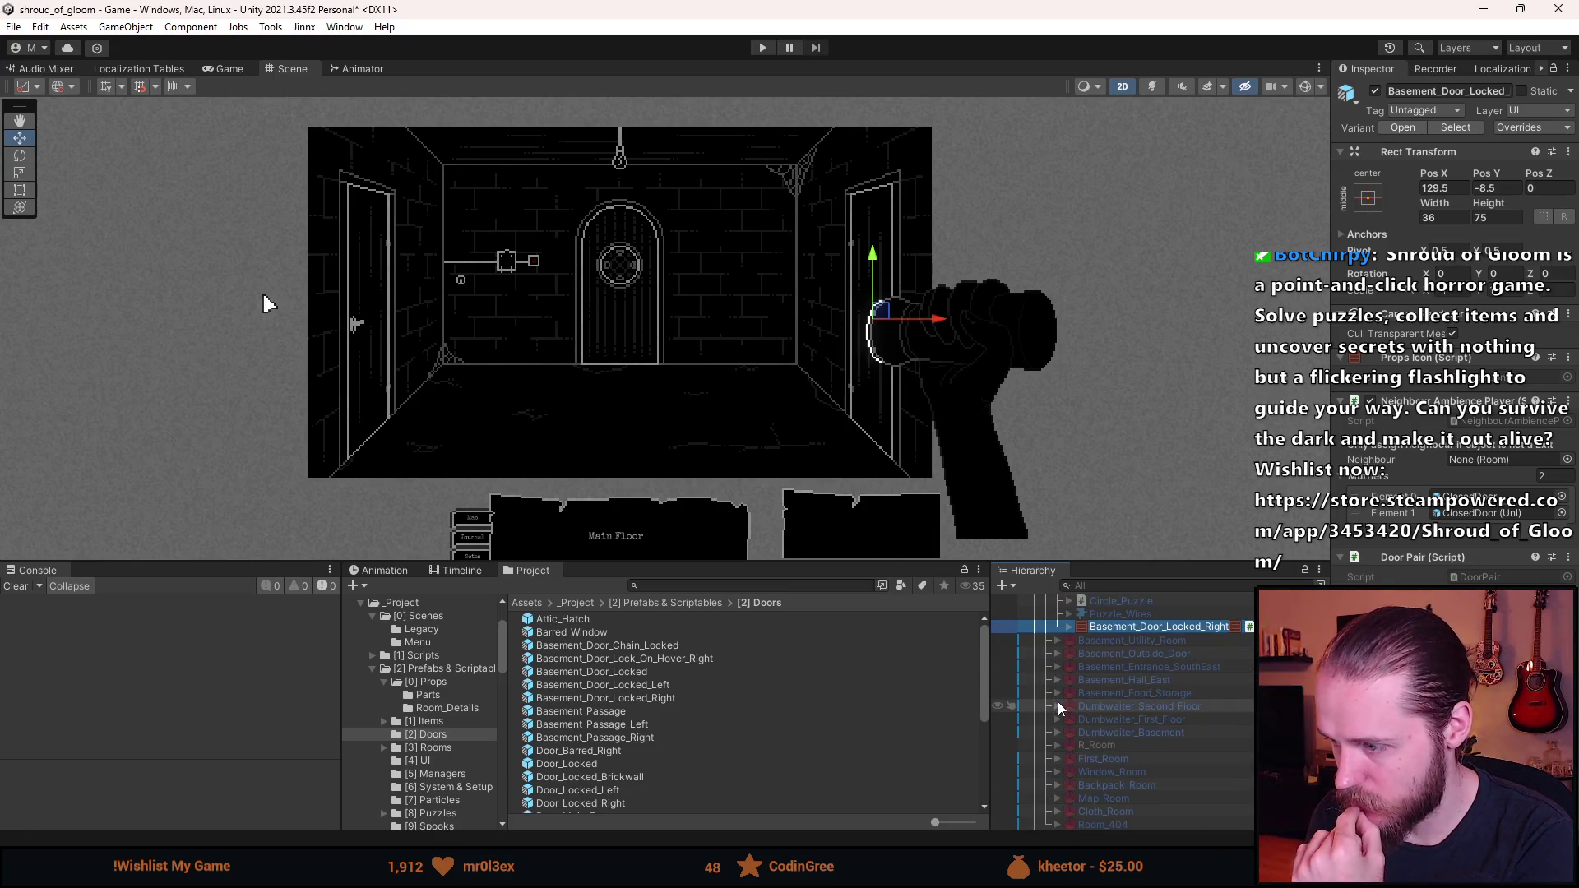
- Expand Basement_Food_Storage's children and inspect the left locked door
click(1058, 694)
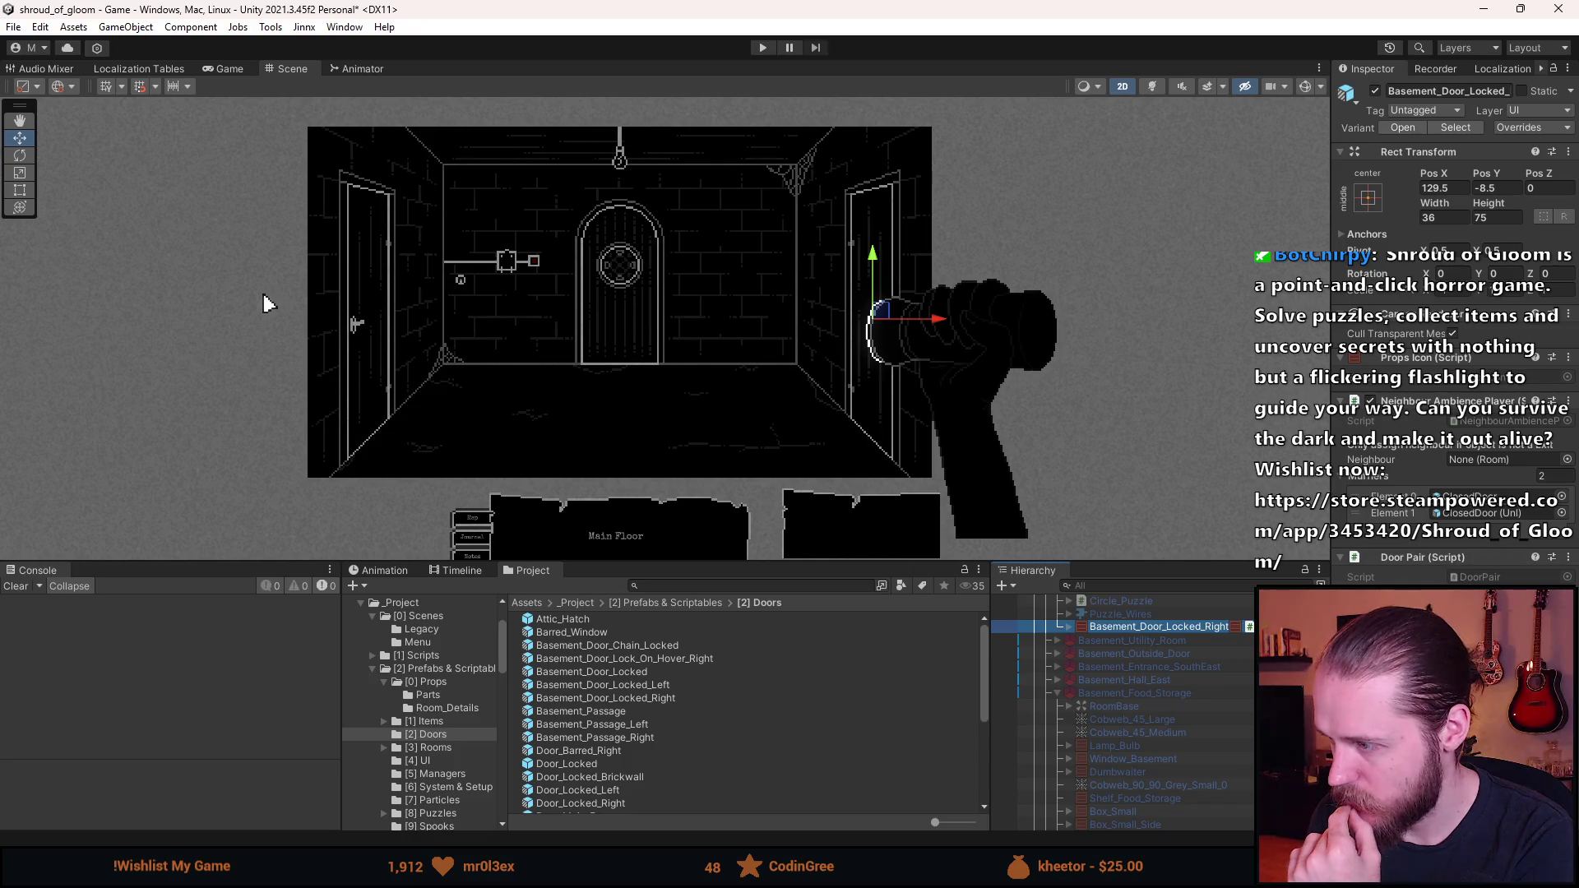
scroll(1188, 688, down, 1)
scroll(1188, 684, down, 6)
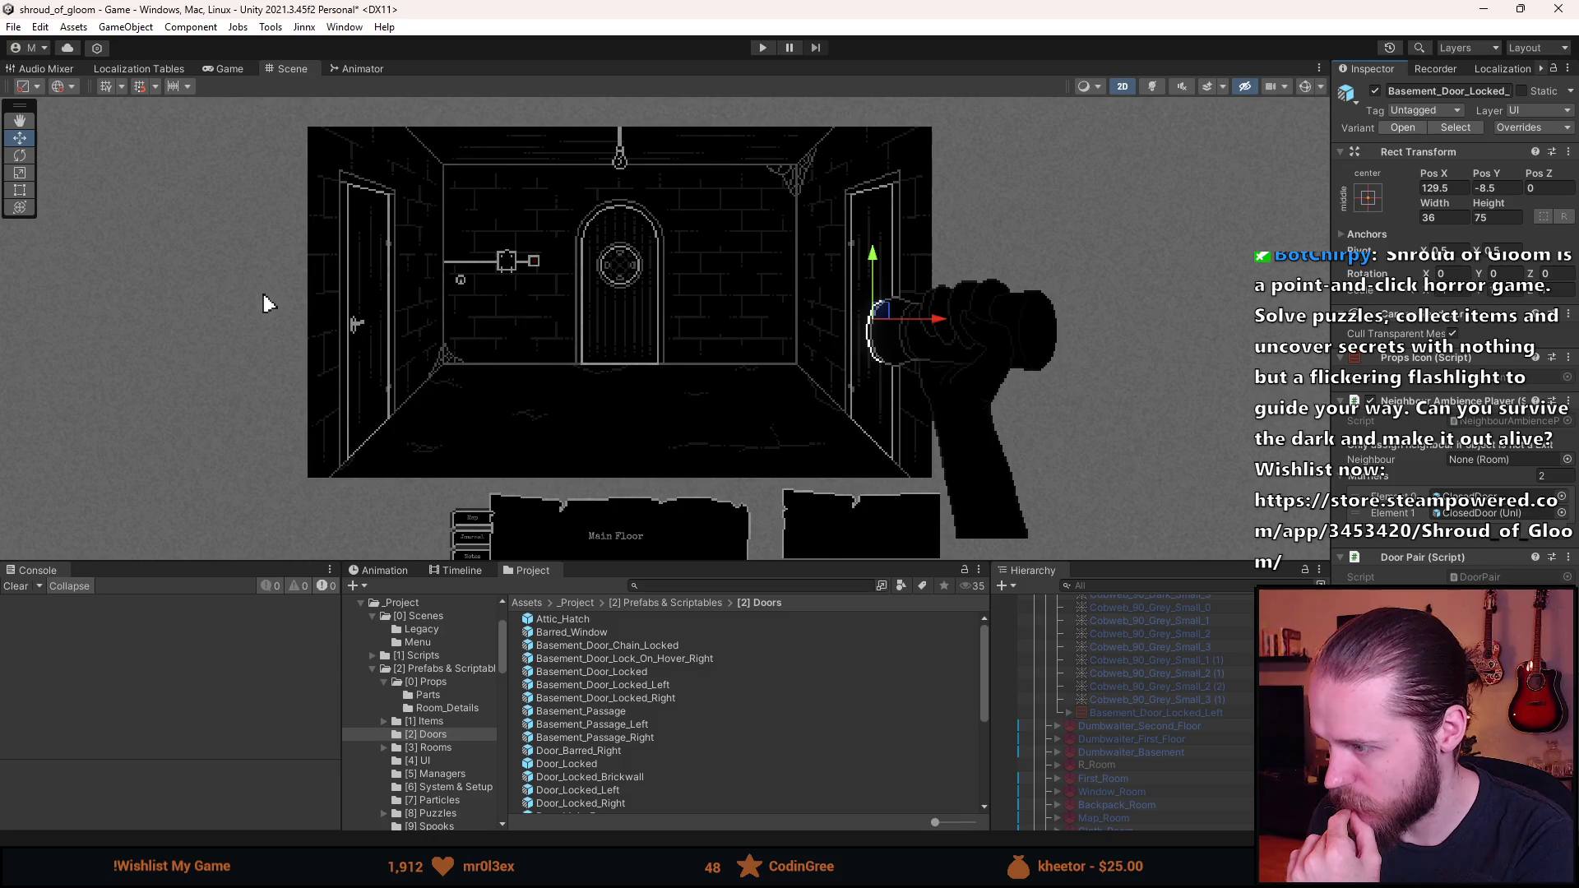
scroll(1203, 742, up, 3)
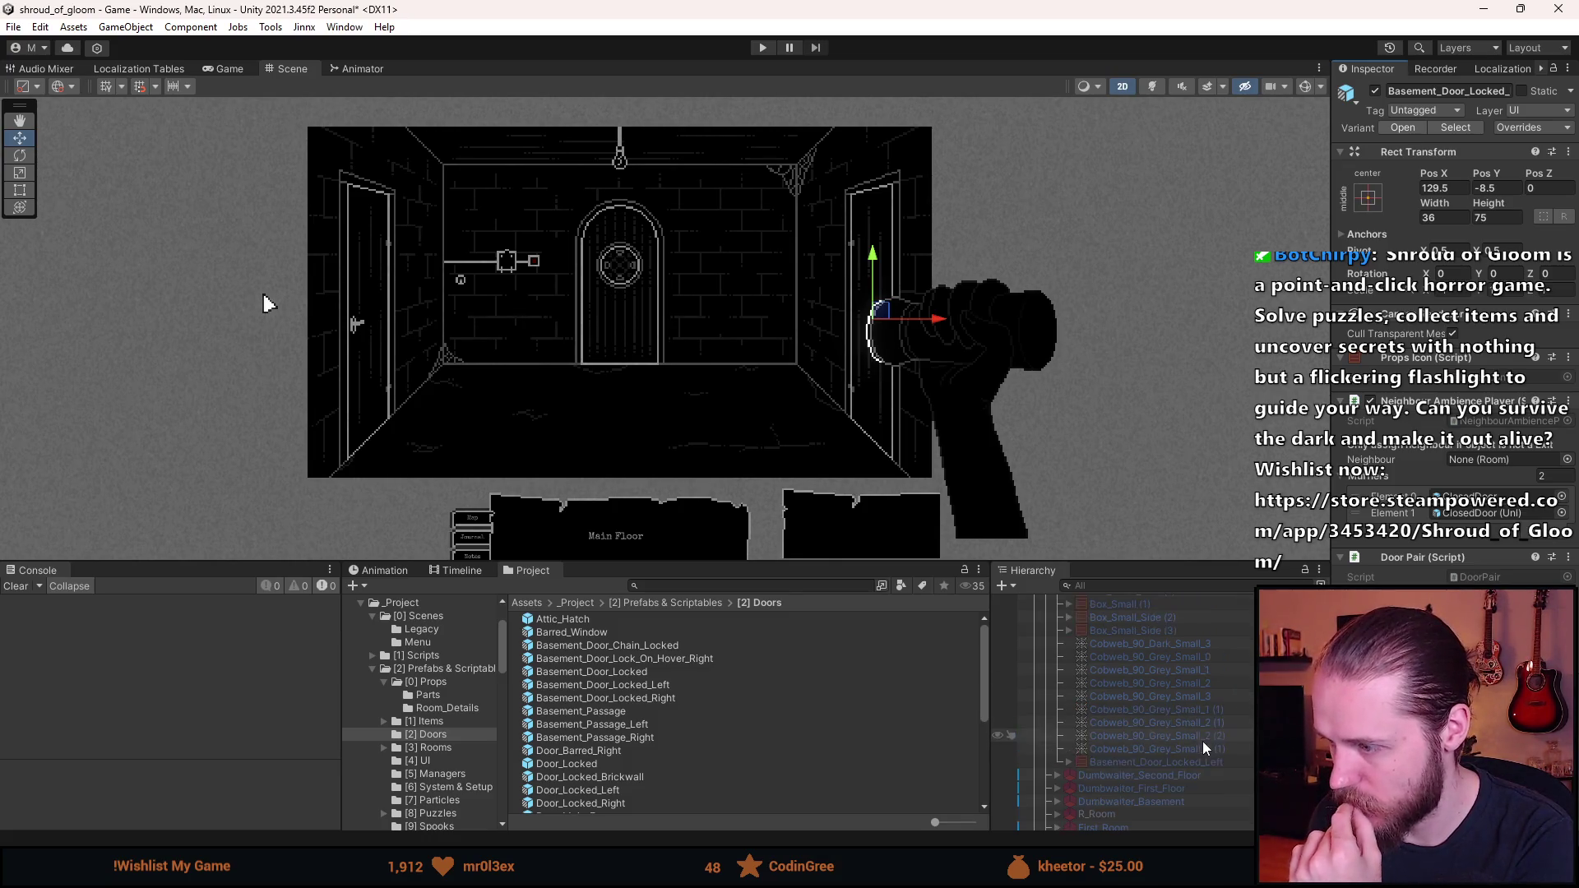
scroll(1202, 742, down, 2)
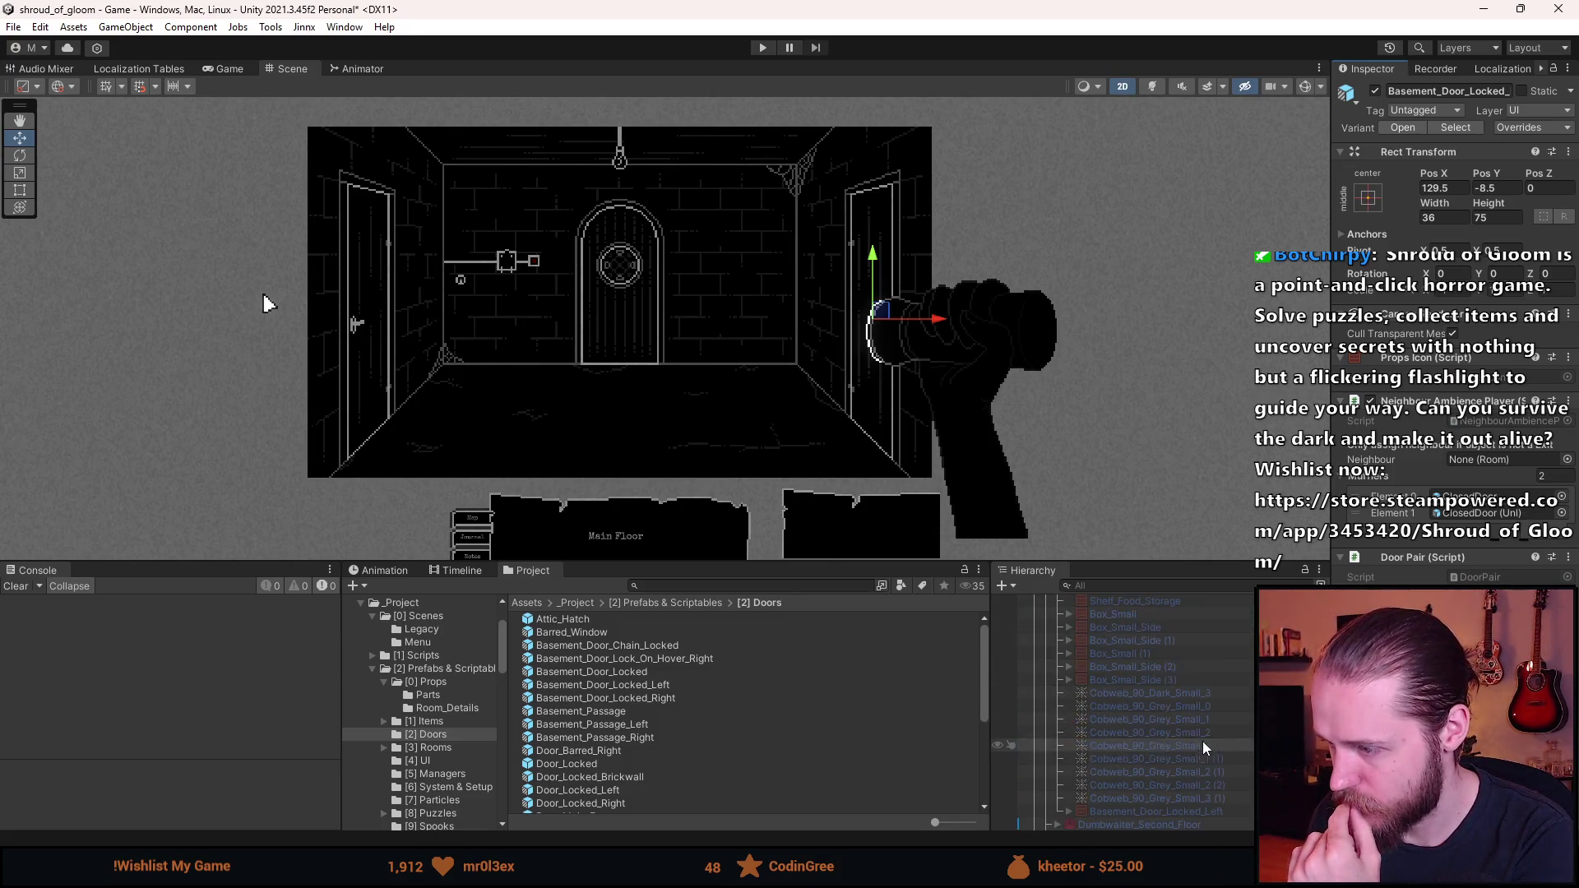
click(1176, 813)
scroll(1157, 728, up, 3)
scroll(1156, 728, up, 2)
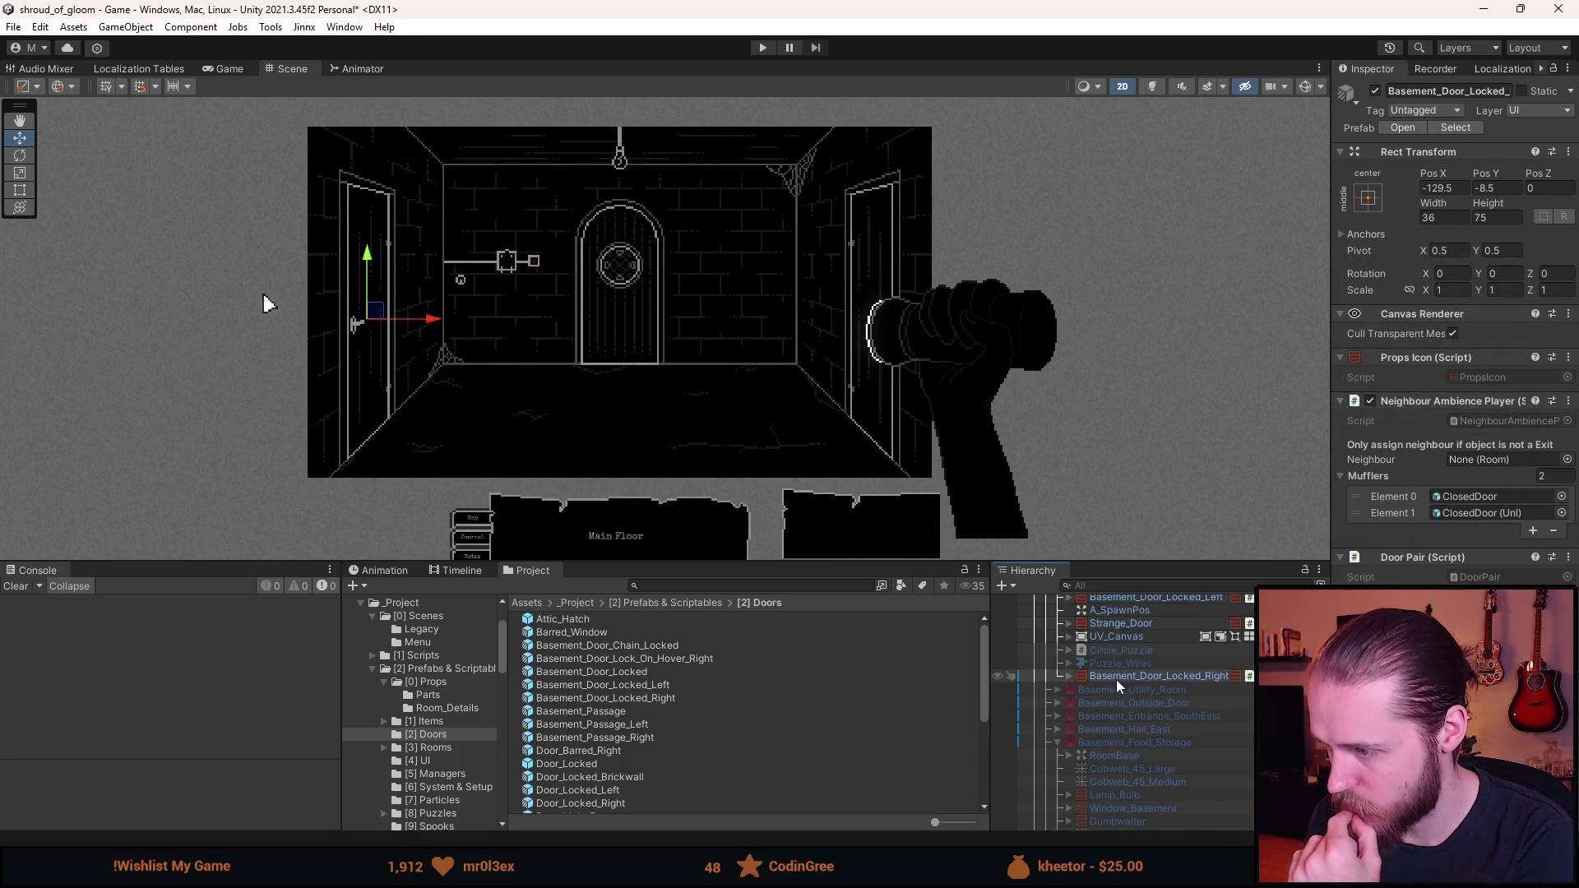
- Try placing the right door under Mufflers, then reselect the Basement_Hall_North room
mouse_move(1128, 678)
mouse_down()
mouse_move(1328, 732)
mouse_move(1465, 530)
mouse_up()
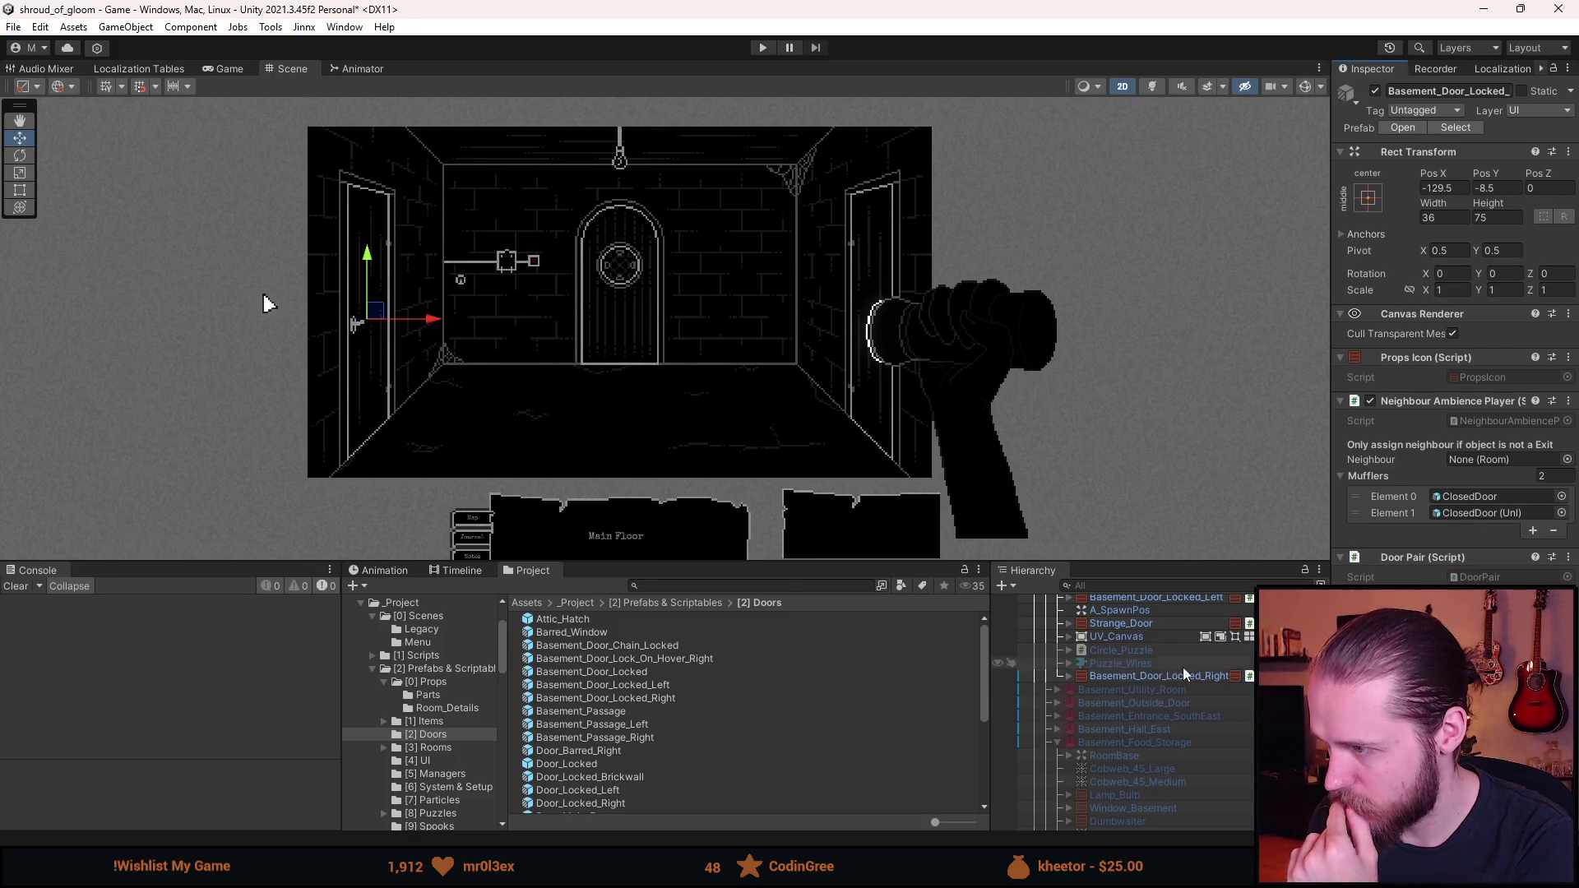
scroll(1196, 732, up, 2)
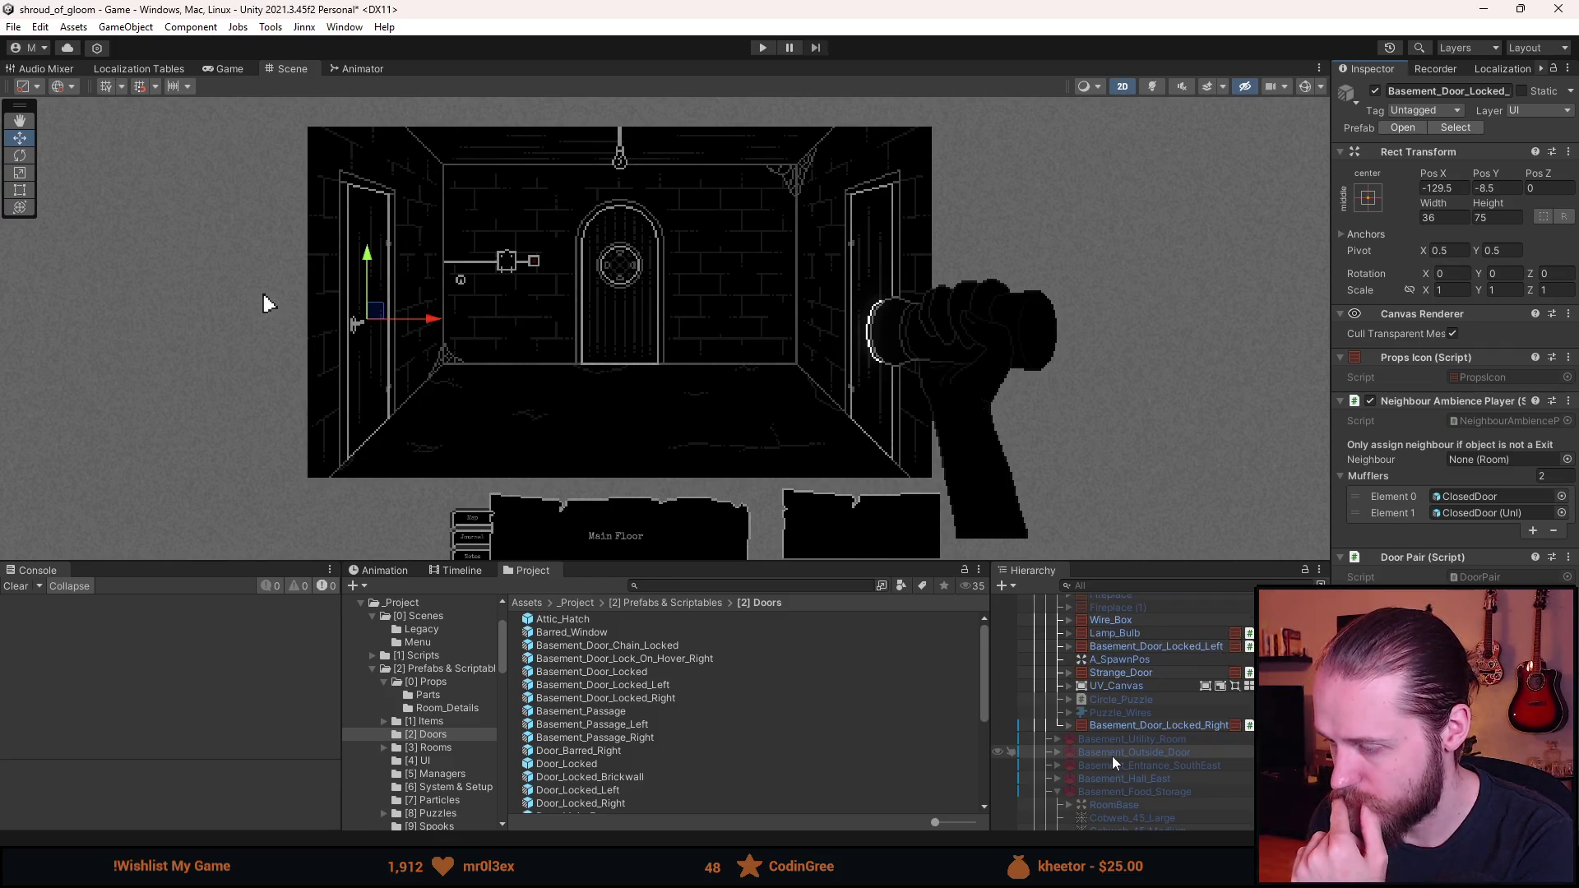
scroll(1101, 759, down, 3)
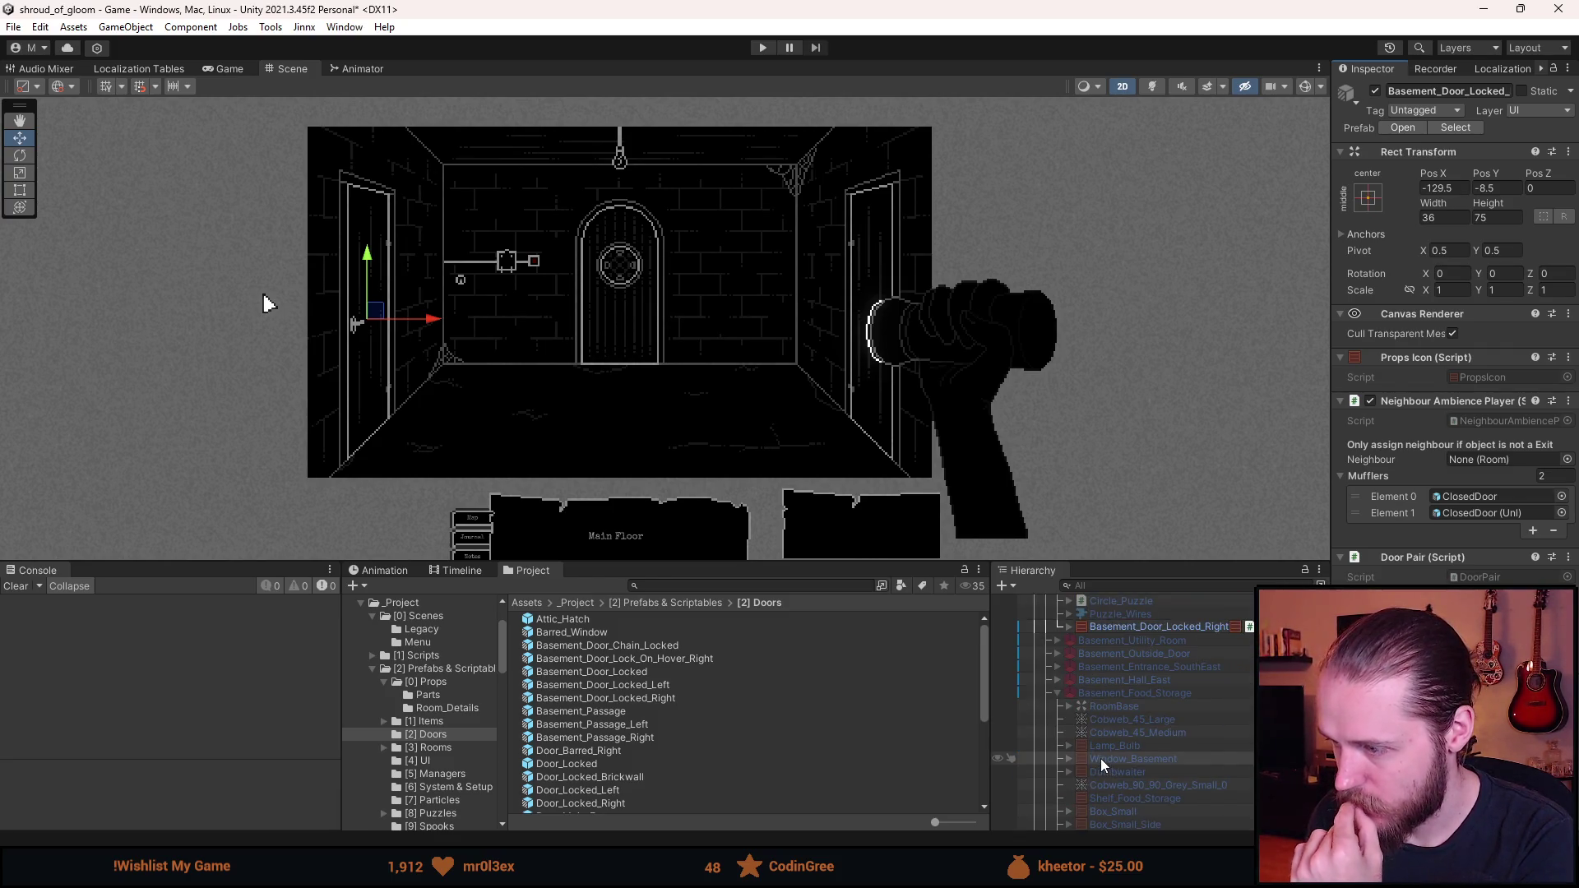
scroll(1101, 759, up, 5)
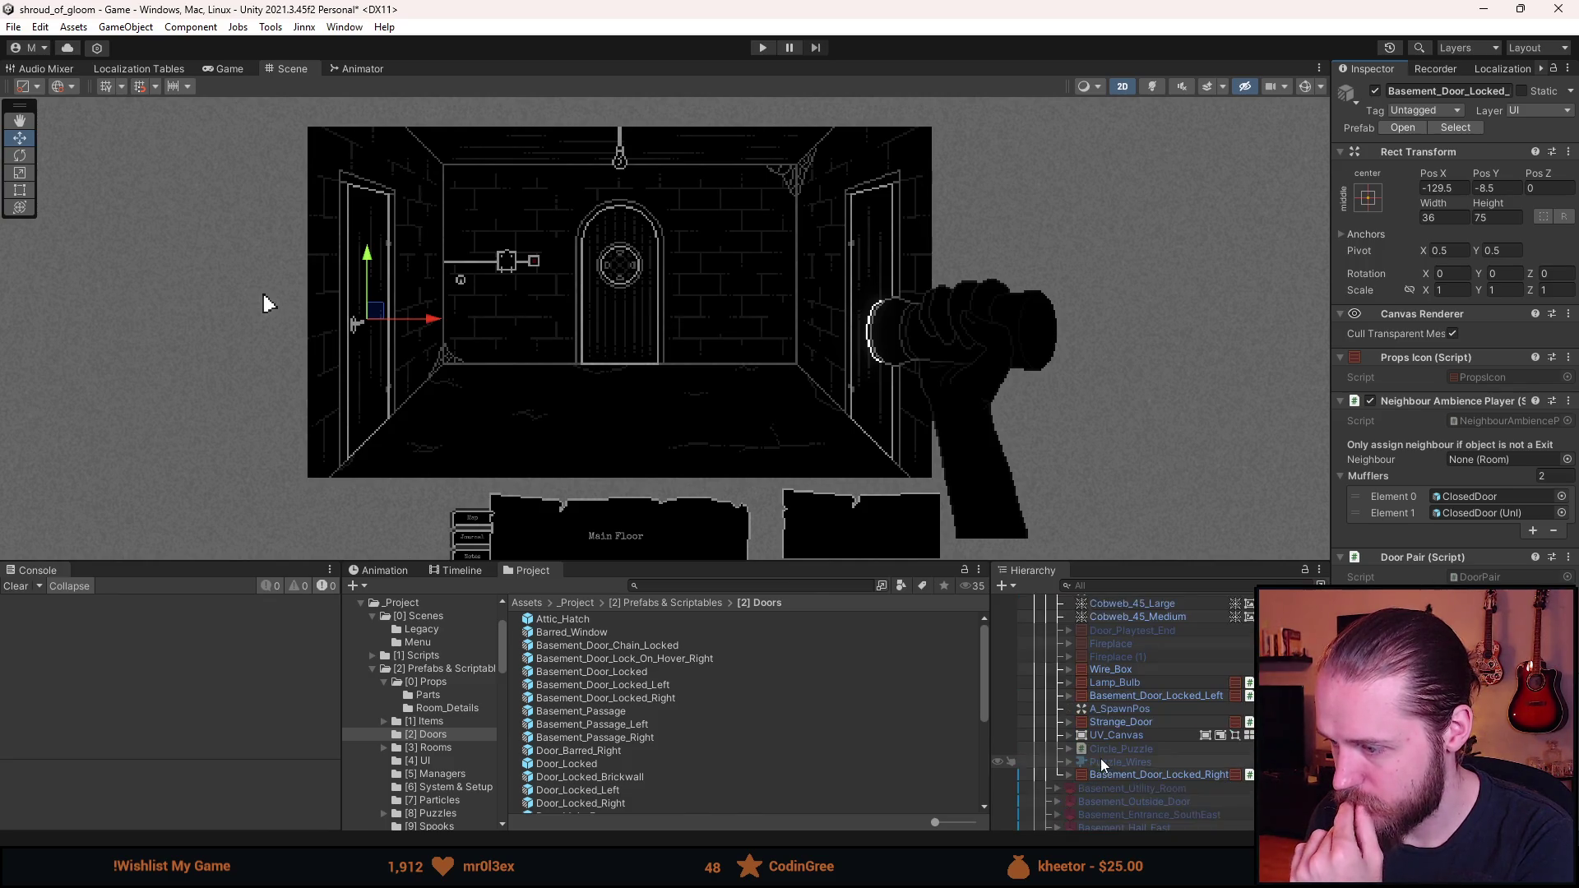
scroll(1101, 759, up, 2)
click(1147, 673)
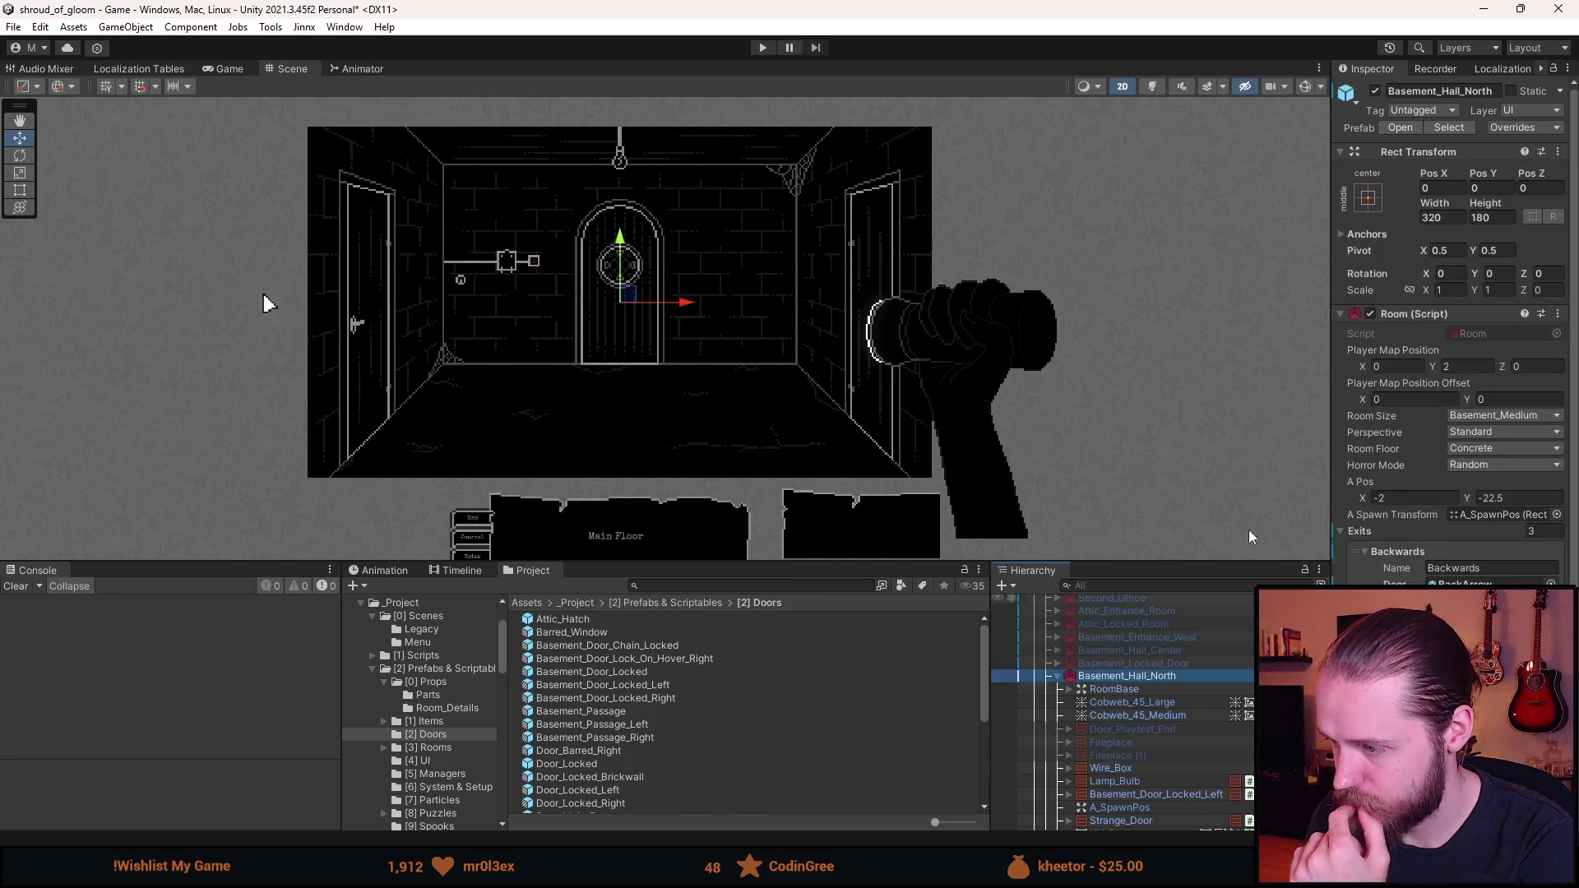
- Apply all overrides to the Basement_Hall_North prefab
click(1491, 127)
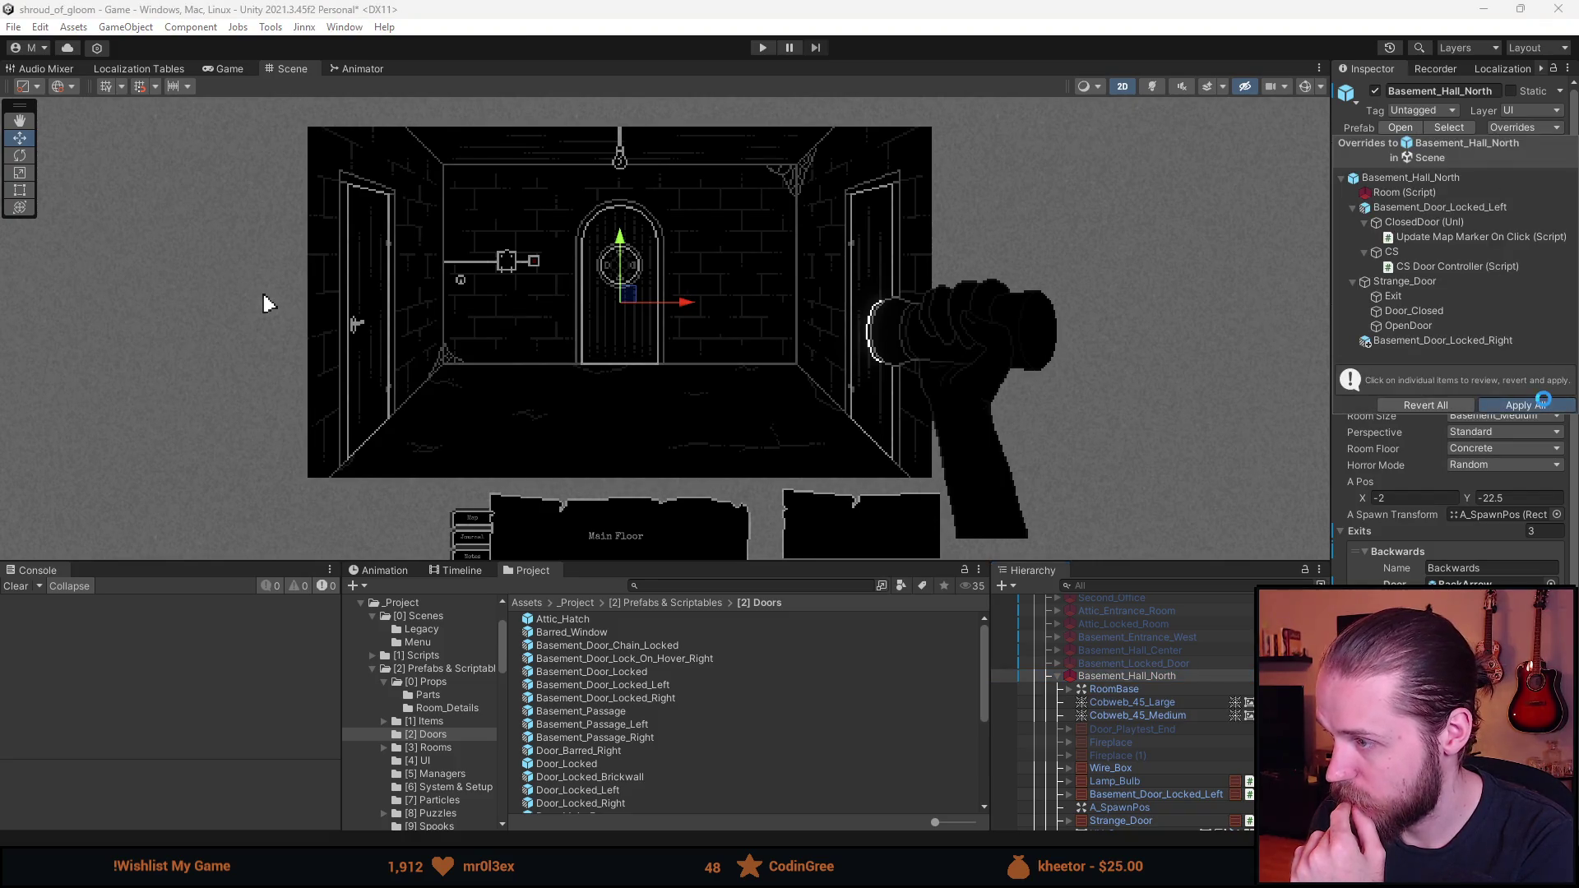
click(1546, 400)
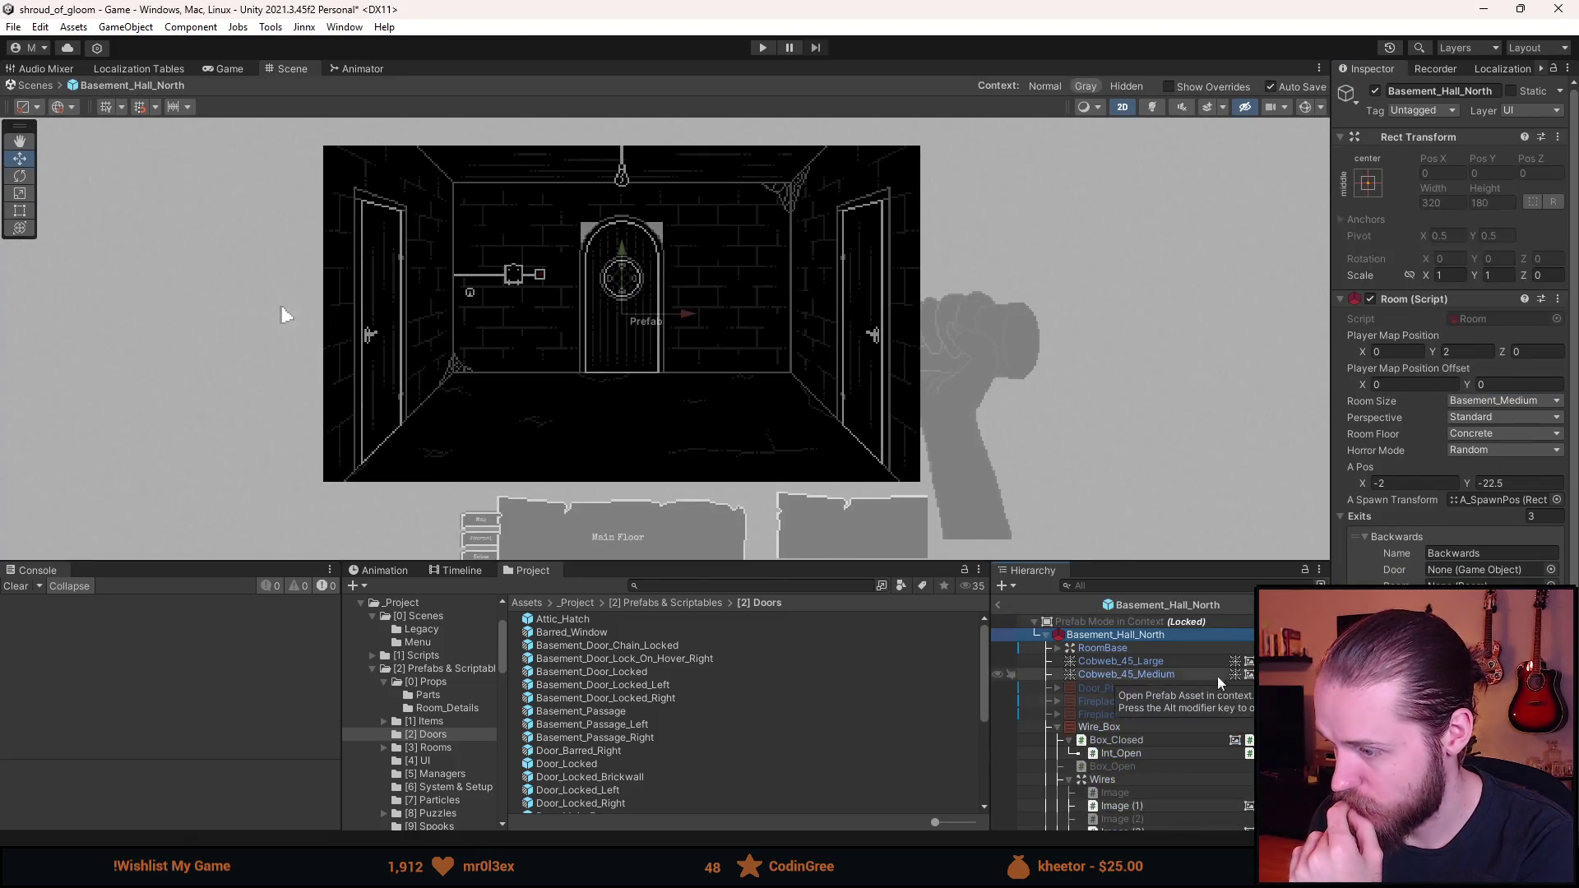
click(1057, 727)
- In prefab mode, move Basement_Door_Locked_Right just above UV_Canvas, then return to the scene
scroll(1142, 812, down, 1)
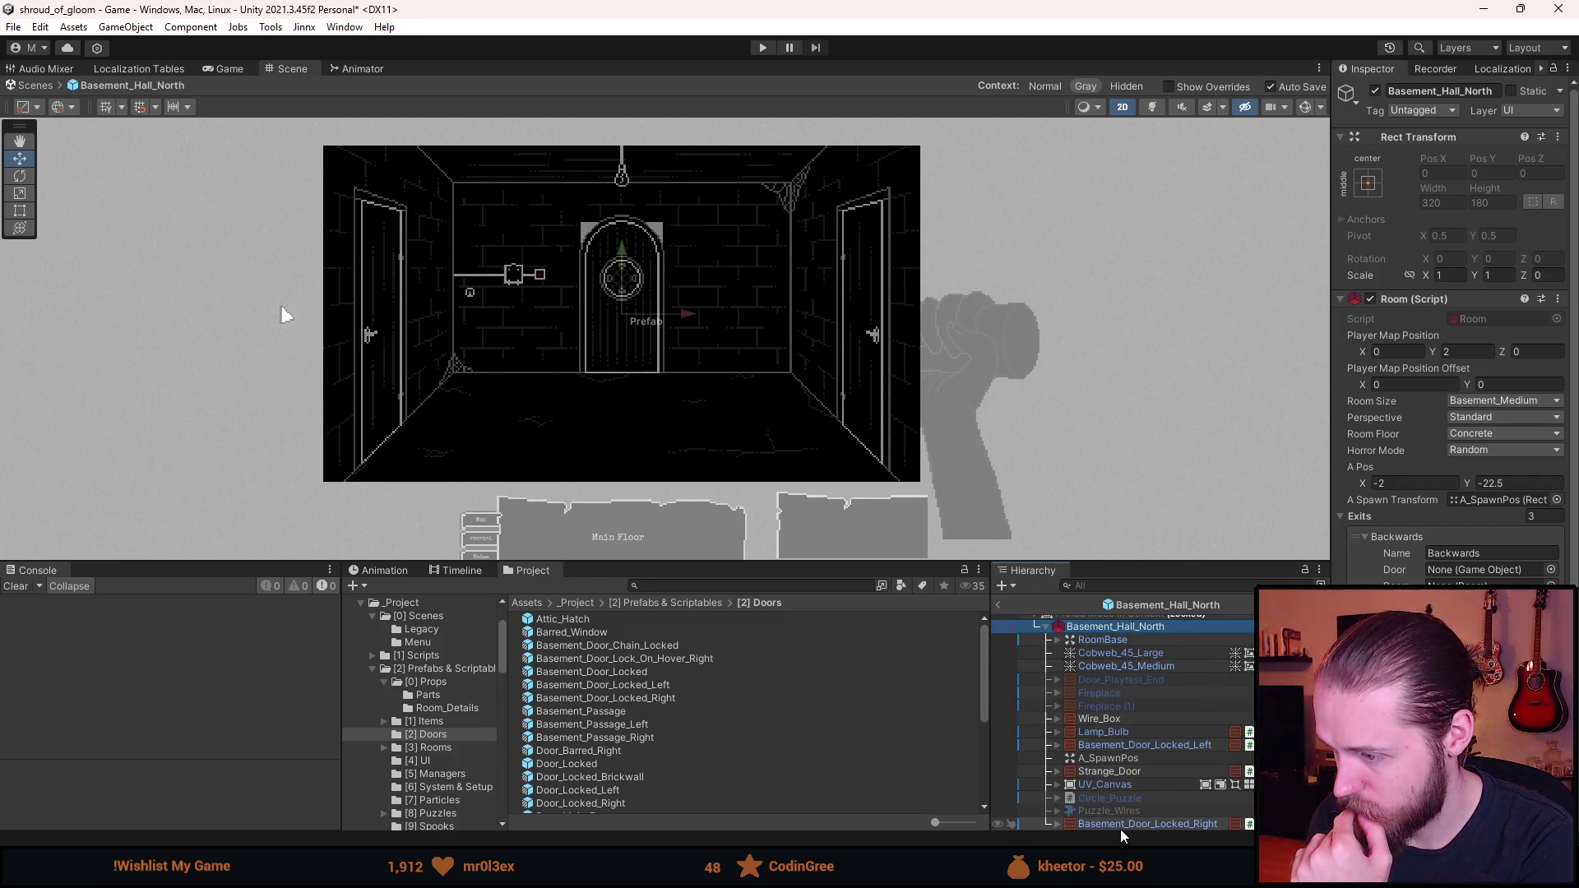
click(1121, 825)
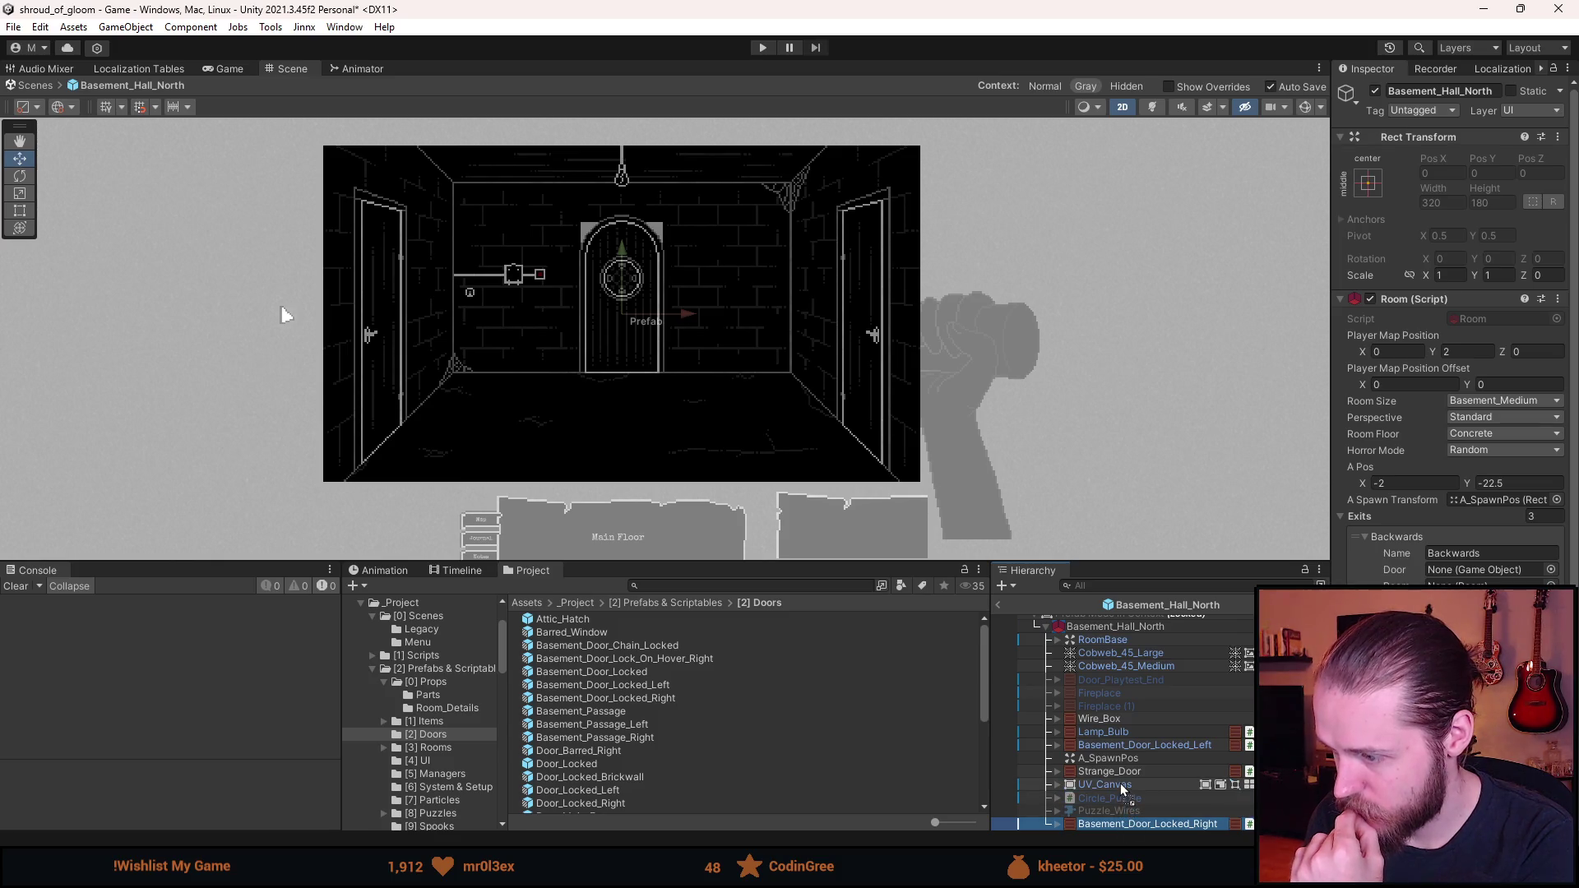
drag(1122, 788, 1124, 786)
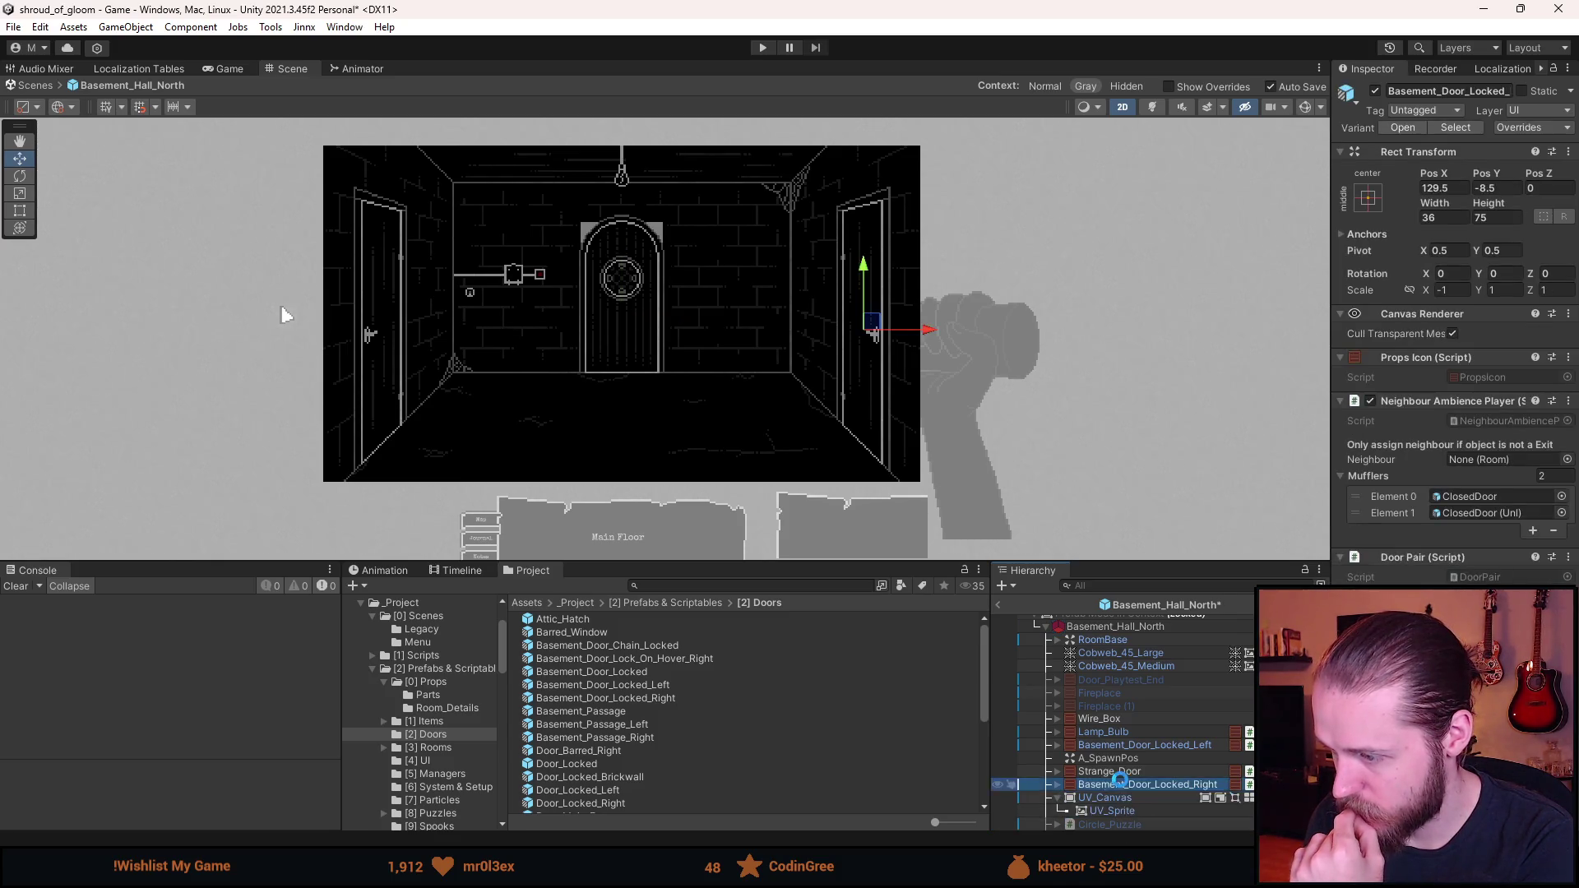
click(999, 606)
scroll(1117, 786, down, 5)
scroll(1125, 777, up, 5)
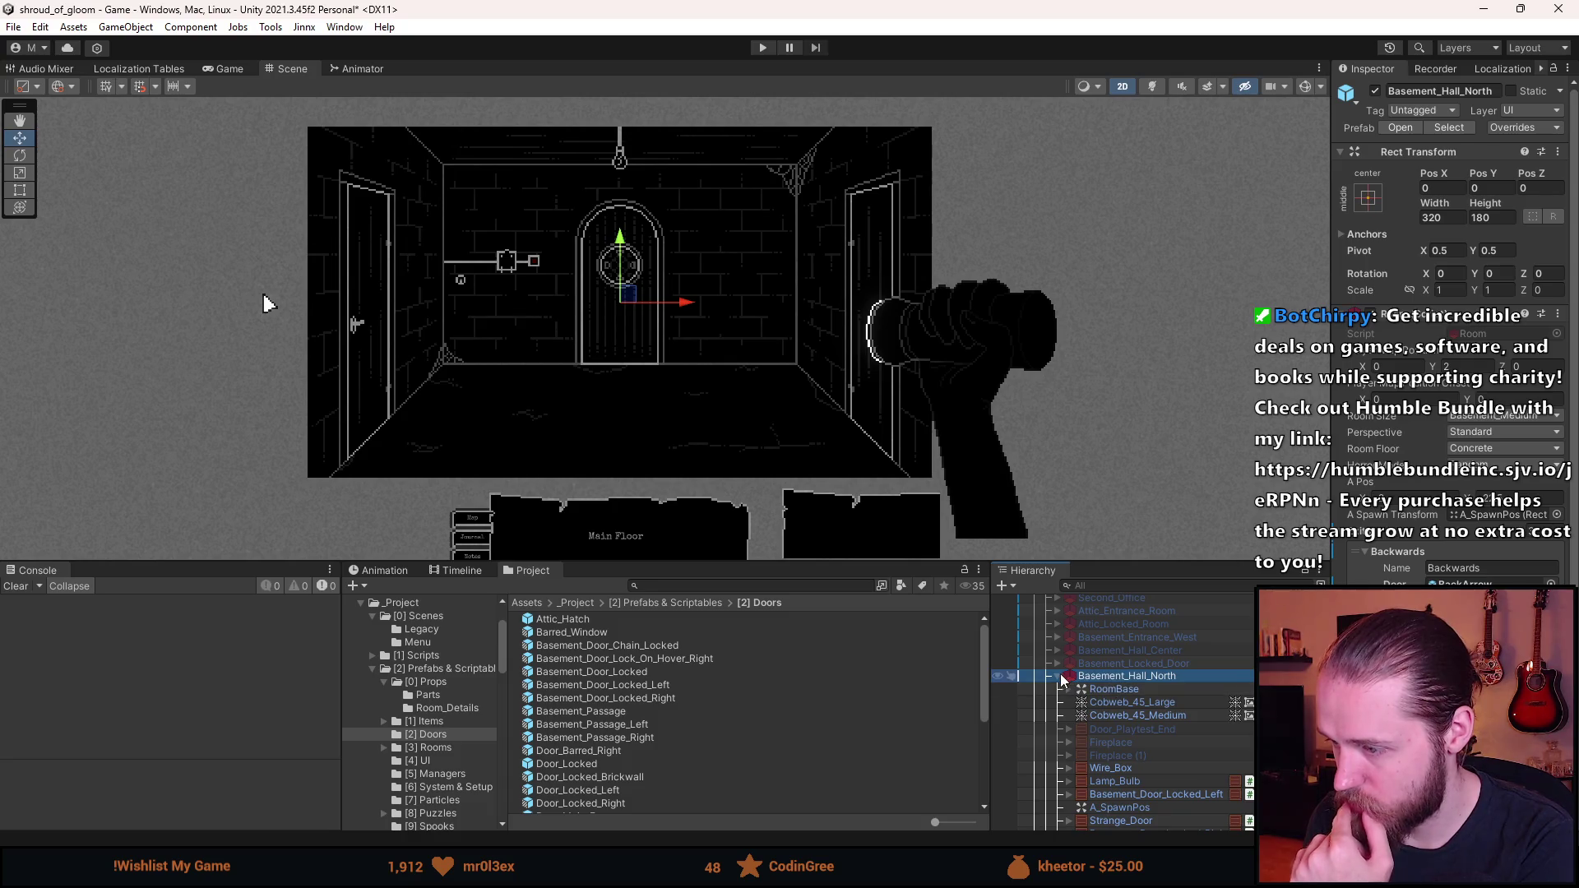
- Inspect Basement_Hall_Center and another basement room's exits and map position
scroll(1438, 582, down, 3)
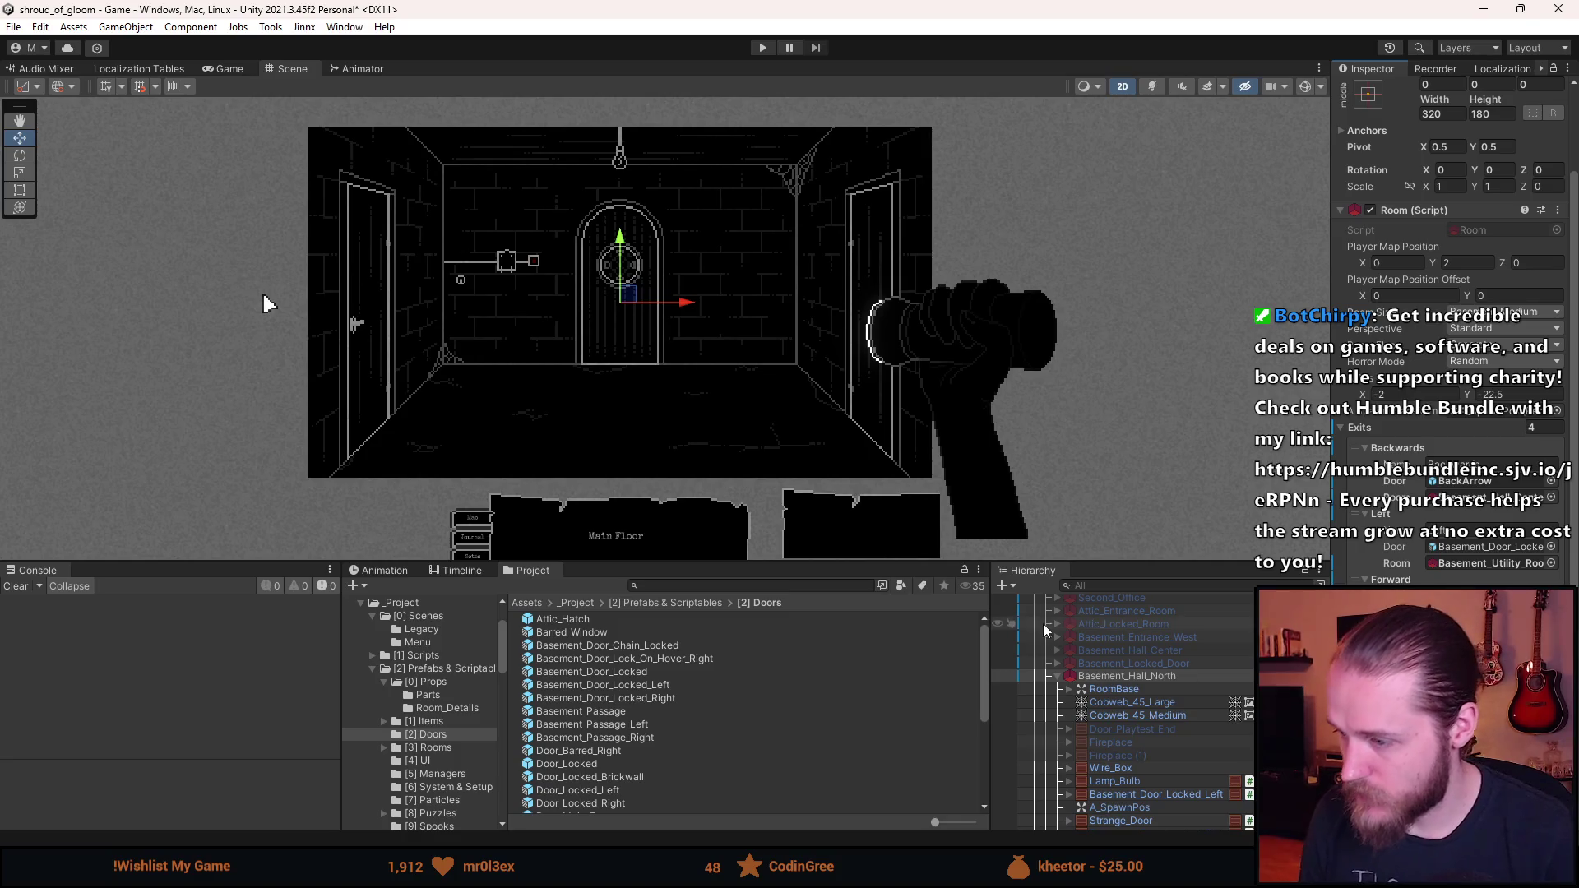
scroll(1158, 719, down, 3)
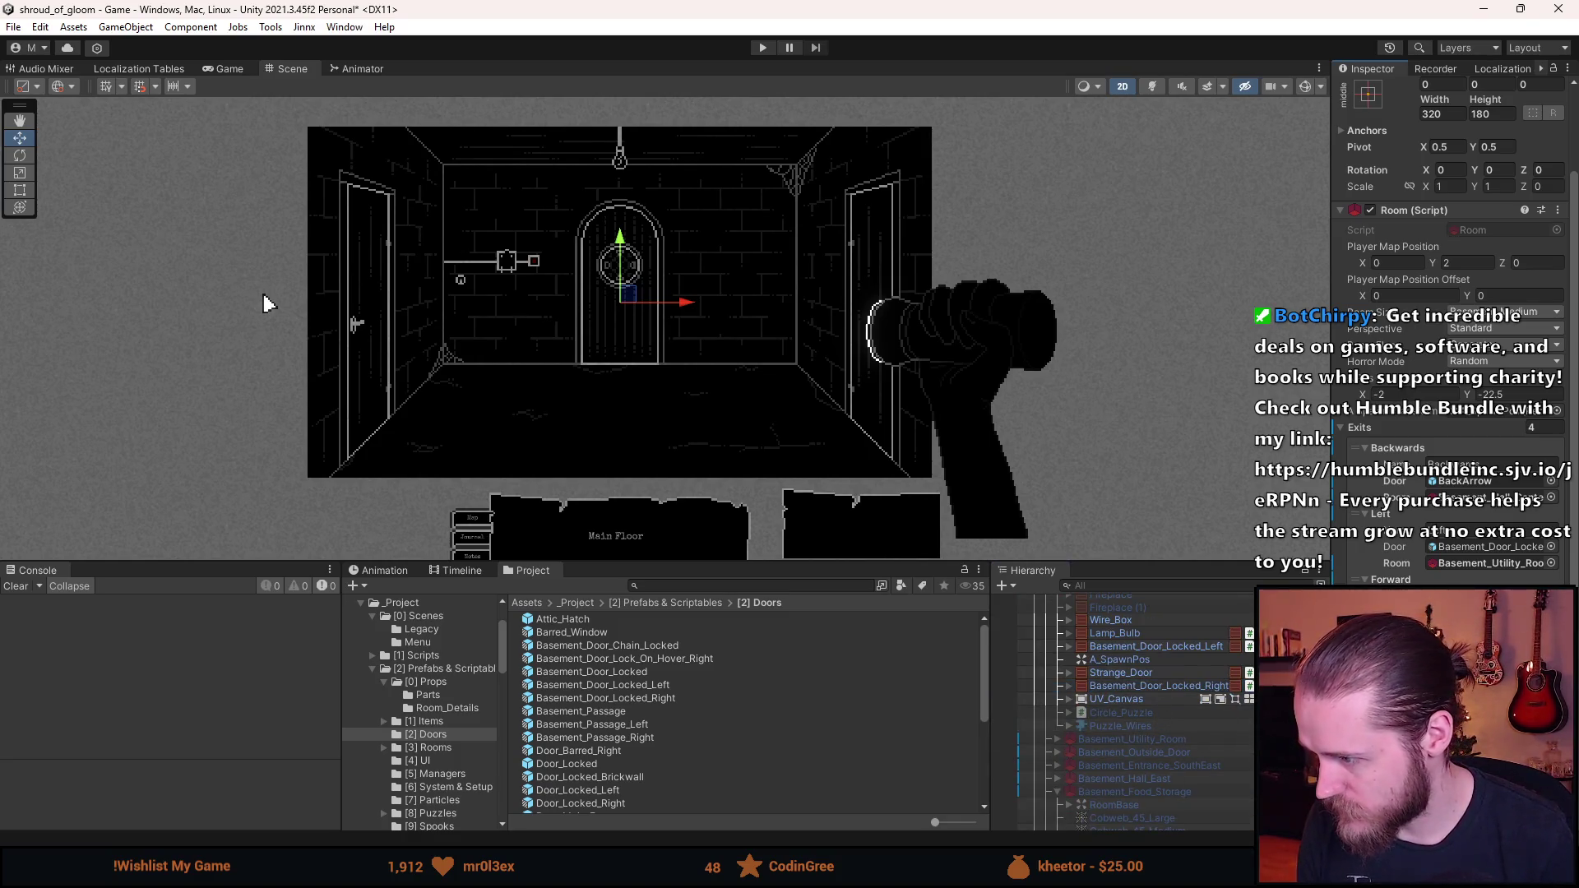
scroll(1189, 734, up, 4)
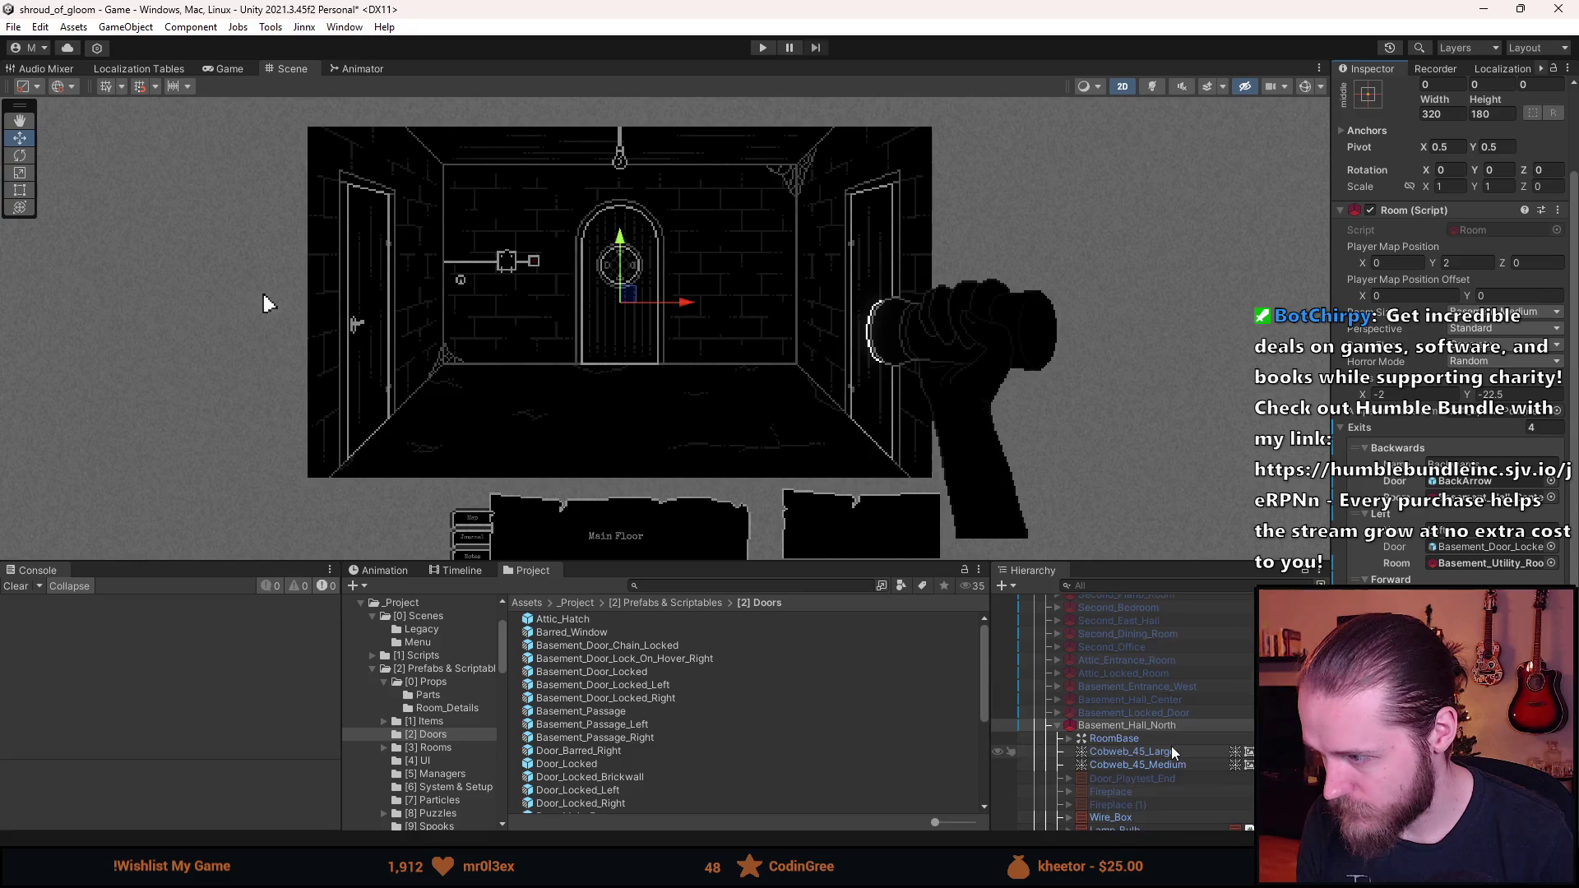
click(1157, 702)
scroll(1159, 718, down, 2)
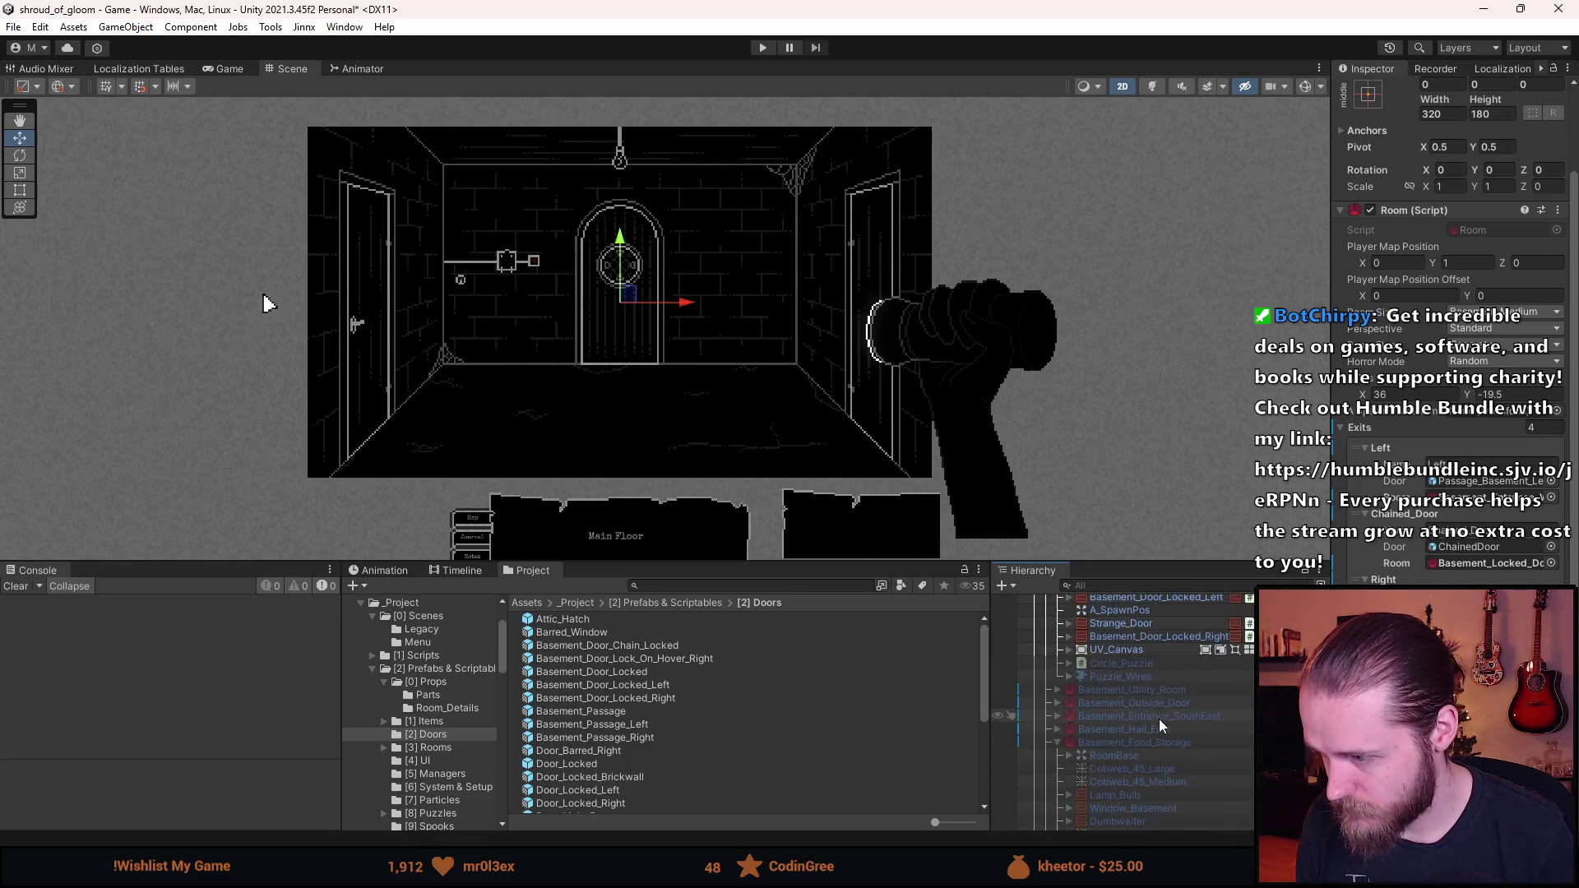
scroll(1153, 749, down, 1)
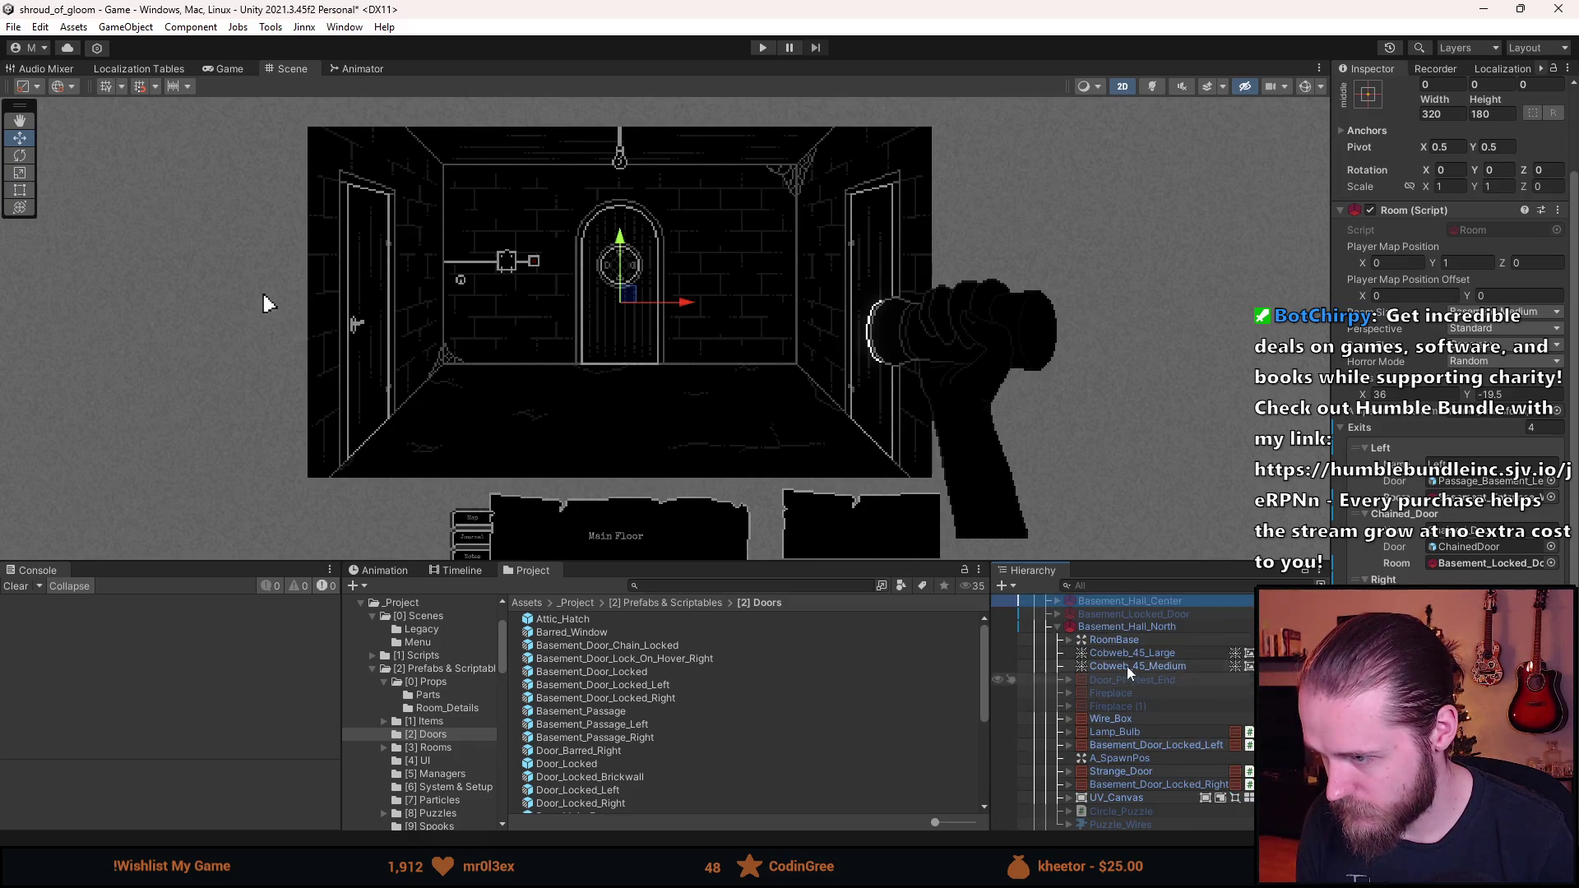
scroll(1159, 714, down, 1)
click(1183, 778)
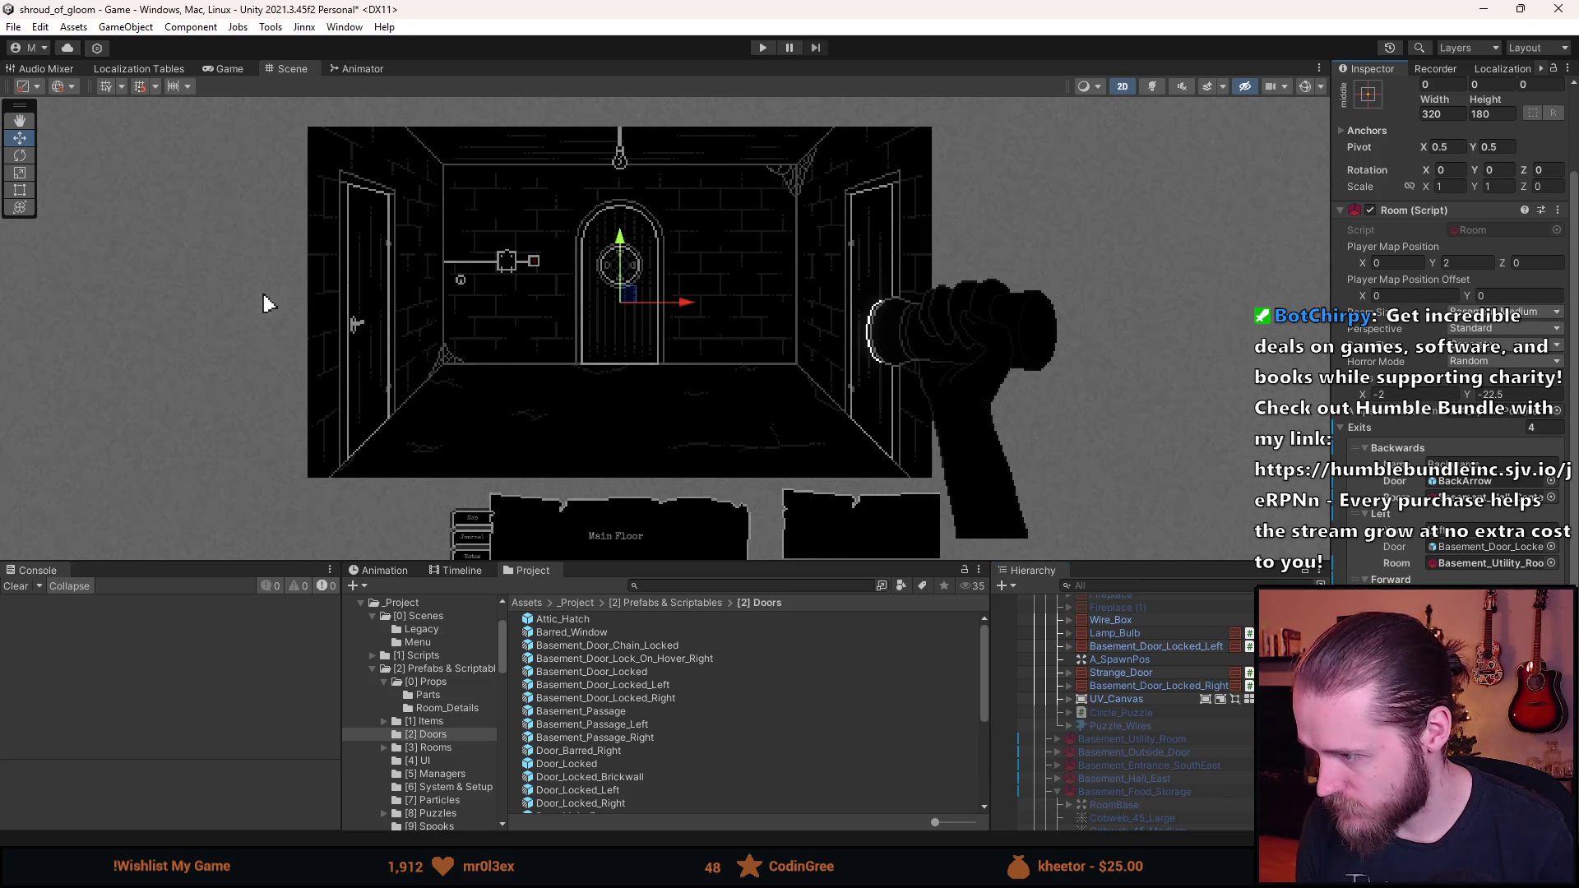
scroll(1222, 758, up, 2)
- Select Cobweb_45_Medium, collapse Basement_Hall_North, save the scene, and enter play mode
click(1129, 667)
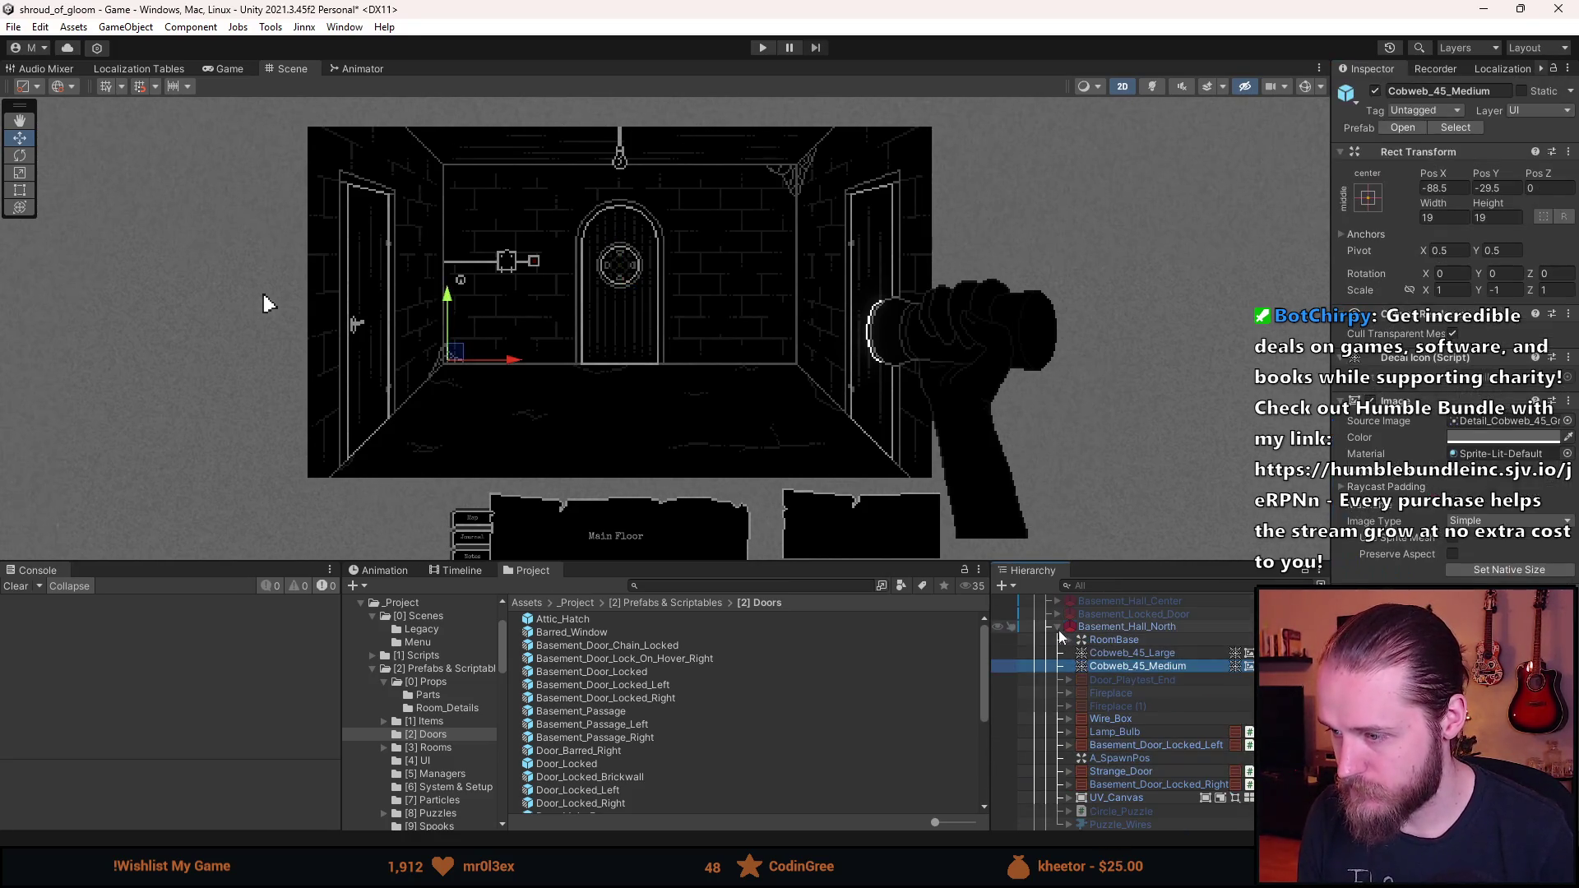
click(1059, 627)
key(ctrl+s)
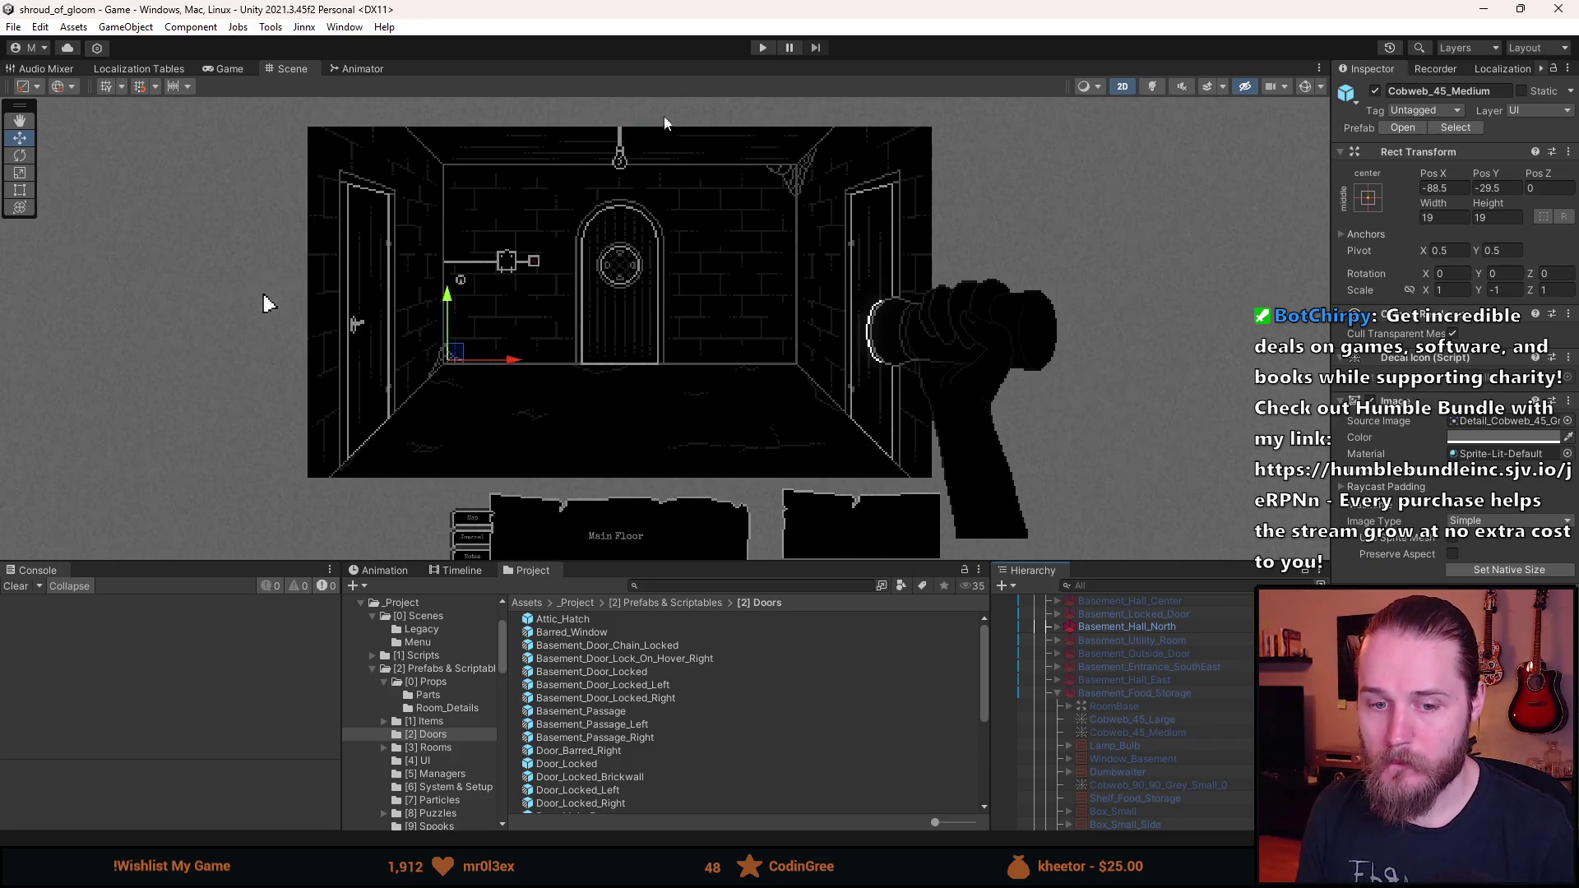
click(761, 48)
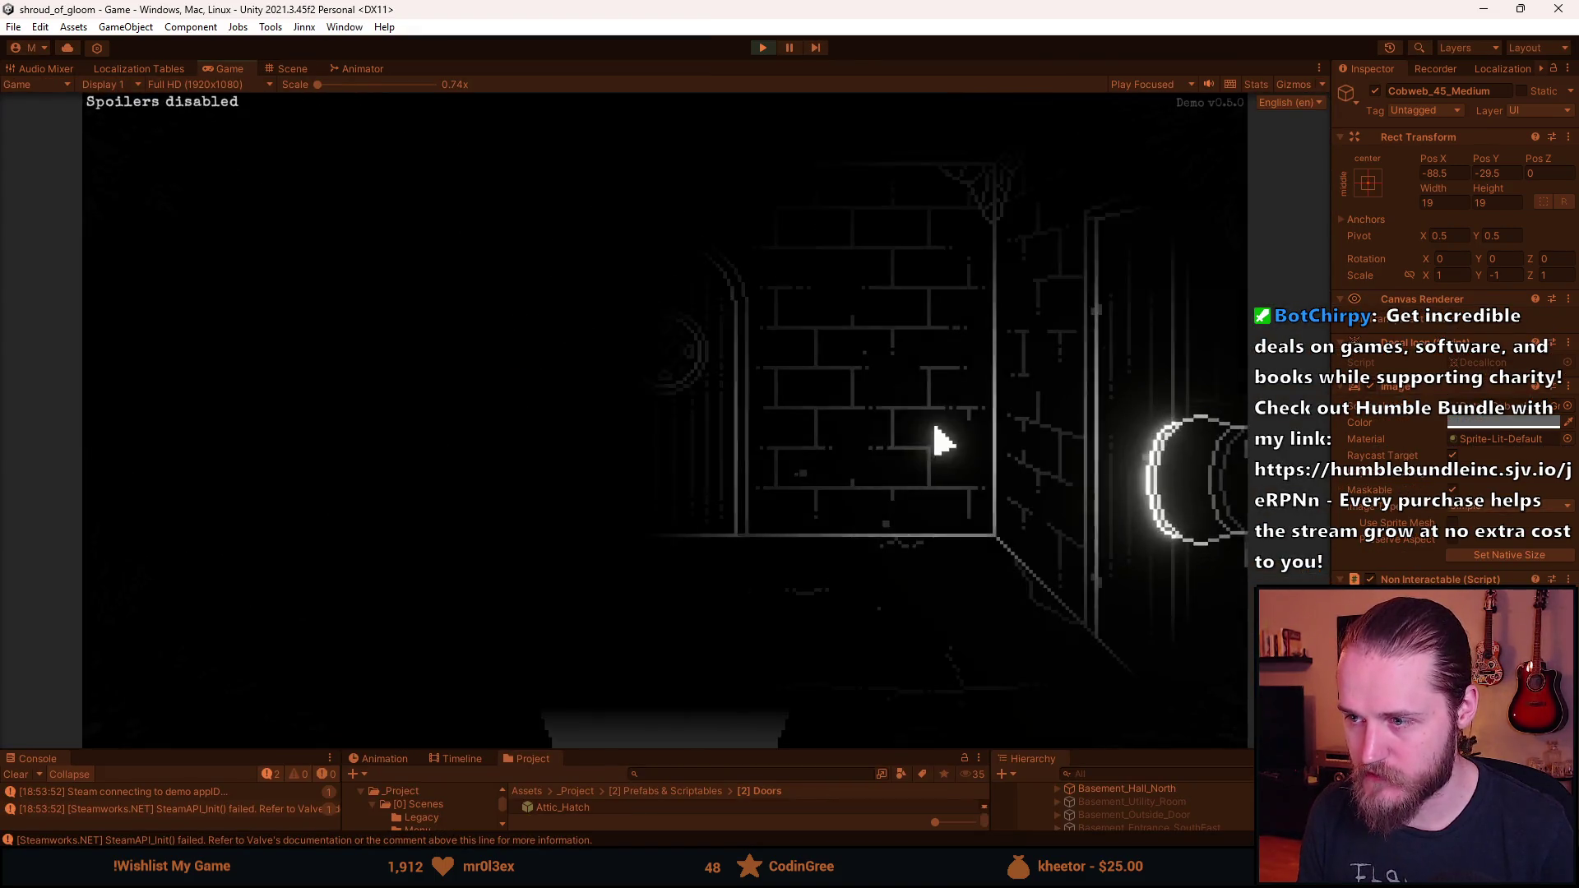
- Walk through the tall door into the storage room and back out
key(F1)
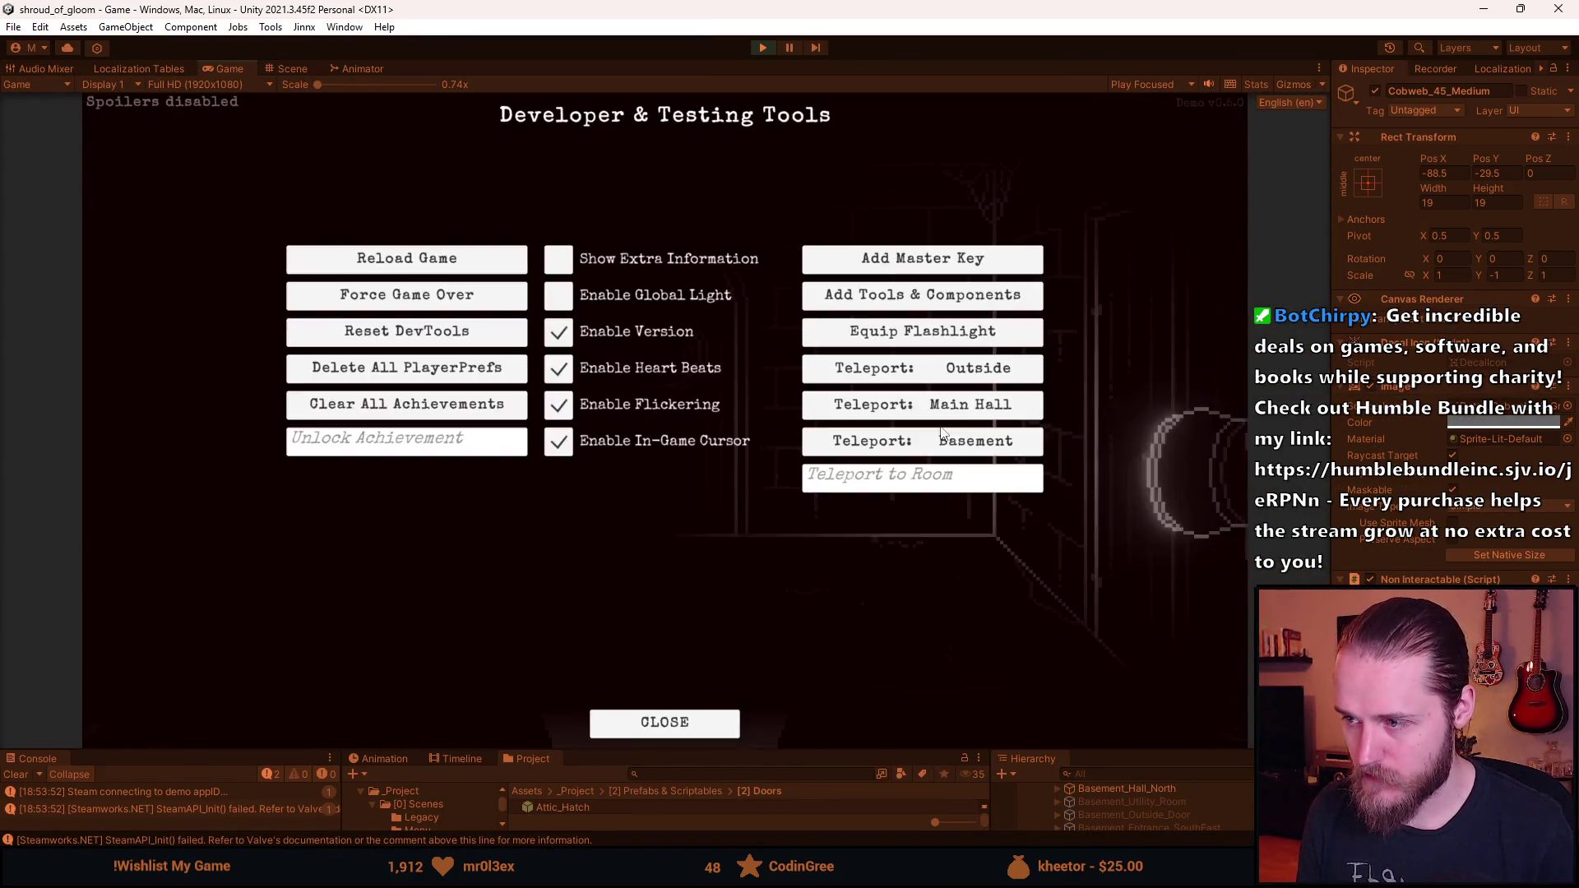
key(F1)
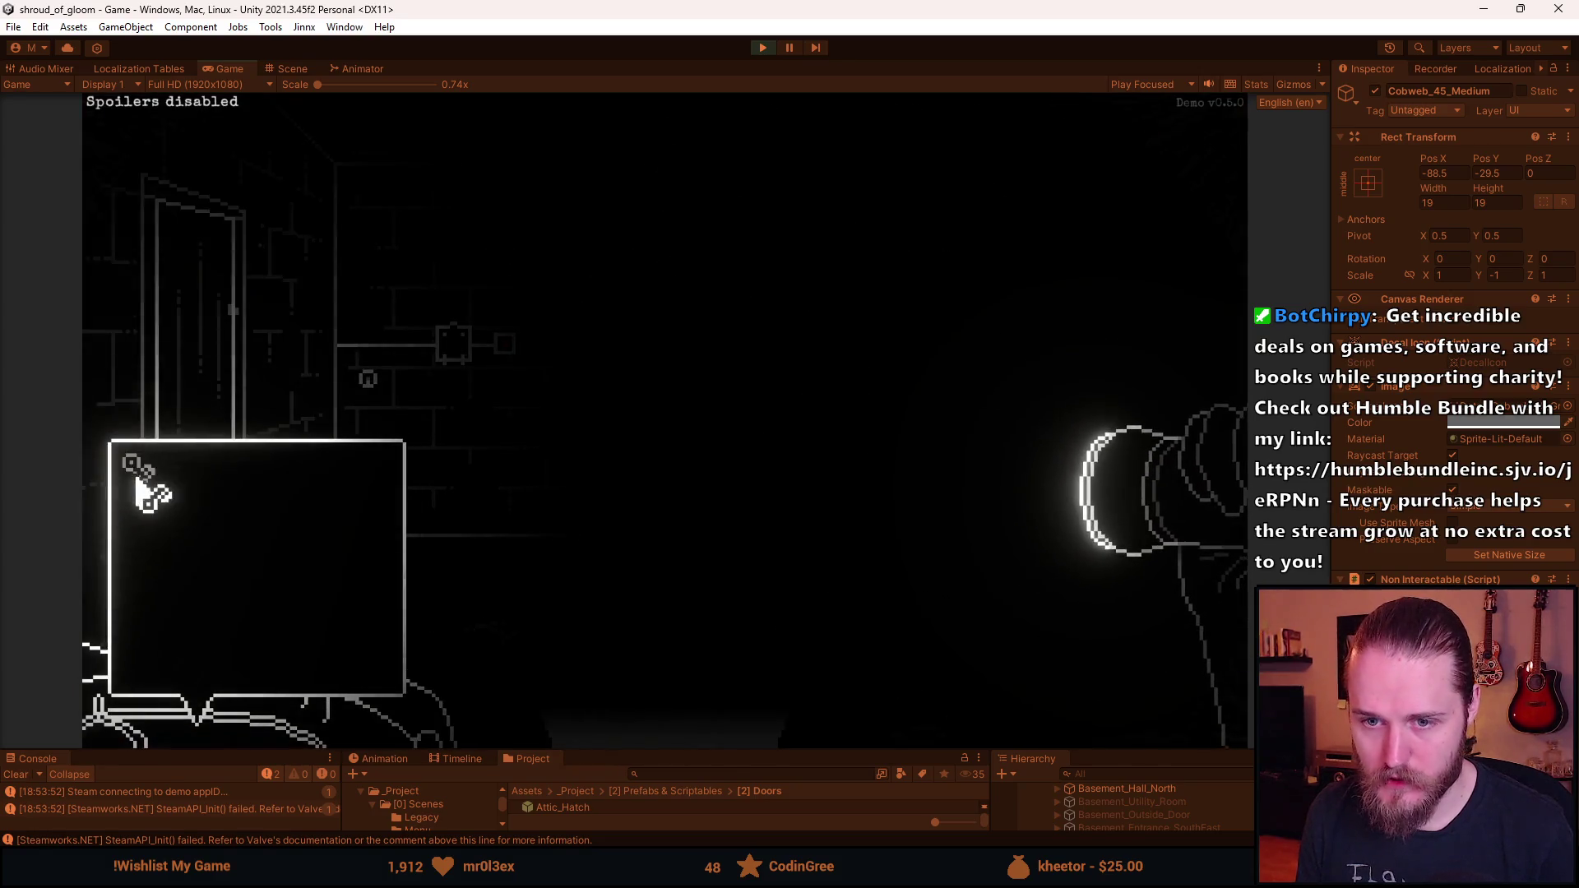
click(148, 490)
click(1084, 415)
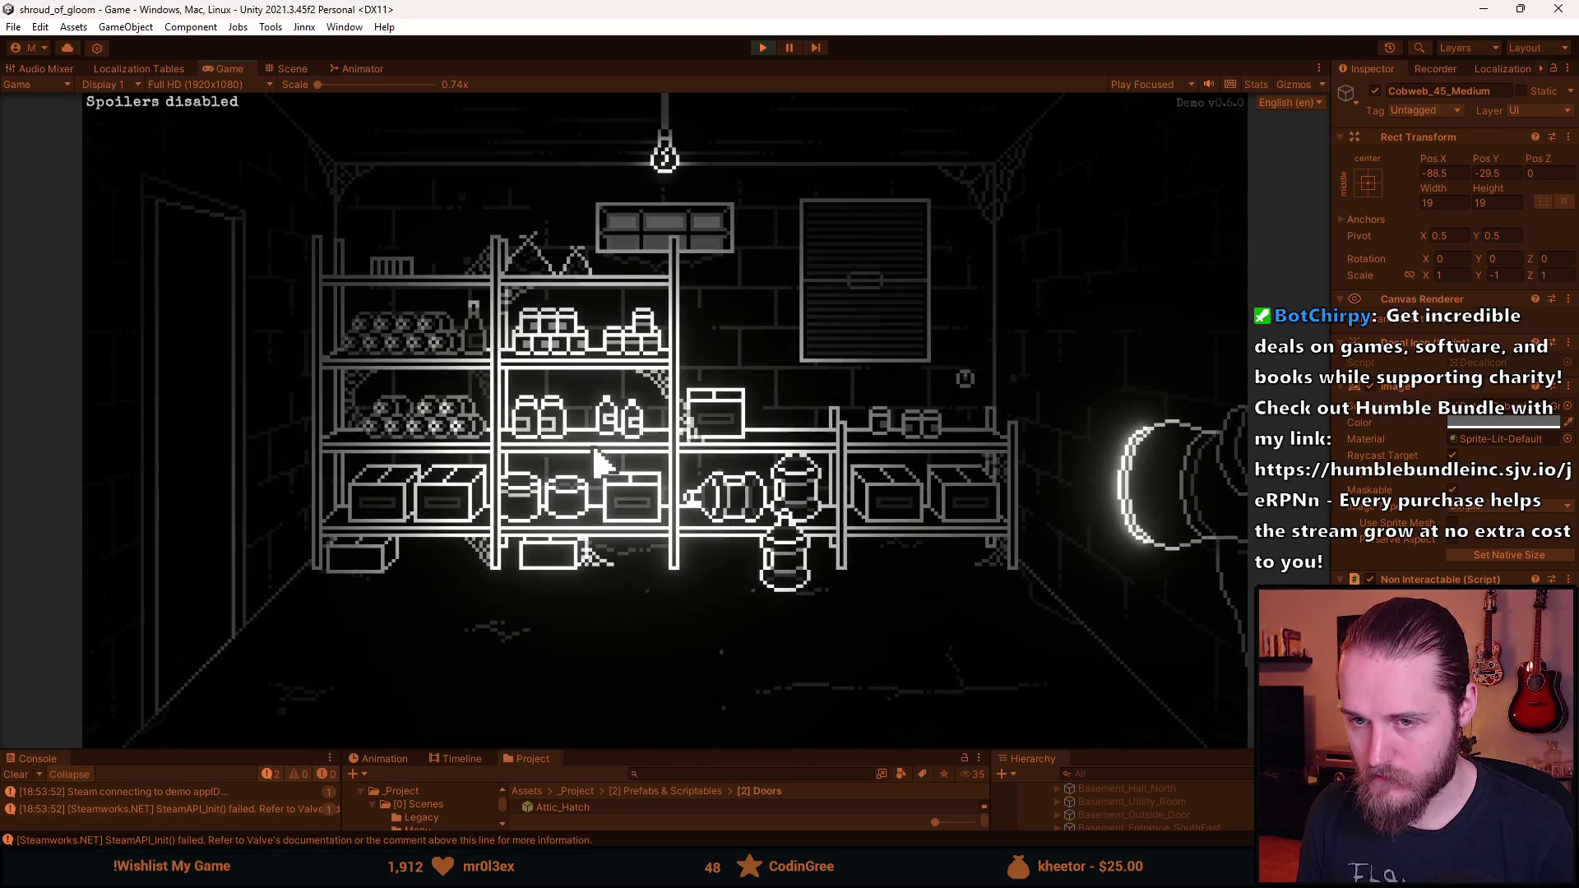
click(247, 426)
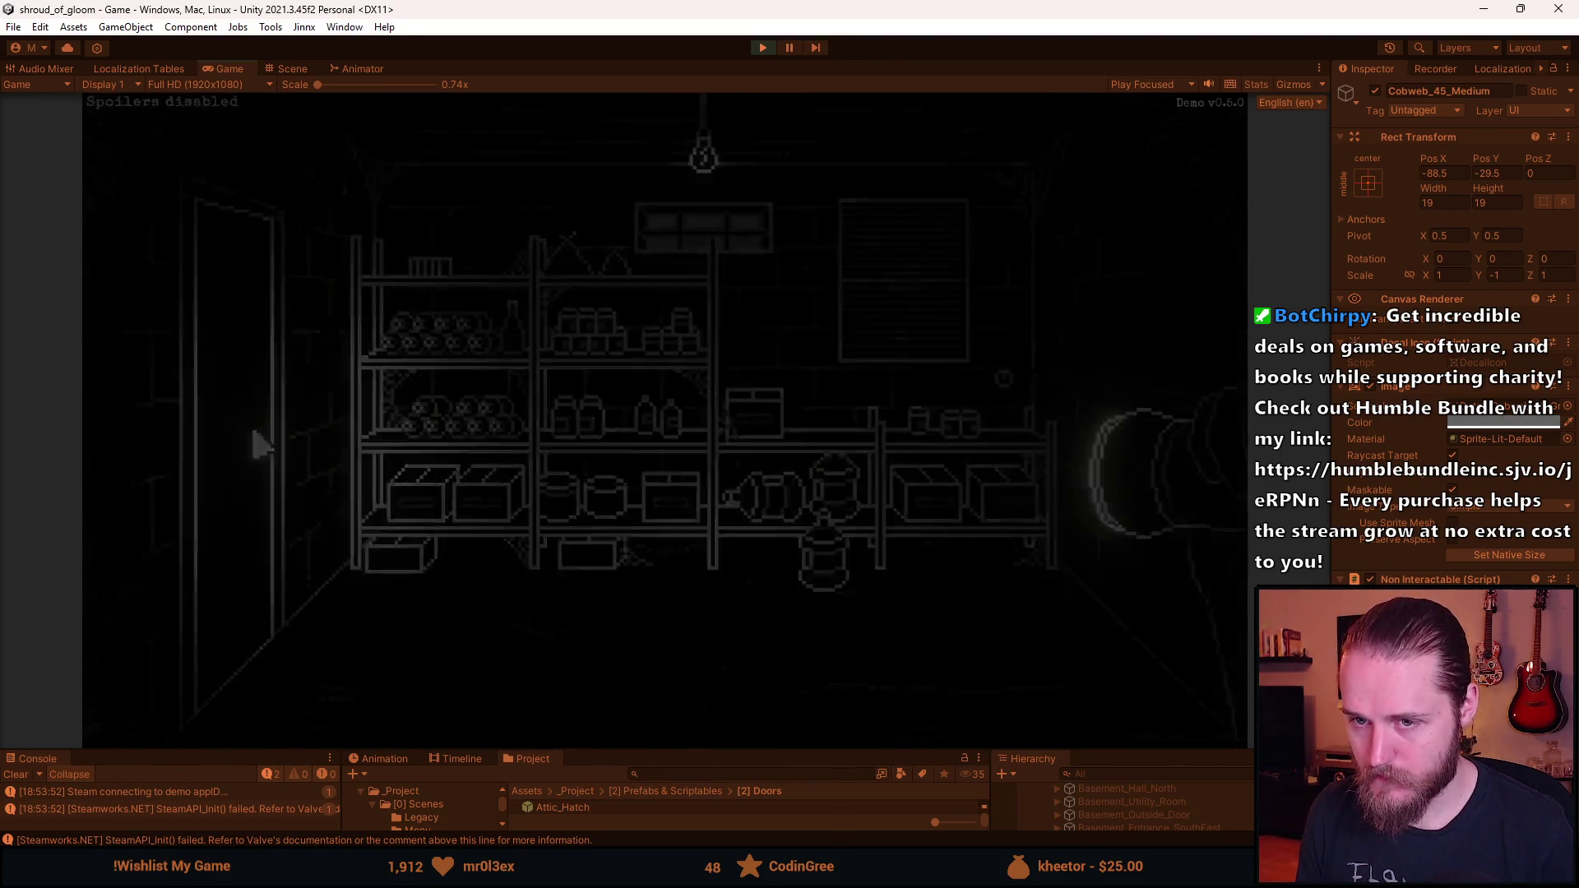
- Teleport to Basement_Food_Storage with the dev tools, then exit and re-enter the room
key(F1)
click(942, 480)
text(Basement_Food)
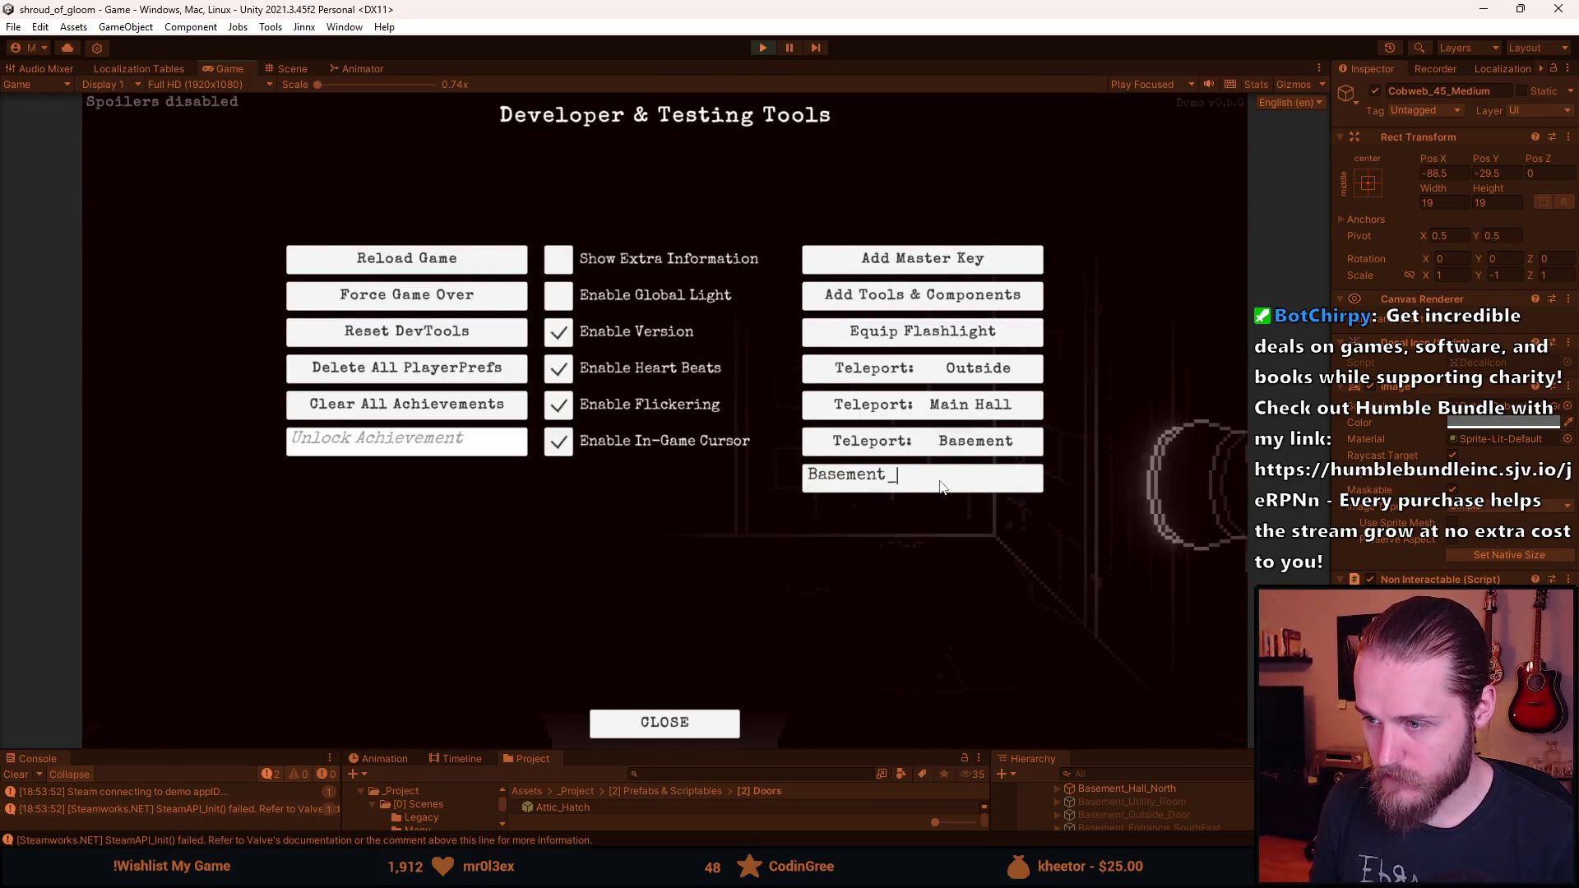
text(_Storage)
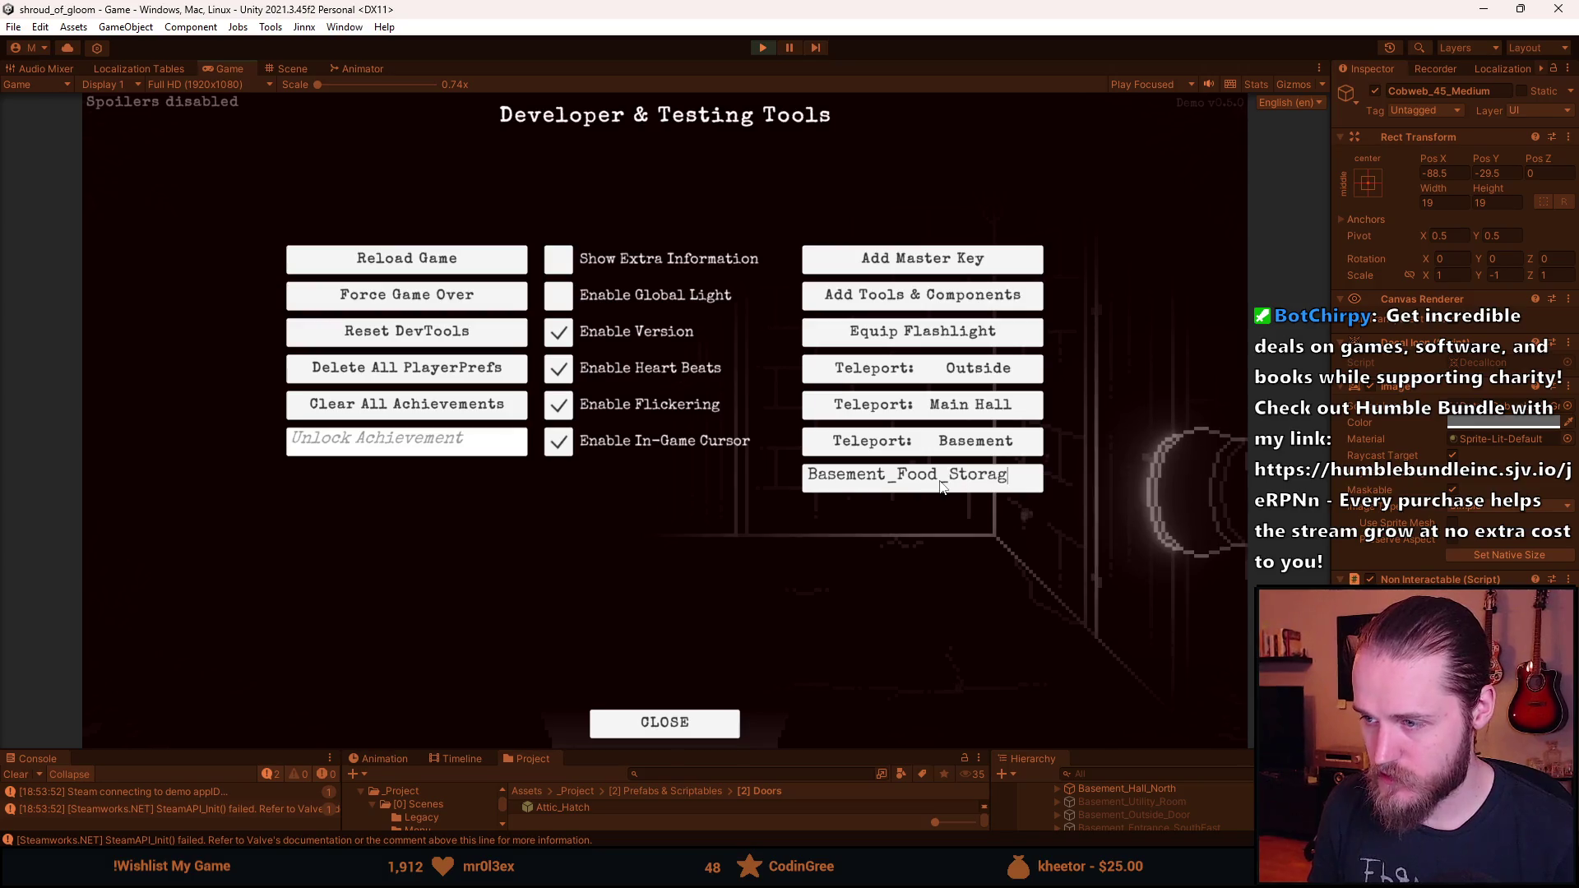
key(Return)
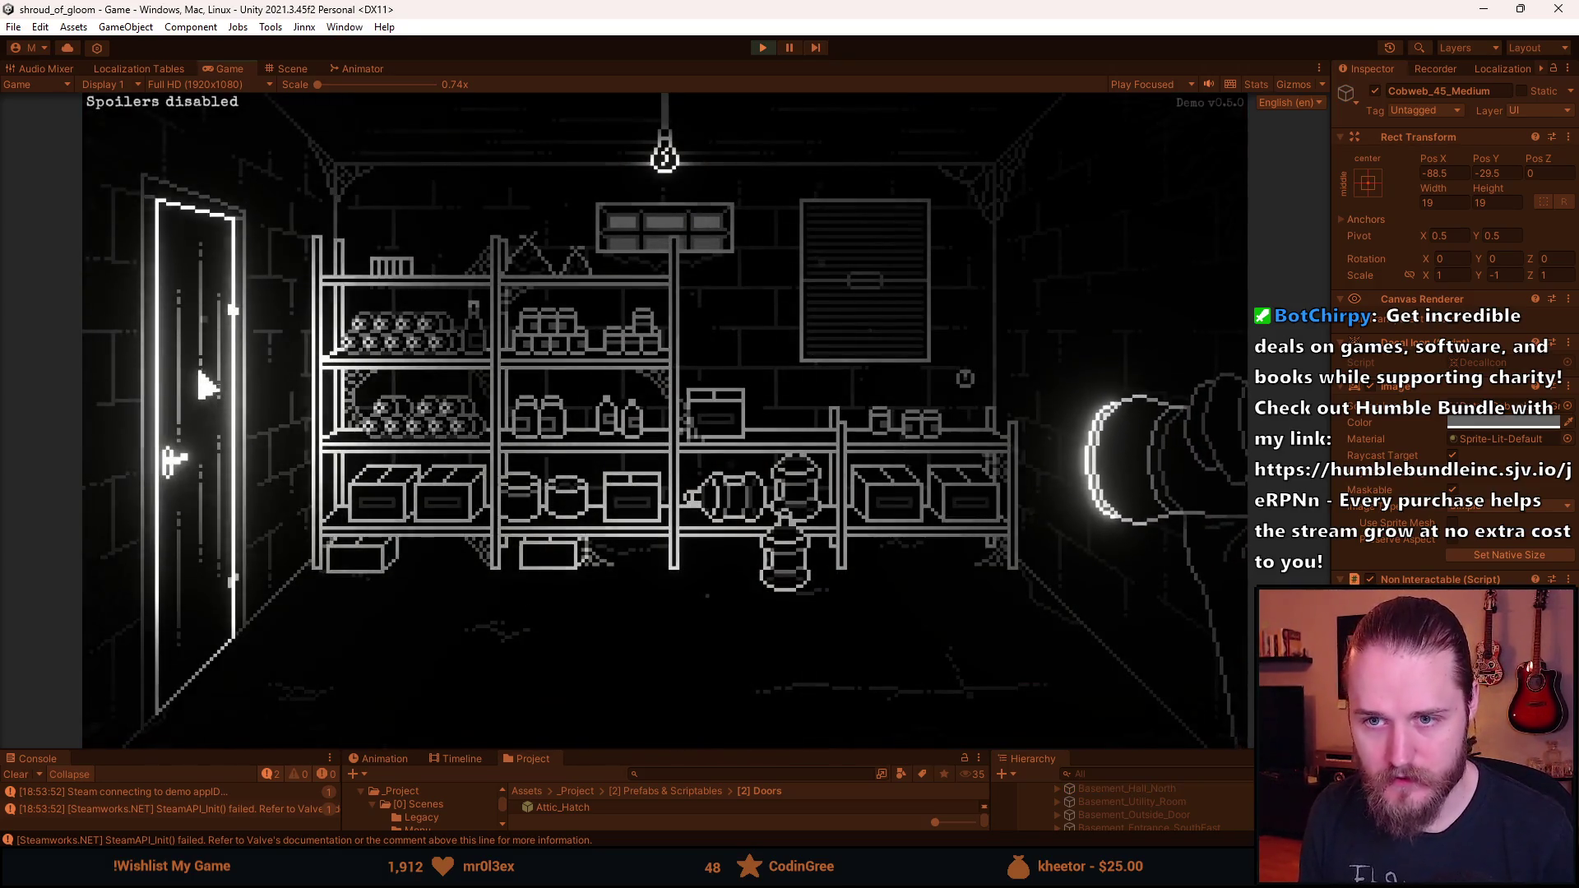
click(211, 407)
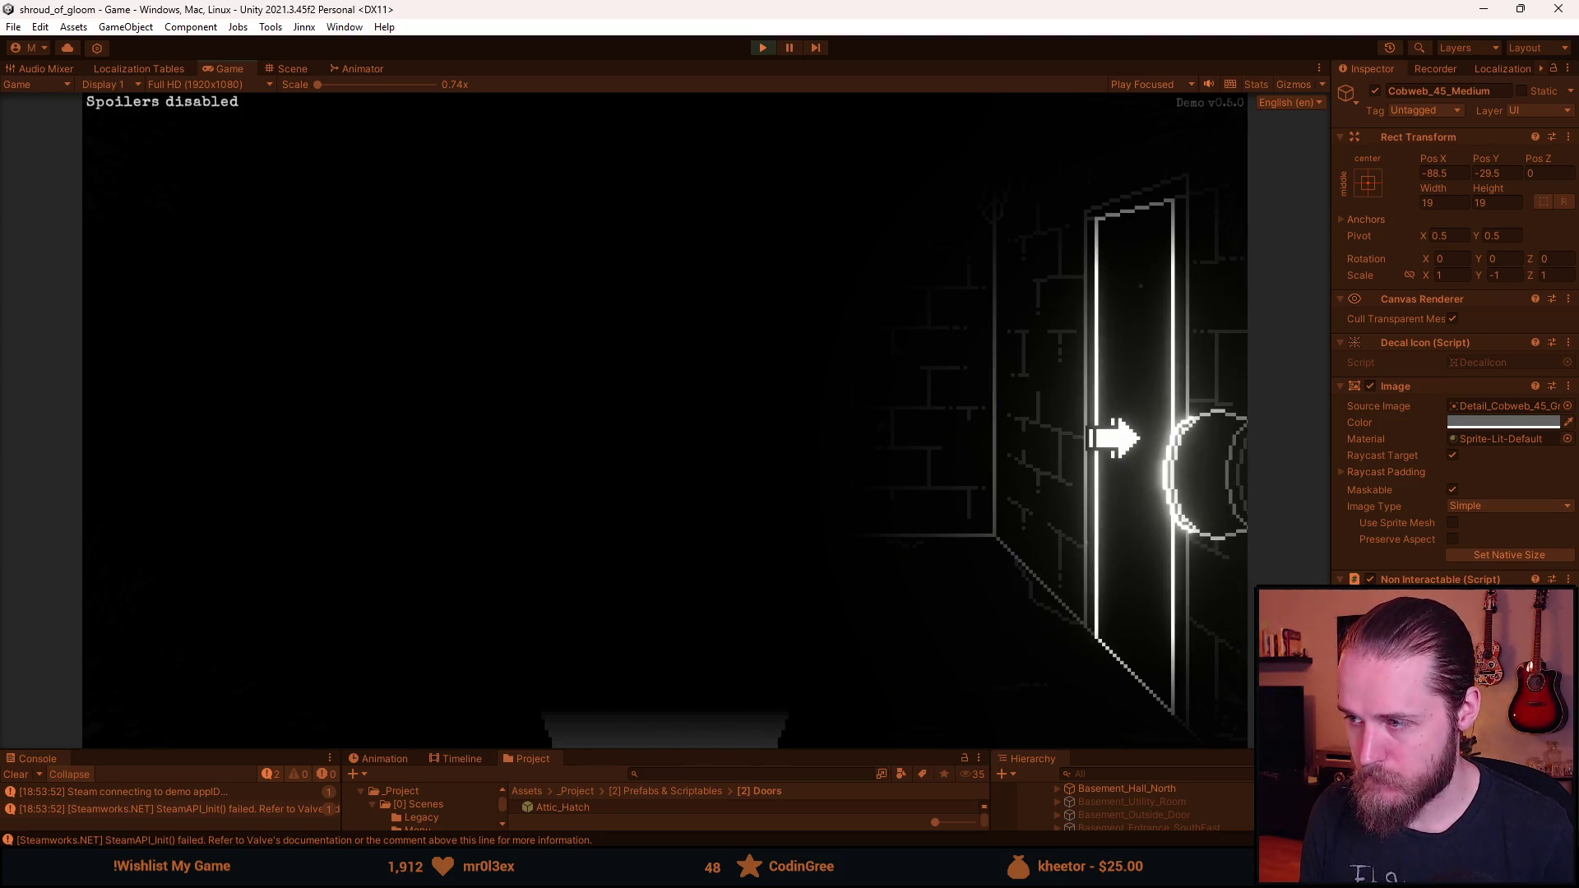
click(1115, 436)
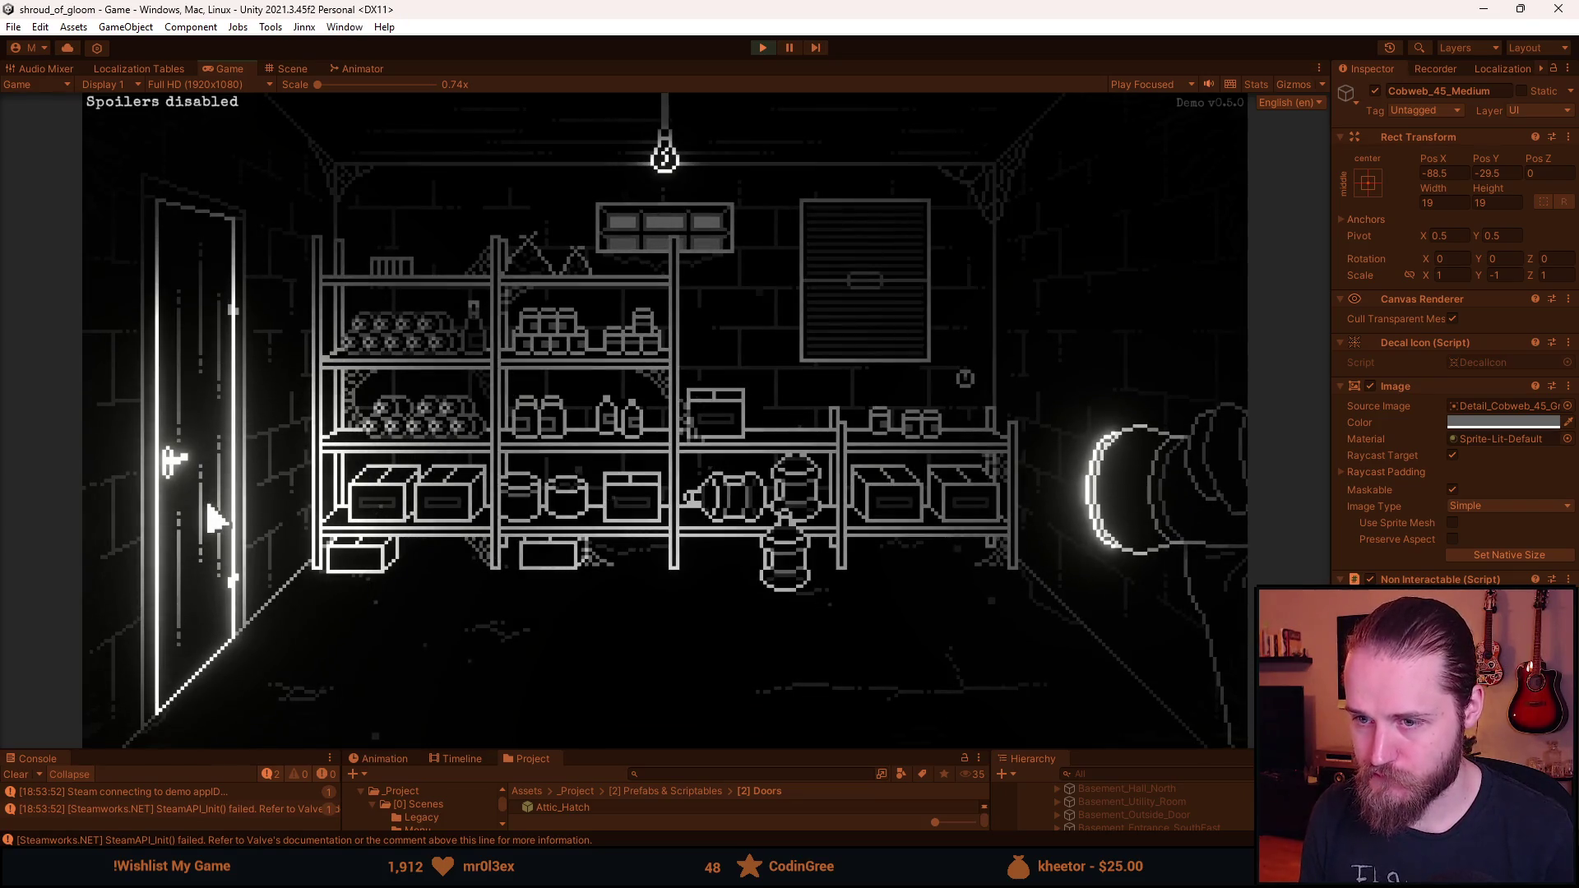
- Check the notebook map, pause the game, and stop play mode
key(Tab)
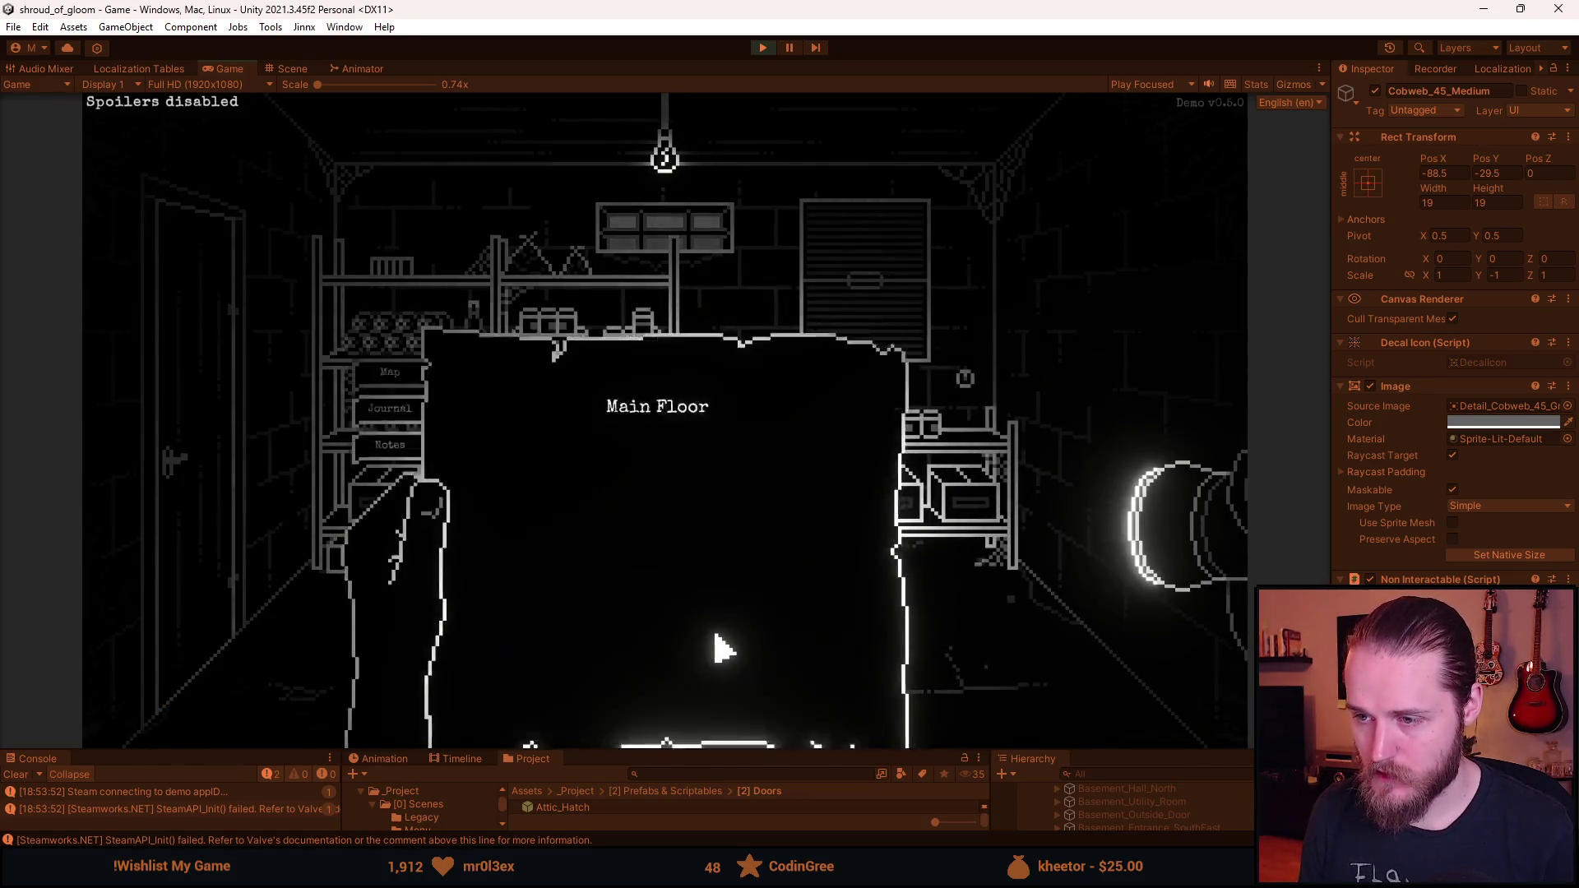
key(Tab)
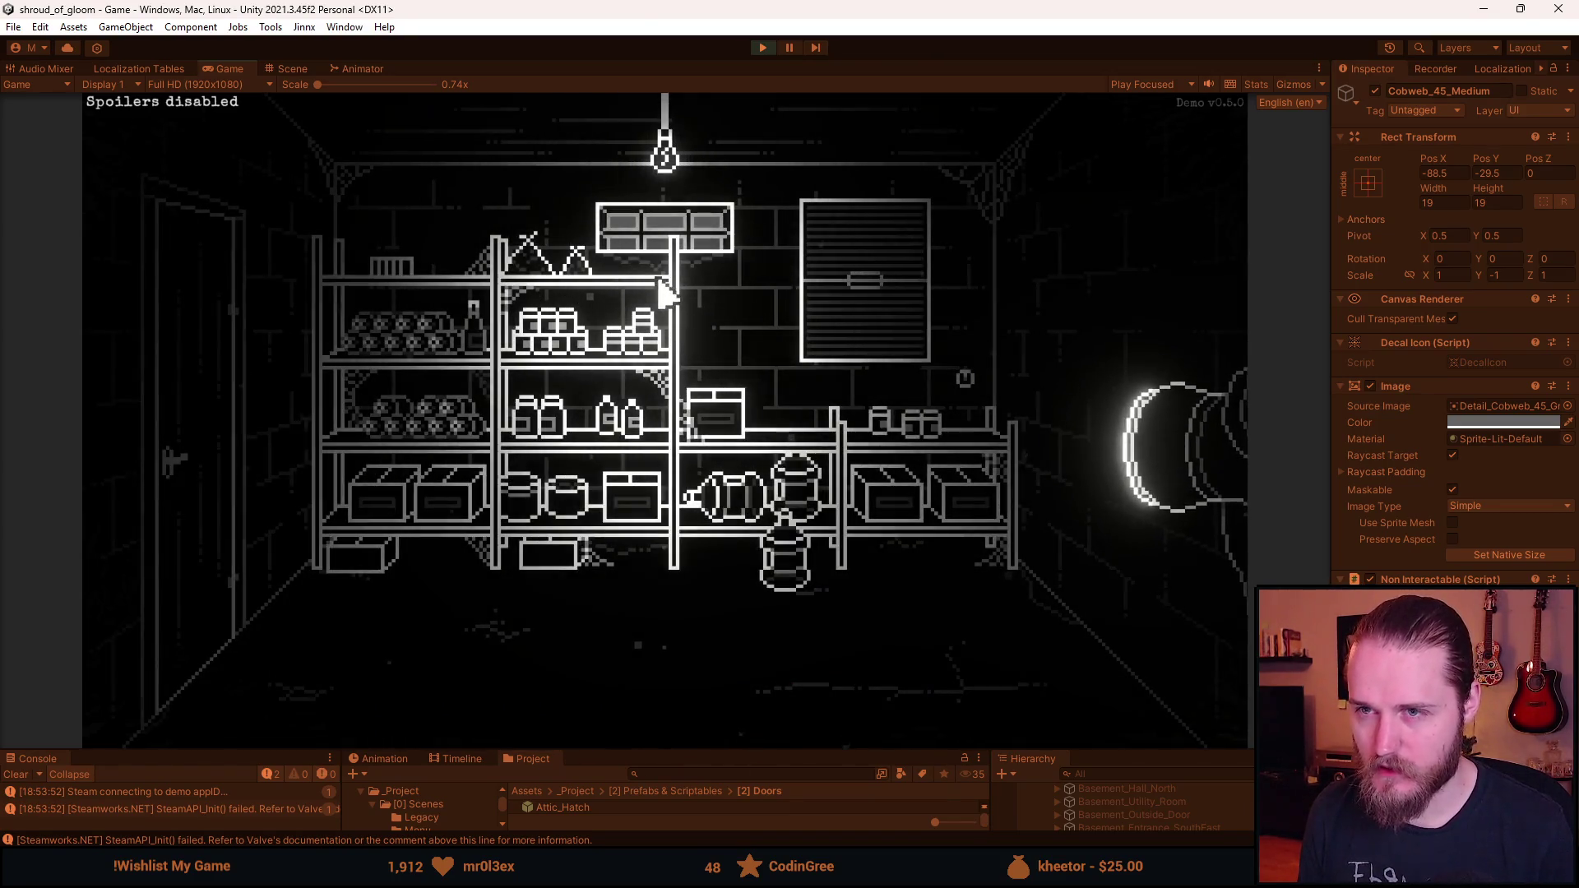
key(Escape)
key(ctrl+p)
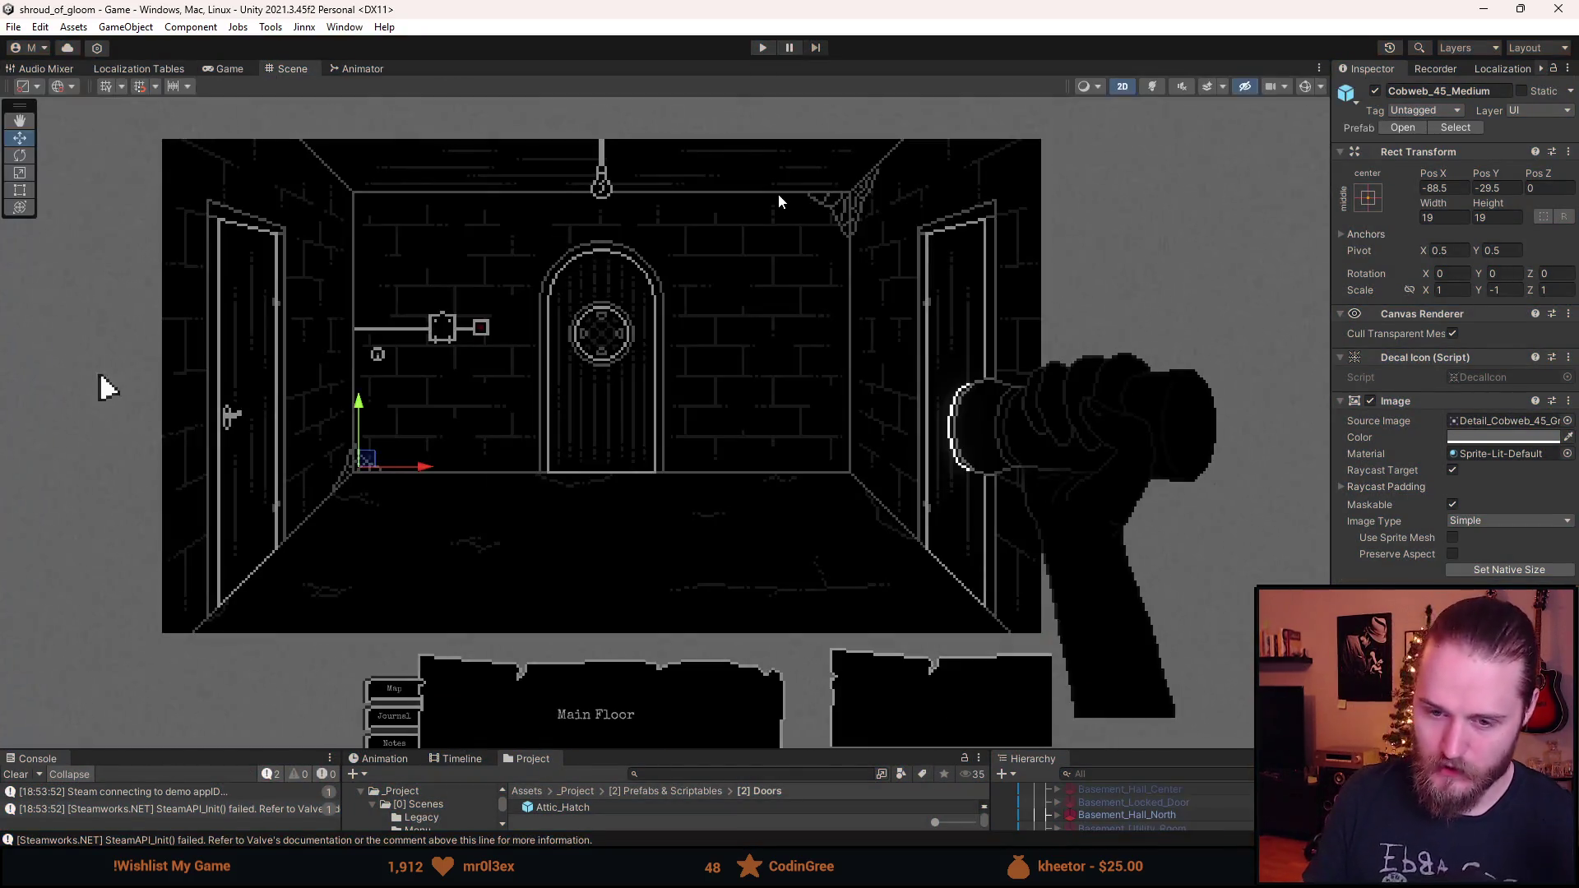
- Enlarge the bottom panels, activate Basement_Hall_East, delete its Front Door exit, and save
scroll(802, 648, down, 3)
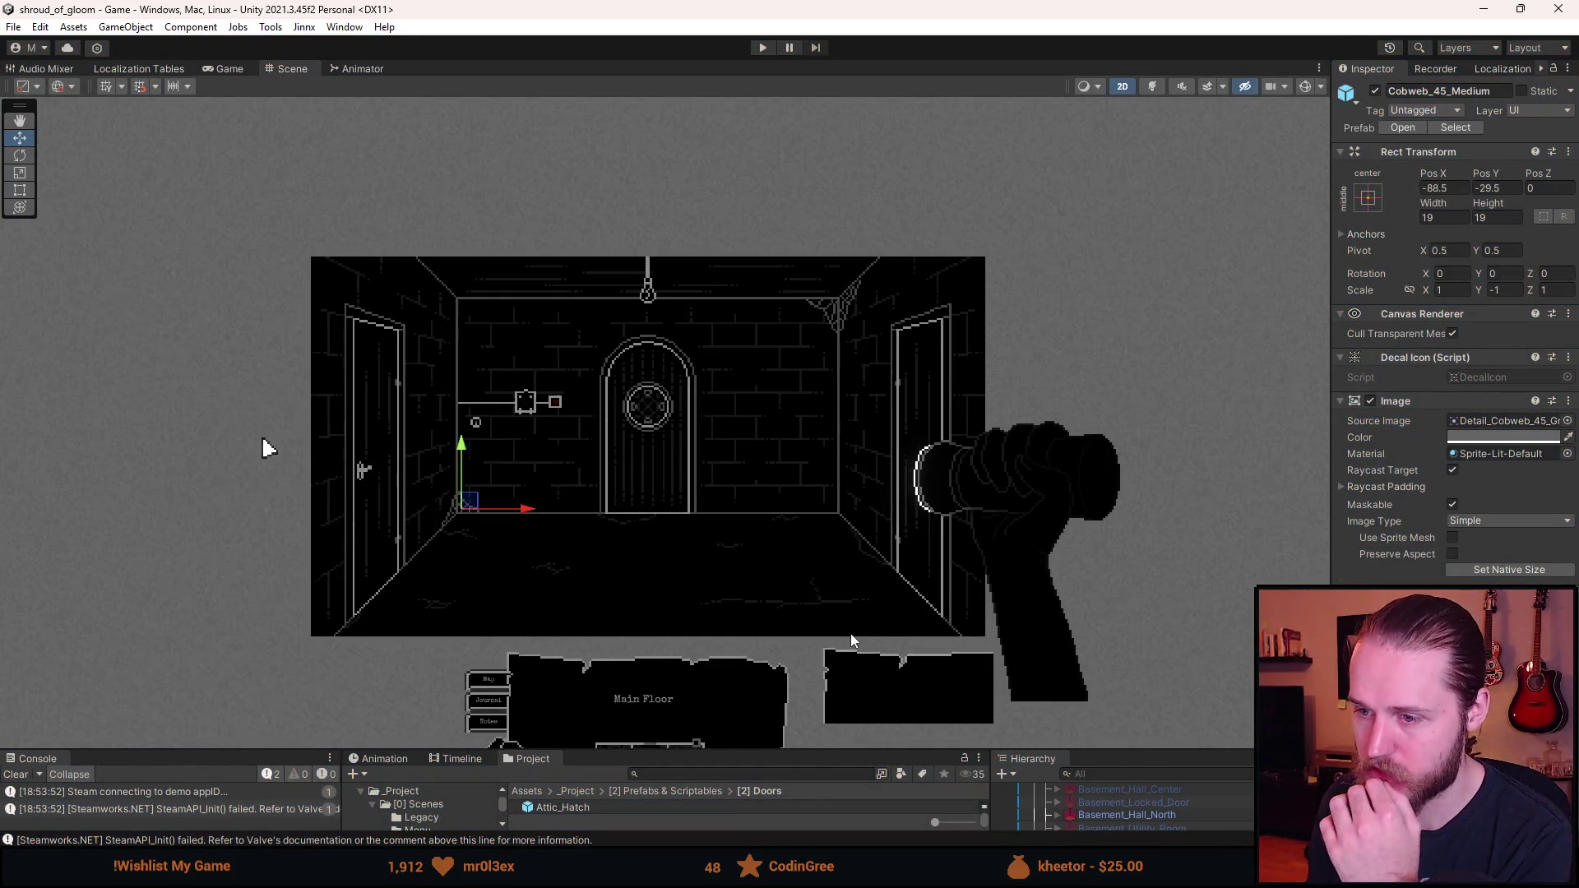
drag(1089, 749, 1069, 543)
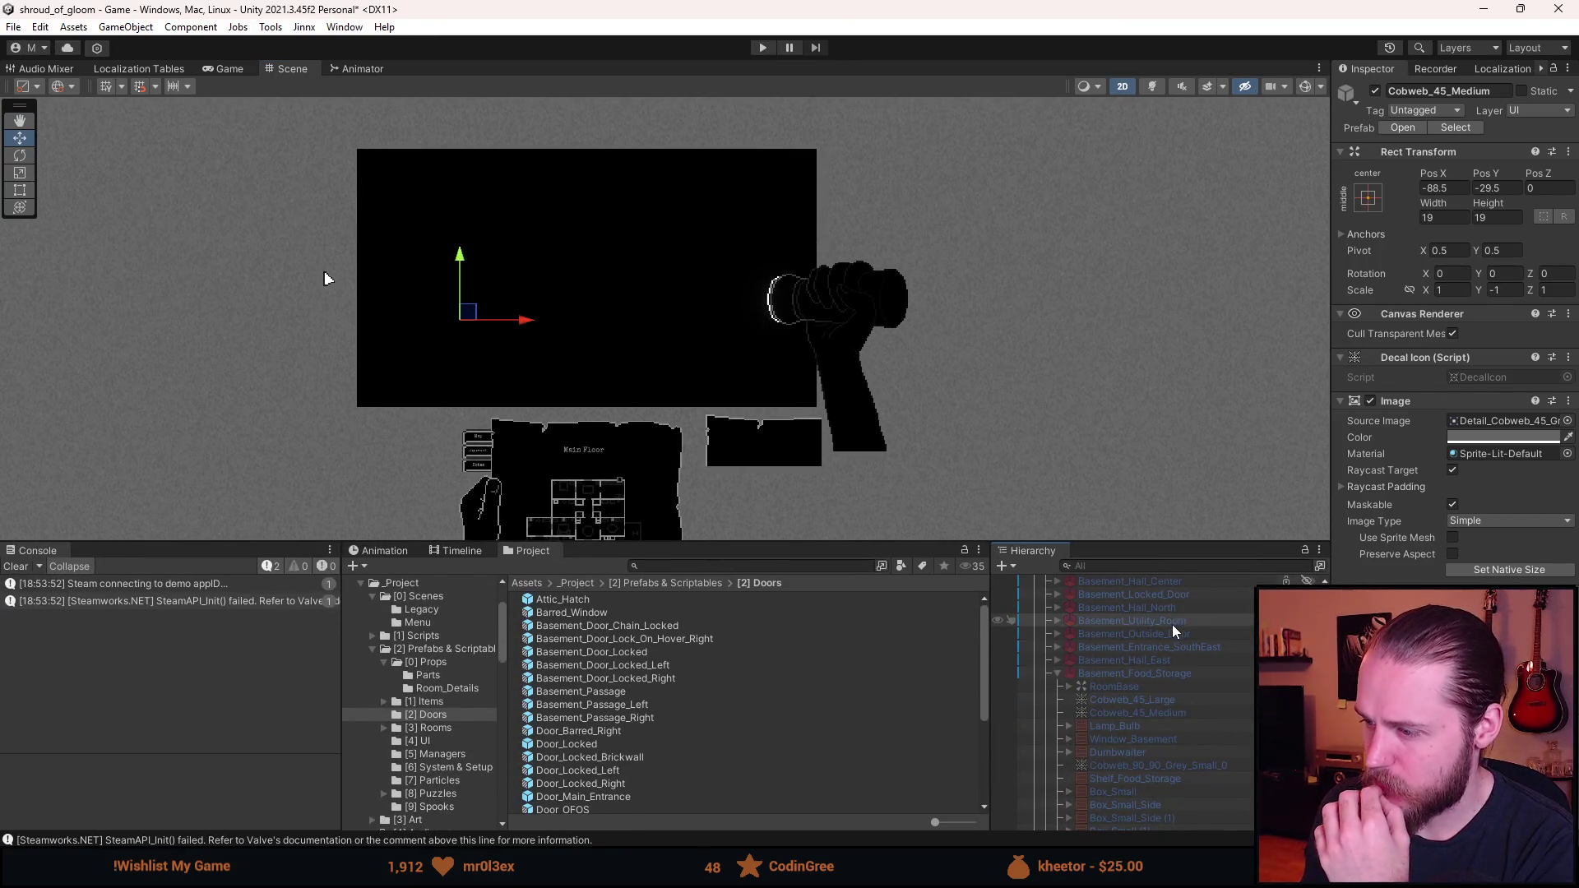
click(1057, 673)
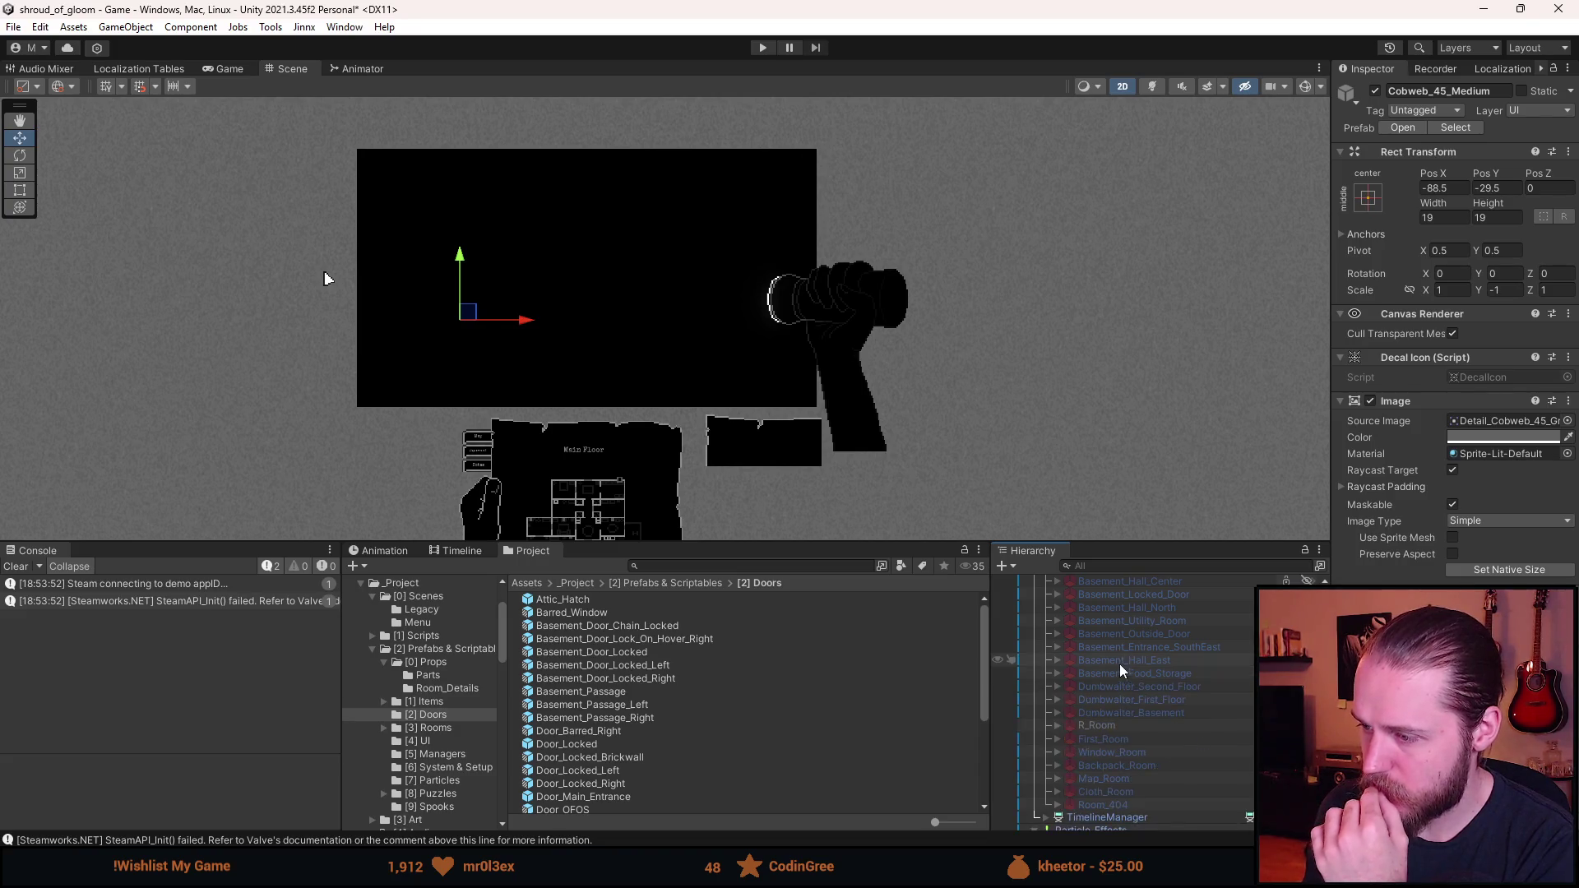
click(1124, 661)
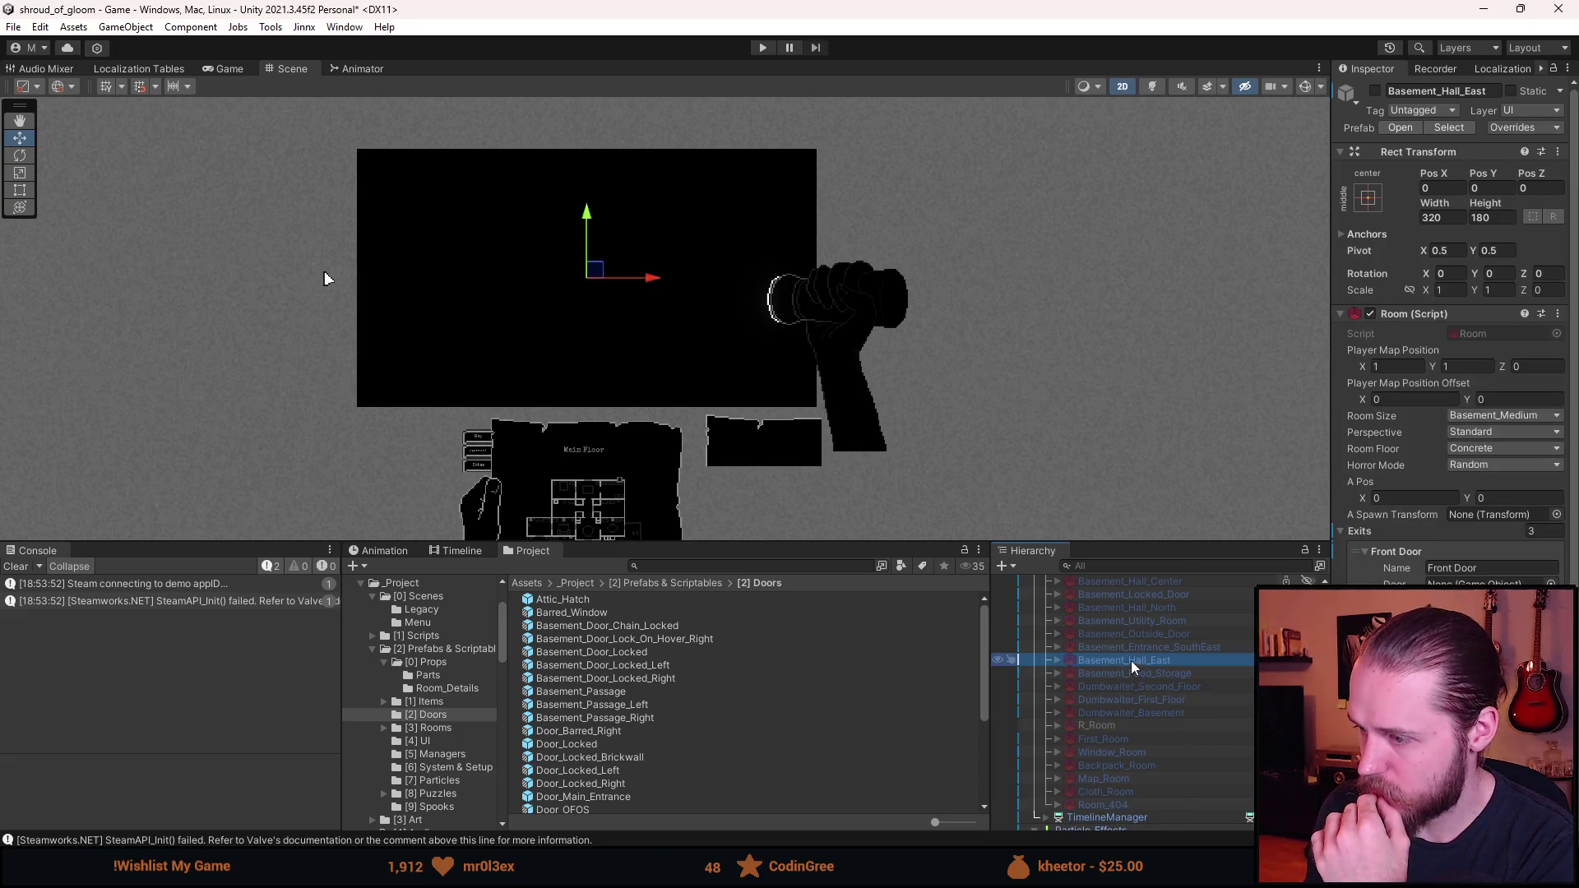
key(alt+shift+a)
click(1415, 563)
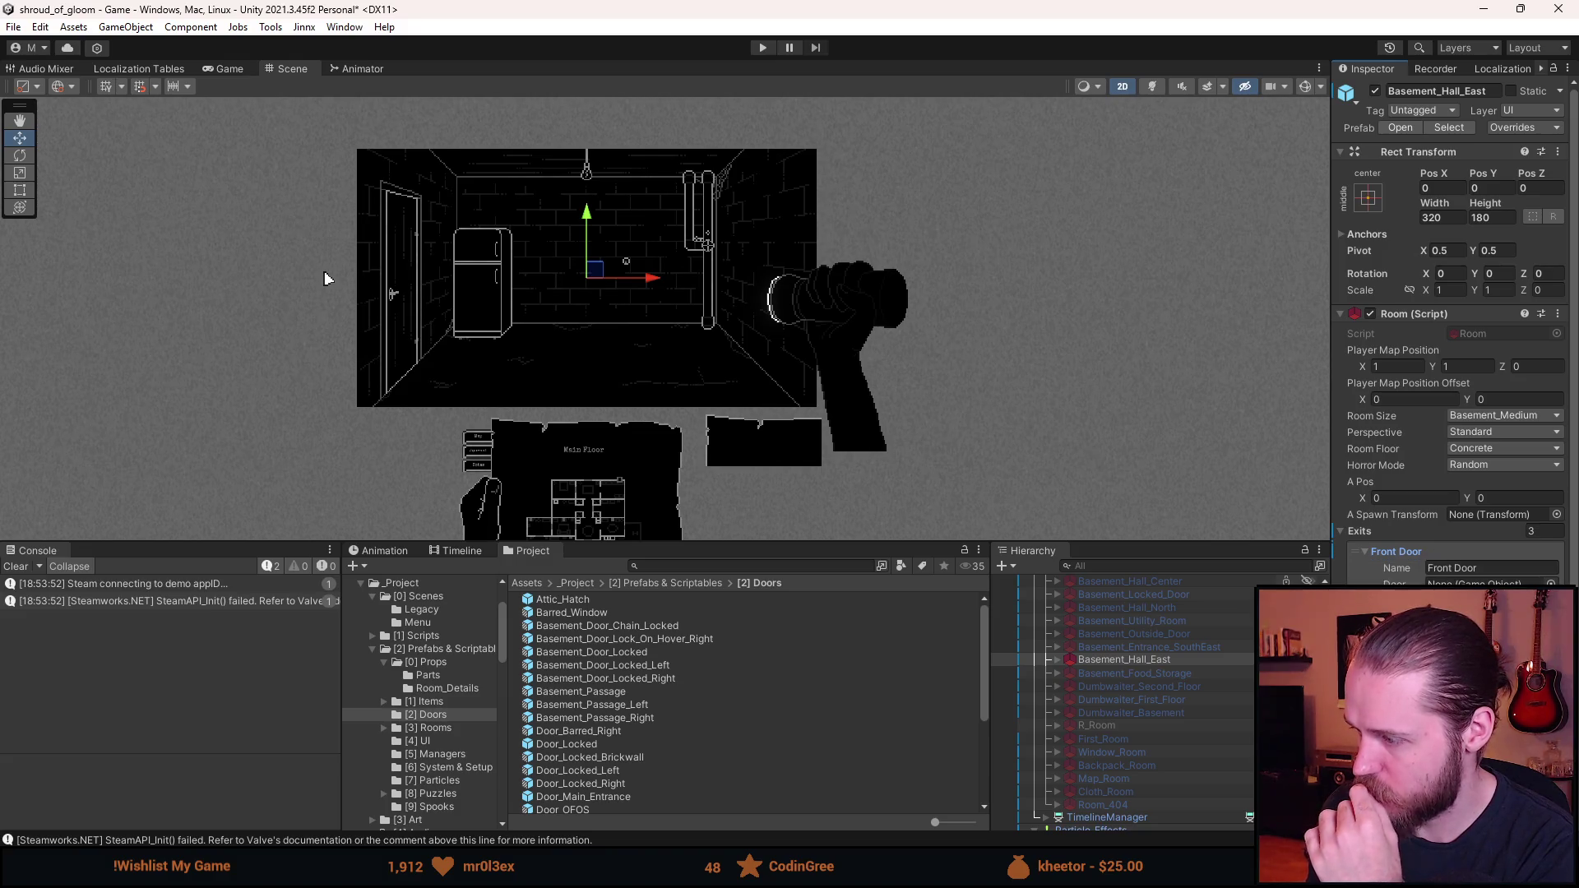
key(Delete)
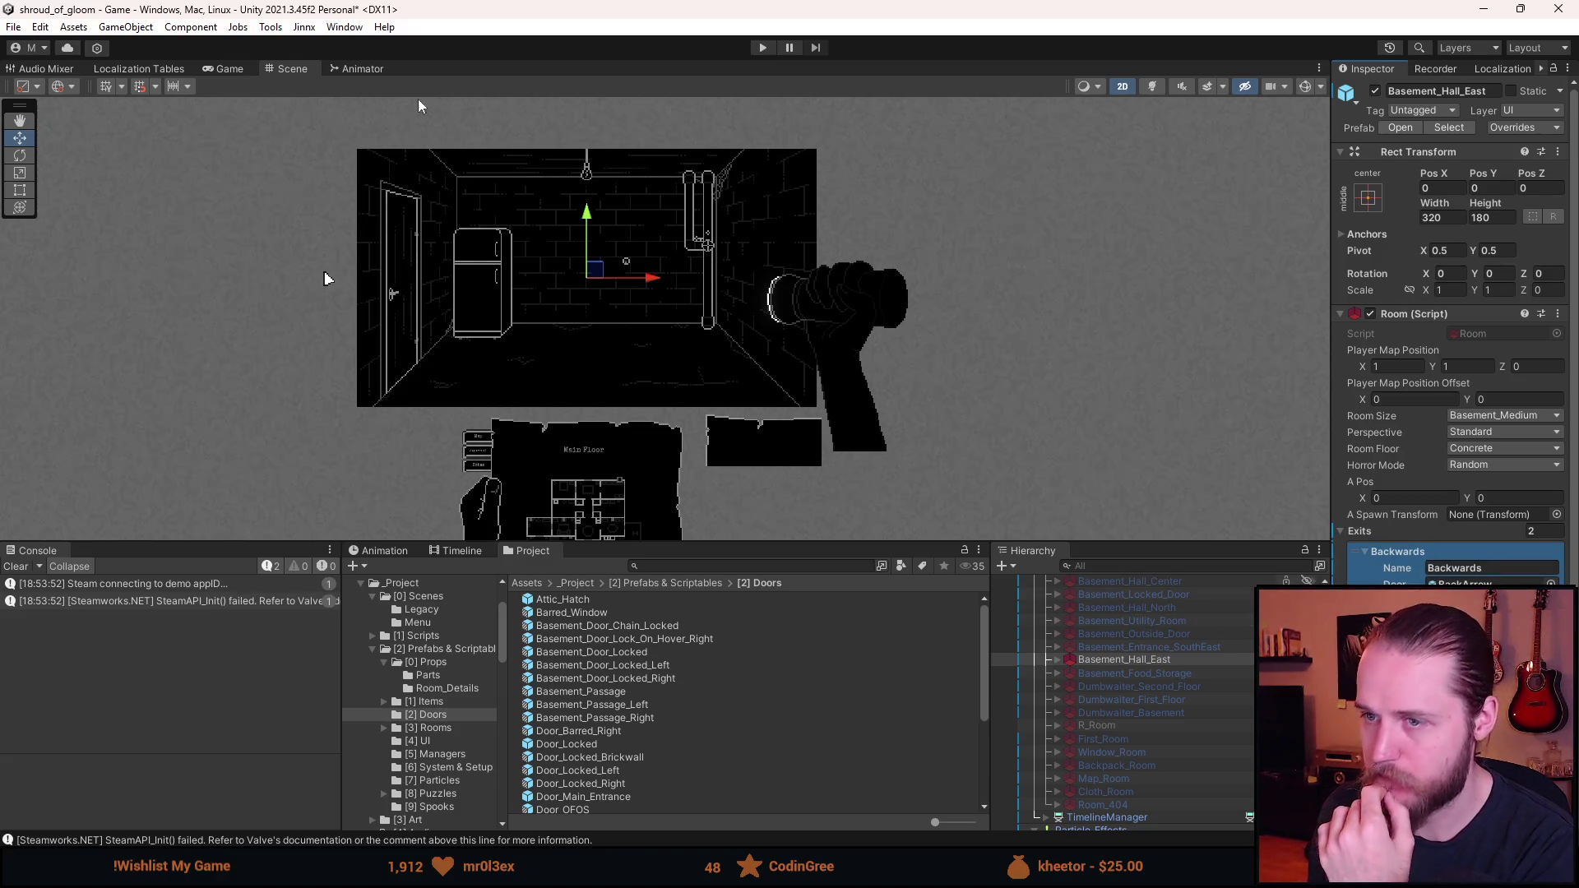
key(ctrl+s)
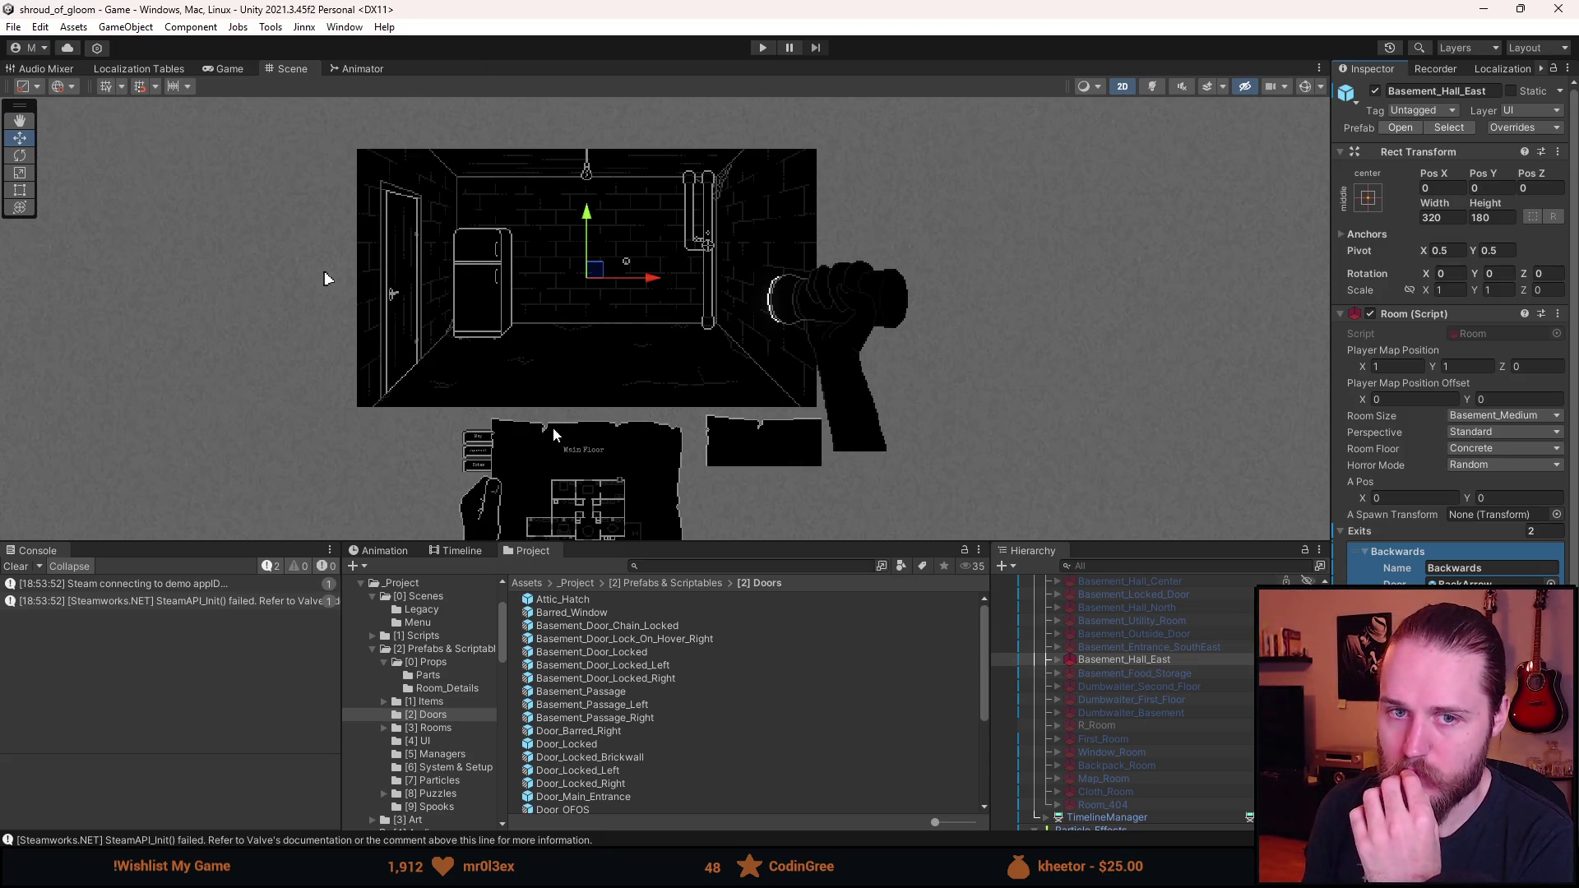
- Deactivate Basement_Hall_East again and clear the Console
scroll(693, 402, down, 1)
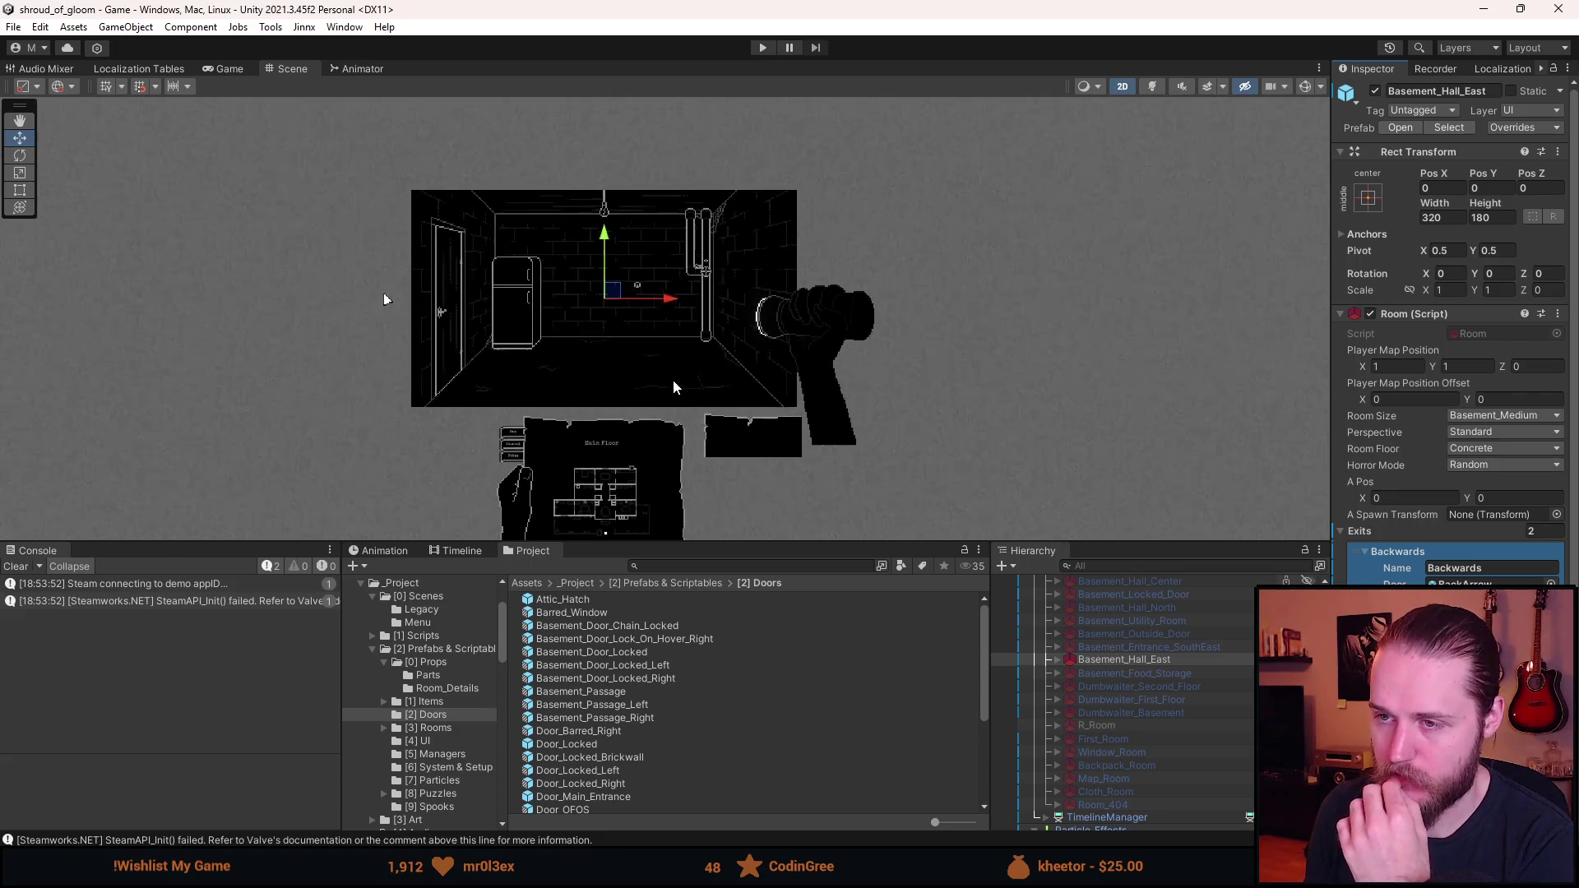
scroll(670, 380, up, 2)
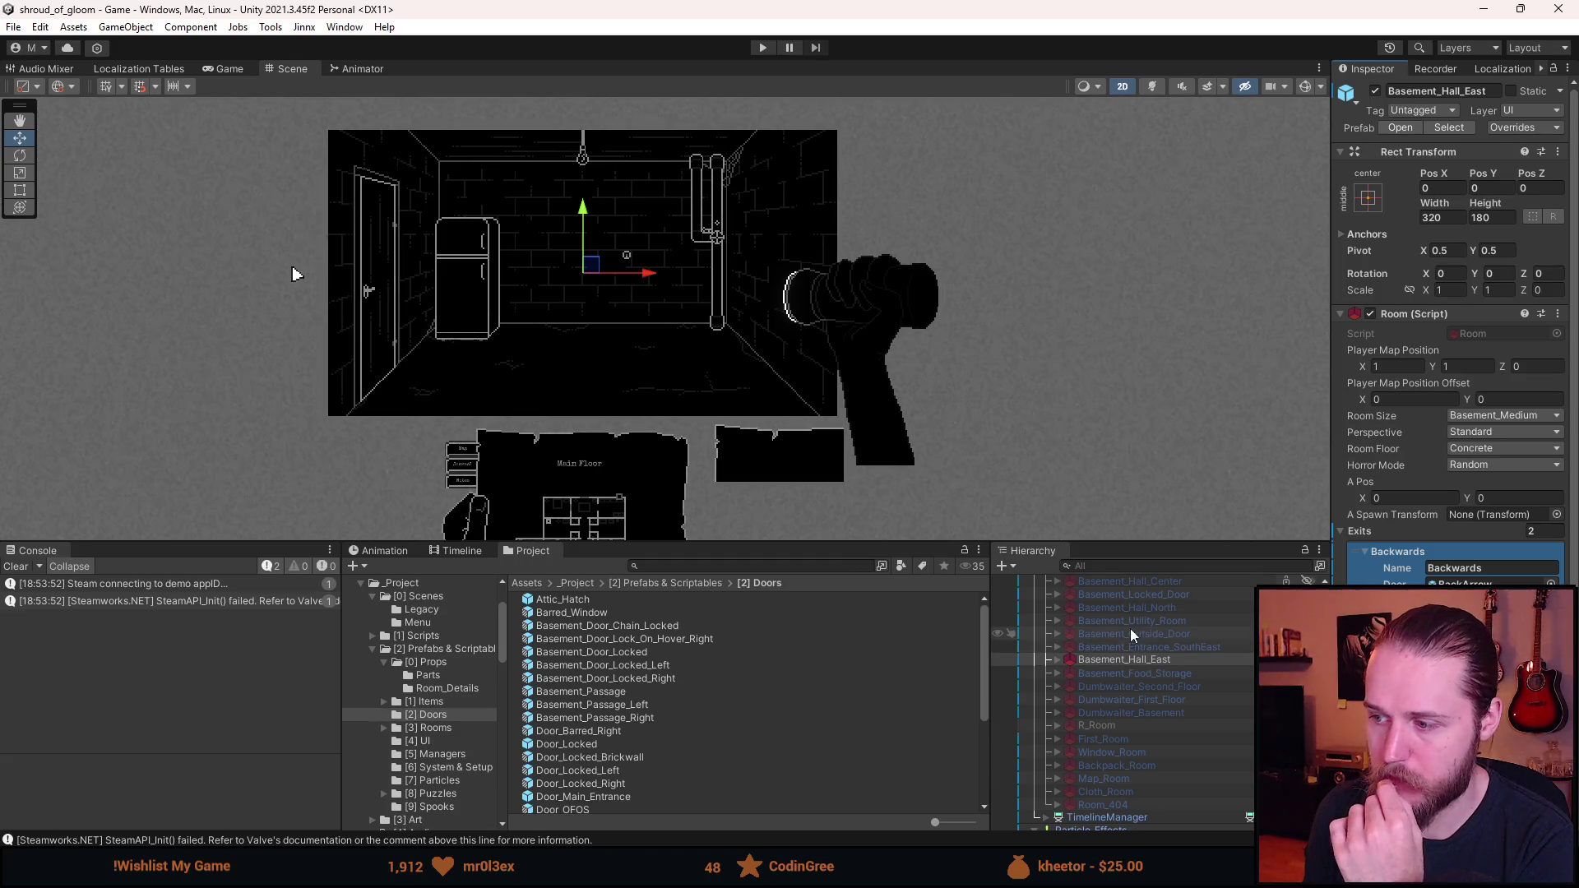
click(1141, 660)
key(alt+shift+a)
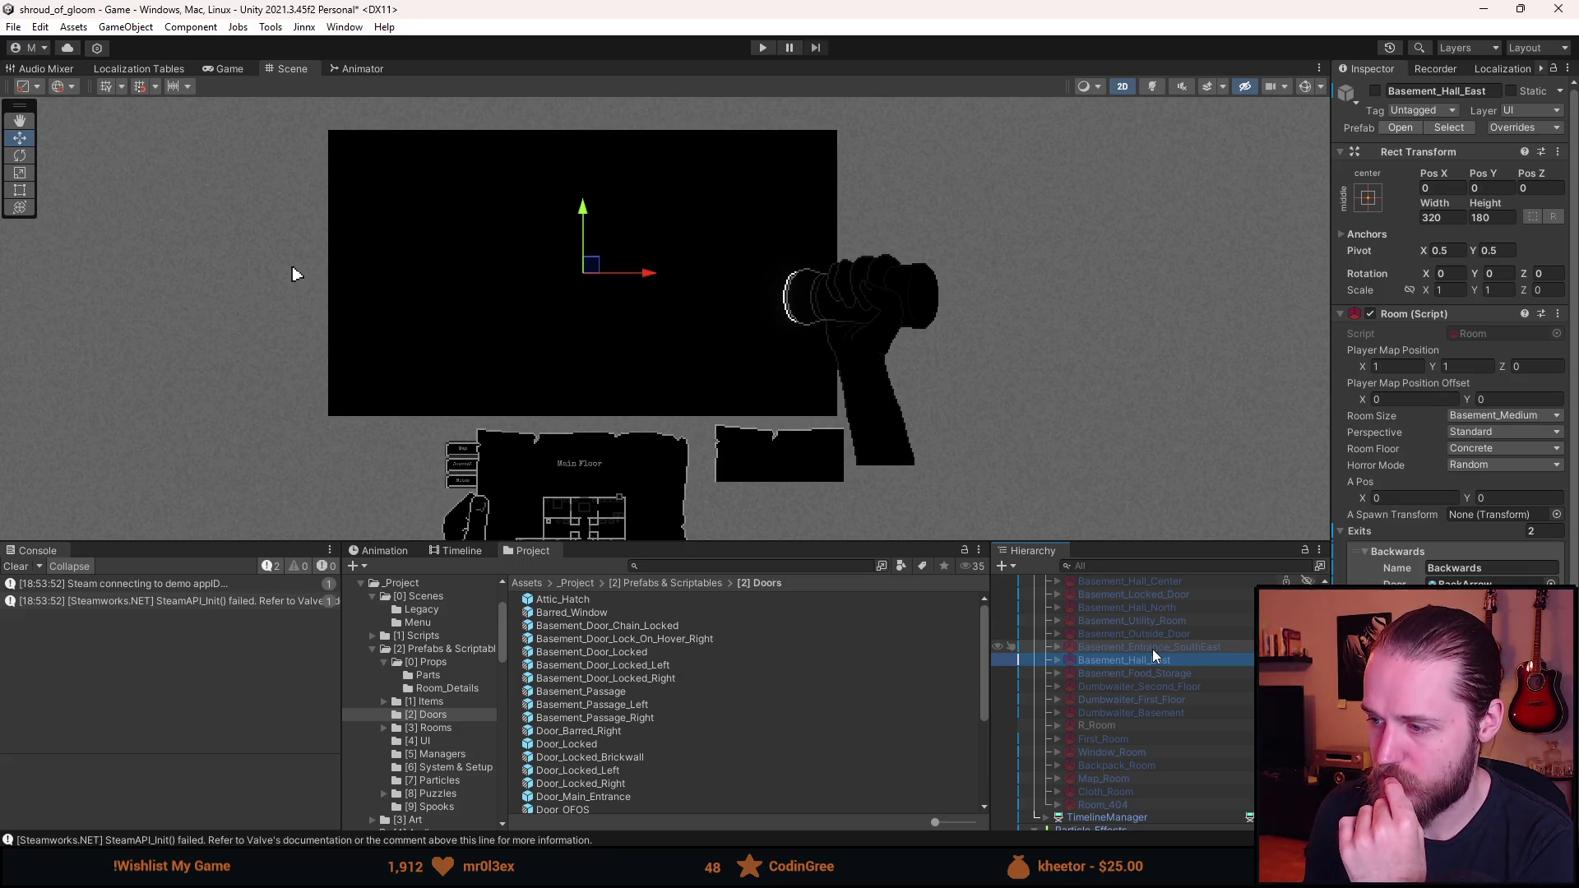
scroll(1152, 649, up, 2)
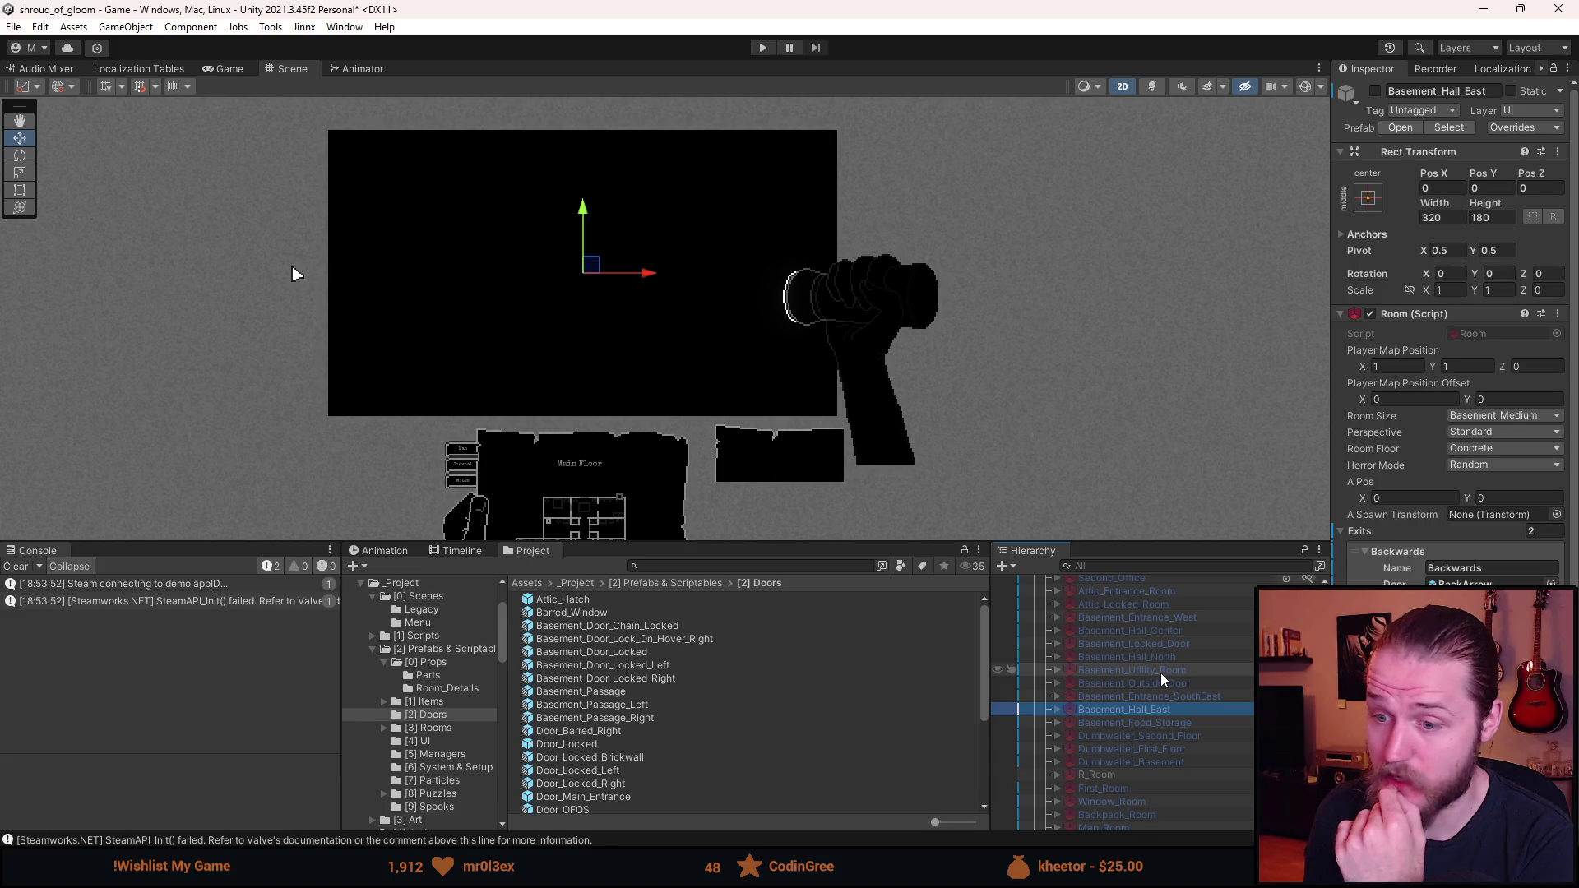
click(16, 566)
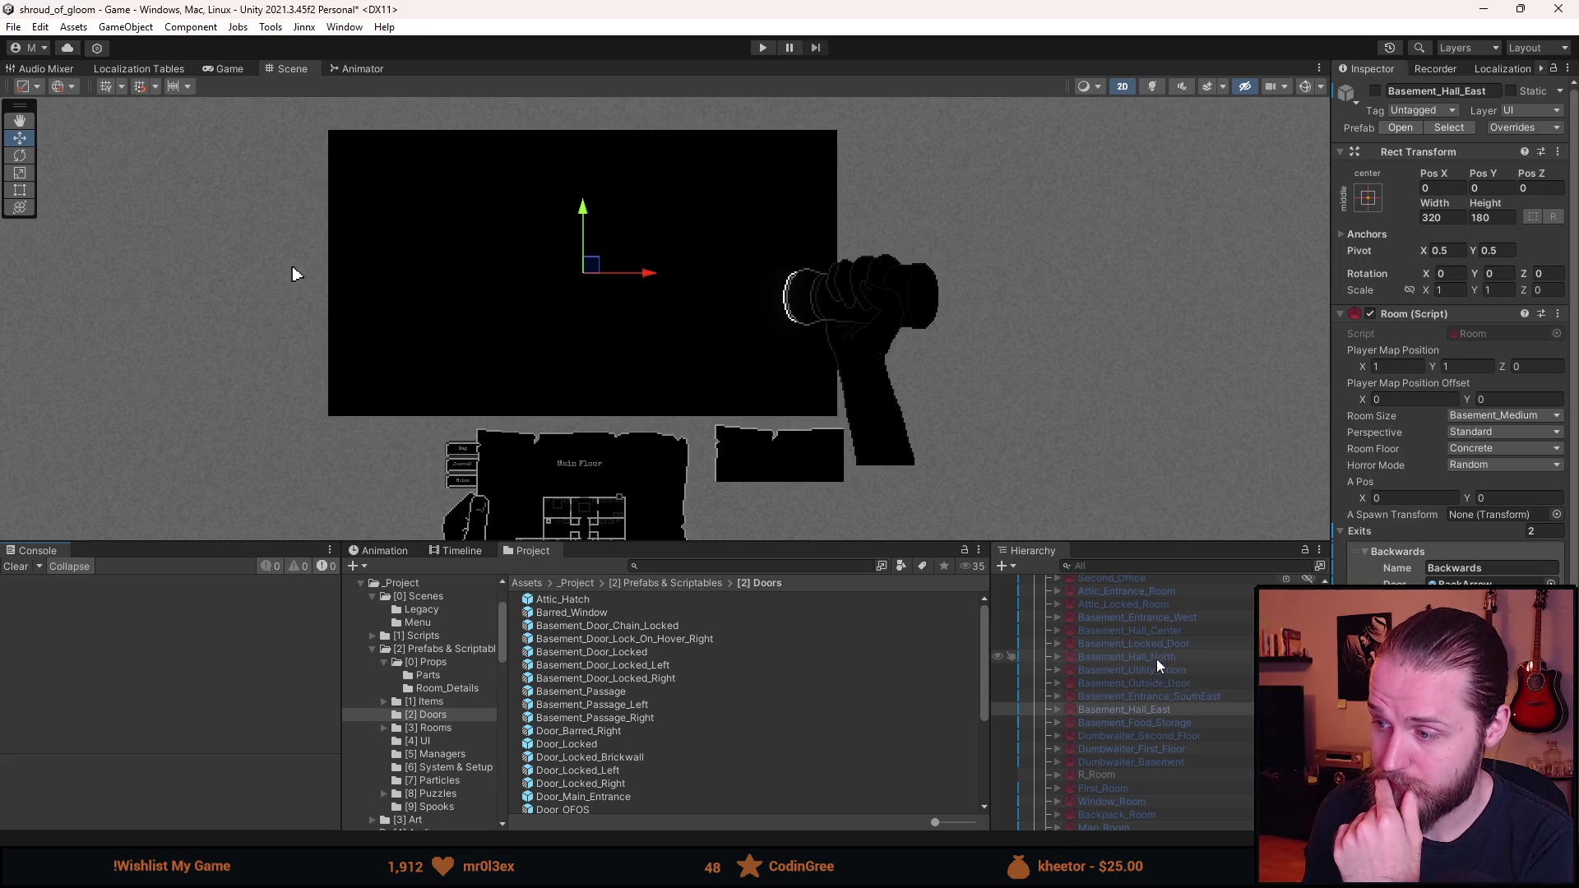
- Show Basement_Food_Storage and add a Box prop from Props to its floor at 113.5, -58
click(1158, 728)
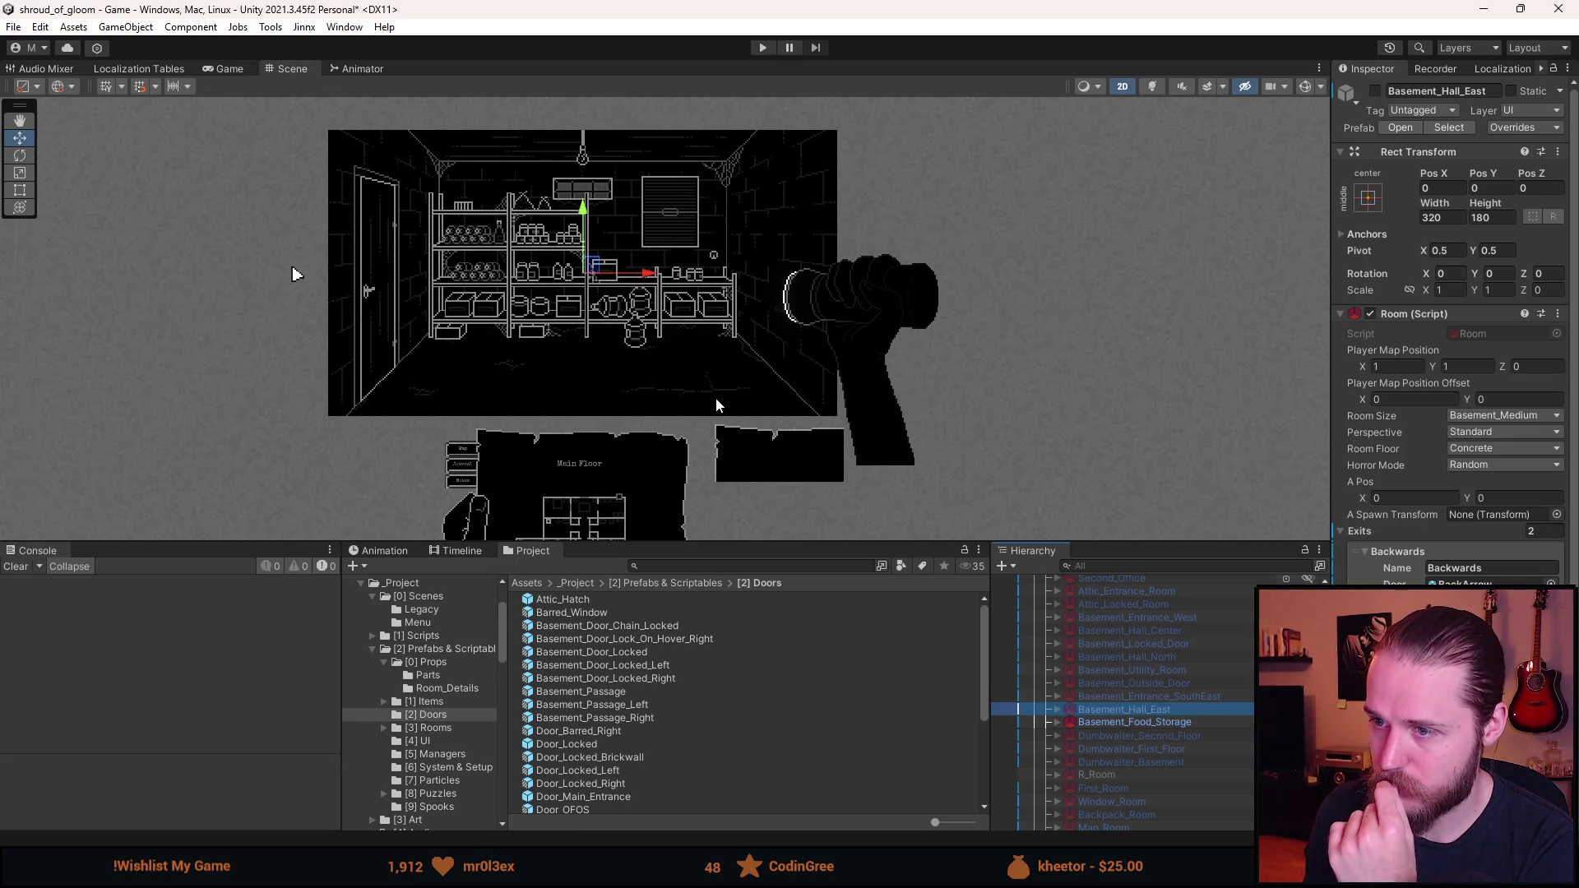
scroll(748, 385, up, 2)
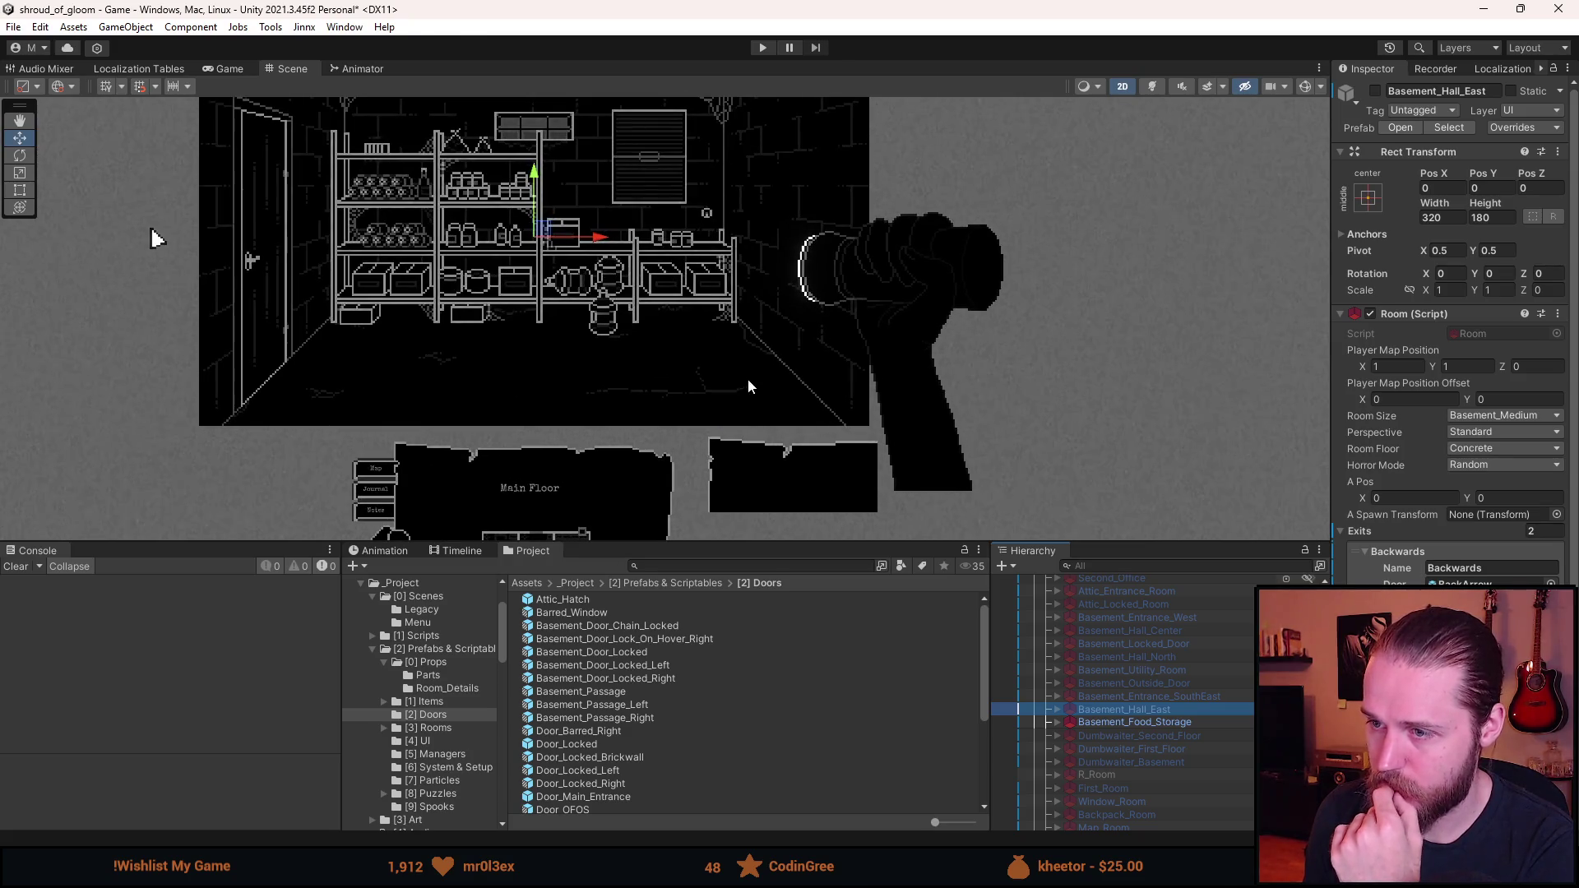
scroll(604, 765, down, 3)
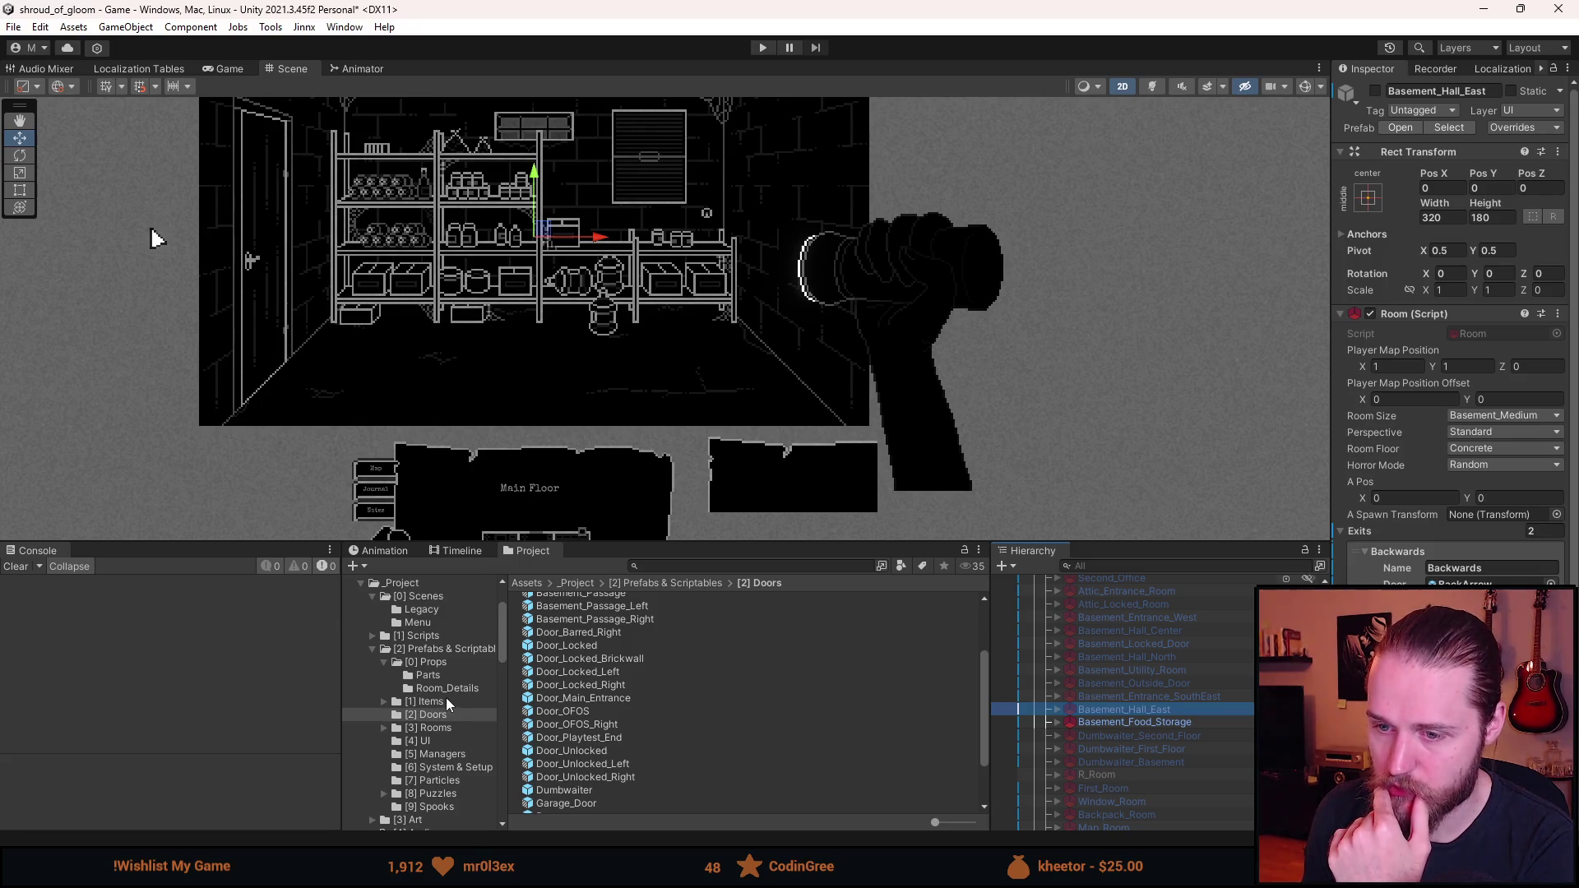
click(437, 663)
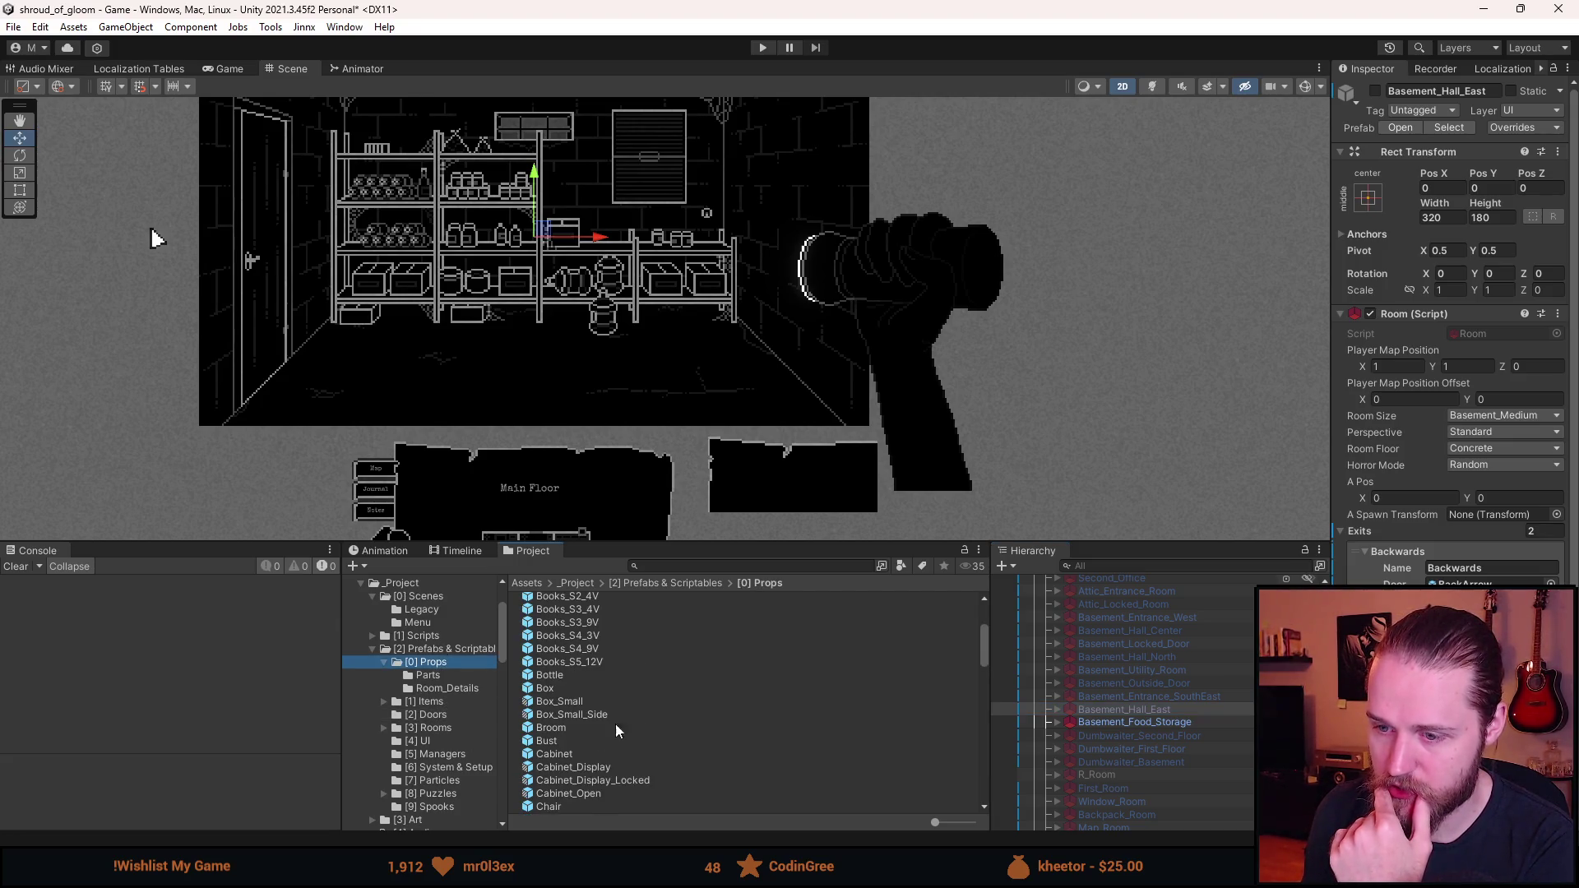
click(1125, 709)
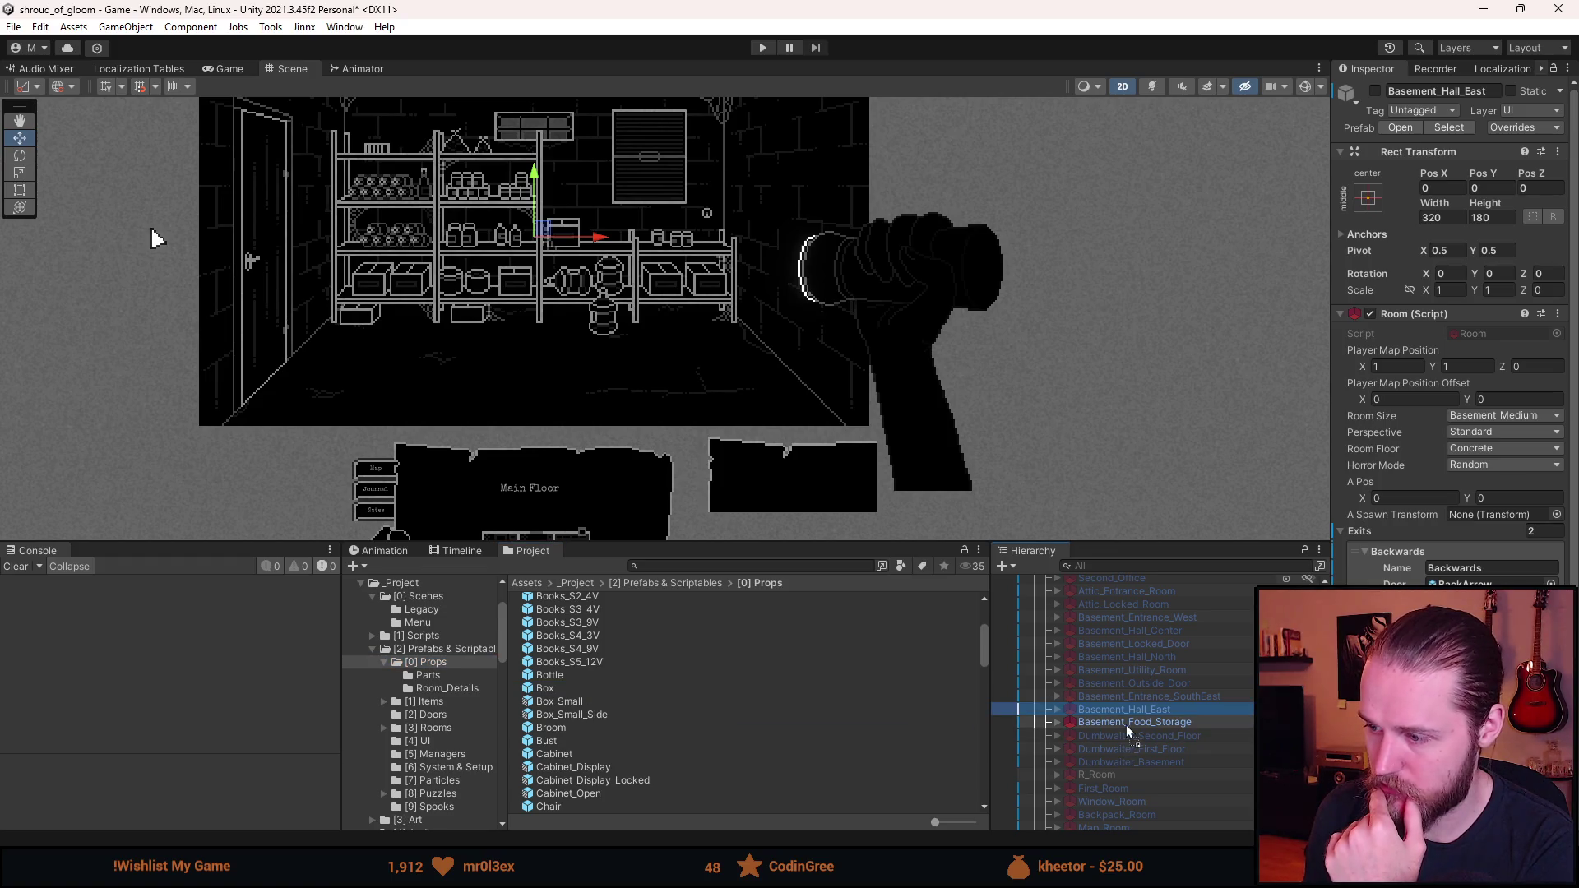
drag(1128, 722, 1127, 723)
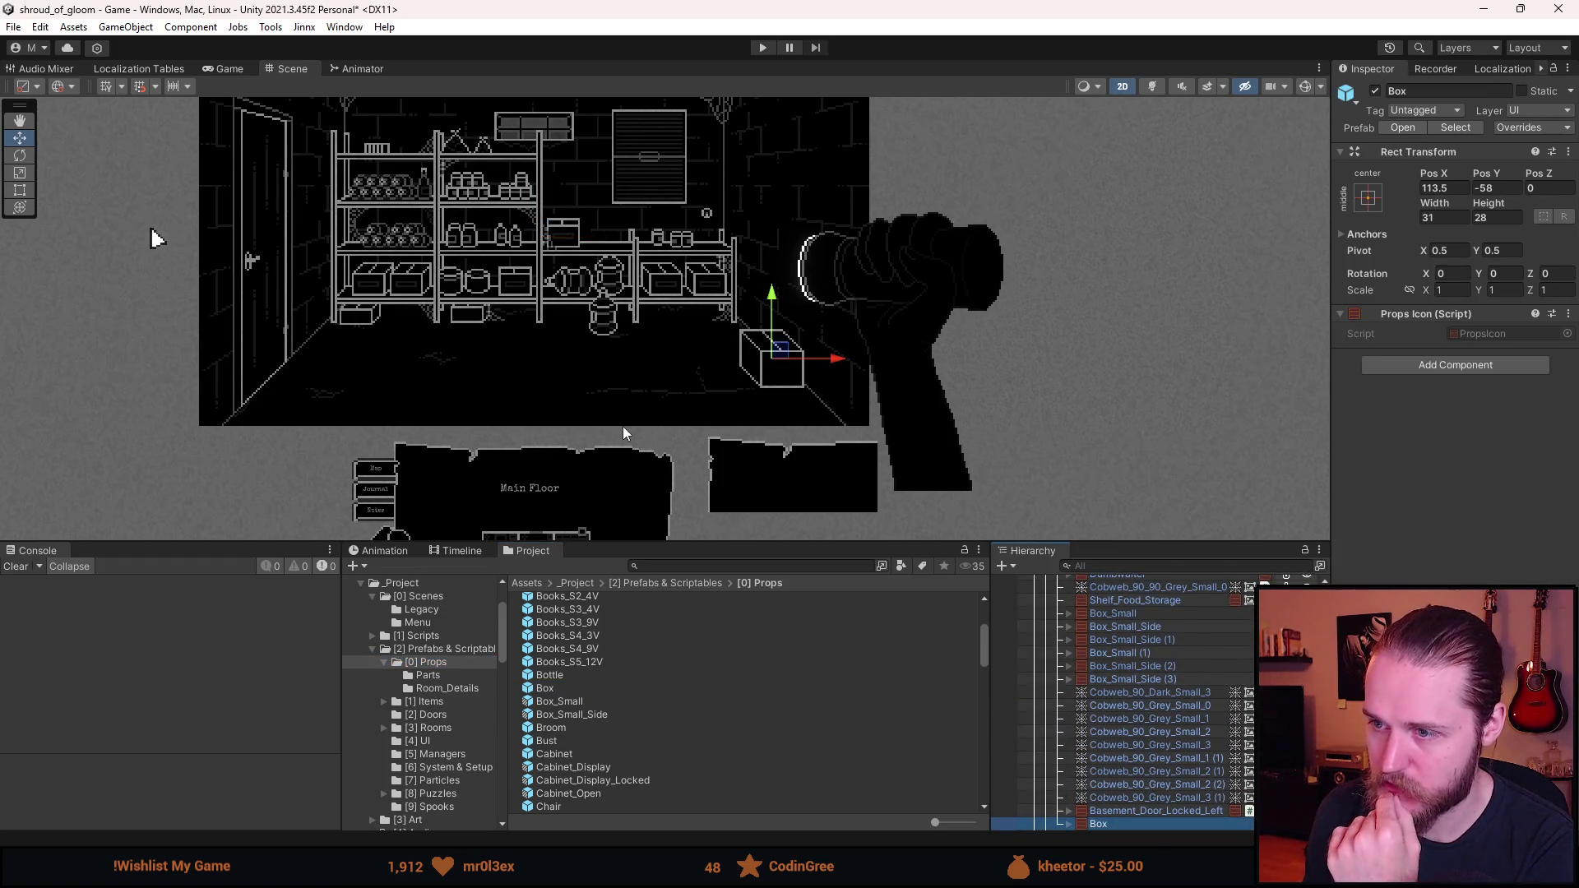
scroll(624, 387, down, 2)
drag(623, 387, 700, 451)
scroll(699, 451, up, 1)
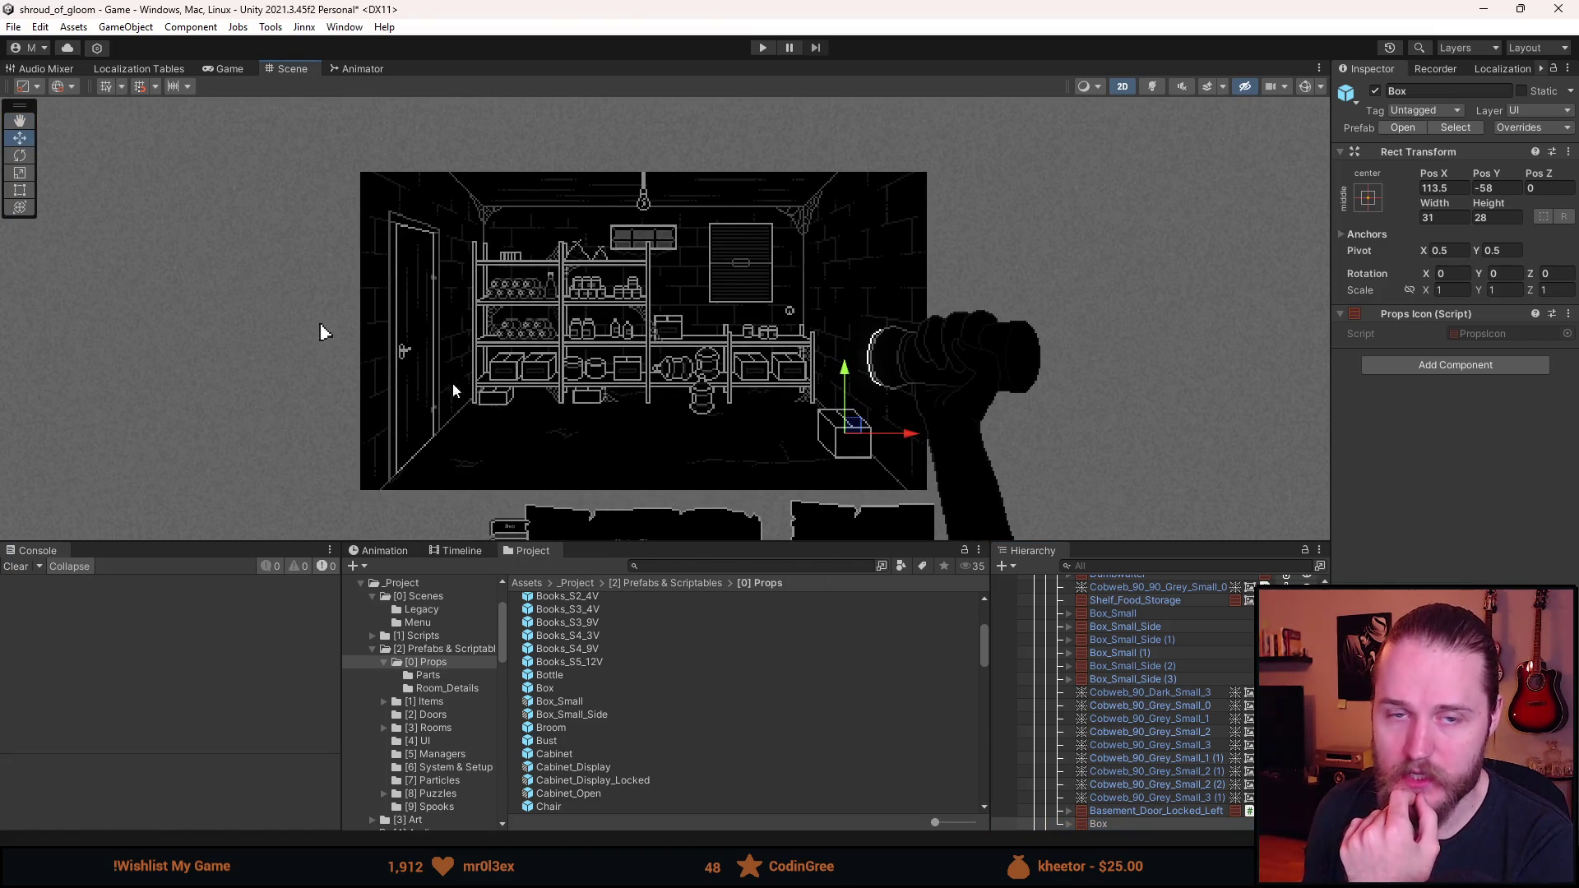
click(272, 349)
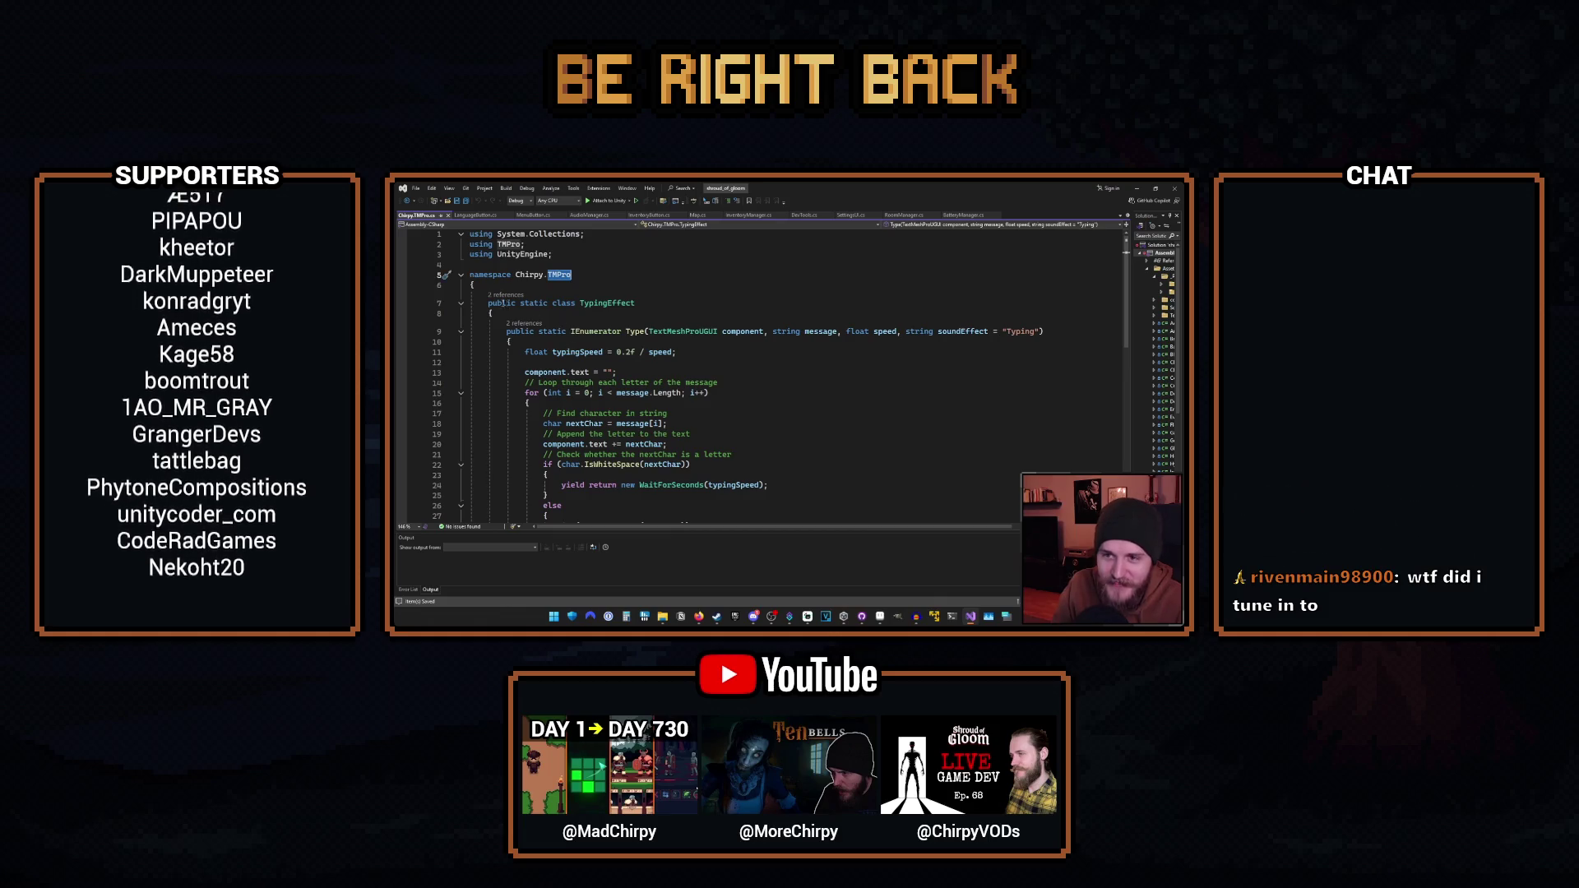
- Inspect the TypingEffect class in Visual Studio, selecting the TMPro namespace
click(607, 303)
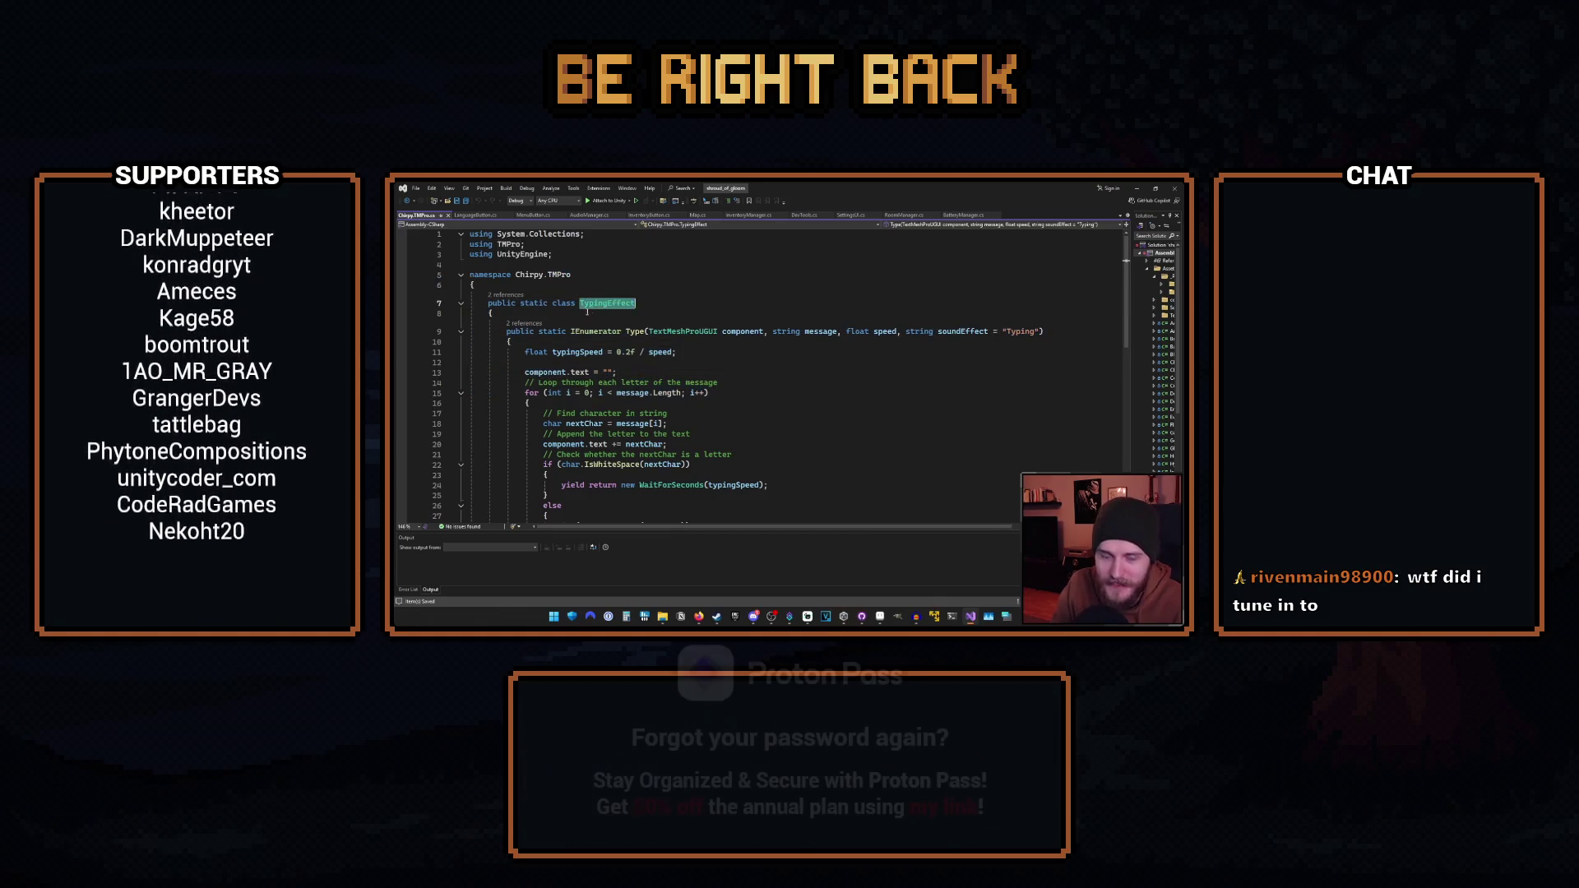
drag(470, 275, 550, 274)
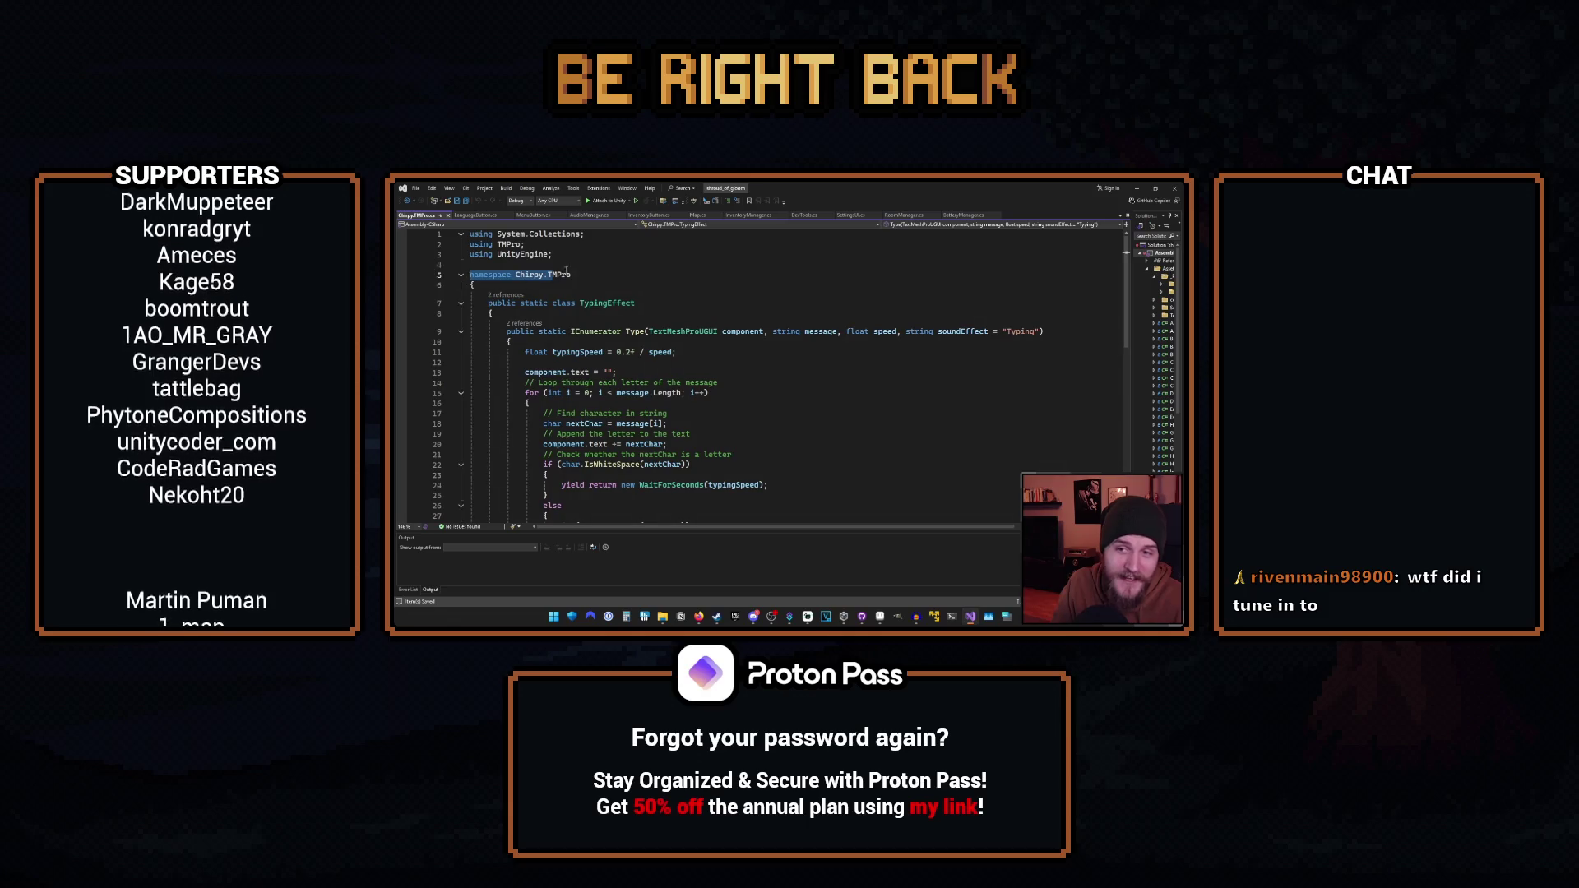
click(585, 274)
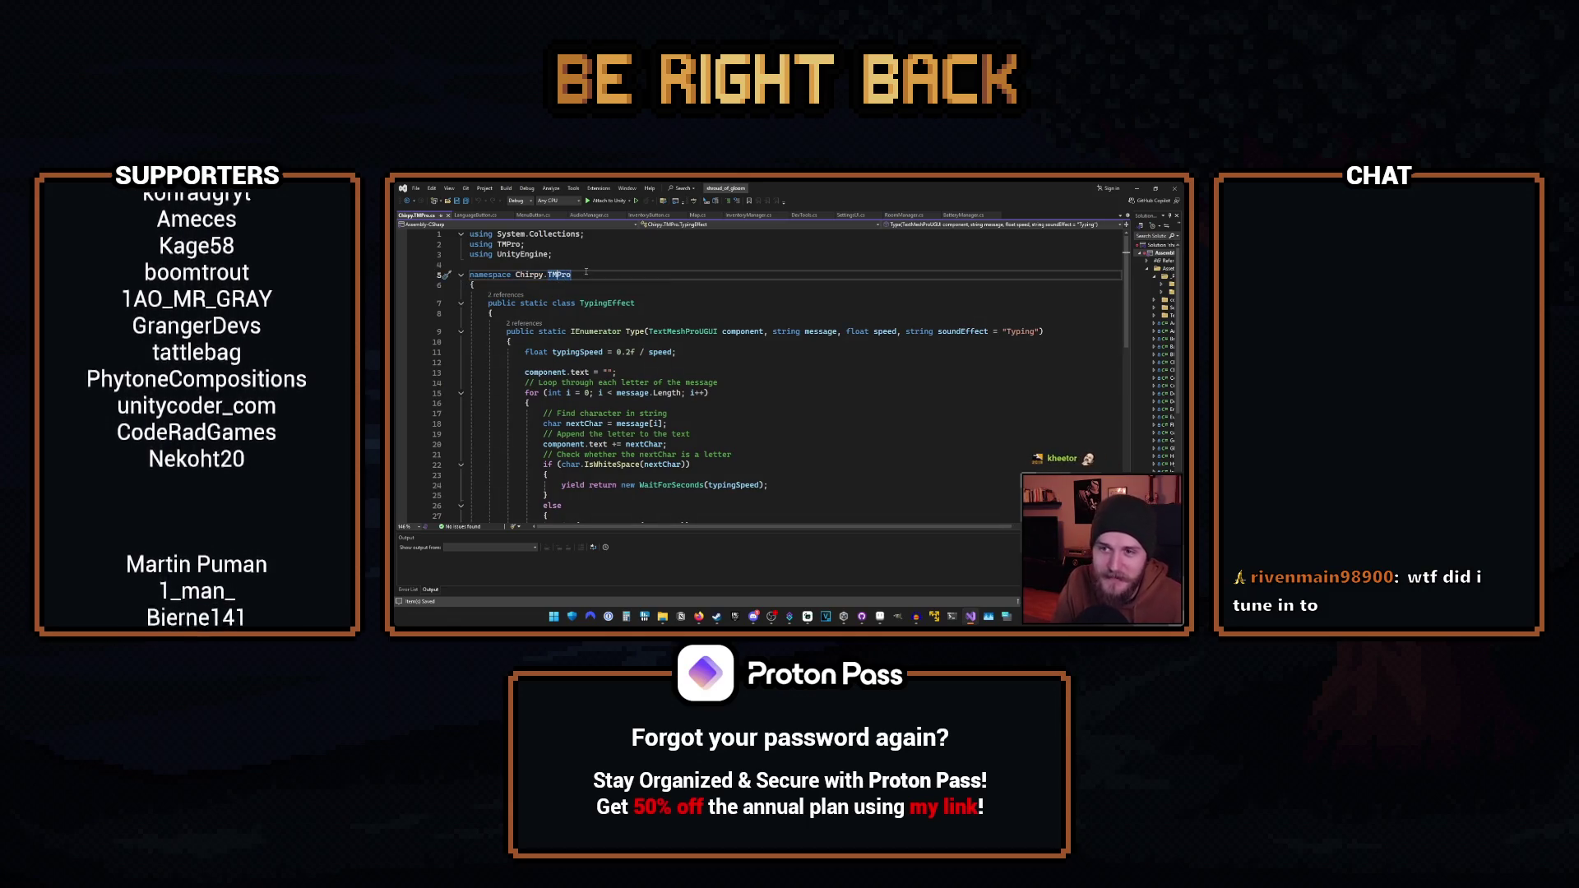
double_click(558, 275)
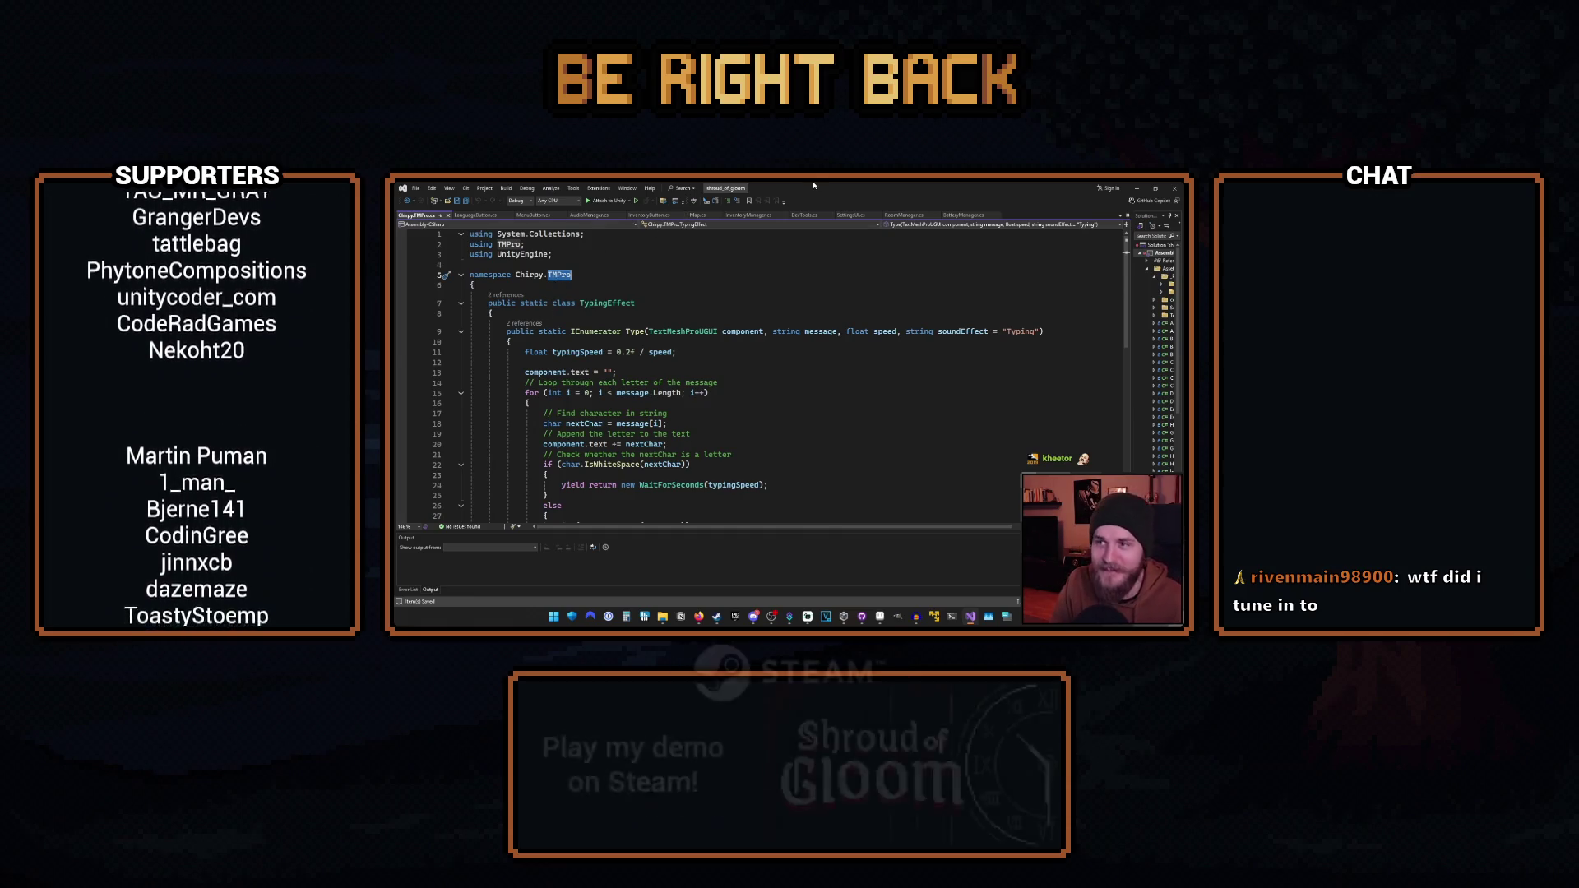
- Back in Unity, enlarge the Scene view, play-test with the flashlight on, then stop playing
key(alt+Tab)
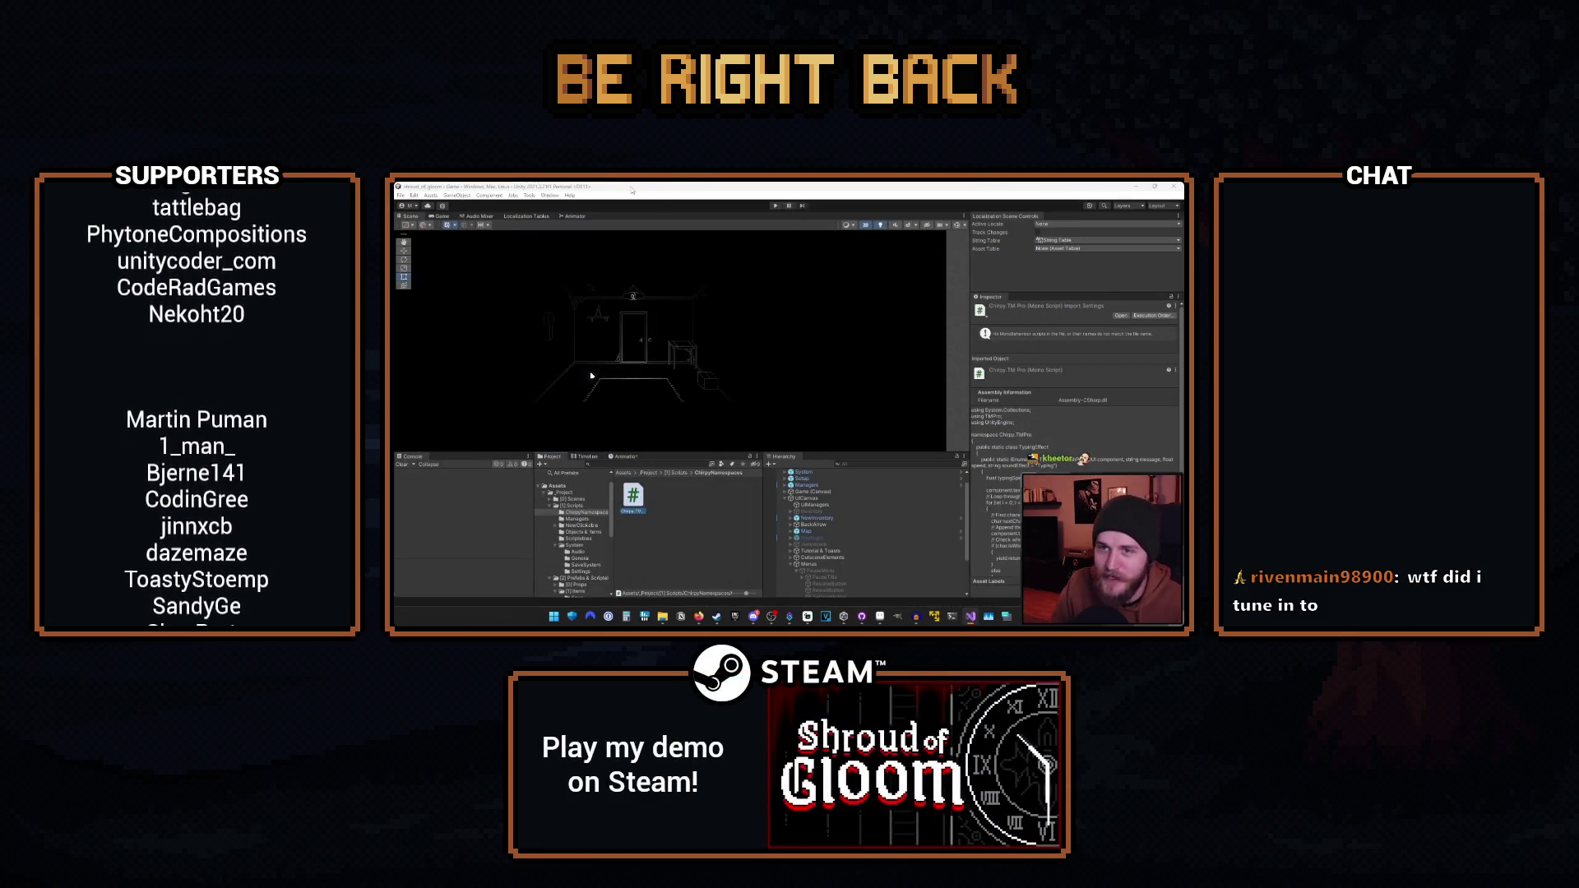
drag(678, 452, 678, 532)
scroll(590, 393, up, 3)
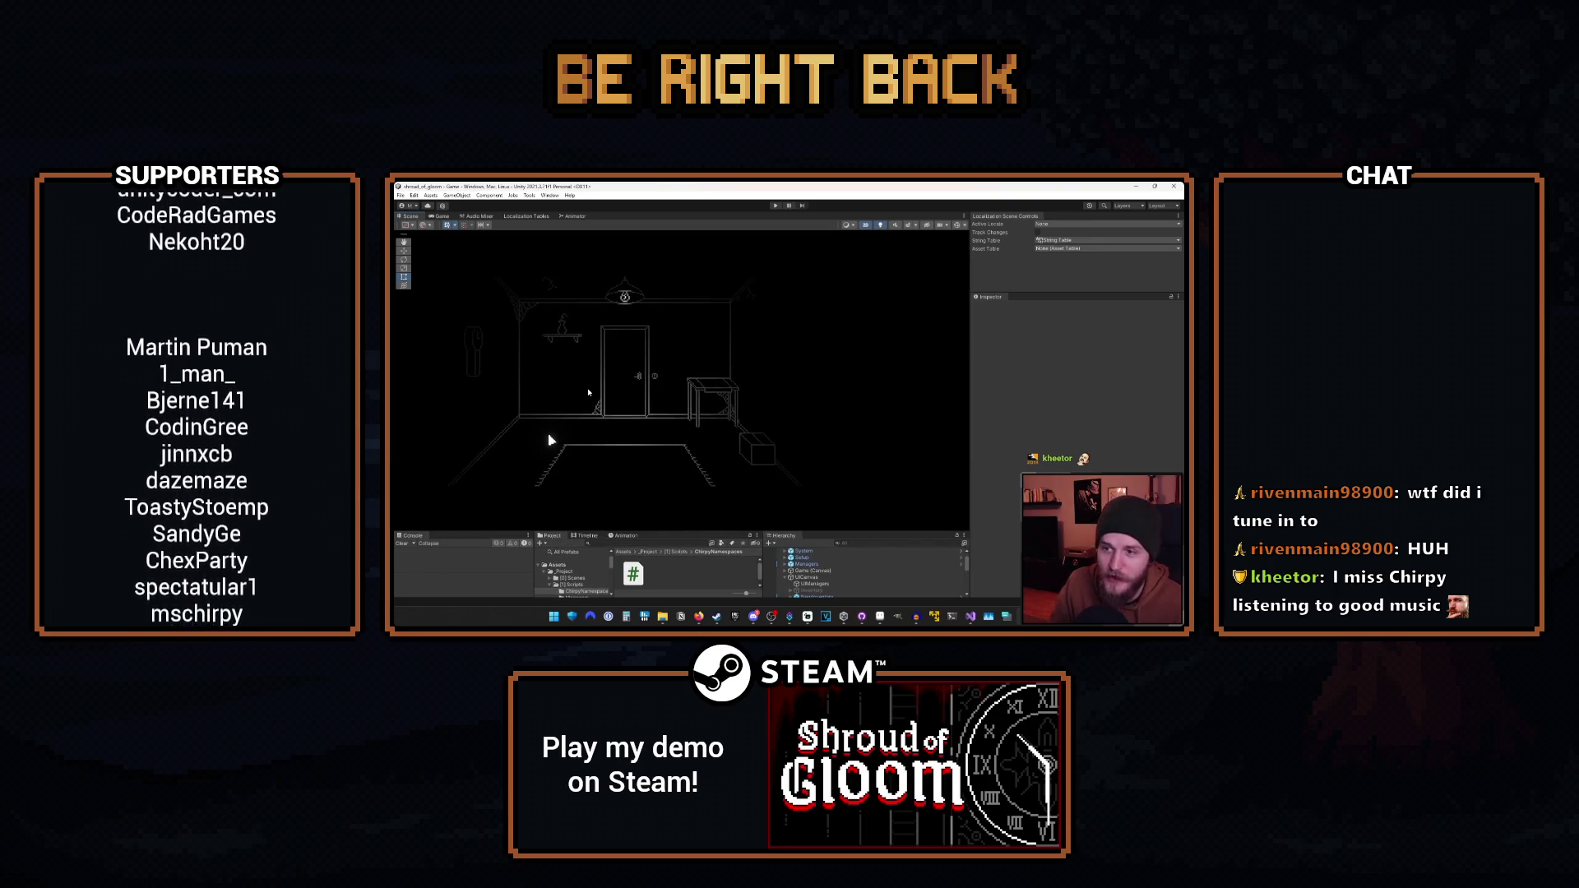
drag(590, 393, 667, 379)
scroll(711, 367, up, 1)
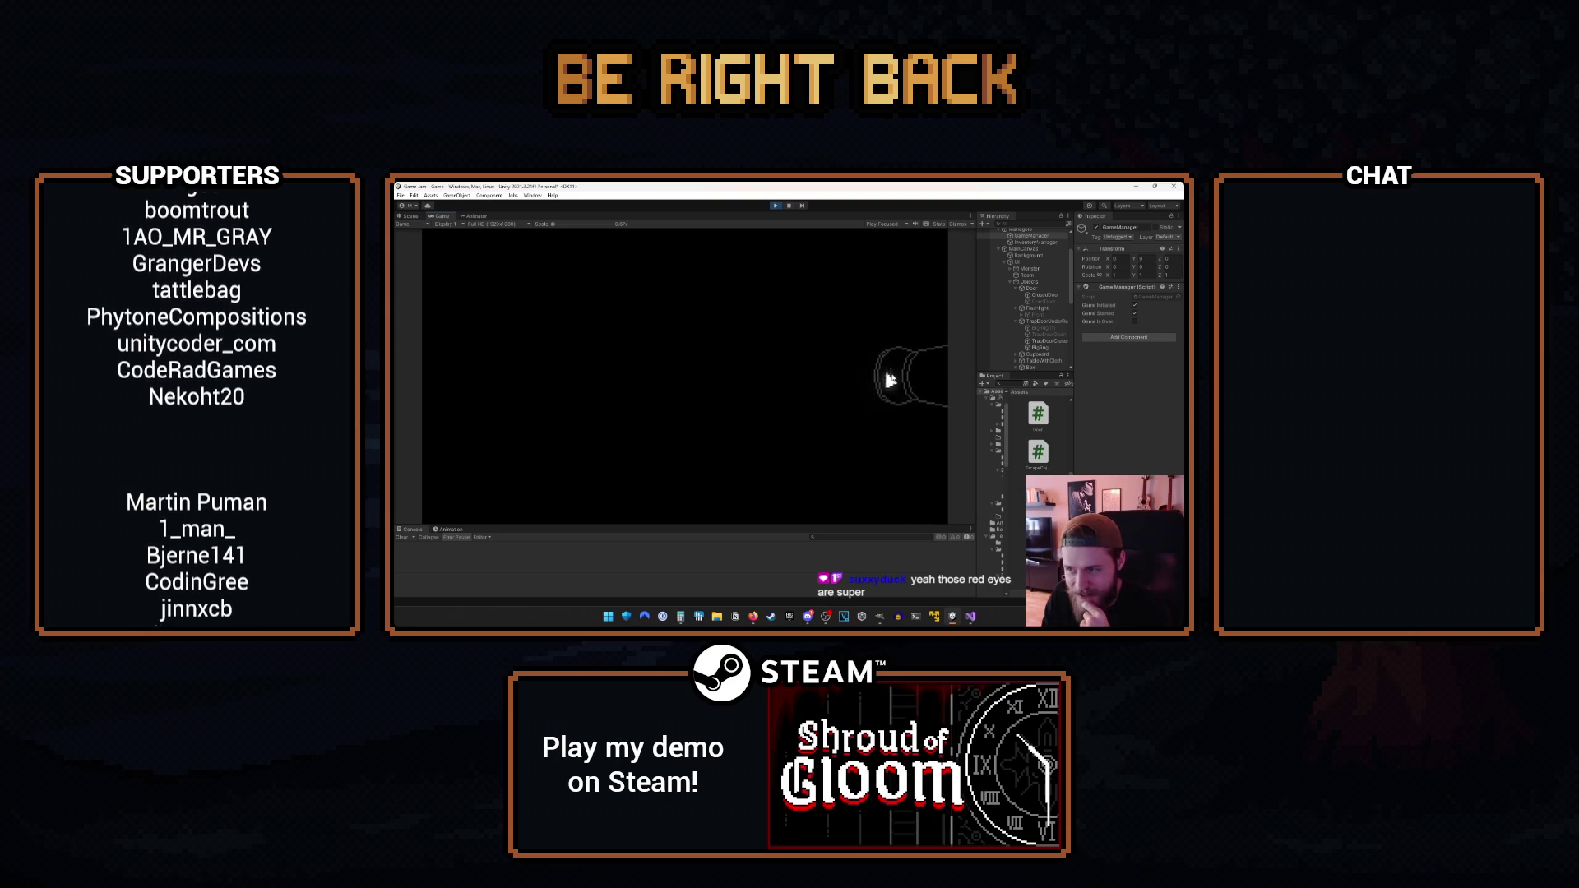
click(943, 390)
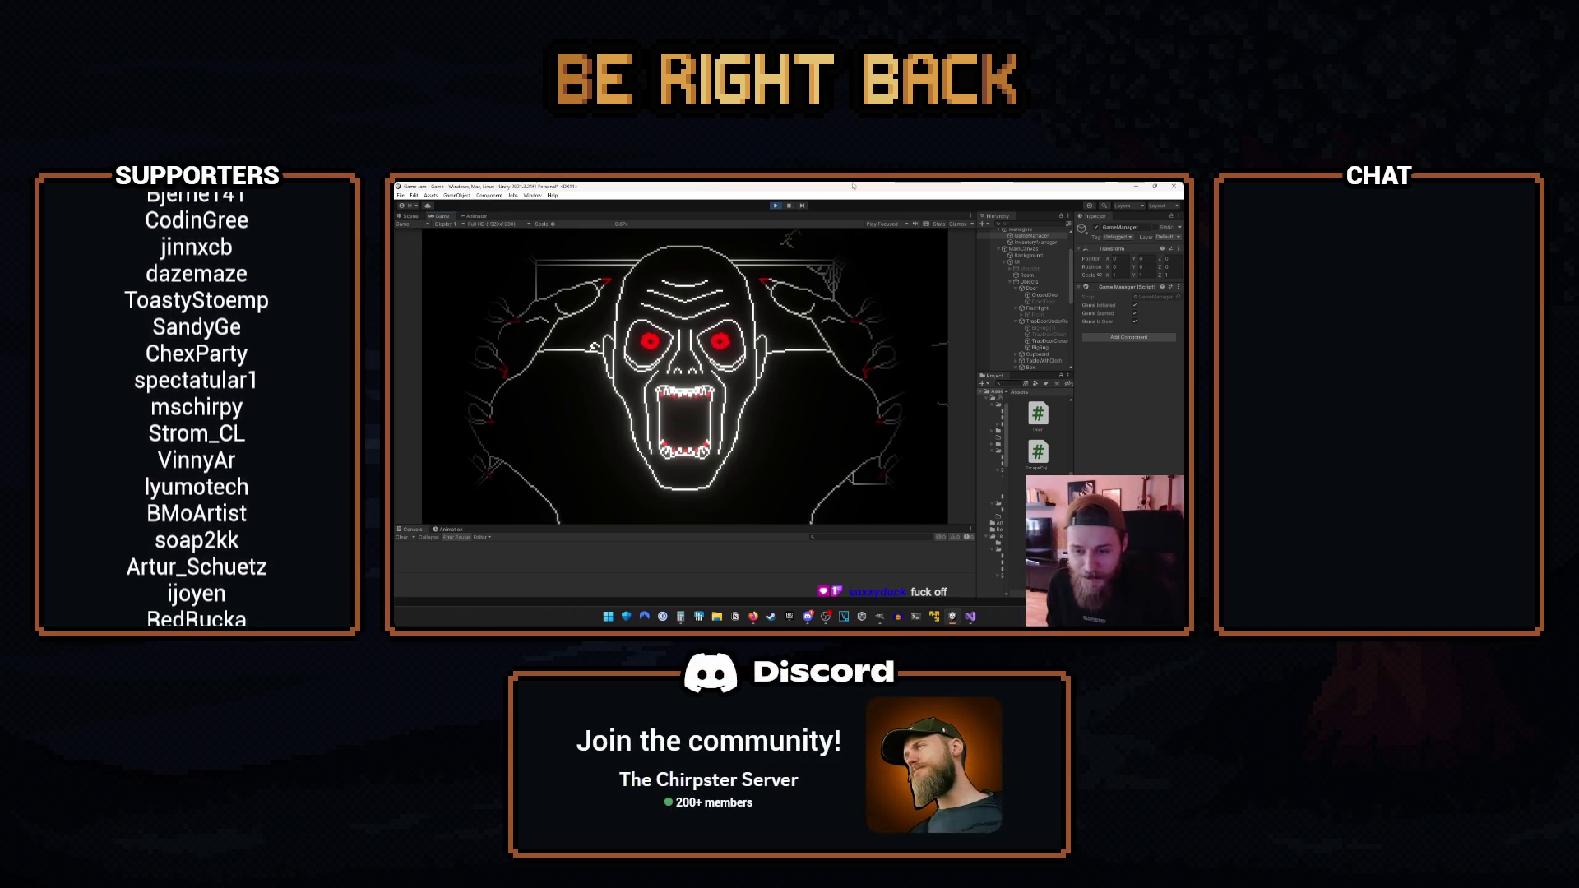
click(776, 205)
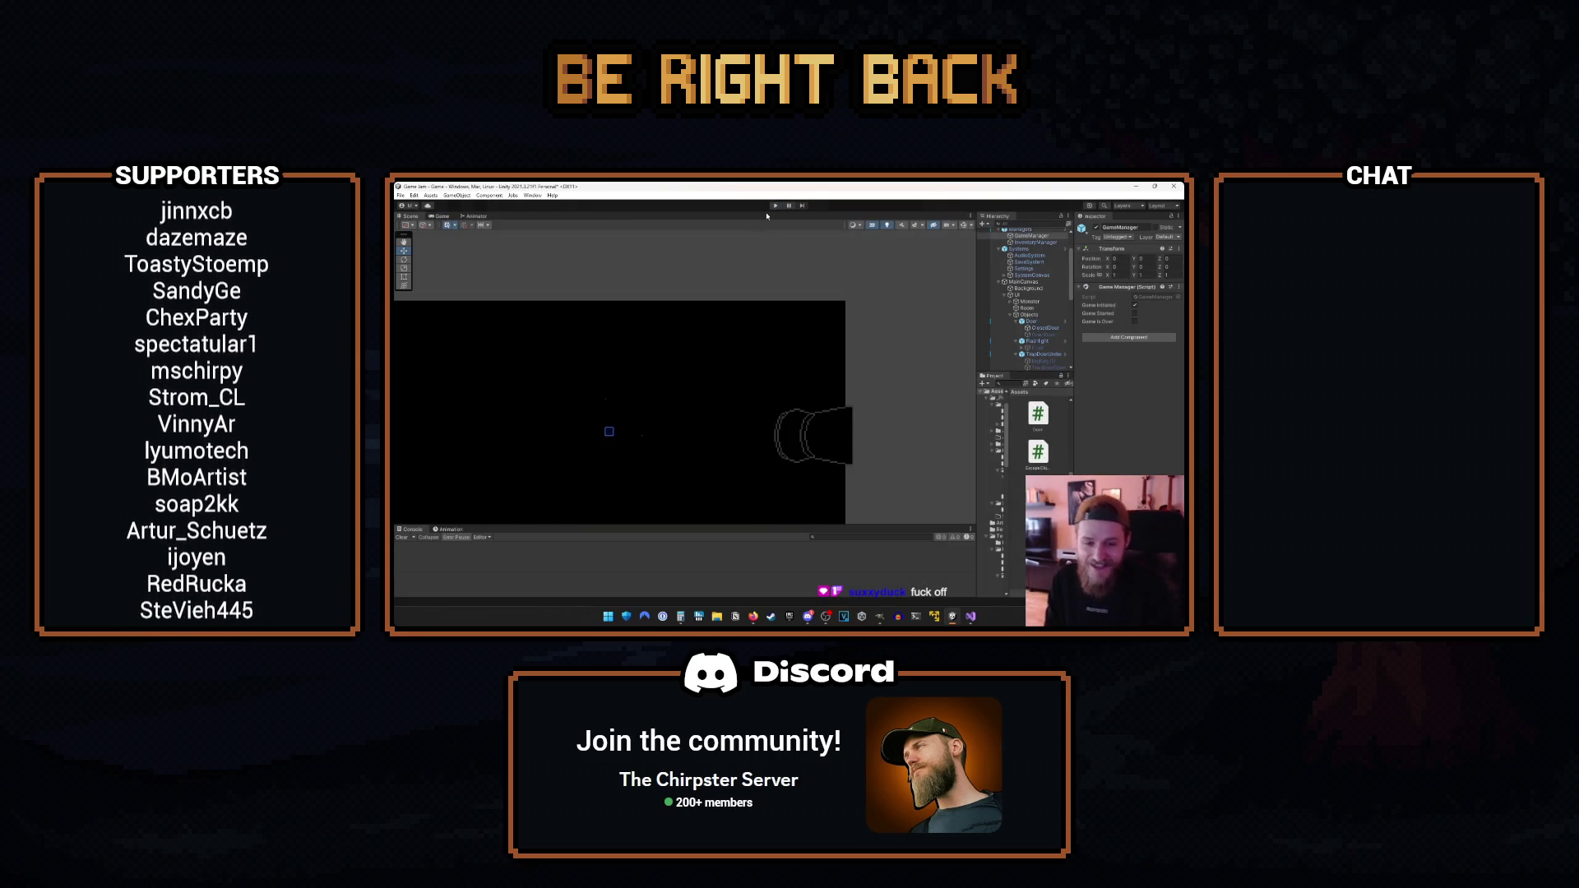
scroll(633, 380, up, 2)
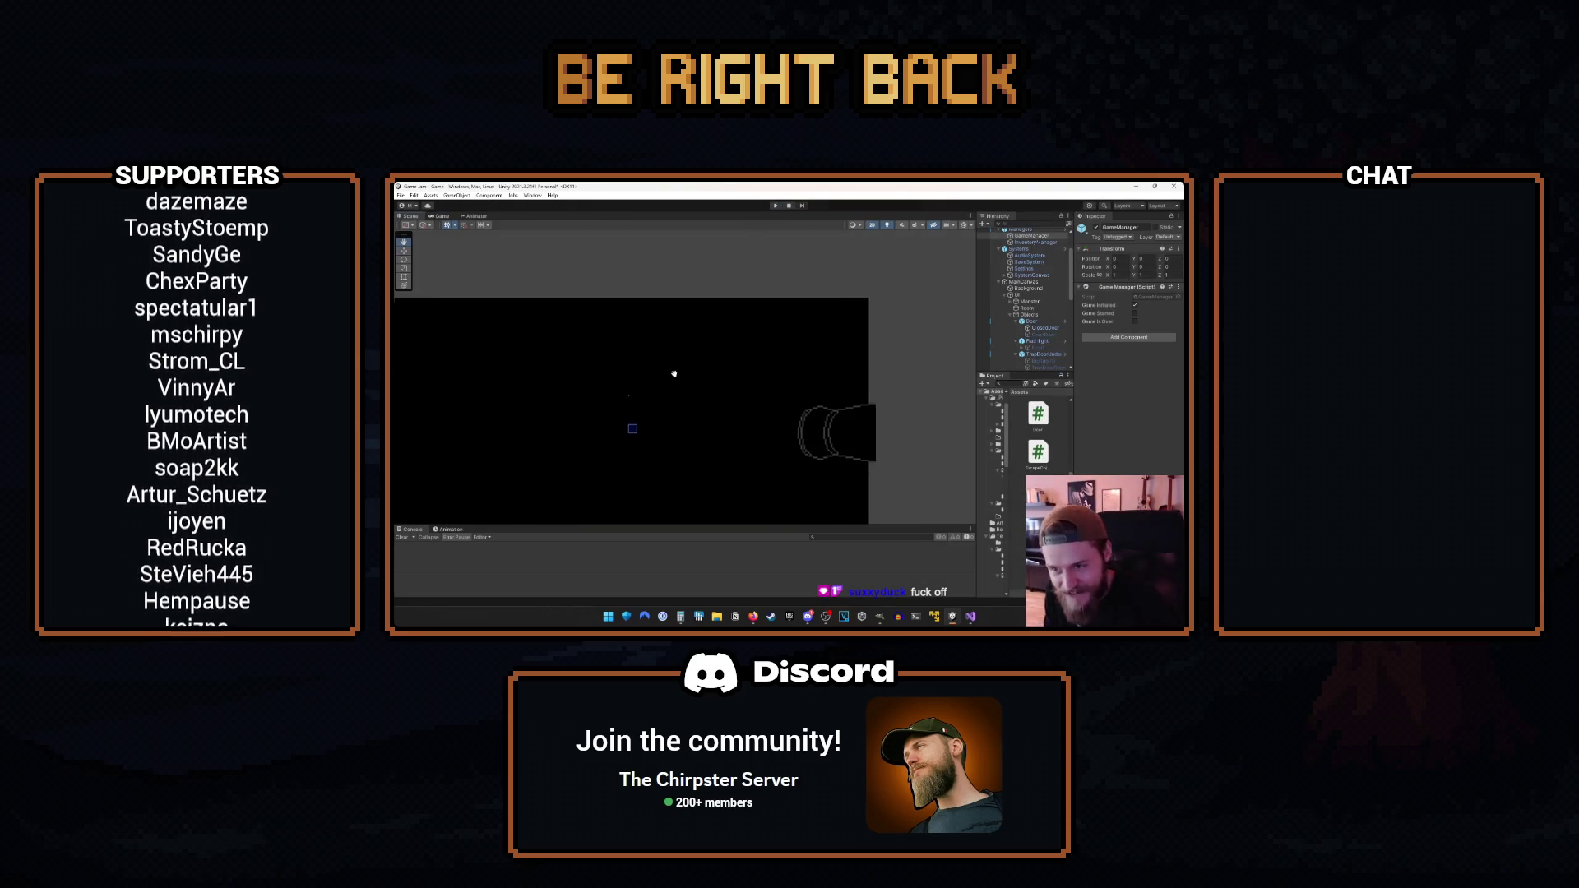
scroll(732, 310, down, 2)
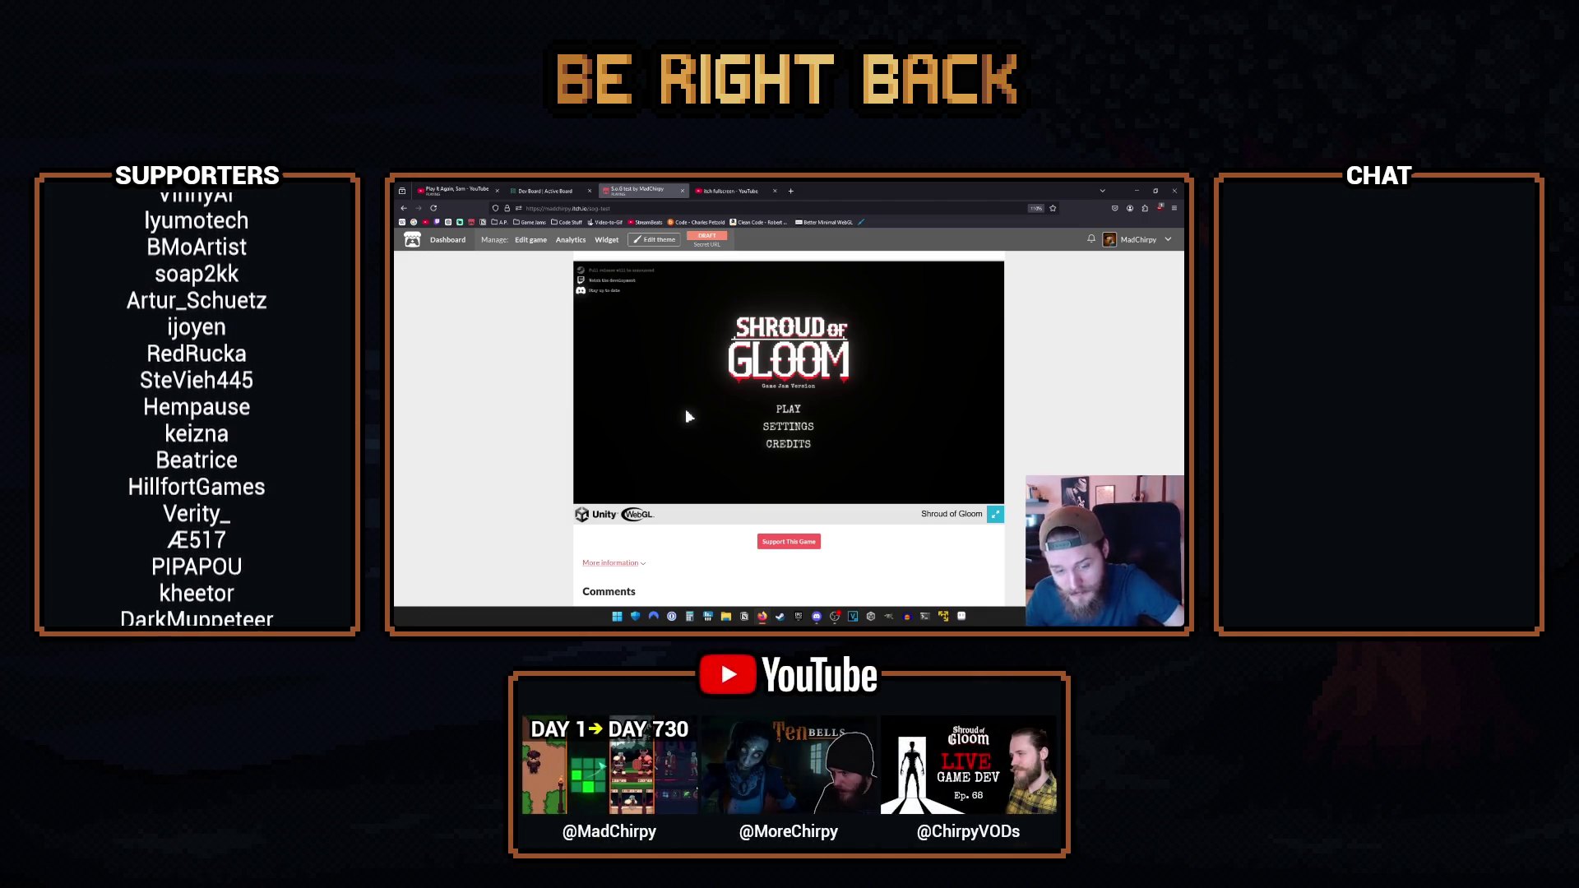
- Try to make the Shroud of Gloom web build fullscreen
click(687, 409)
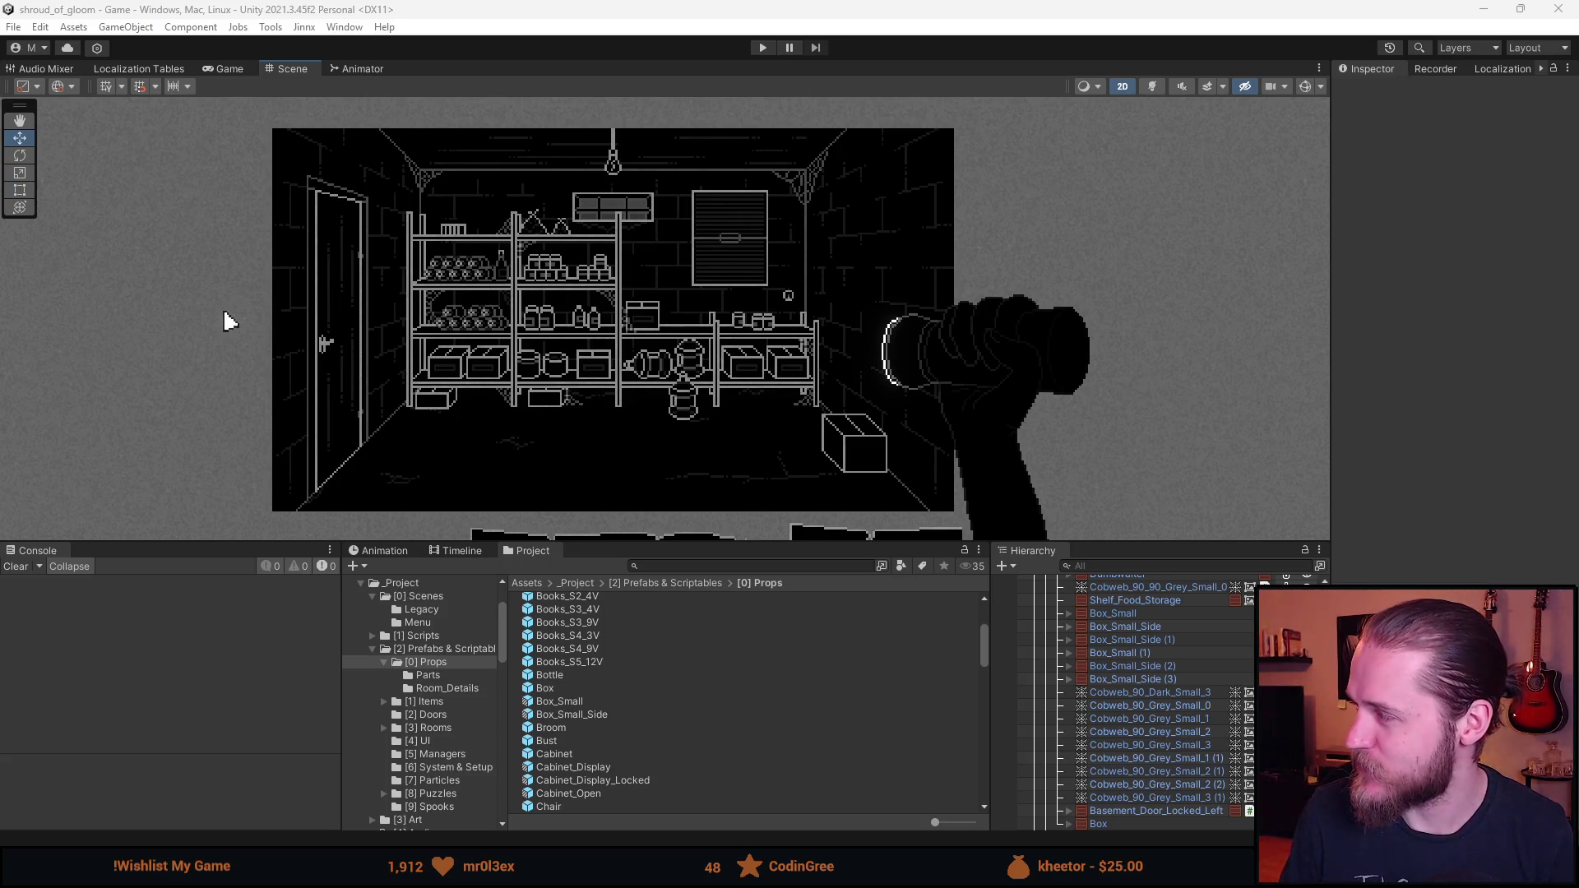
- Drag the Firefox New Tab window to the top edge to maximise it over Unity
mouse_move(224, 308)
mouse_down()
mouse_move(684, 140)
mouse_move(770, 7)
mouse_up()
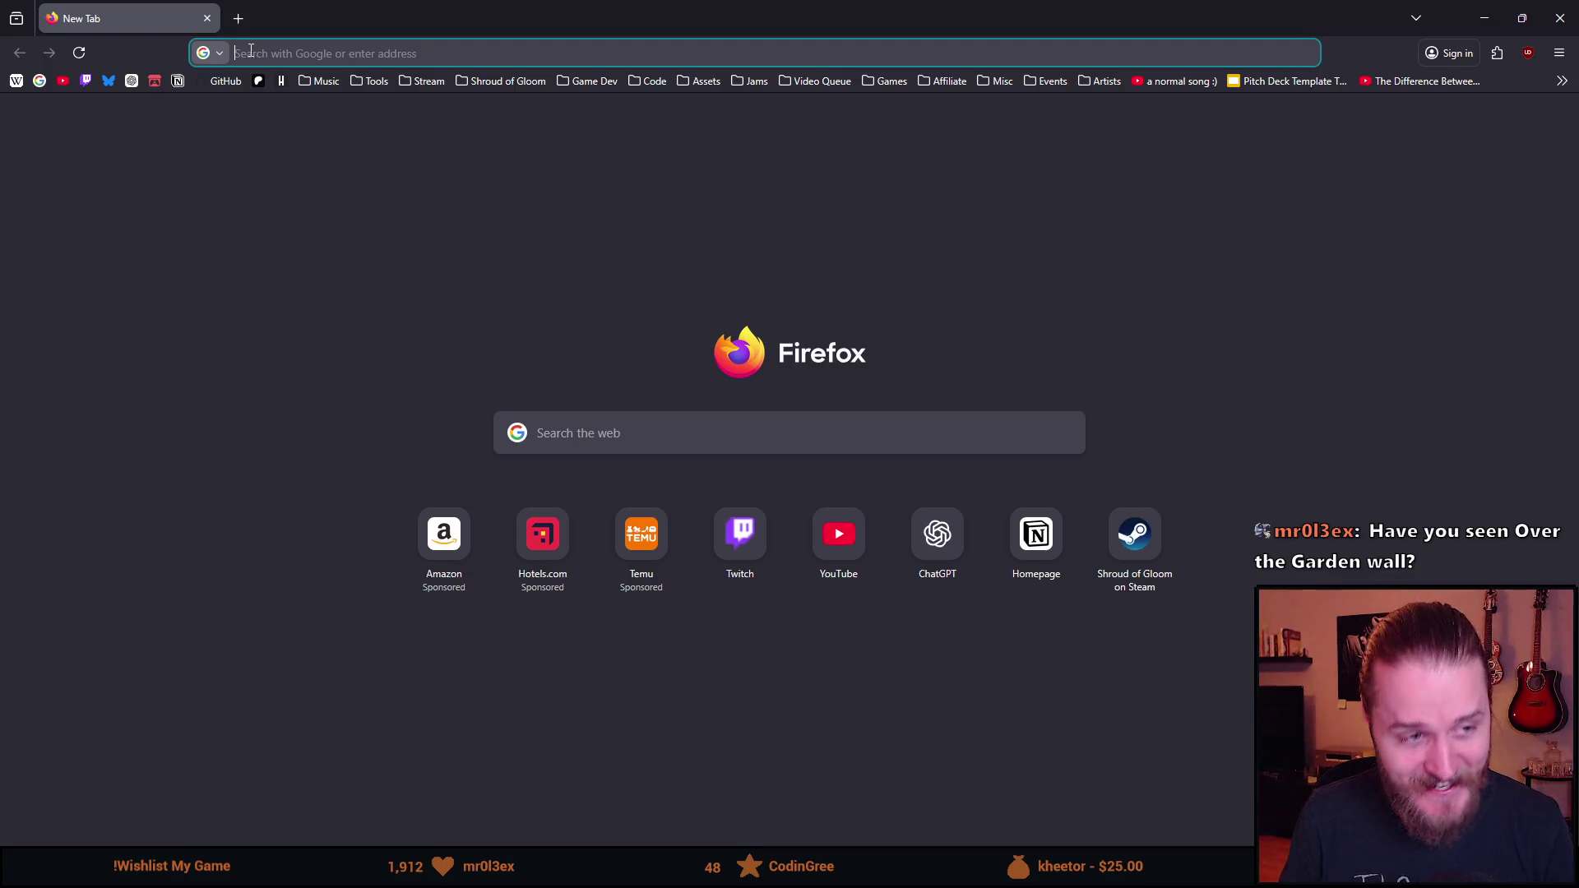
- Close the empty Firefox new tab, which closes the browser window
click(207, 18)
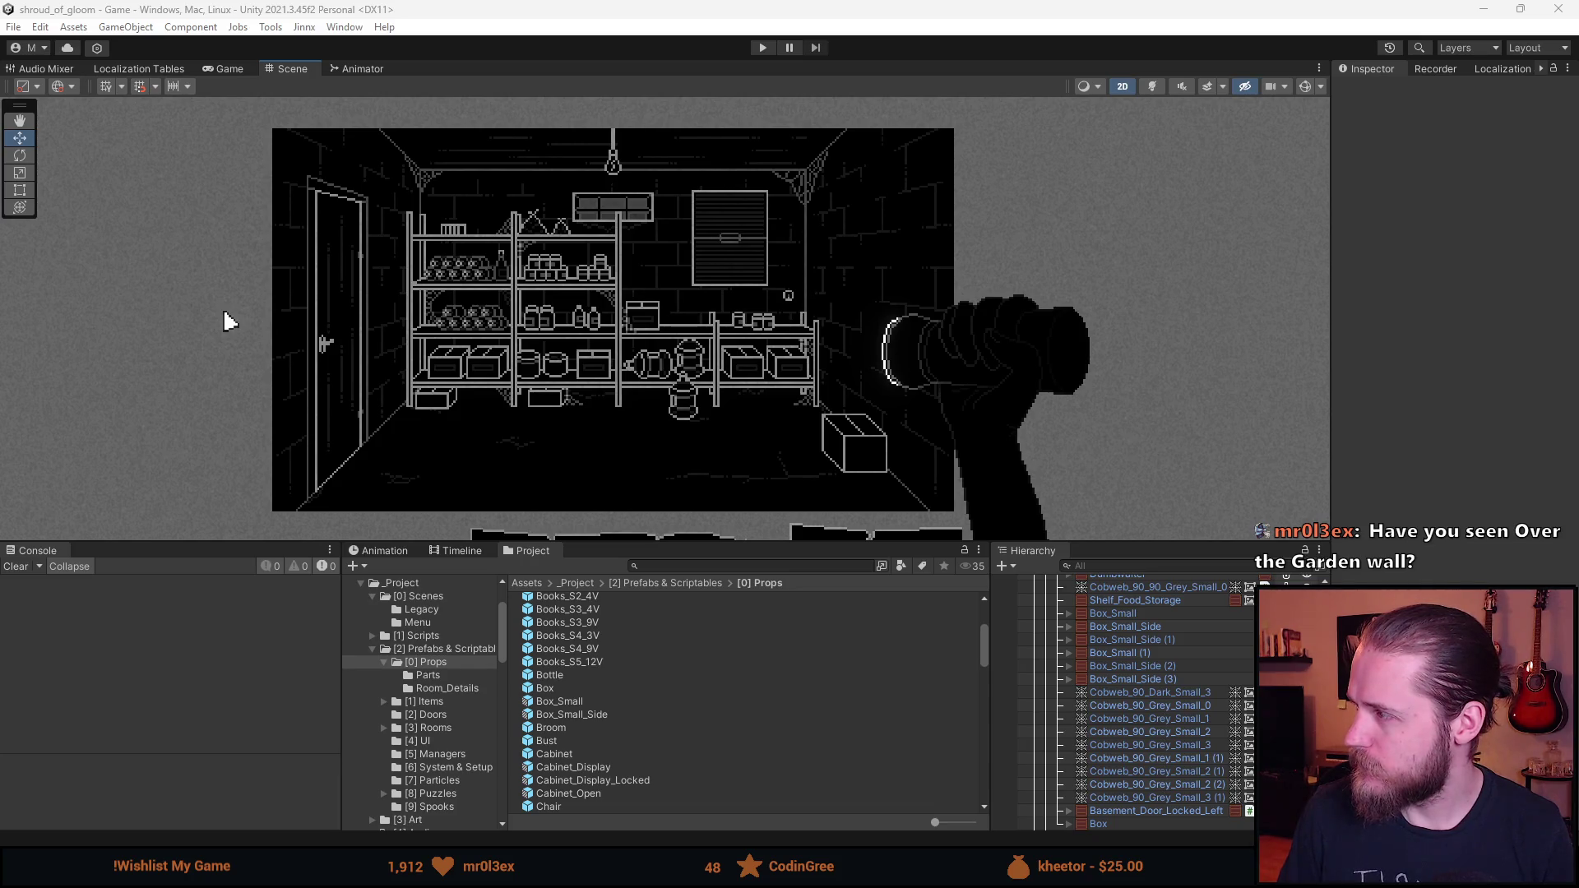
- Switch from Unity to the Firefox window showing Google results for 'over the garden wall'
key(alt+Tab)
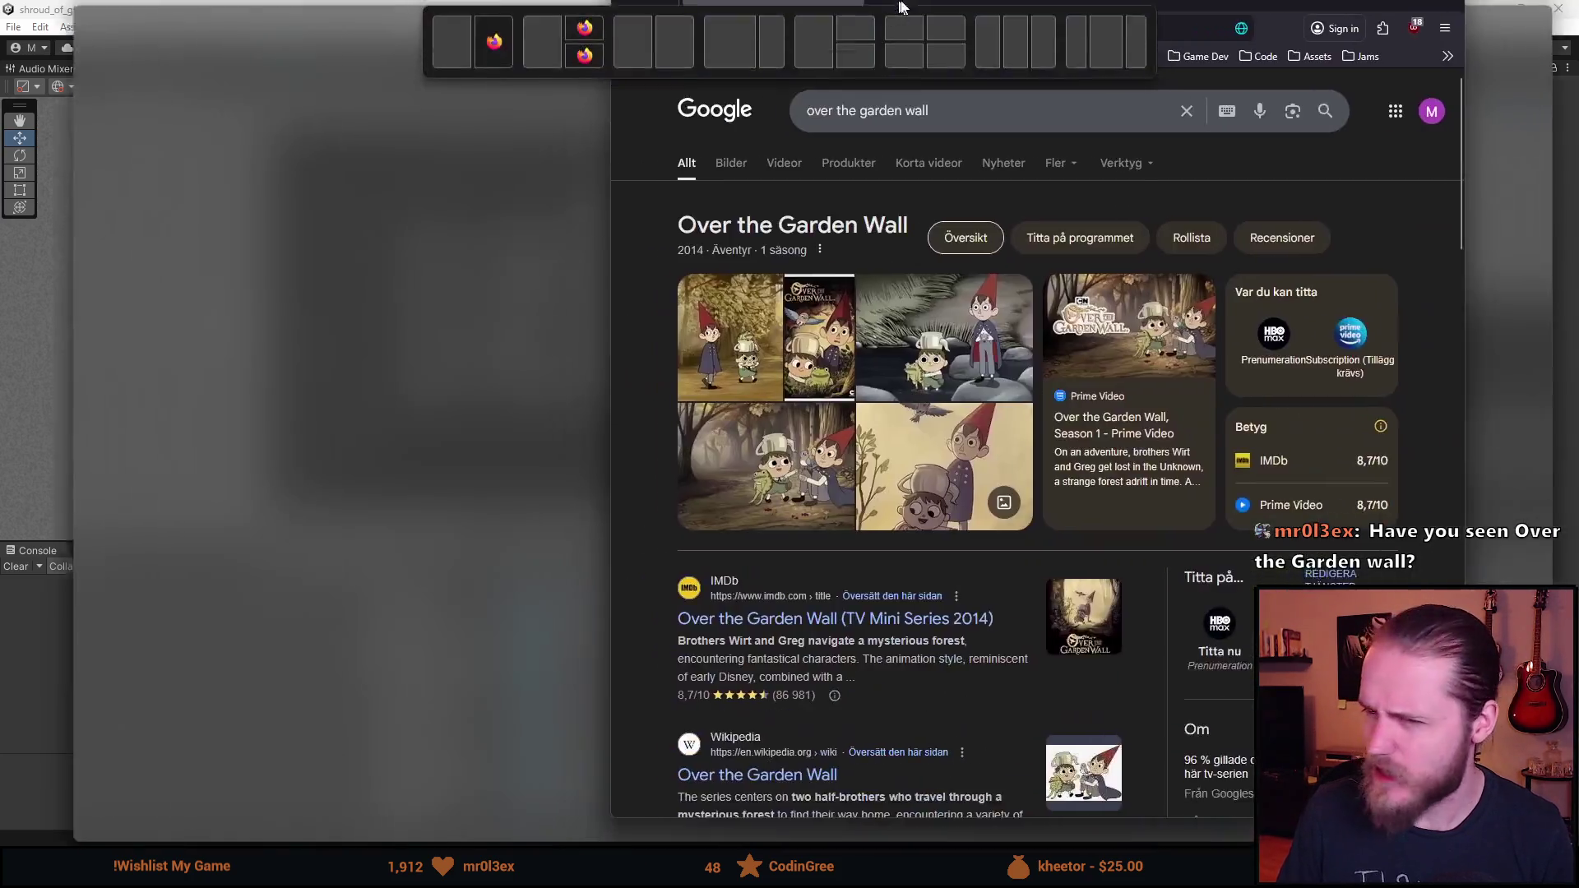
- Scroll the 'over the garden wall' search results and switch to the image results
scroll(174, 354, down, 1)
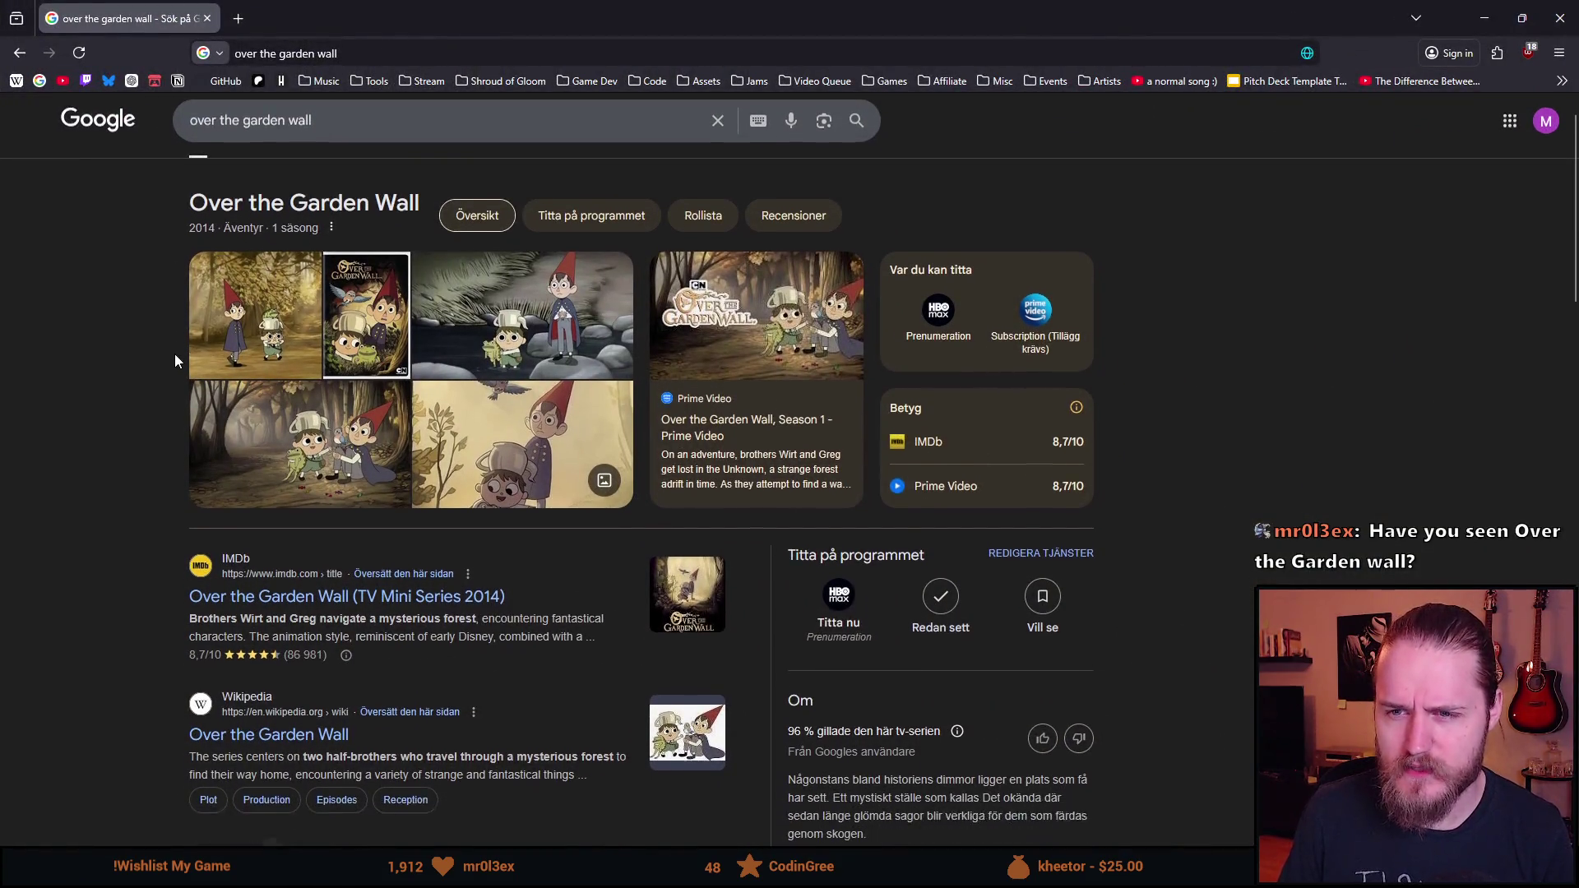
scroll(175, 360, down, 1)
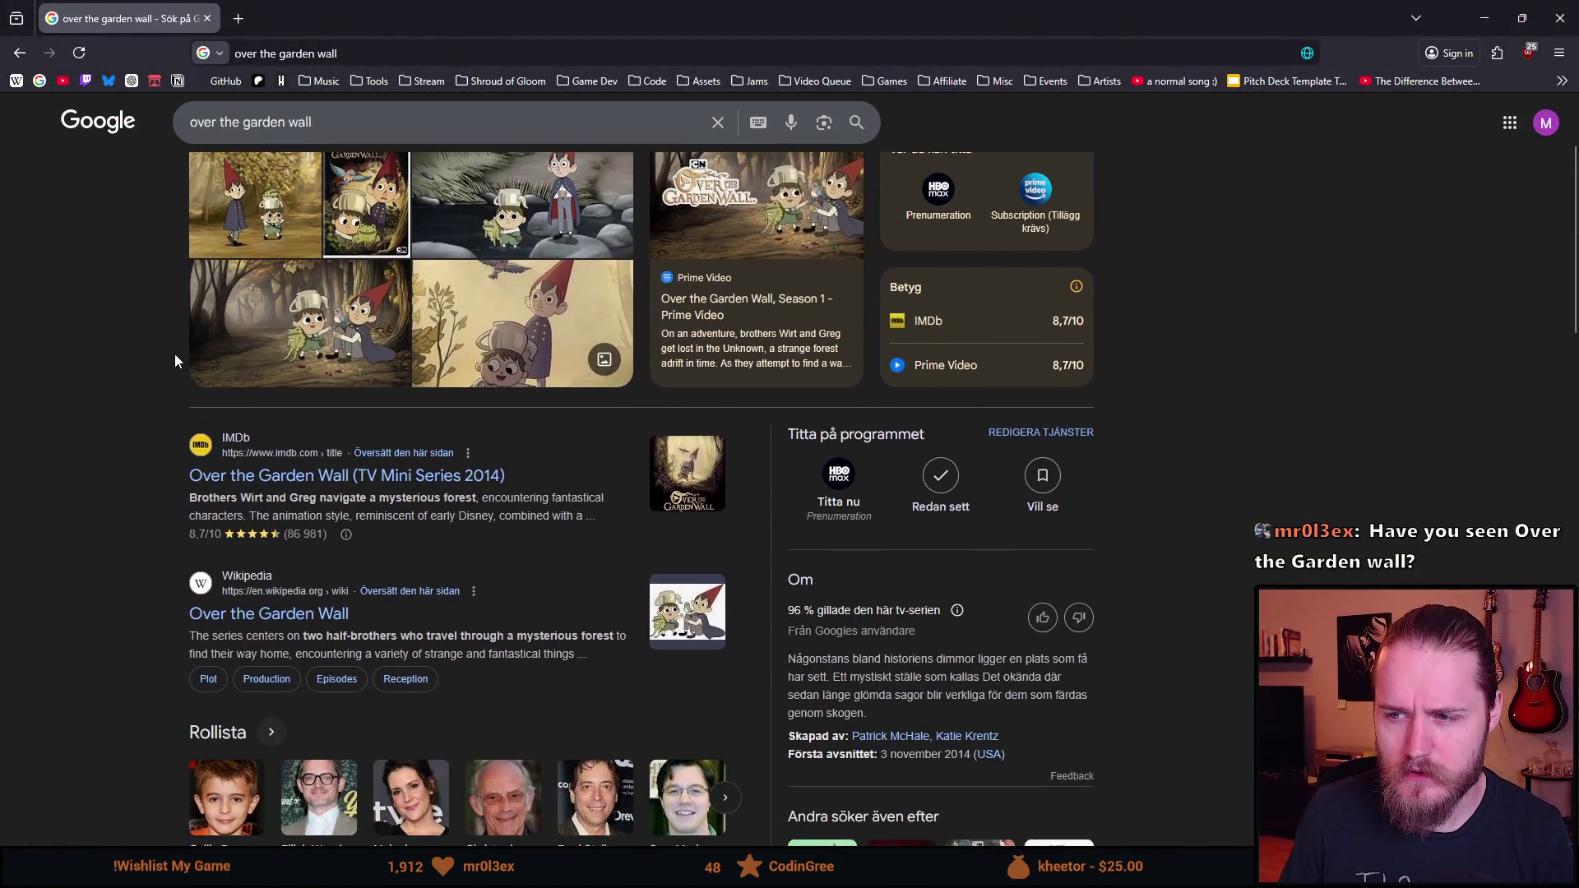
scroll(174, 361, up, 3)
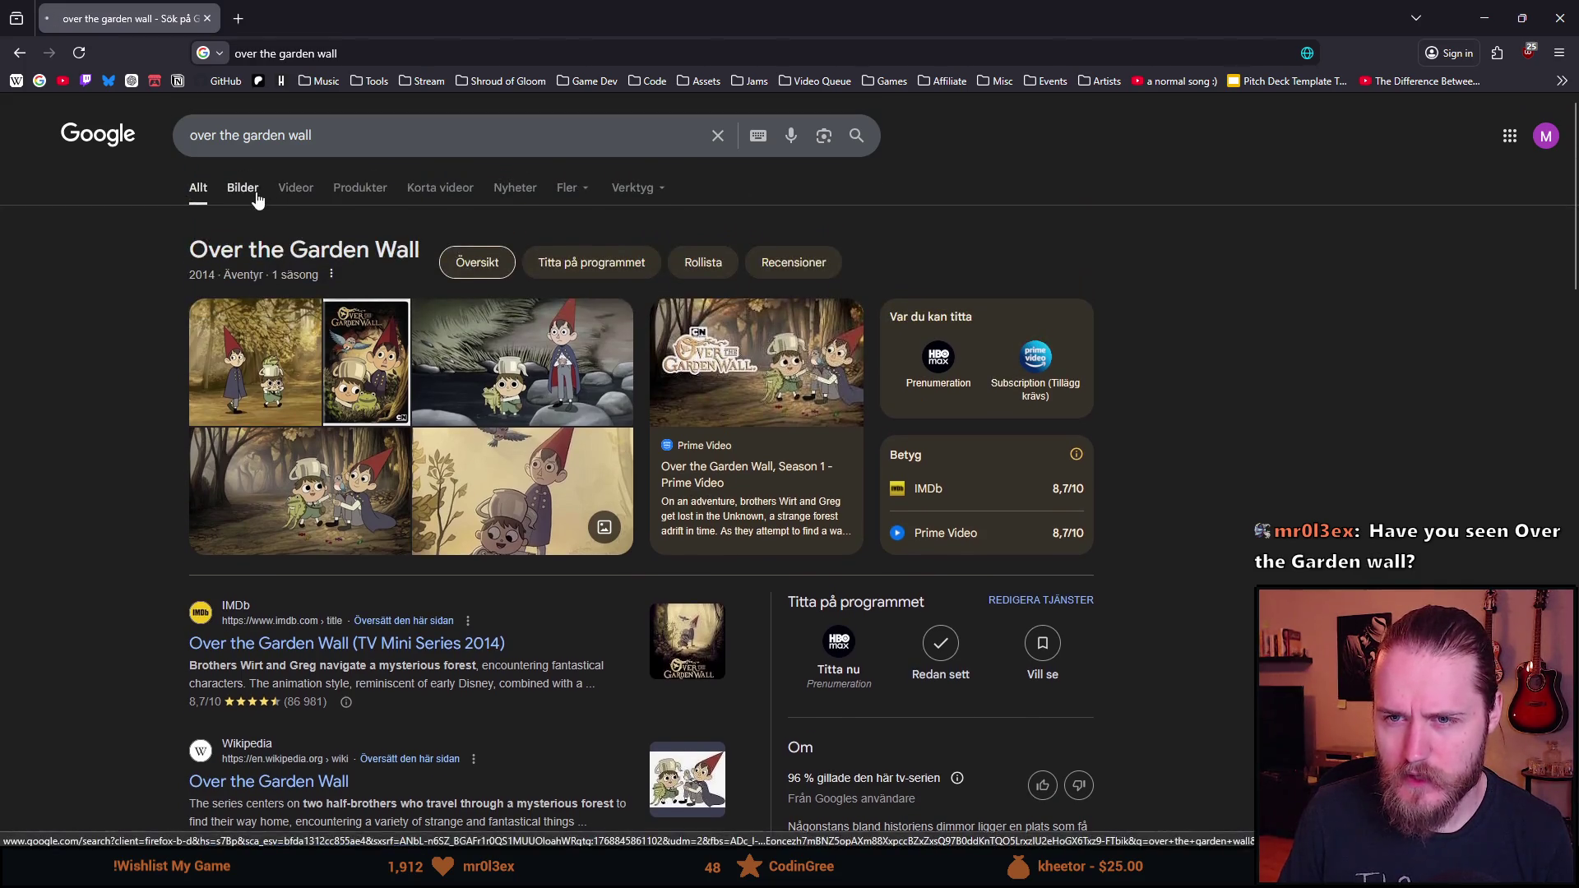
click(257, 197)
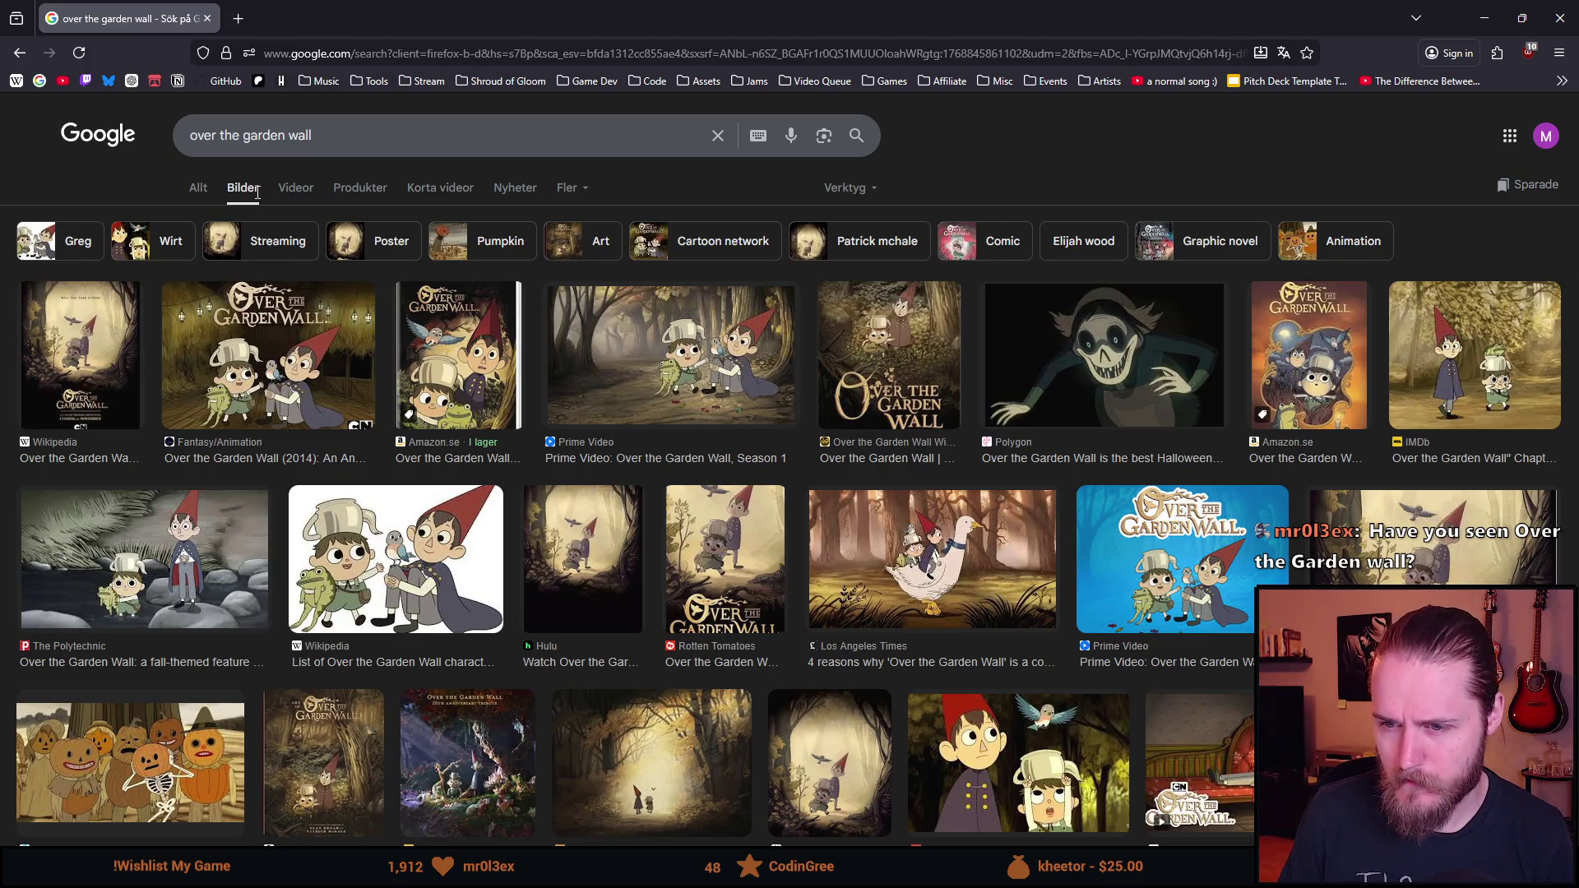
- Browse the 'over the garden wall' images, then return to the Unity editor
scroll(258, 192, down, 2)
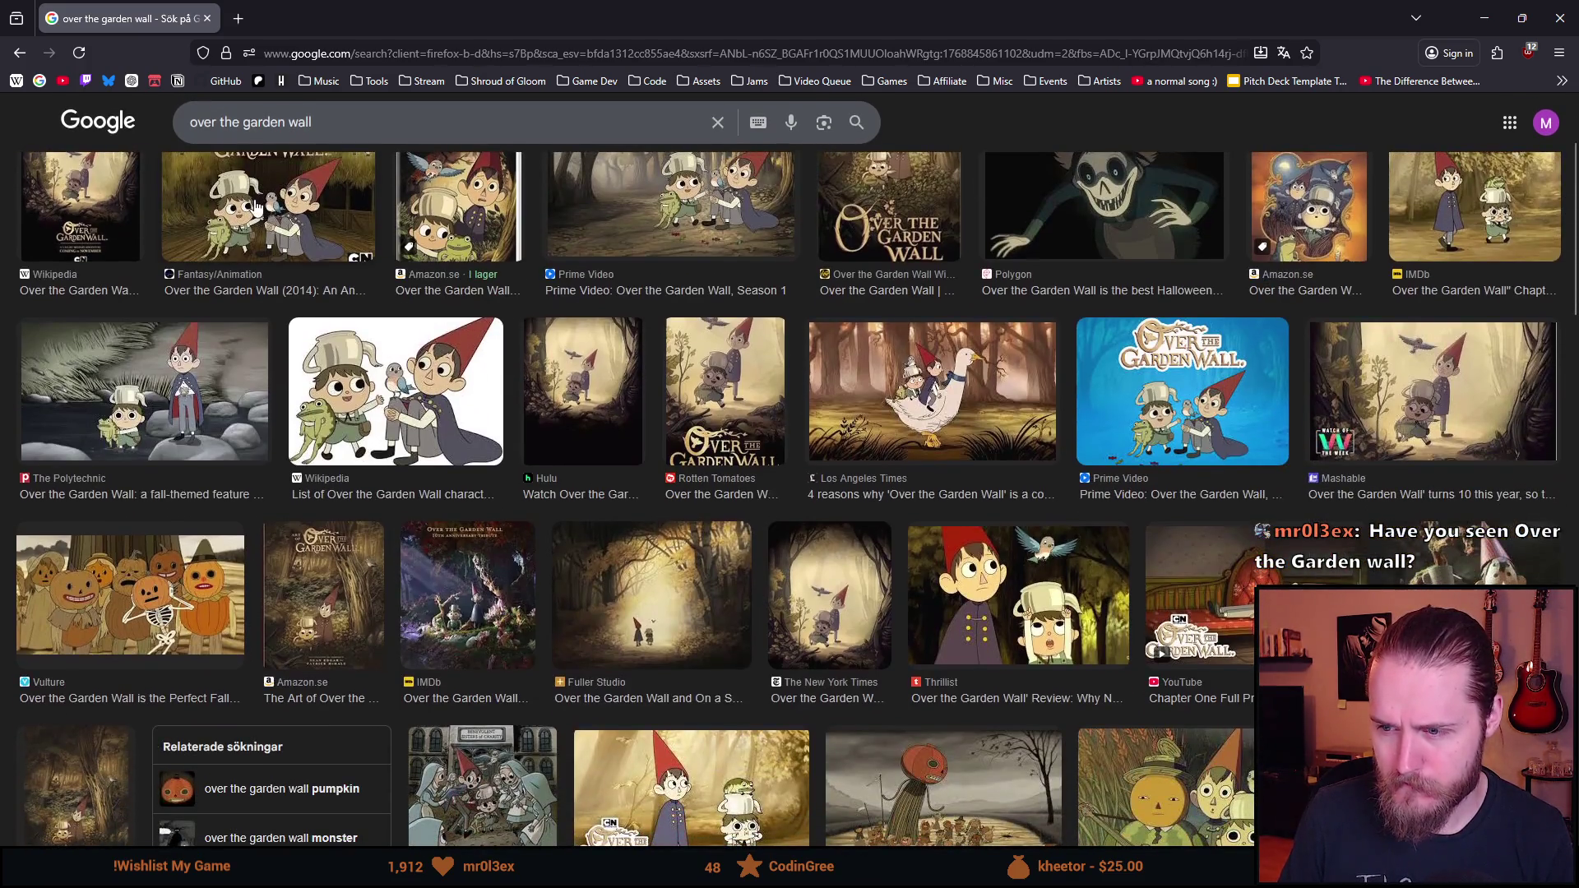
scroll(363, 347, down, 2)
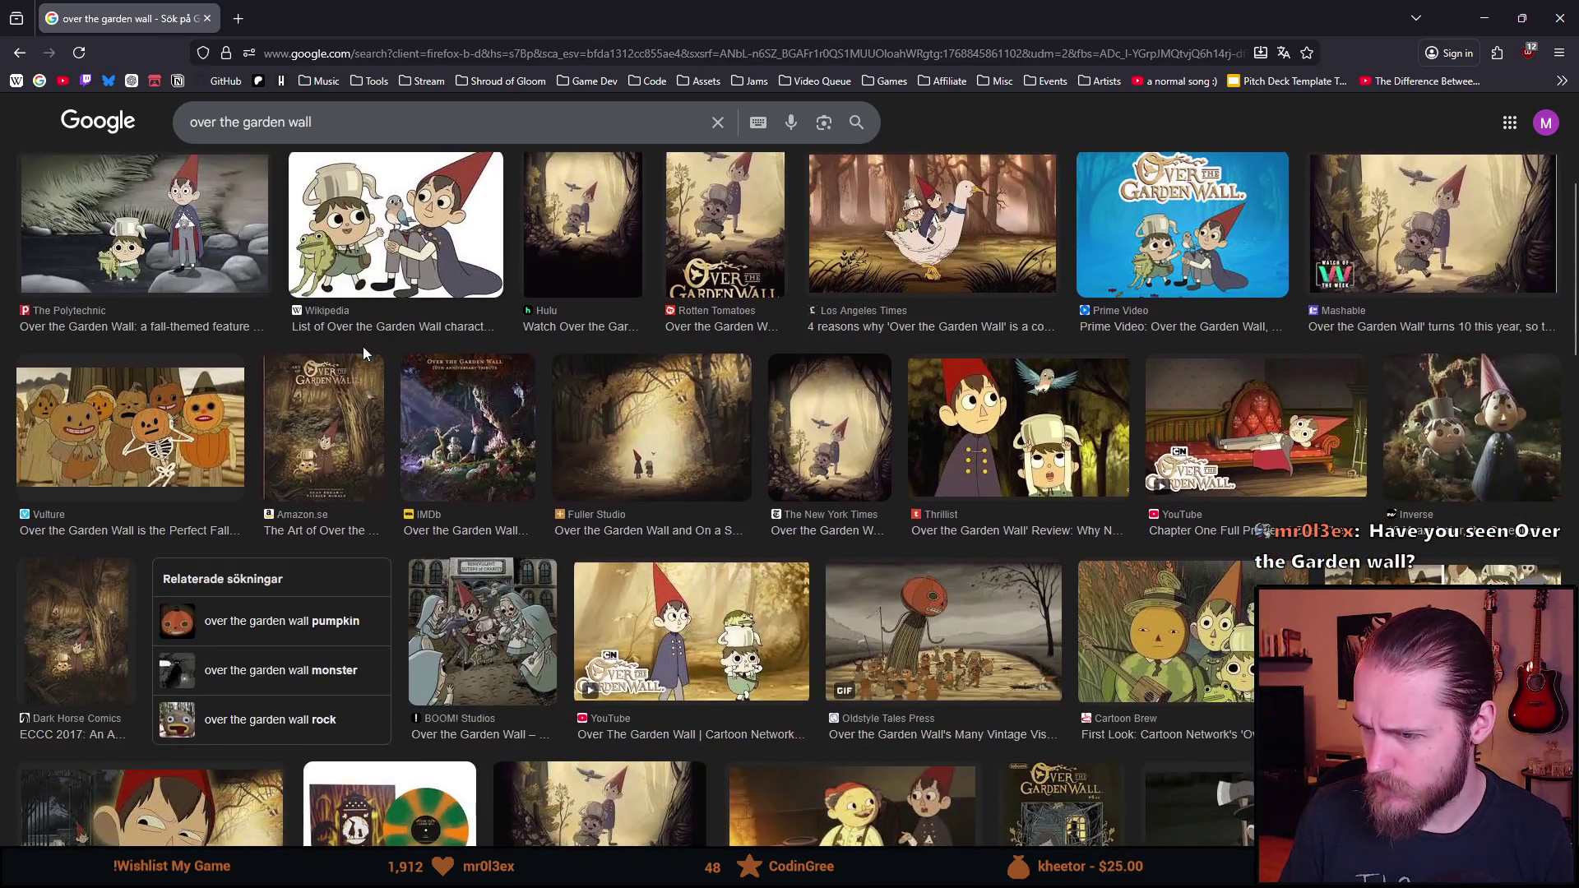
scroll(363, 347, up, 4)
scroll(362, 353, down, 9)
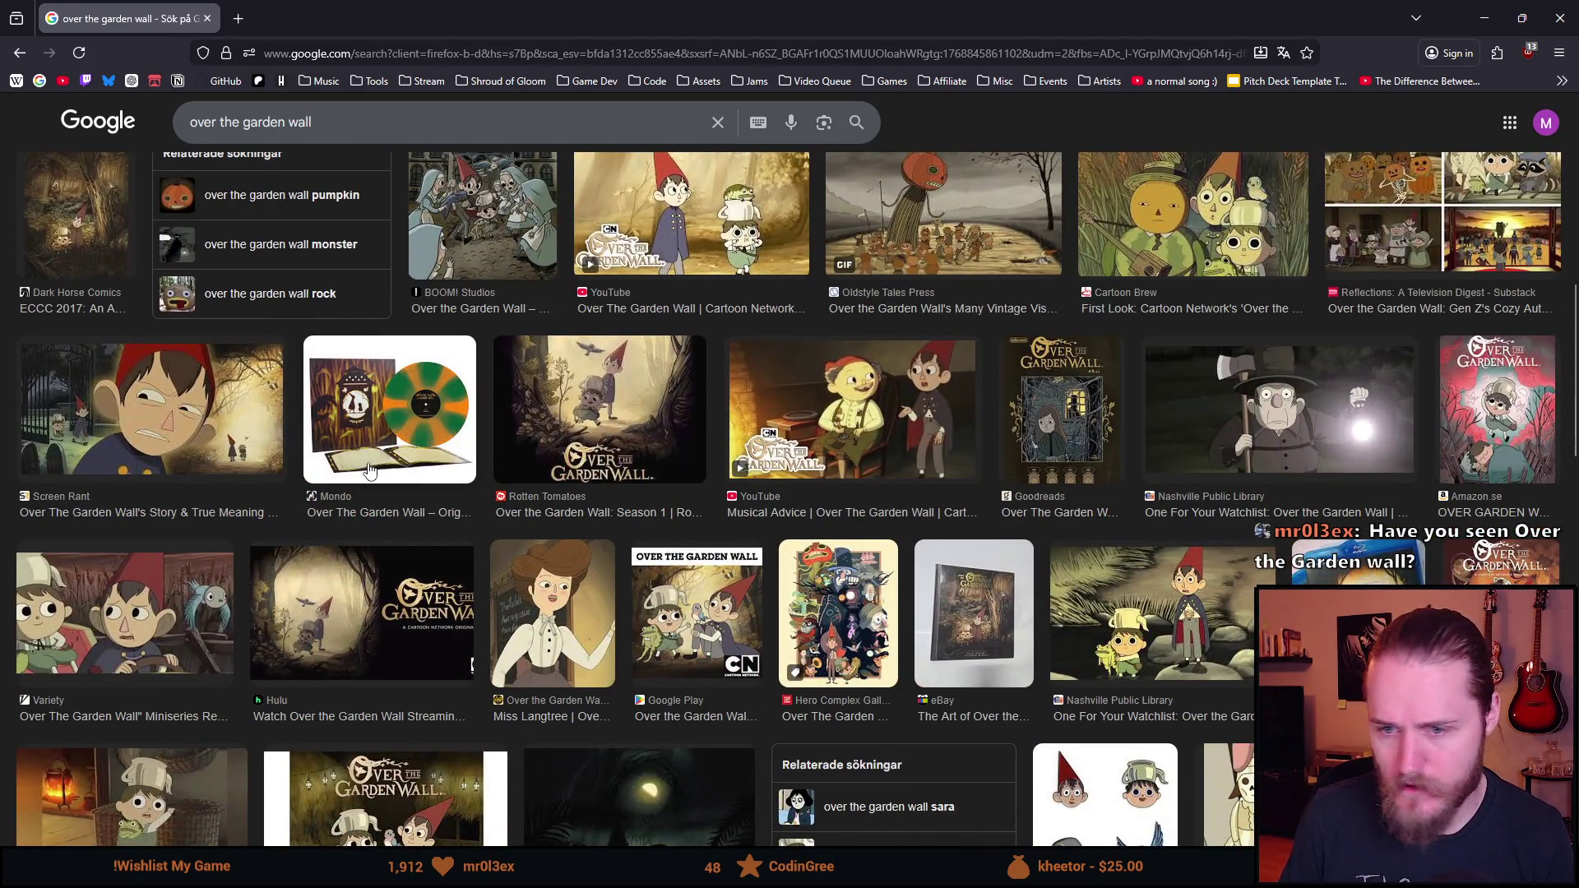
scroll(363, 471, up, 9)
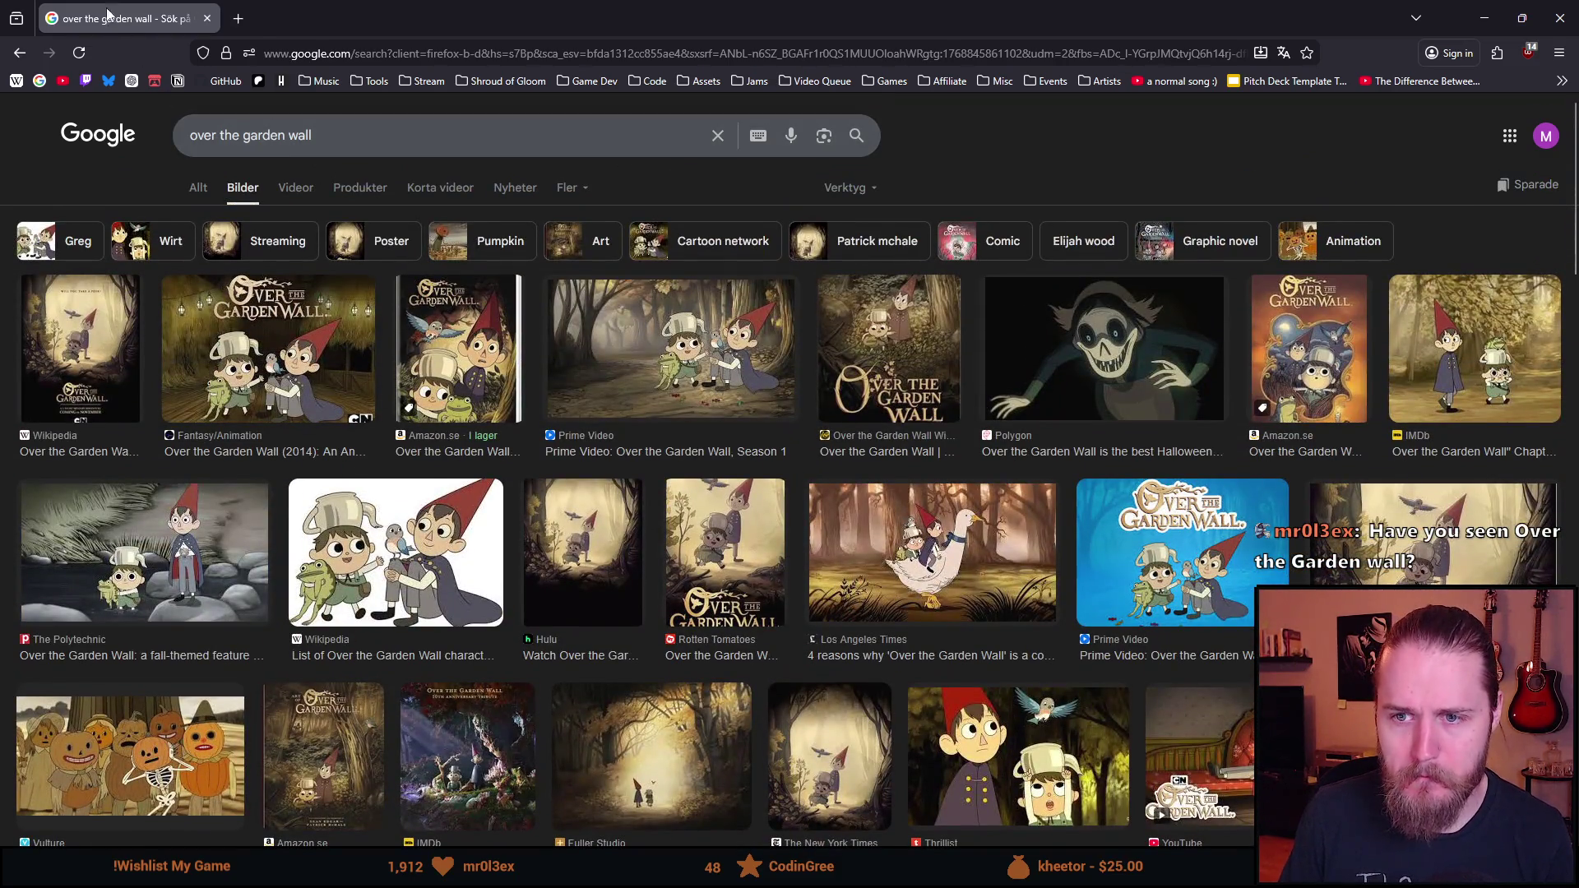
key(alt+Tab)
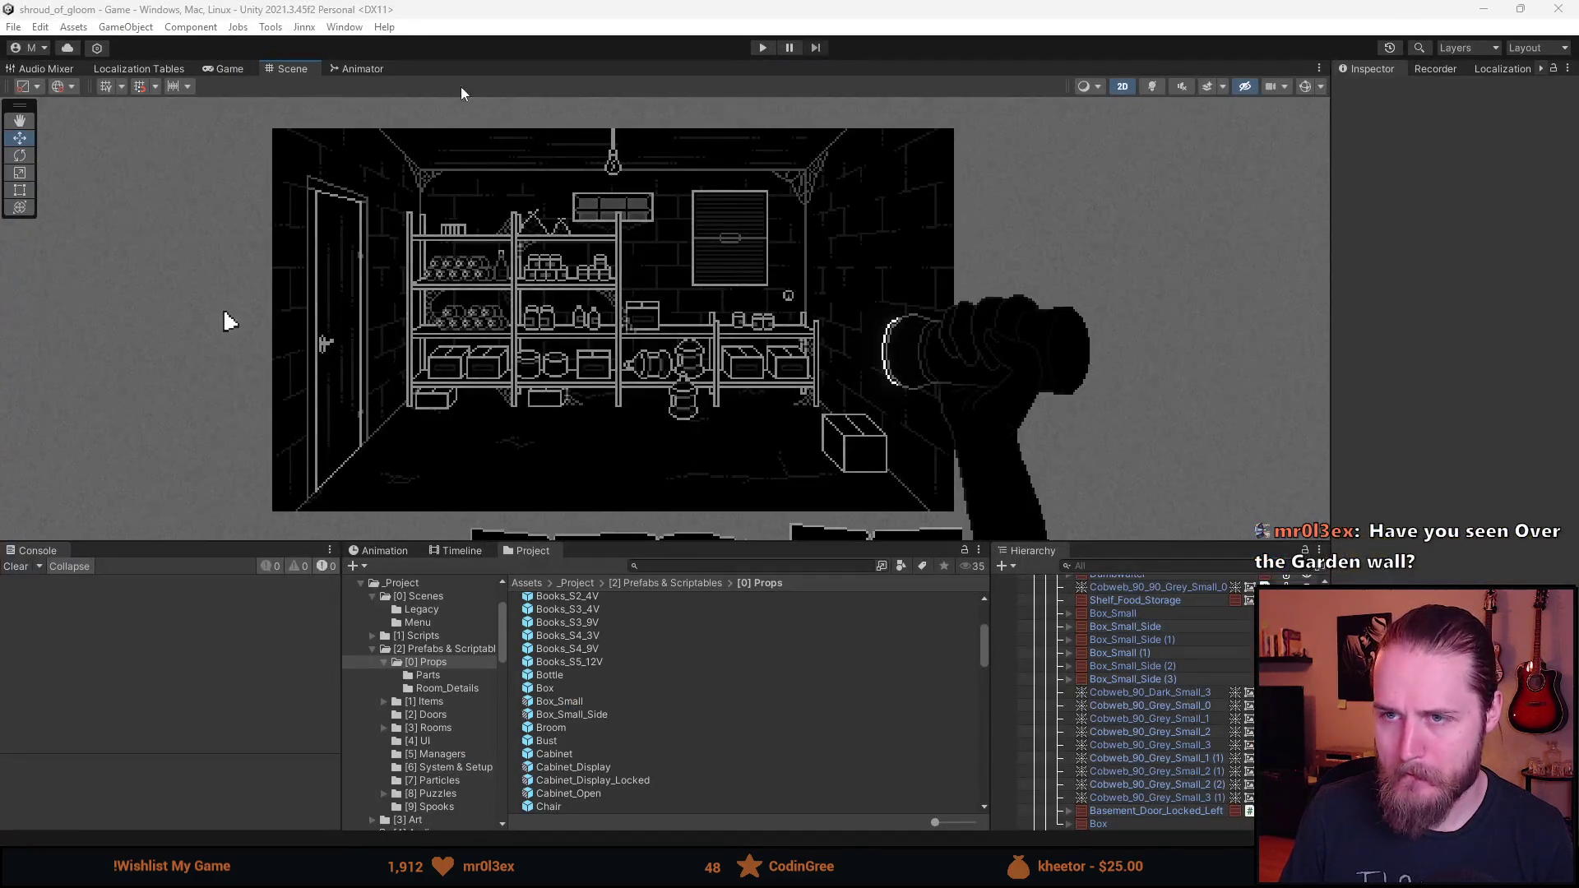
click(762, 47)
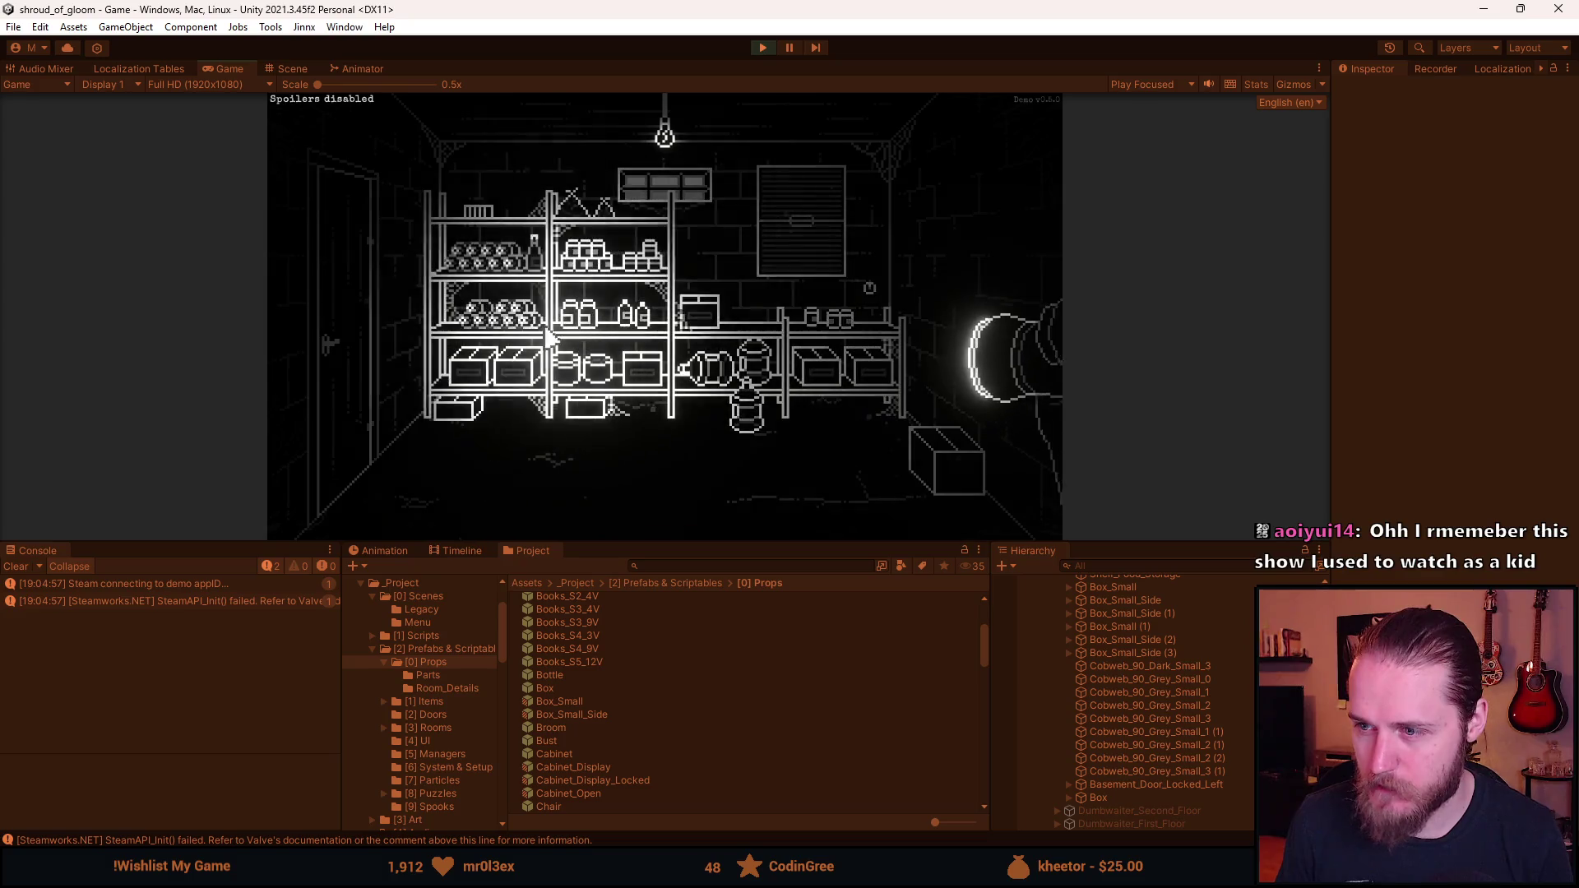
click(938, 469)
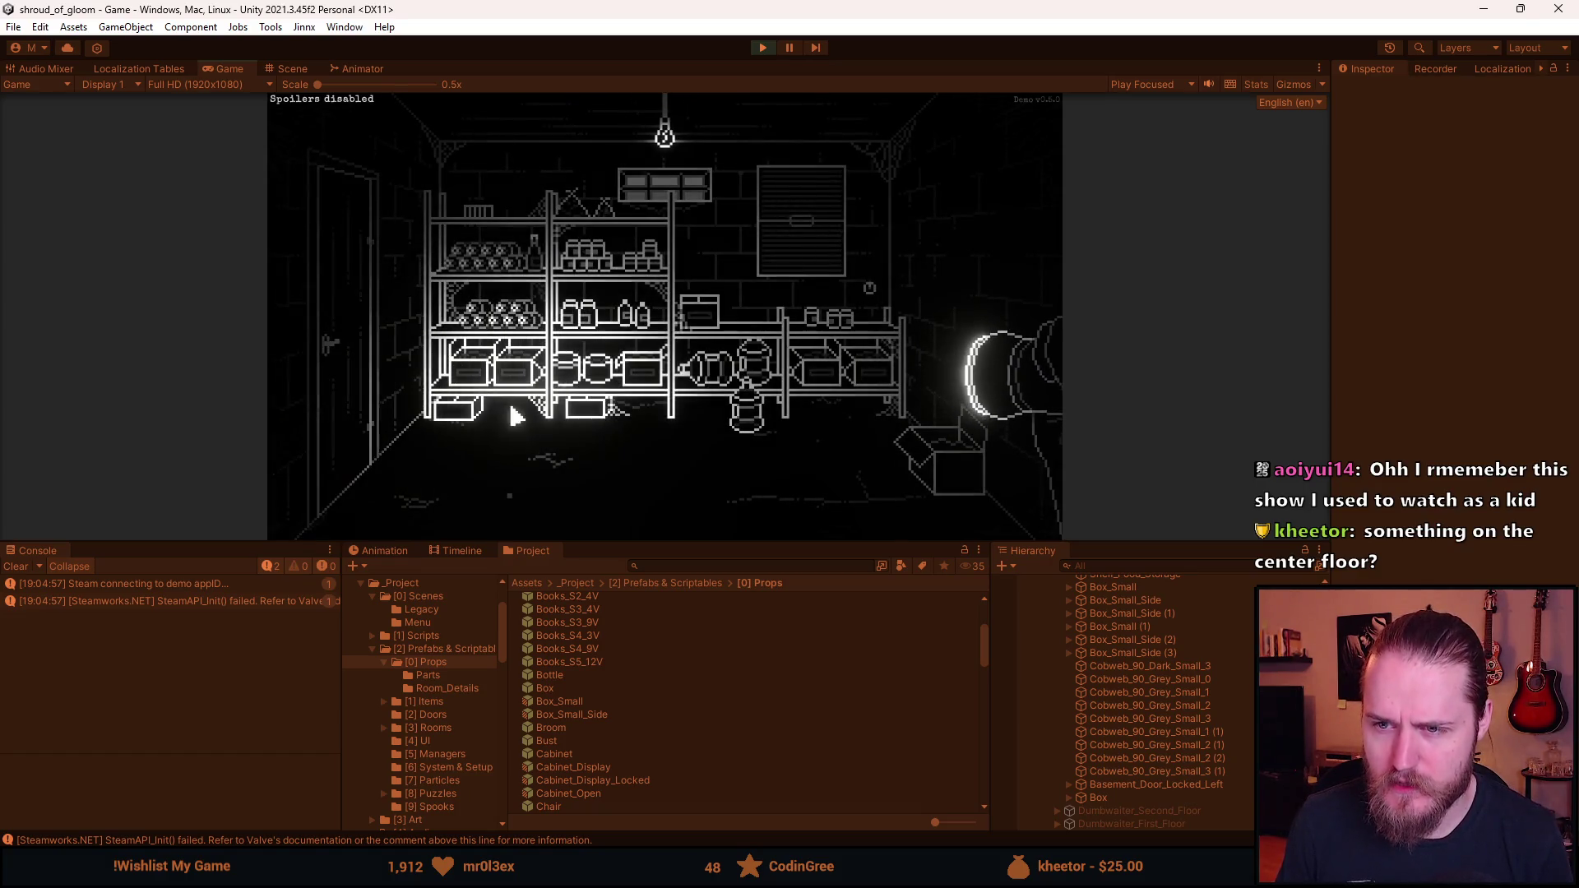
key(F1)
key(F1)
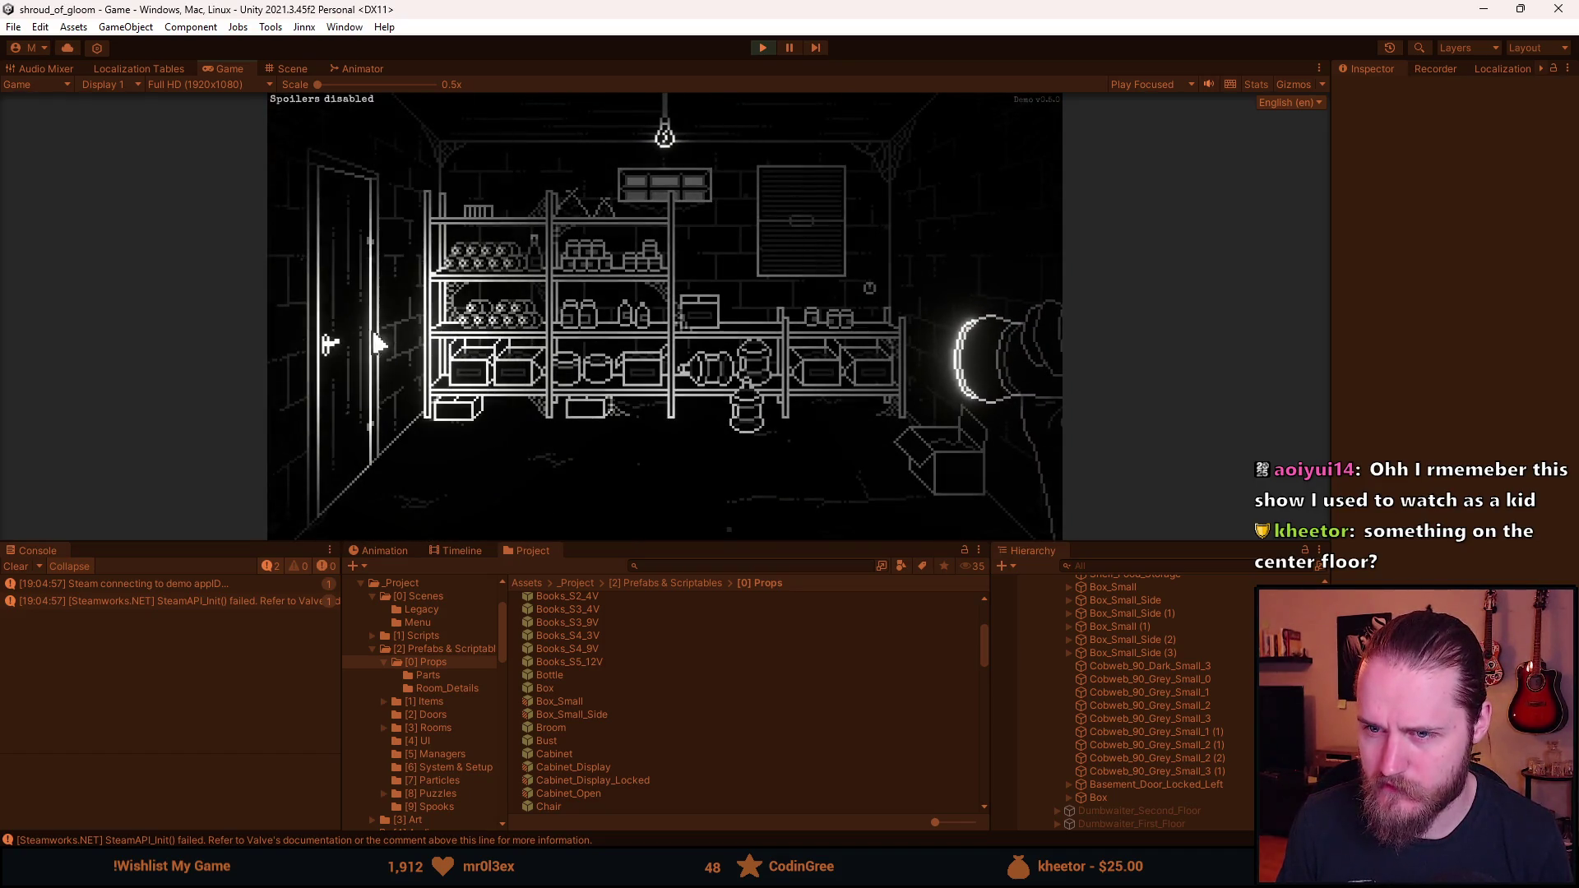
click(376, 350)
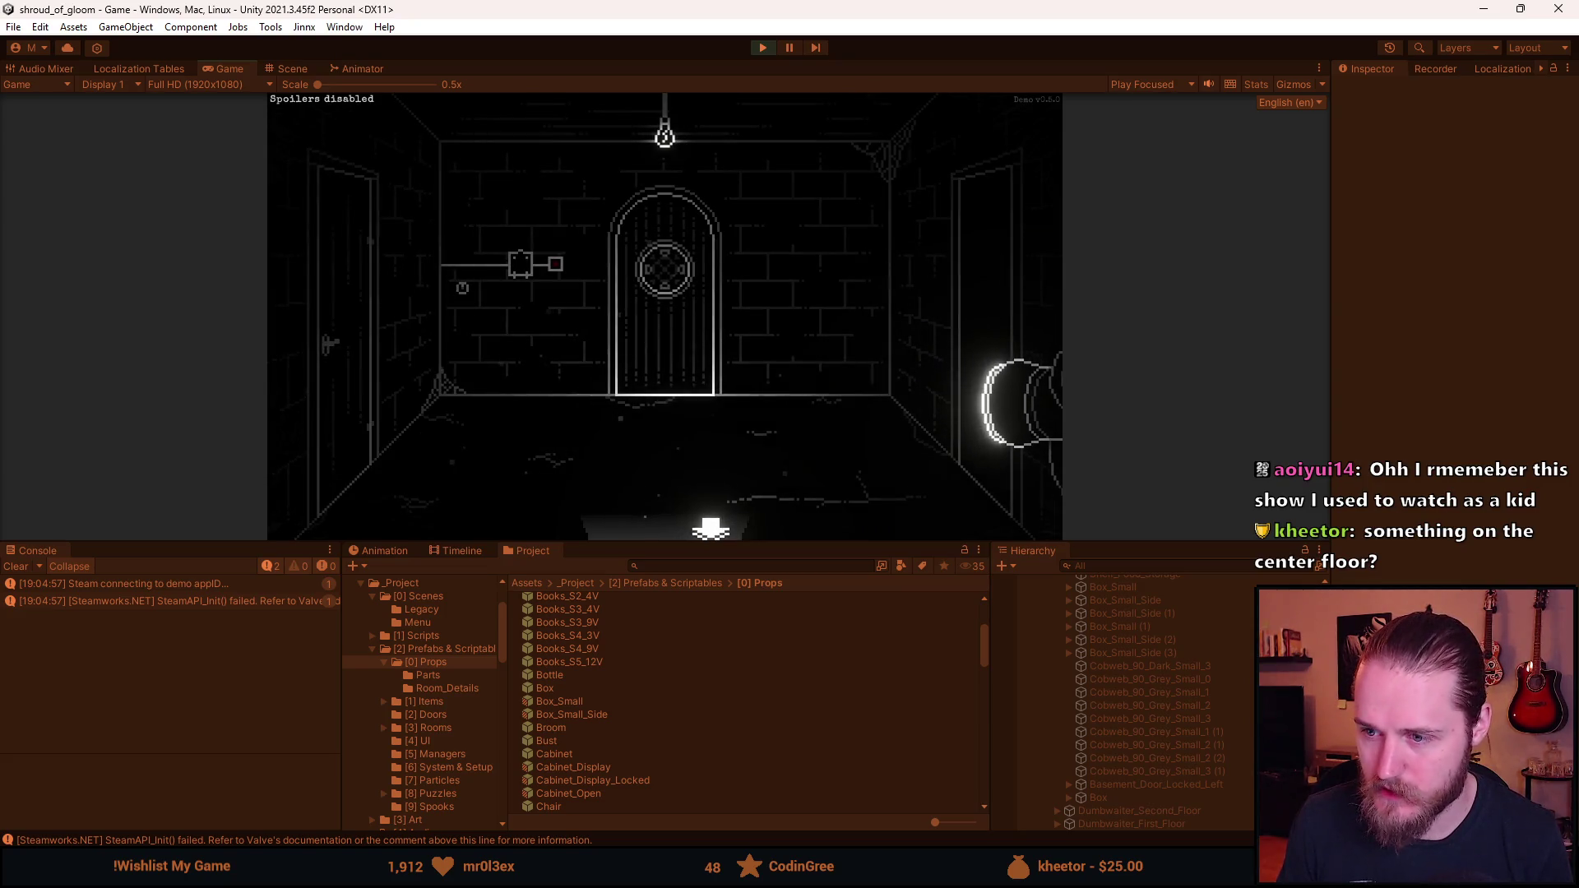
click(964, 268)
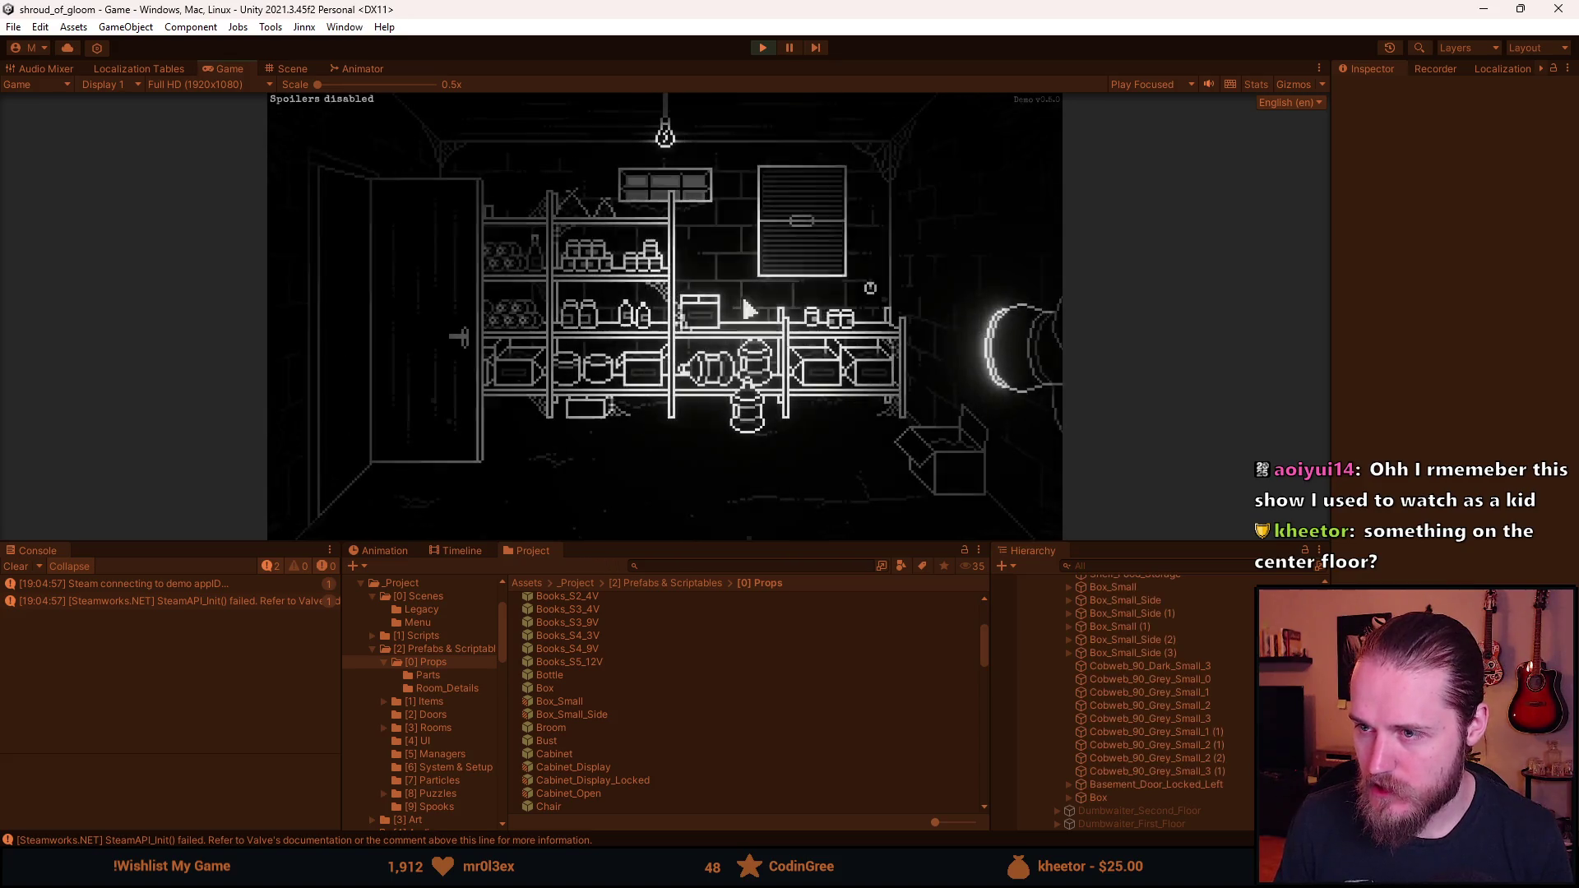
key(Escape)
click(765, 46)
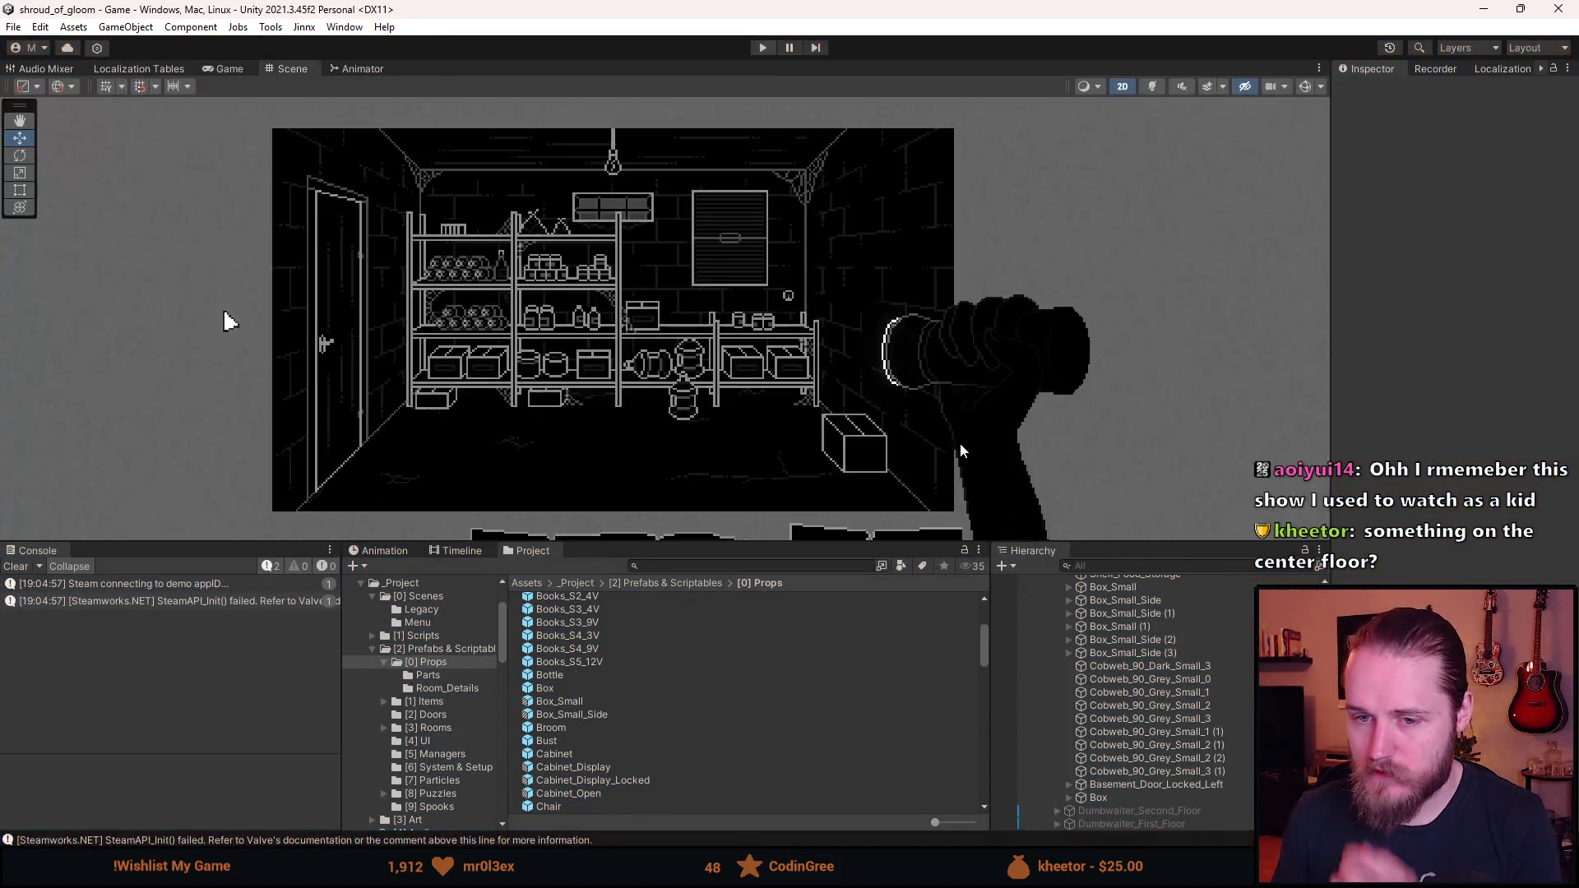
- Clear the Console and deactivate the Basement_Food_Storage room
click(16, 566)
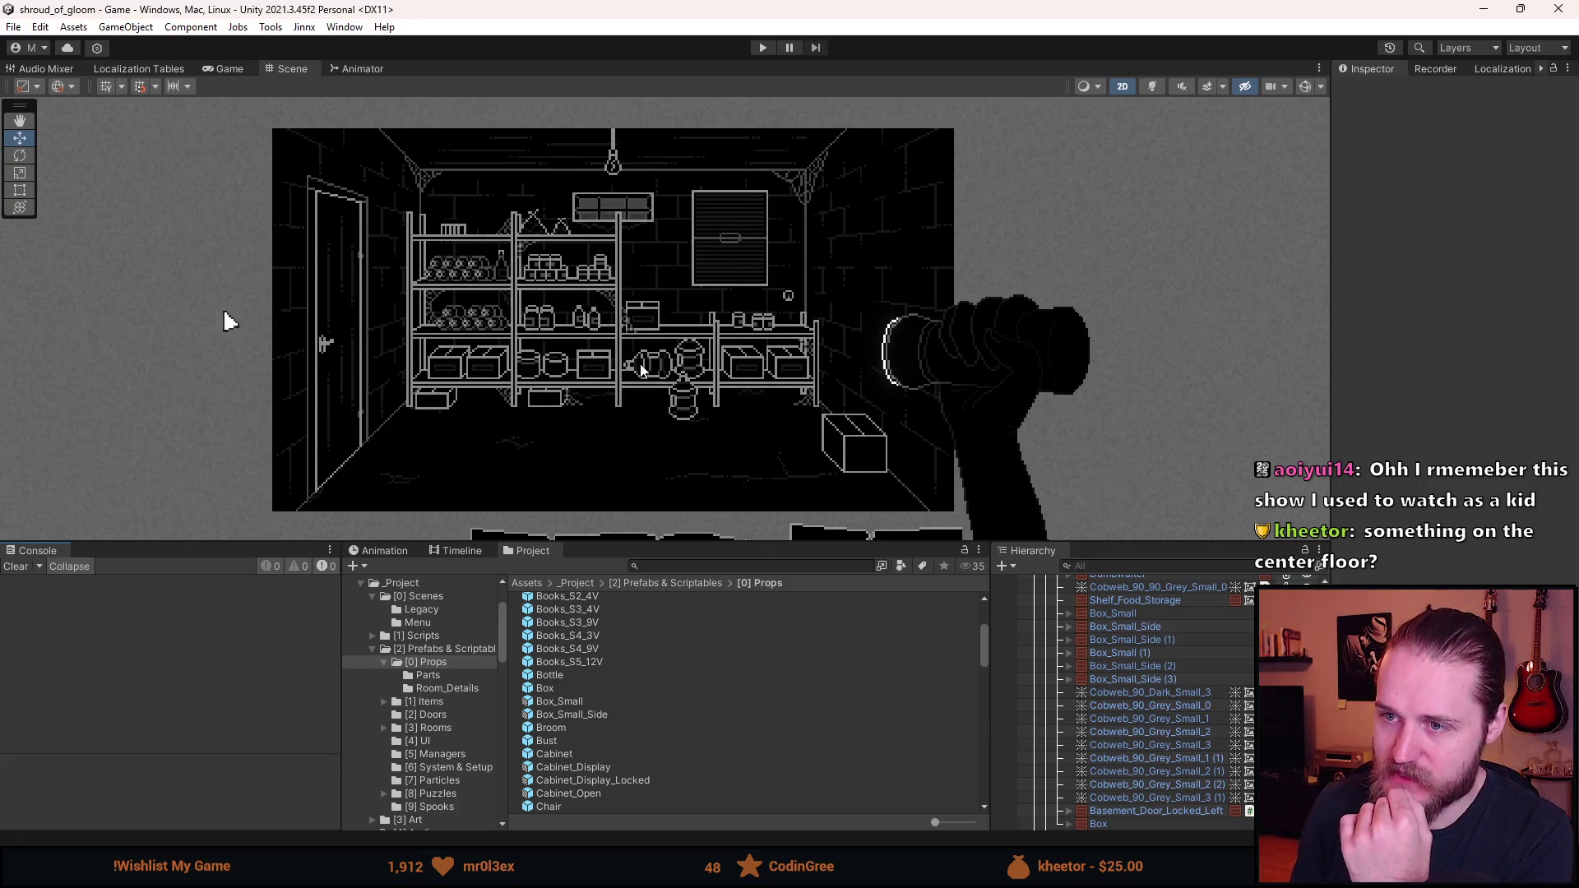
scroll(1061, 642, up, 5)
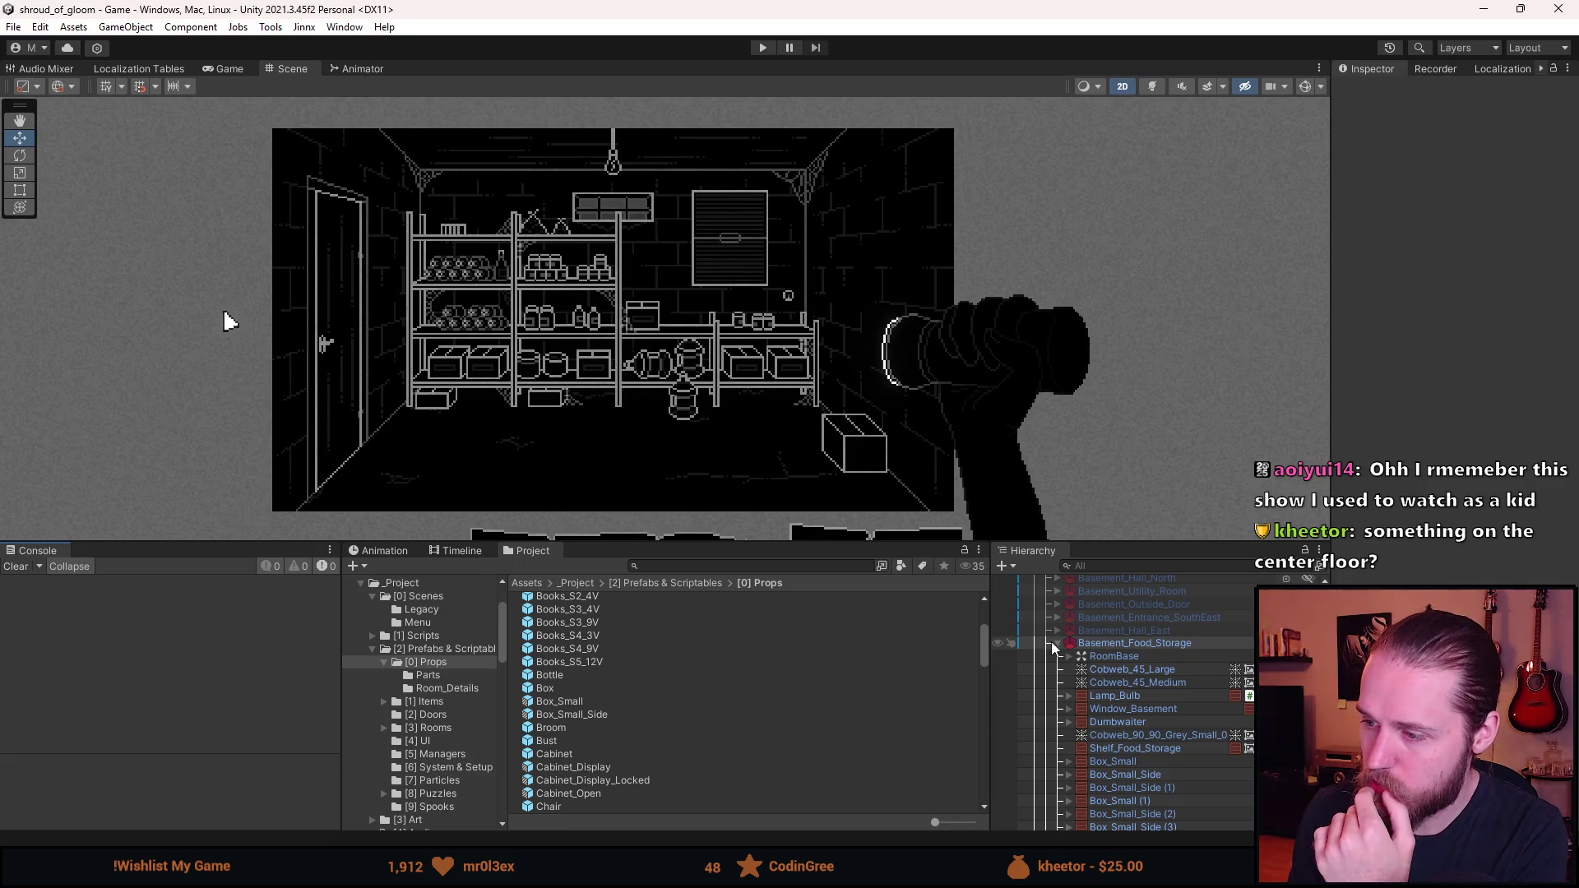
click(1057, 644)
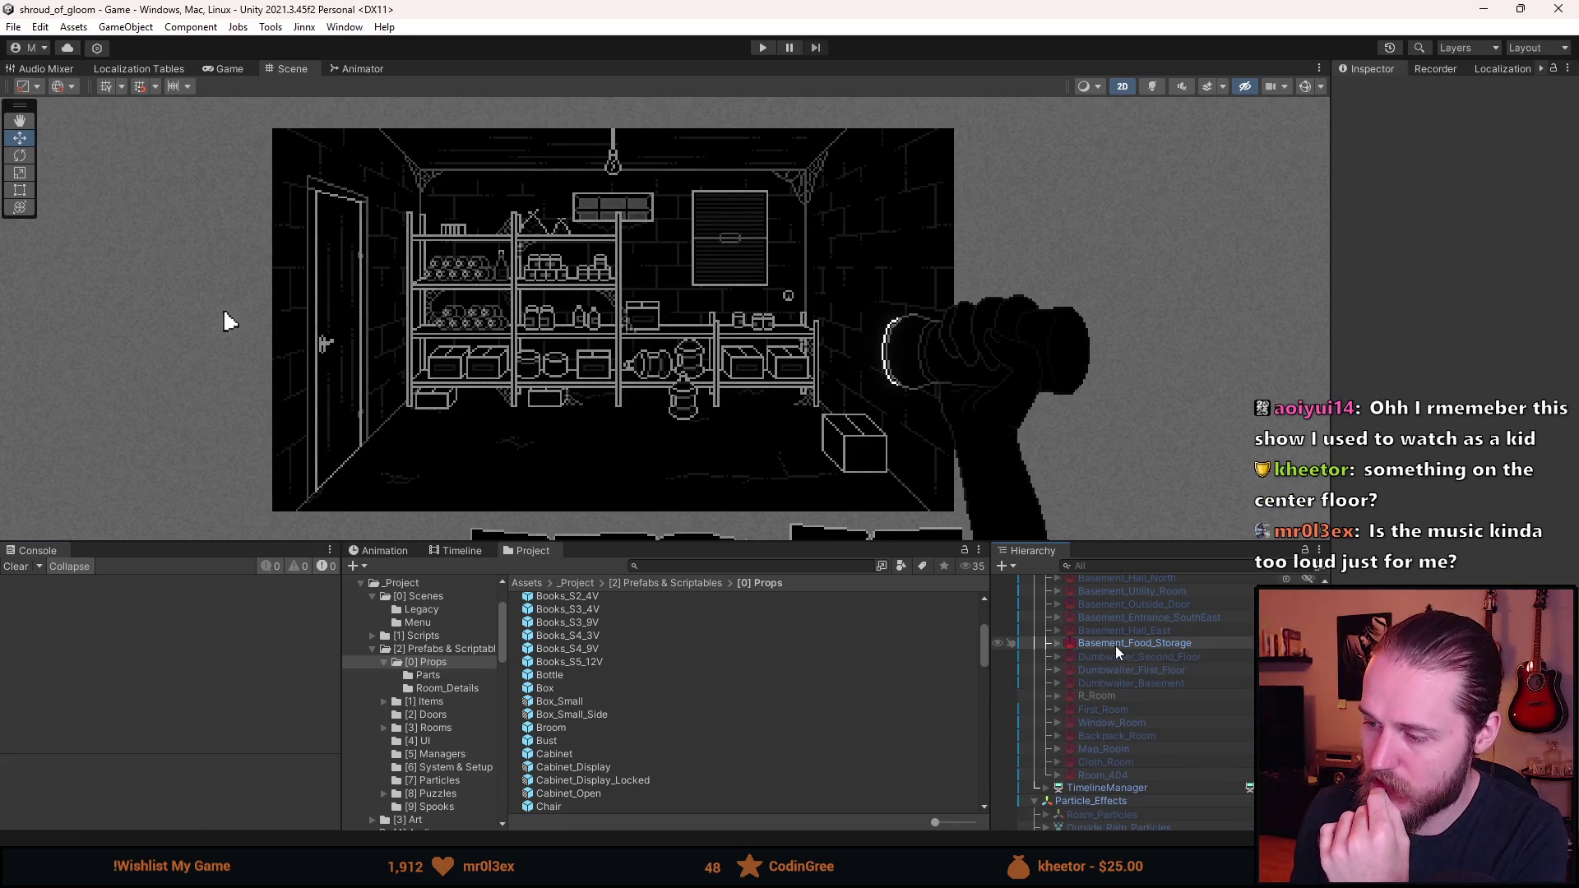
click(1045, 788)
- Inspect the IntroCutscene and TimelineManager objects
scroll(1074, 779, down, 2)
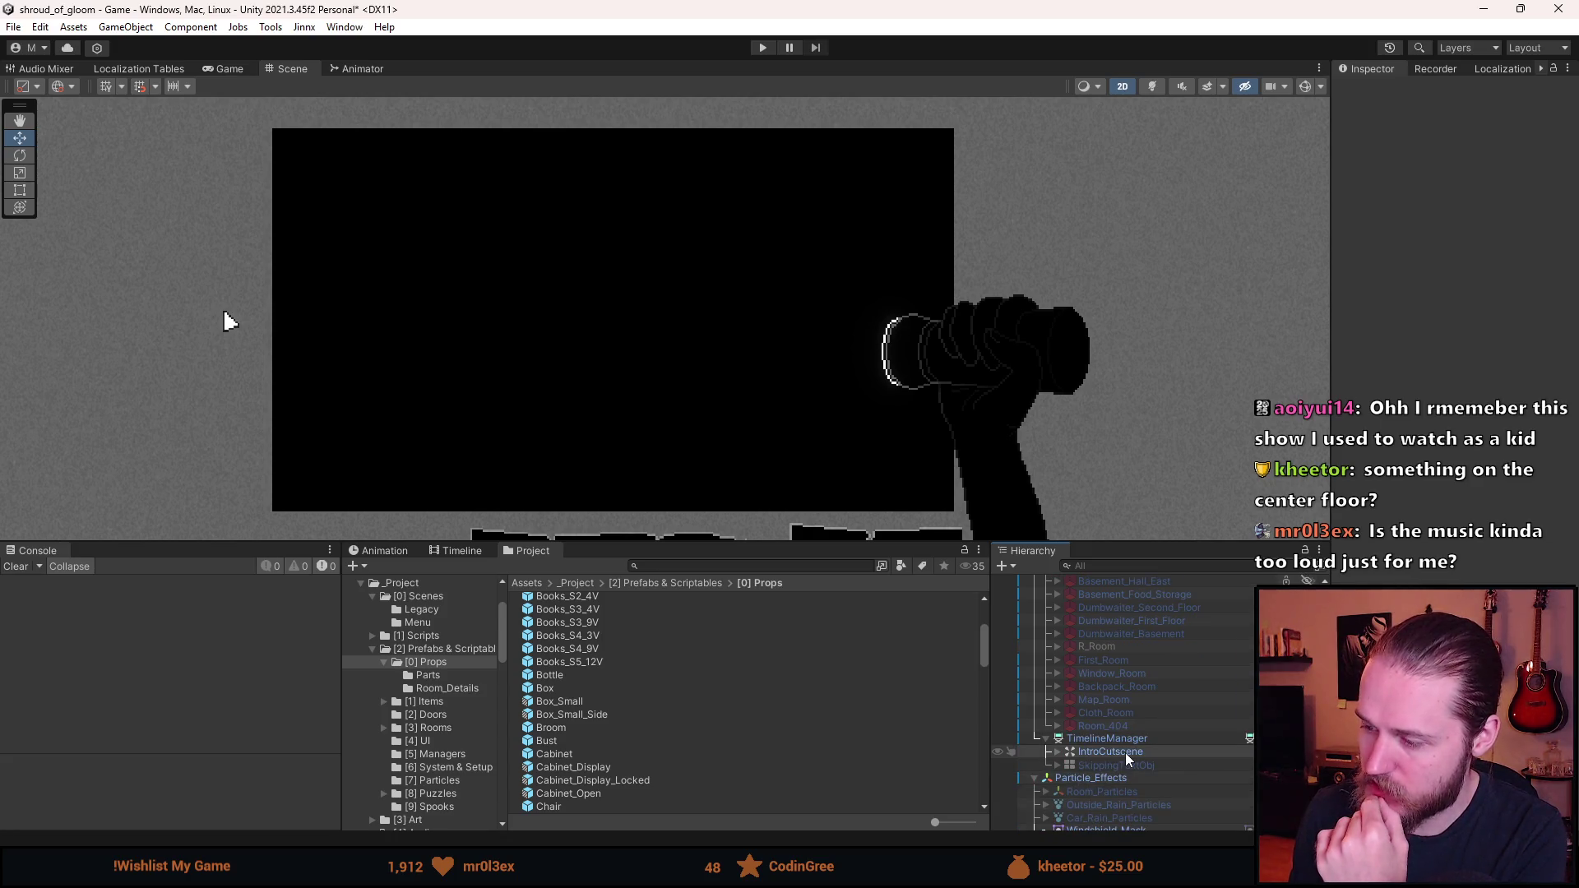
click(1127, 754)
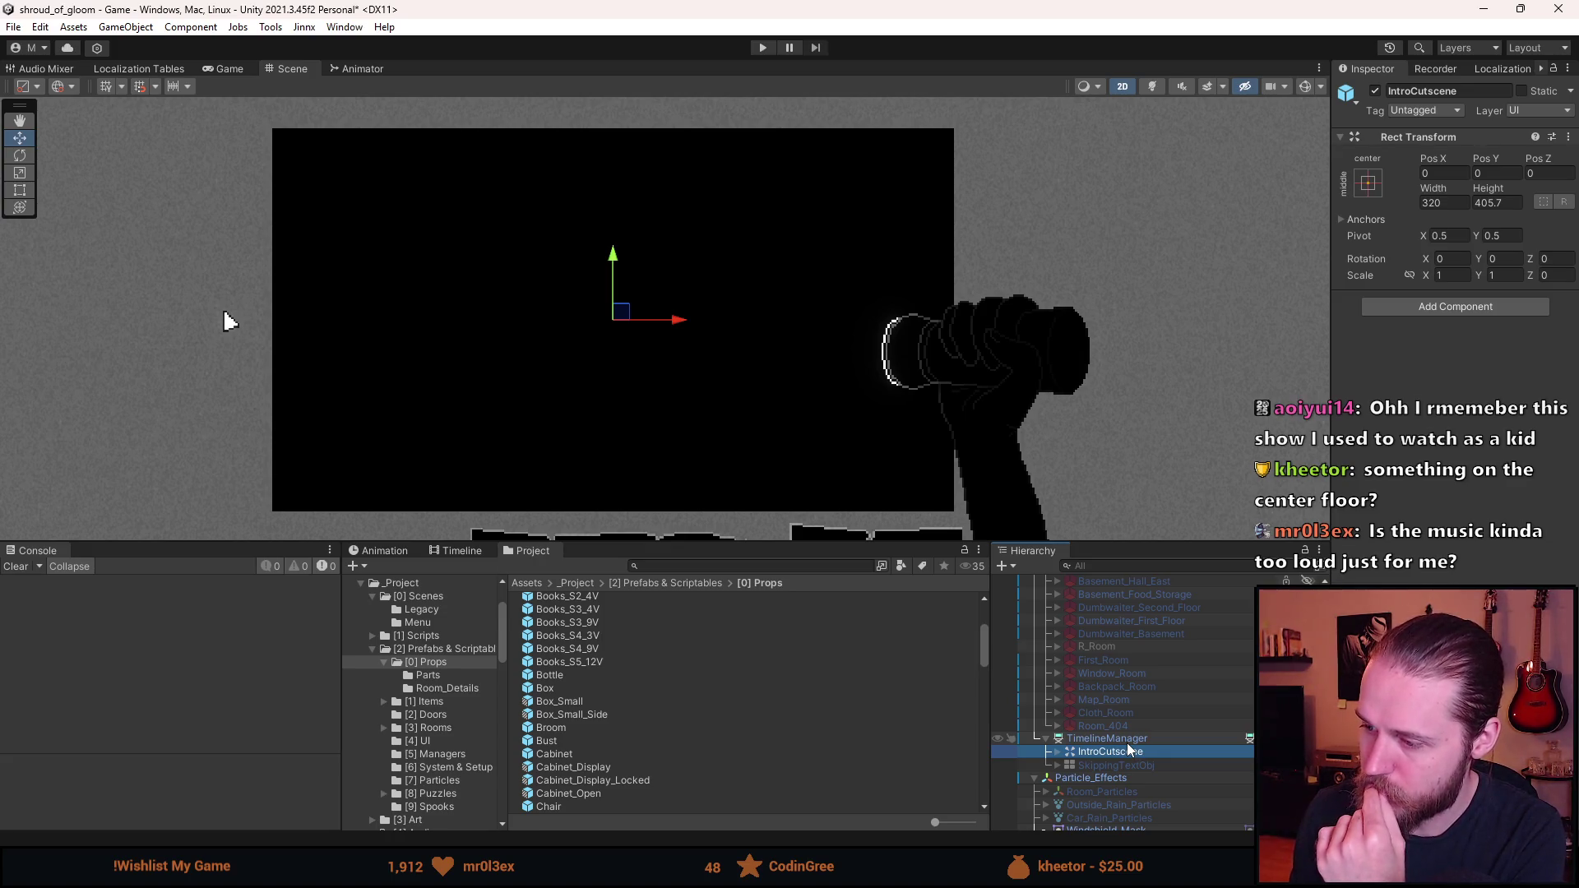
click(1129, 744)
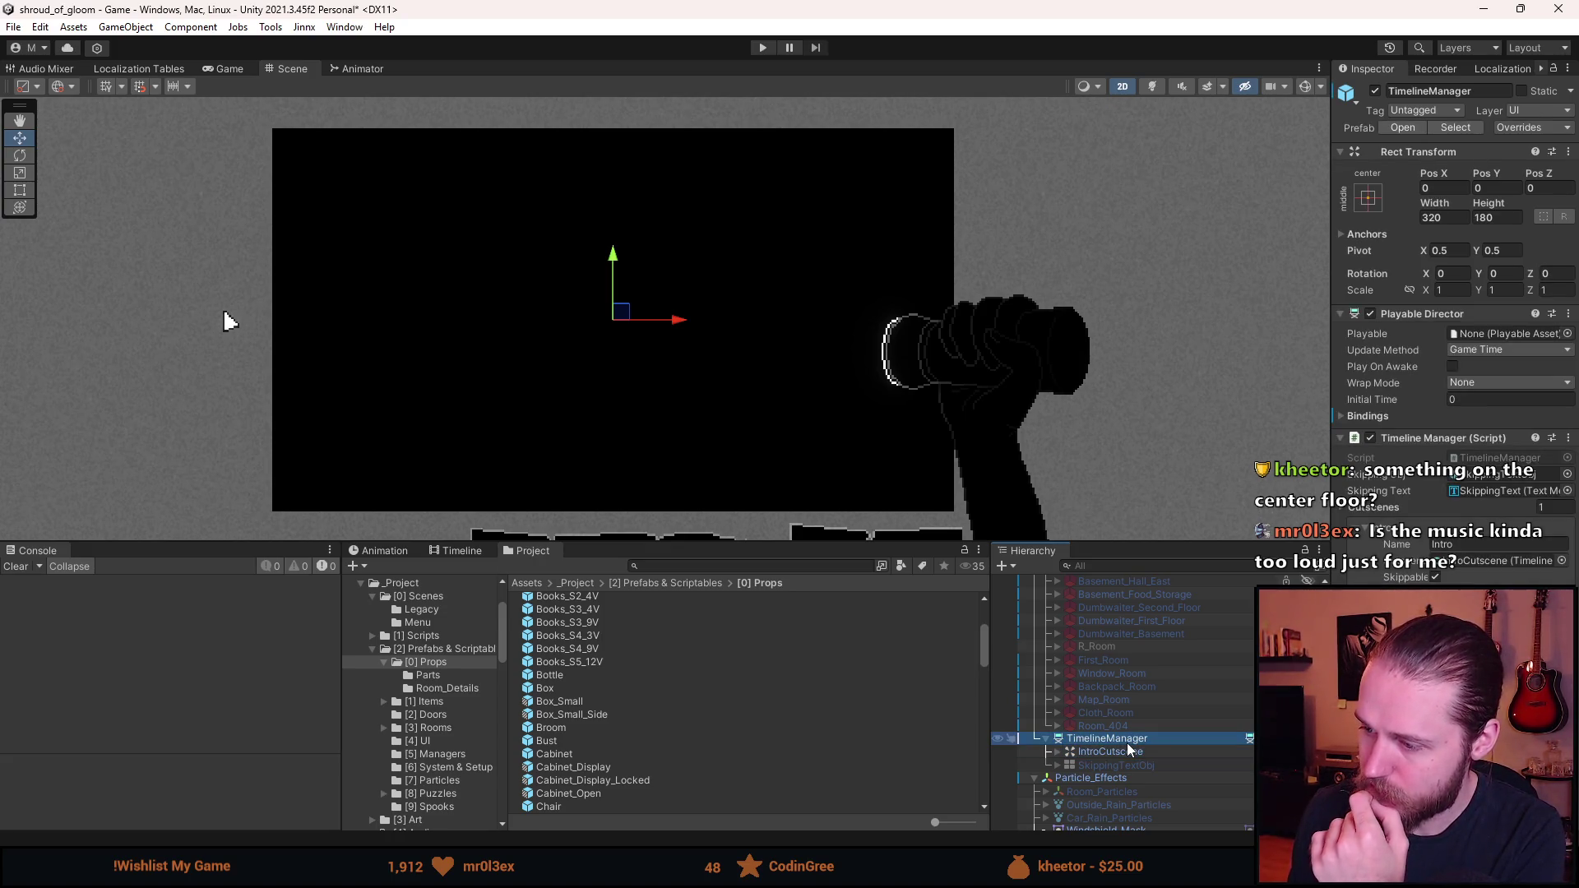
- Activate First_Room, enlarge the Scene view, and start Play mode
click(1122, 665)
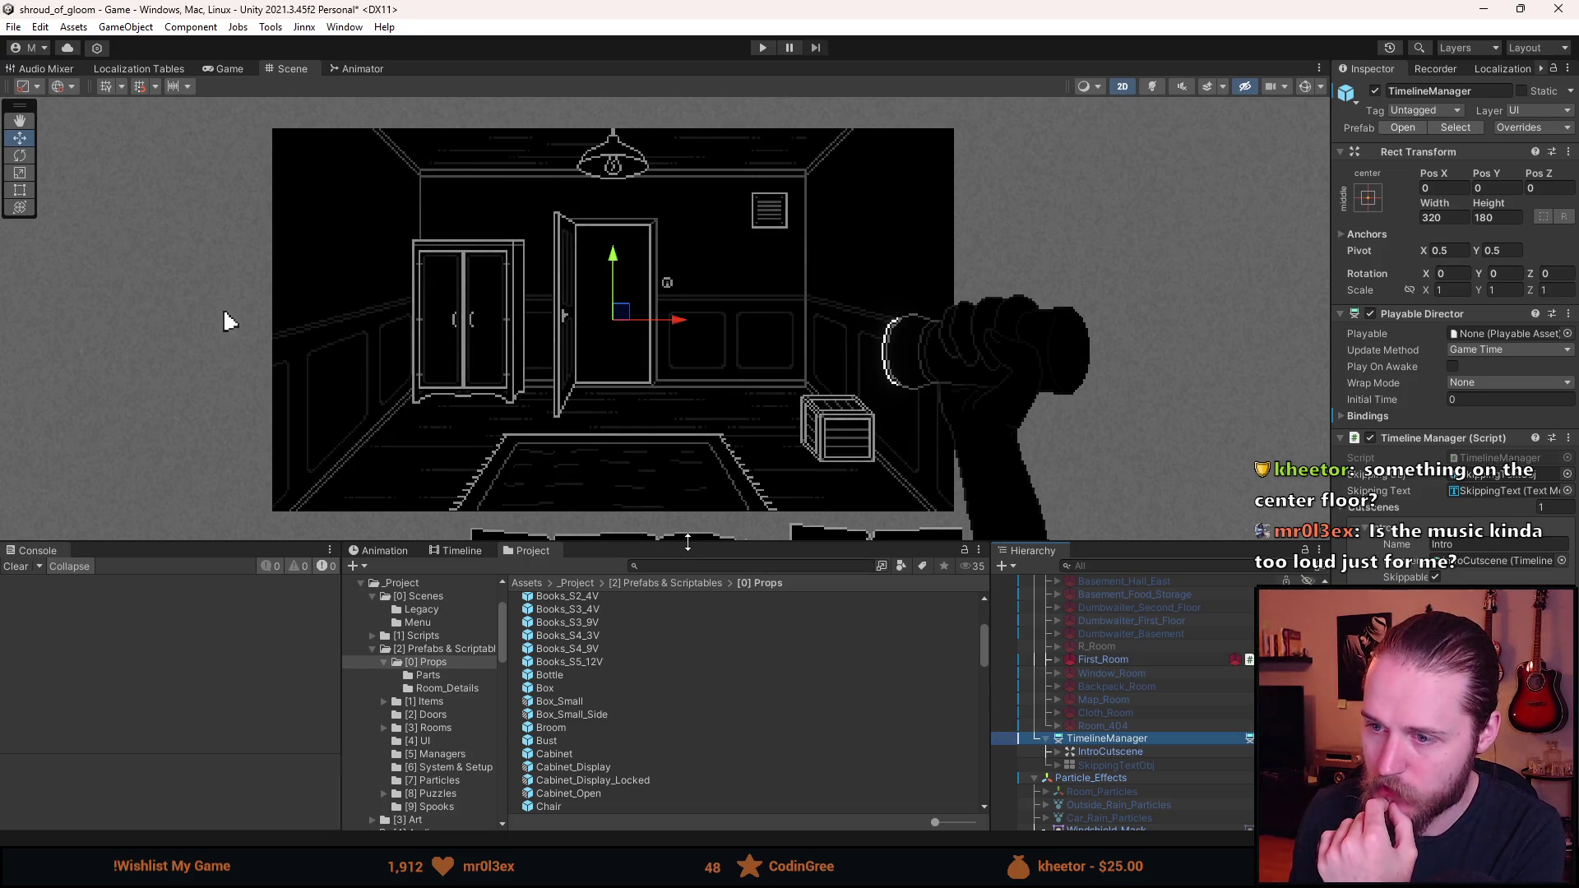
drag(688, 543, 689, 726)
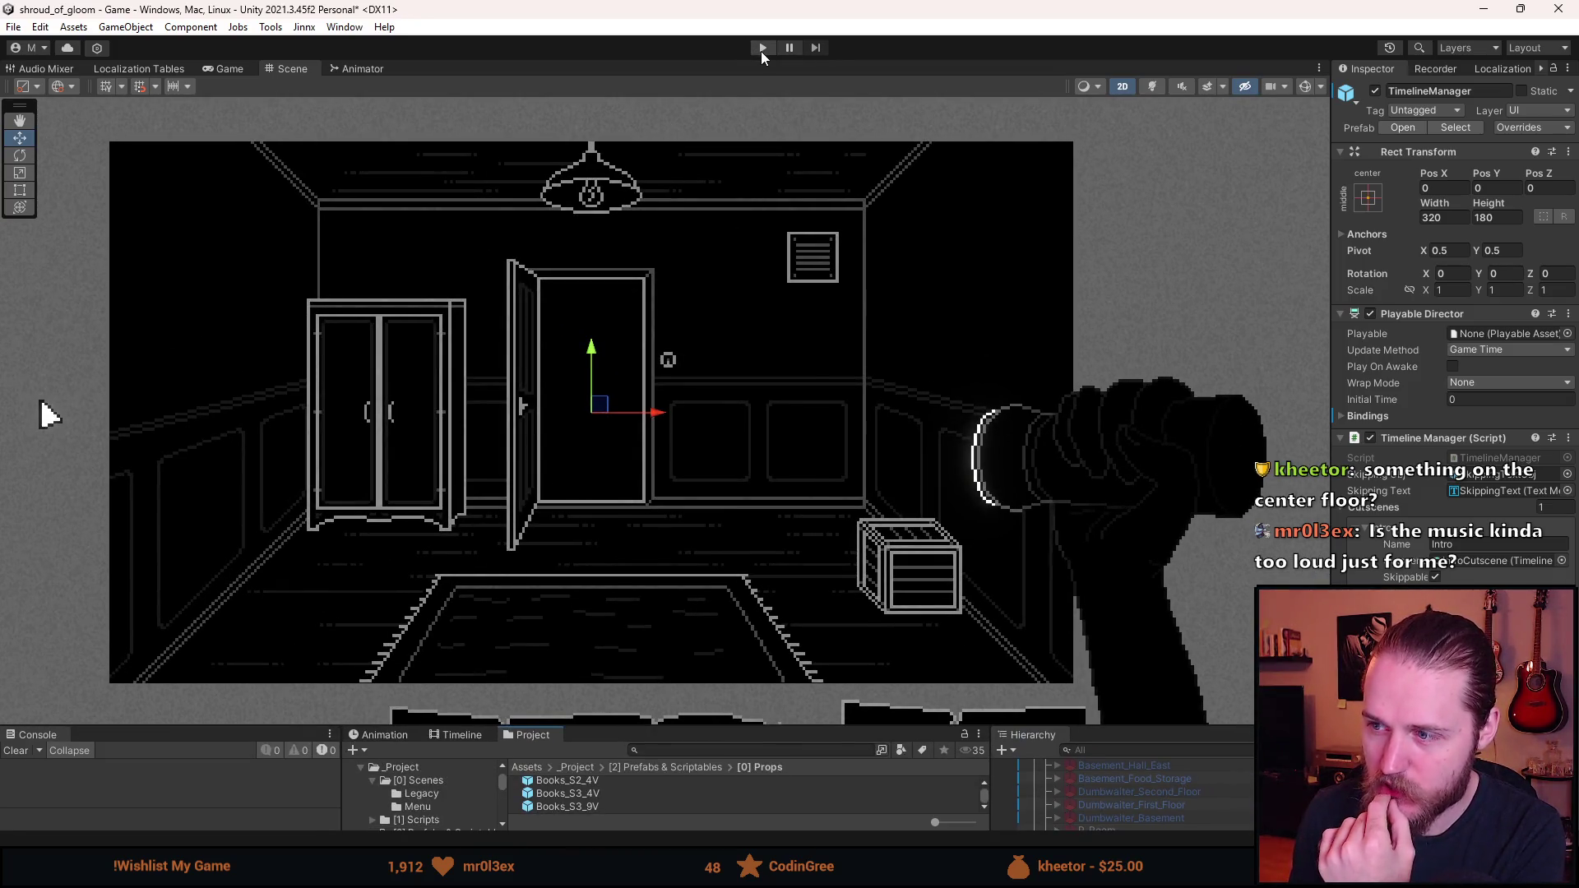
click(761, 47)
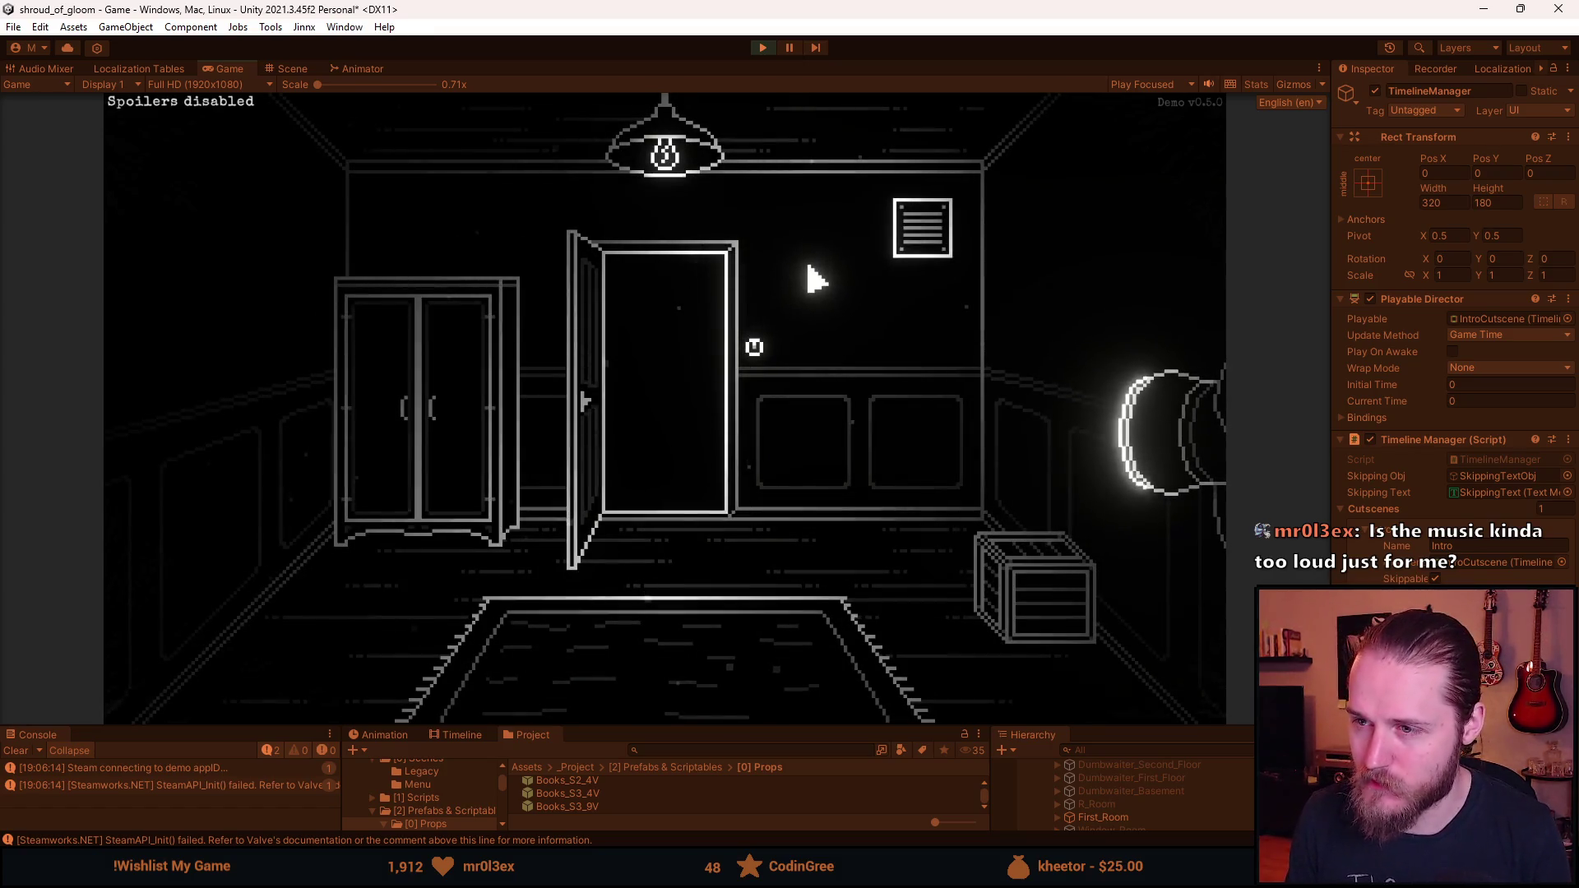
key(Escape)
click(762, 47)
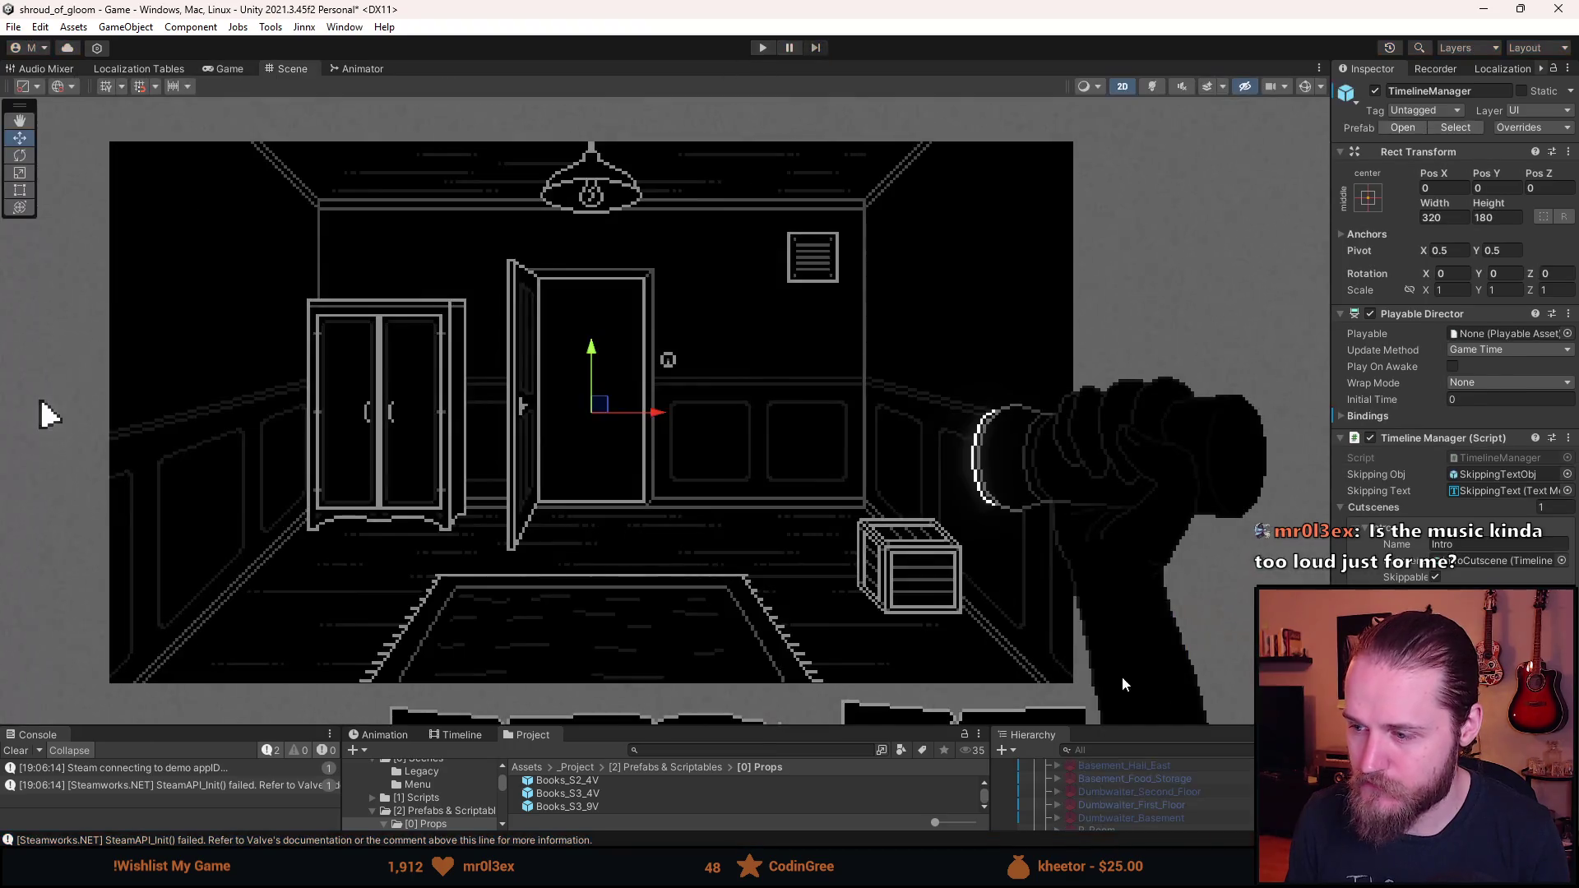
- Expand First_Room > Lamp > Lamp and switch the lamp from LampOff to LampOn
drag(1128, 729, 1121, 508)
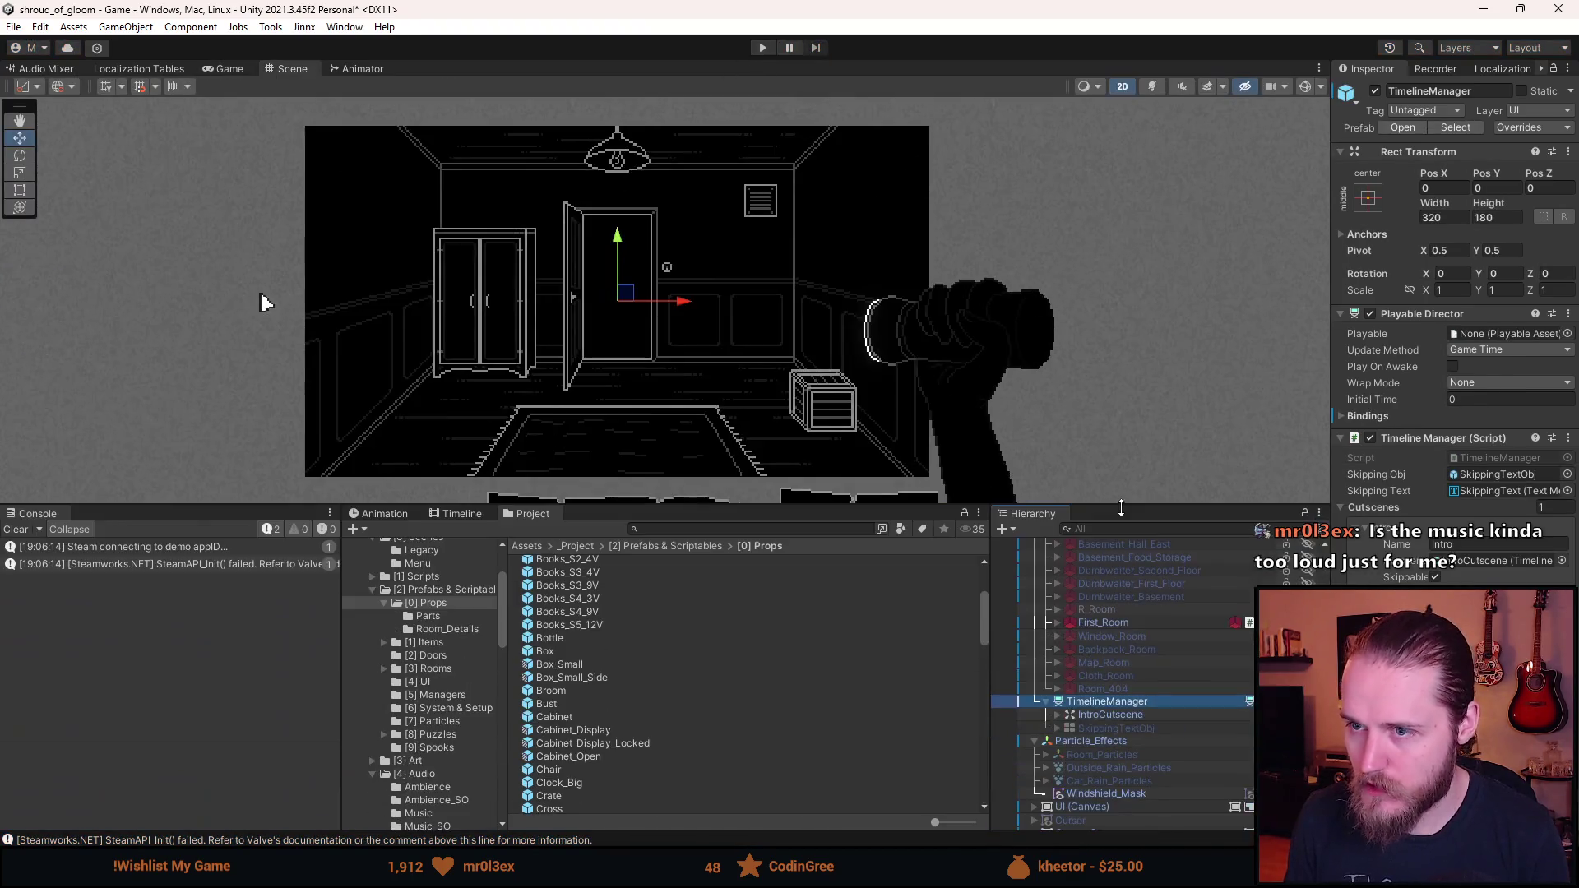
click(1056, 624)
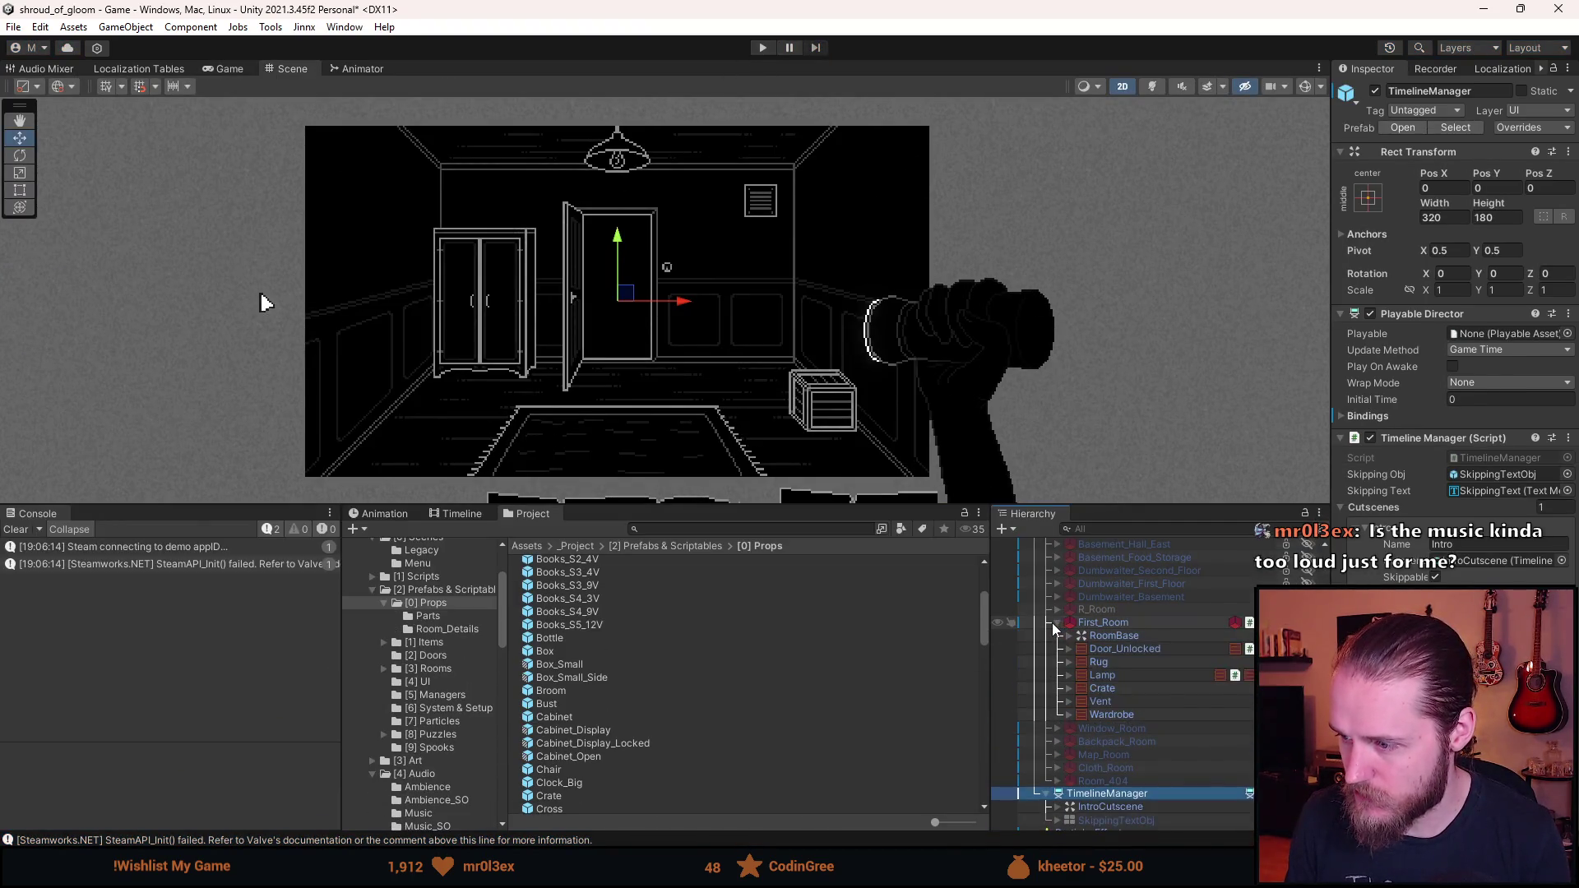
click(1070, 675)
click(1081, 689)
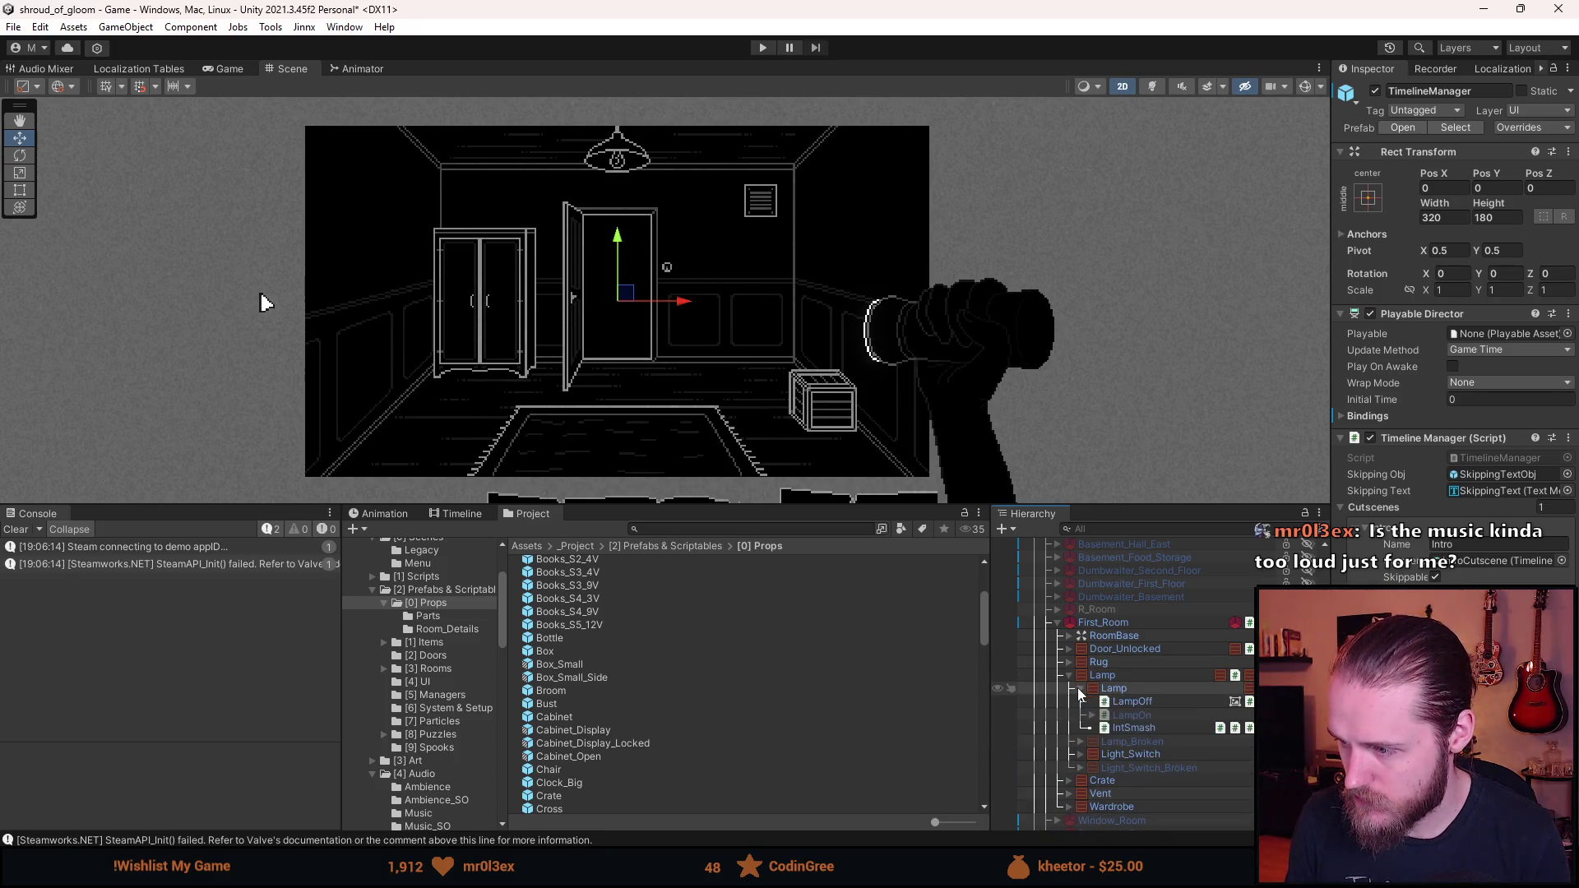
key(alt+shift+a)
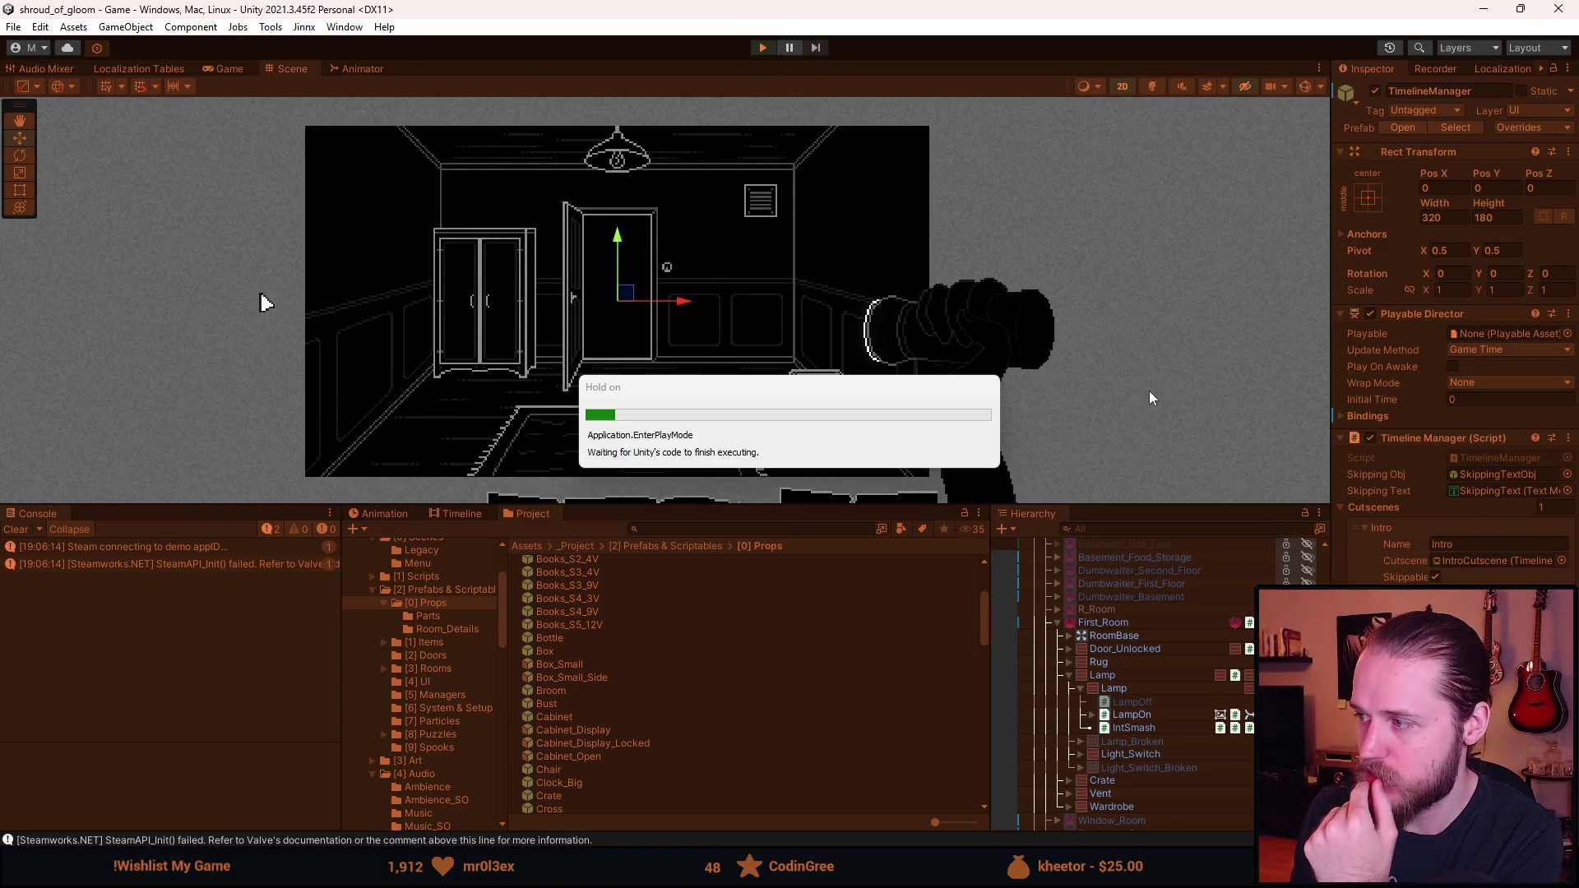
- Enlarge the Game view and play through the hallway door into the next room and back
drag(711, 507, 711, 713)
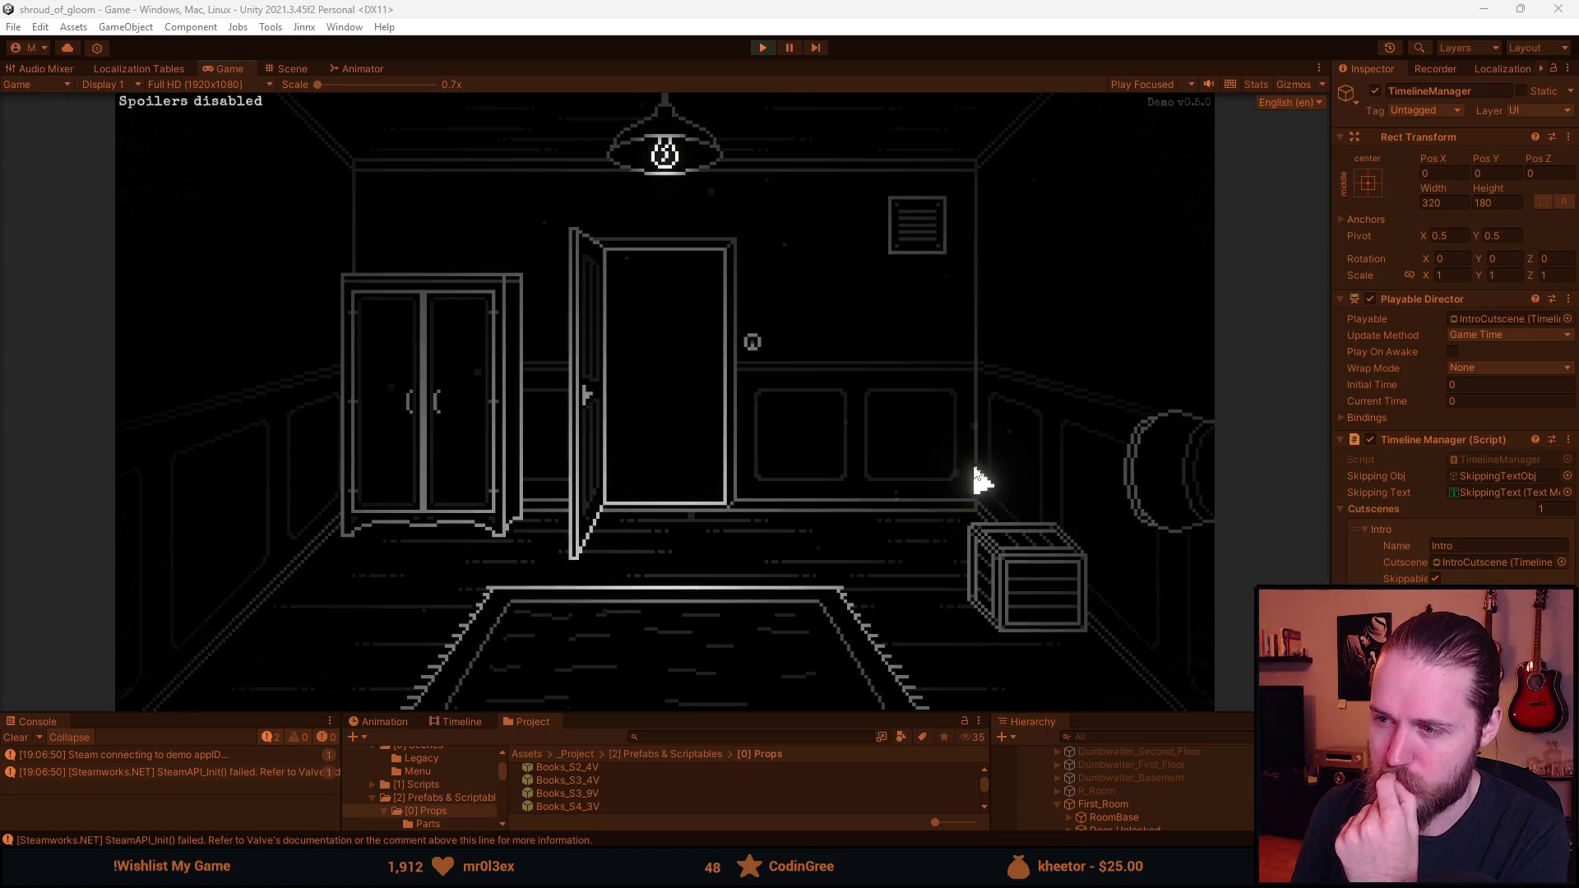
click(705, 438)
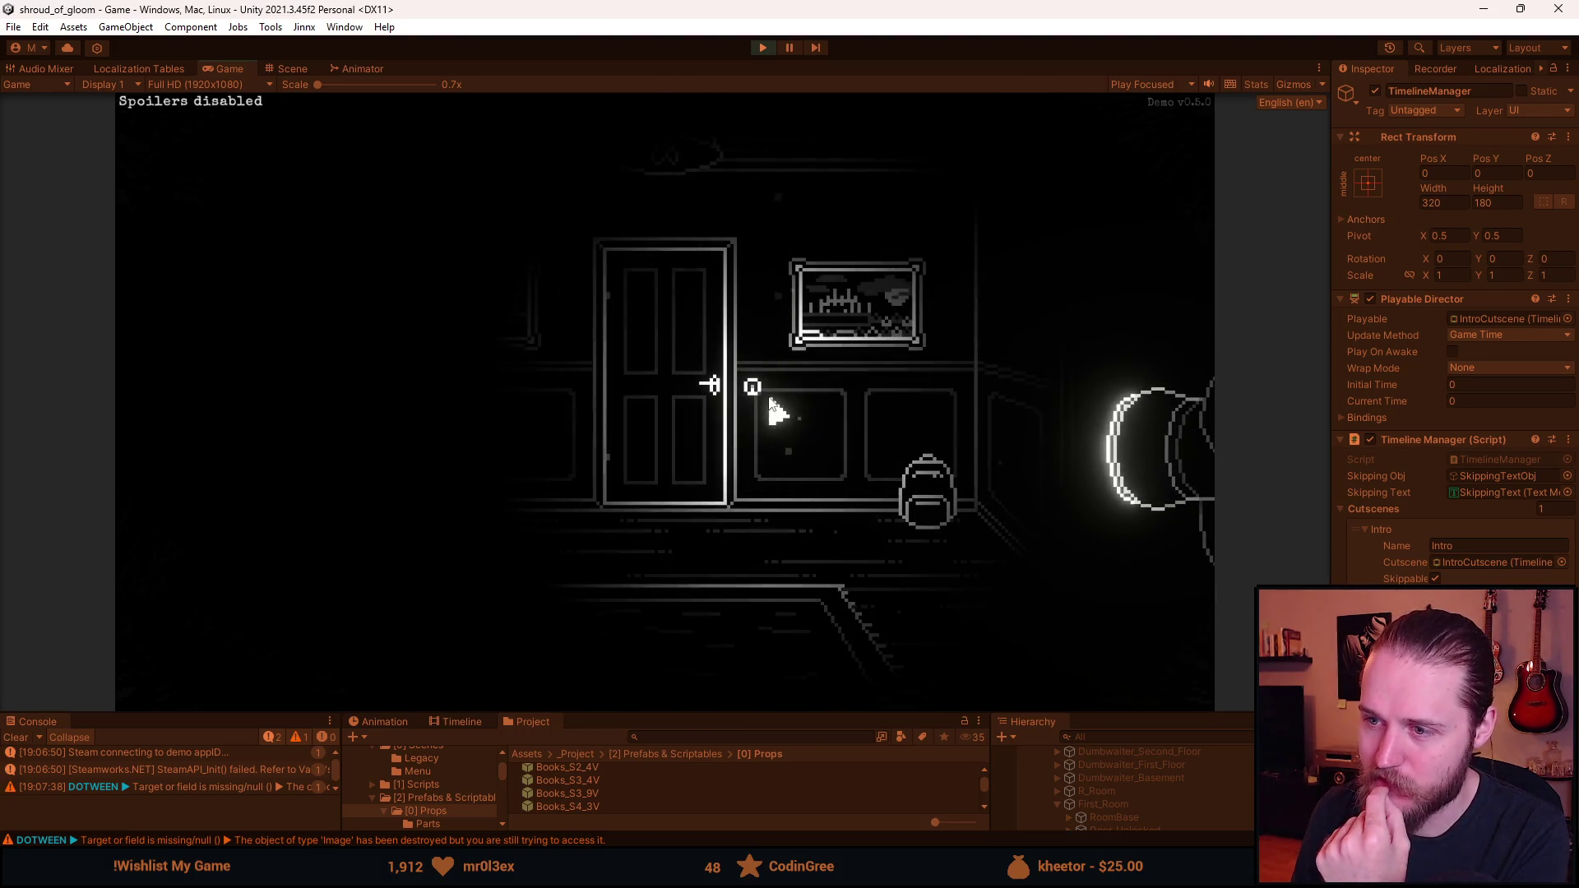
click(650, 362)
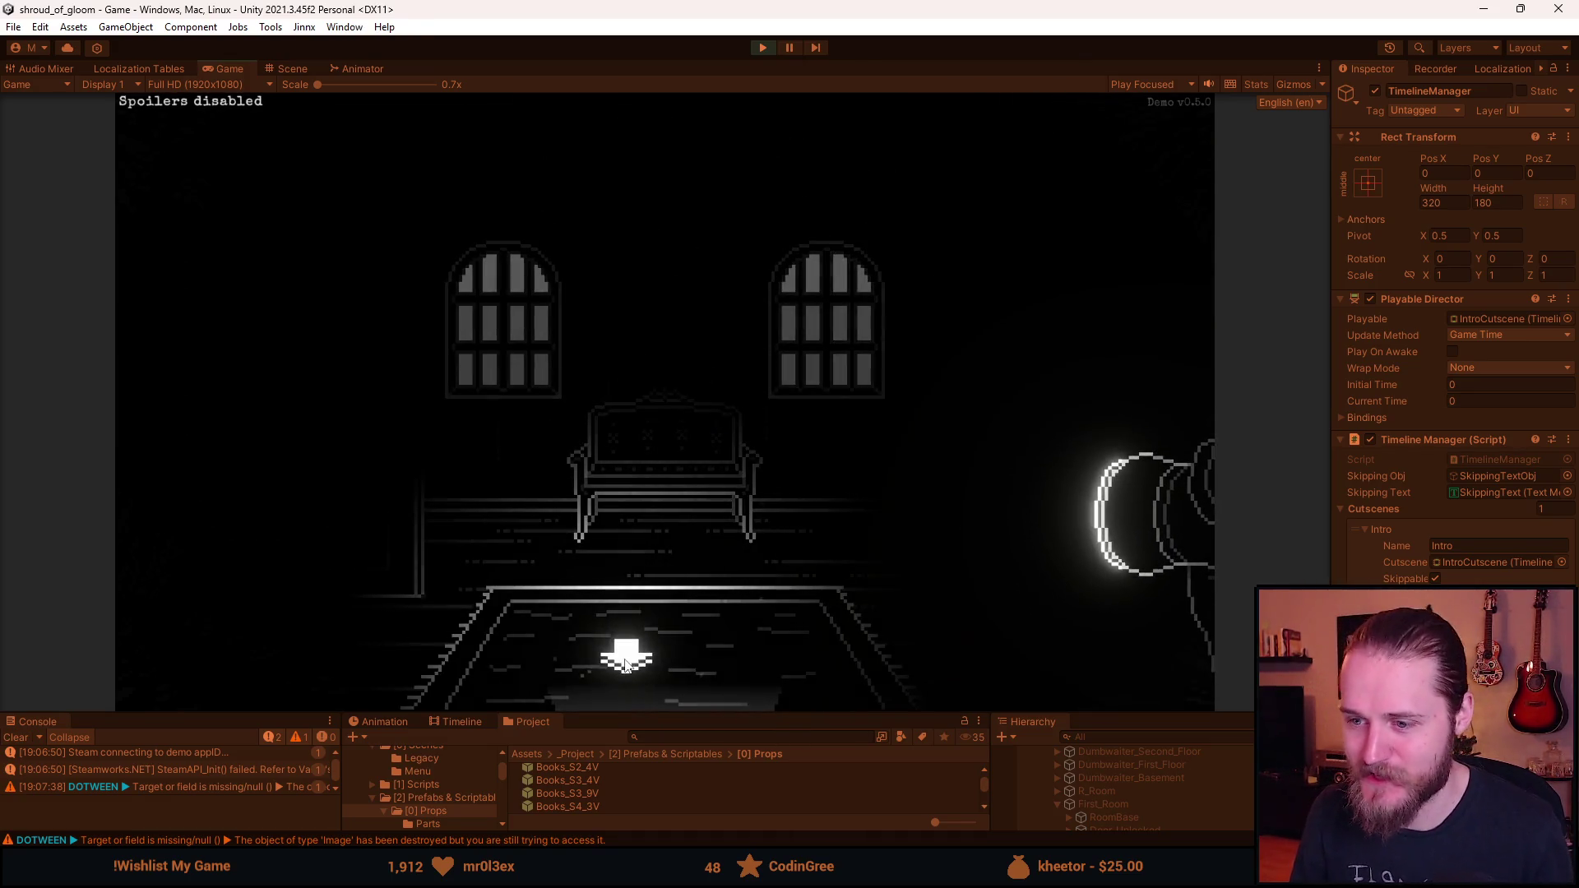
click(622, 654)
- Pause and stop the play test, then make the lower panels taller
key(Escape)
click(760, 48)
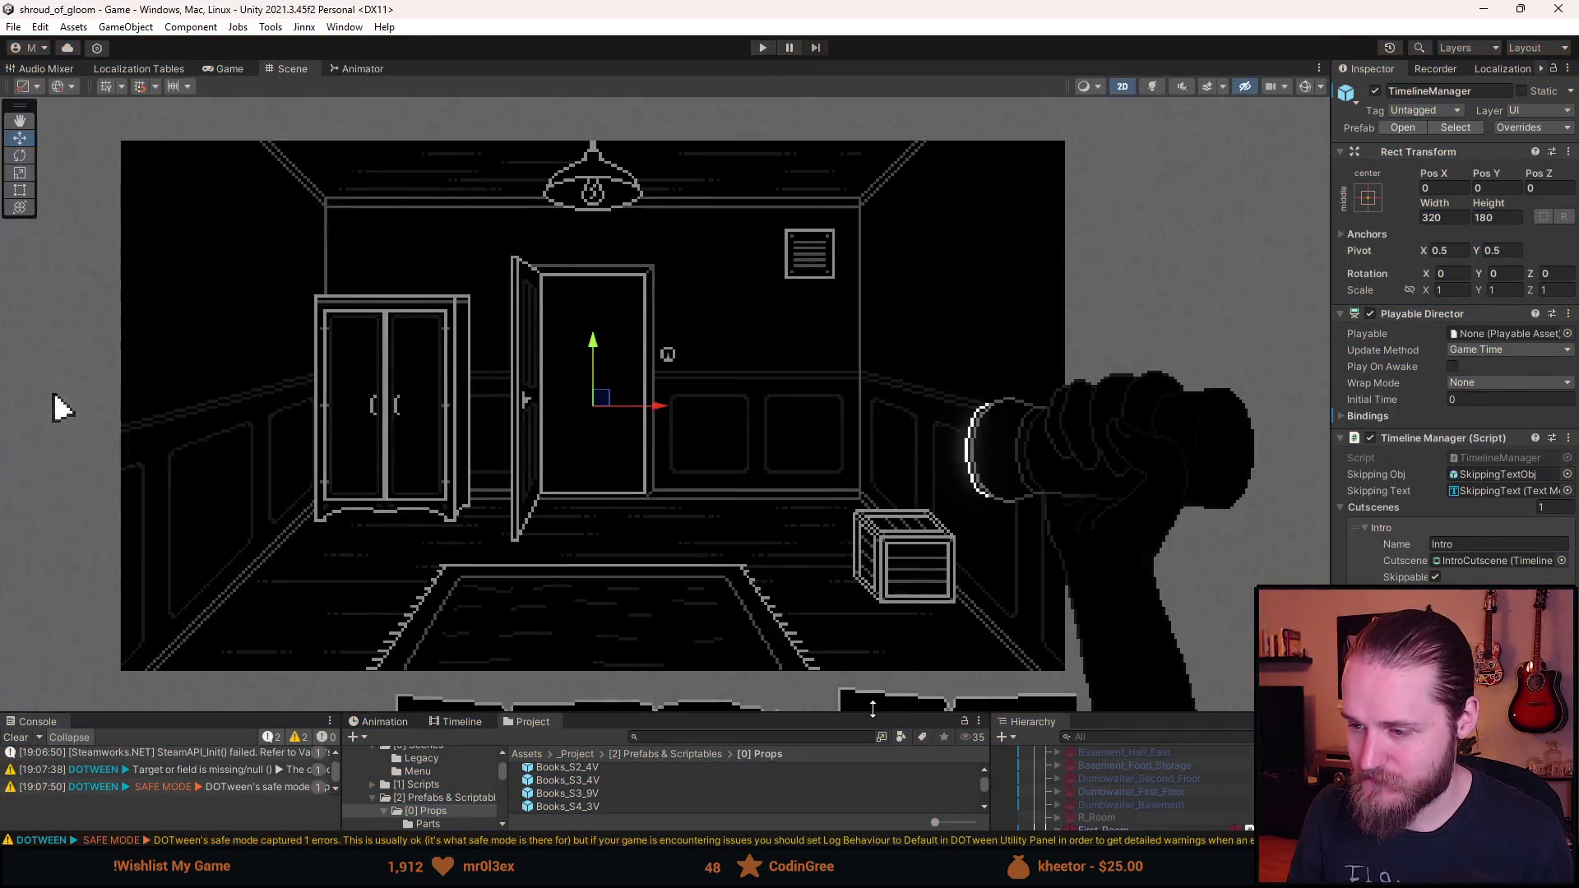
drag(873, 711, 864, 472)
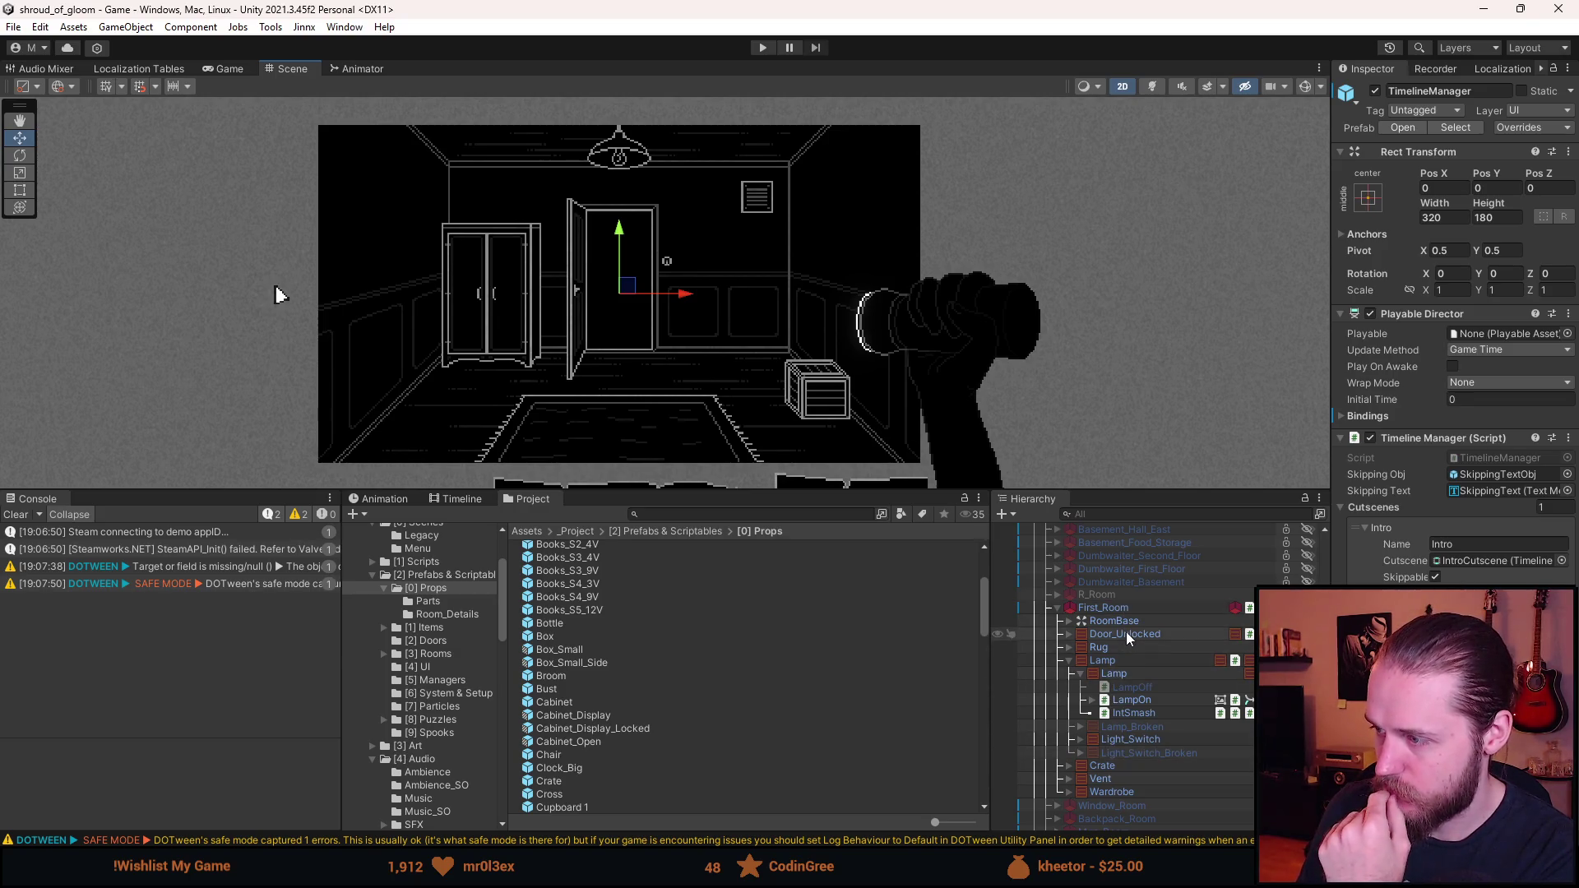
- Select IntroCutscene, then deactivate First_Room so only the flashlight hand remains visible
scroll(1127, 632, down, 3)
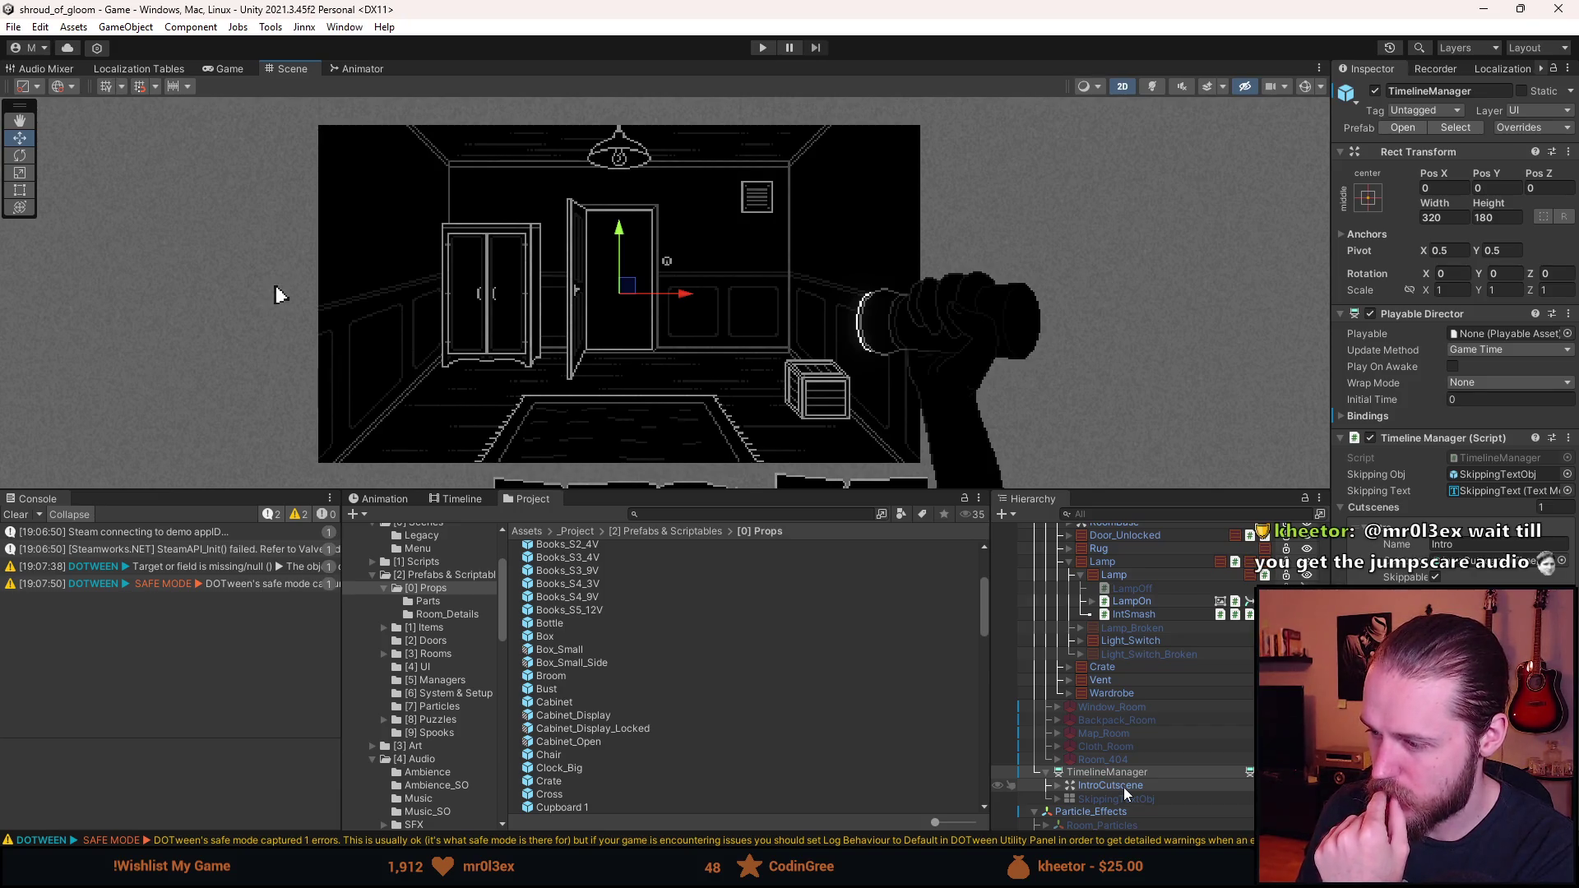
click(1125, 786)
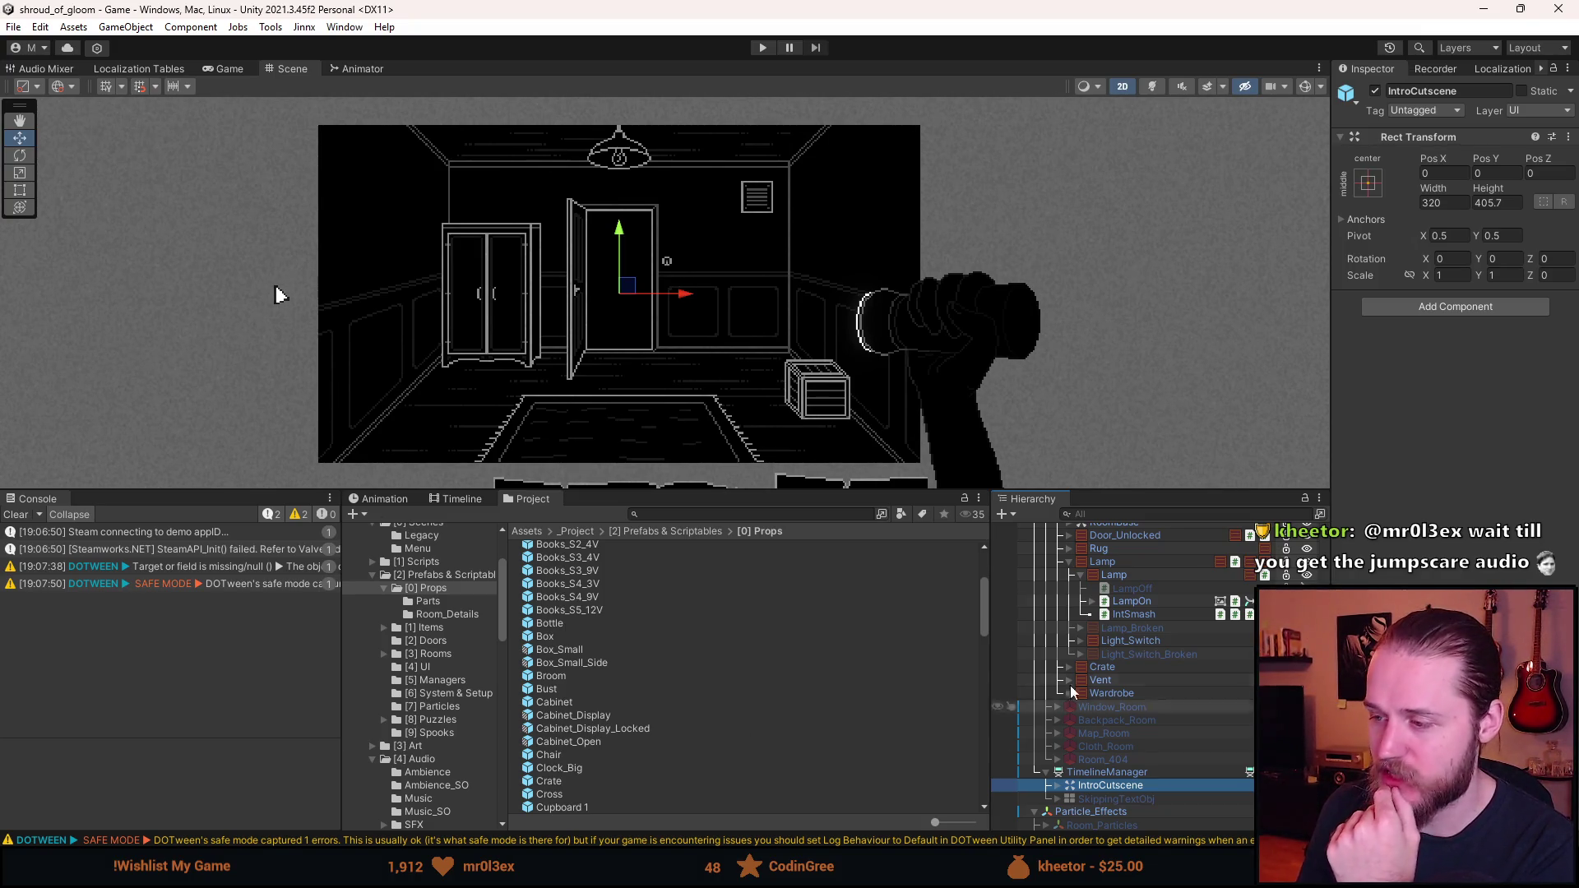
scroll(1090, 654, up, 4)
click(1053, 660)
scroll(1150, 675, up, 3)
scroll(1123, 672, up, 2)
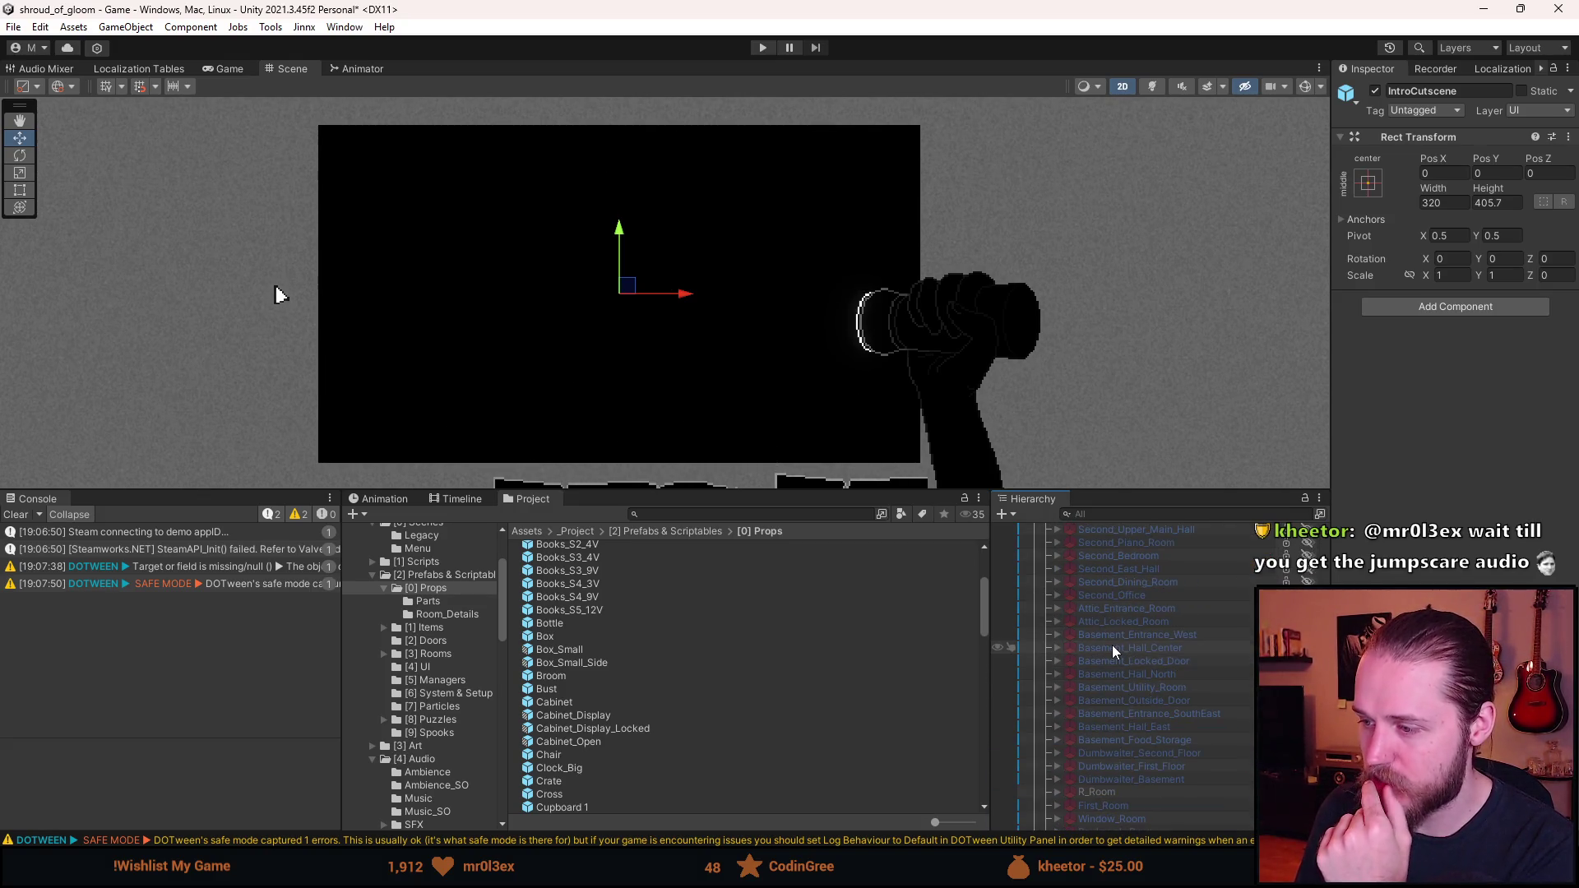
- Briefly show and re-hide five basement rooms, Hall_Center through Hall_East, then clear the Console
click(1187, 650)
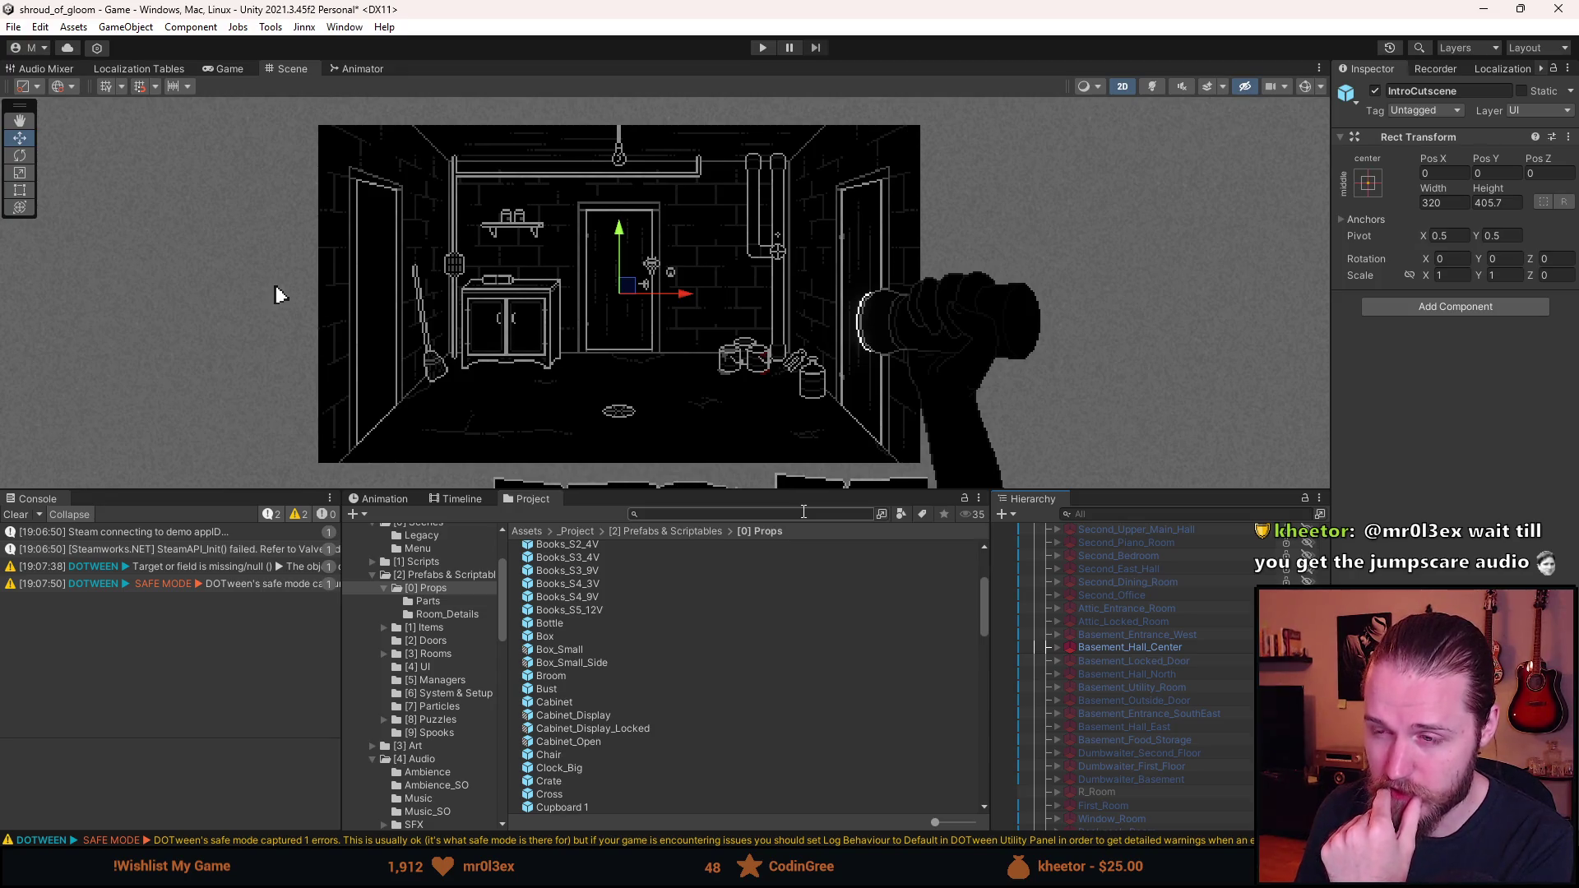
click(1133, 644)
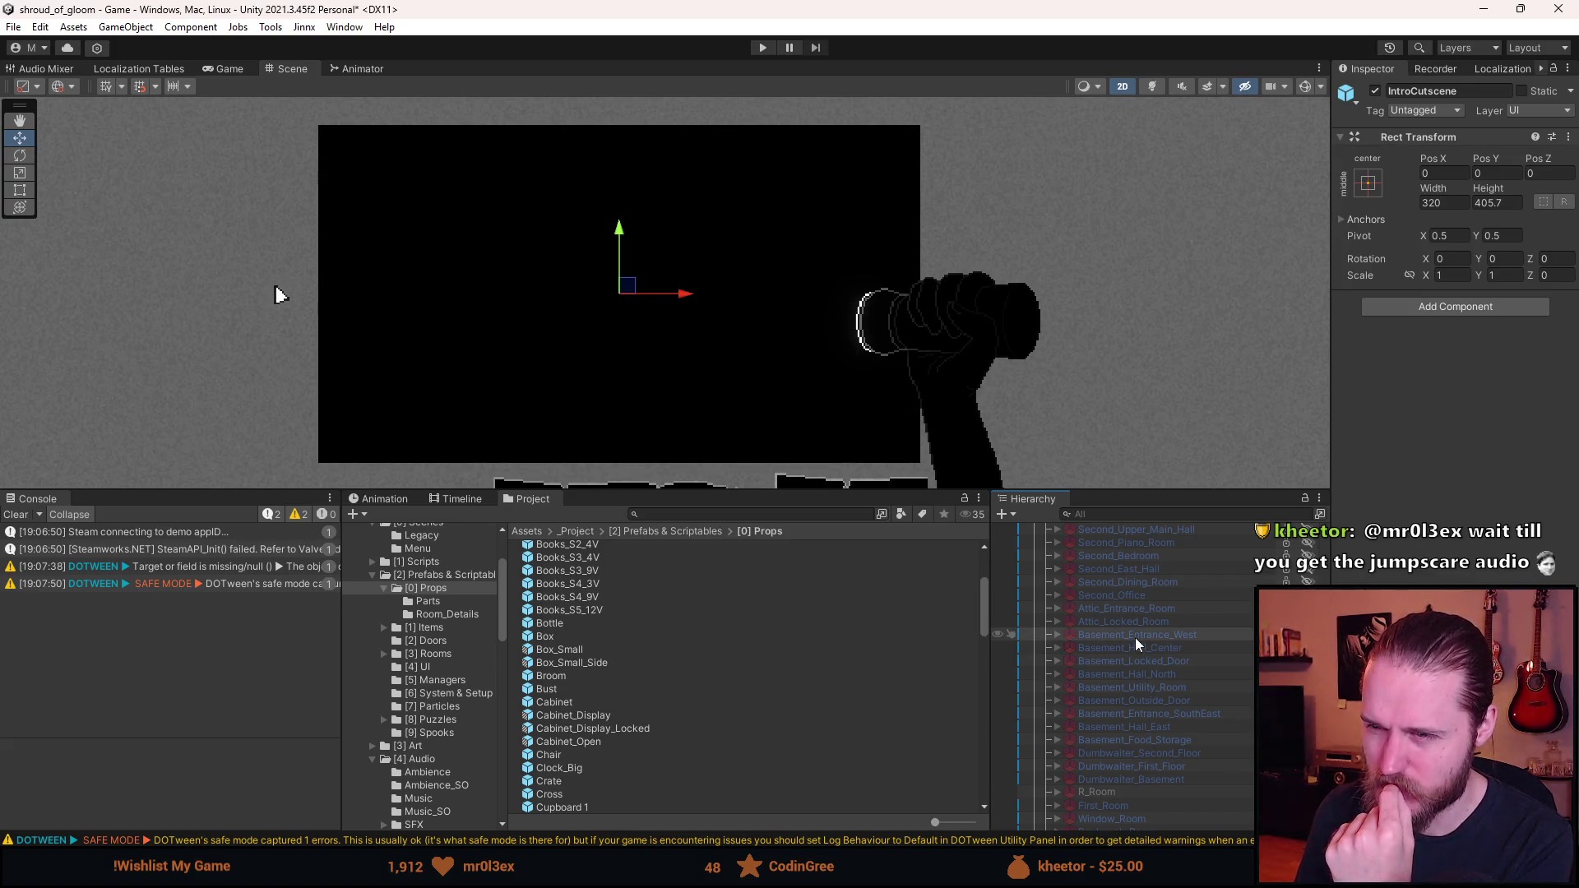
click(1136, 638)
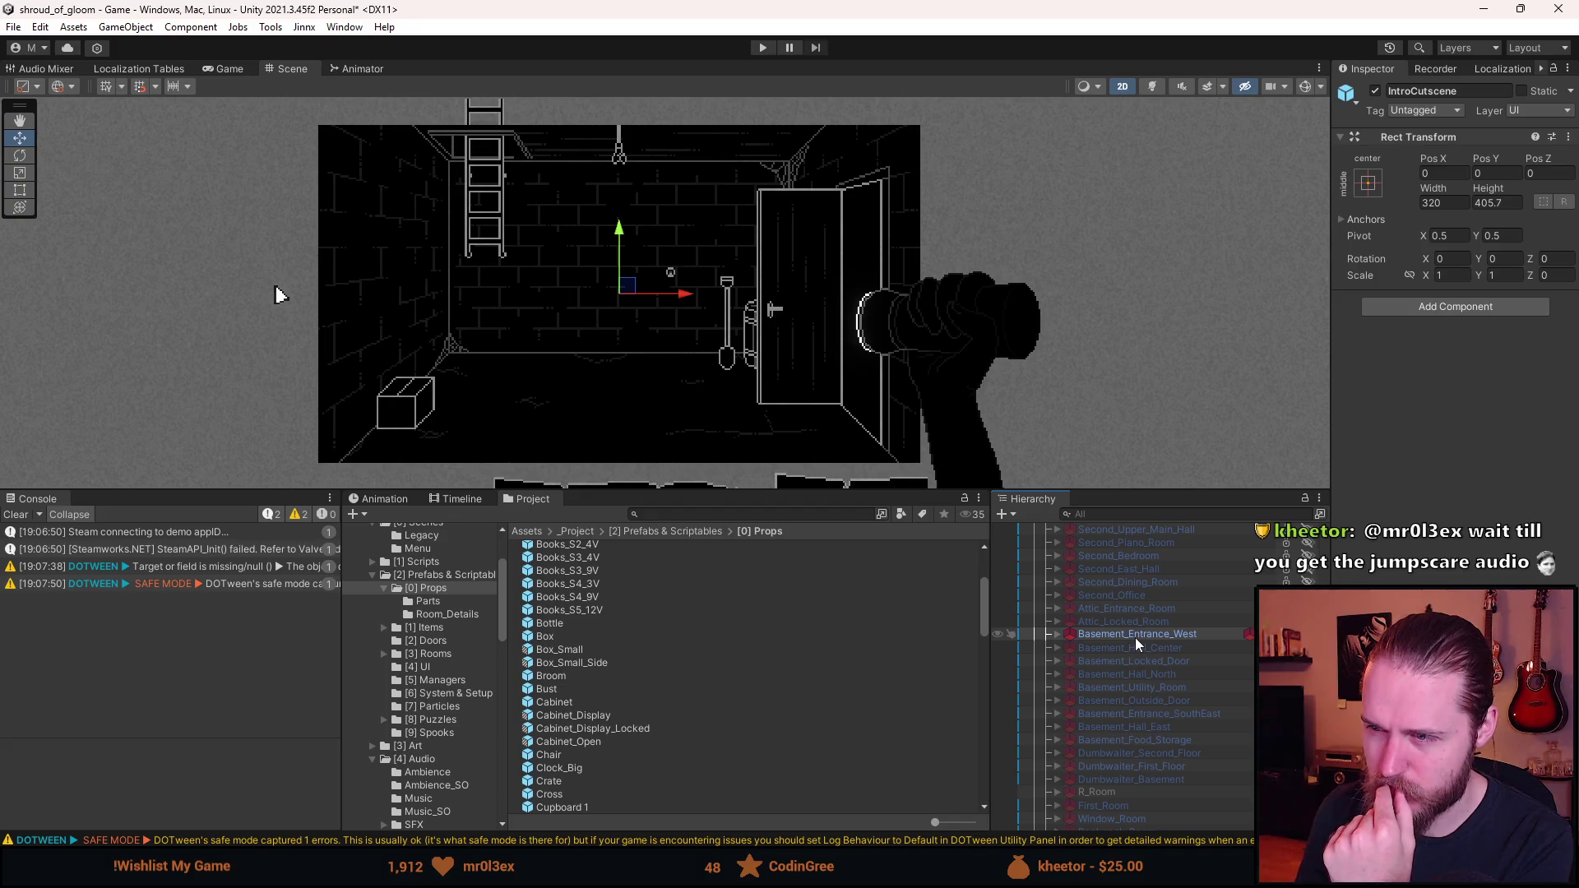
click(1135, 638)
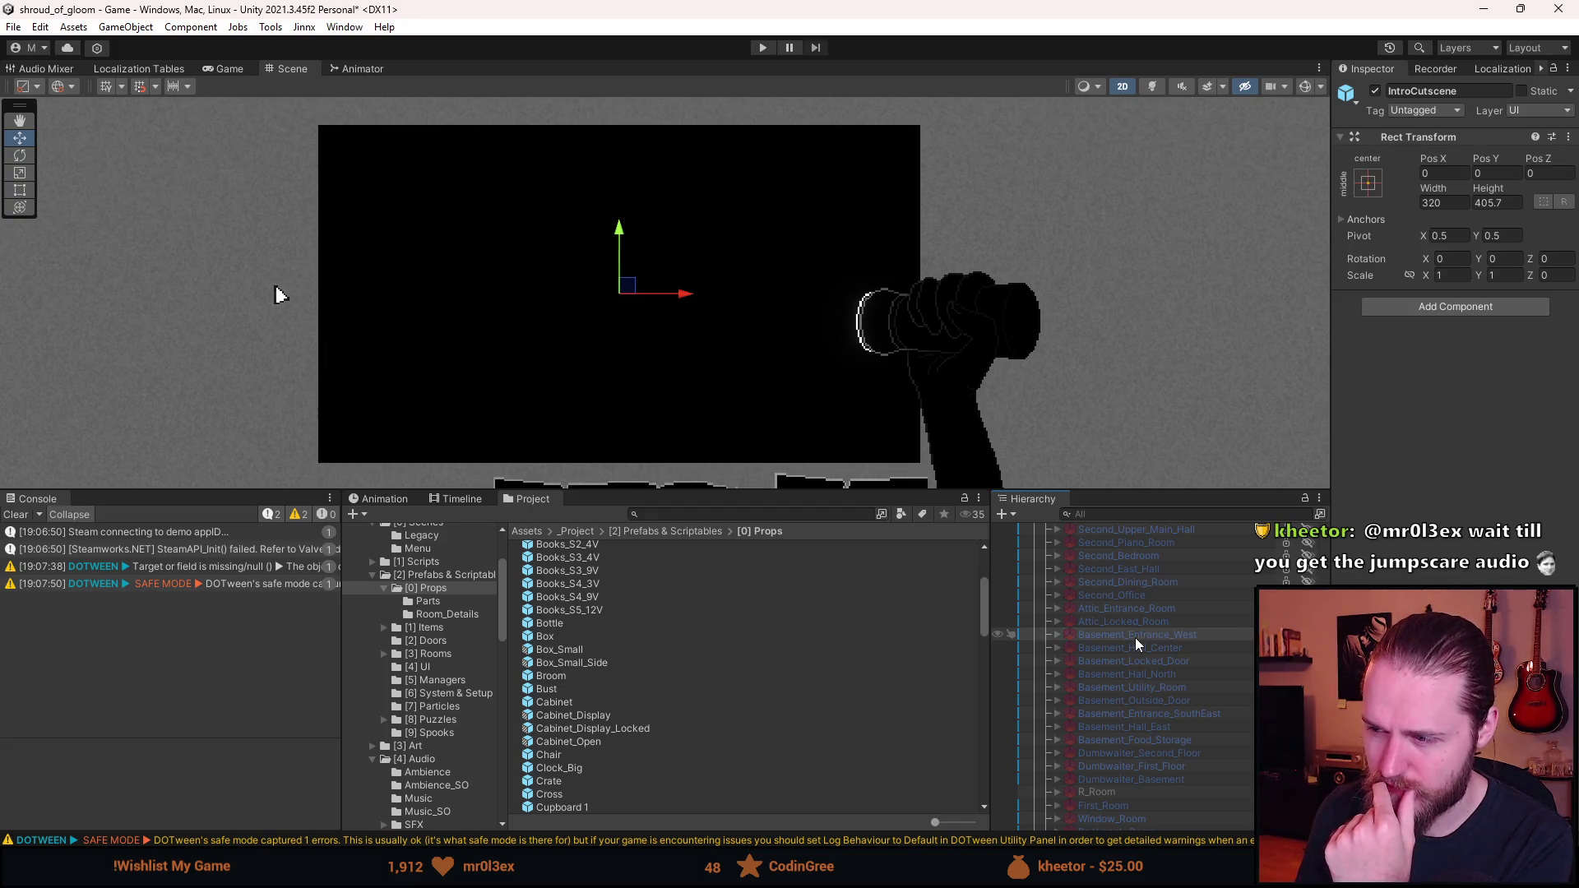
click(1136, 676)
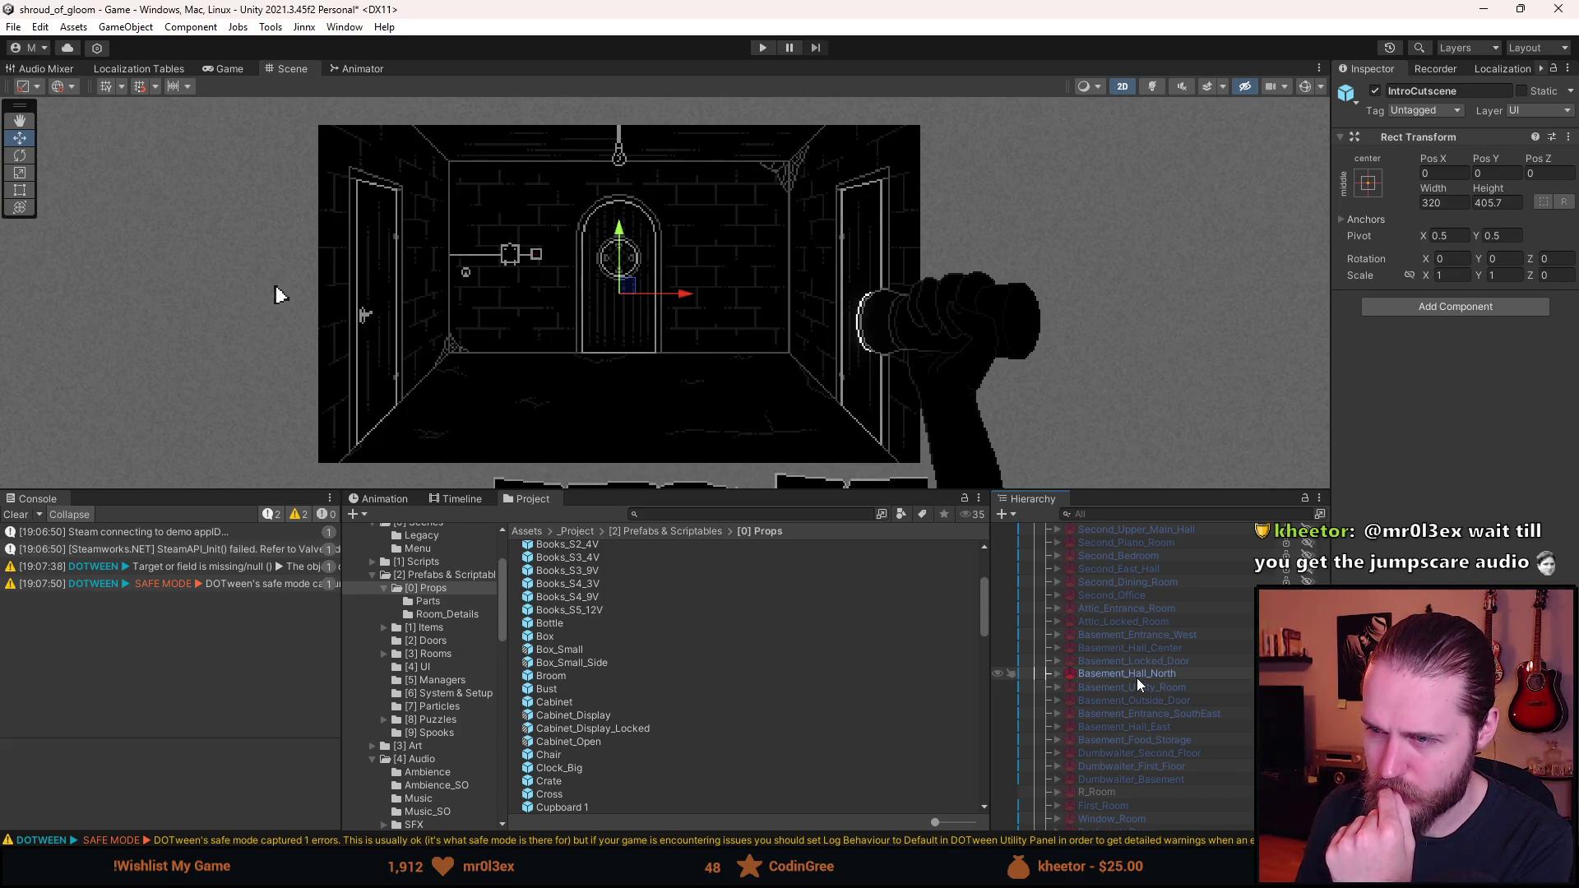
click(1137, 678)
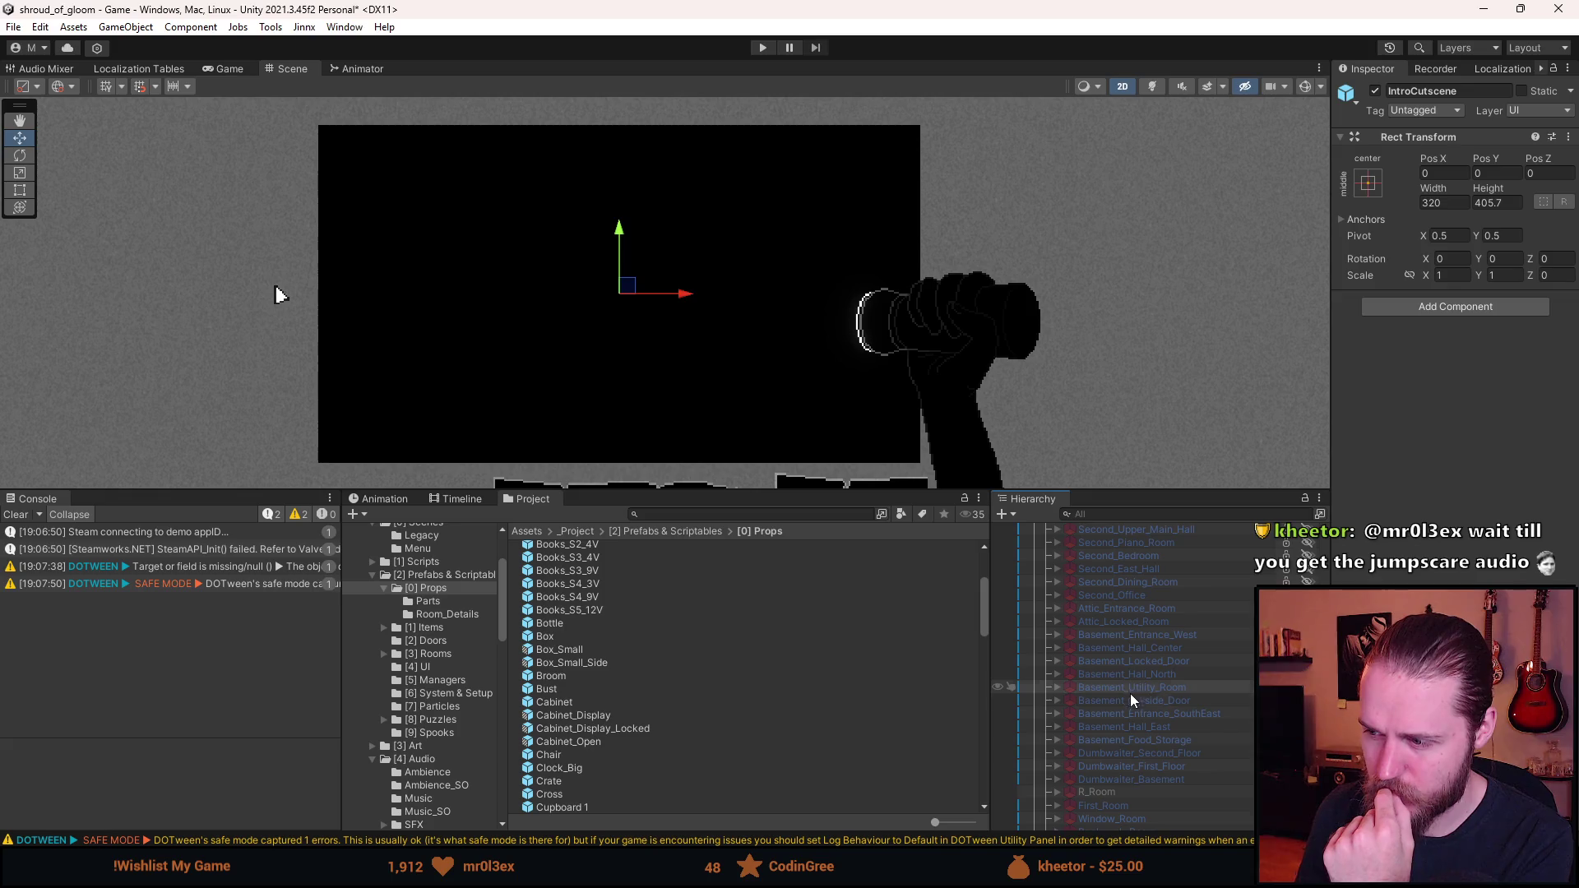
click(1122, 716)
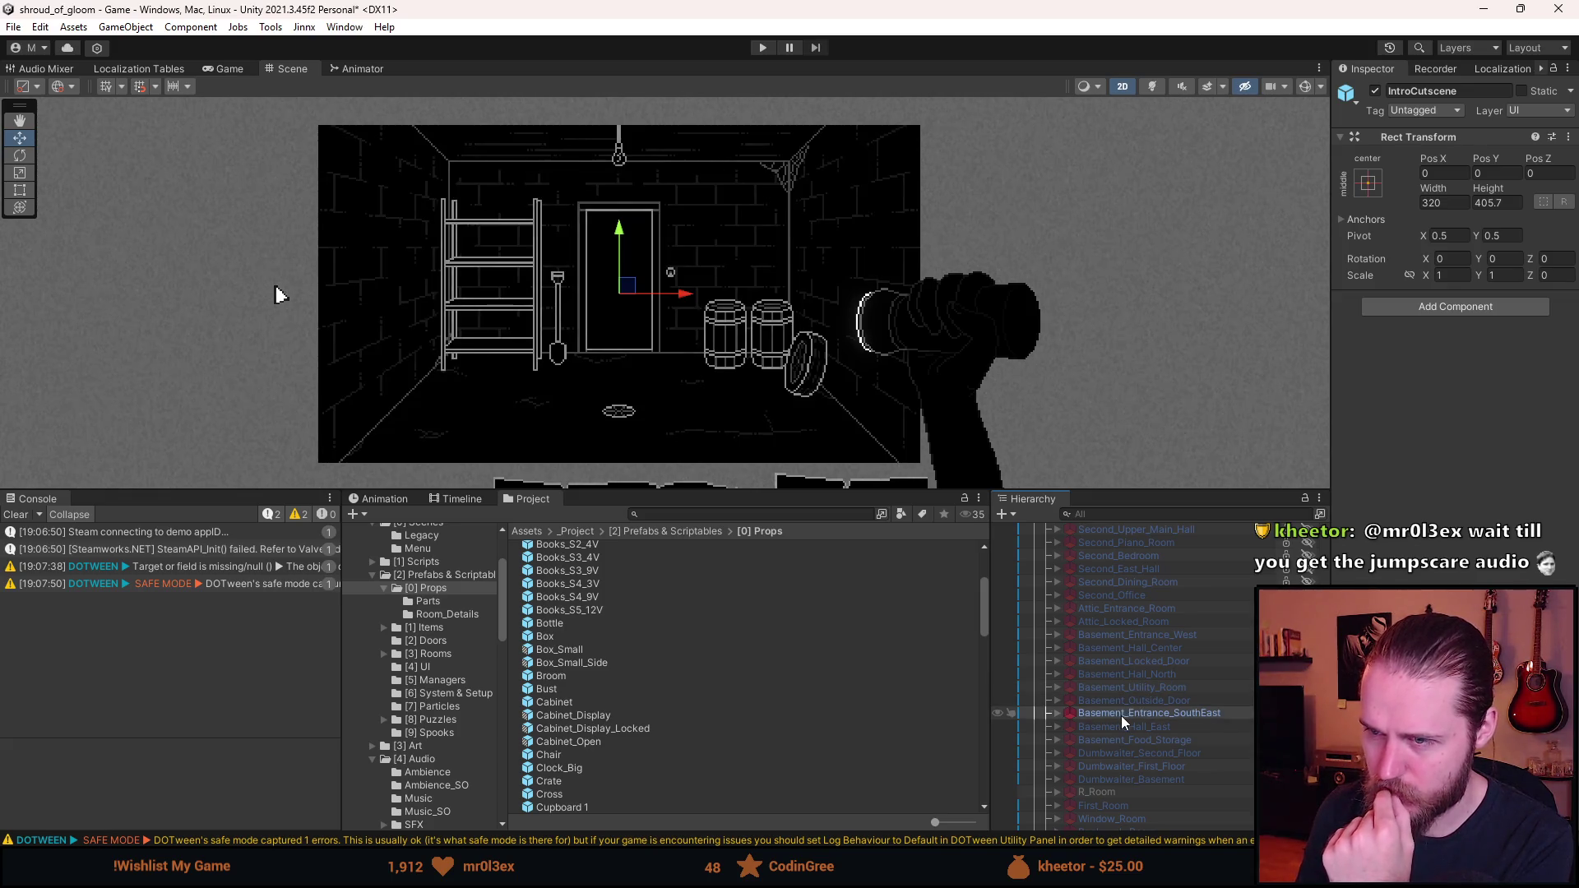
click(1122, 716)
click(1118, 727)
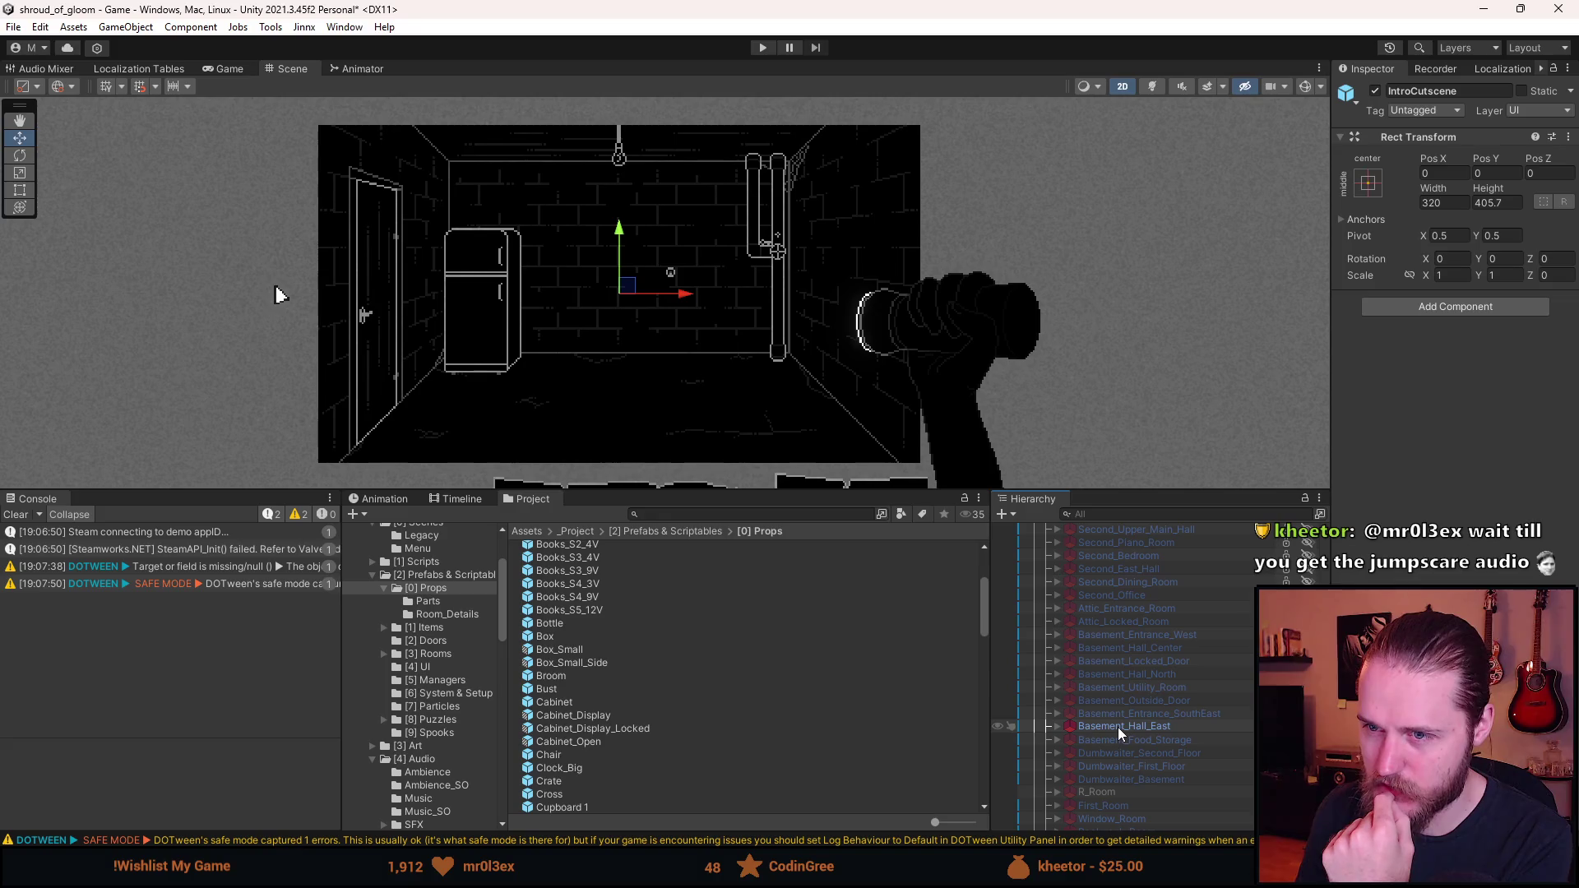
click(1118, 727)
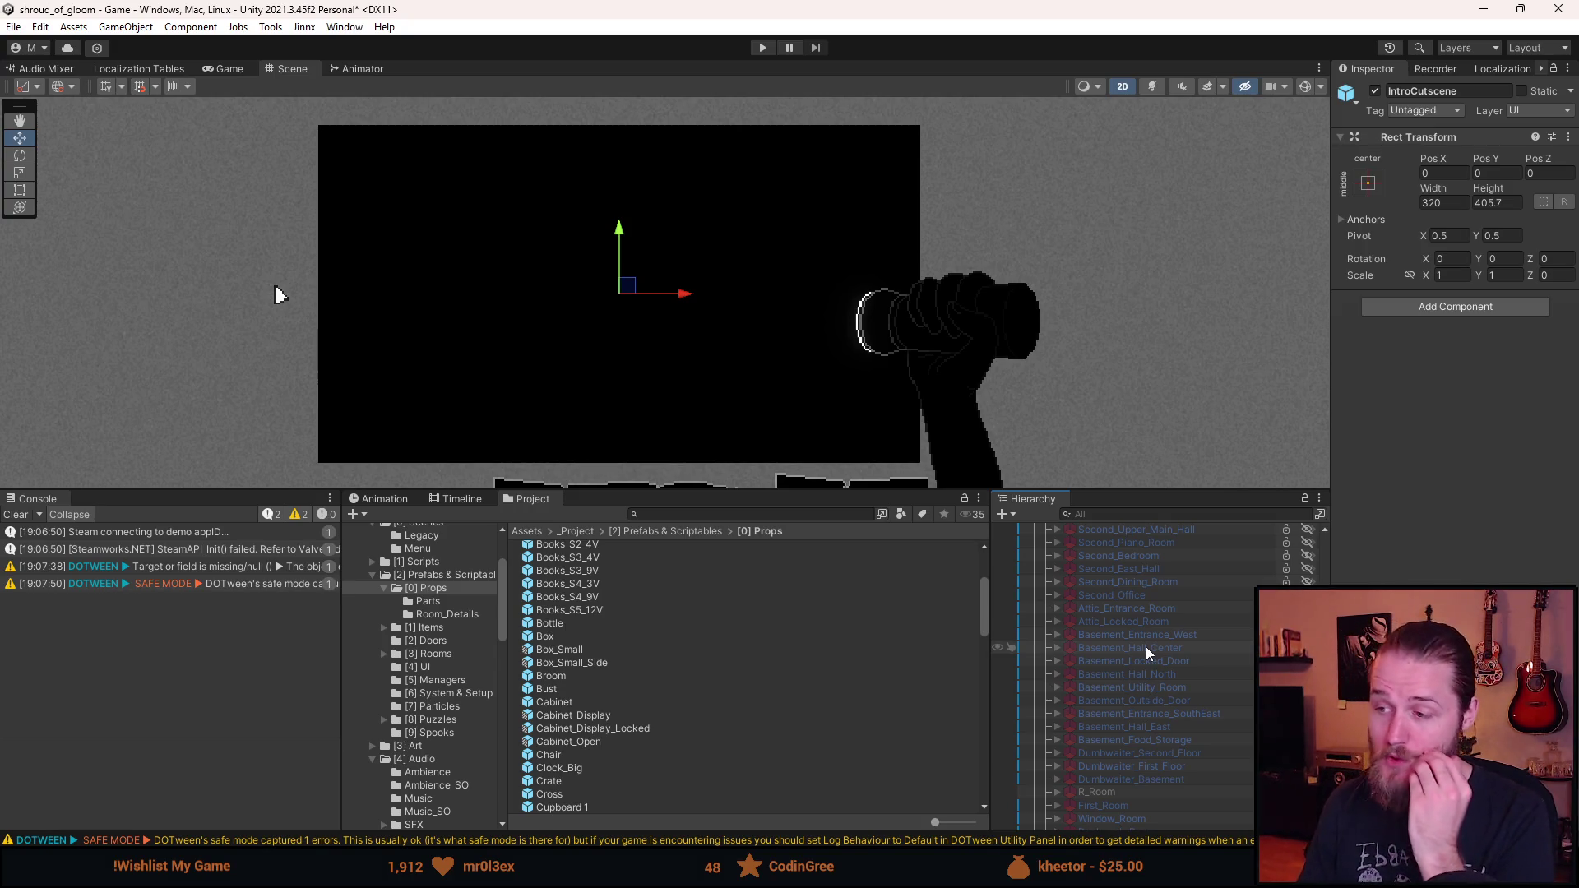
click(17, 515)
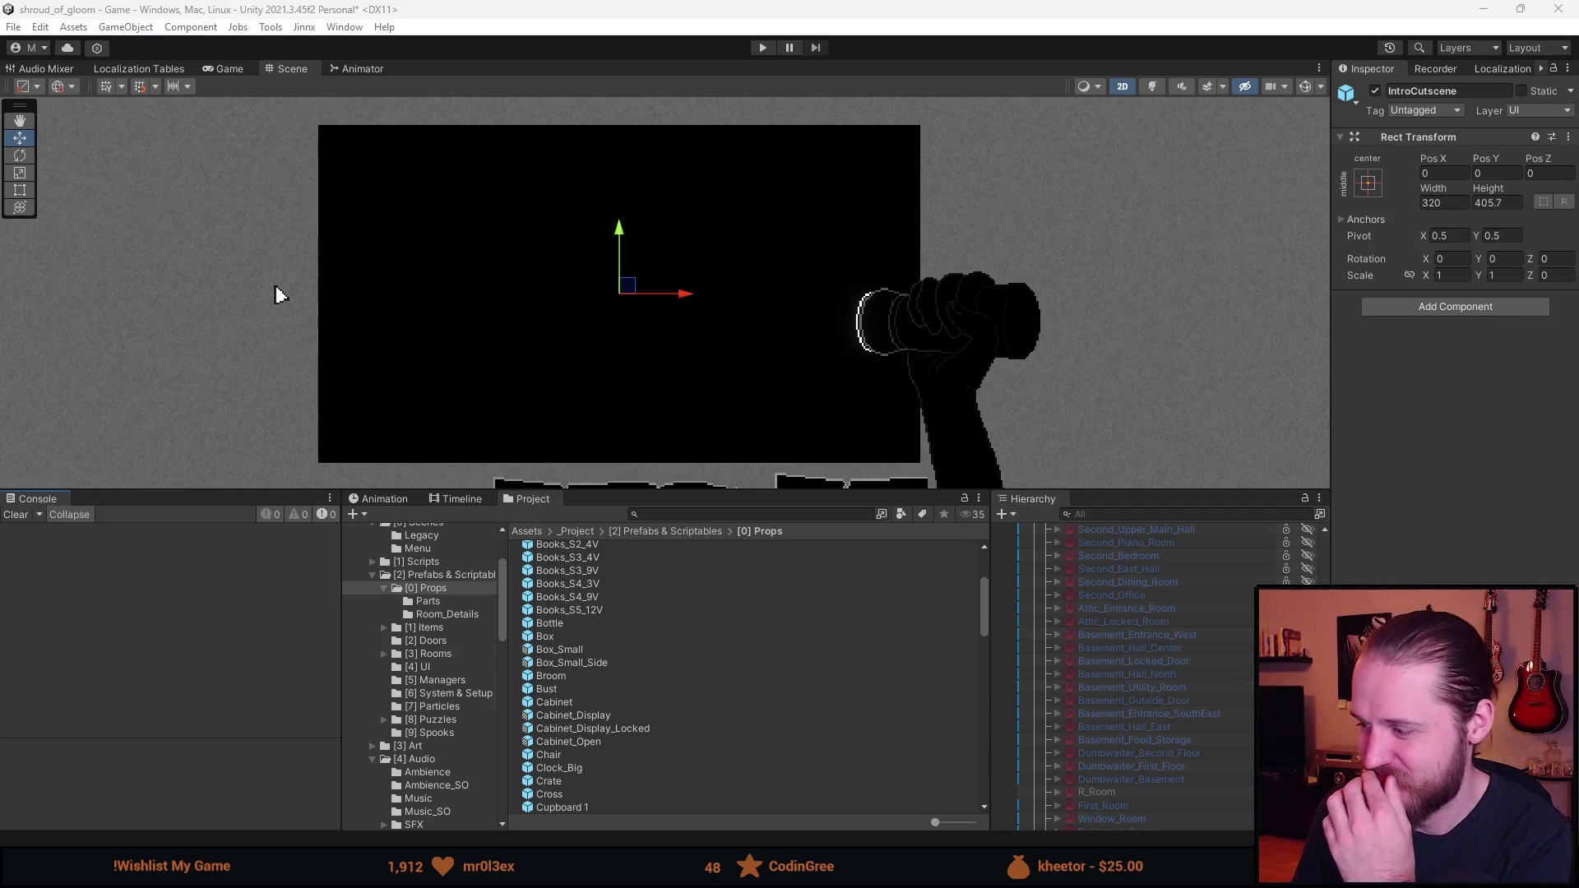
- Select TimelineManager, locate its script, and open TimelineManager.cs maximised in Visual Studio
scroll(1131, 691, up, 4)
scroll(1130, 687, down, 3)
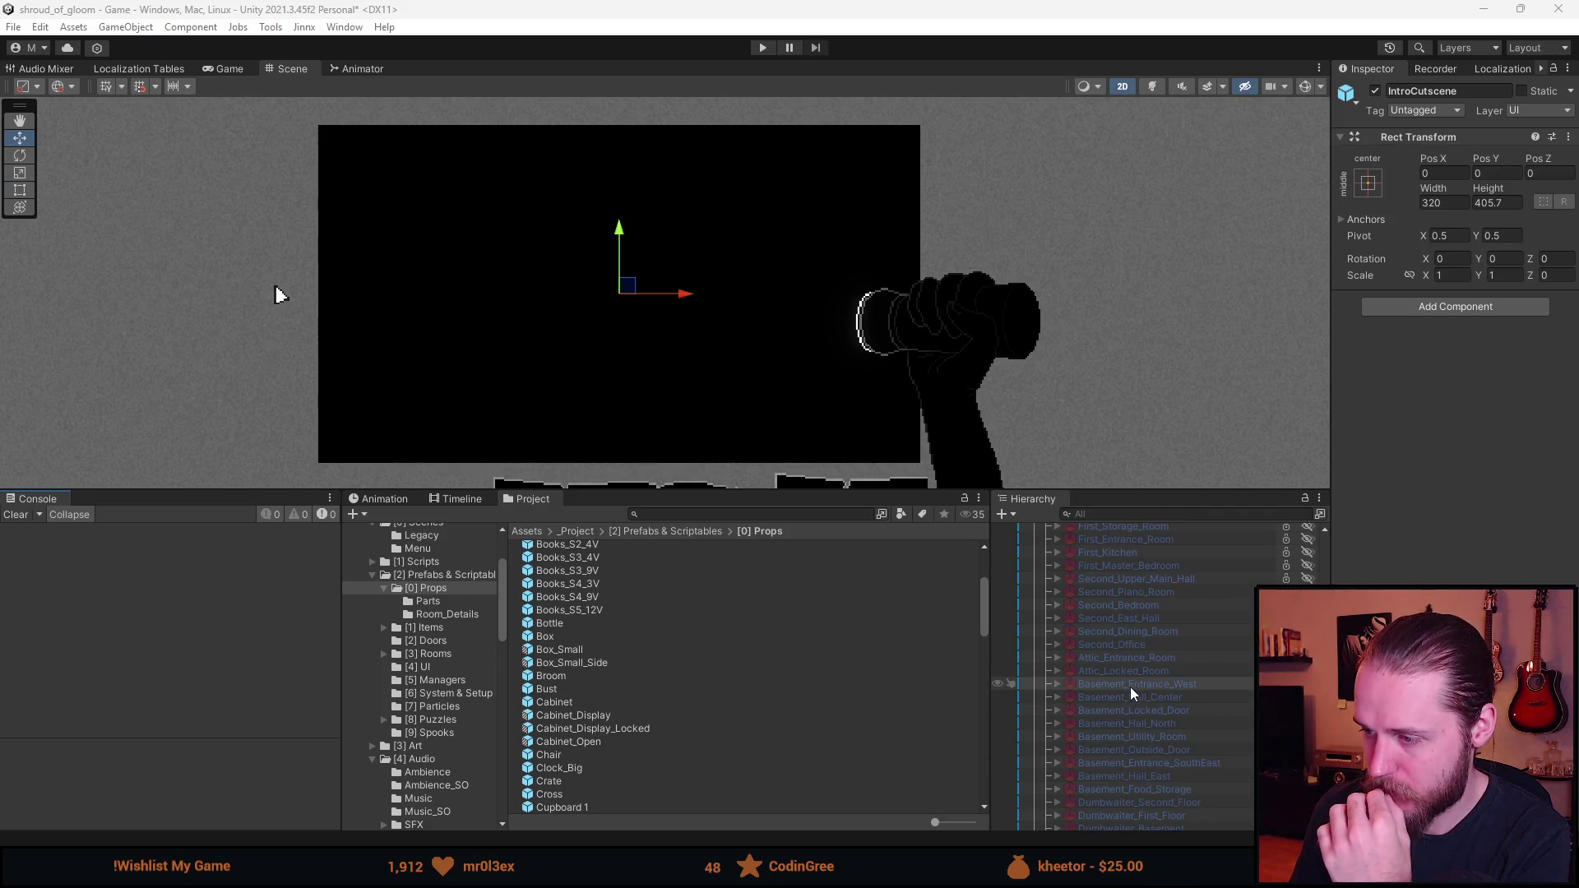
scroll(1152, 678, down, 4)
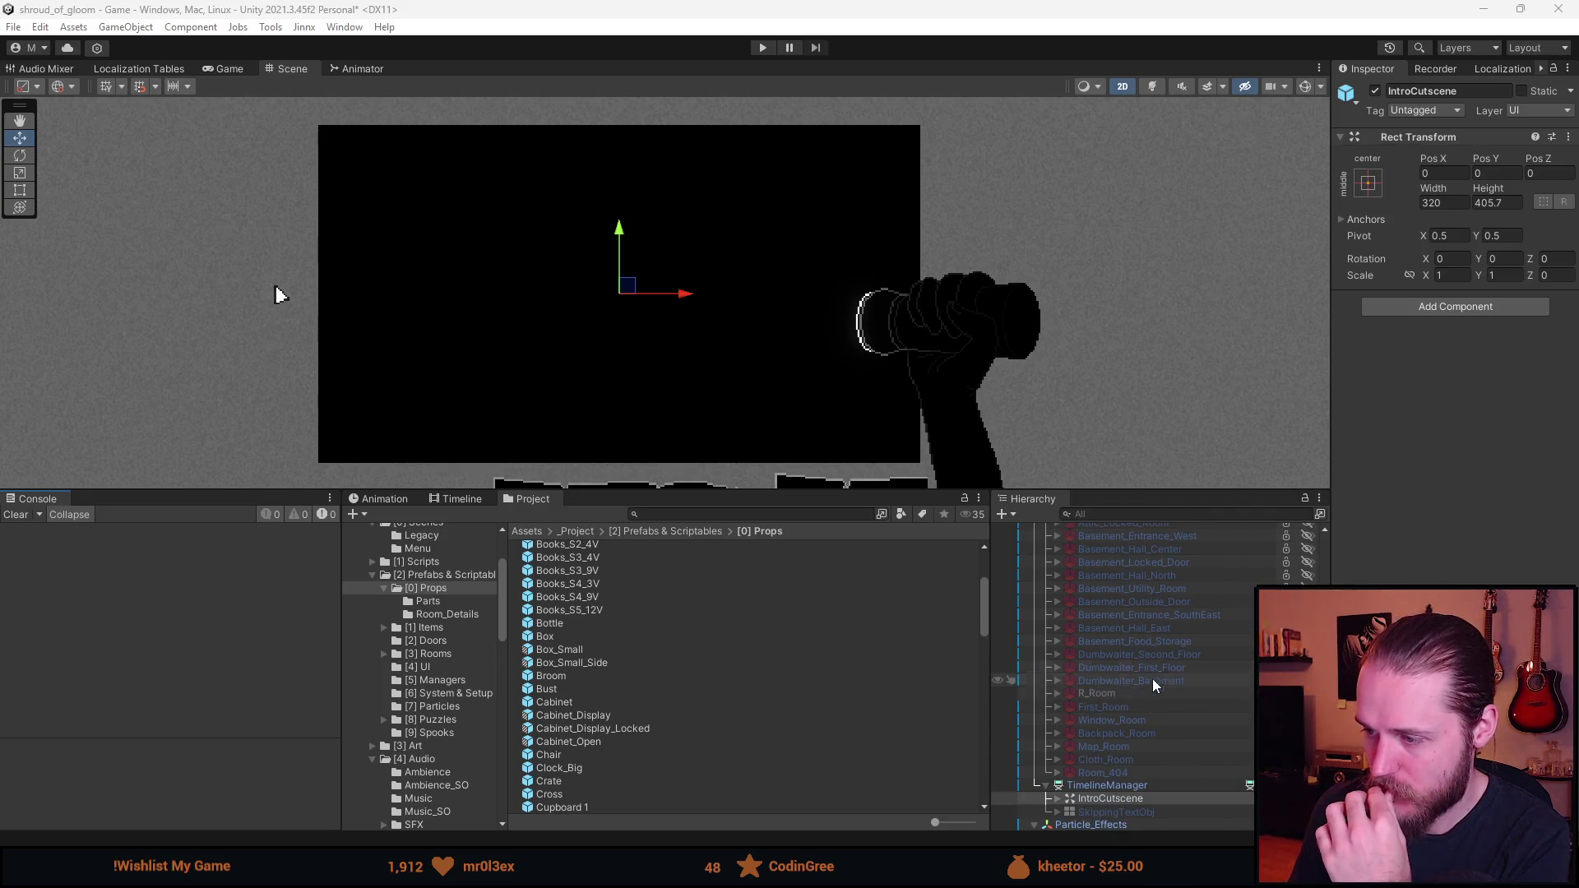
click(1122, 788)
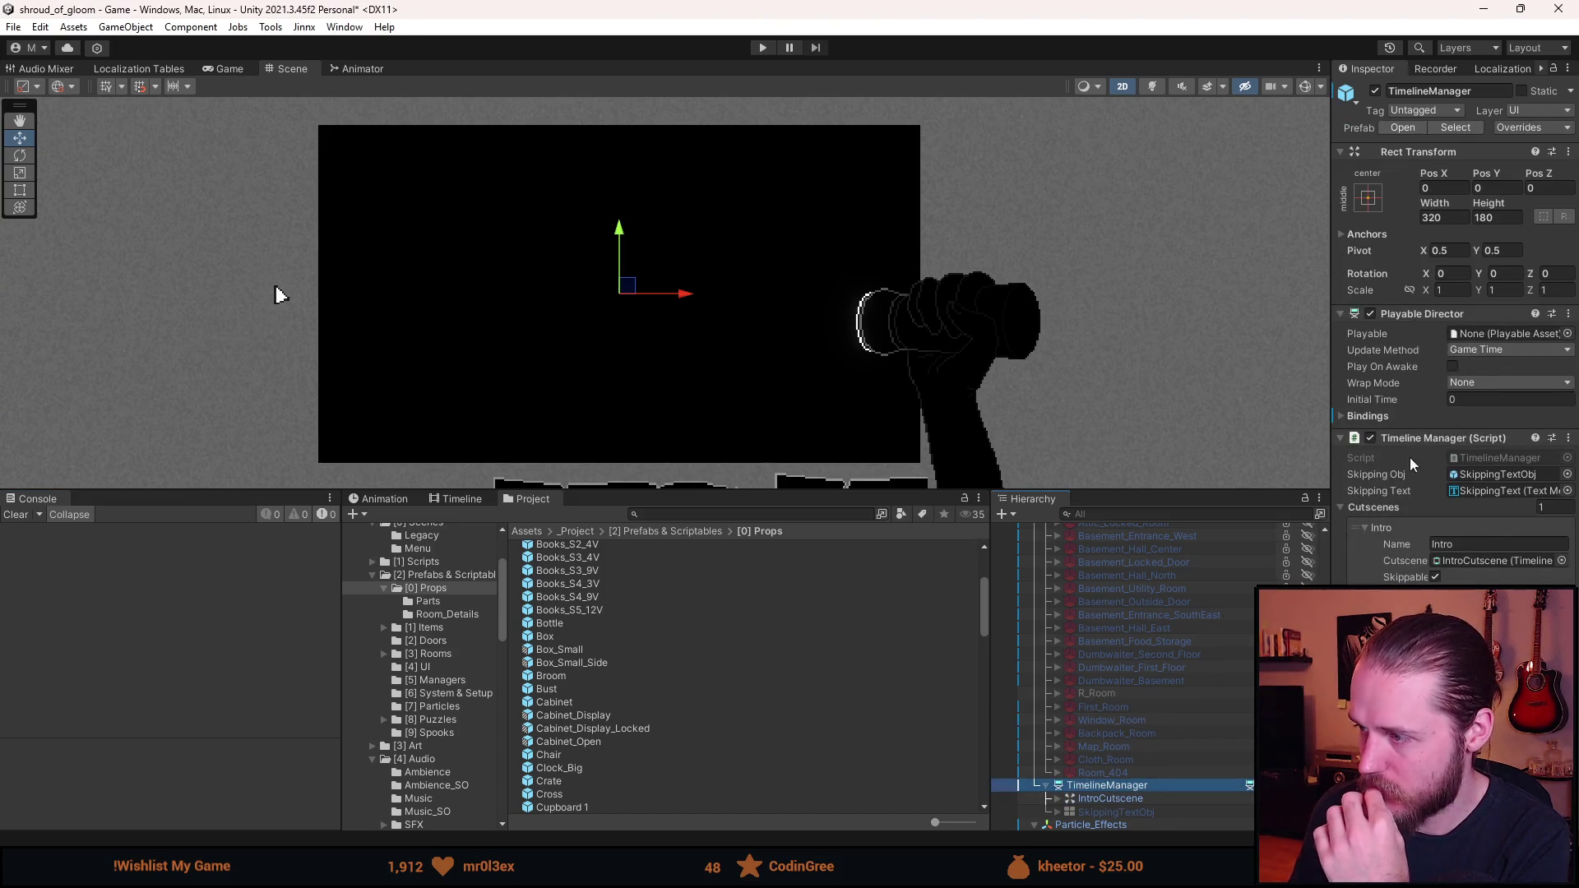
click(1467, 461)
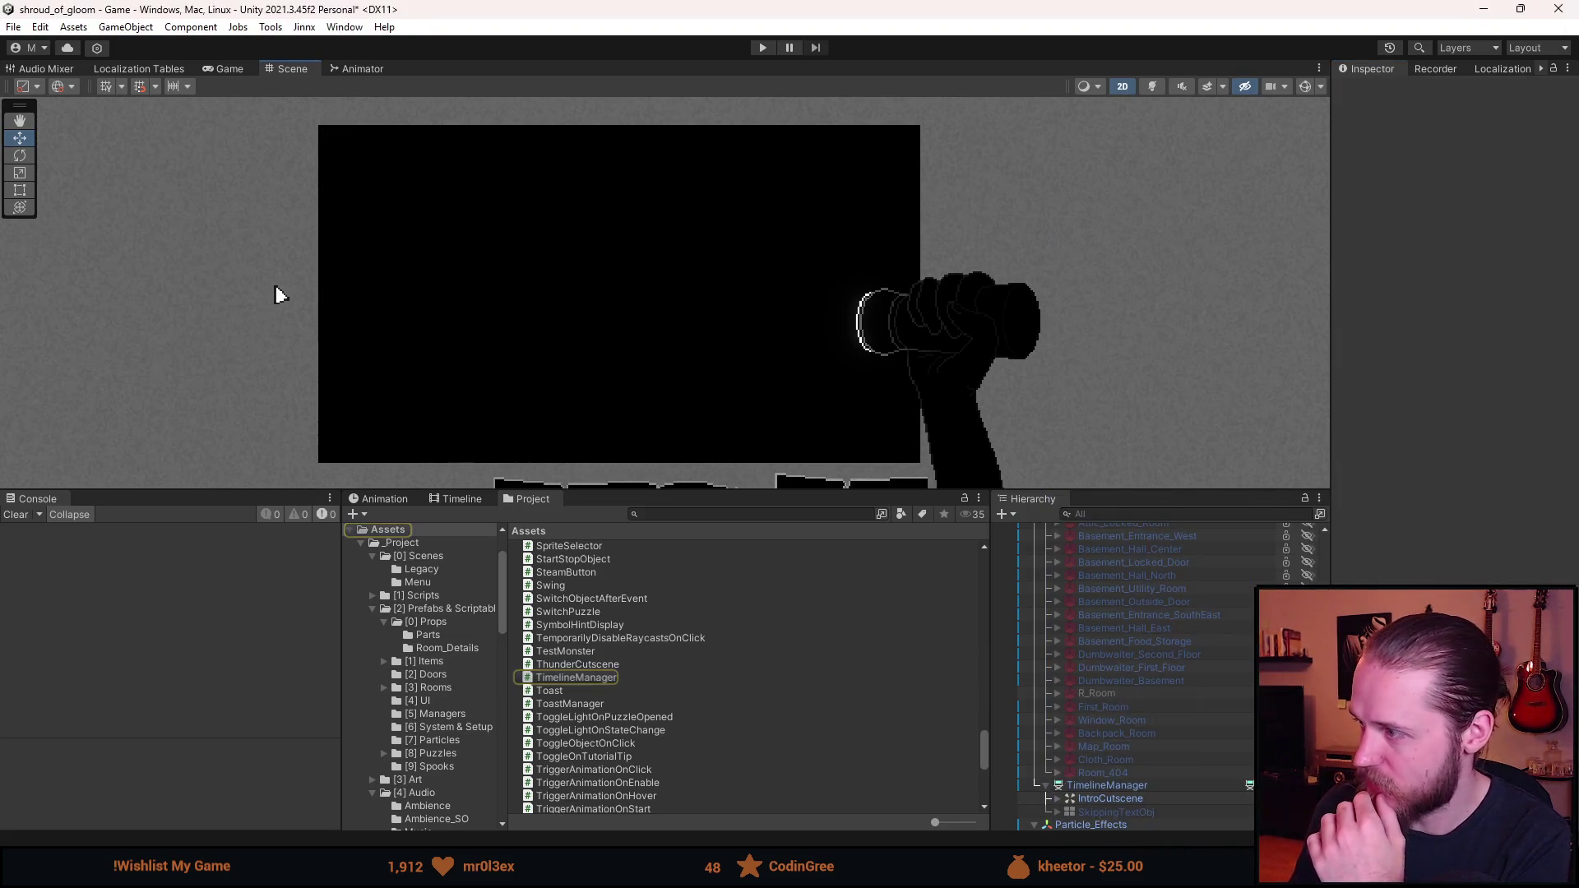
drag(930, 353, 926, 5)
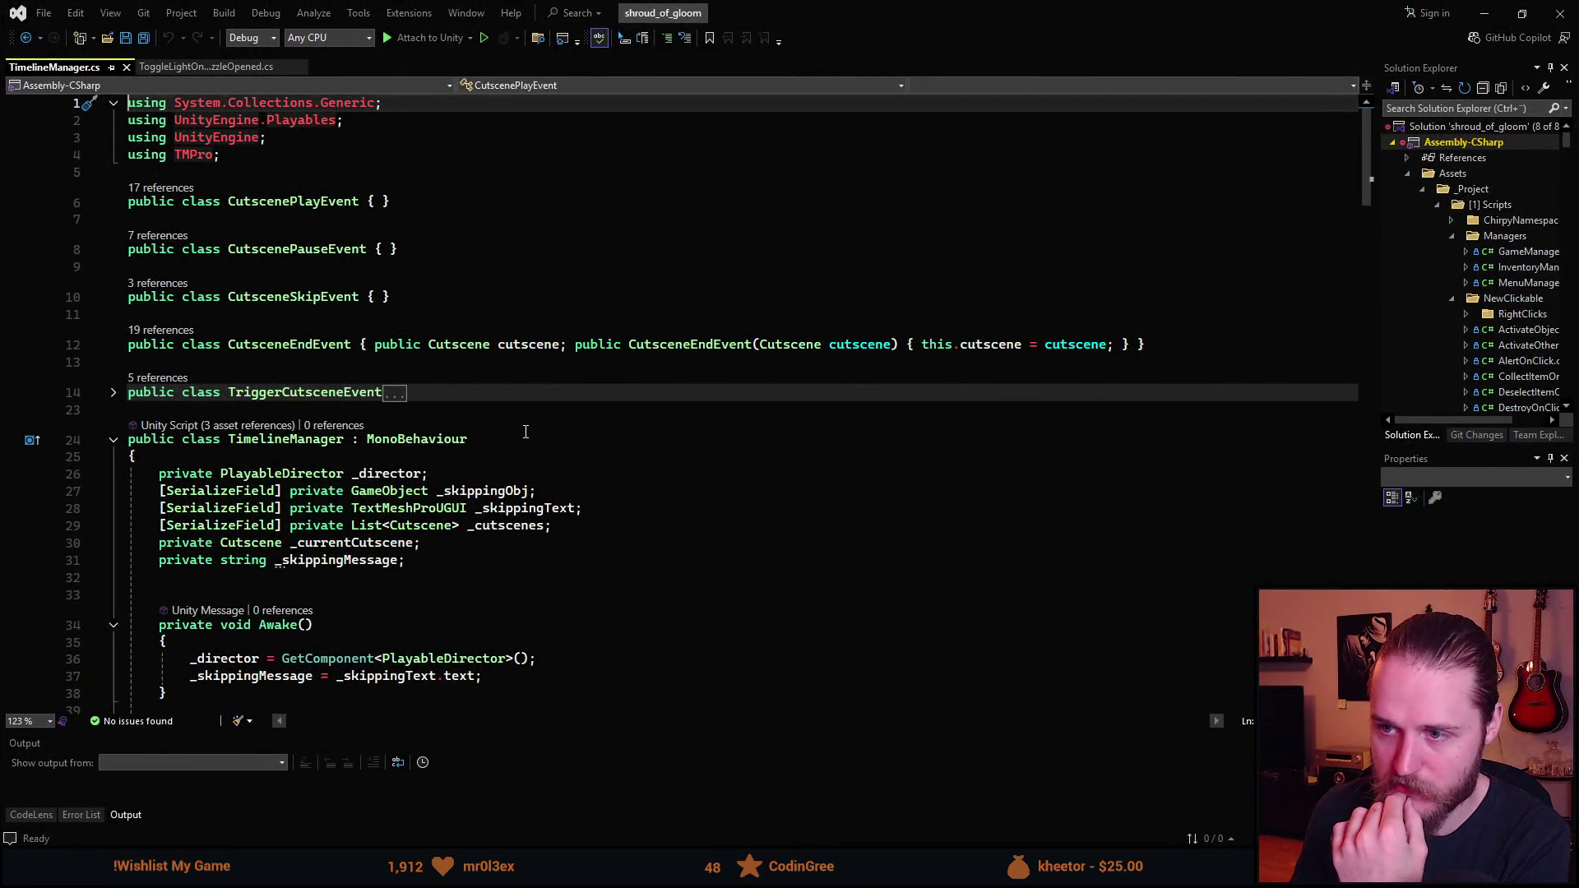
- Scroll through TimelineManager.cs, expanding and collapsing the TriggerCutsceneEvent class
scroll(392, 436, down, 5)
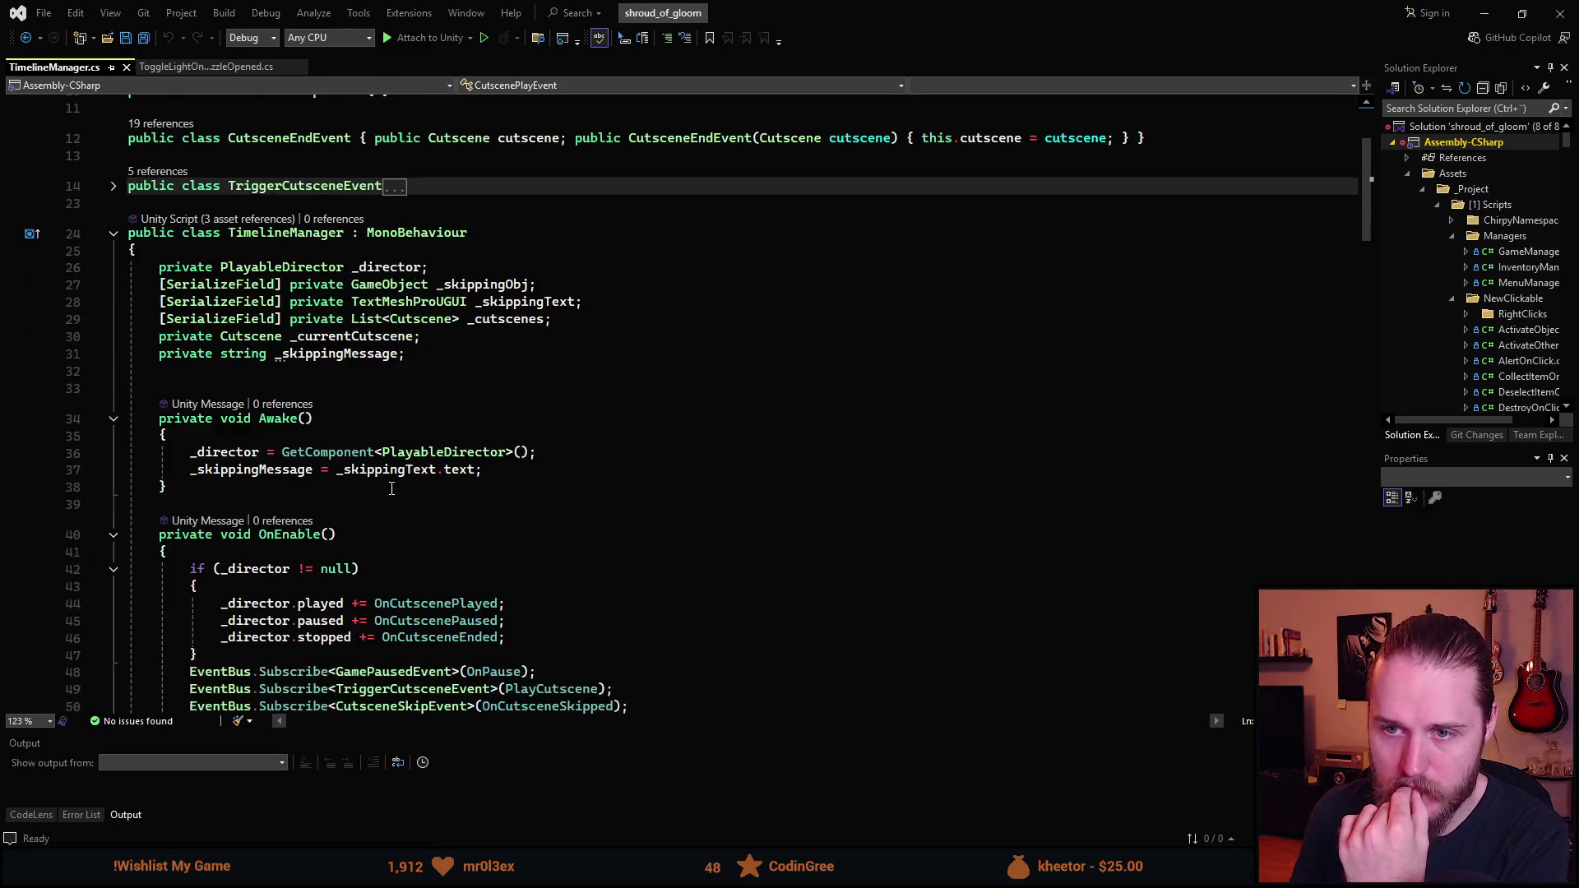
scroll(392, 488, down, 15)
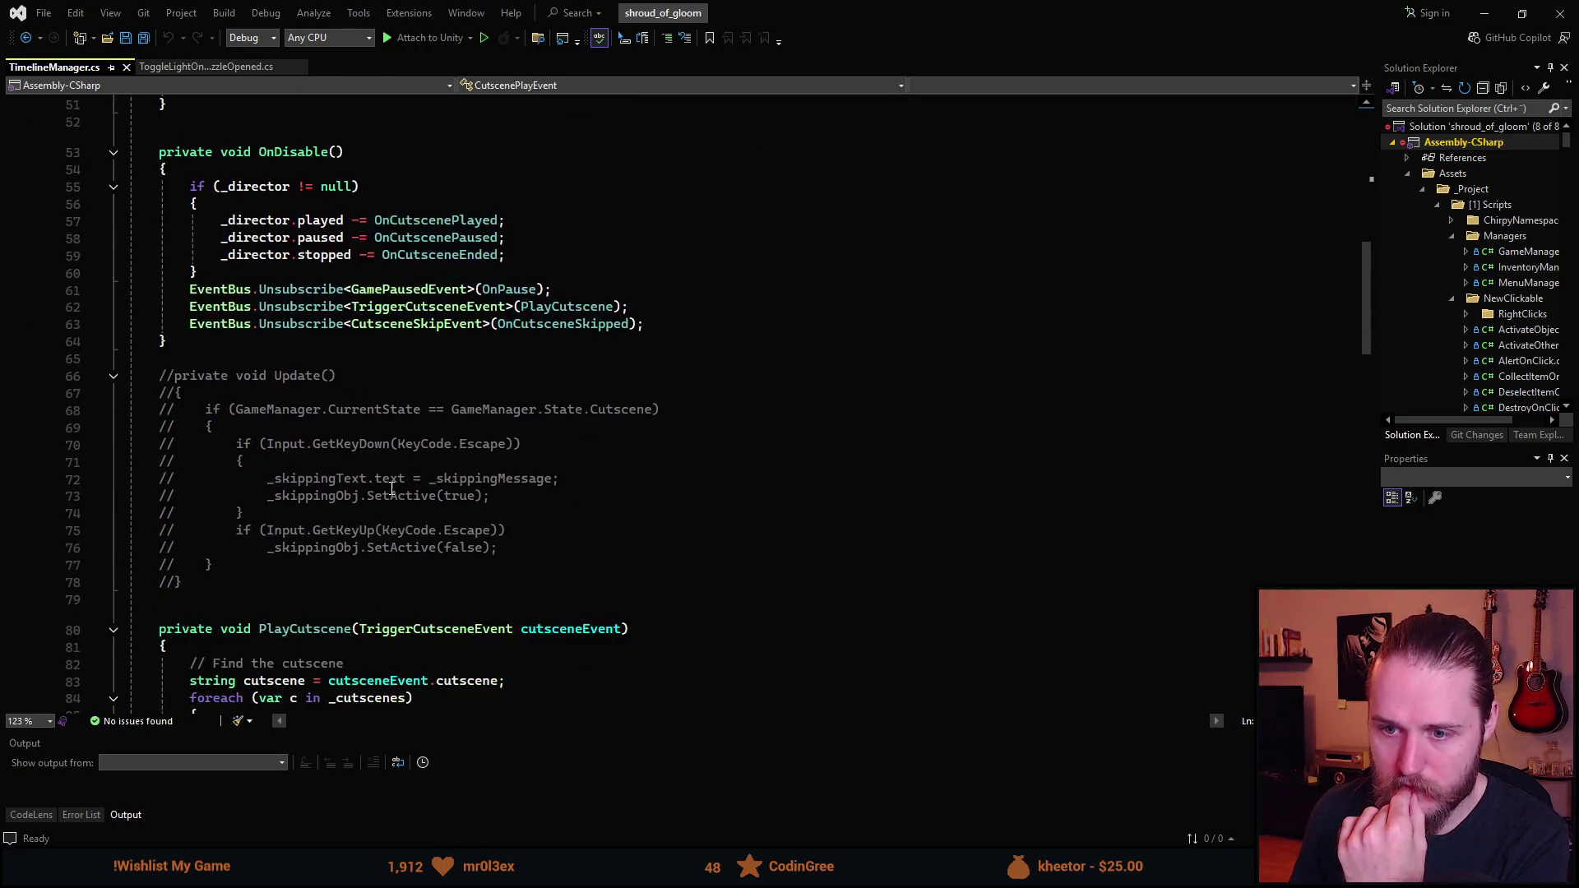
scroll(391, 489, down, 2)
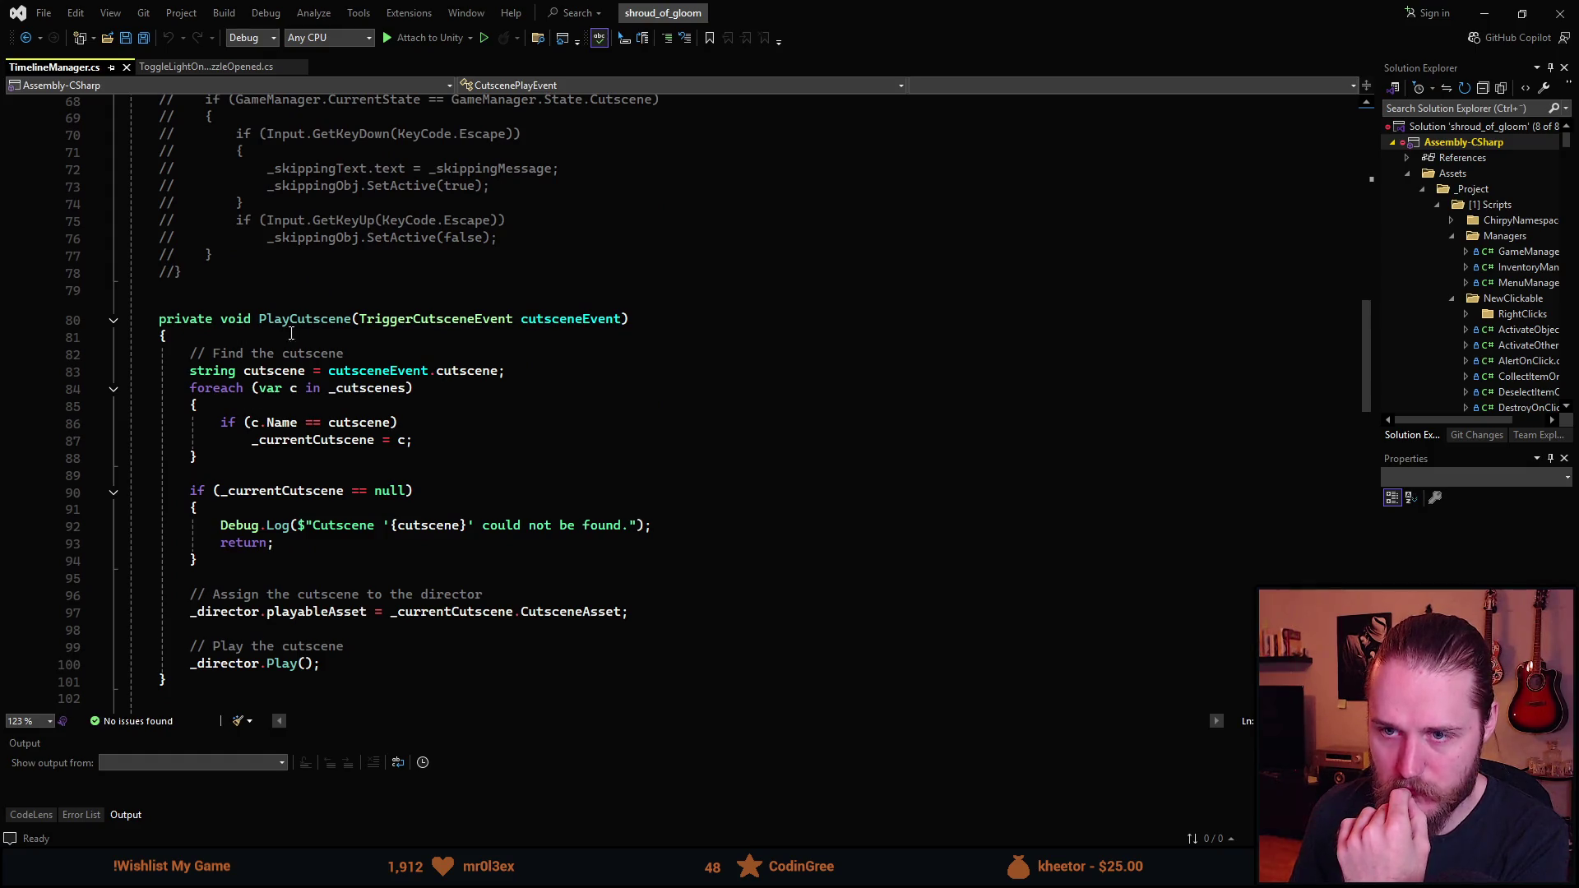
scroll(294, 587, up, 18)
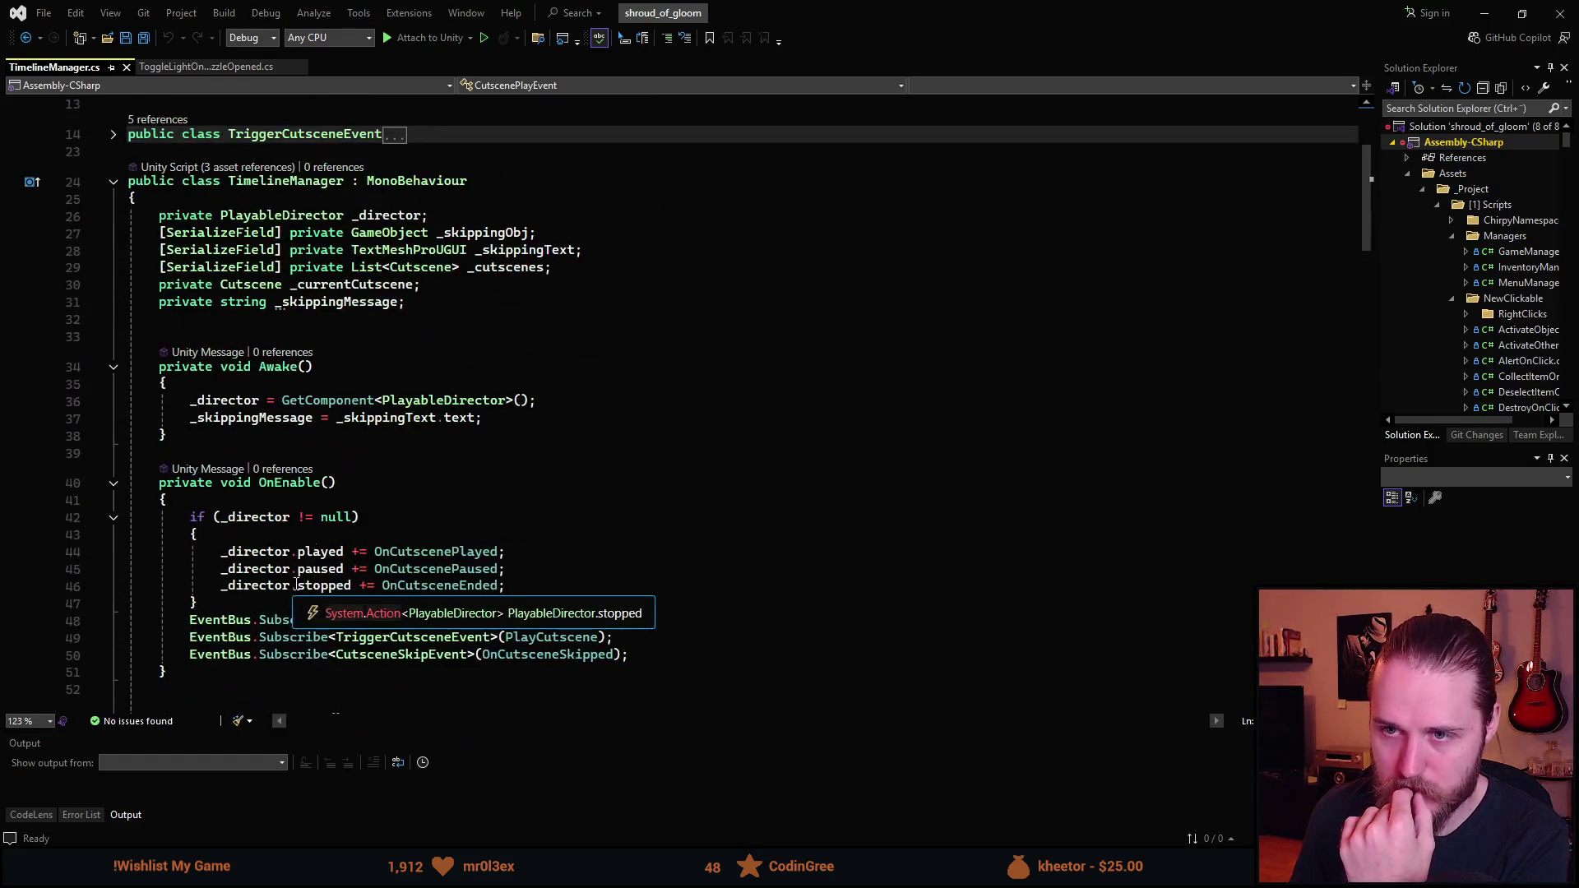
scroll(284, 344, up, 5)
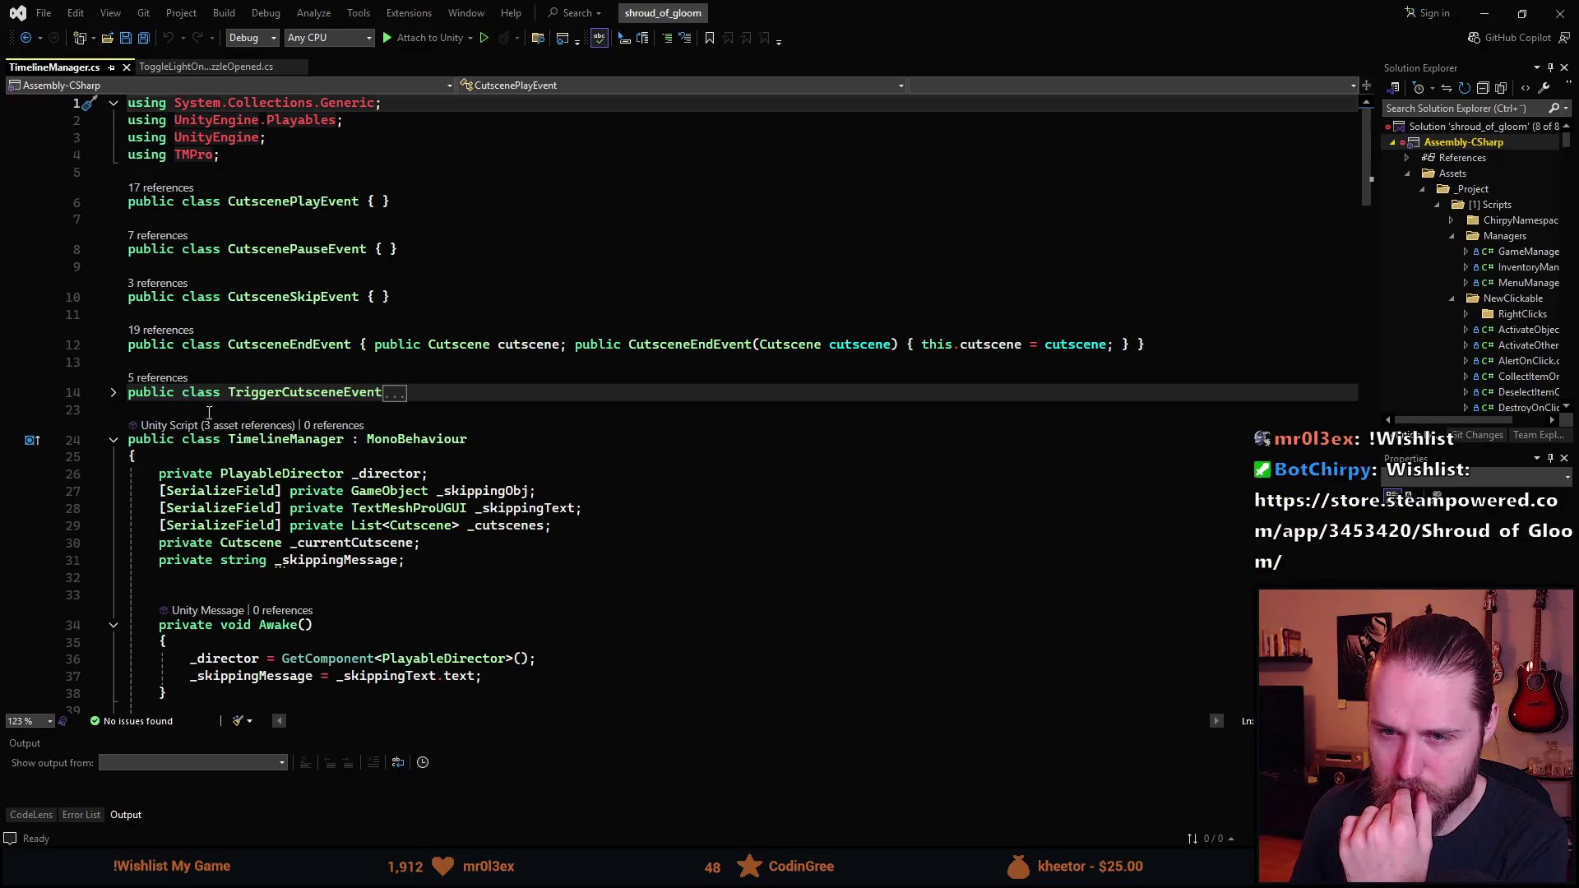
click(114, 394)
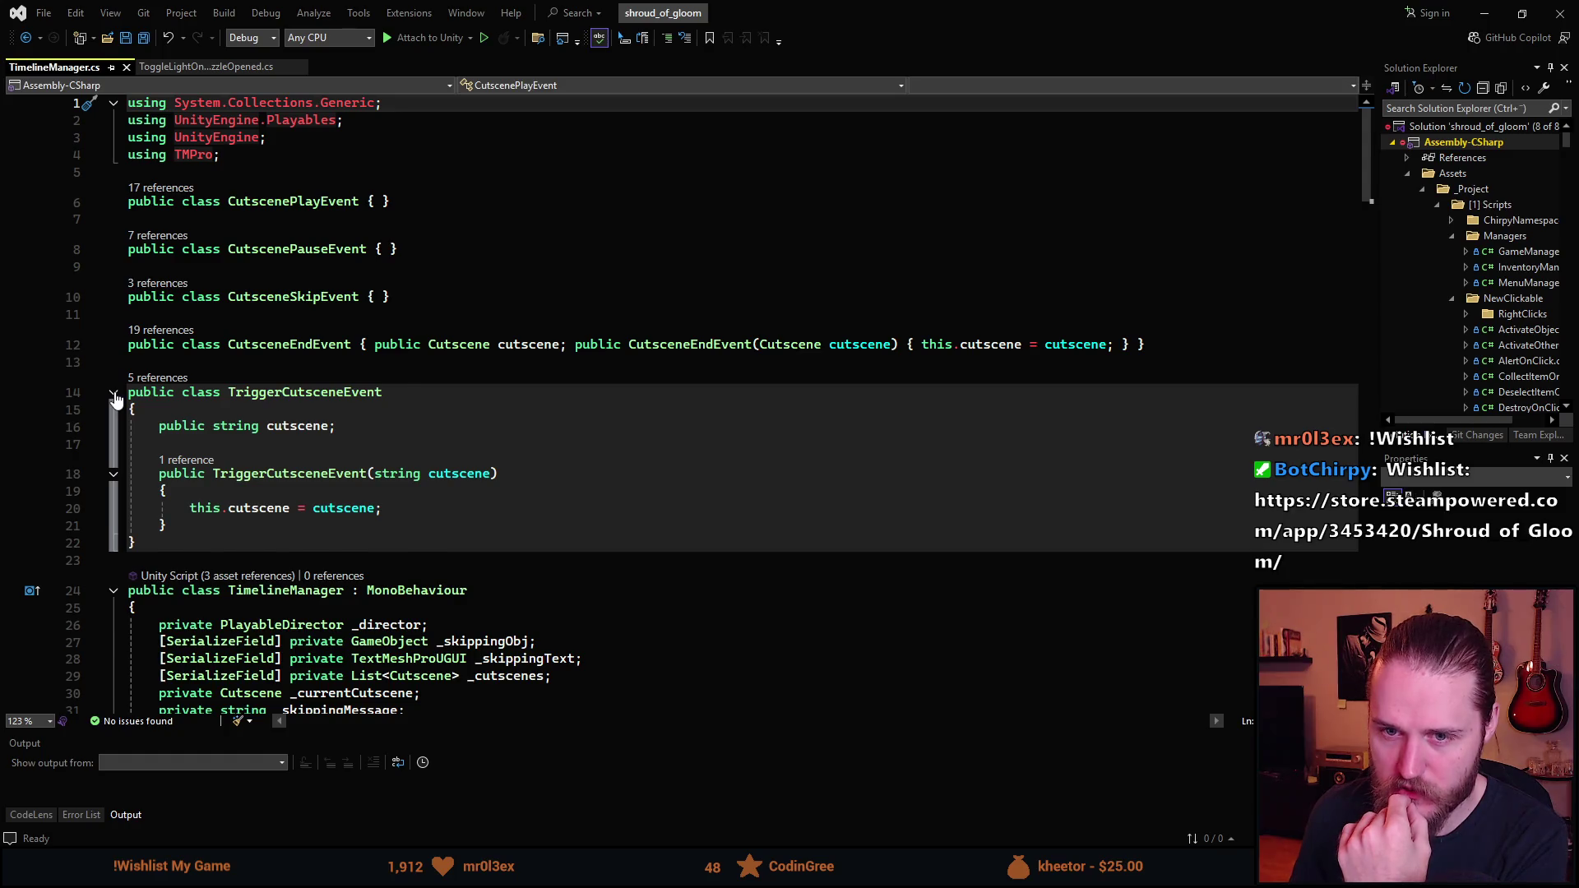
click(114, 394)
- Jump to PlayCutscene from line 49, read it and OnPause, then minimize Visual Studio
scroll(339, 547, down, 7)
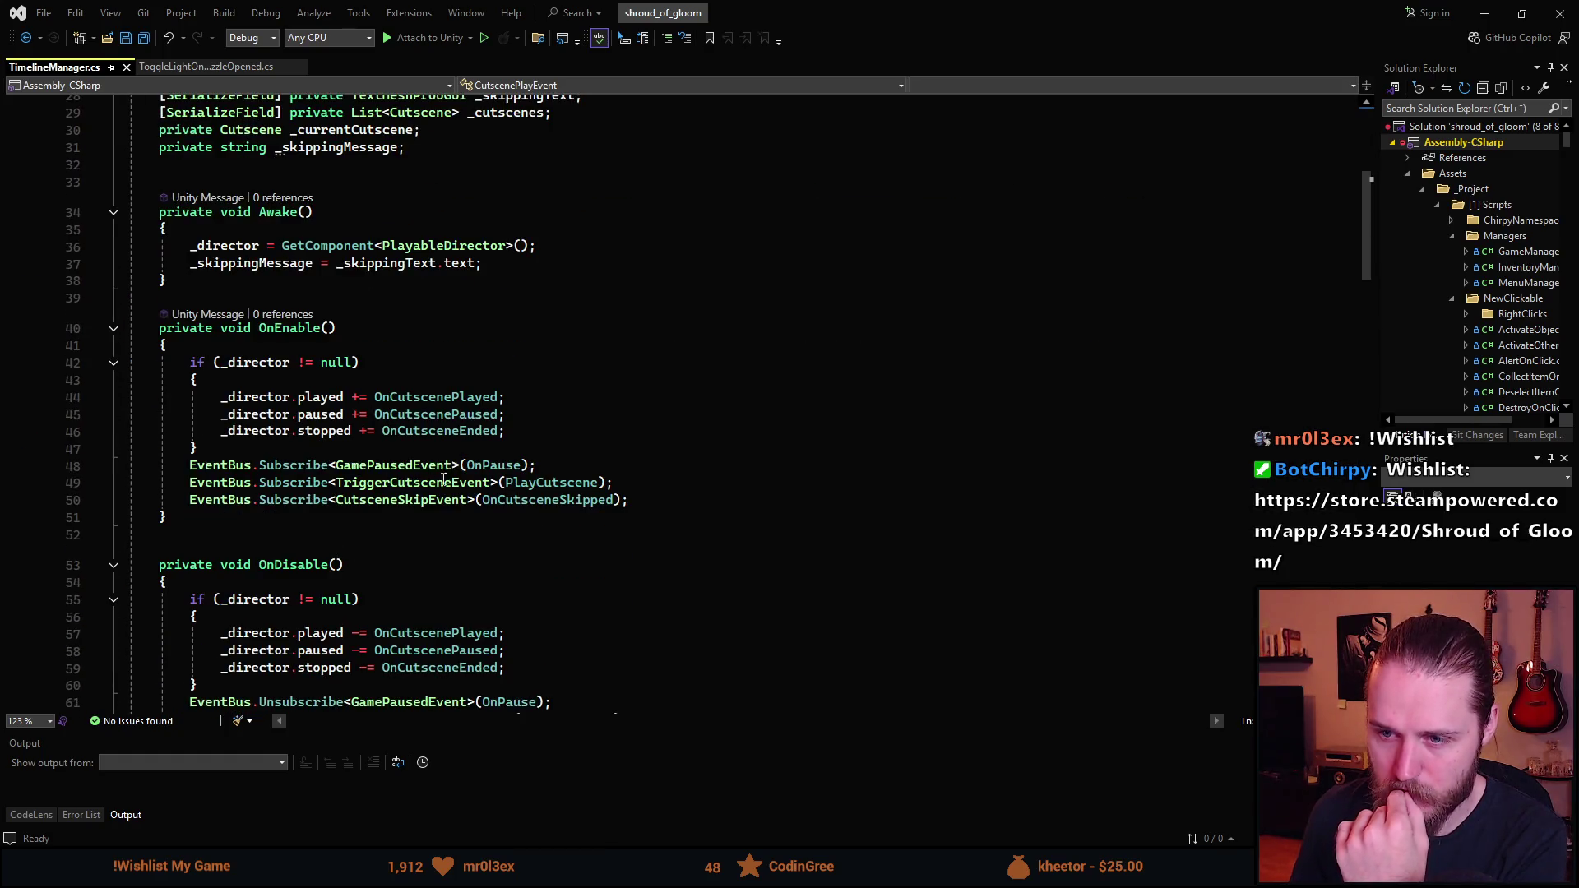
click(532, 485)
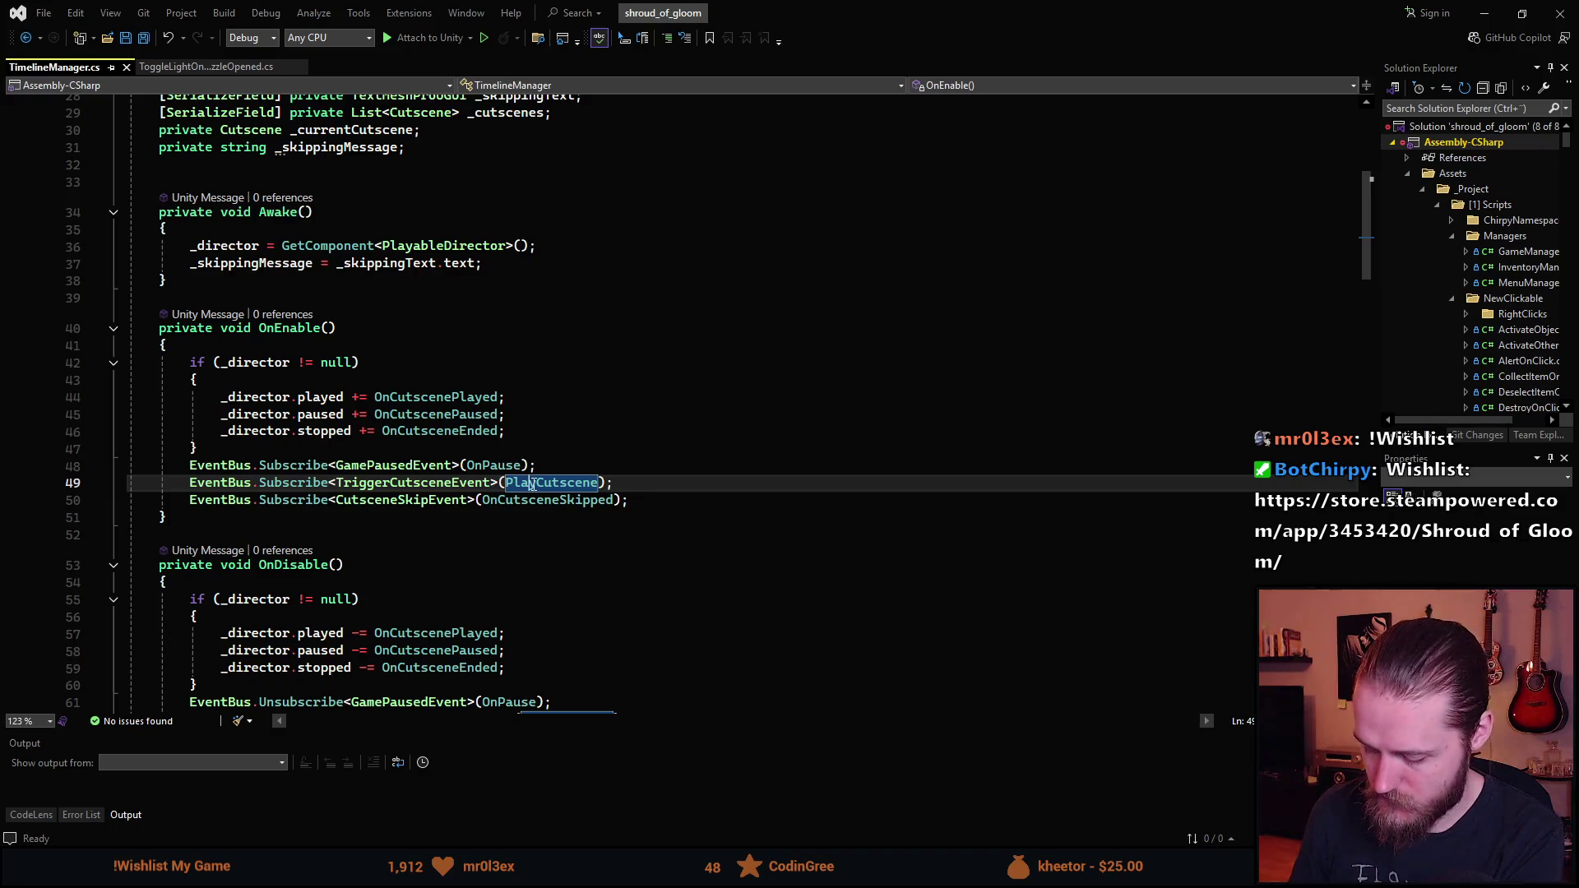
key(F12)
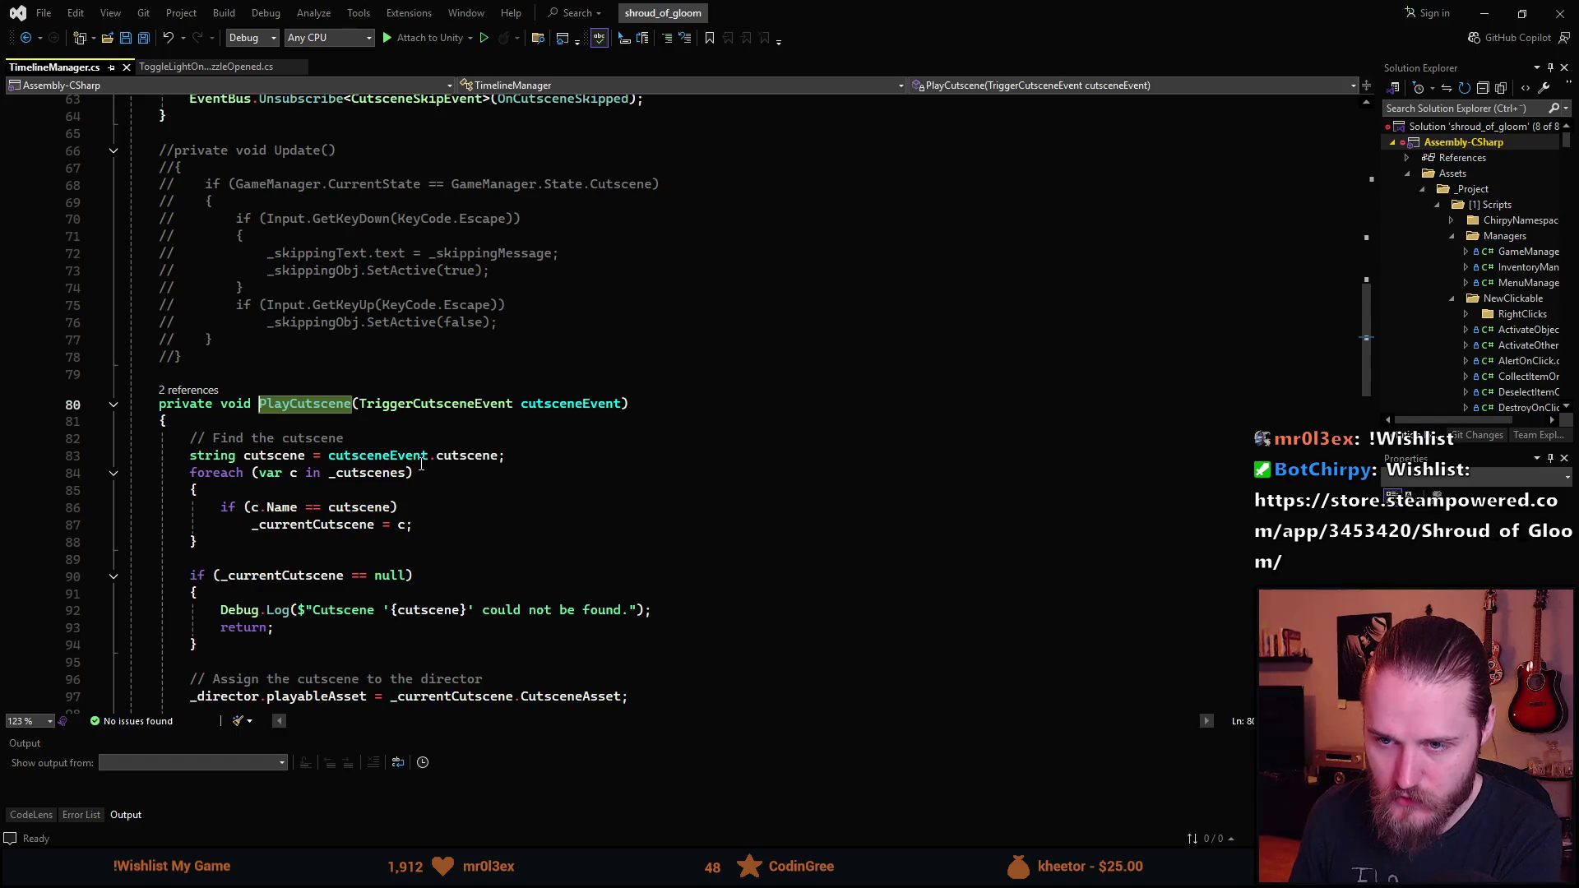
scroll(421, 464, down, 6)
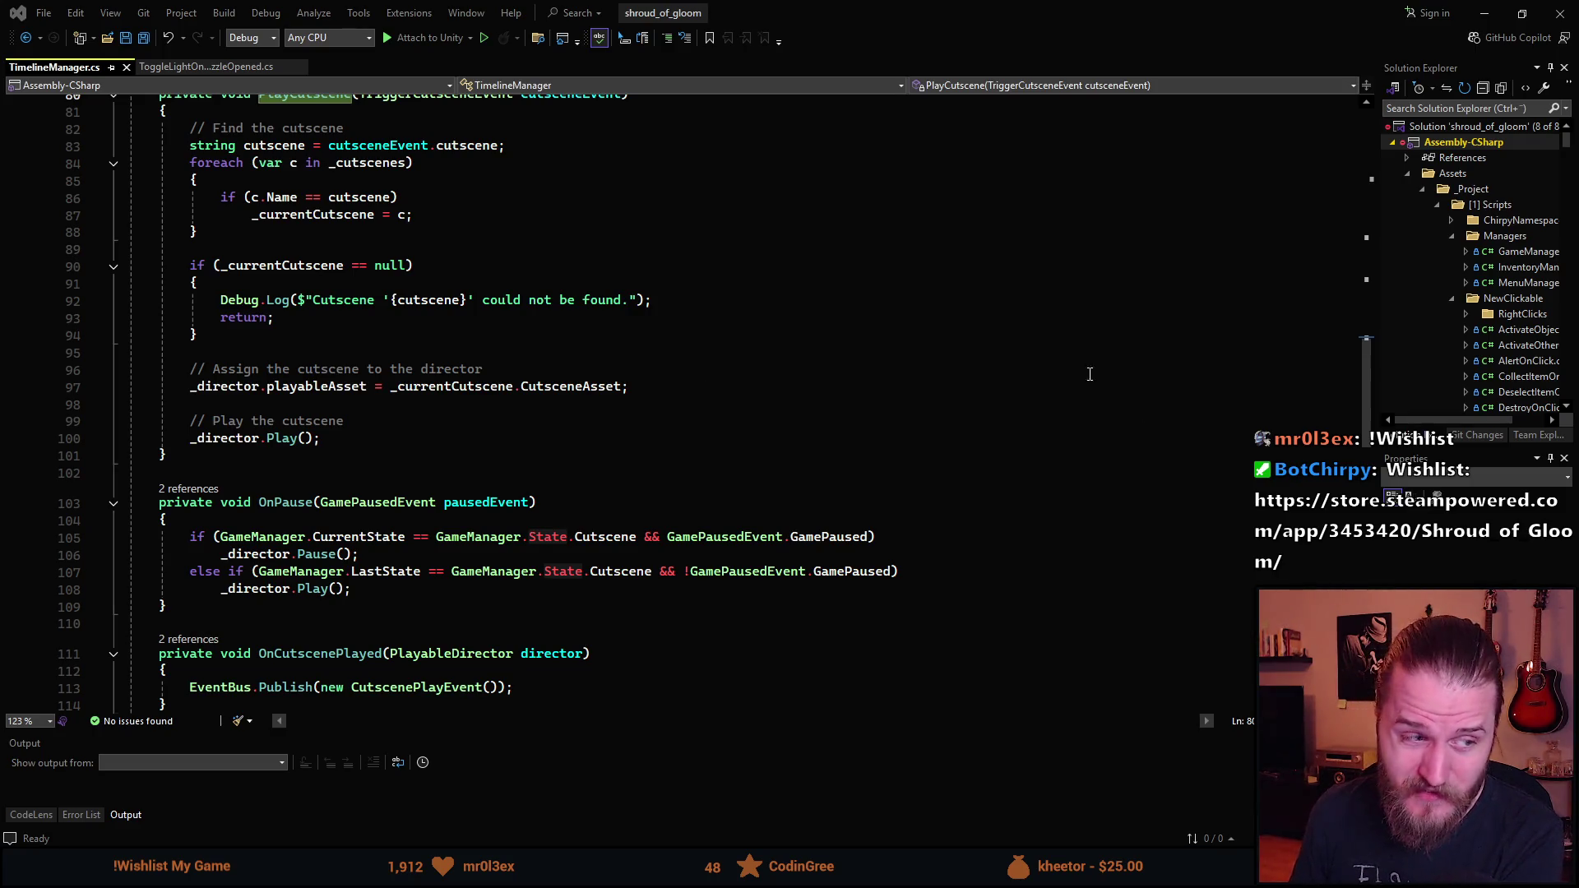
scroll(638, 452, down, 1)
scroll(638, 452, down, 2)
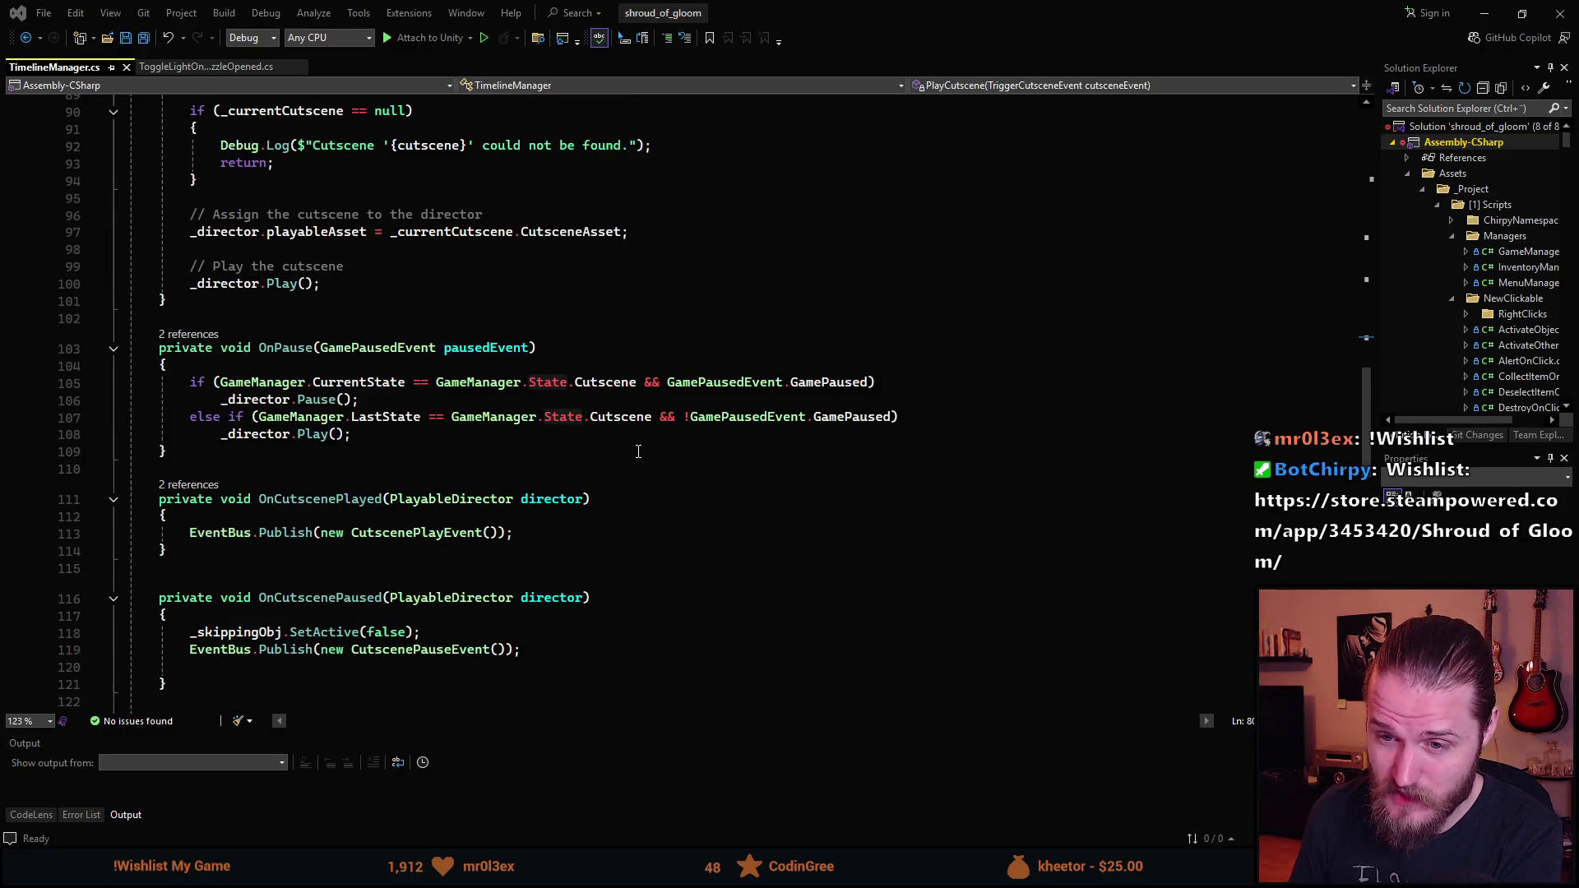
click(1491, 22)
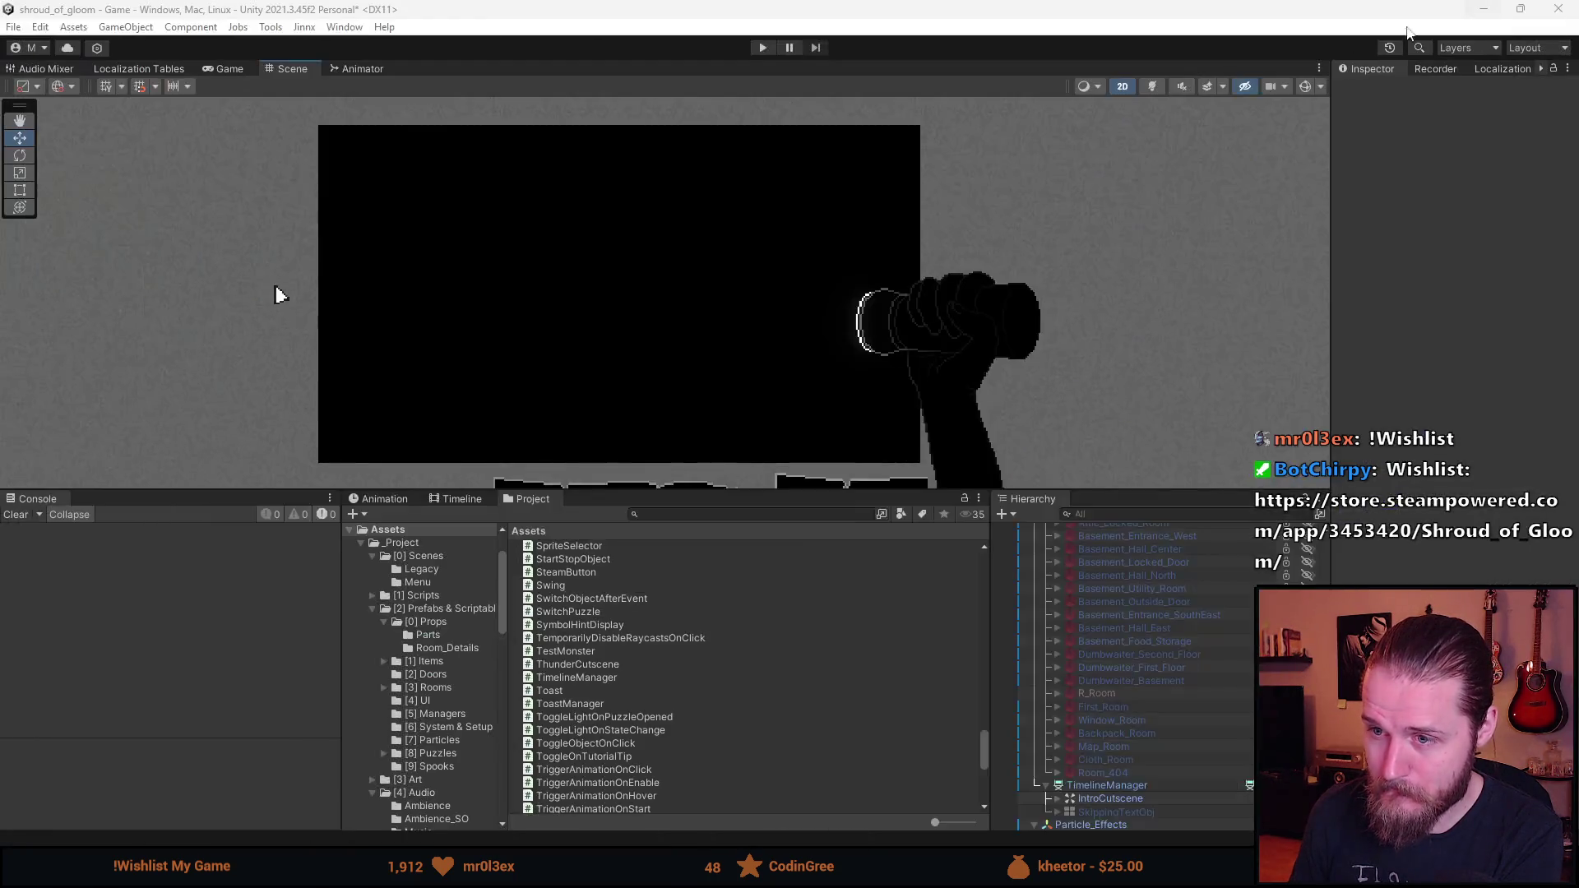
- Inspect the IntroCutscene object, then the TimelineManager's cutscene settings
click(1106, 797)
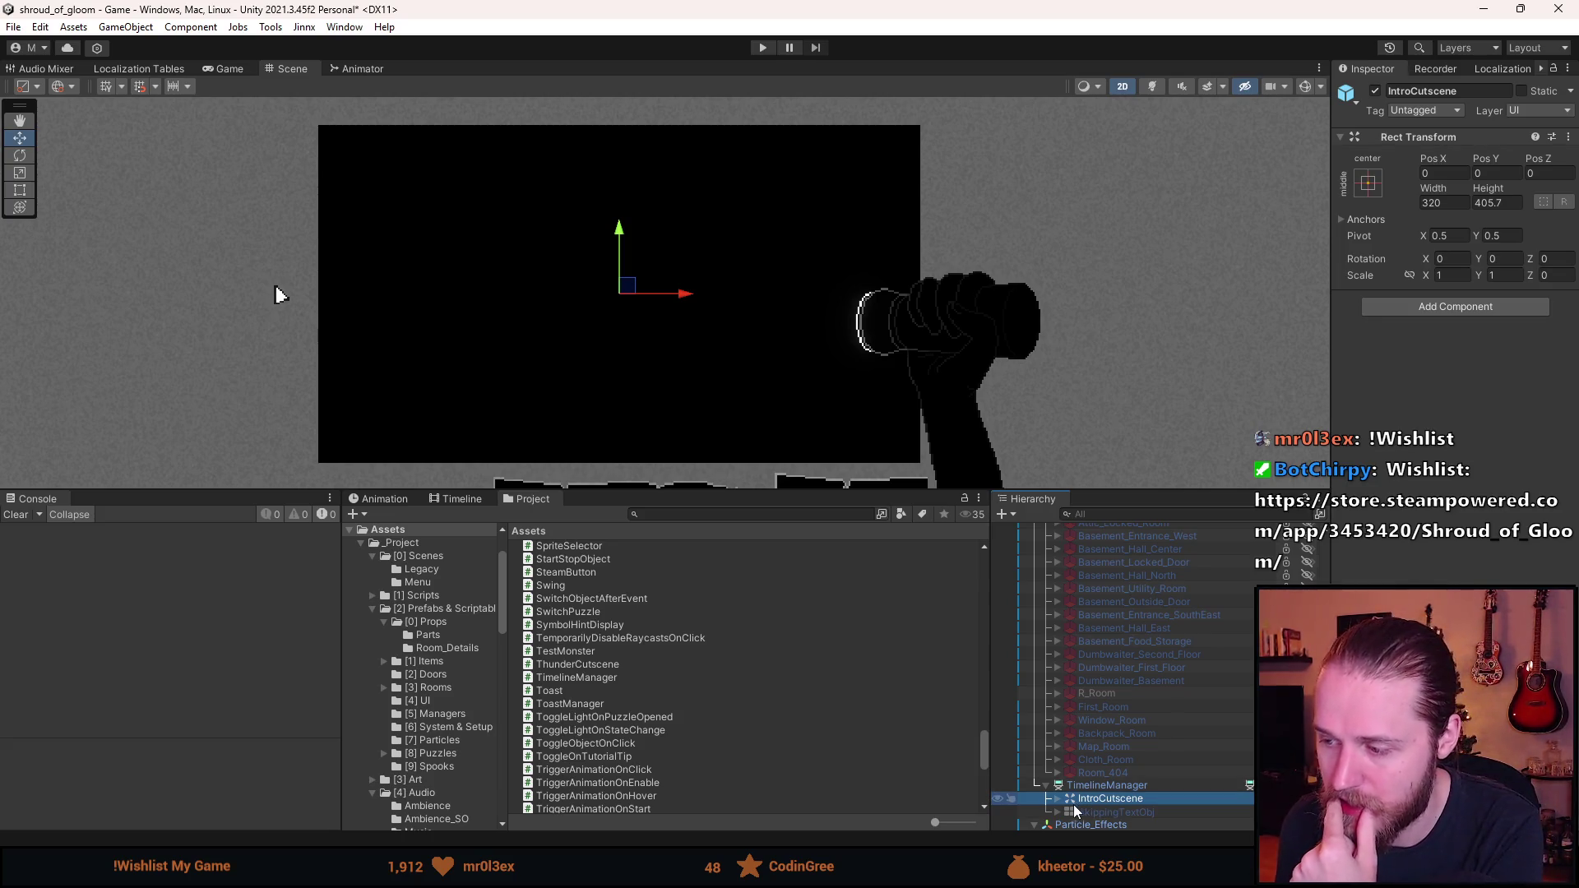
click(1103, 785)
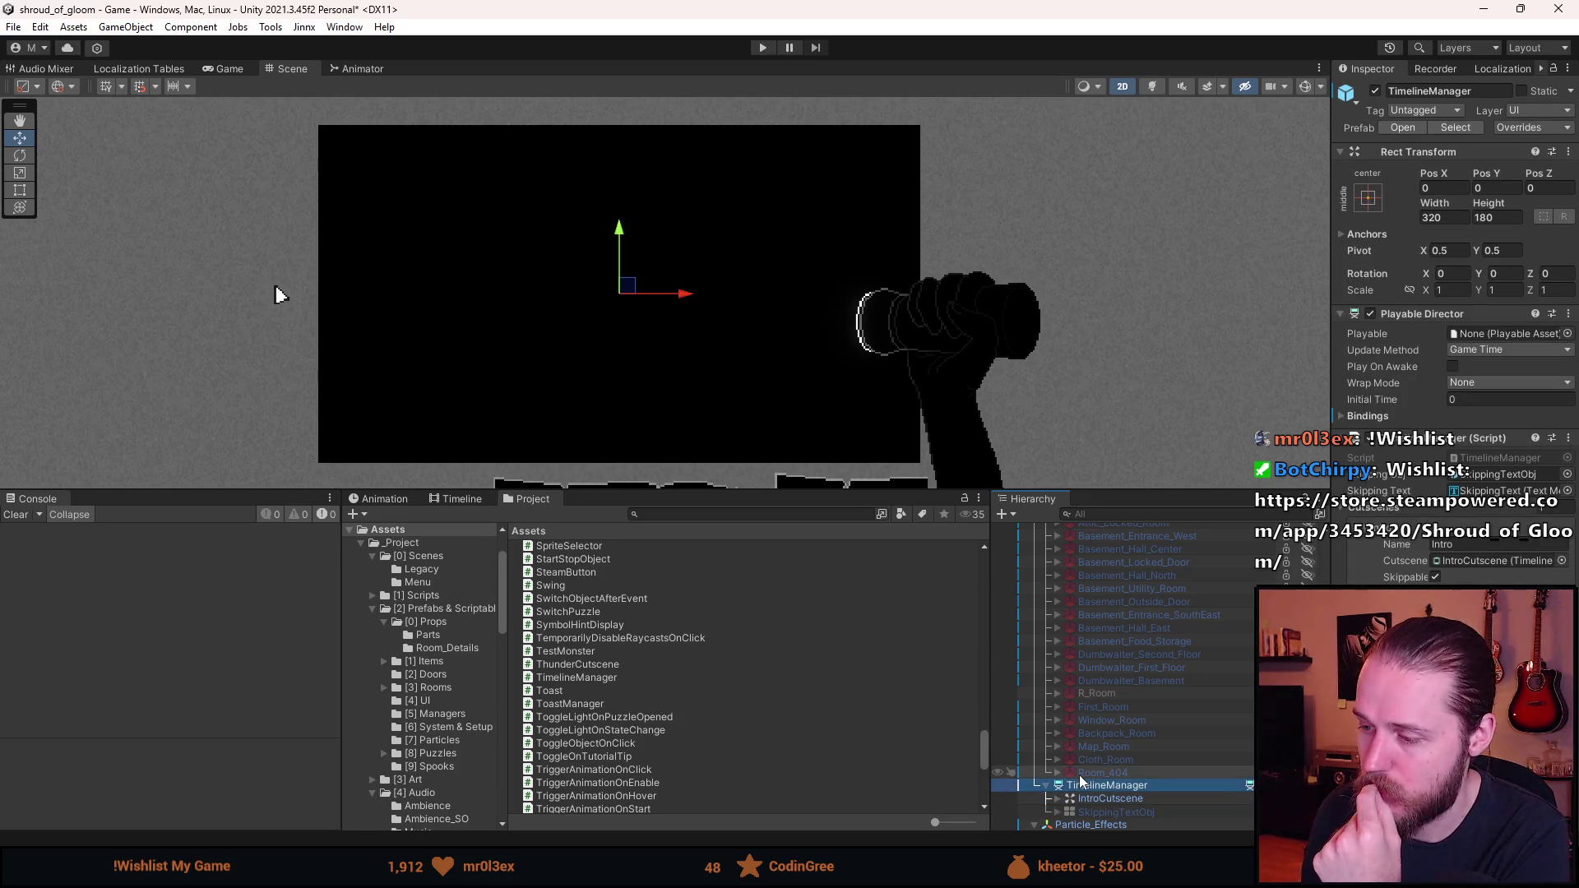
scroll(1149, 719, up, 15)
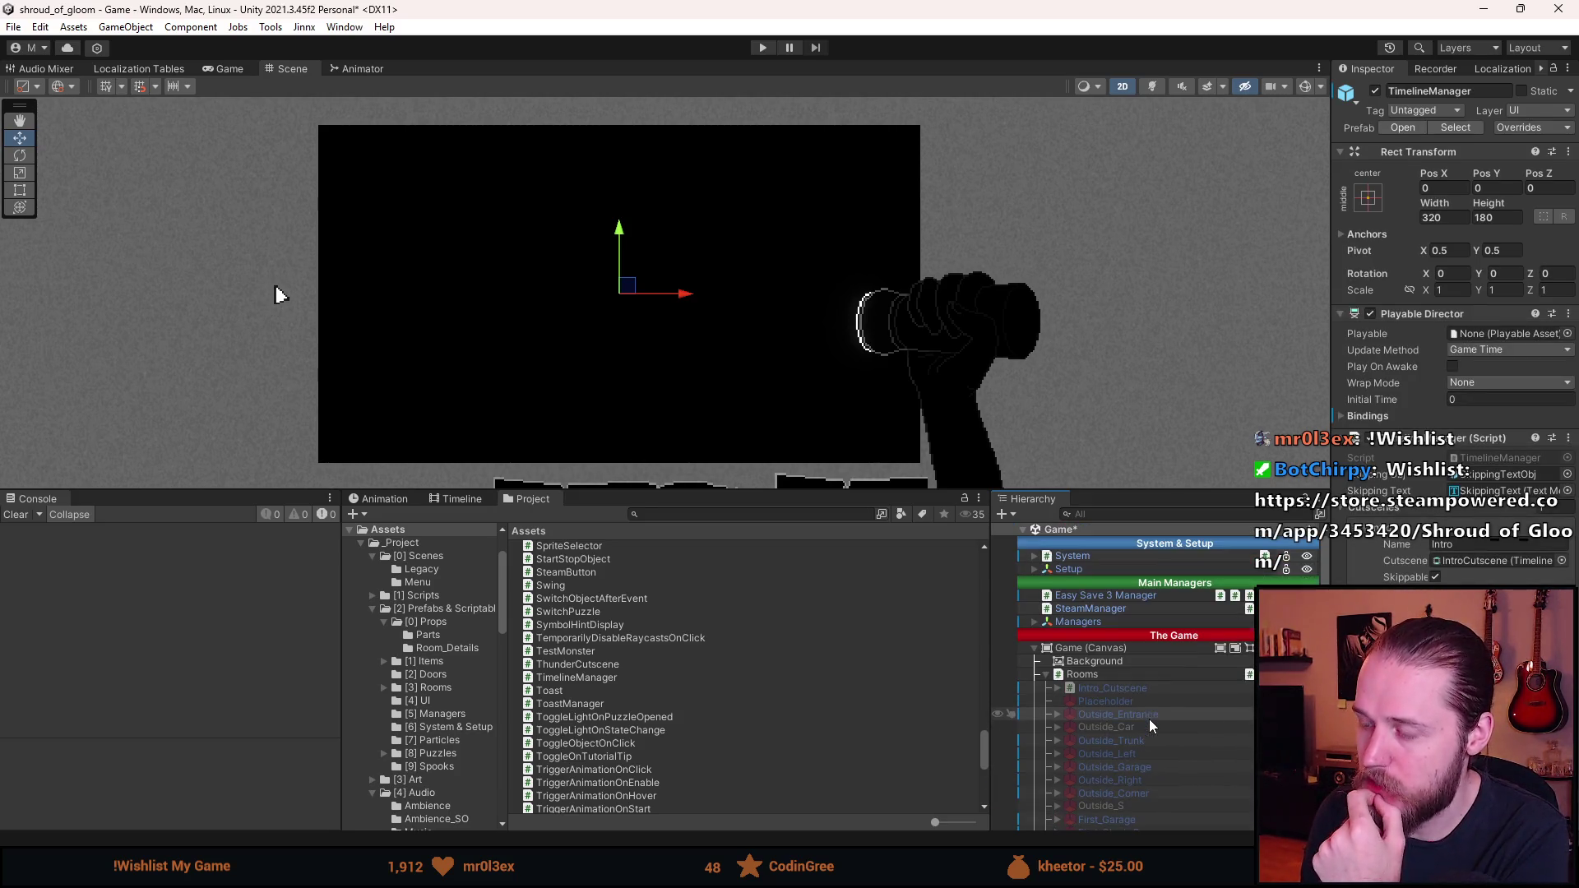
scroll(1145, 729, down, 3)
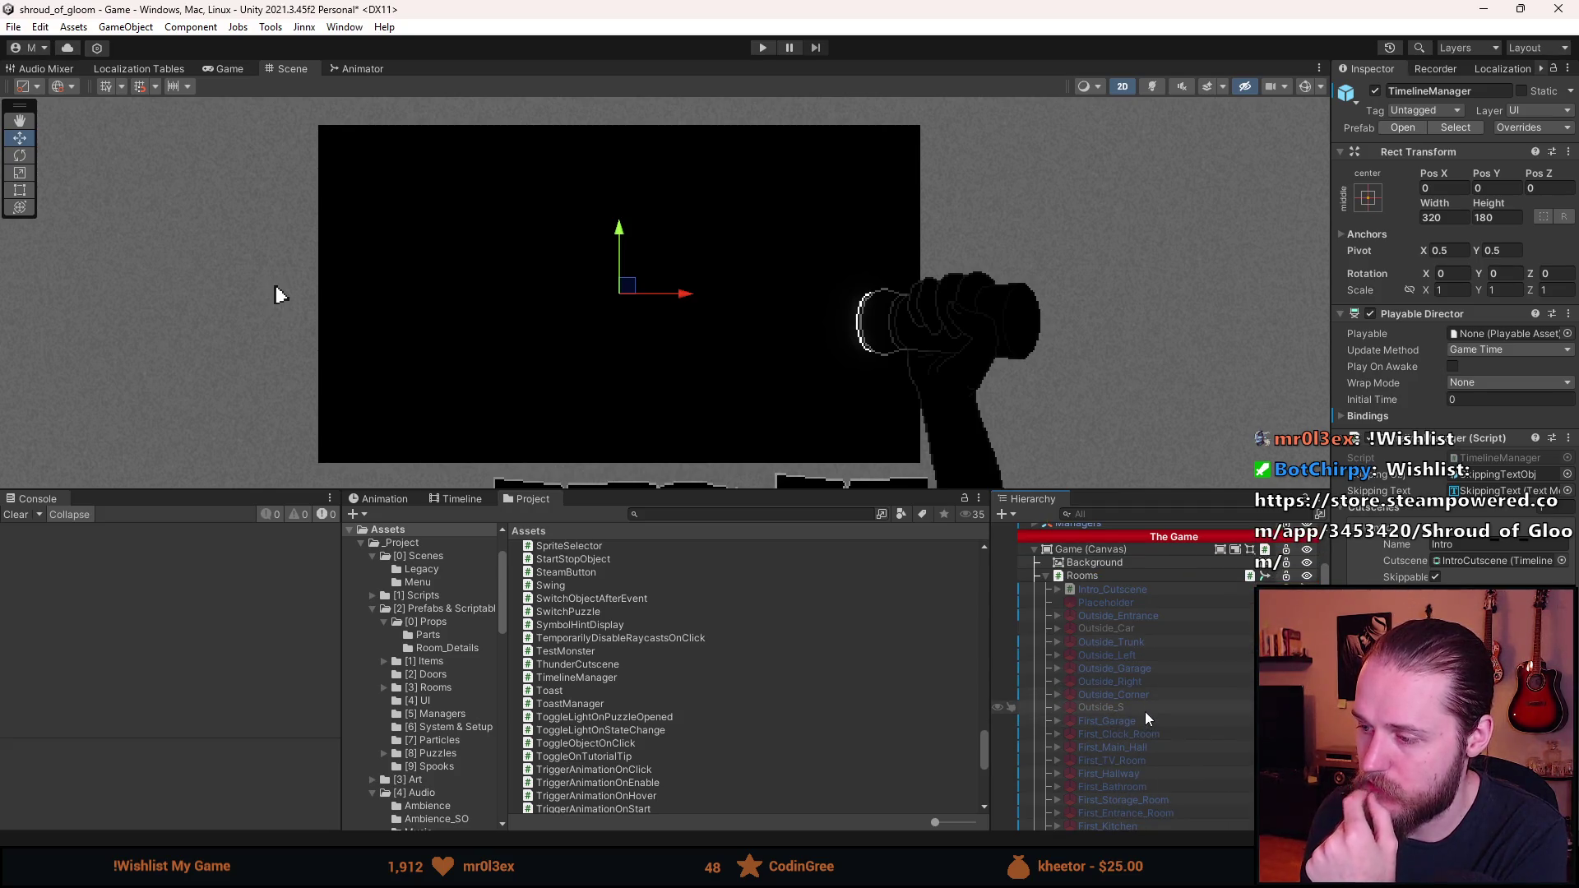
- Scroll the Hierarchy down to the Basement rooms and bring up the UI (Canvas) context menu
scroll(1145, 712, down, 10)
scroll(1136, 699, up, 6)
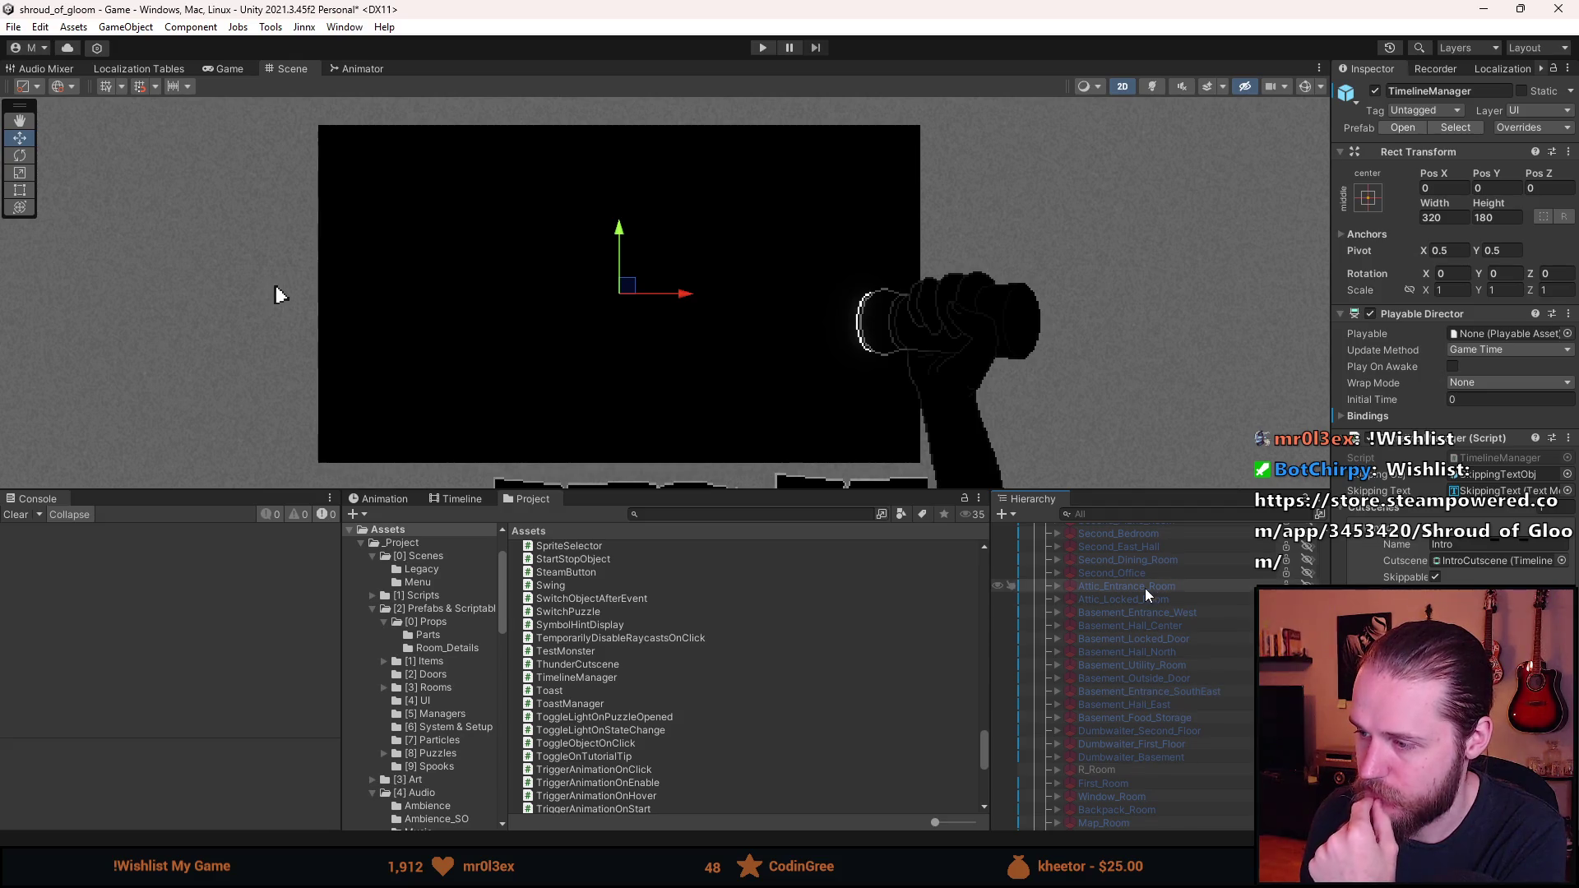
scroll(1154, 623, up, 2)
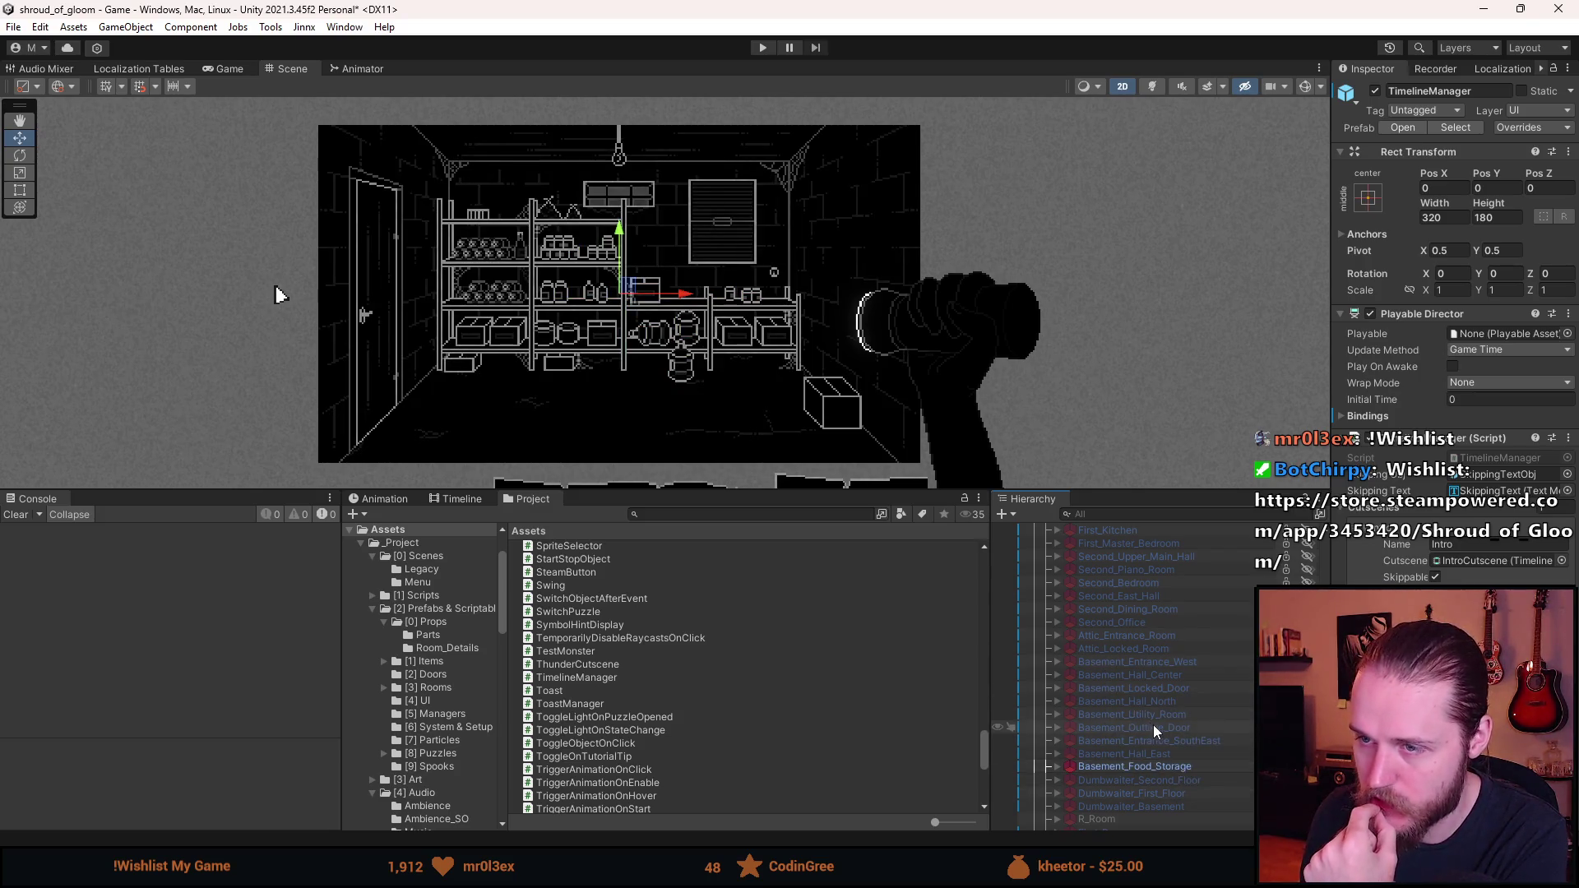
scroll(1154, 727, down, 4)
scroll(1153, 727, down, 1)
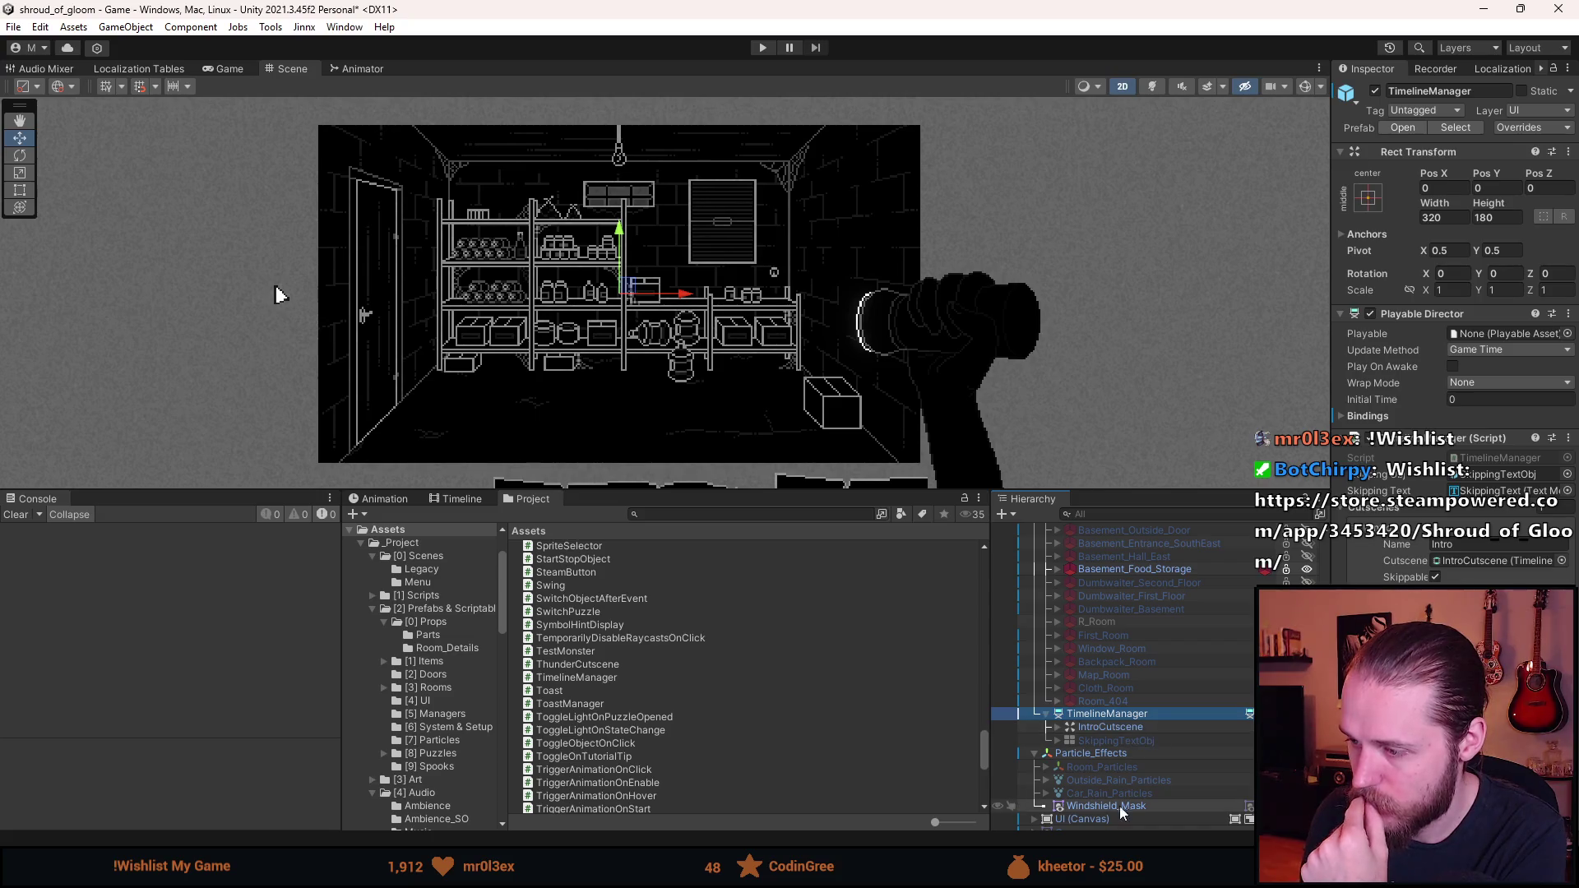
scroll(1086, 821, down, 2)
right_click(1065, 758)
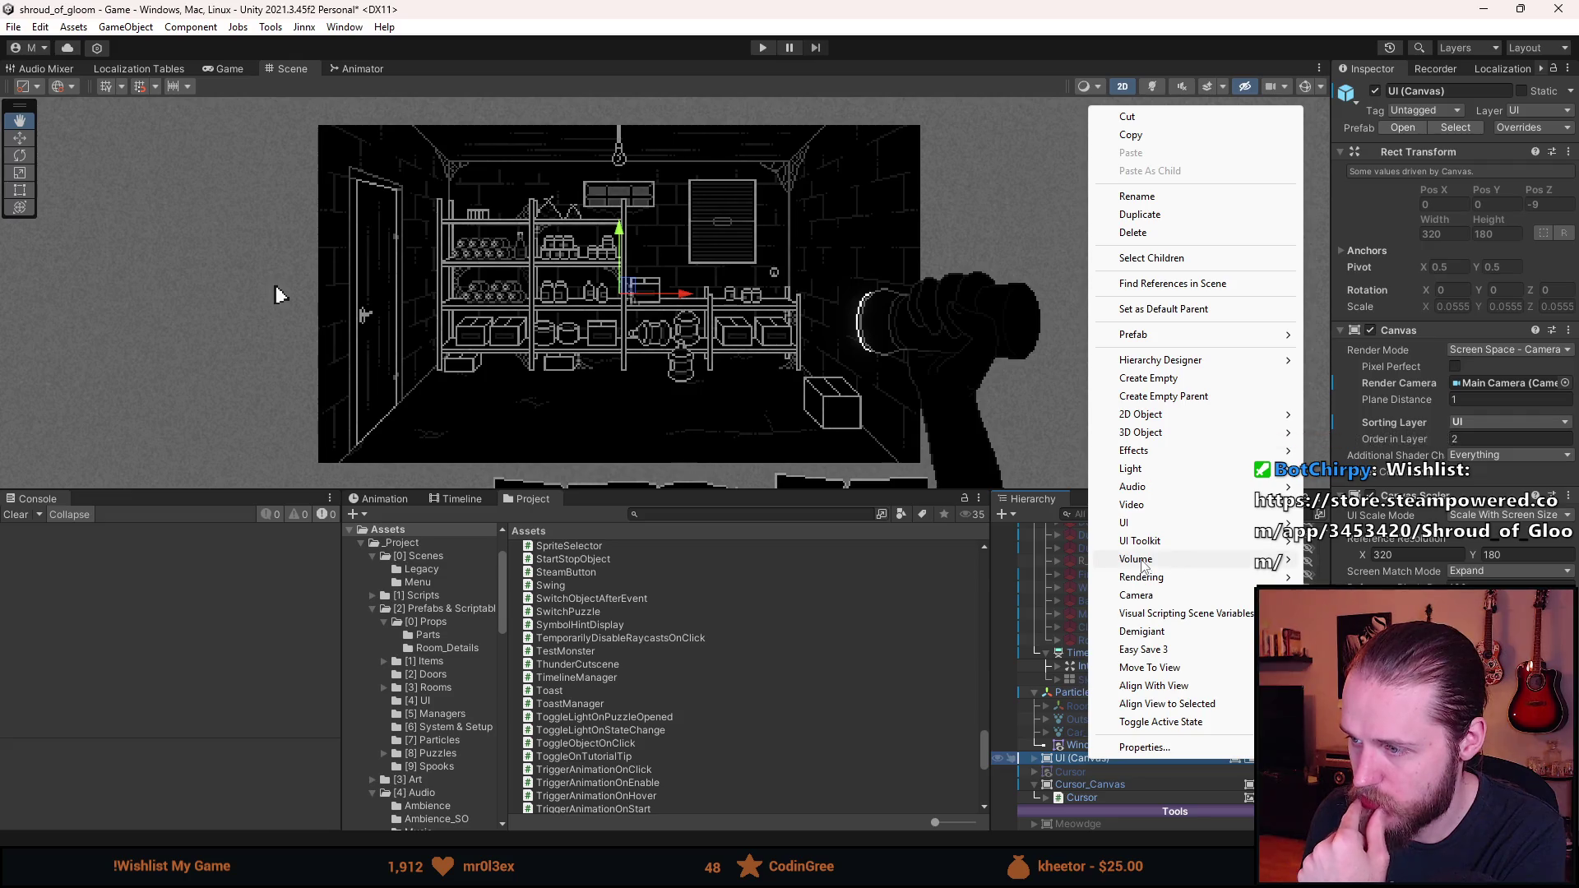
mouse_move(1168, 523)
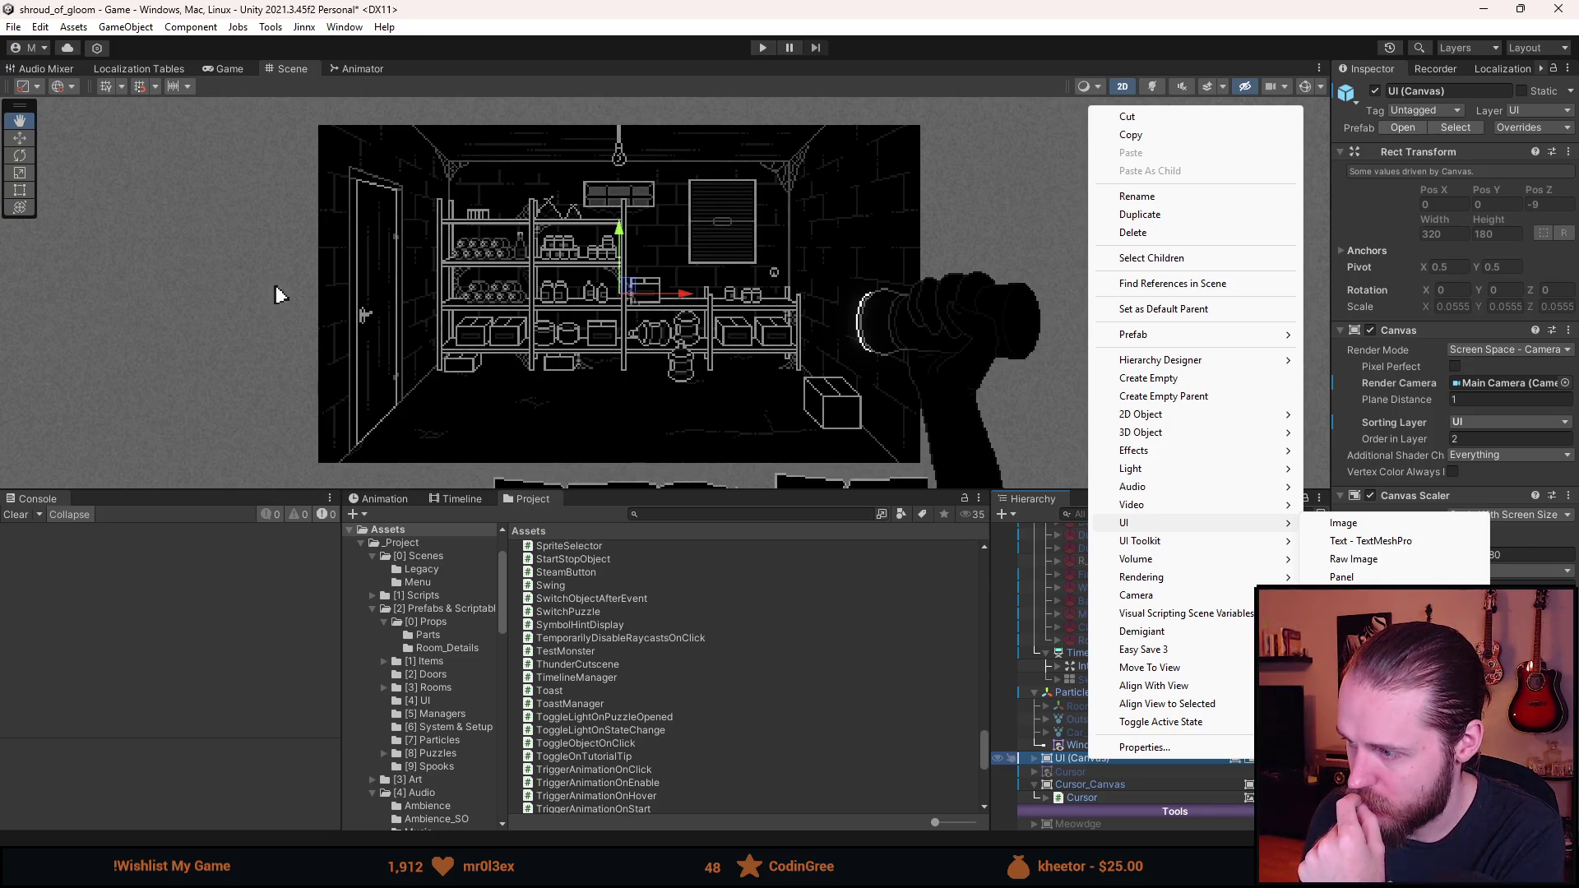
click(279, 295)
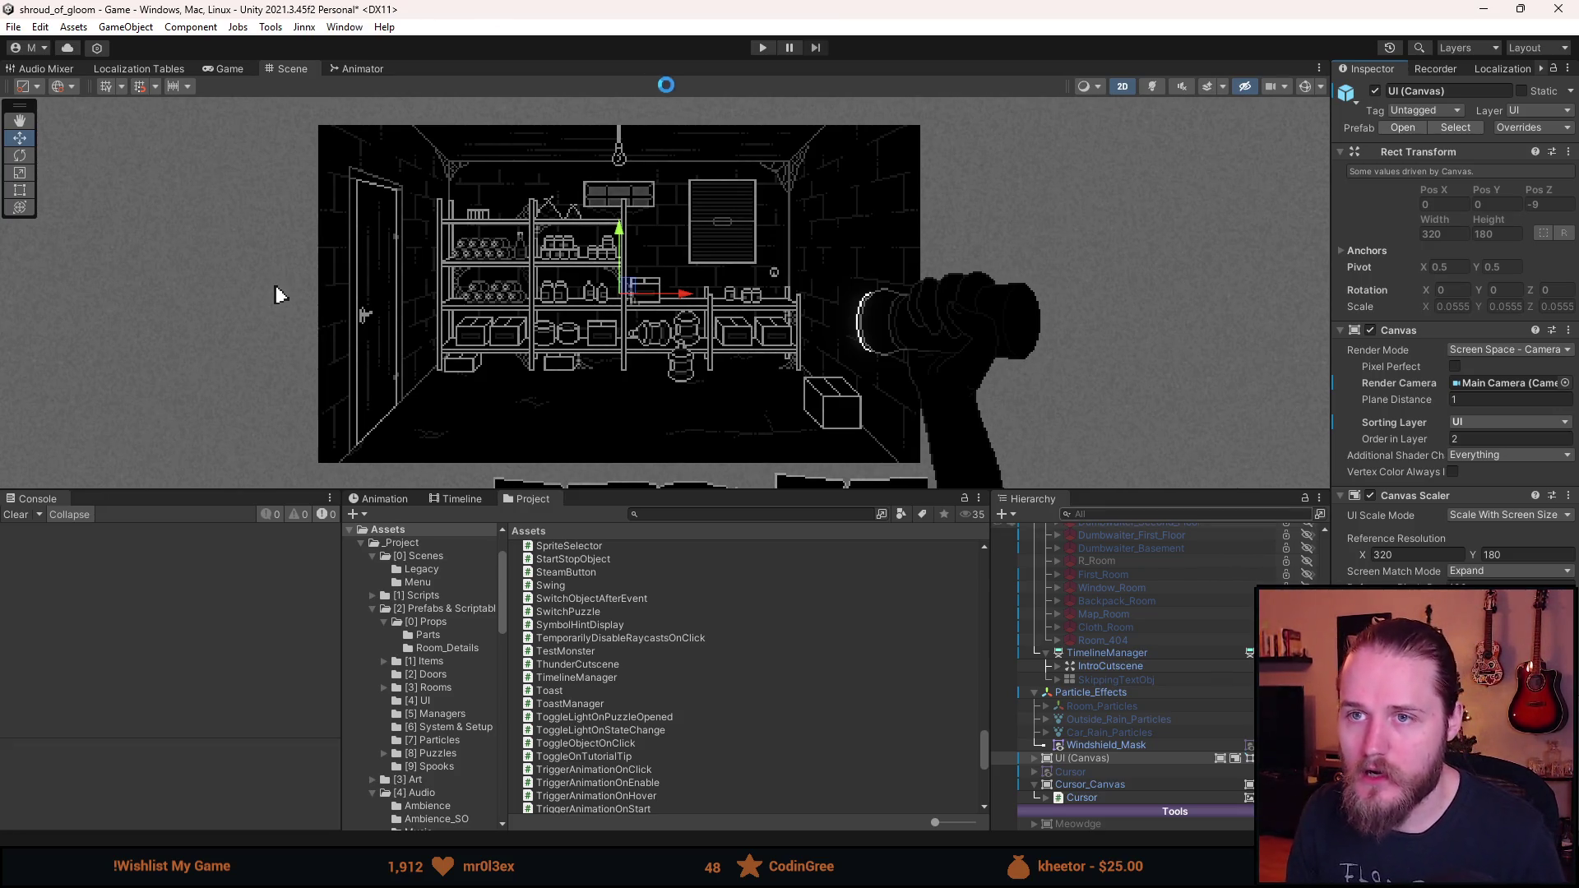
click(762, 46)
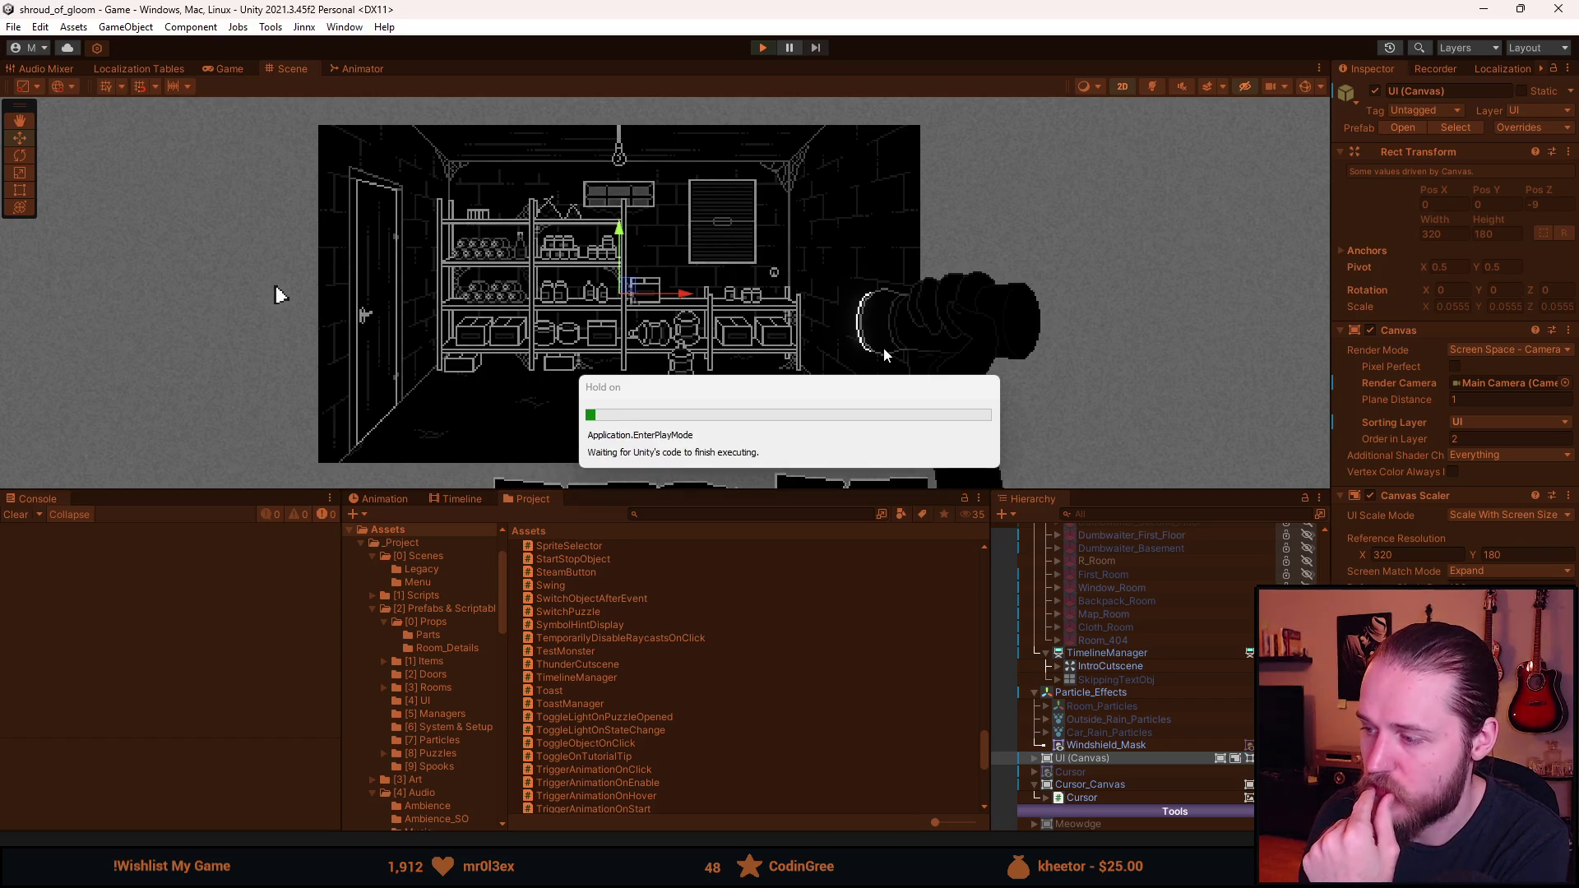
- Enlarge the Game view, playtest the basement scene, pause it with Escape, then stop play mode
drag(796, 490, 806, 749)
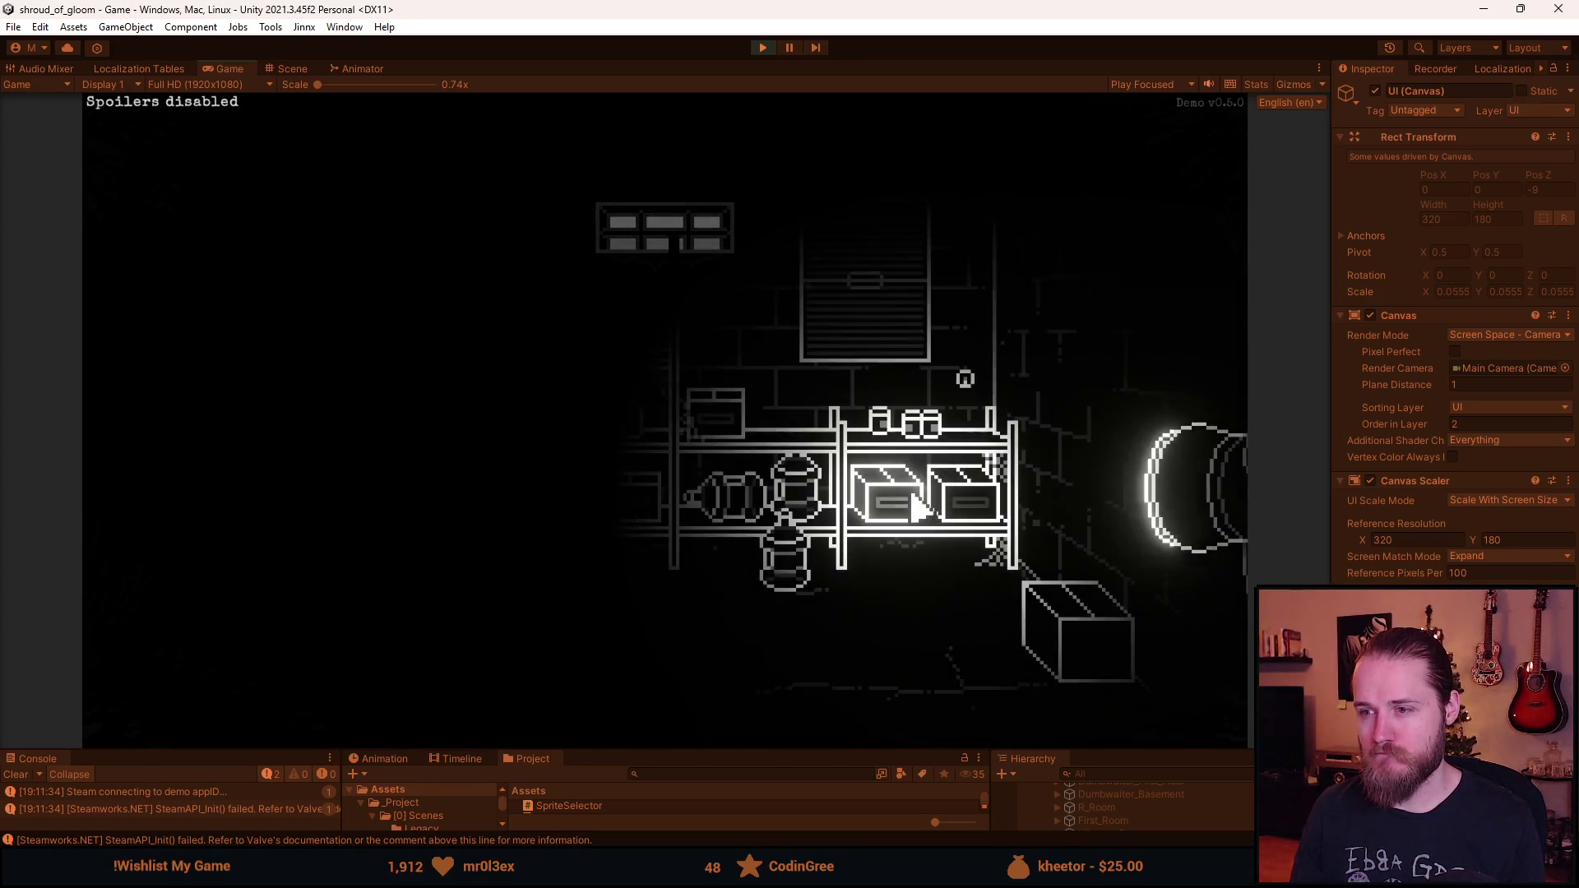
key(Escape)
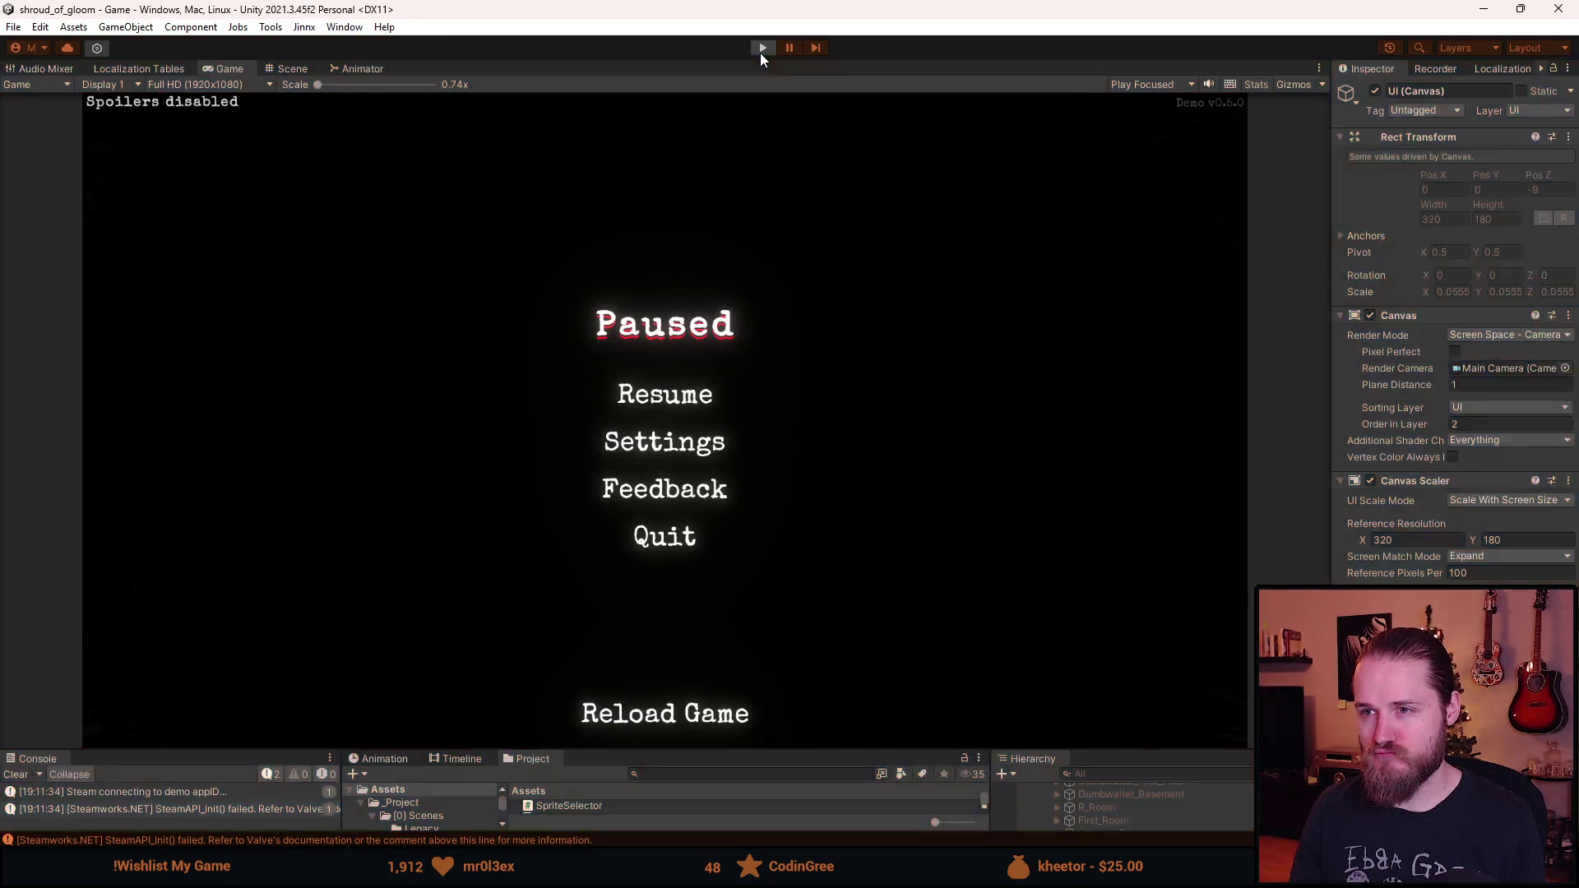
key(ctrl+p)
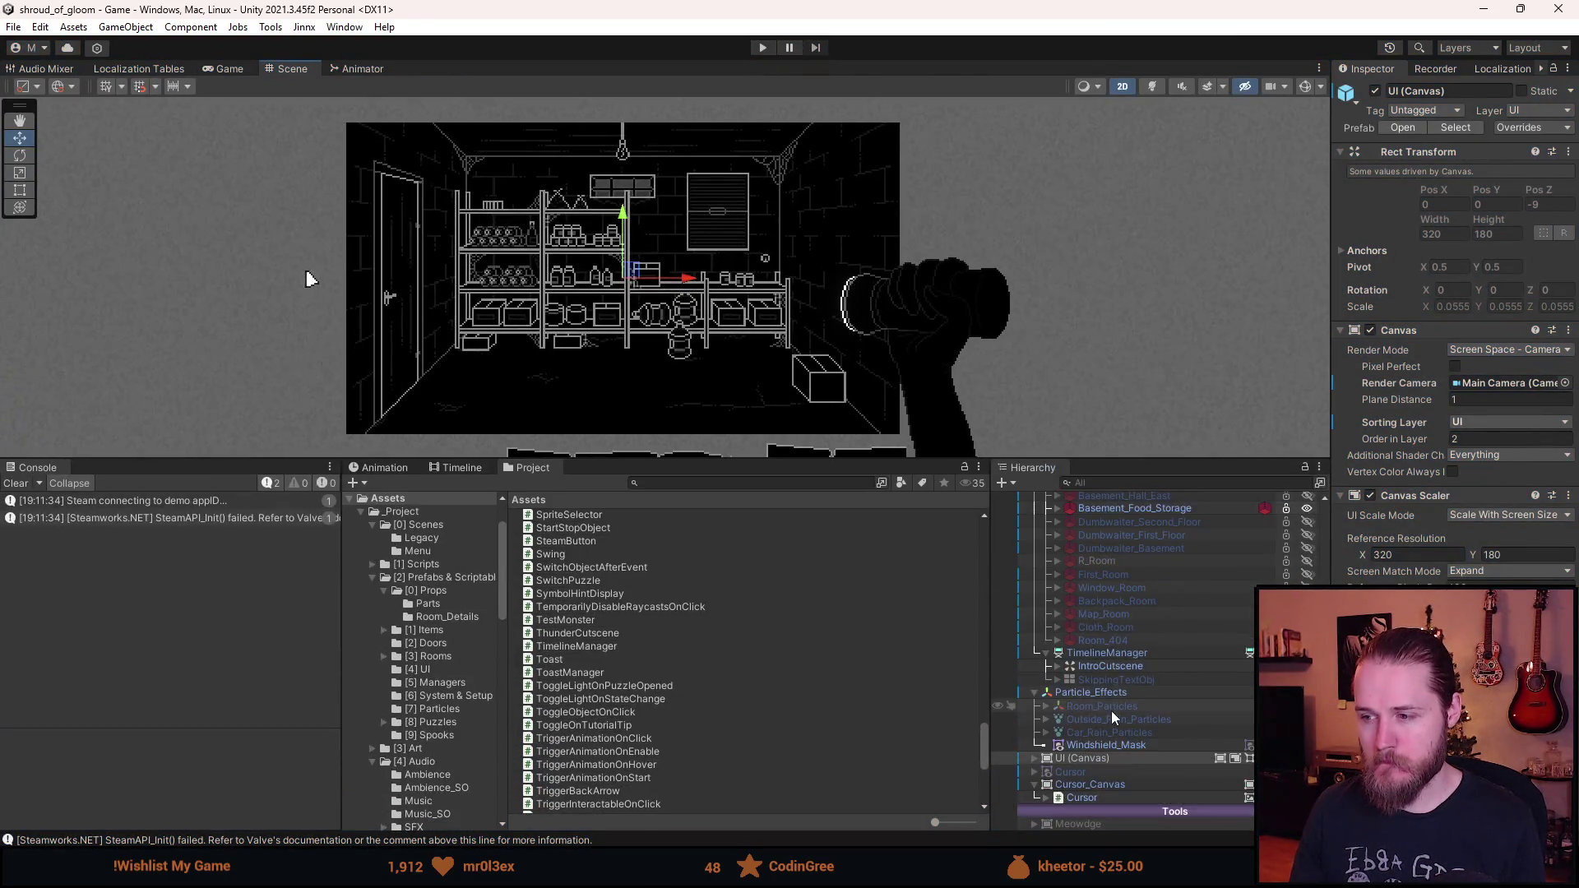
- Open the Timeline window for TimelineManager and expand IntroCutscene in the Hierarchy
click(1111, 654)
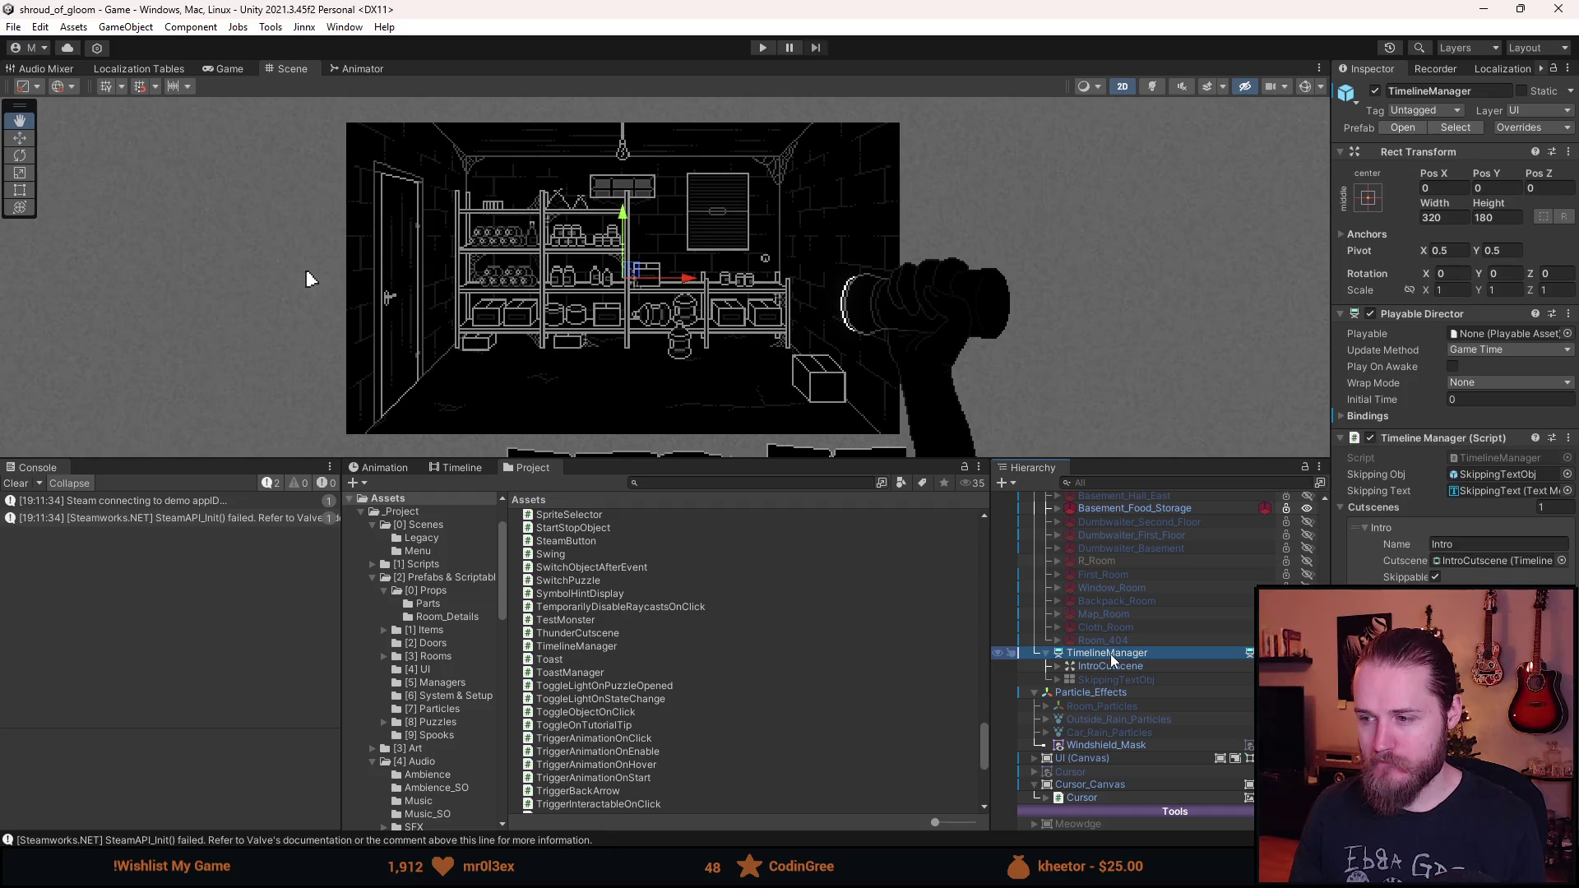
click(454, 468)
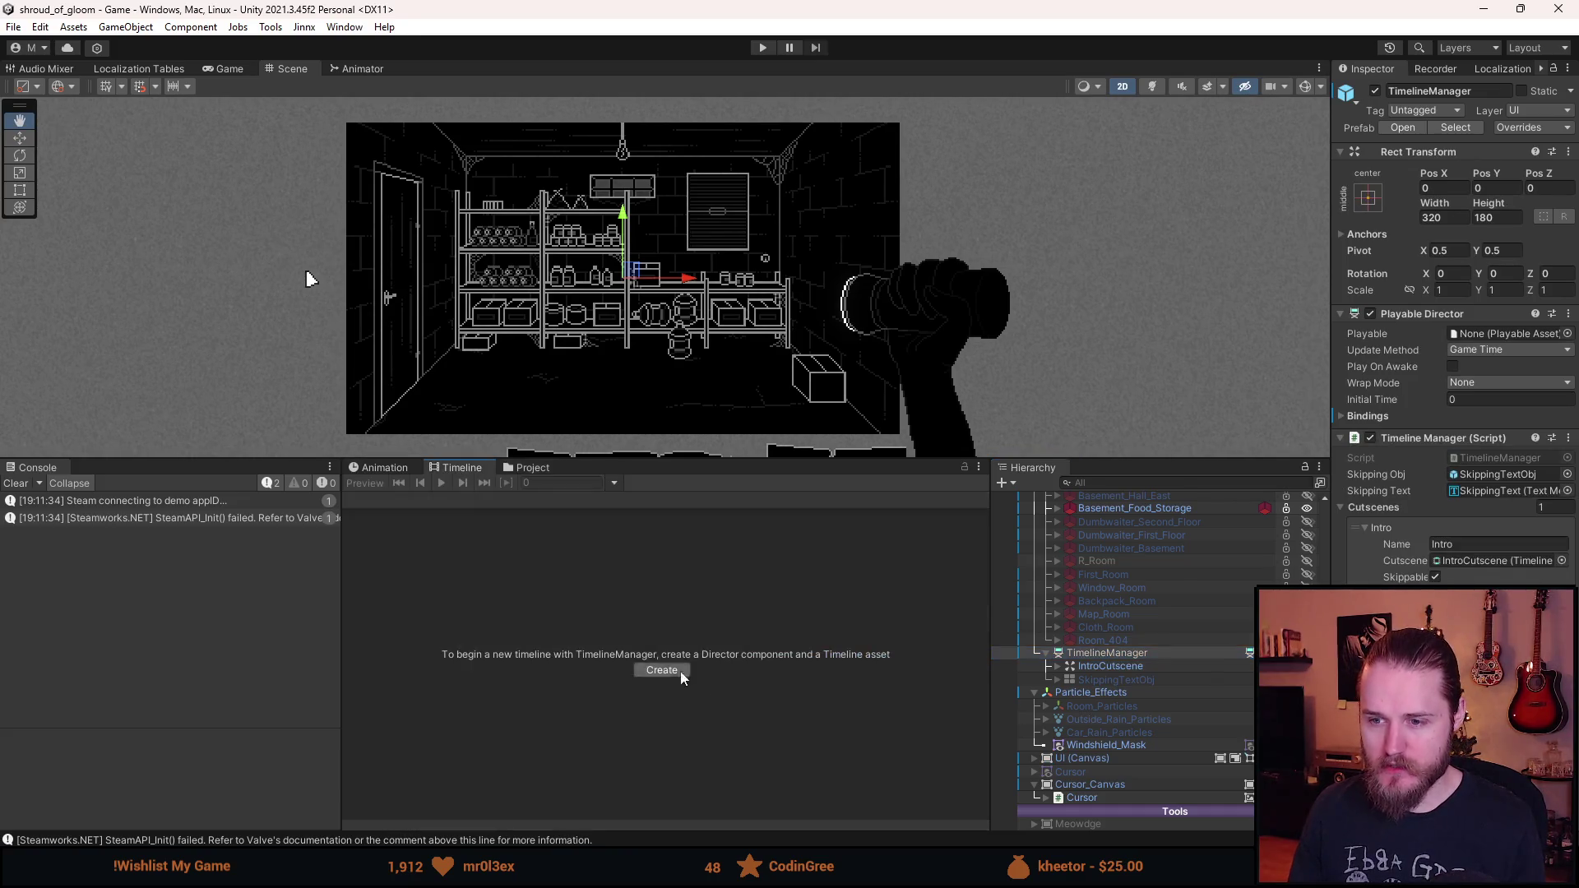
click(1094, 667)
key(w)
click(1059, 666)
key(q)
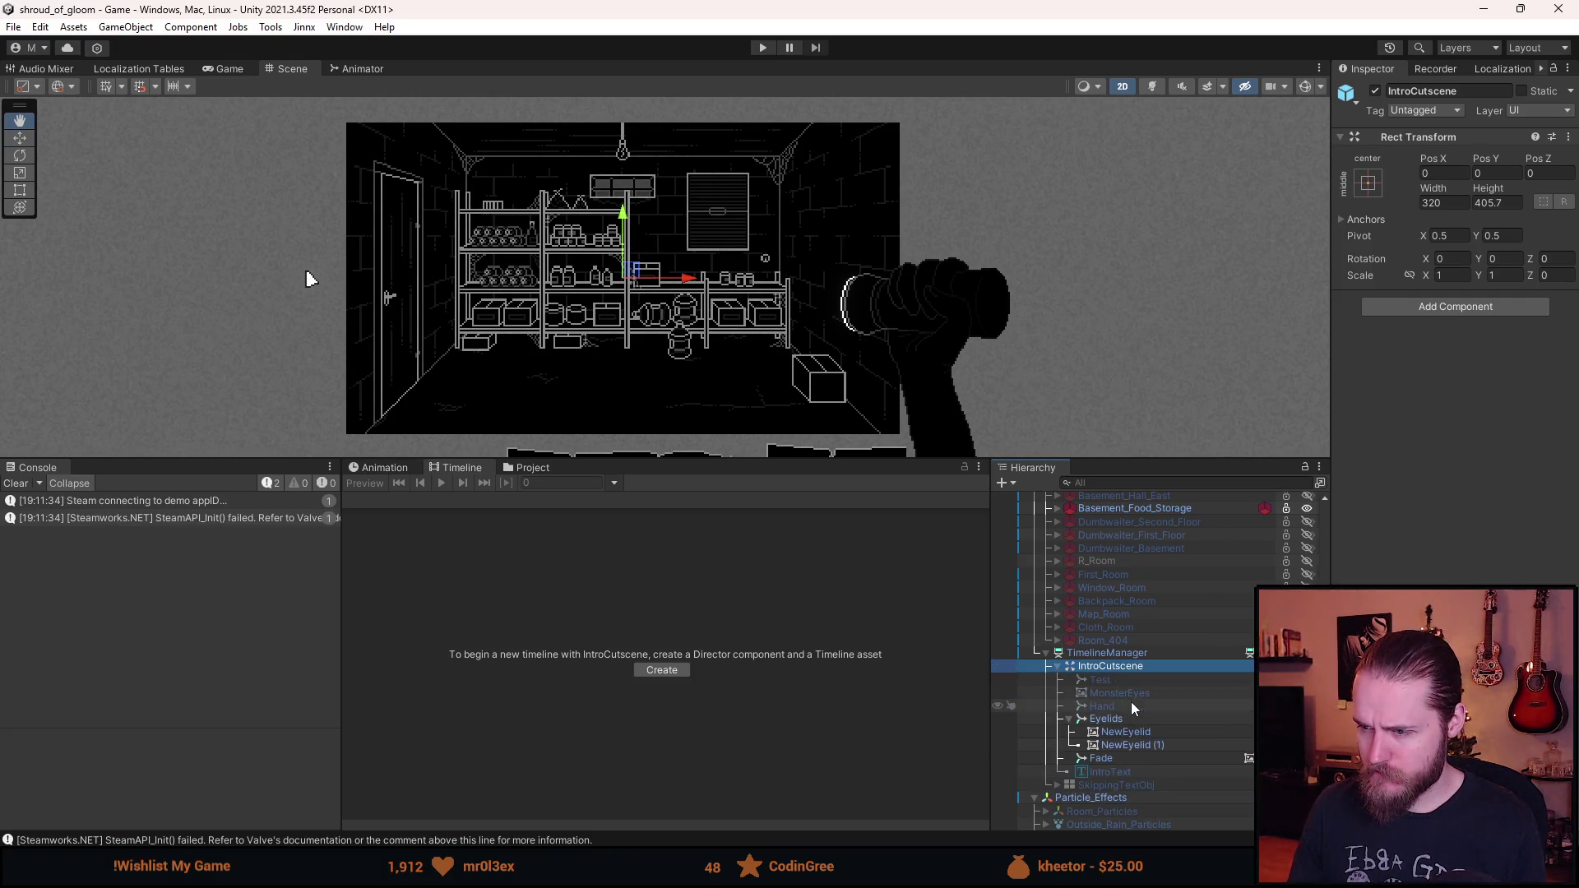
click(1123, 679)
click(1118, 670)
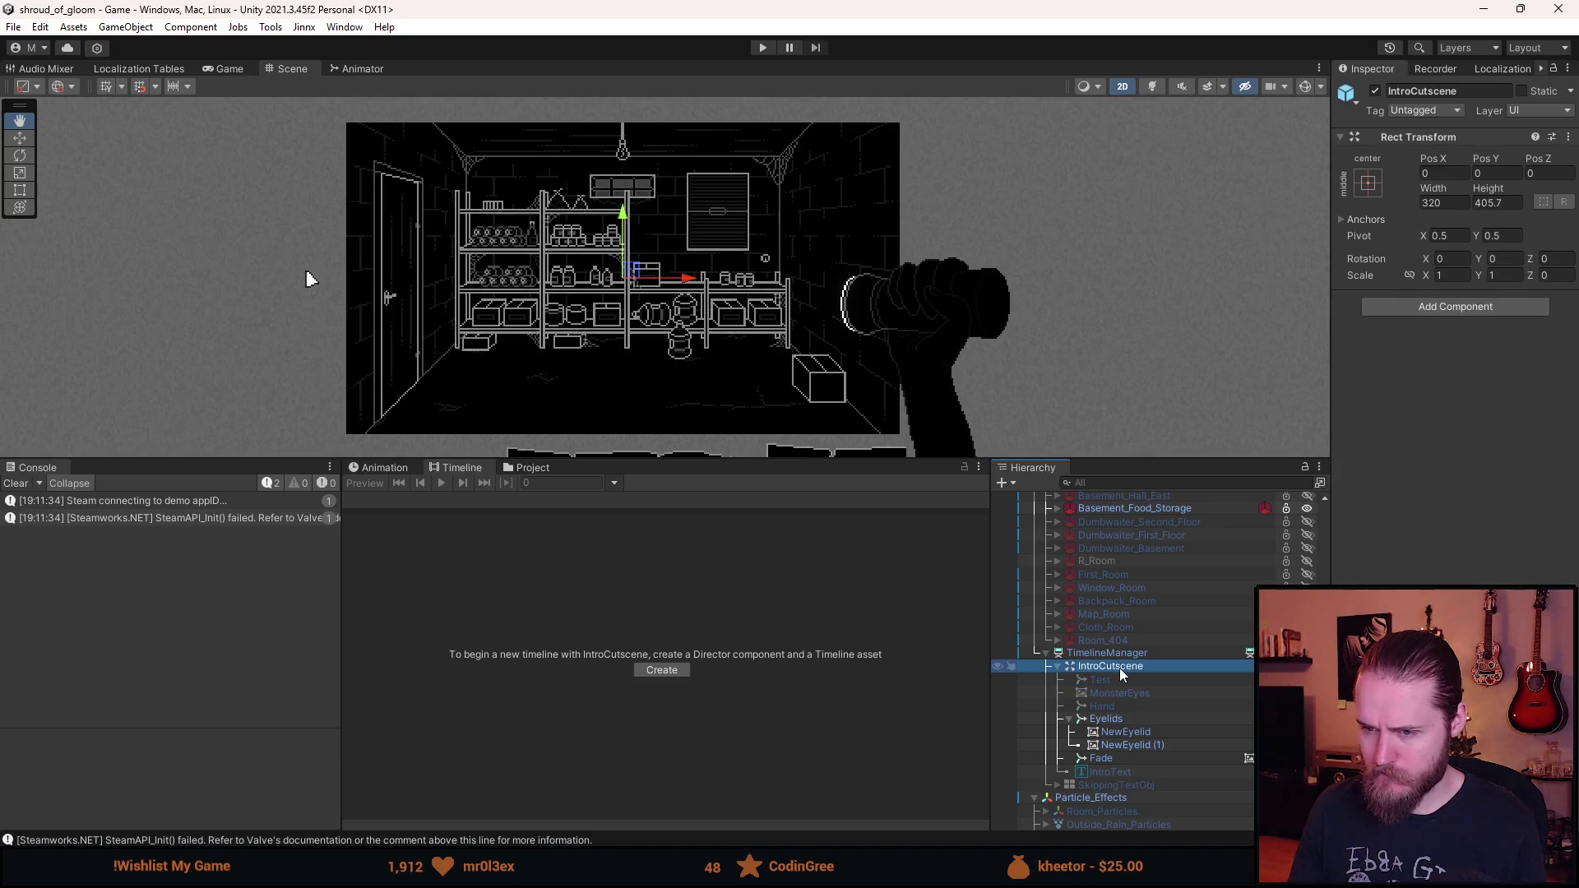
key(w)
key(q)
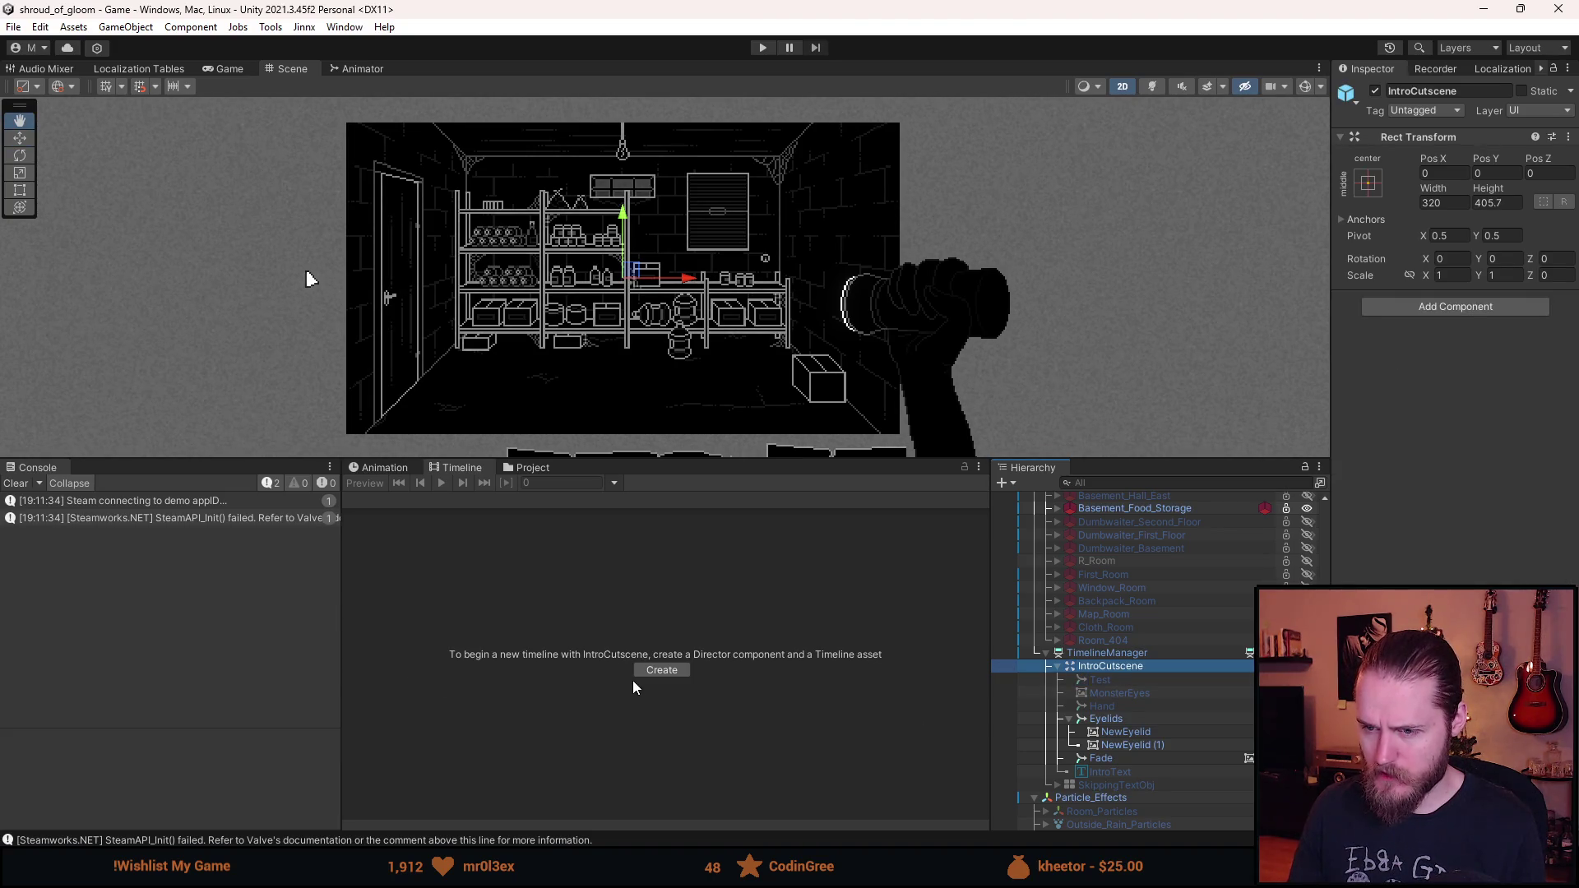
- Assign IntroCutscene as the TimelineManager Playable Director's Playable to show its tracks
click(1093, 653)
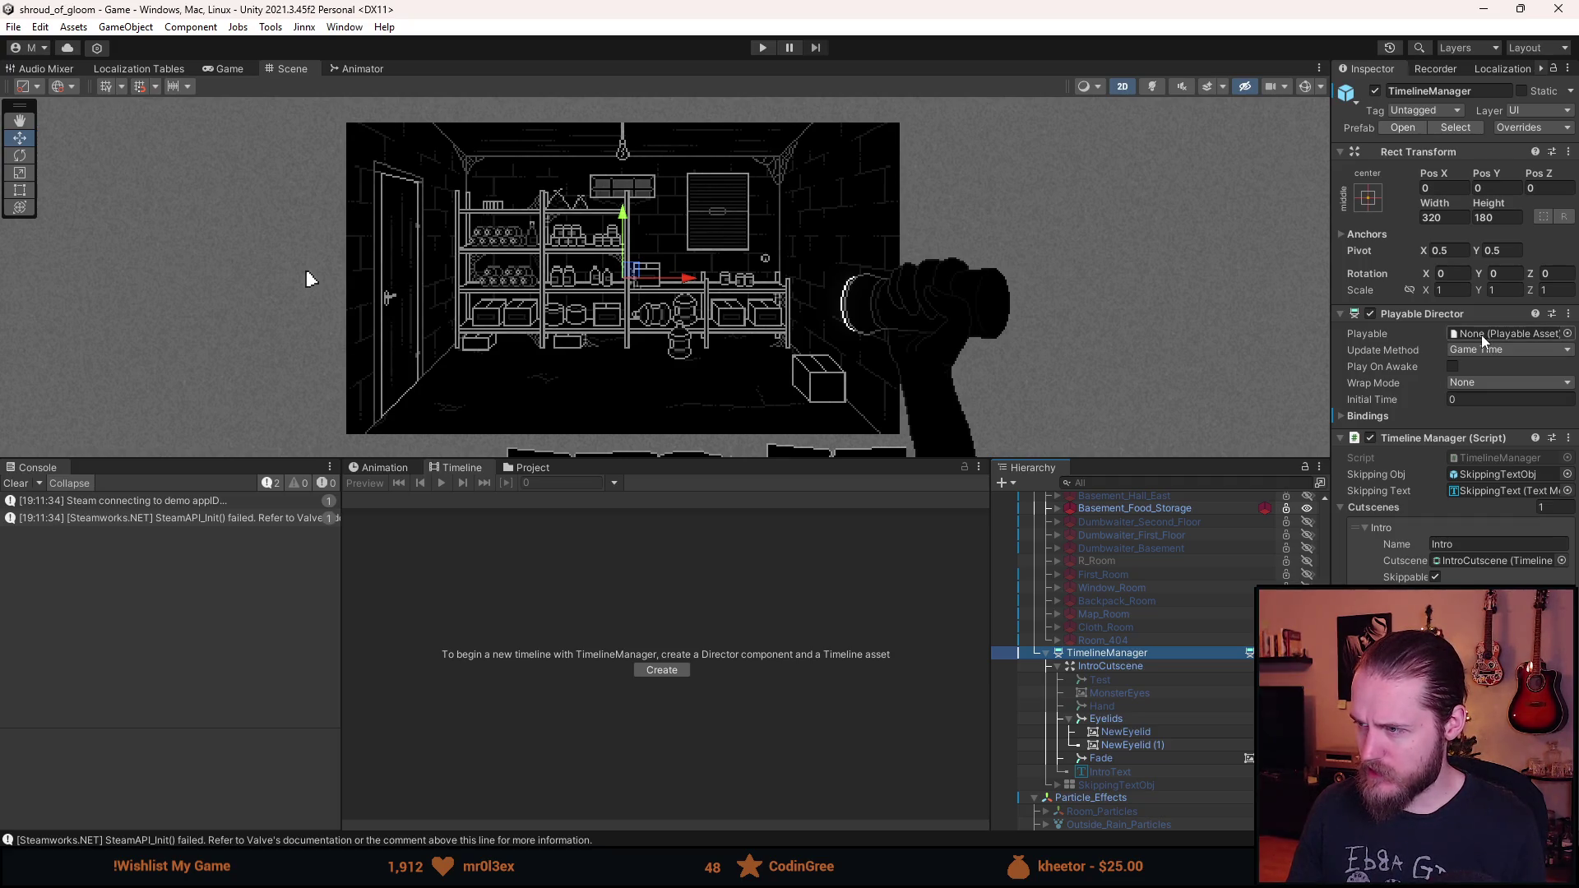
click(1567, 335)
double_click(979, 395)
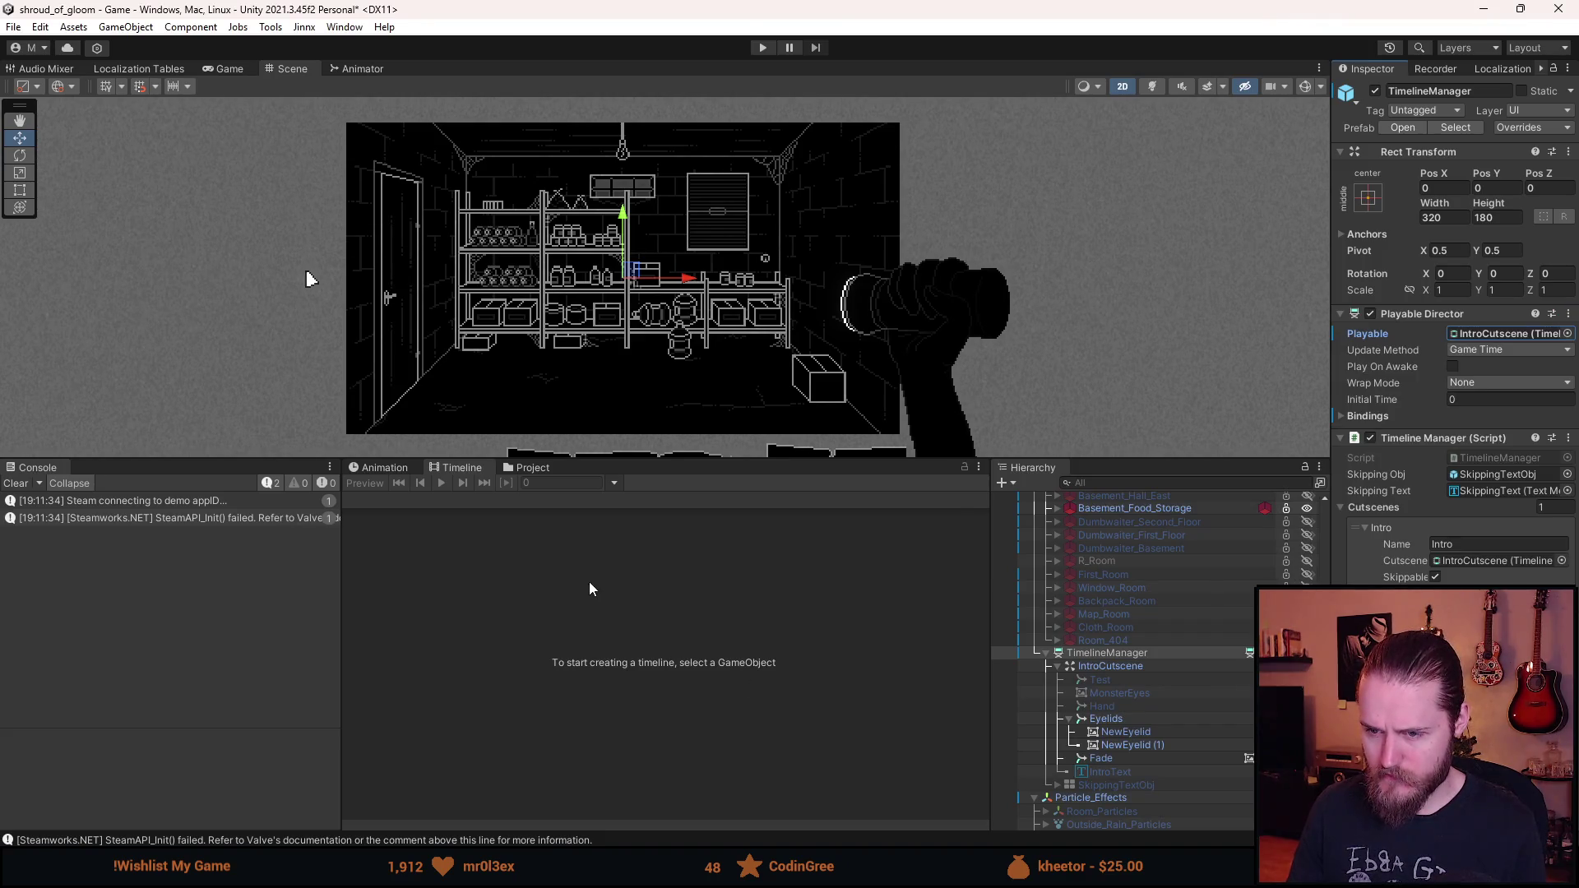
click(1154, 667)
click(1128, 653)
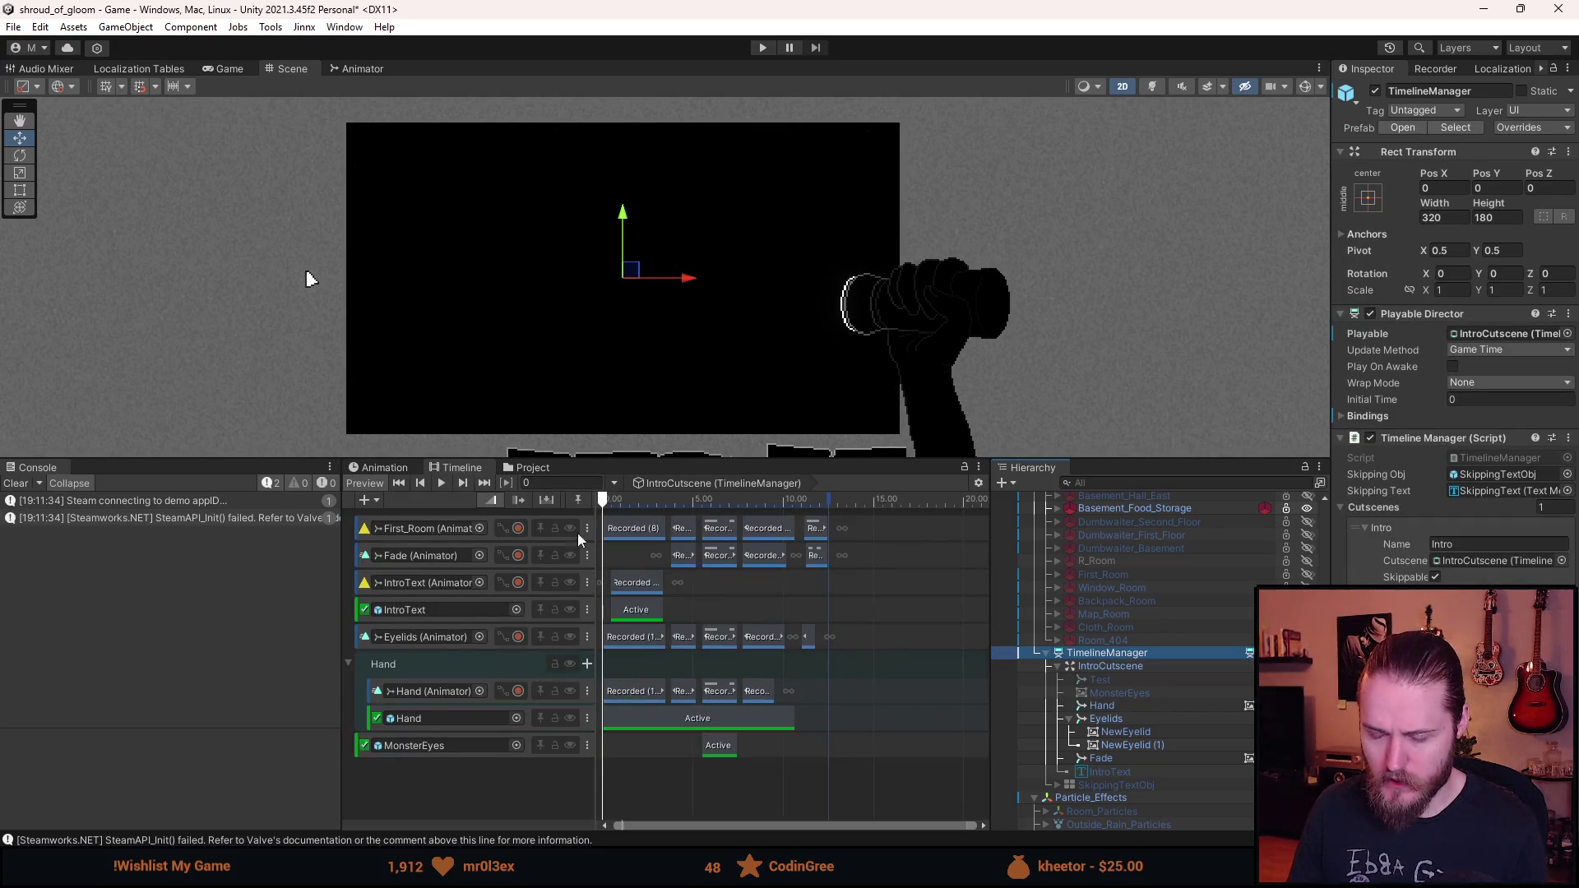
- Scrub the IntroCutscene playhead to about 6.9 seconds
click(605, 504)
mouse_move(604, 504)
mouse_down()
mouse_move(833, 537)
mouse_move(704, 550)
mouse_move(811, 555)
mouse_move(699, 562)
mouse_move(822, 571)
mouse_up()
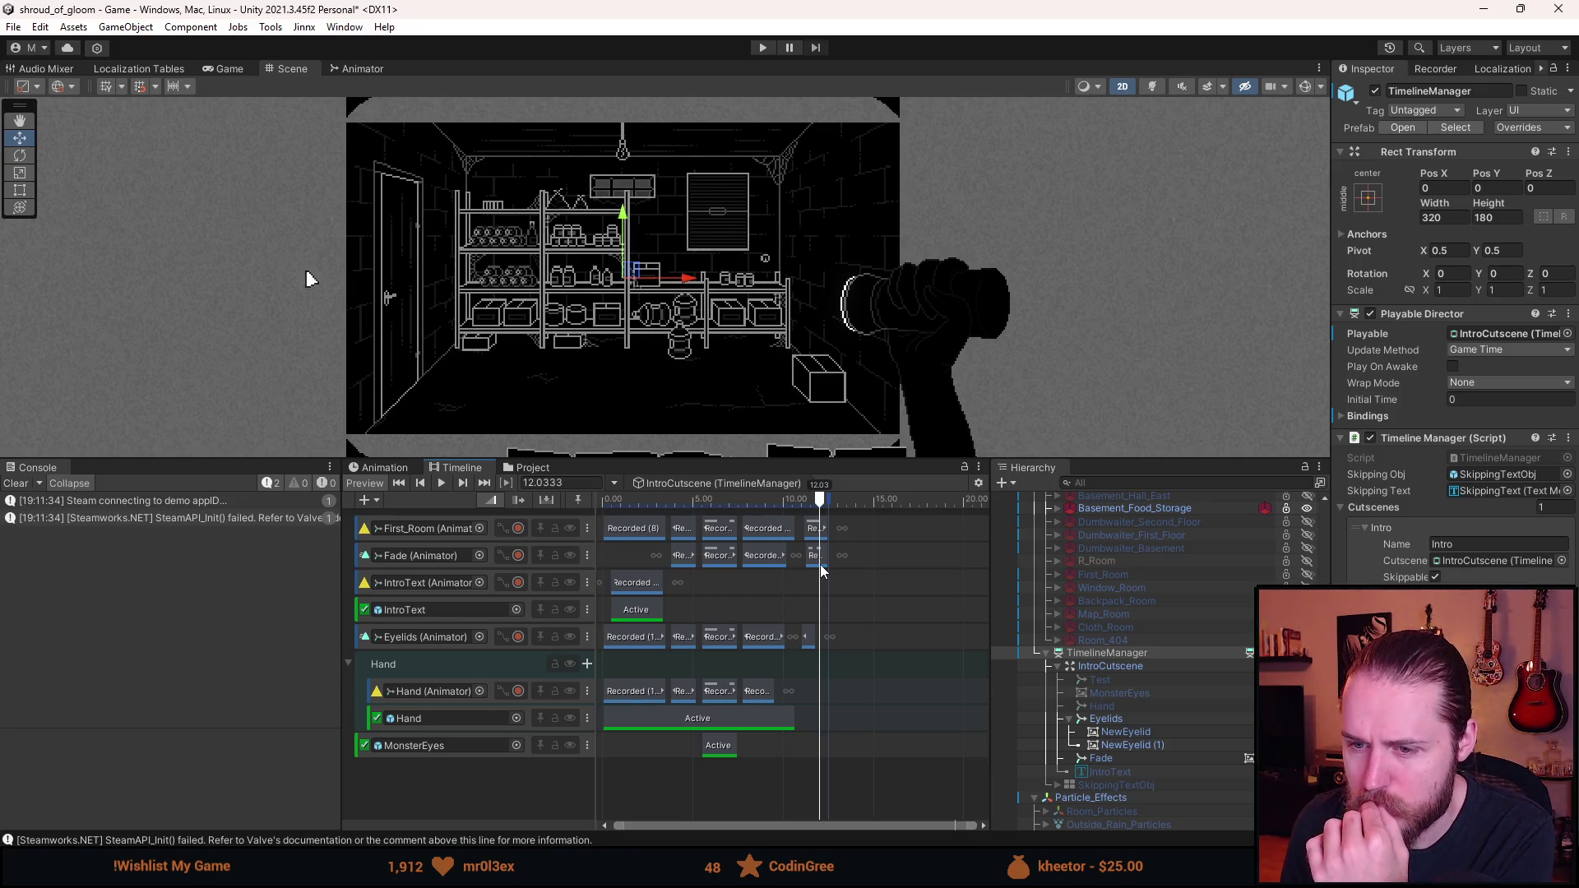
scroll(762, 600, down, 1)
scroll(762, 601, down, 1)
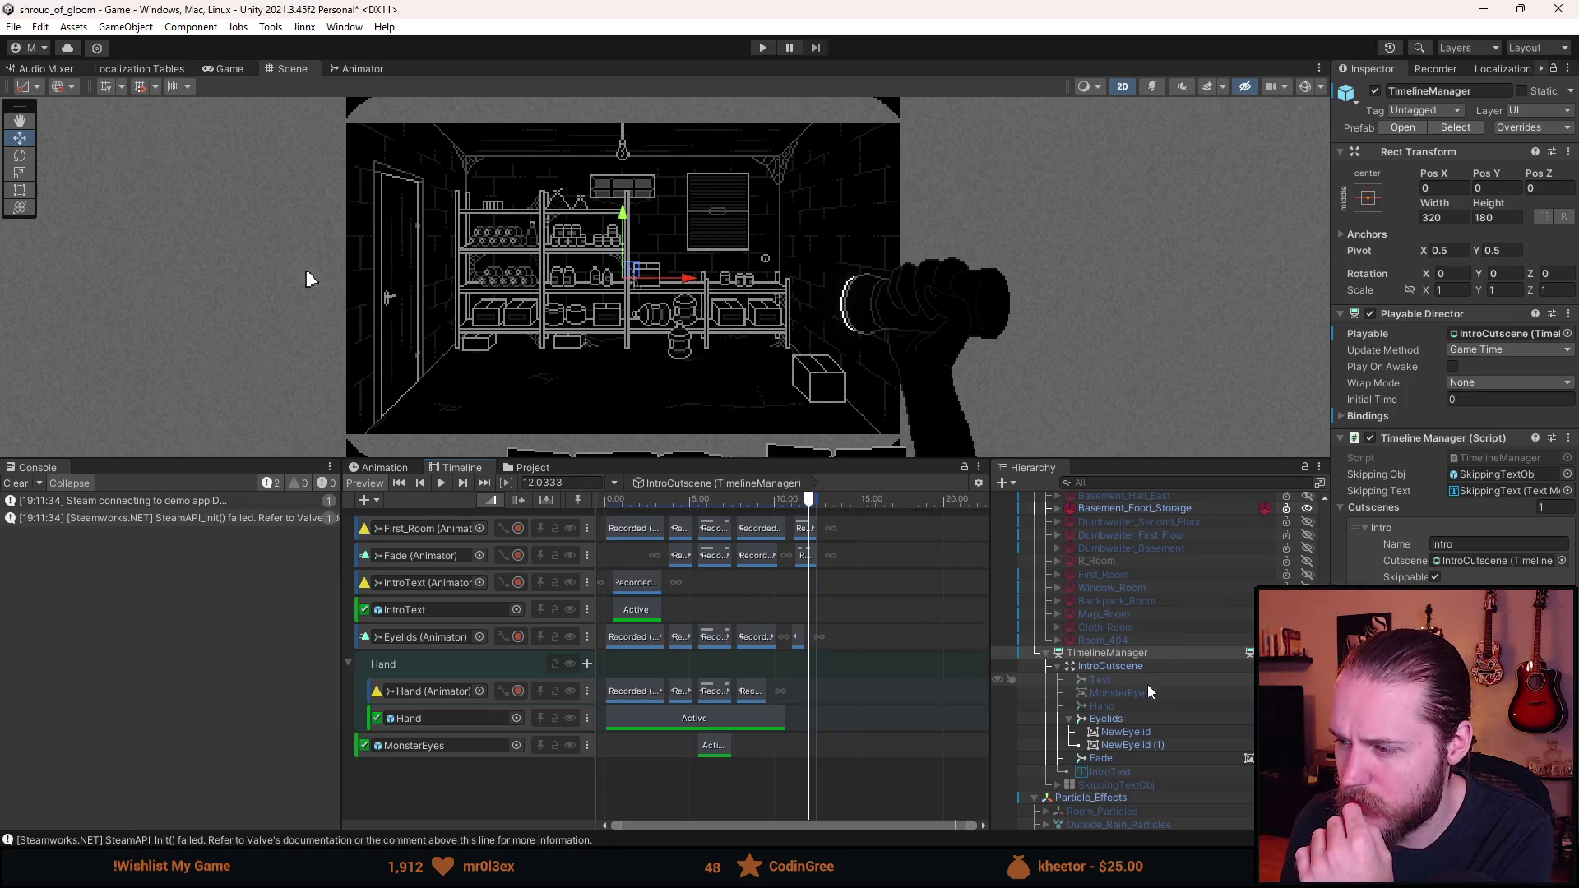
scroll(1140, 749, up, 2)
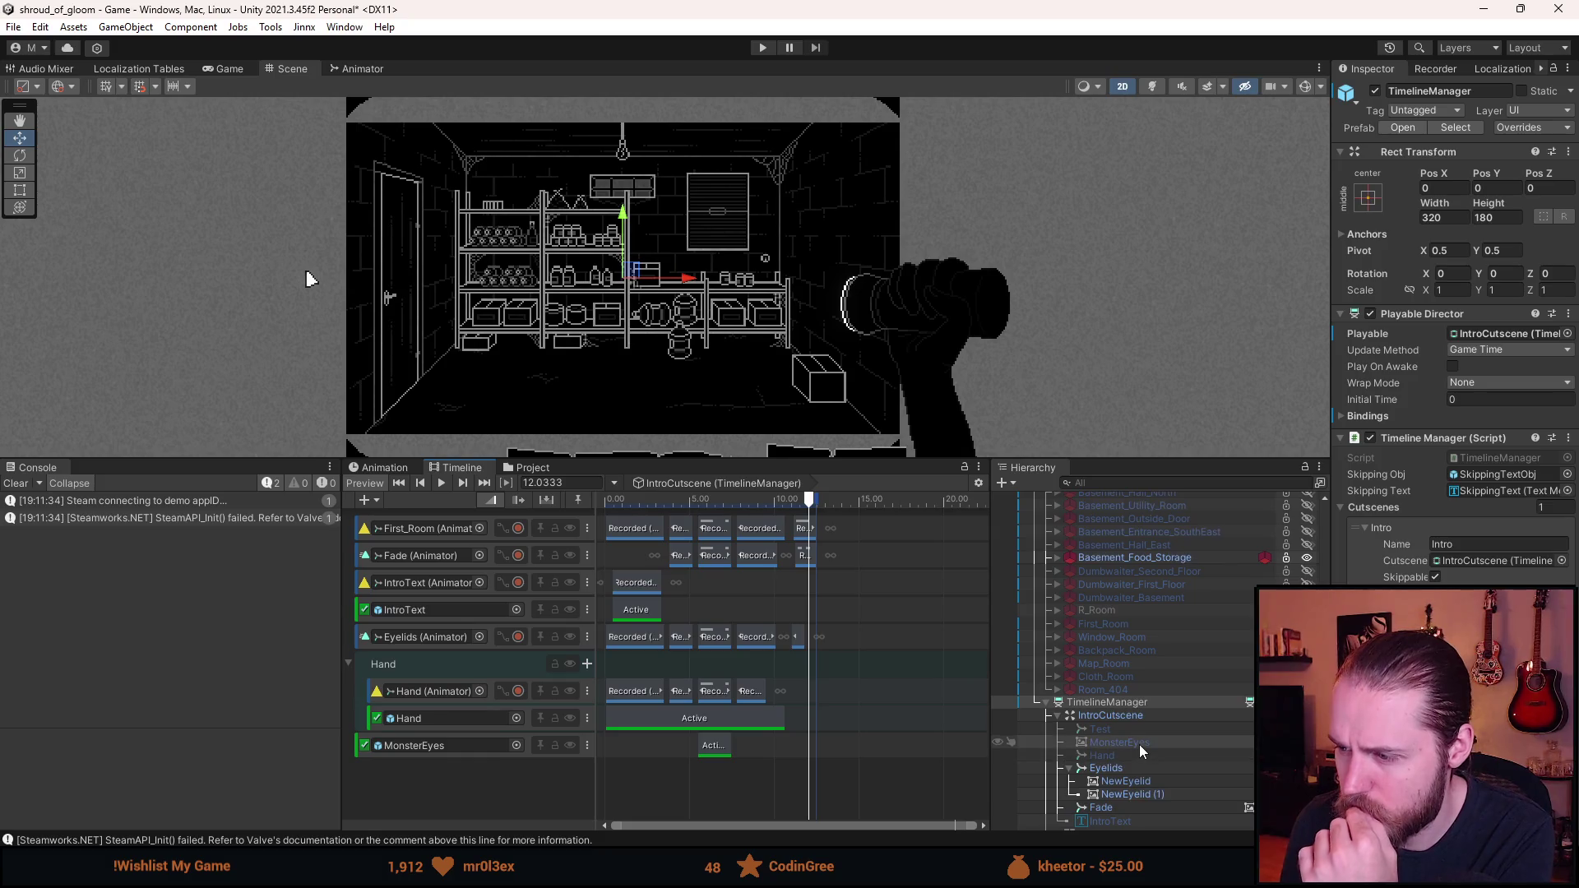
scroll(1142, 736, up, 15)
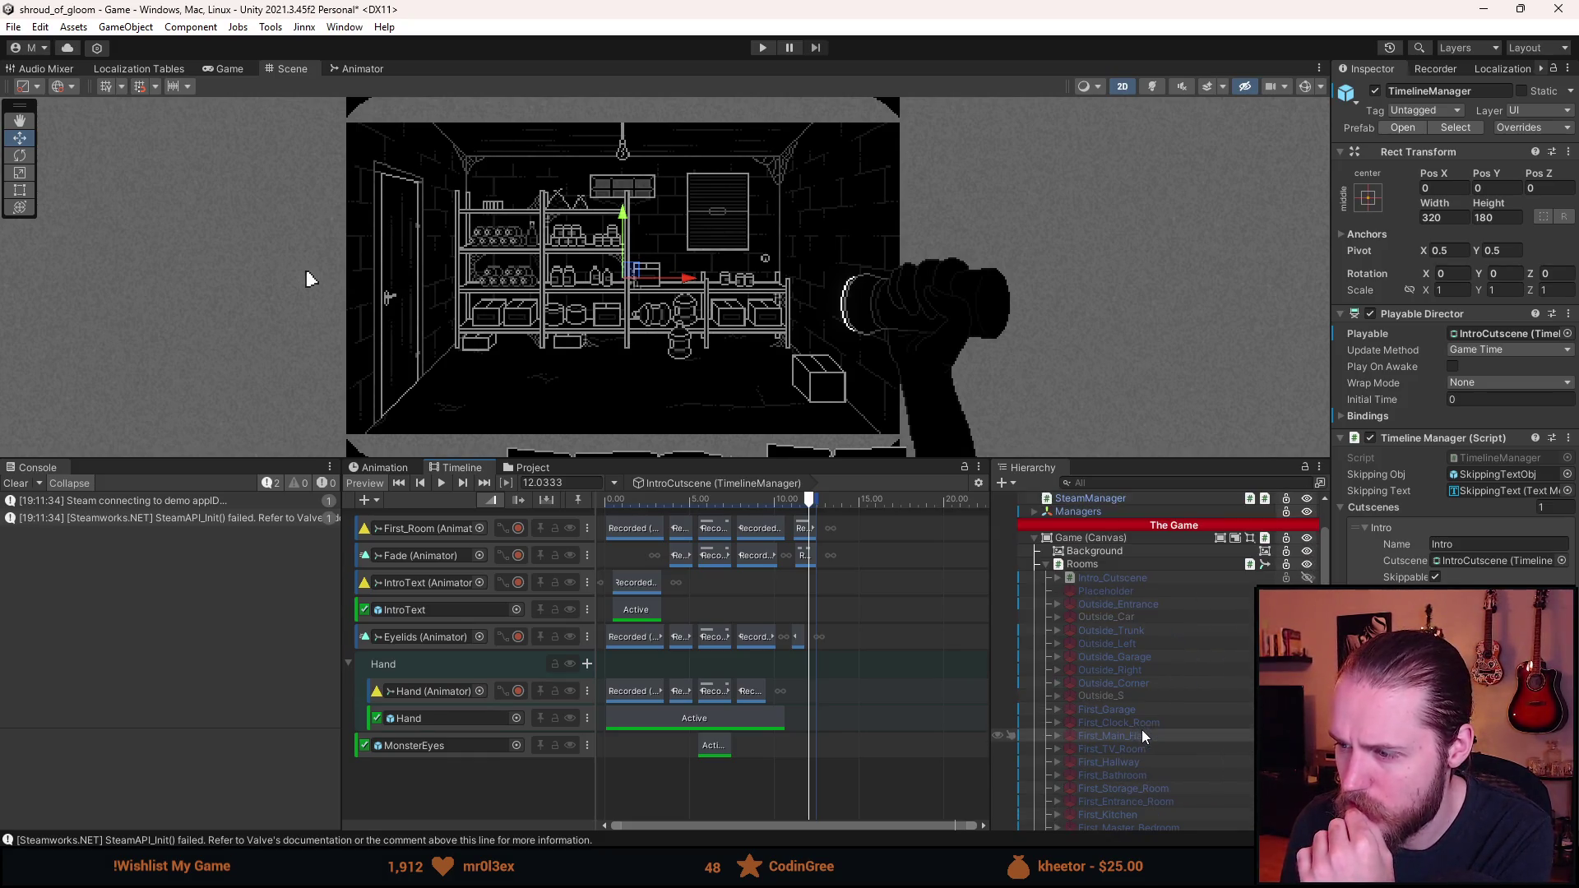
- Inspect Rooms, Basement_Food_Storage and TimelineManager's tracks, then select Rooms again
click(1130, 566)
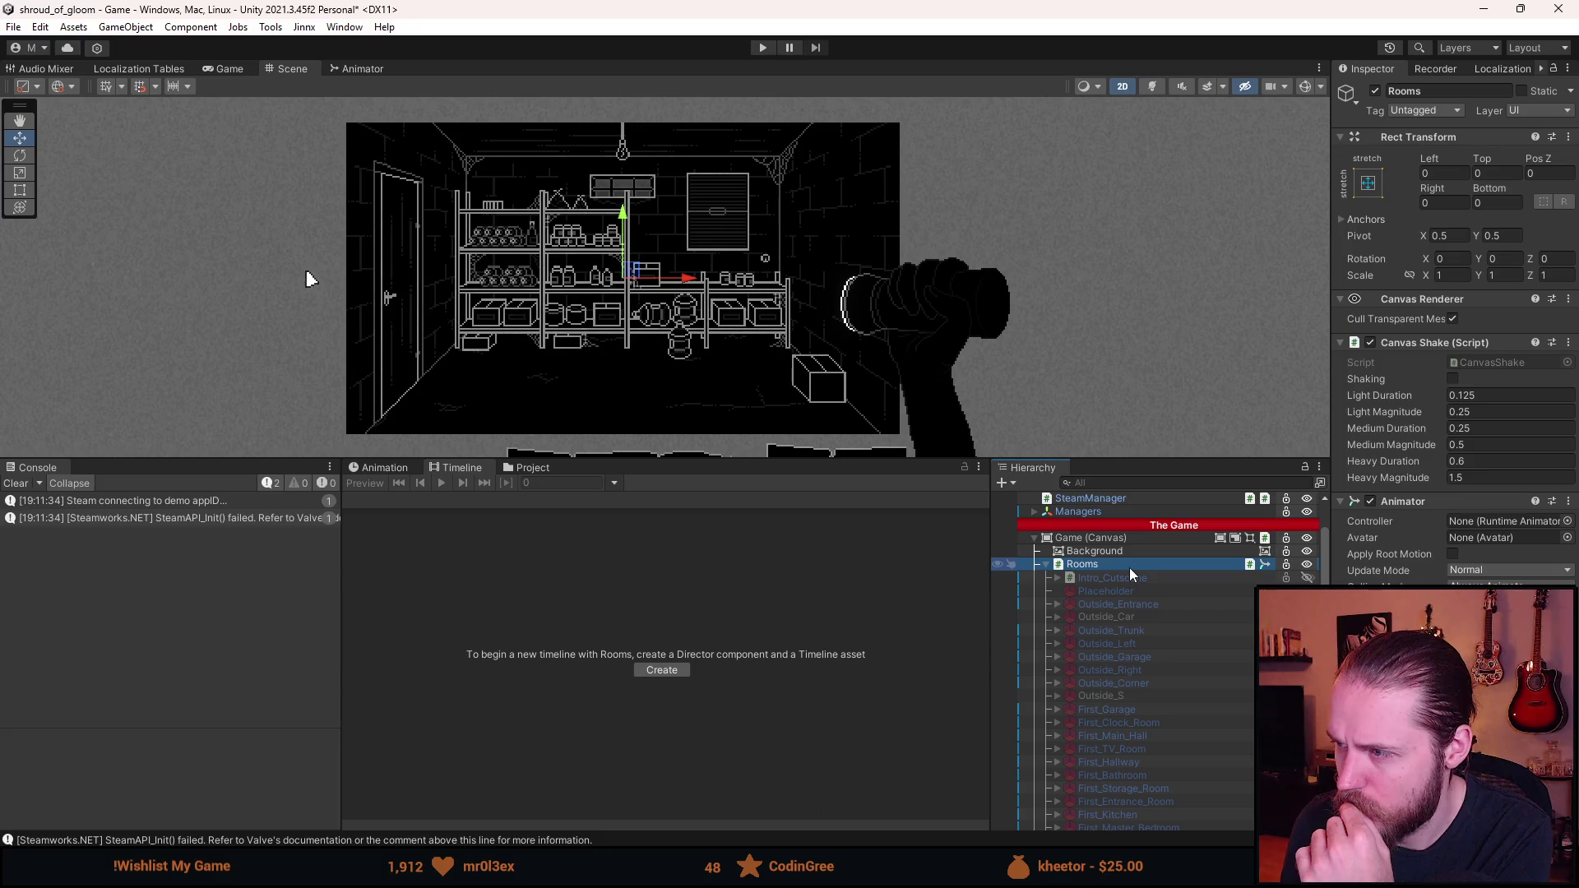
scroll(1123, 625, down, 15)
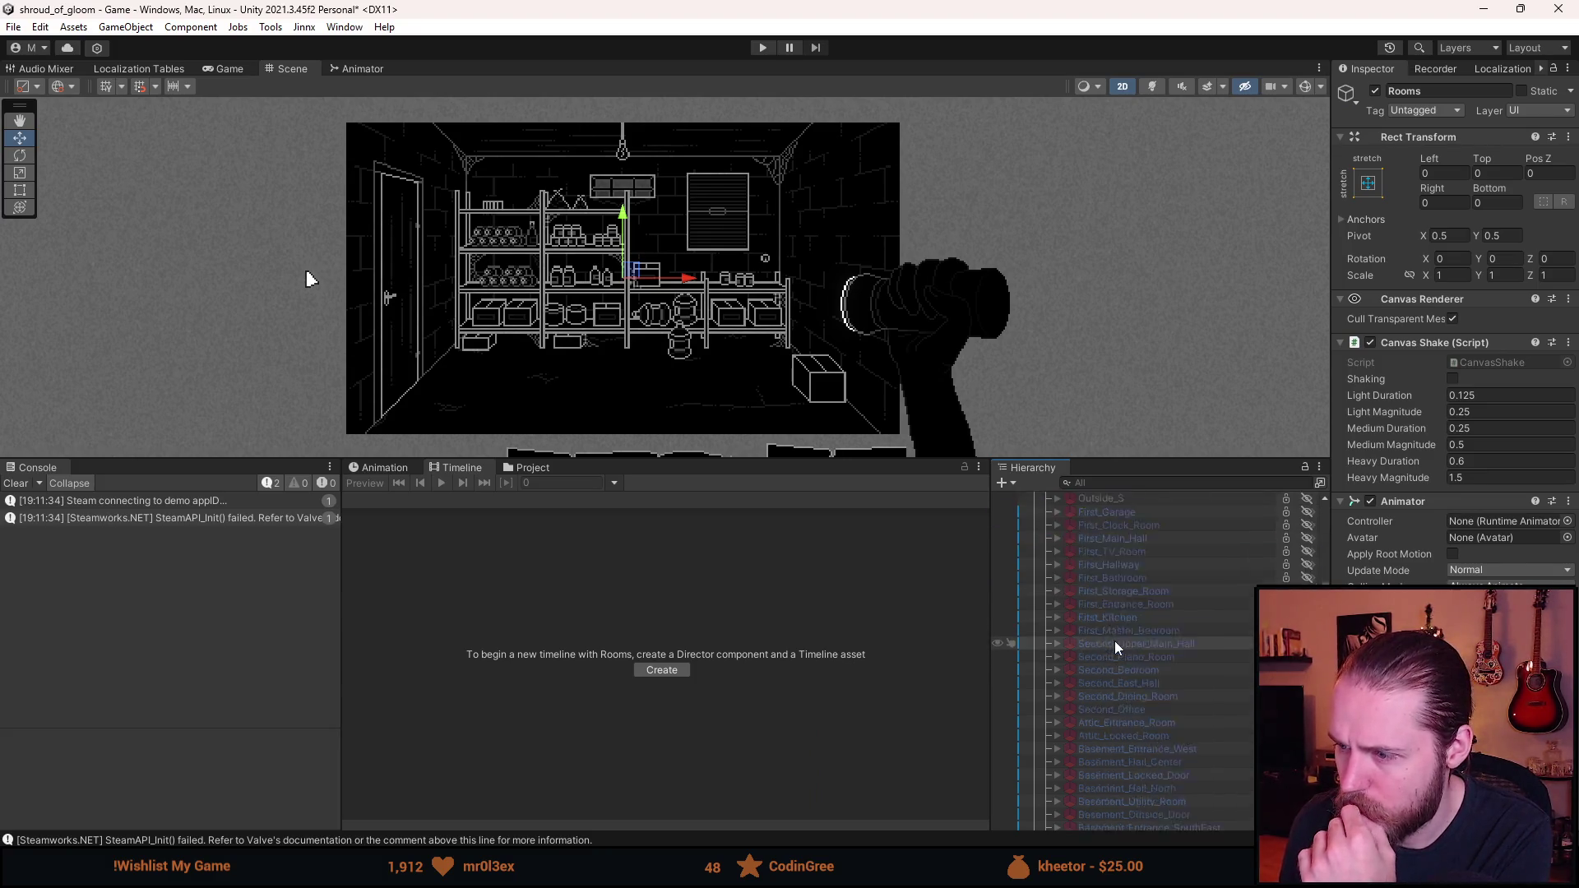
click(1144, 609)
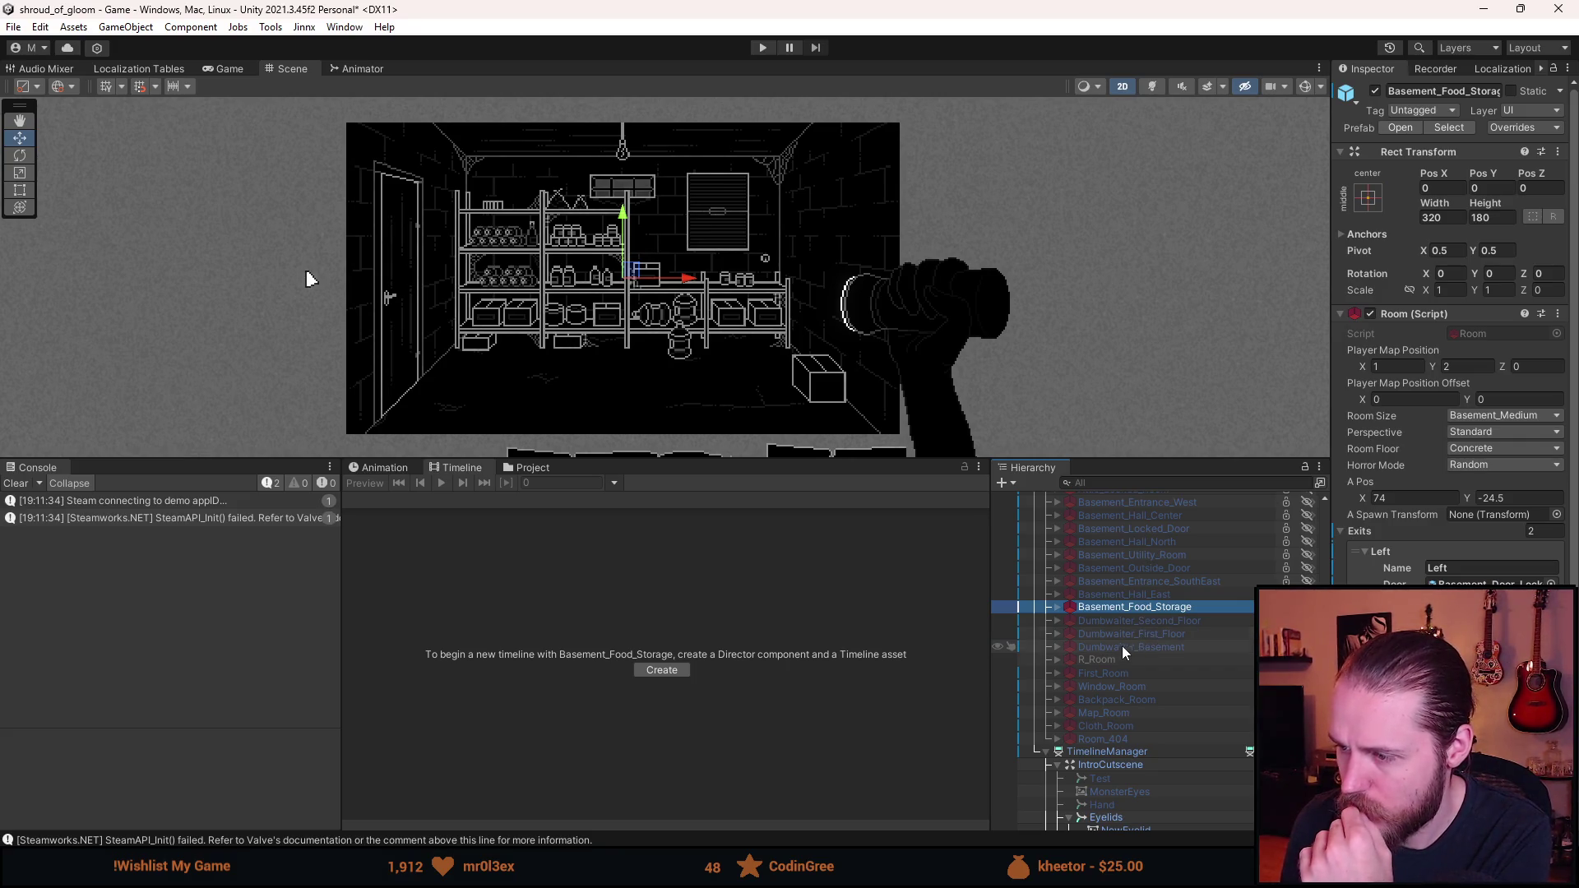
click(1143, 753)
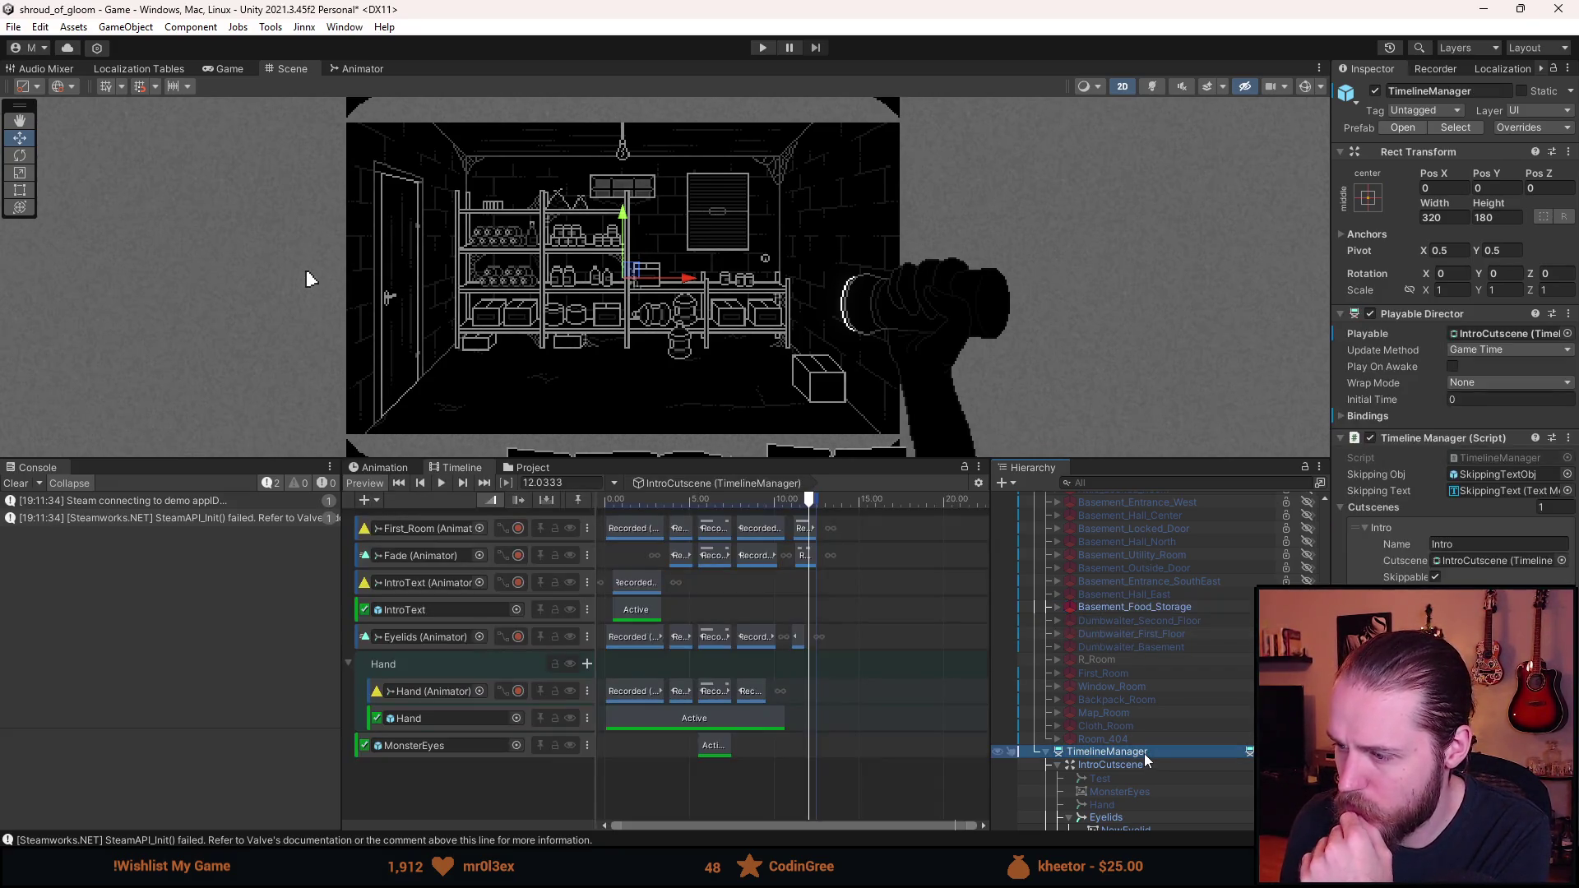
scroll(1148, 699, up, 10)
scroll(1149, 693, down, 10)
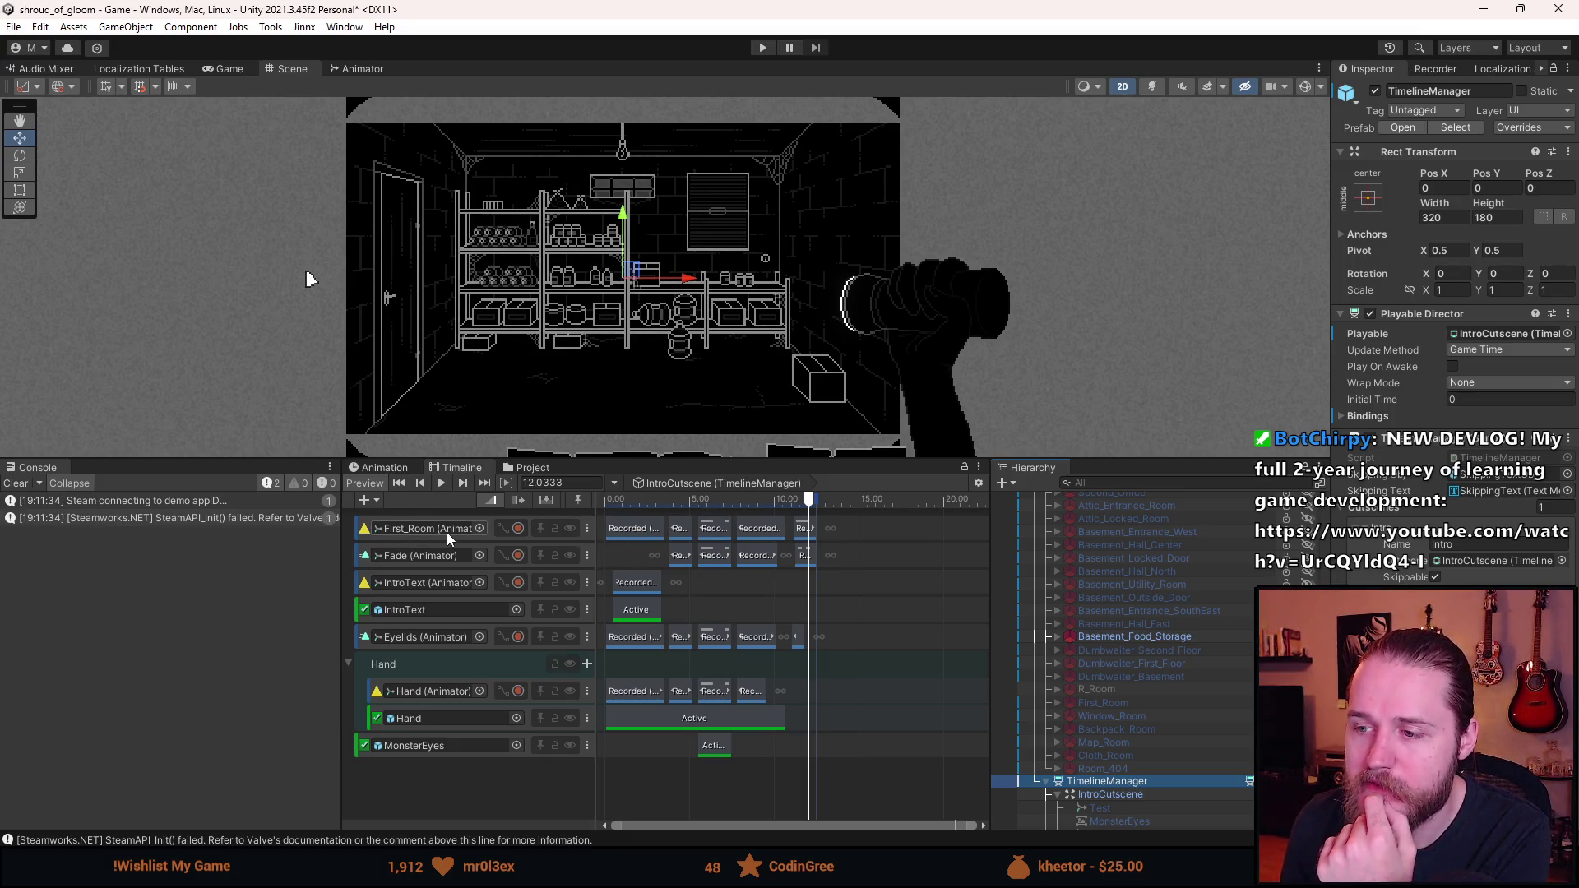
scroll(1104, 634, up, 3)
scroll(1103, 630, up, 10)
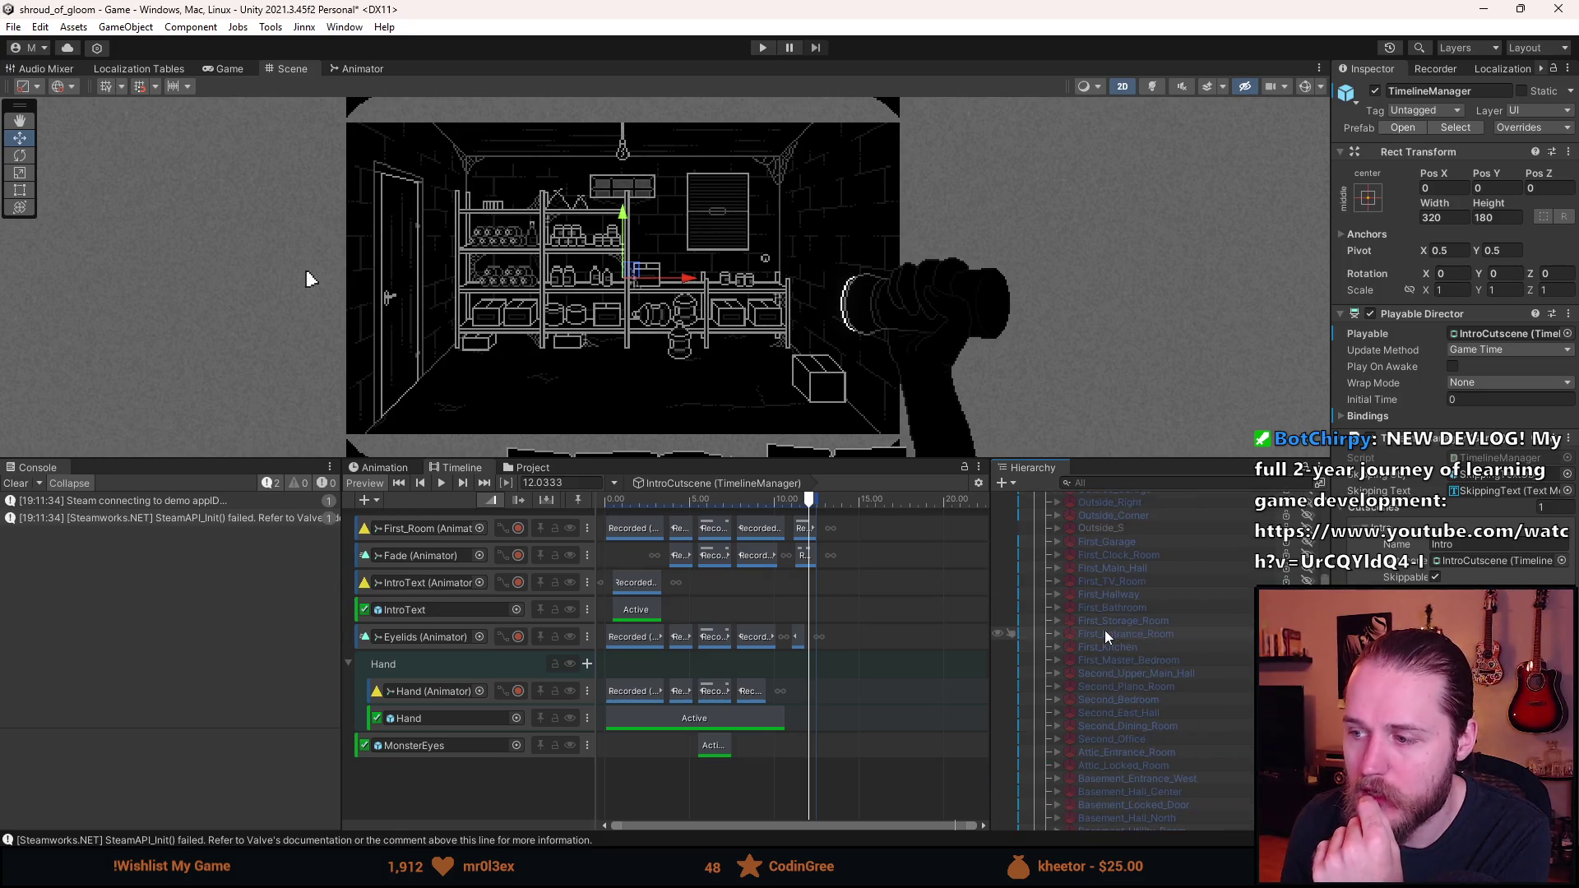
click(1116, 643)
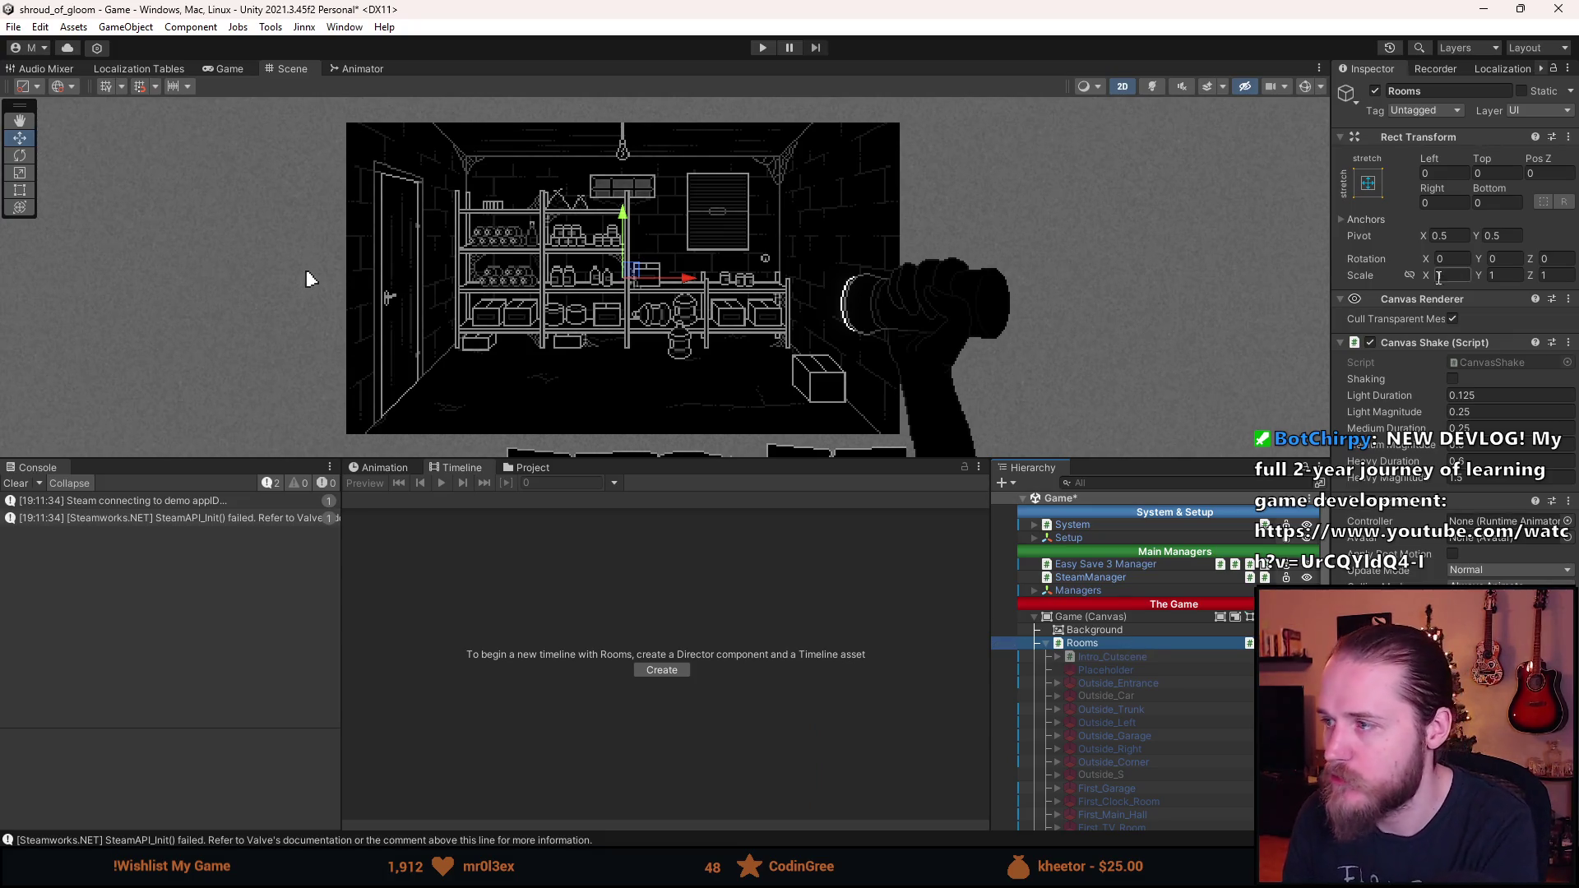
- Try Rooms Rotation Z at 90 and -90, then set it back to 0
click(1567, 259)
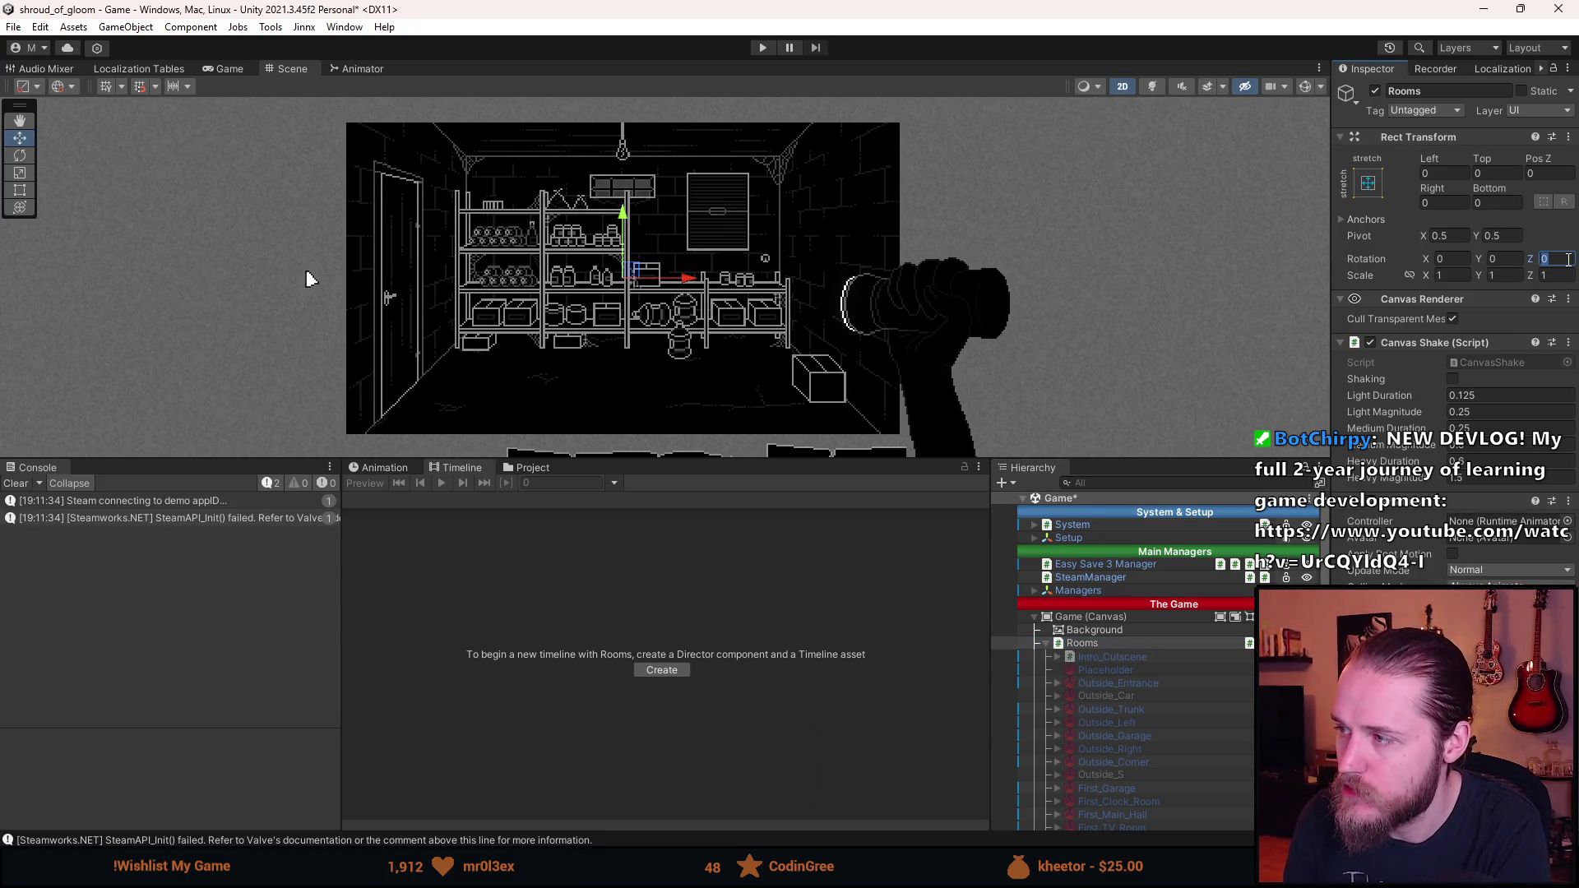
text(90)
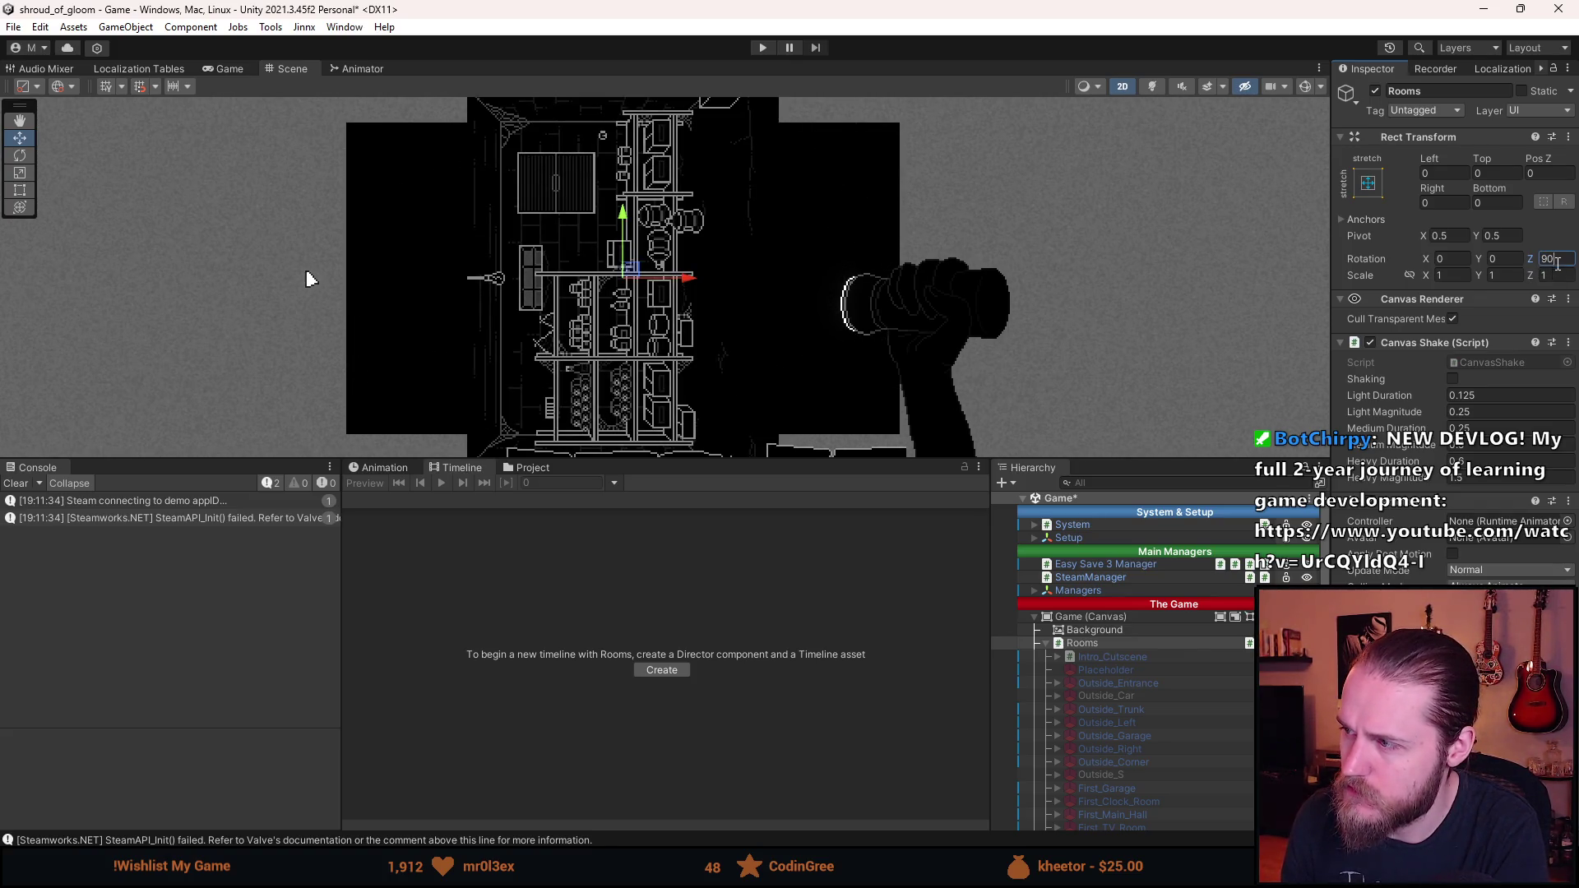
text(-90)
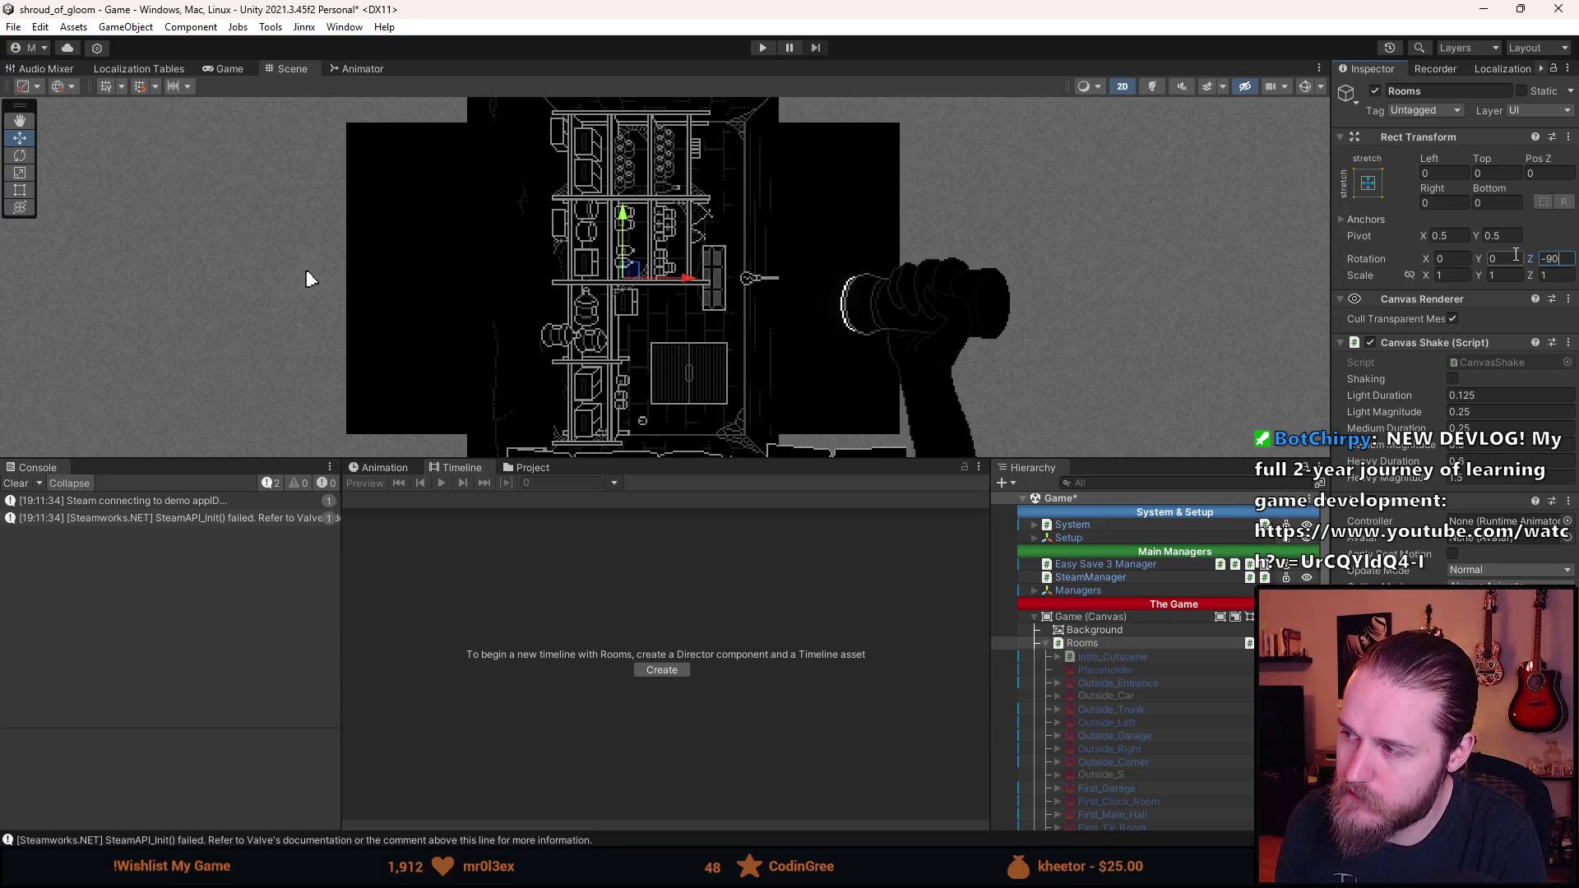
key(ctrl+a)
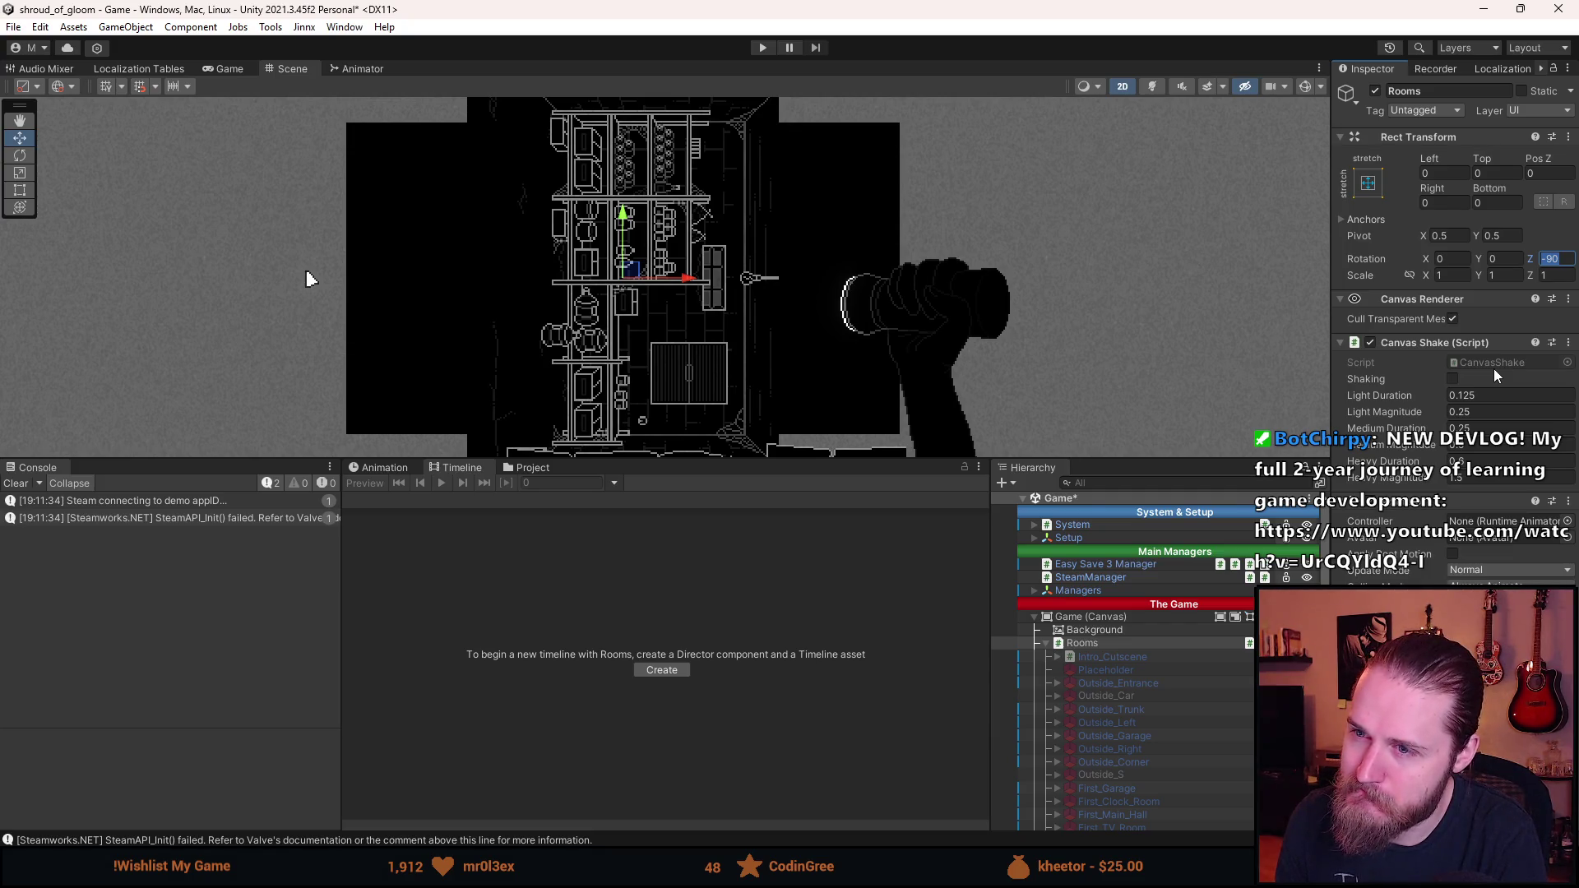
text(0)
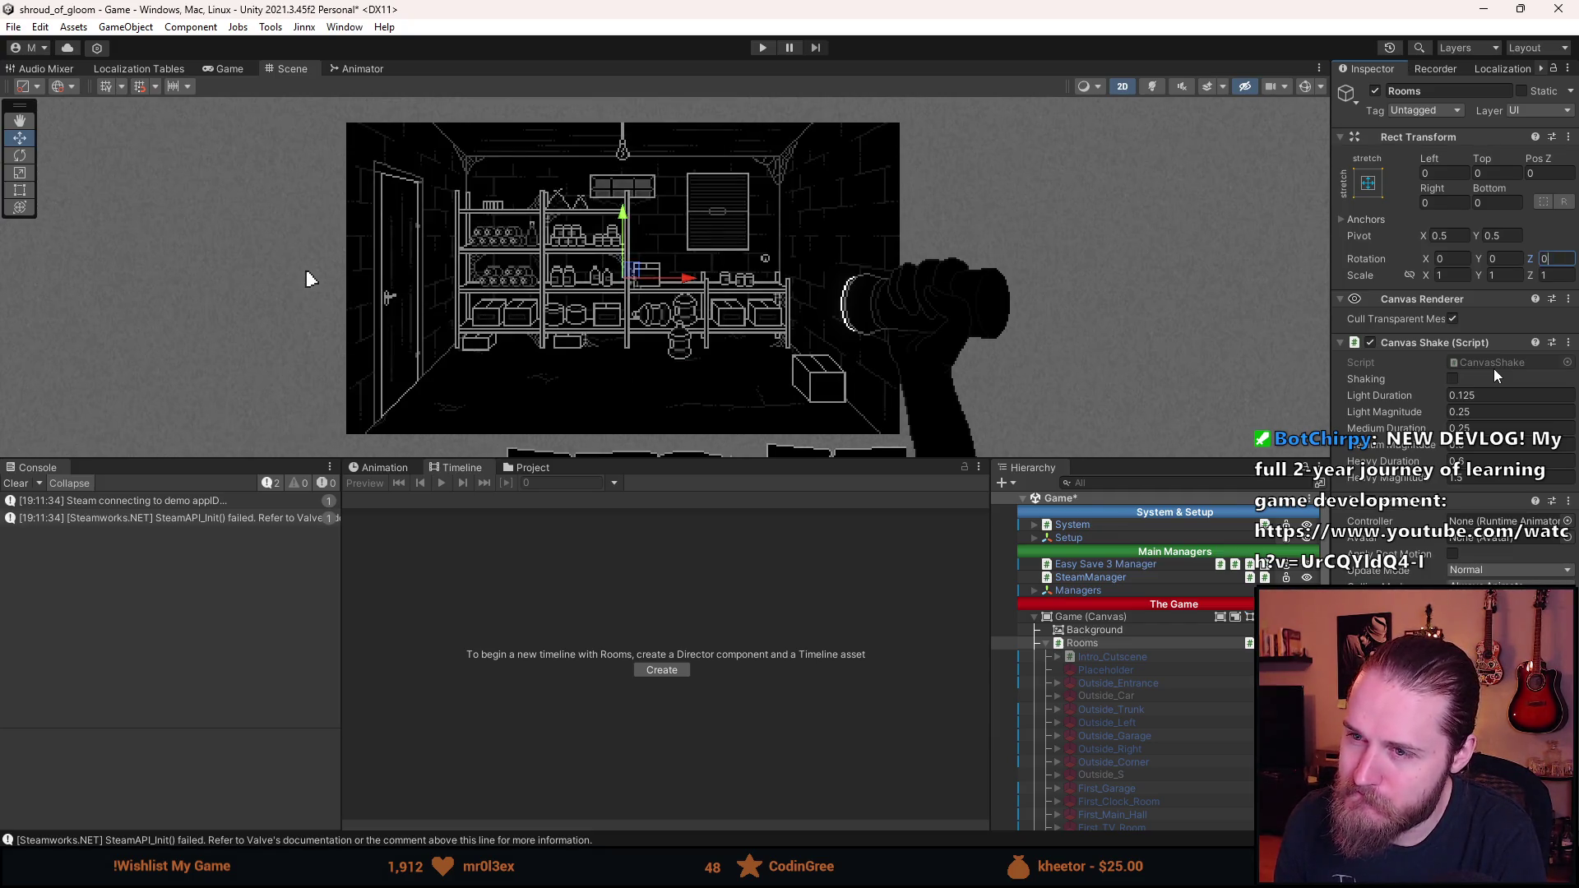
scroll(1171, 700, down, 15)
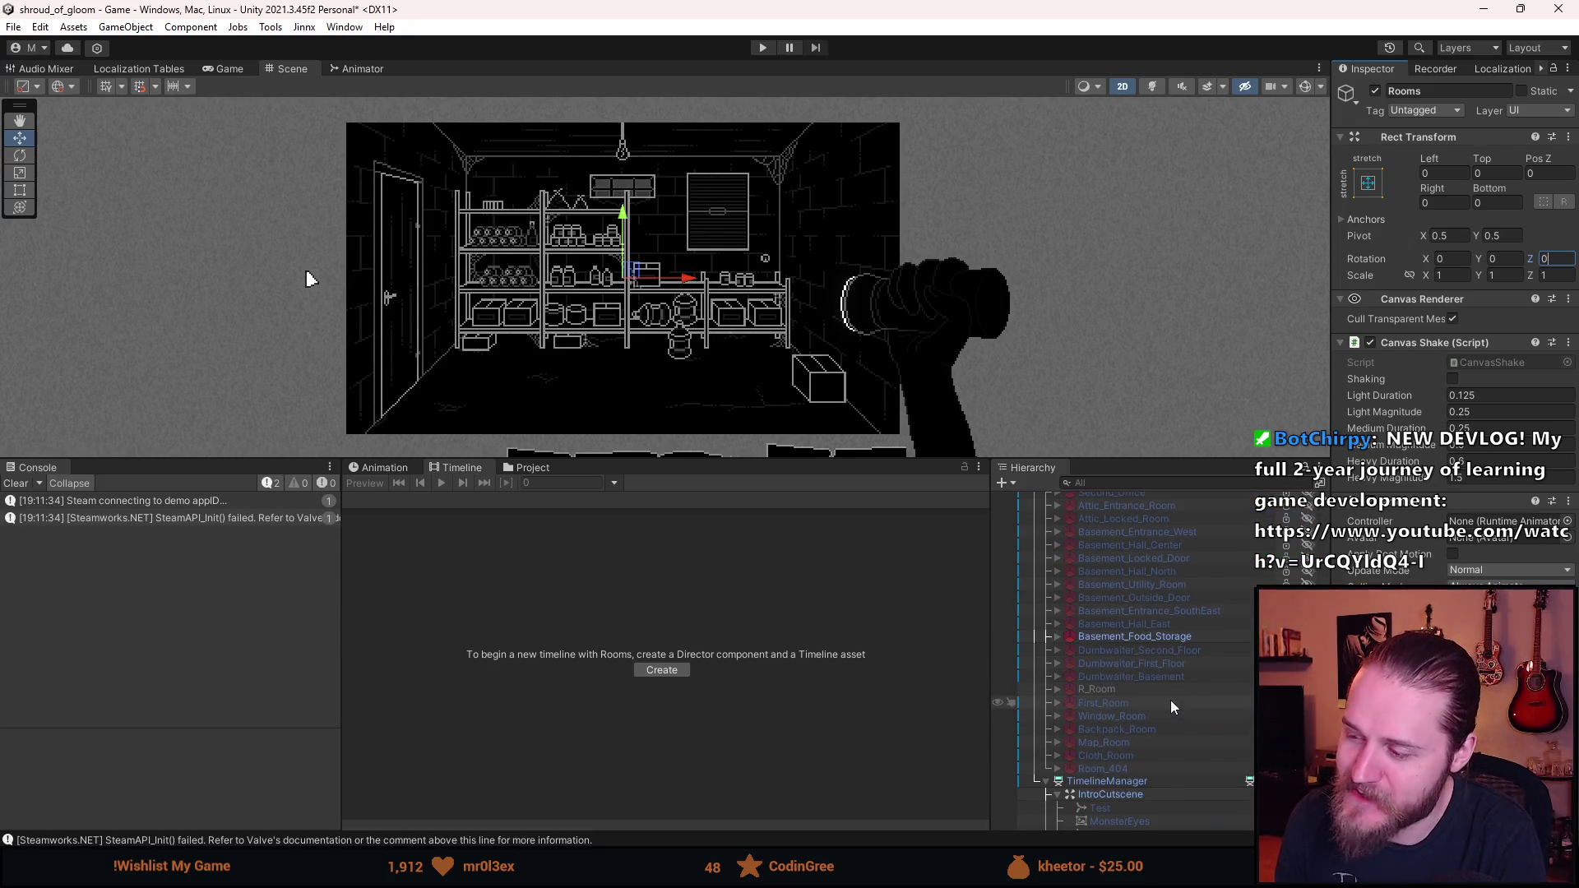
- Fit the whole IntroCutscene timeline into view, scrub through it, and select the first eyelid overlay
scroll(1127, 664, down, 3)
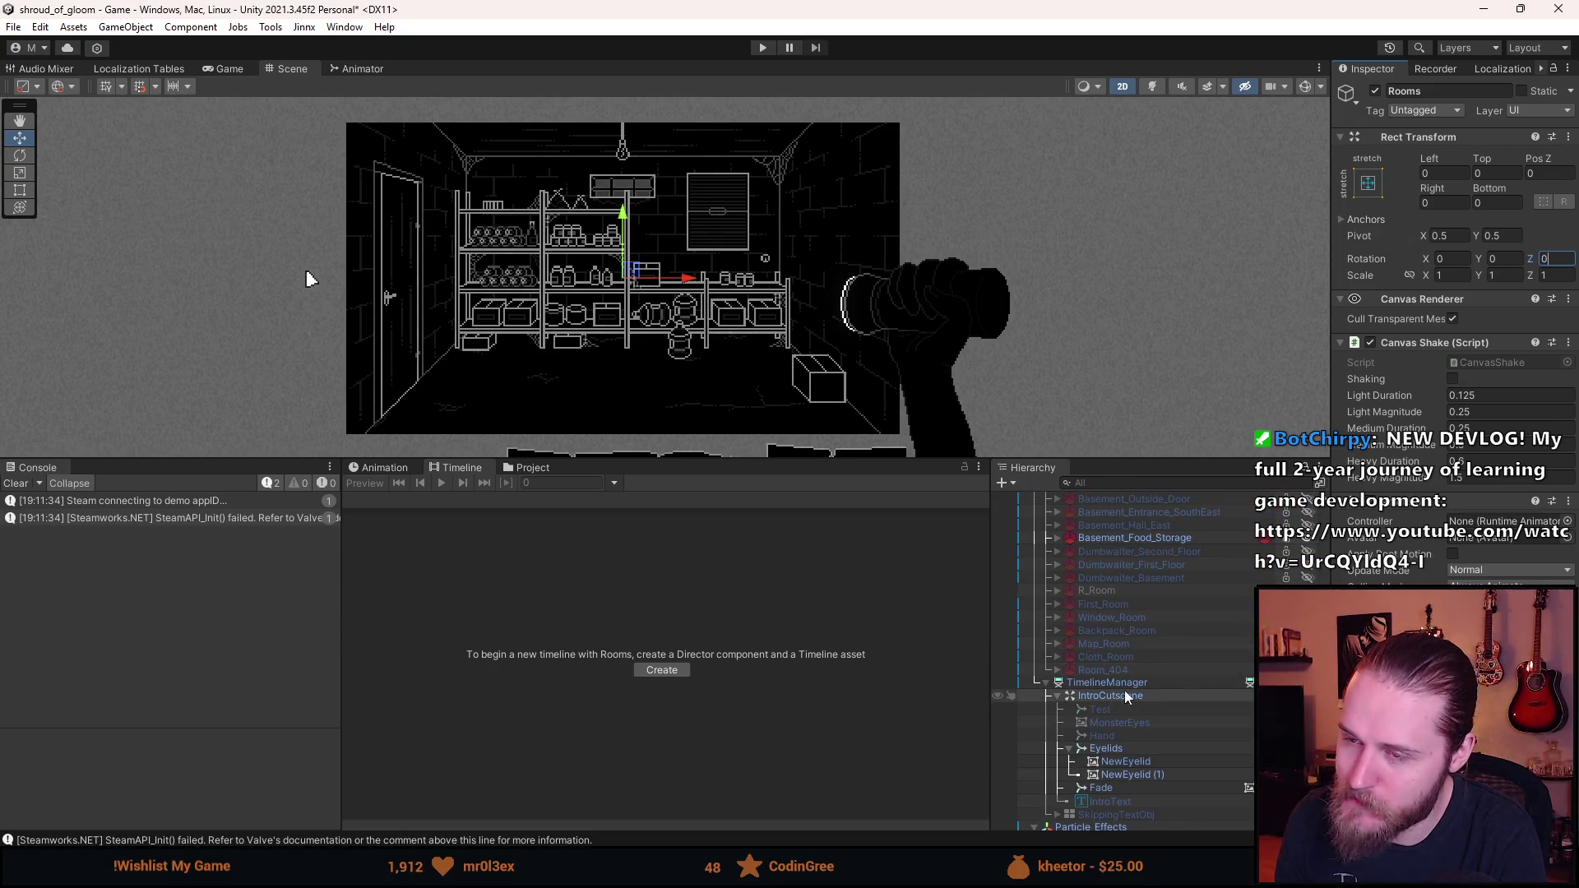
click(1120, 683)
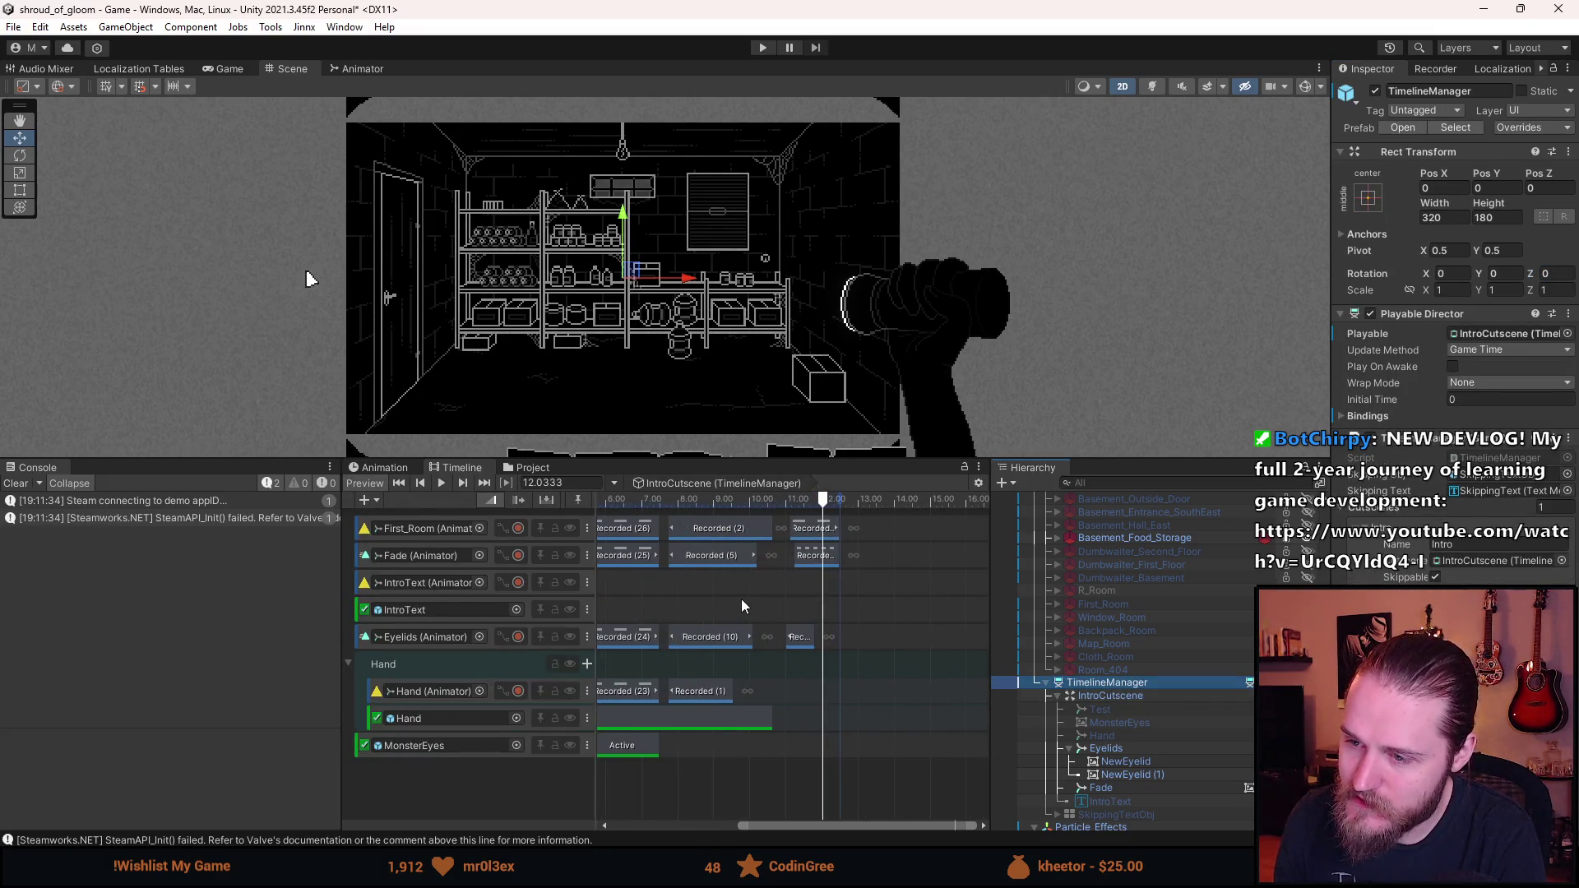
key(a)
scroll(794, 781, down, 3)
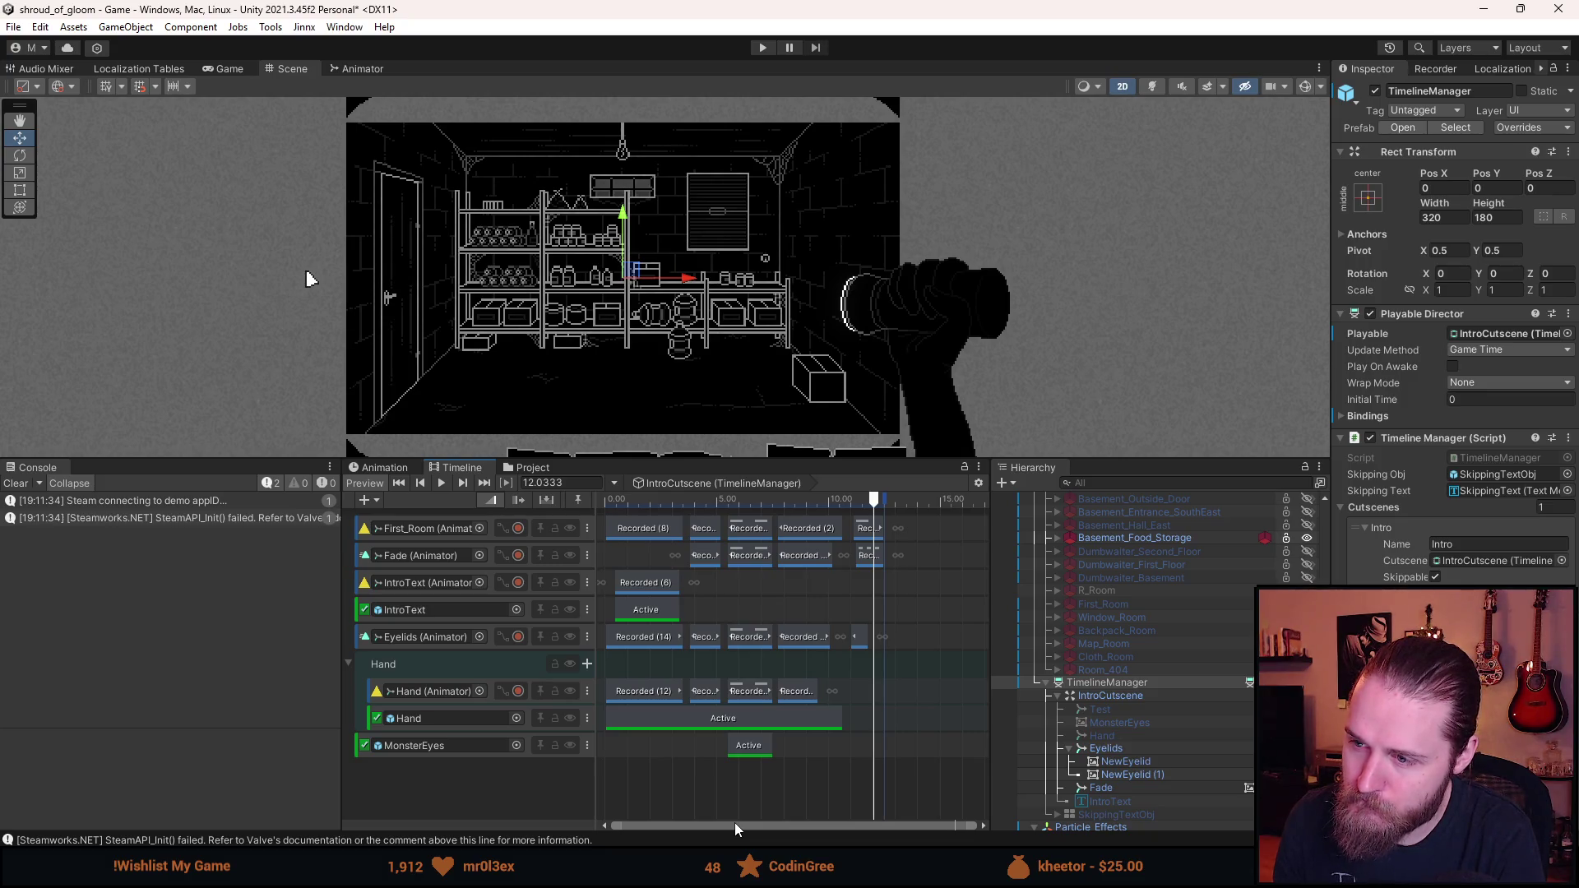
mouse_move(665, 501)
mouse_down()
mouse_move(822, 507)
mouse_move(879, 527)
mouse_up()
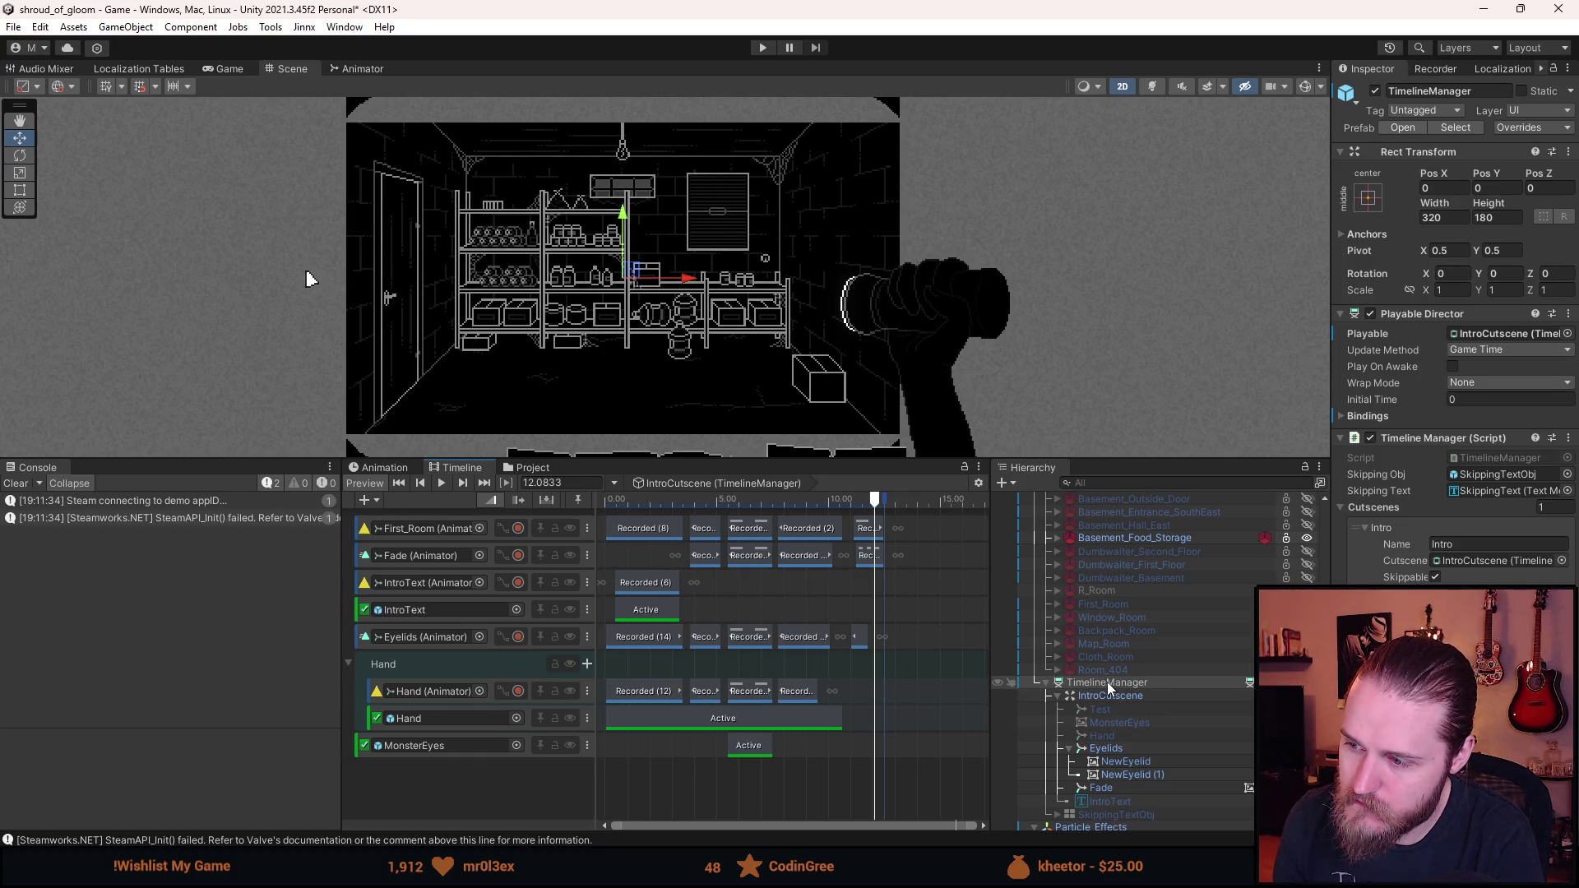
click(1121, 762)
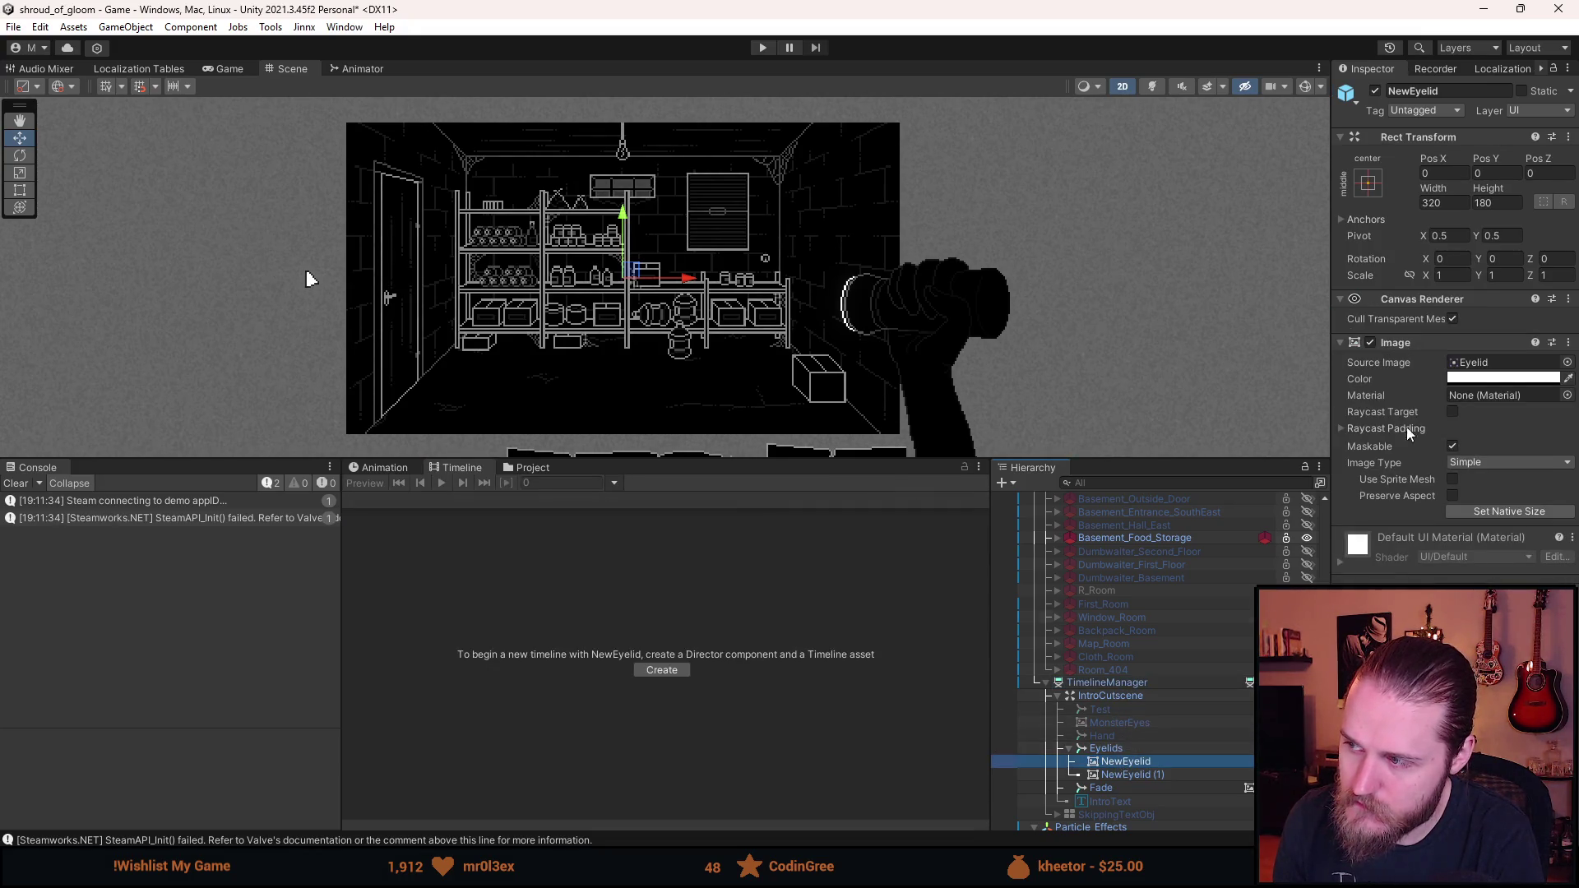
- Open NewEyelid's Image colour picker, then select NewEyelid (1) and close the picker
click(1475, 383)
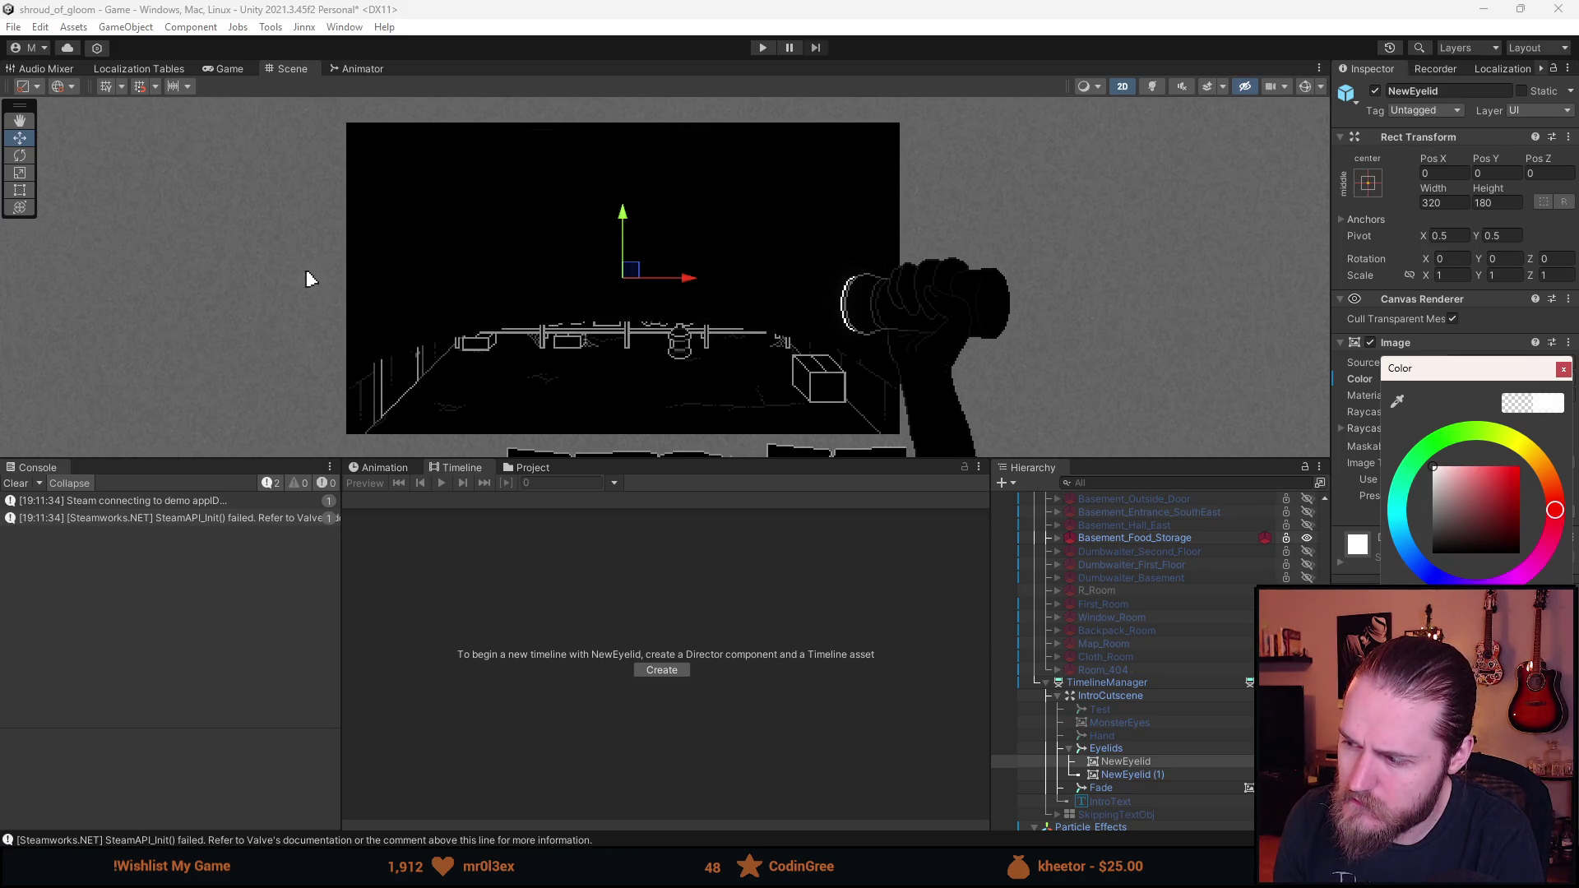
click(1166, 772)
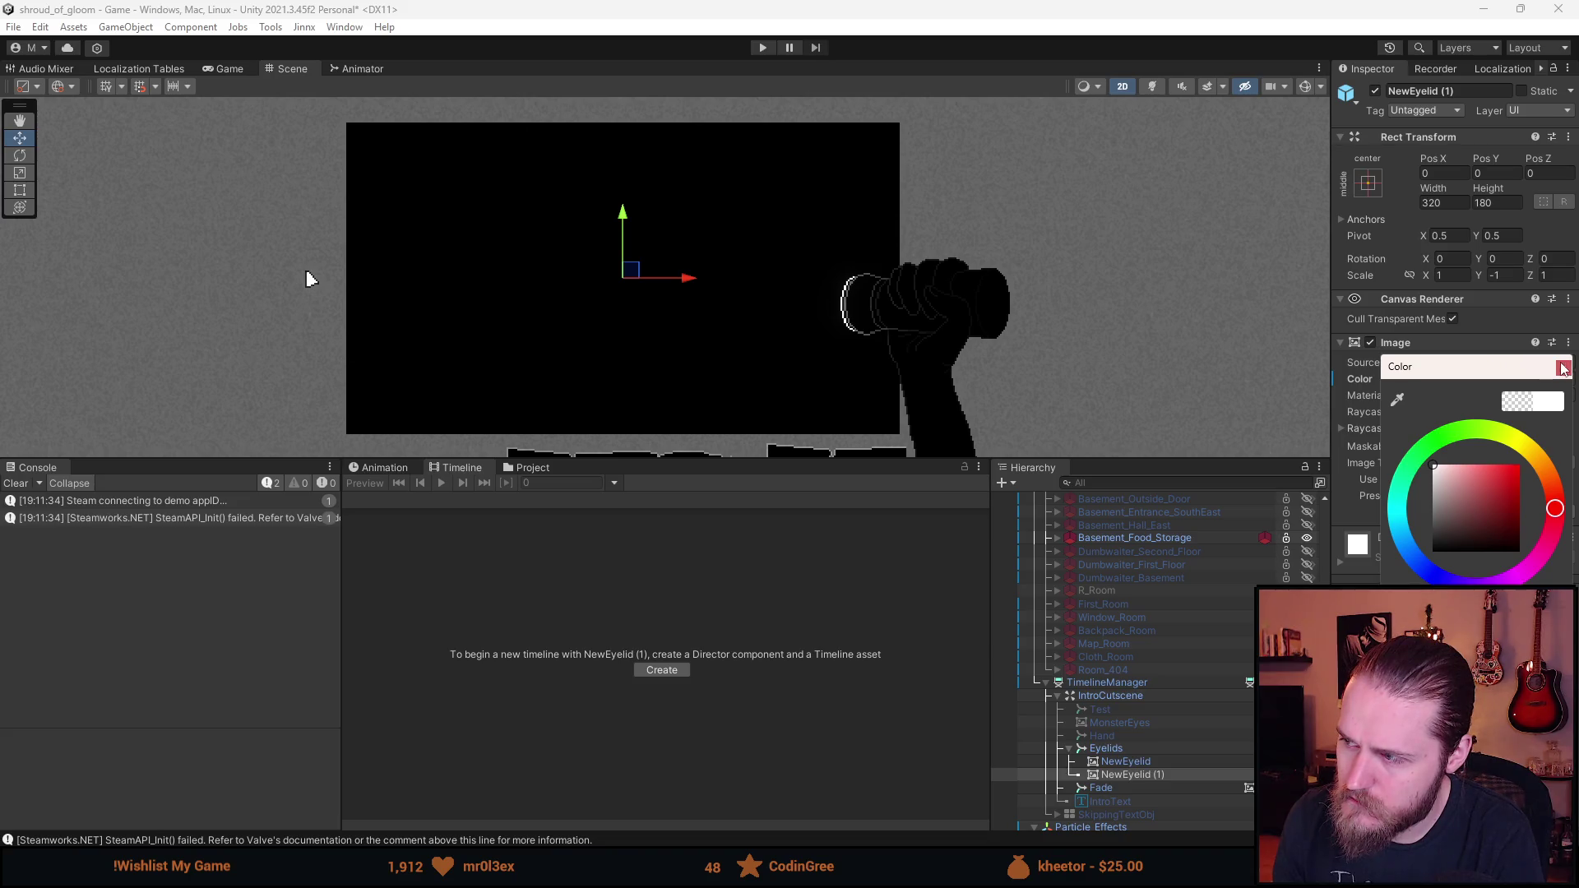
key(Escape)
- Drag NewEyelid (1) down with the Y gizmo, then undo it back to Pos Y 0
scroll(389, 279, down, 2)
mouse_move(630, 216)
mouse_down()
mouse_move(645, 416)
mouse_move(659, 294)
mouse_move(658, 432)
mouse_up()
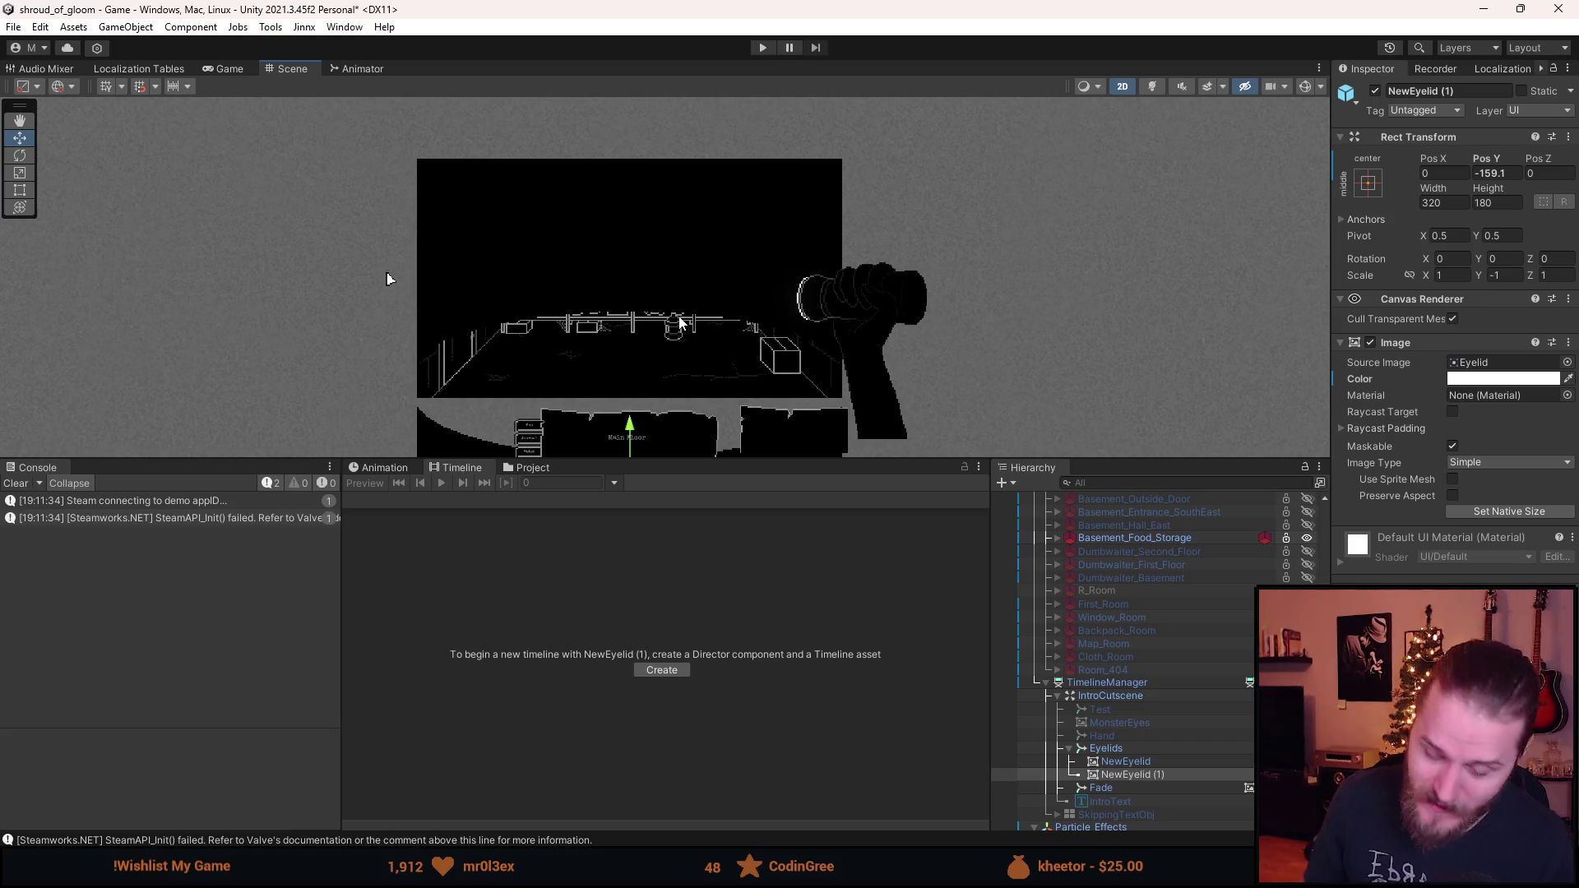
key(ctrl+z)
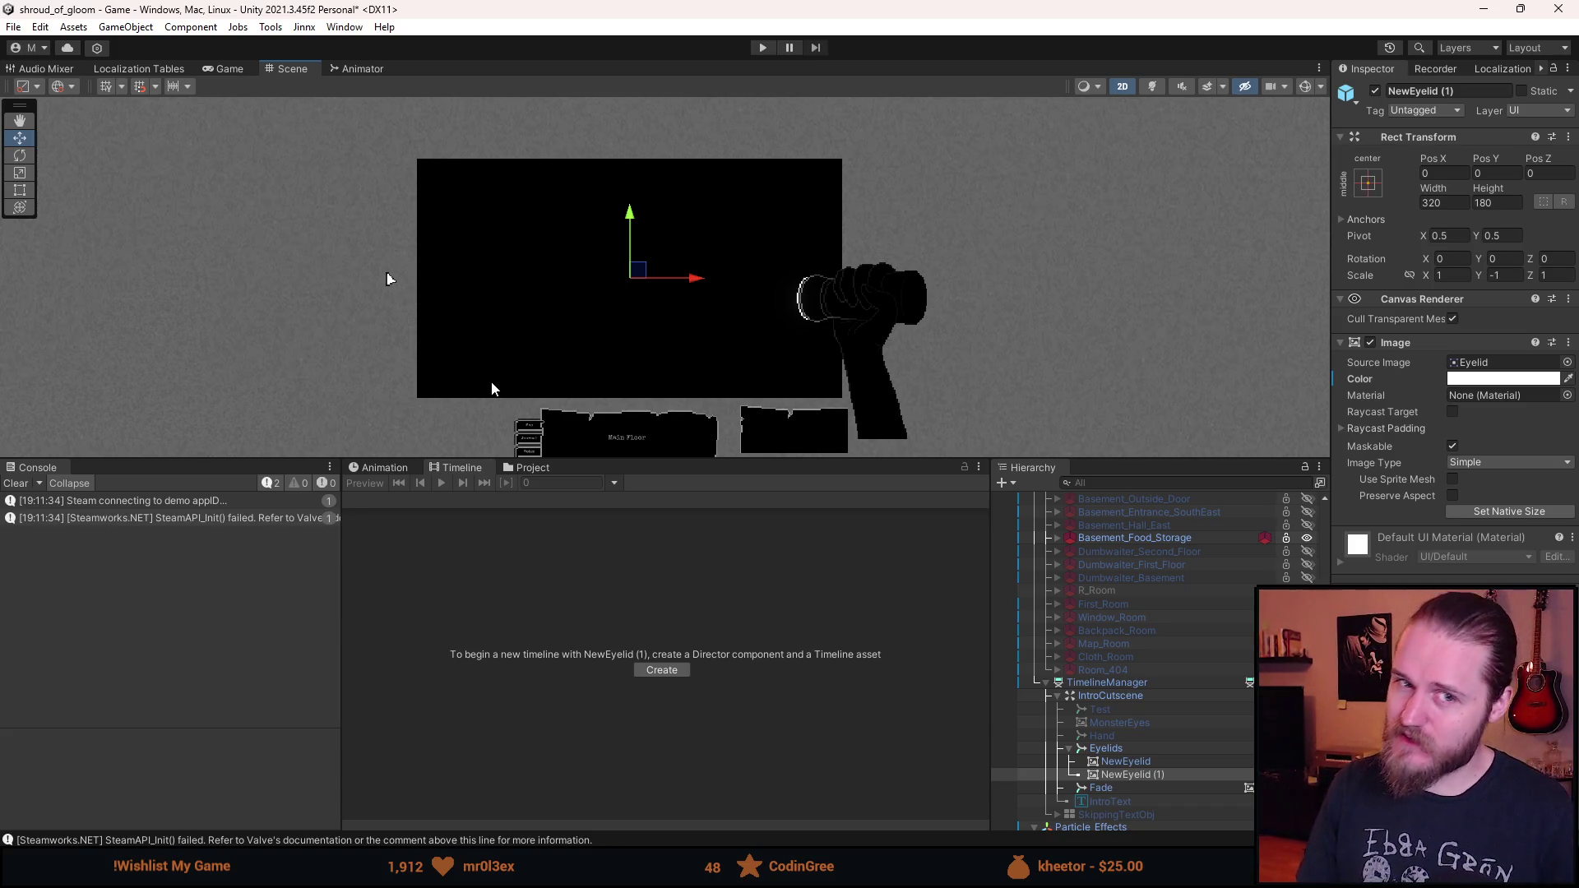
scroll(586, 305, up, 3)
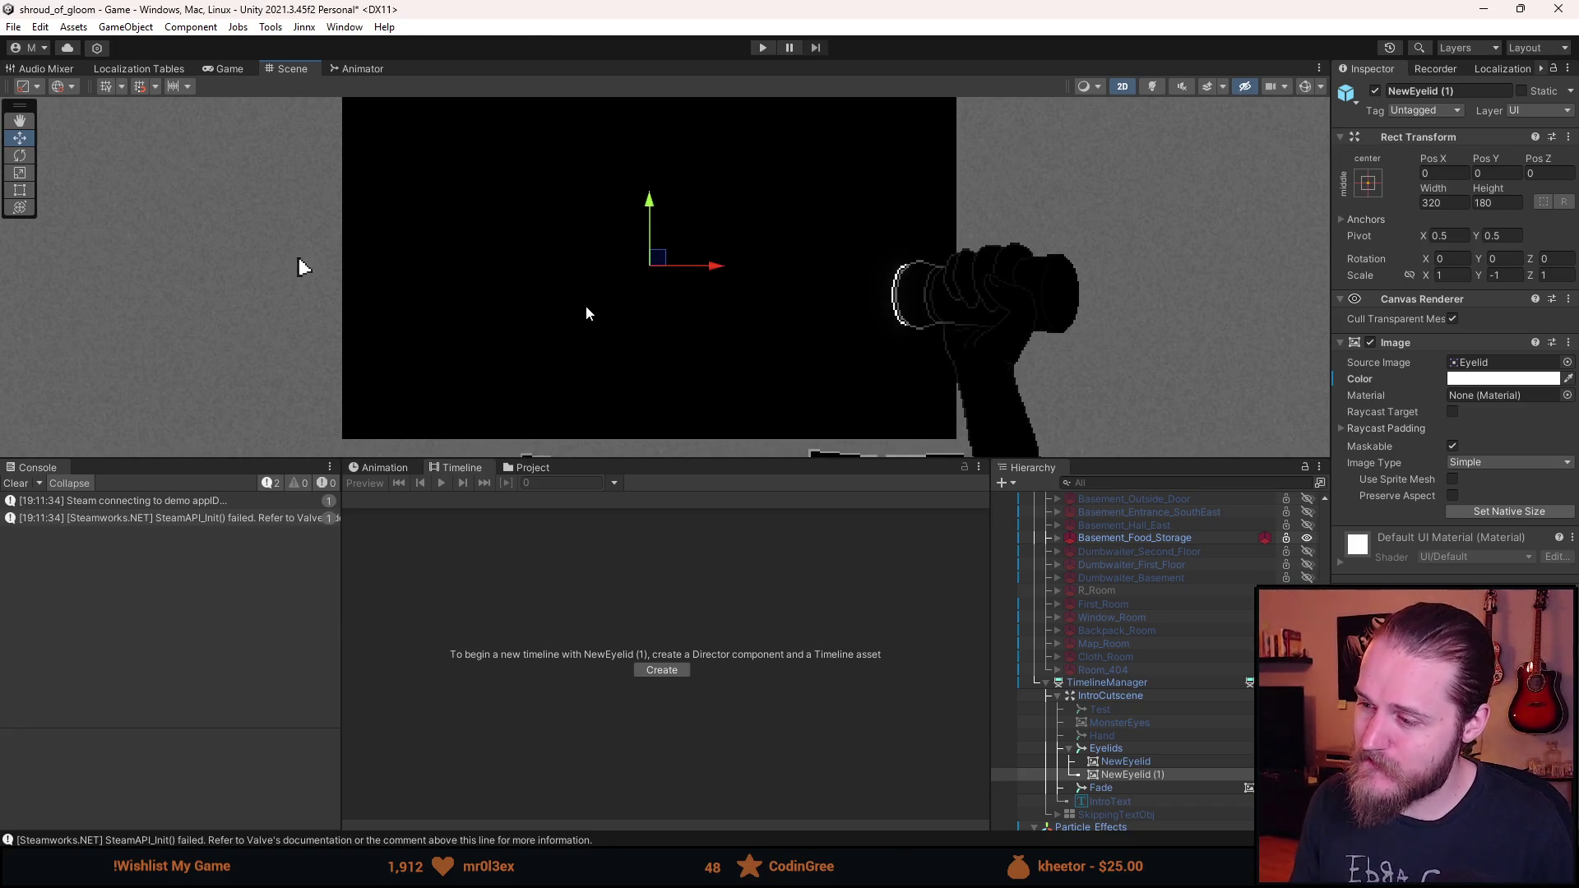
scroll(586, 314, down, 2)
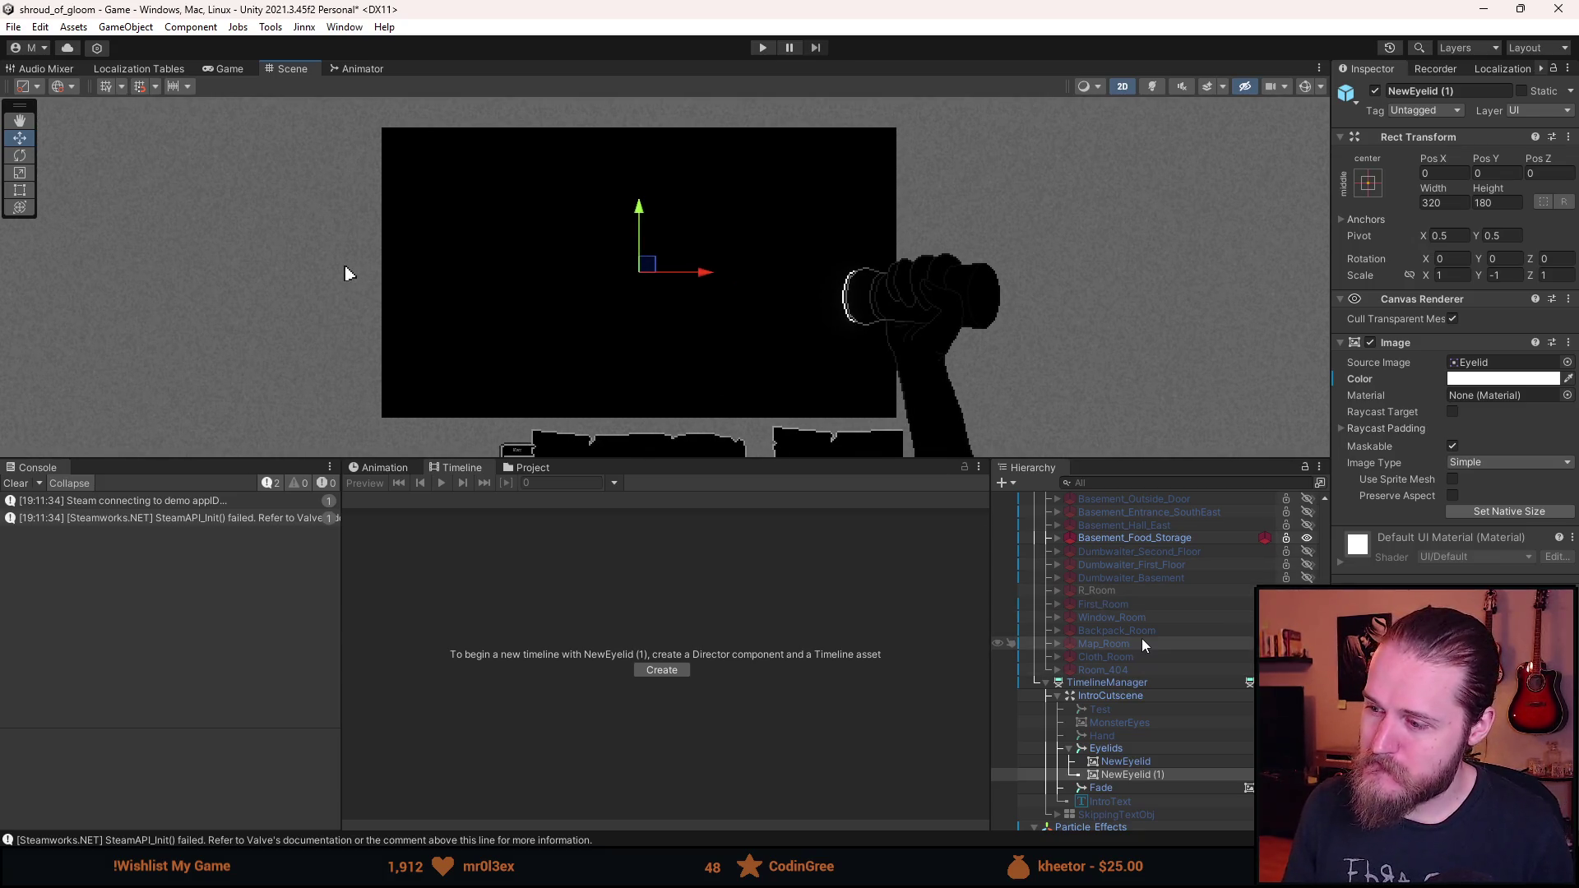
- Reselect TimelineManager to show the IntroCutscene timeline, then switch to the code editor
click(1138, 687)
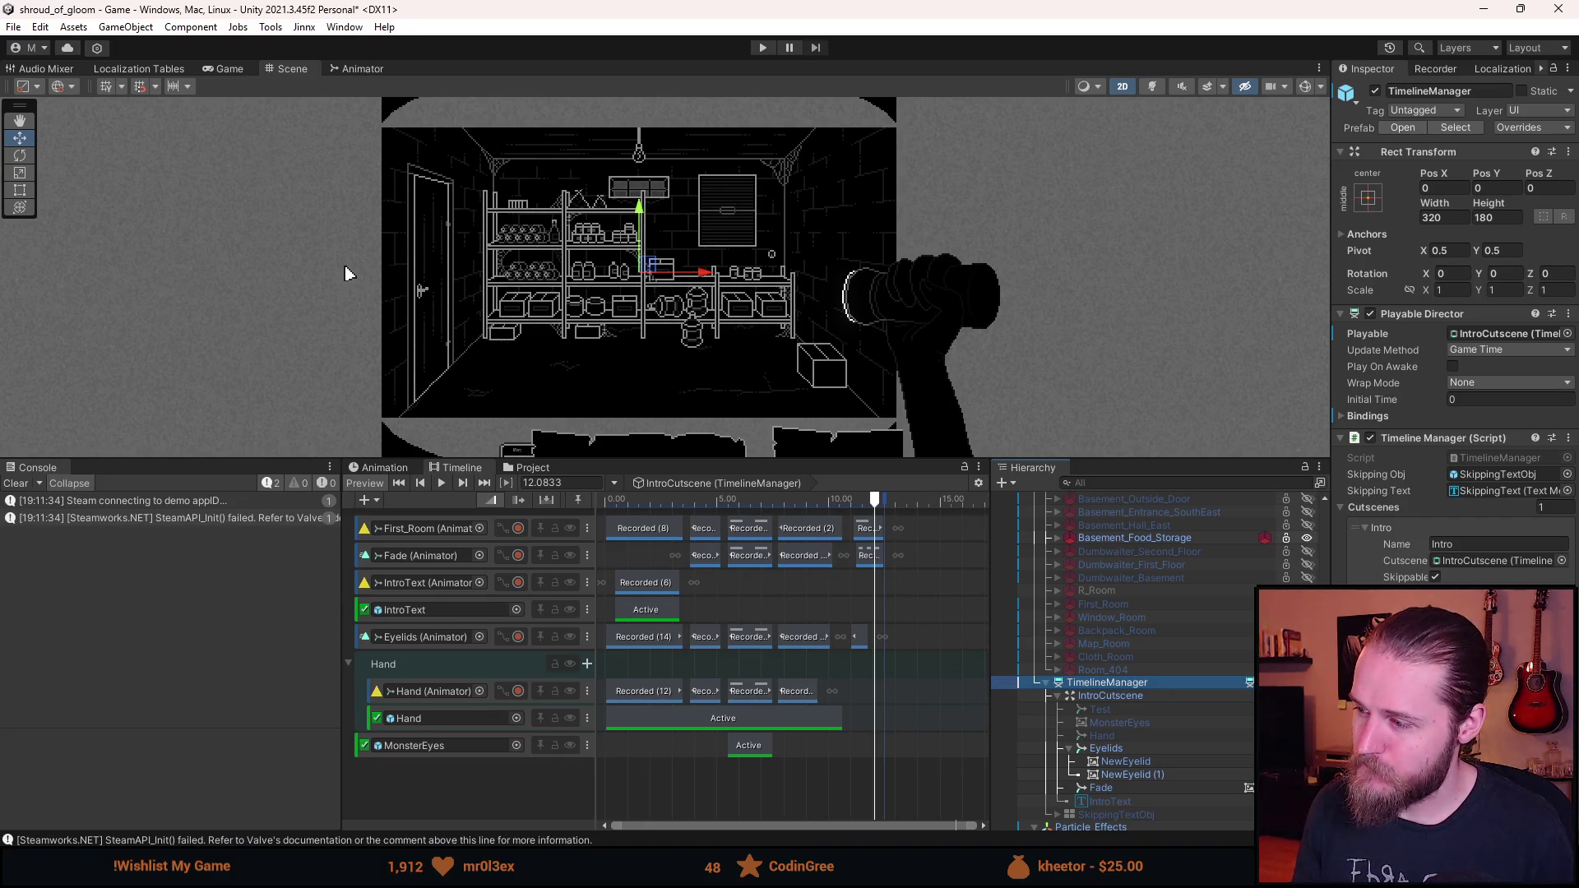
scroll(1178, 670, up, 10)
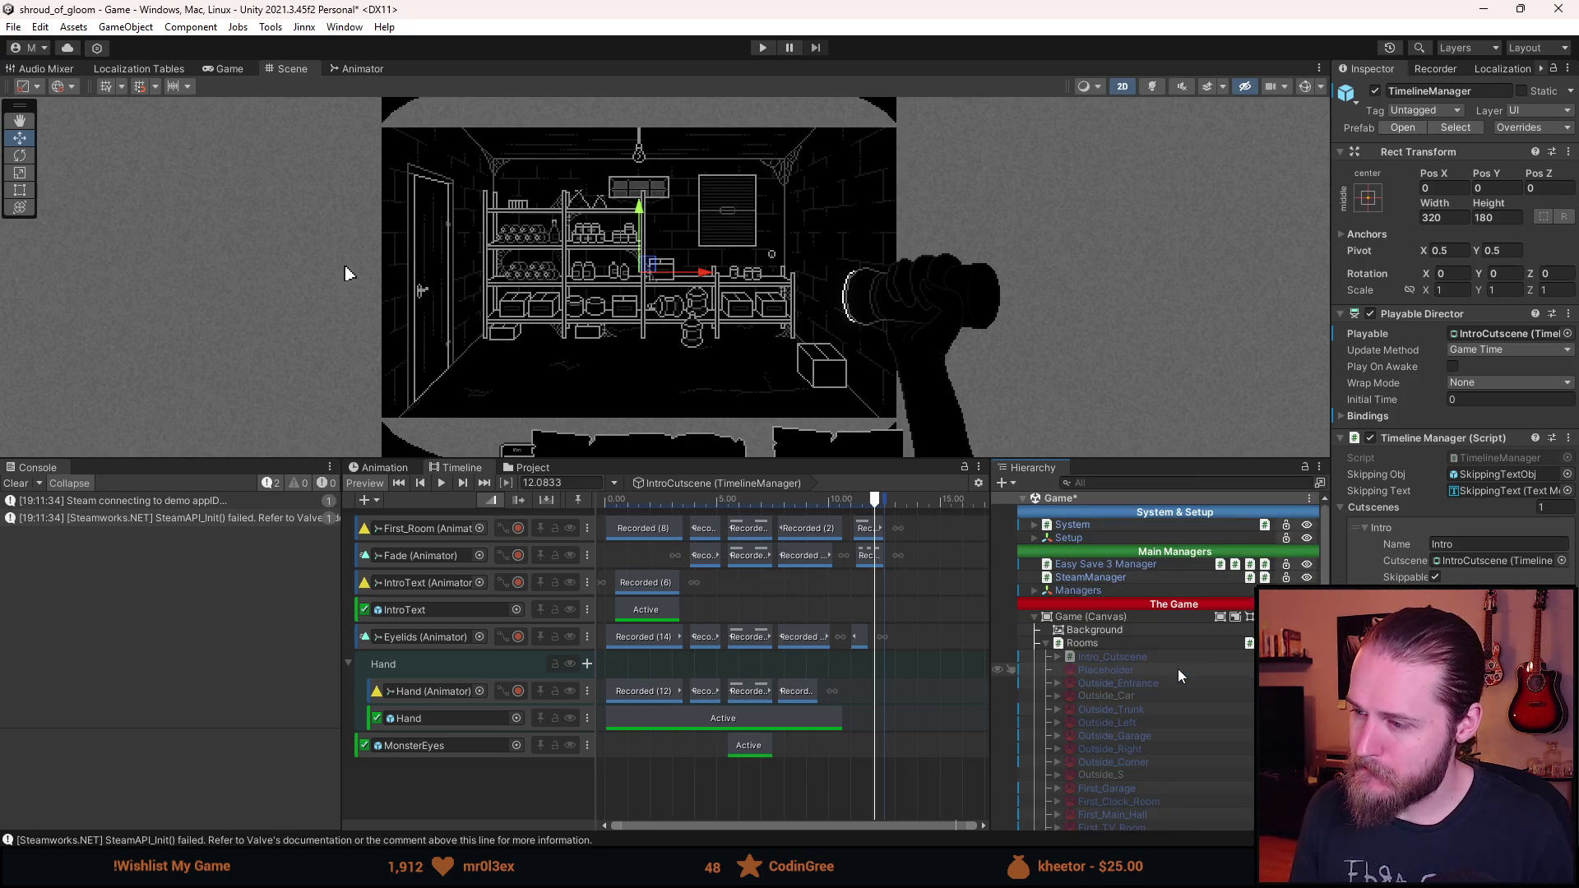
scroll(1178, 677, down, 10)
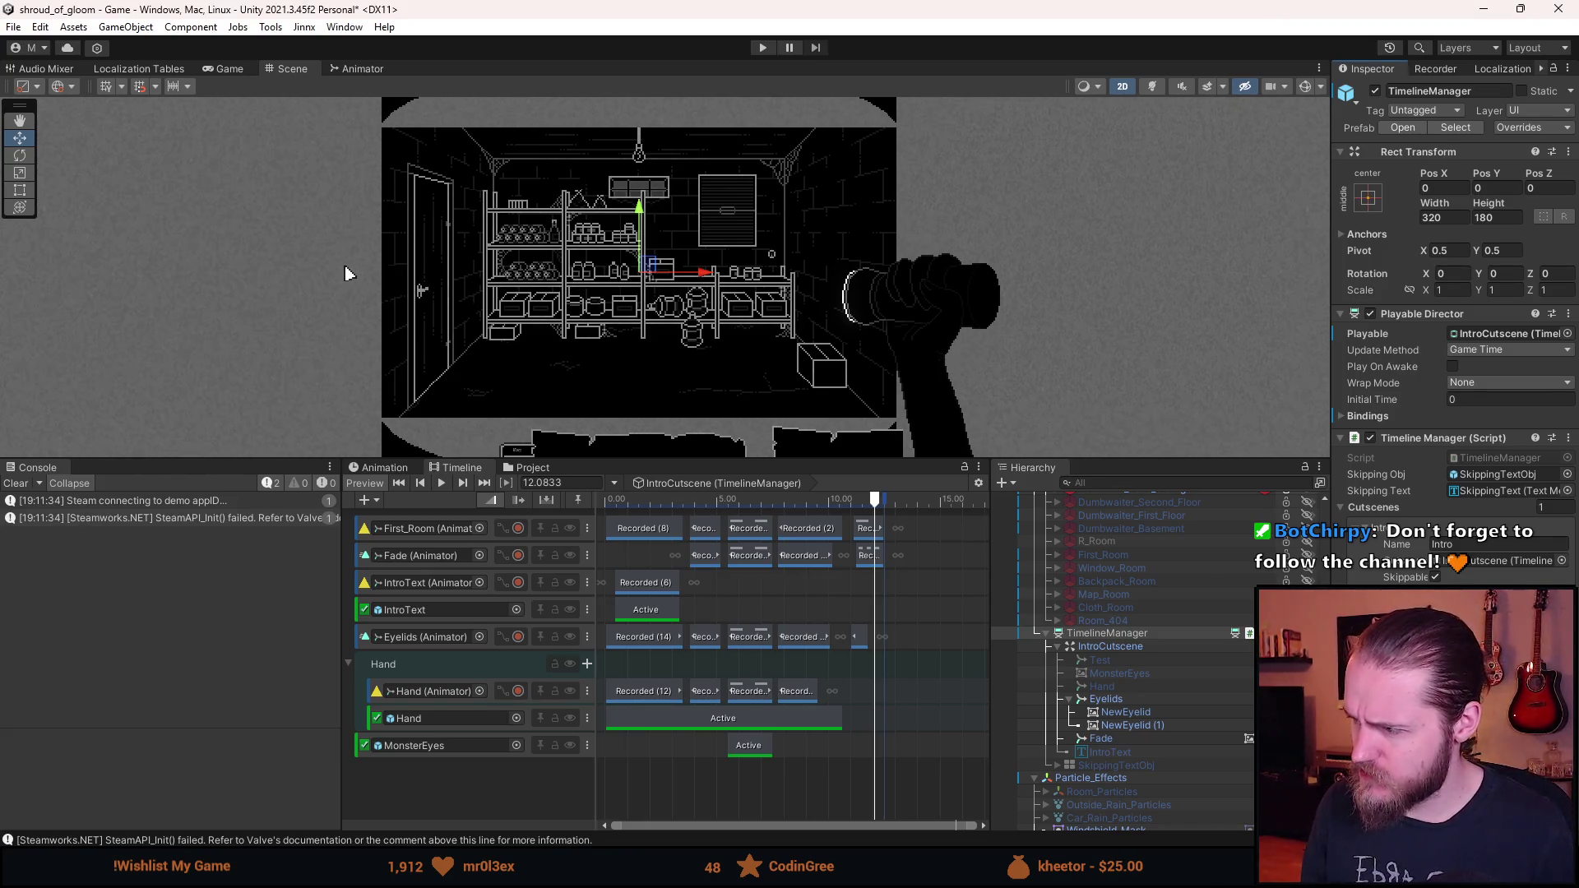
key(alt+Tab)
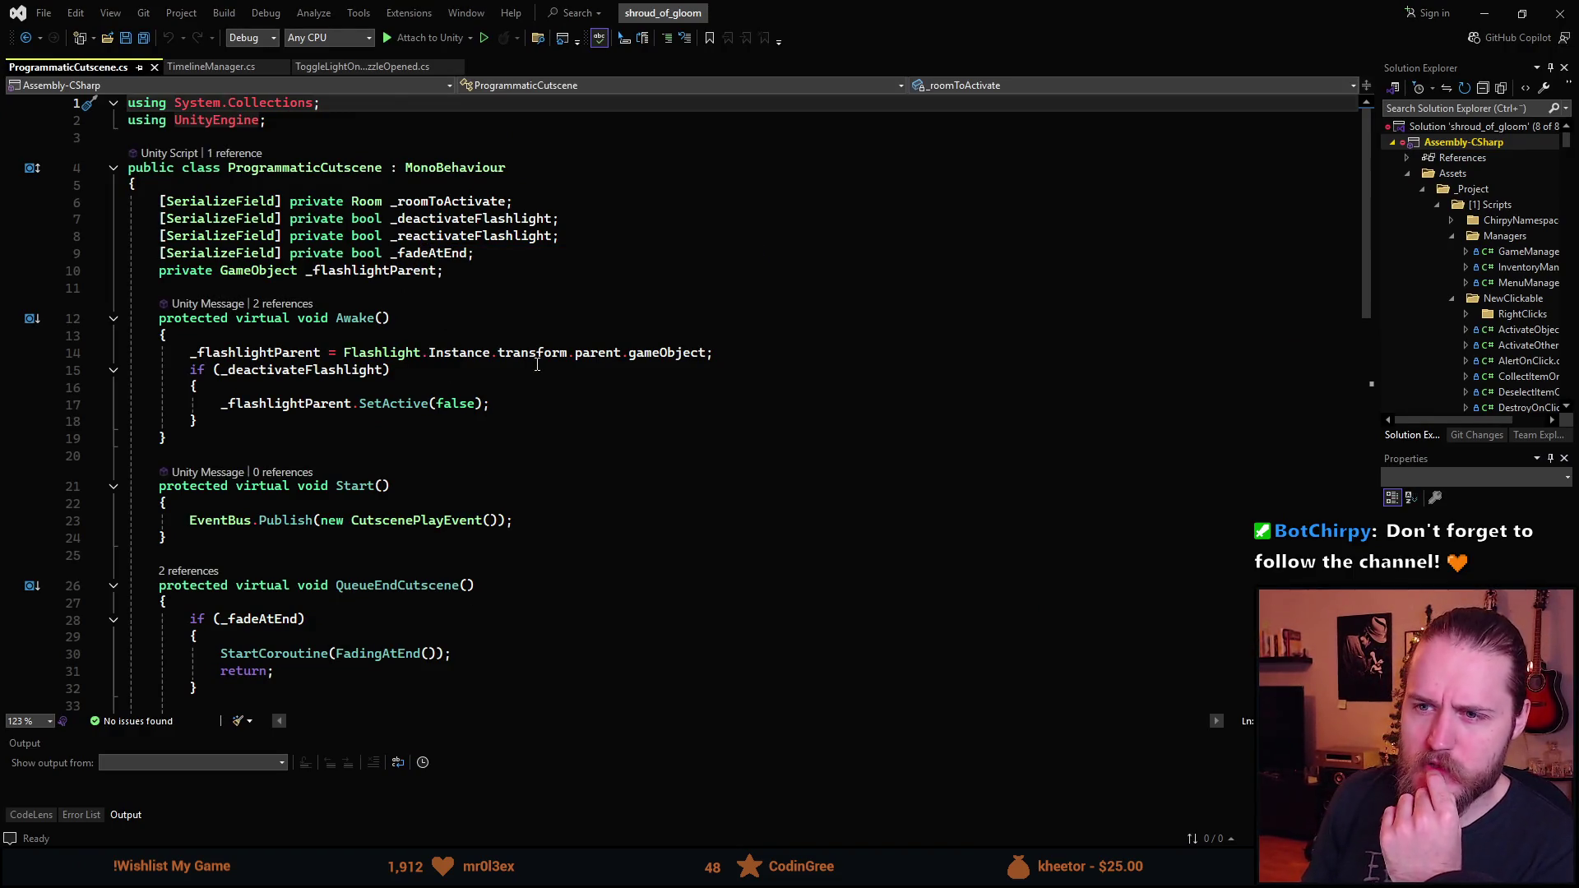
- Read through ProgrammaticCutscene.cs, scrolling over its fields and Awake, Start and QueueEndCutscene methods
scroll(535, 364, down, 2)
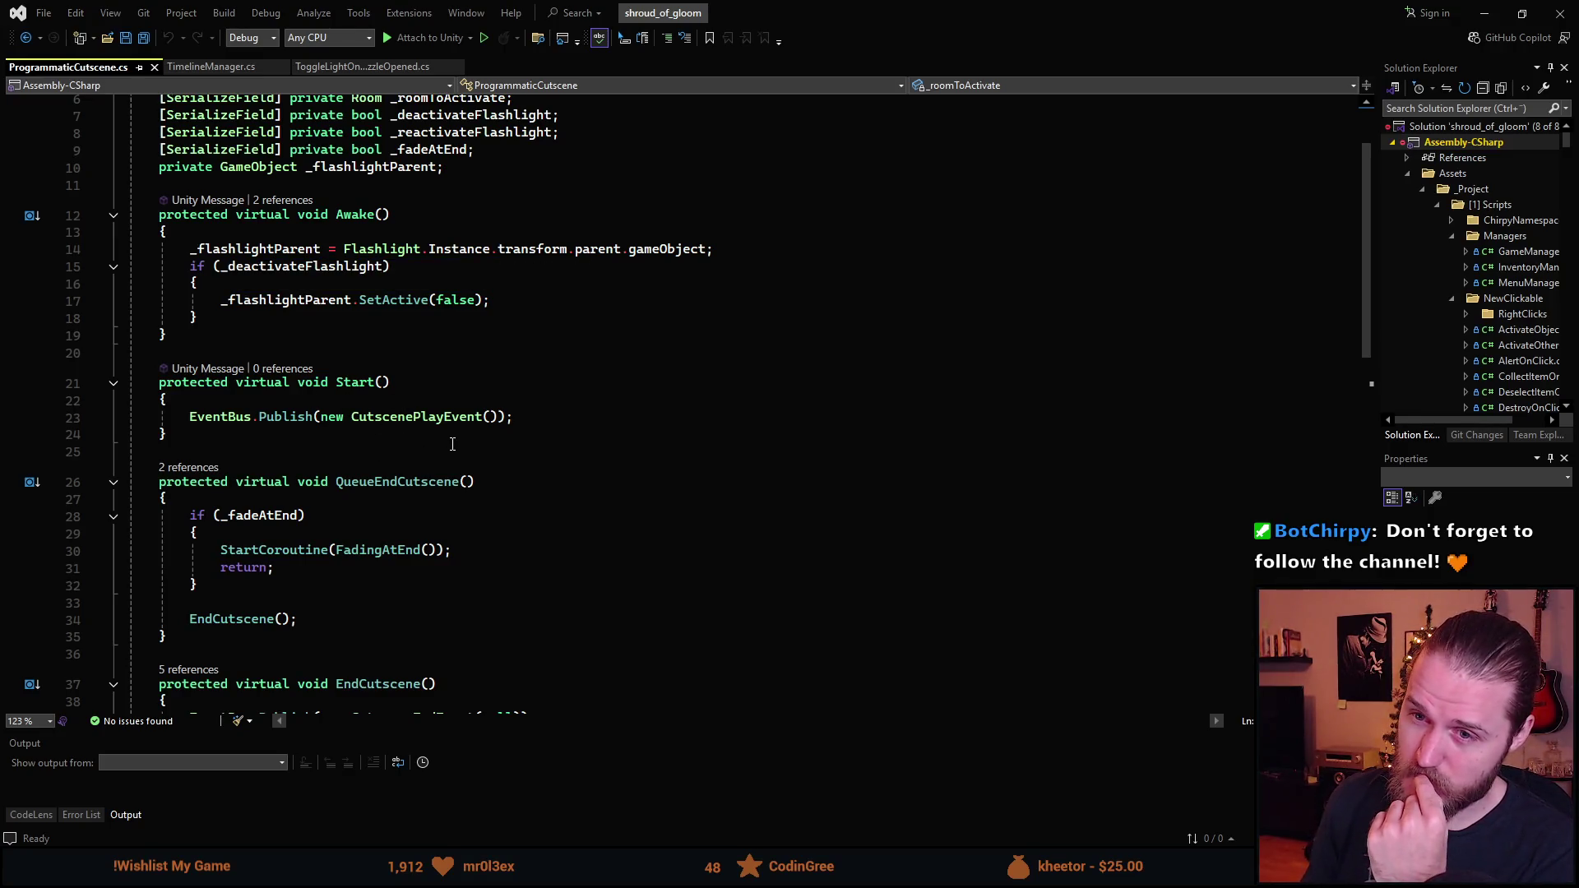
scroll(445, 442, down, 4)
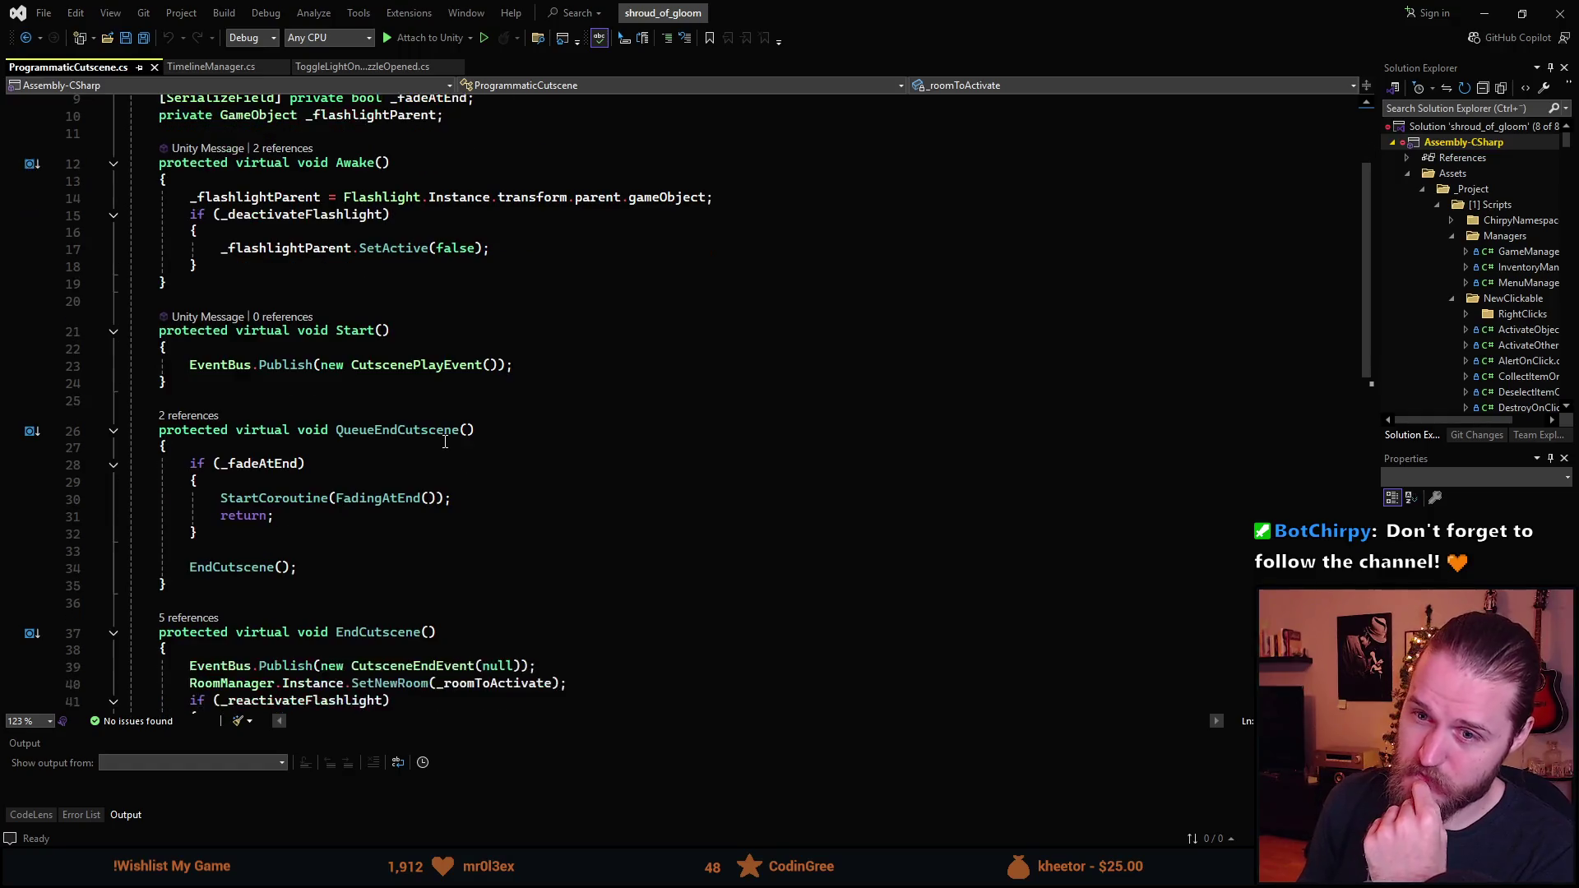
scroll(445, 441, down, 2)
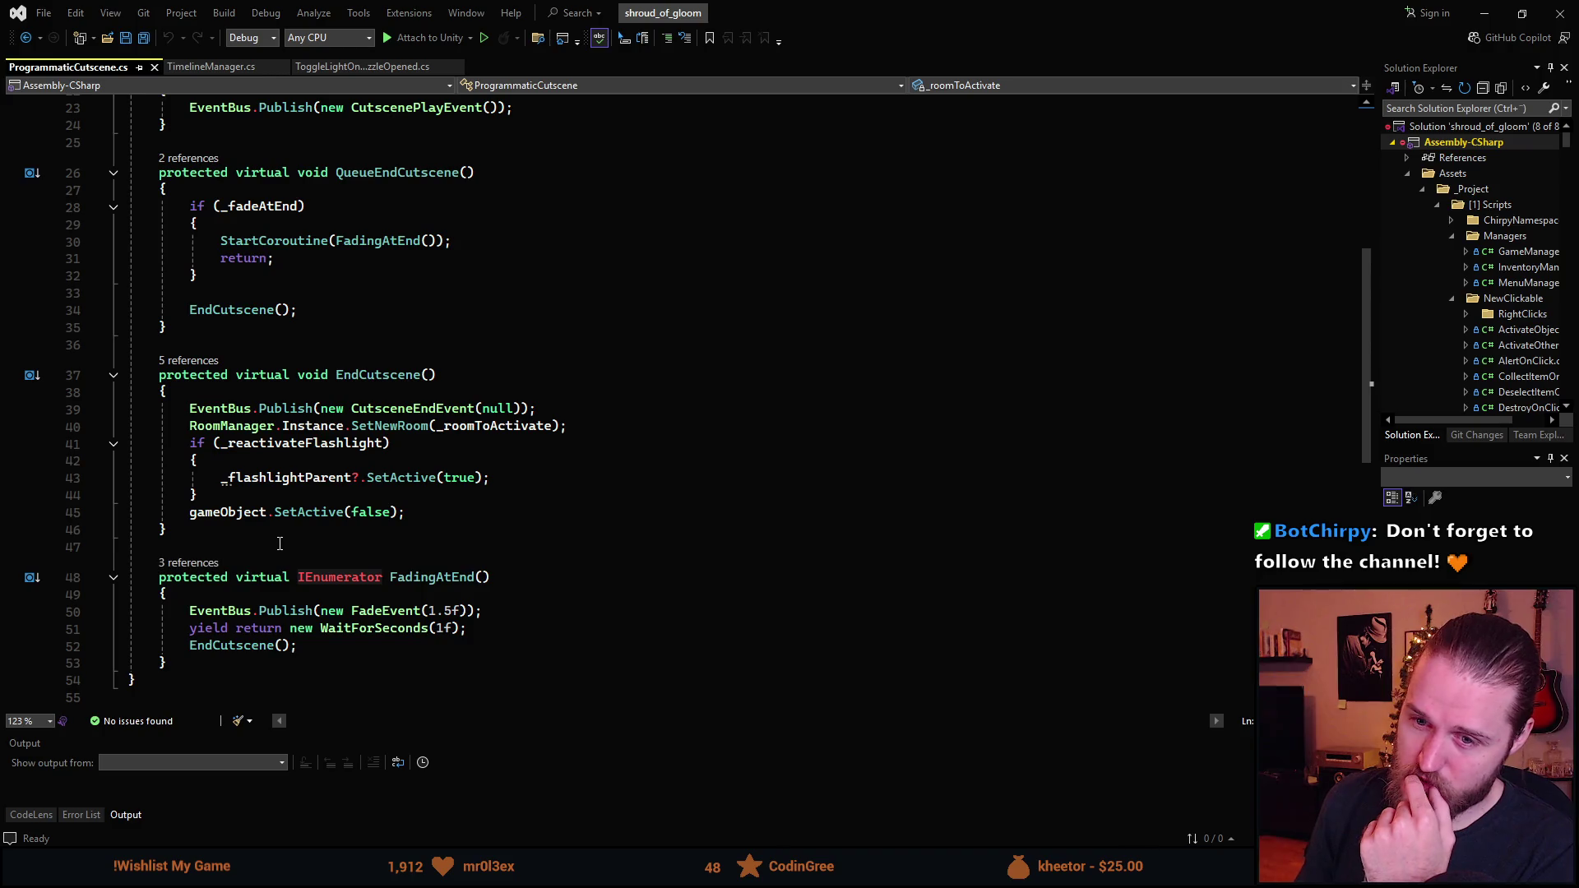
mouse_move(219, 516)
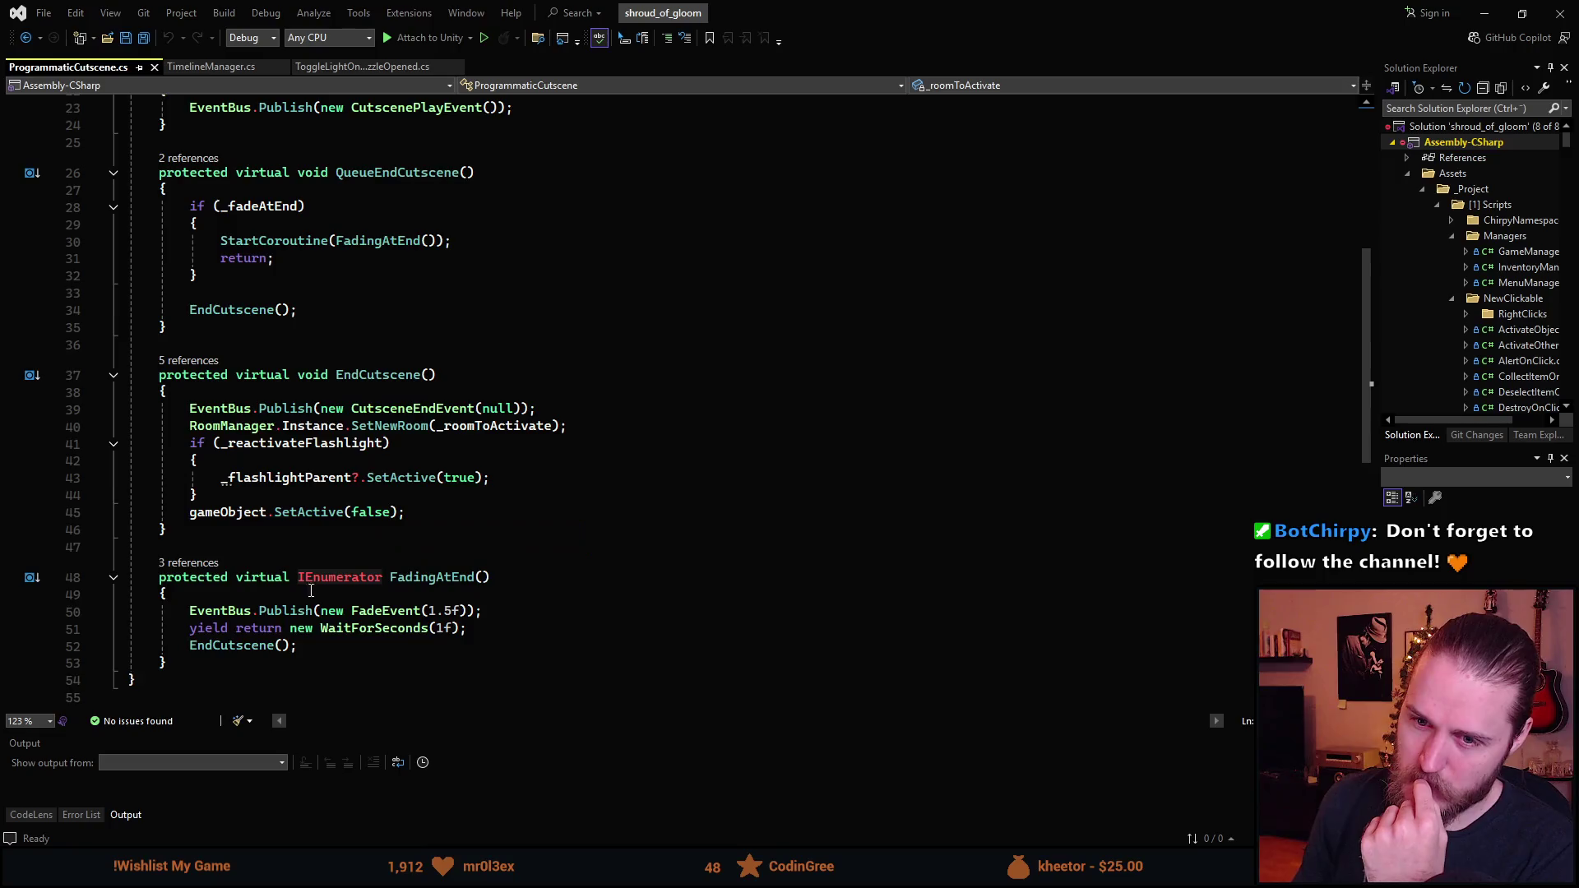
scroll(309, 594, down, 1)
mouse_move(313, 564)
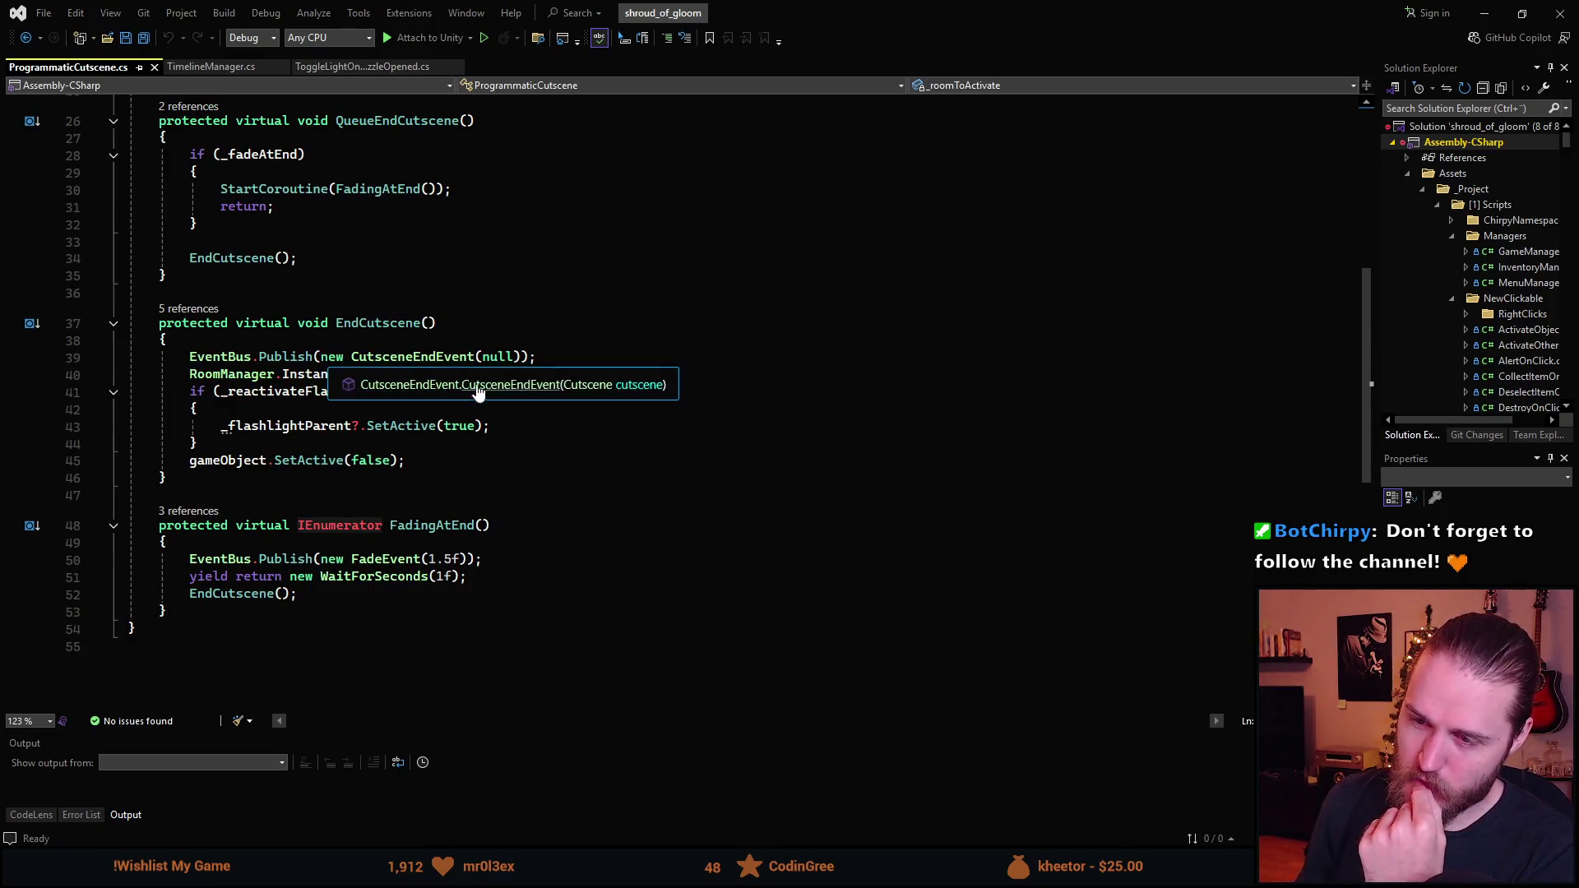
scroll(418, 532, up, 7)
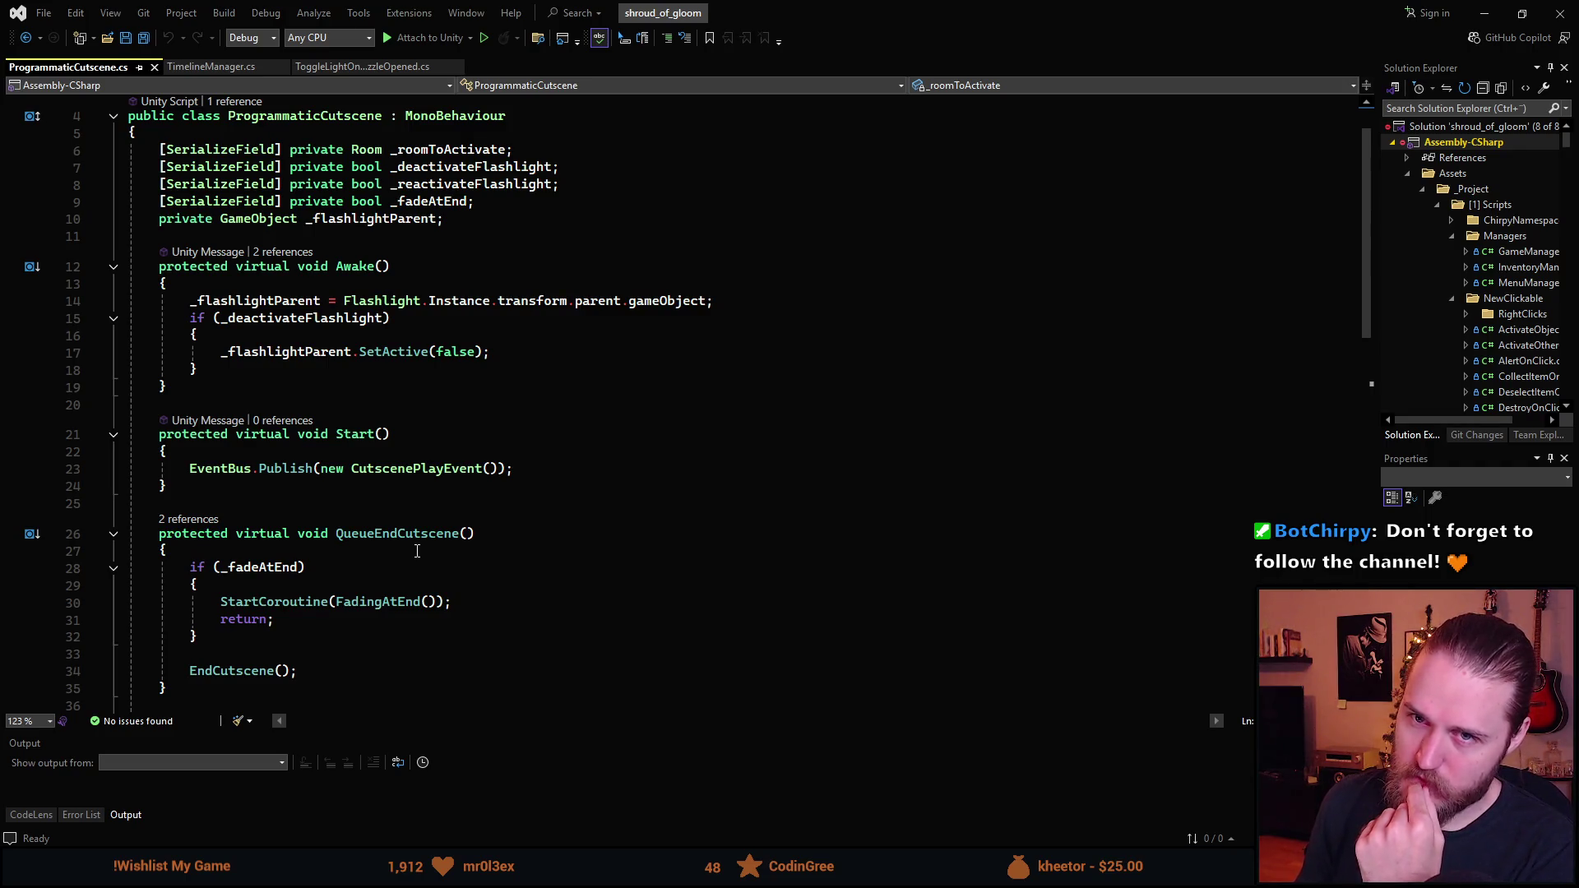
scroll(417, 551, down, 3)
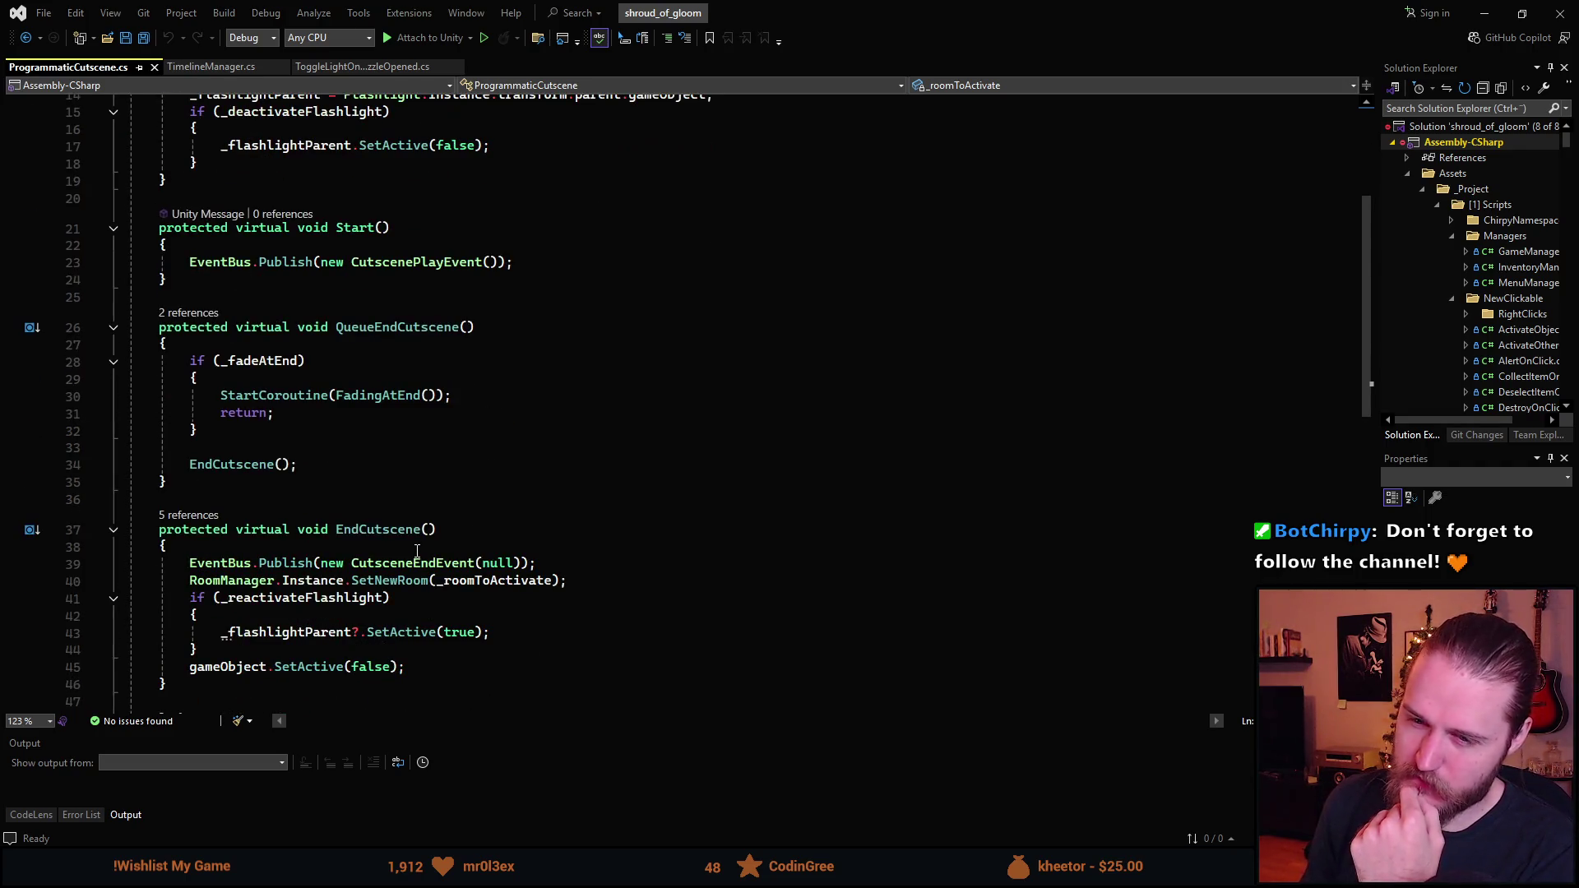
scroll(417, 551, down, 2)
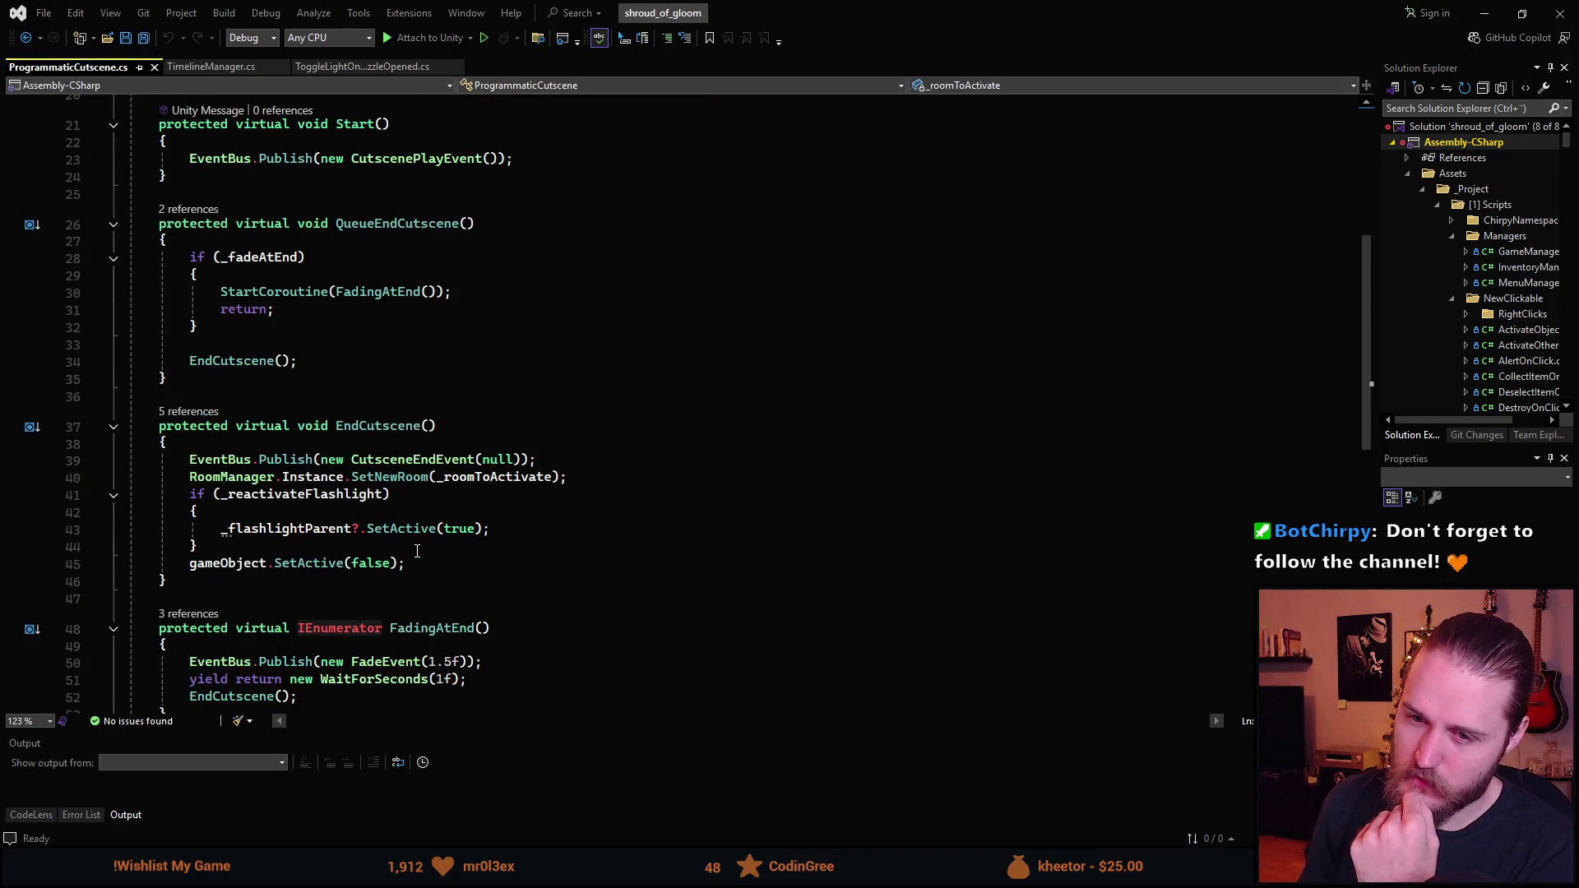
scroll(418, 551, down, 3)
scroll(418, 551, up, 8)
scroll(417, 551, up, 2)
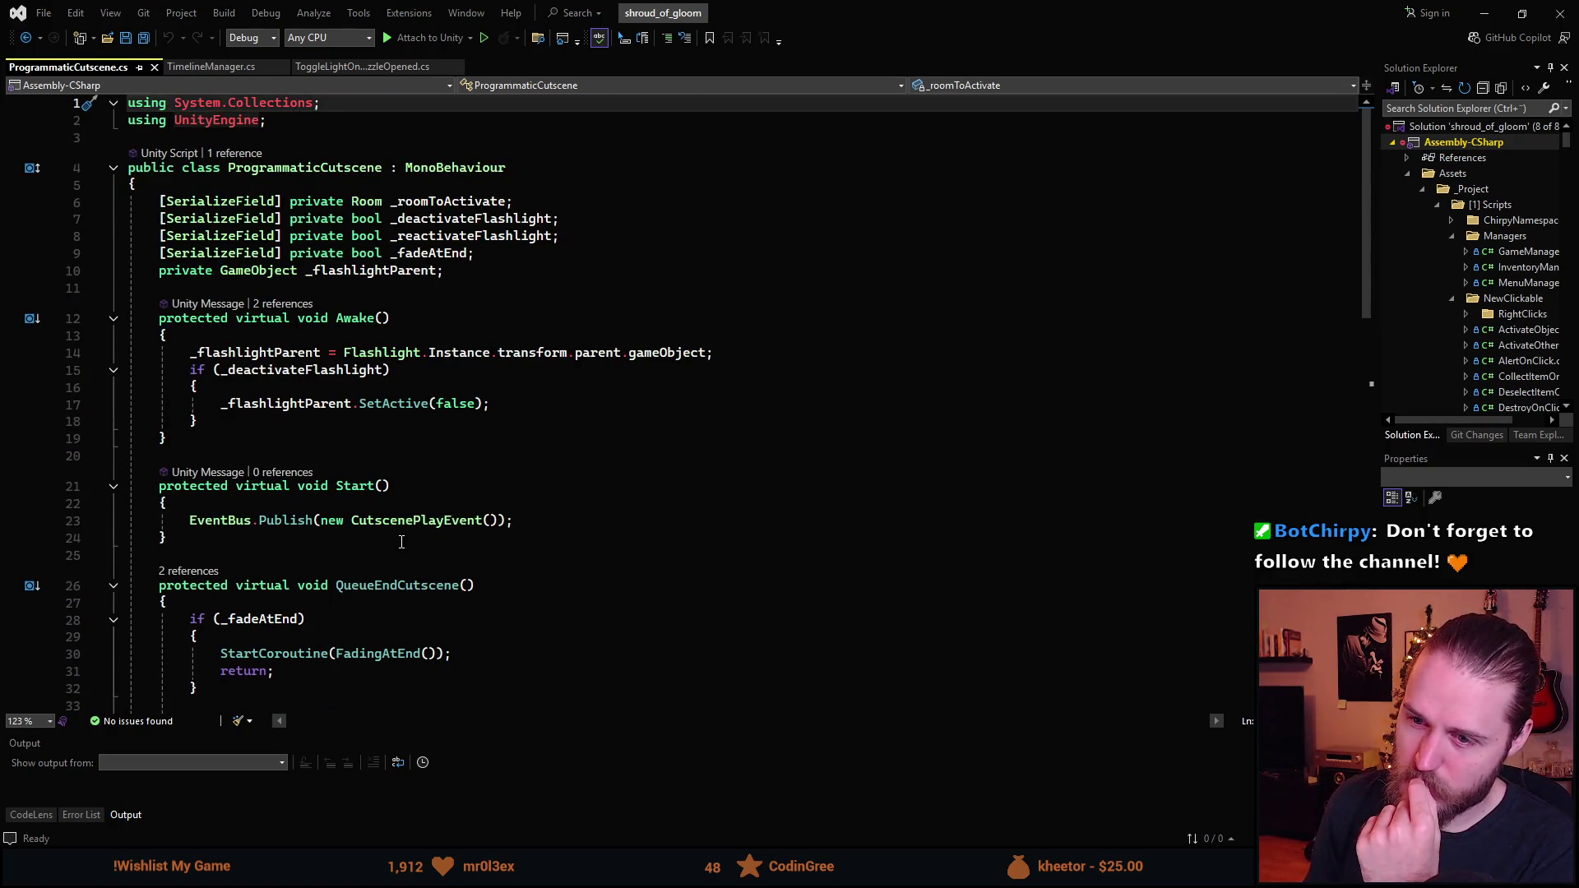
scroll(402, 543, down, 1)
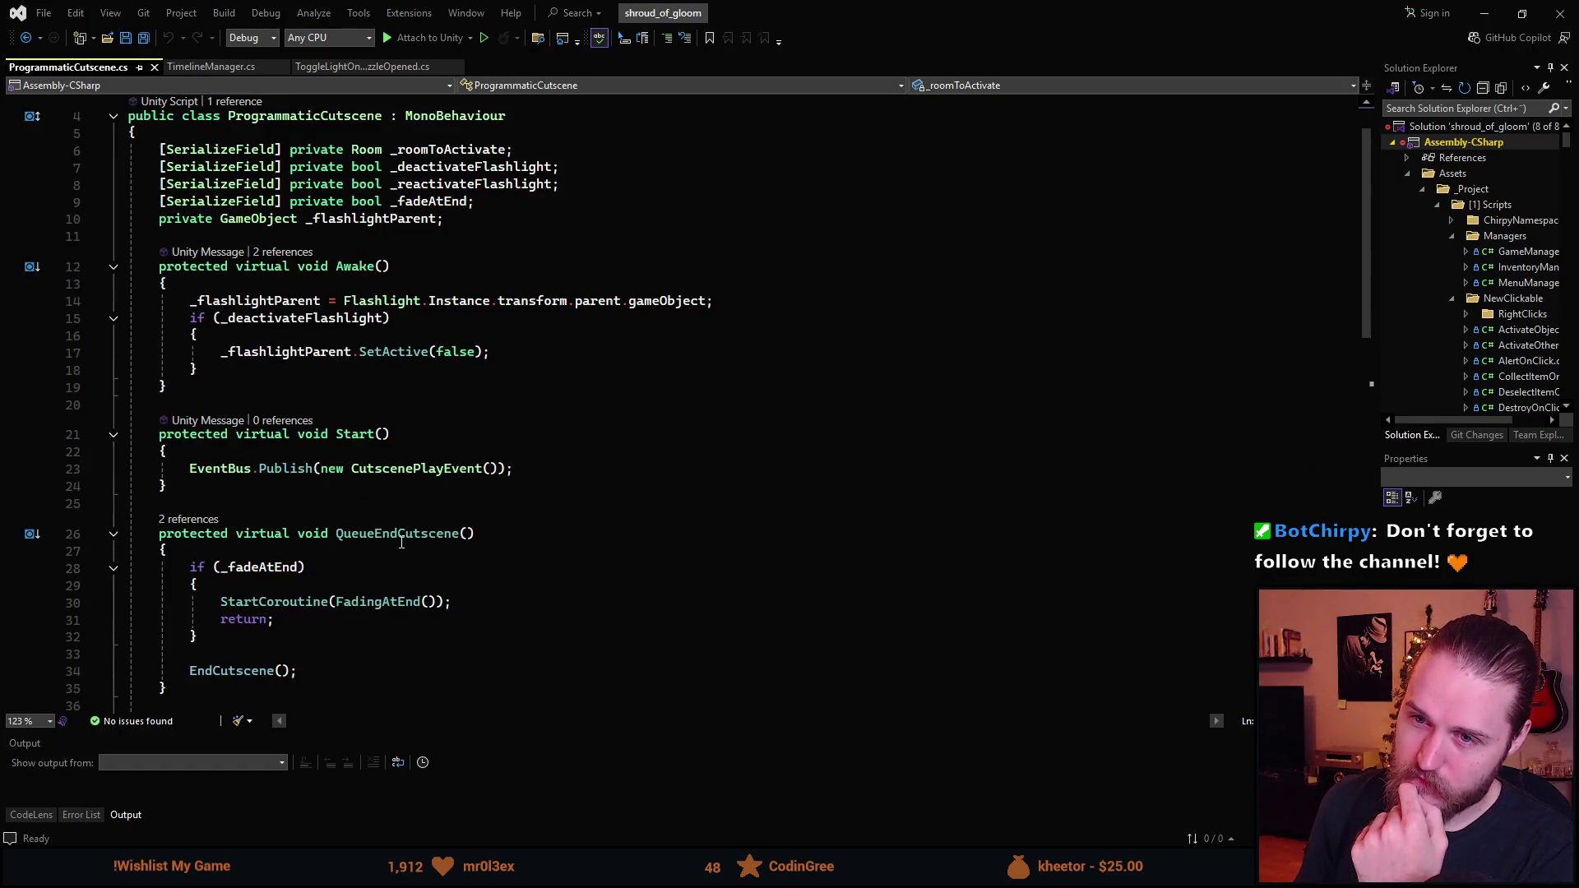
scroll(401, 543, down, 1)
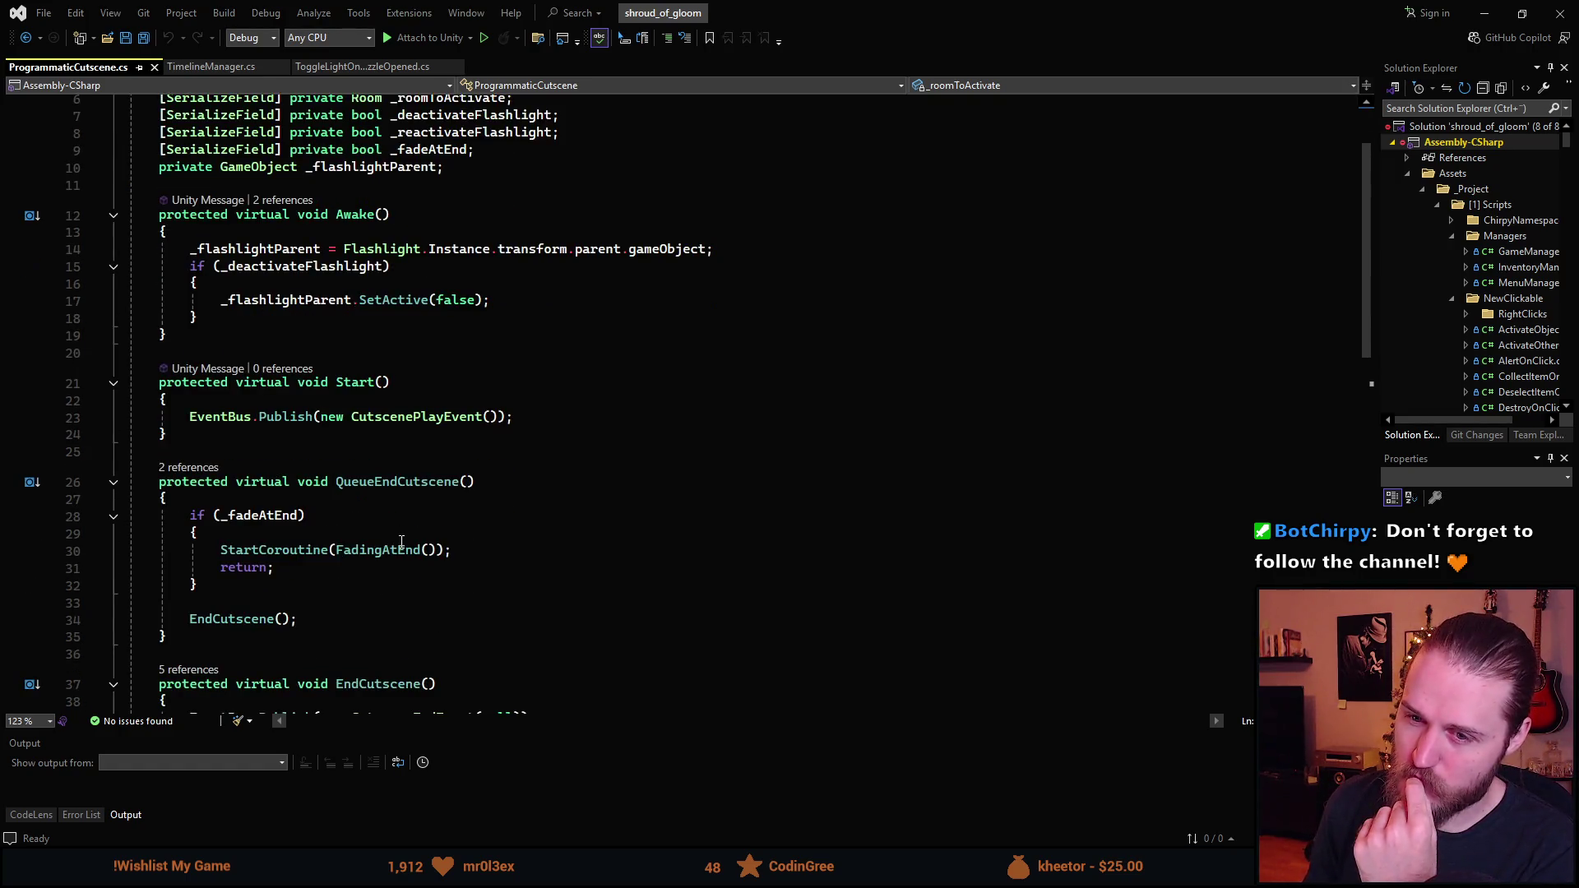
scroll(401, 543, down, 2)
scroll(402, 542, down, 5)
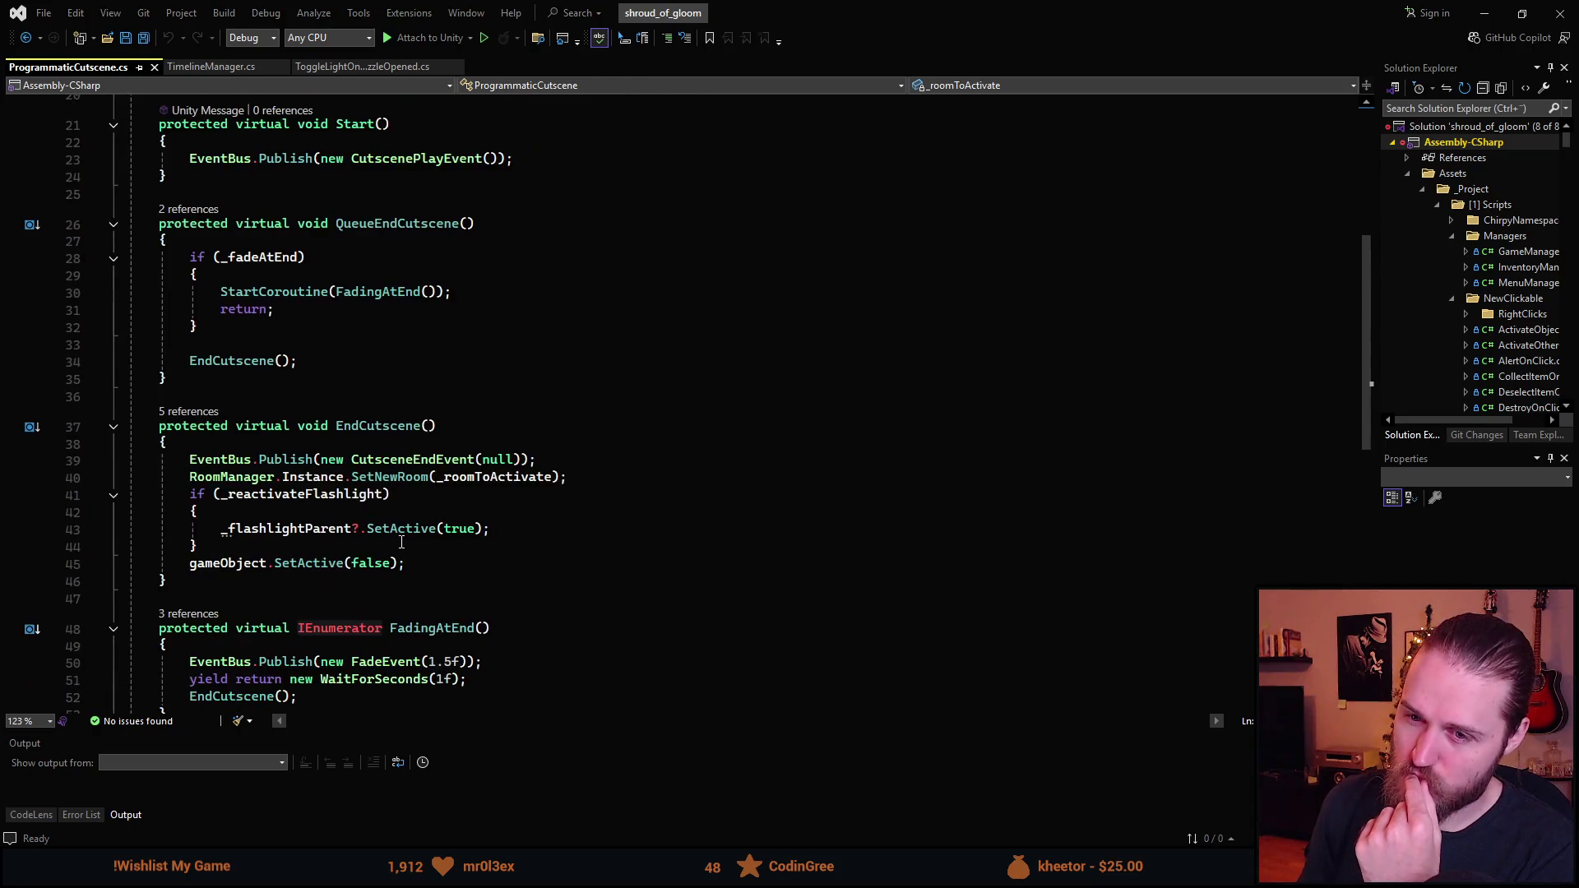
scroll(401, 542, up, 6)
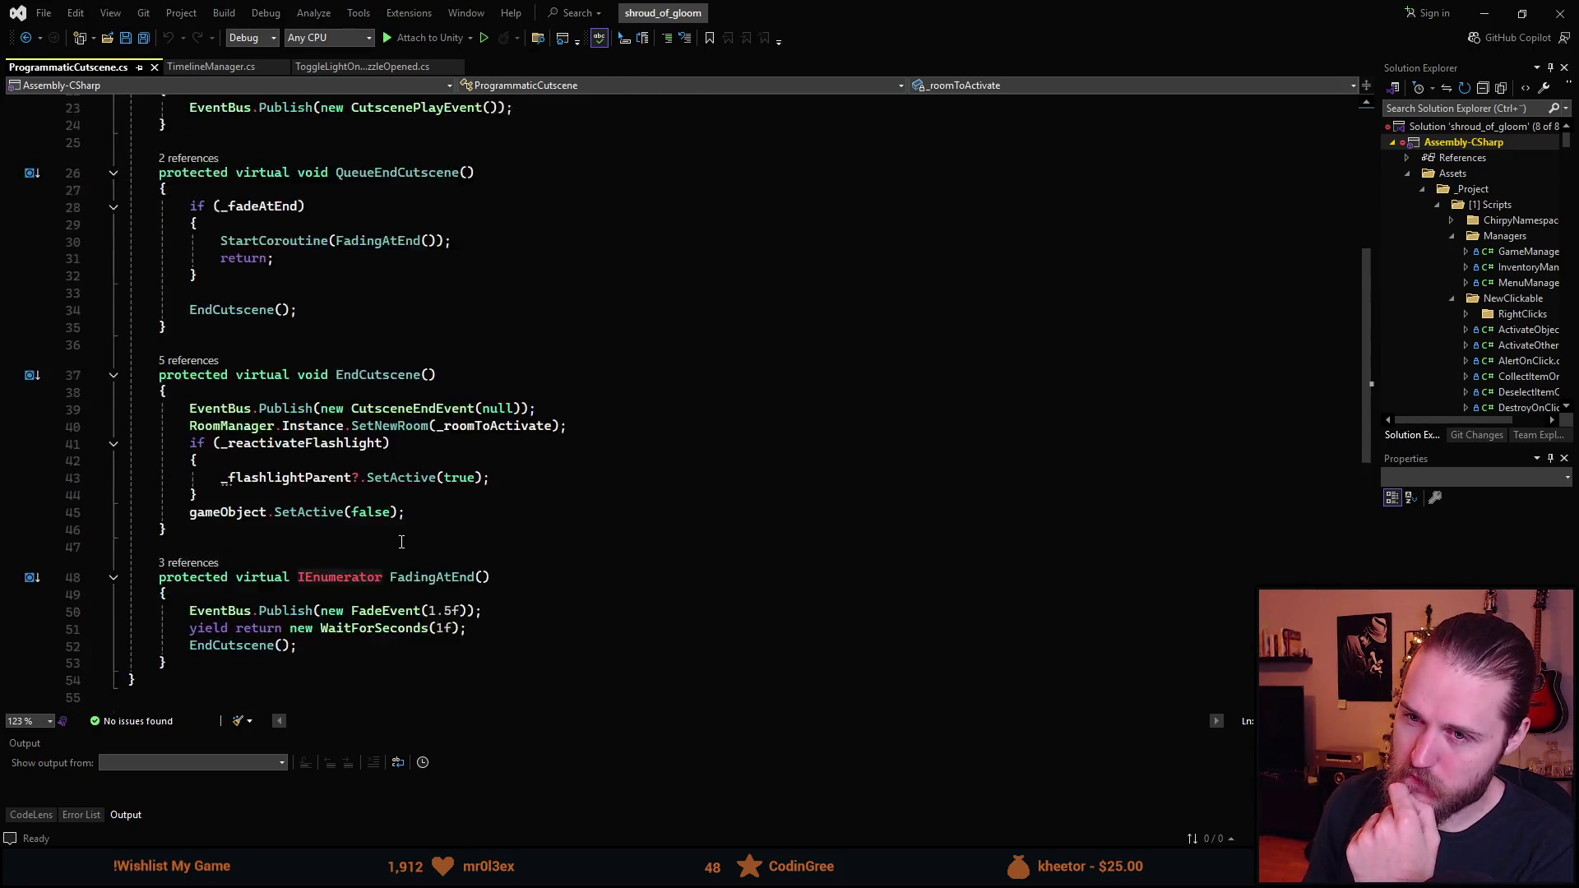
scroll(401, 542, up, 2)
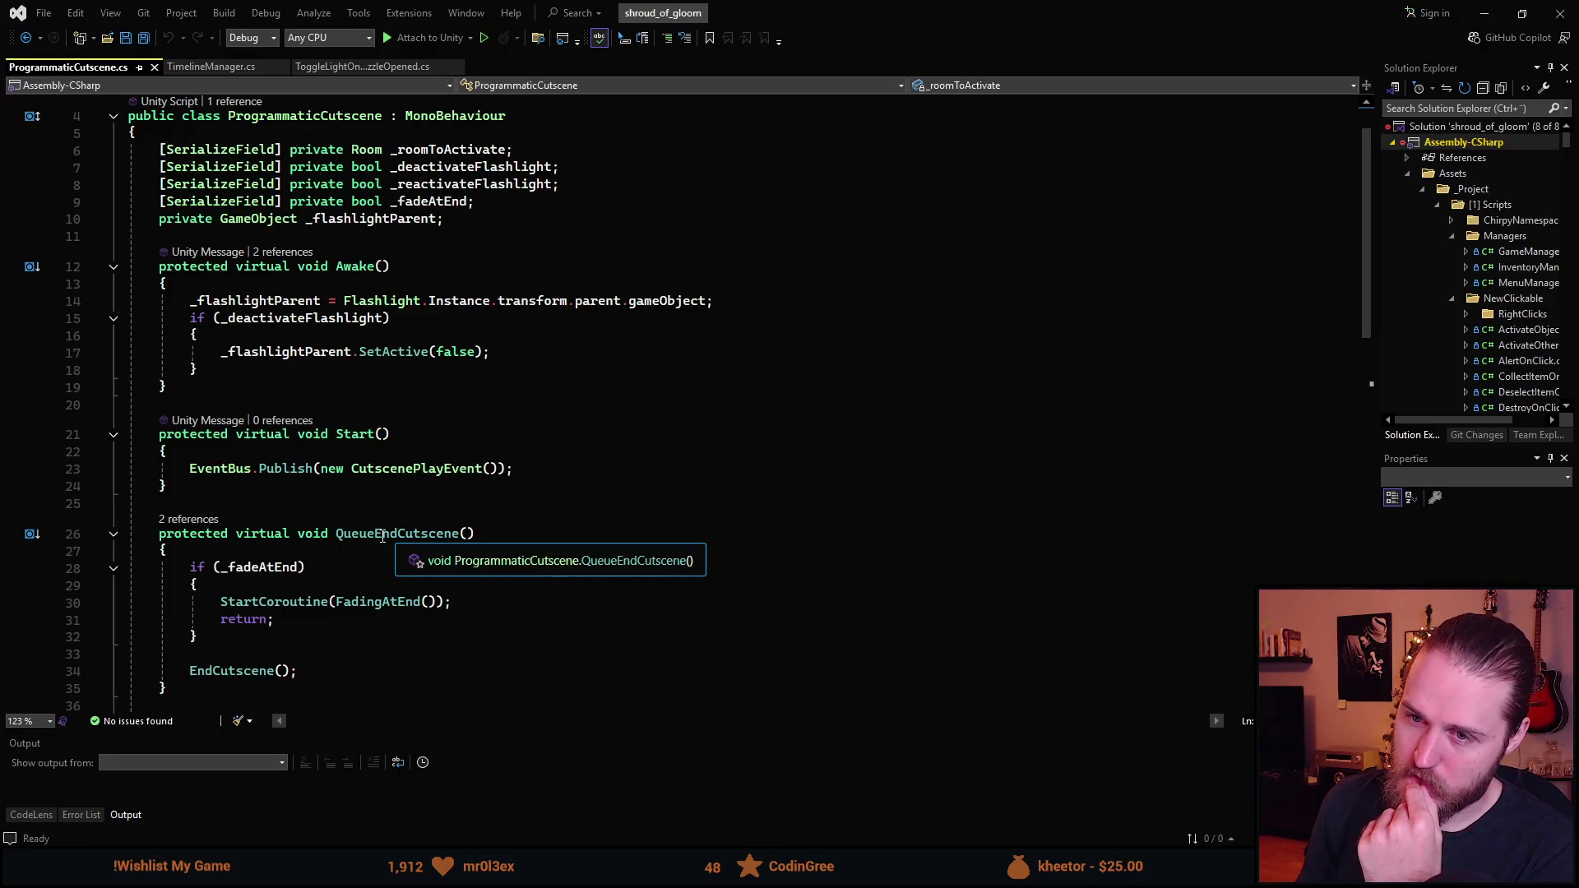
scroll(358, 617, down, 2)
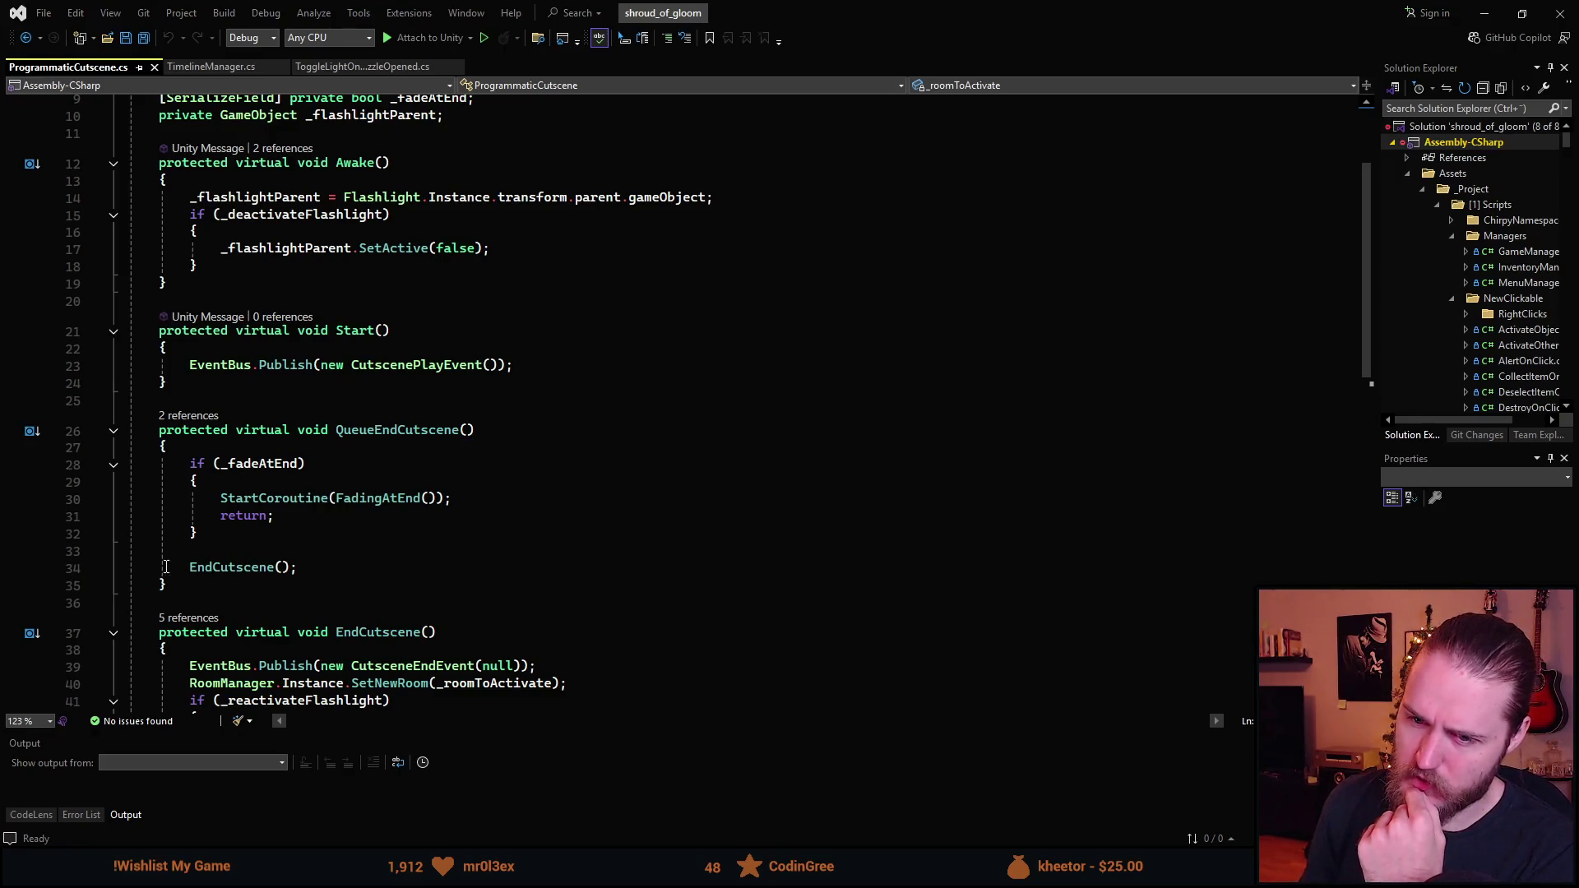
- Jump to the script's top, move the caret to Awake(), then minimize Visual Studio
key(ctrl+Home)
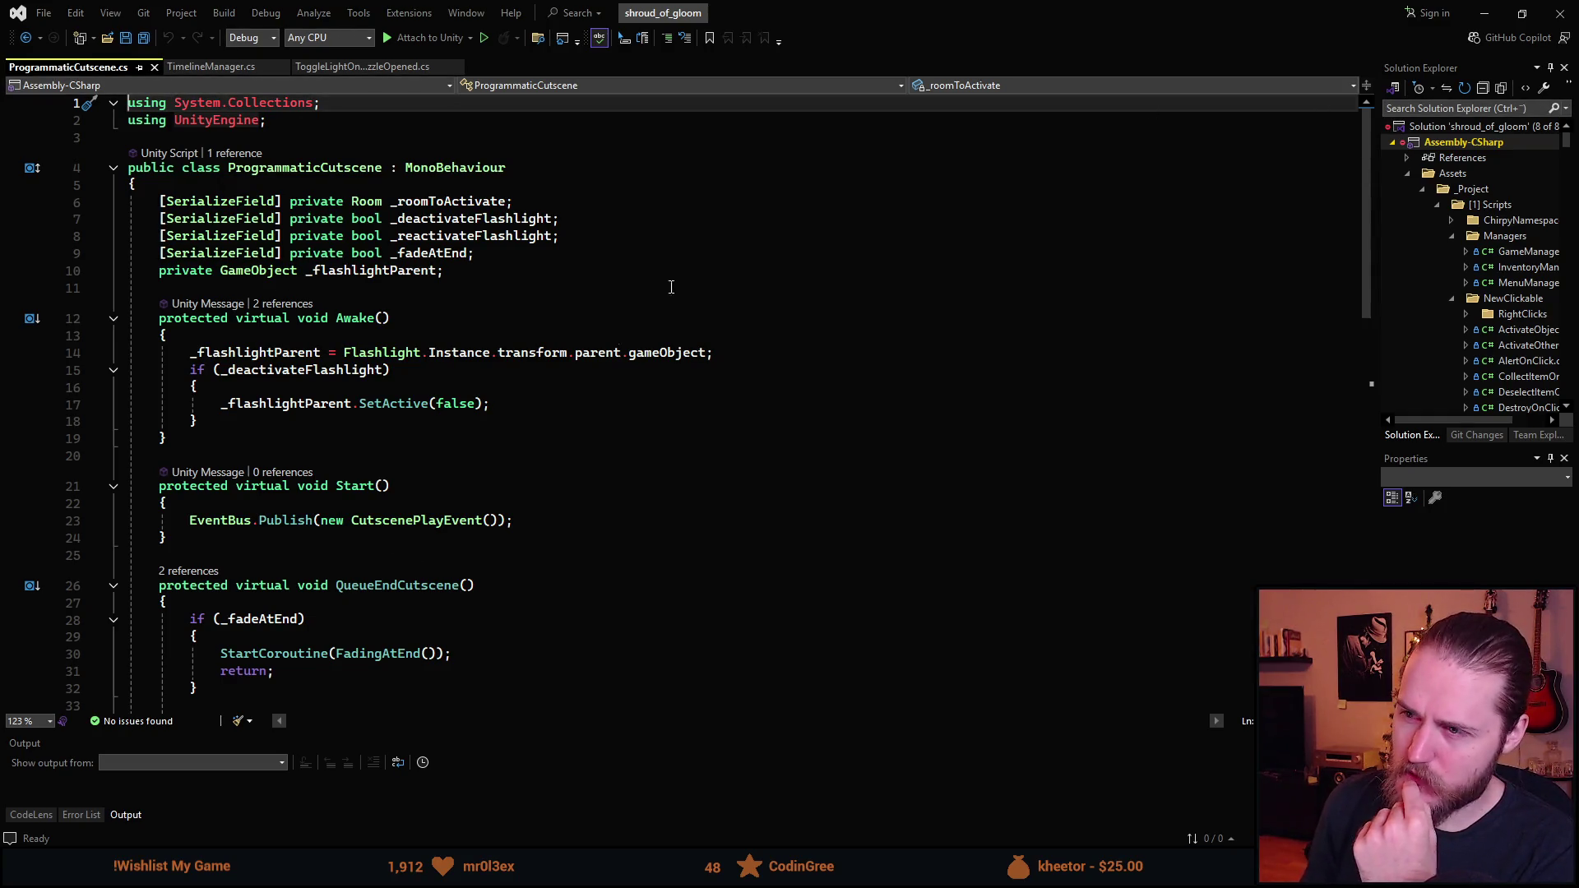
click(287, 170)
key(Down)
key(Down)
key(Down)
key(End)
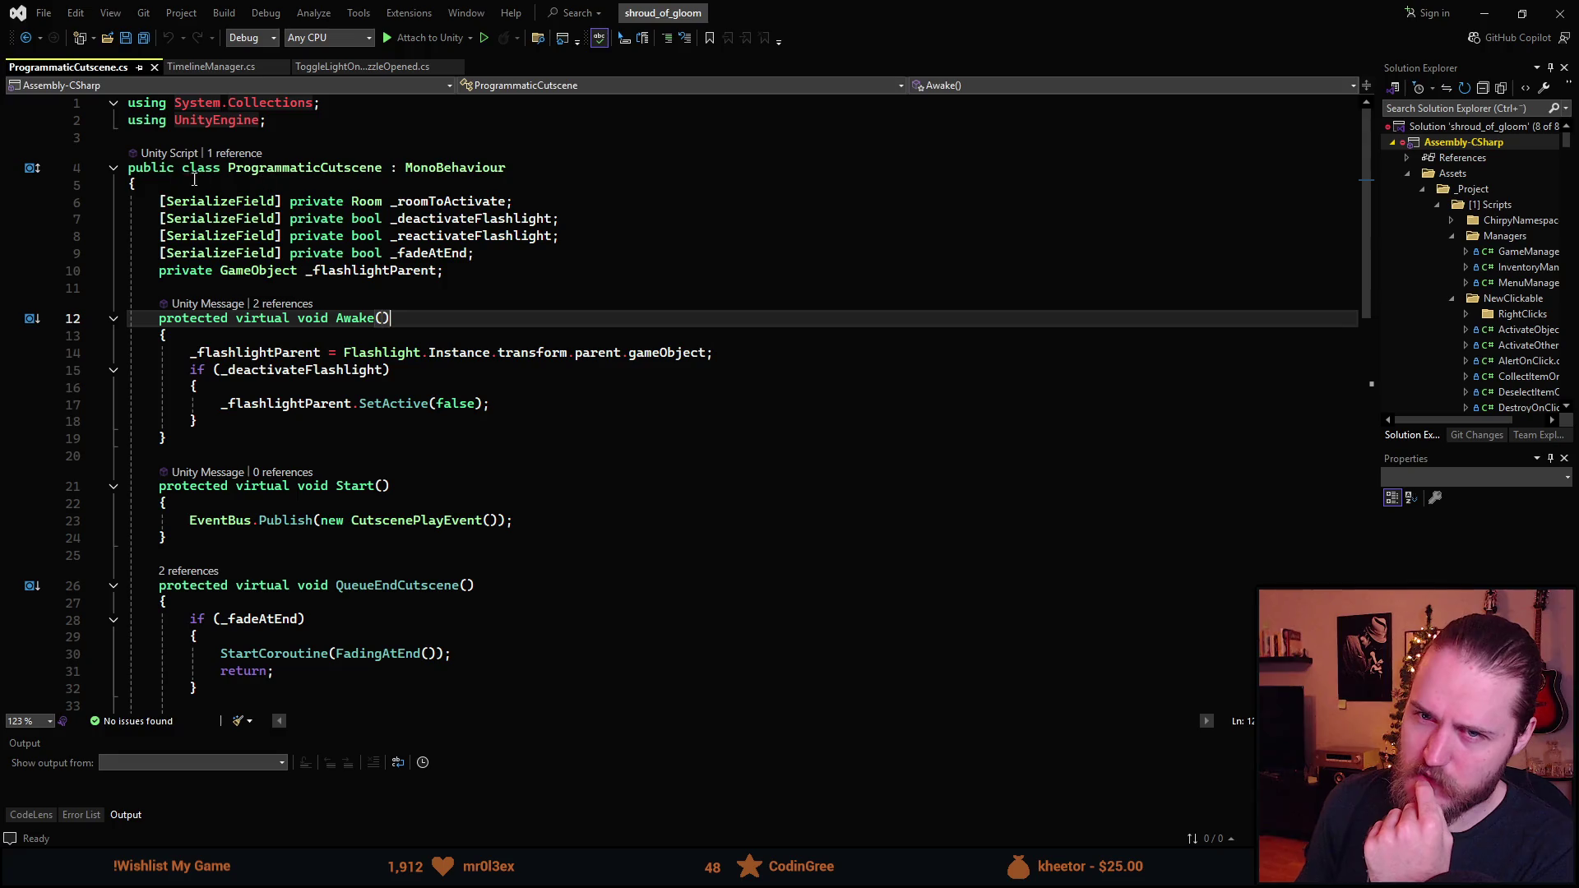
click(1484, 13)
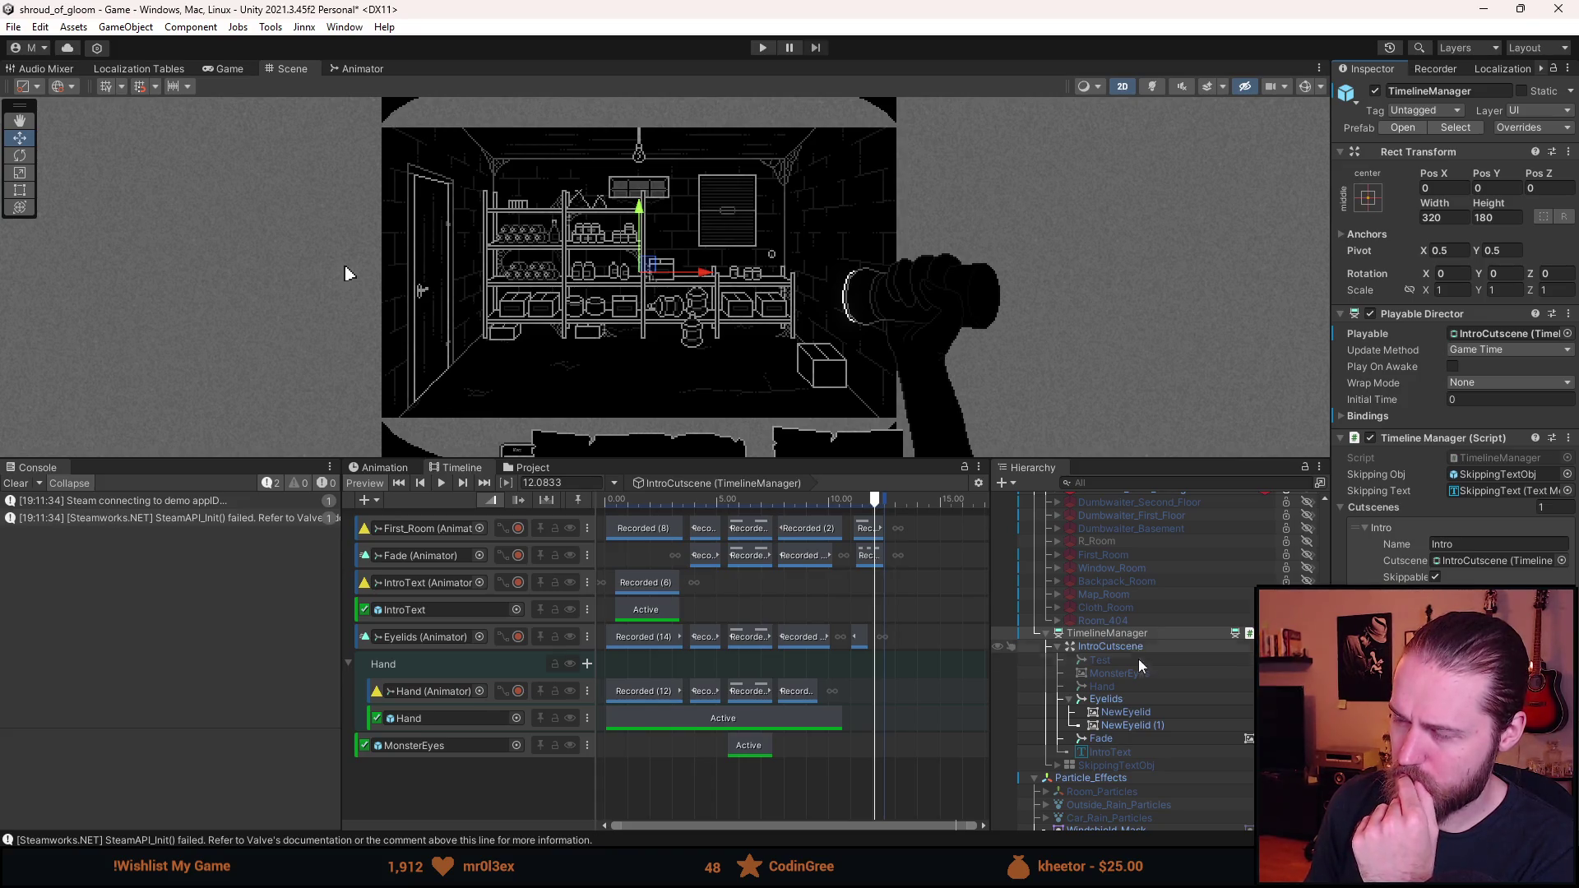
- Select NewEyelid, IntroCutscene, then TimelineManager, and scrub the playhead back to about 11.87 s
click(1143, 710)
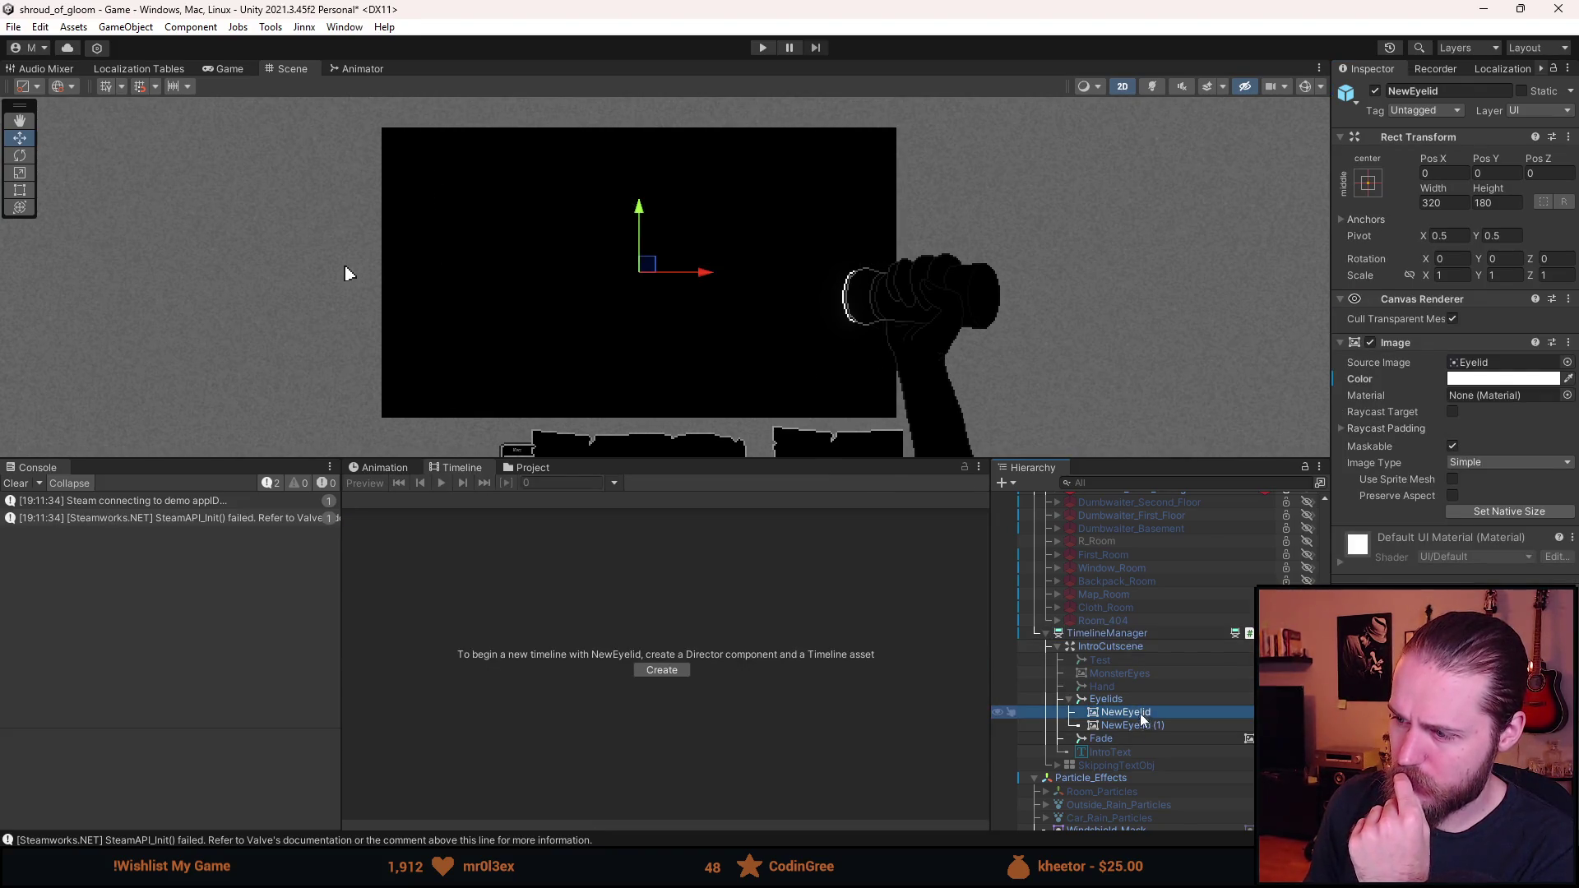
click(1133, 649)
click(1111, 633)
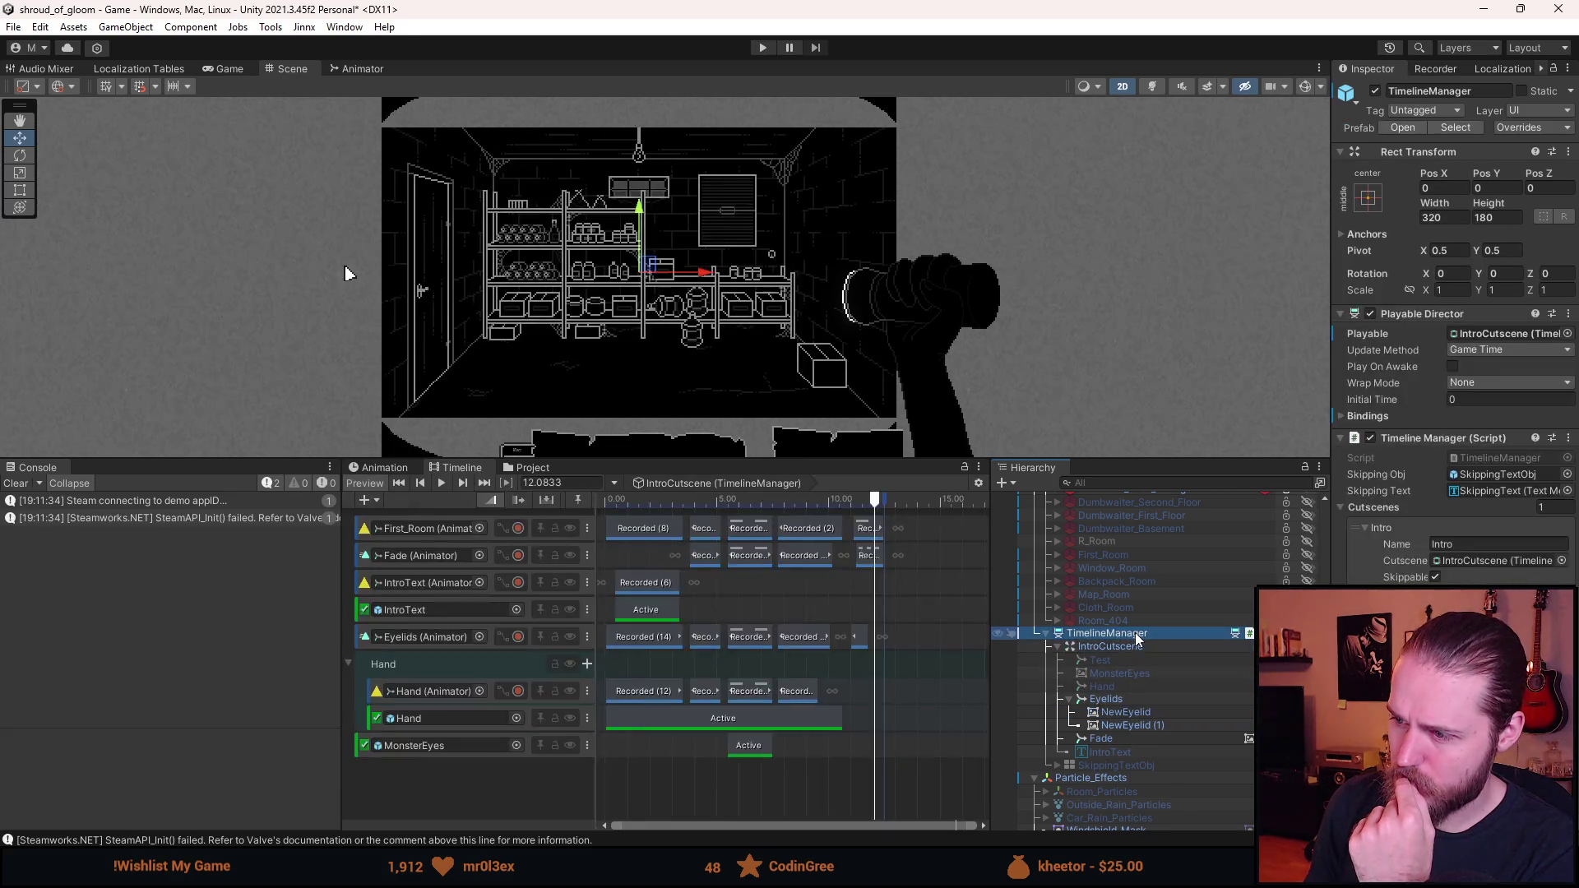
mouse_move(615, 500)
mouse_down()
mouse_move(766, 533)
mouse_move(668, 537)
mouse_move(891, 545)
mouse_move(688, 552)
mouse_move(874, 576)
mouse_up()
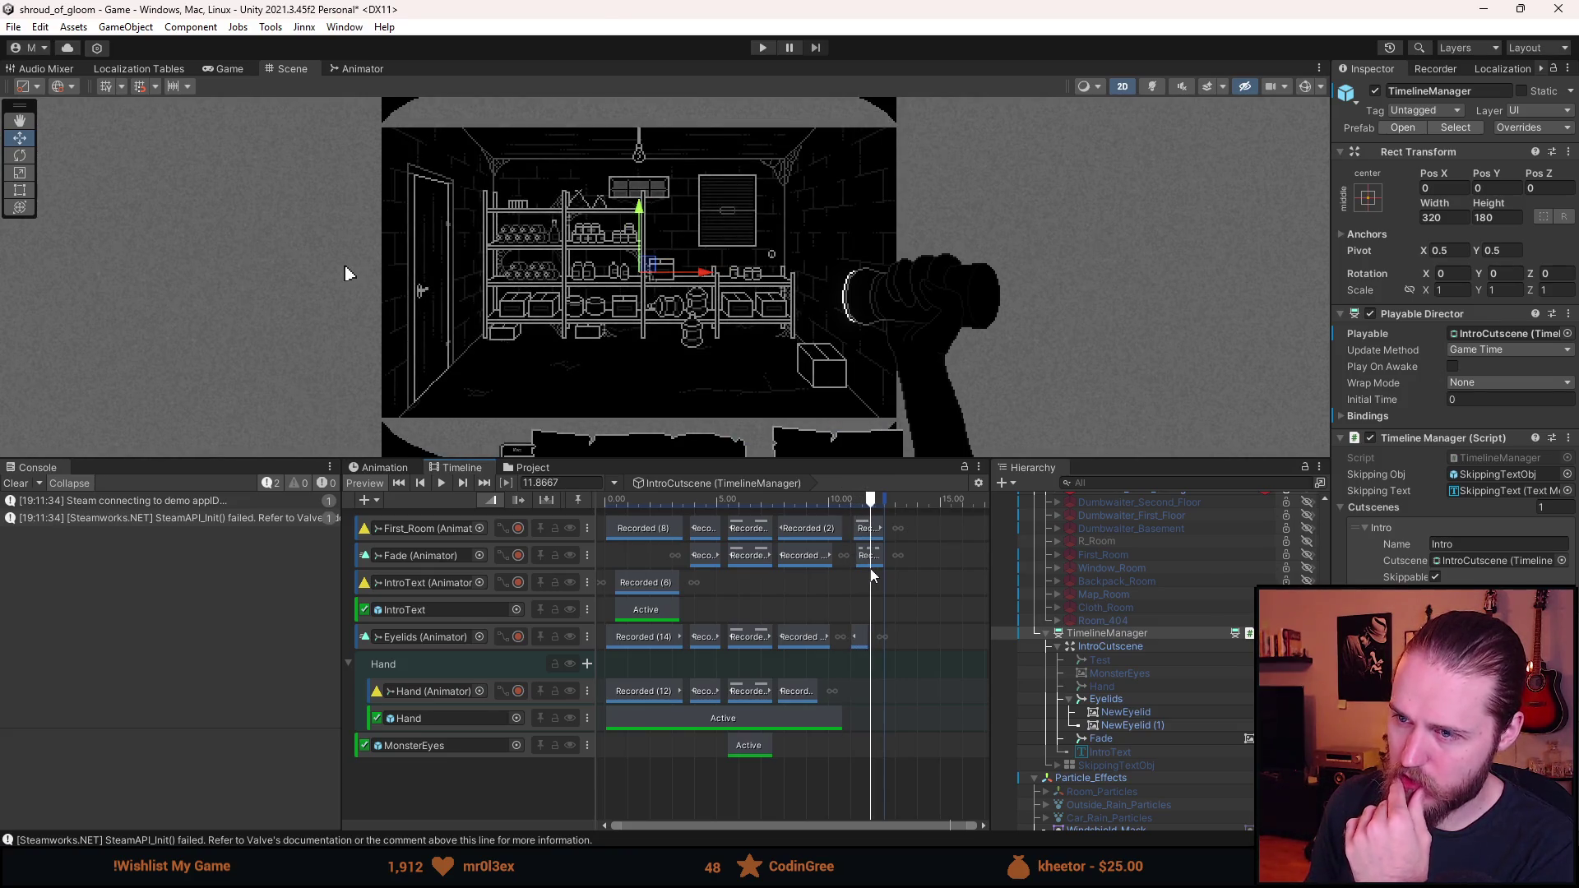
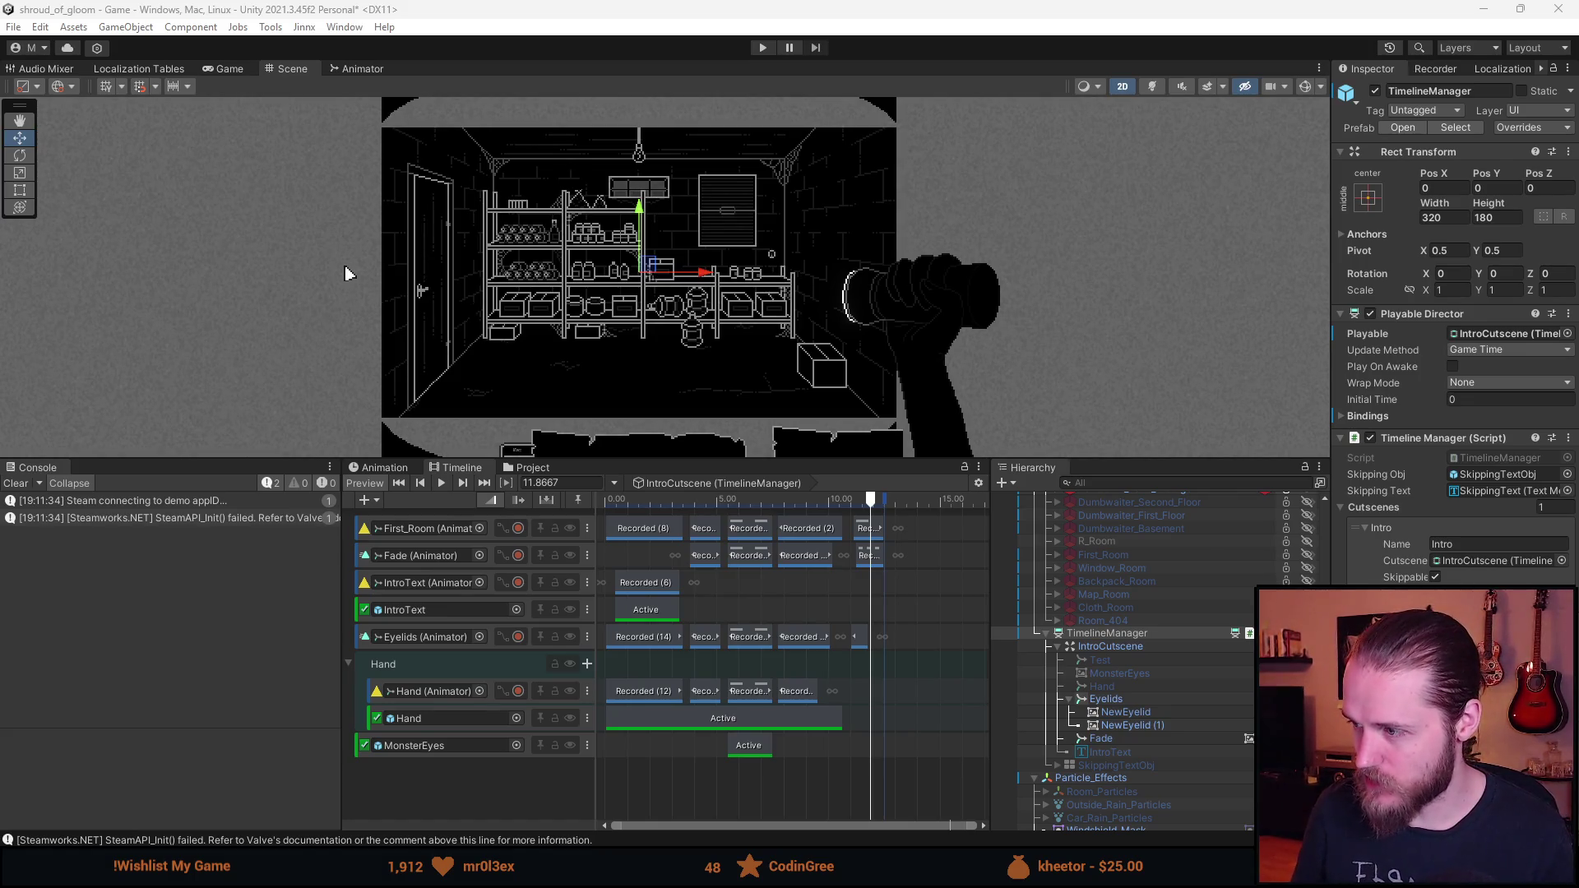
- Switch from Unity to Visual Studio to view ProgrammaticCutscene.cs
key(alt+Tab)
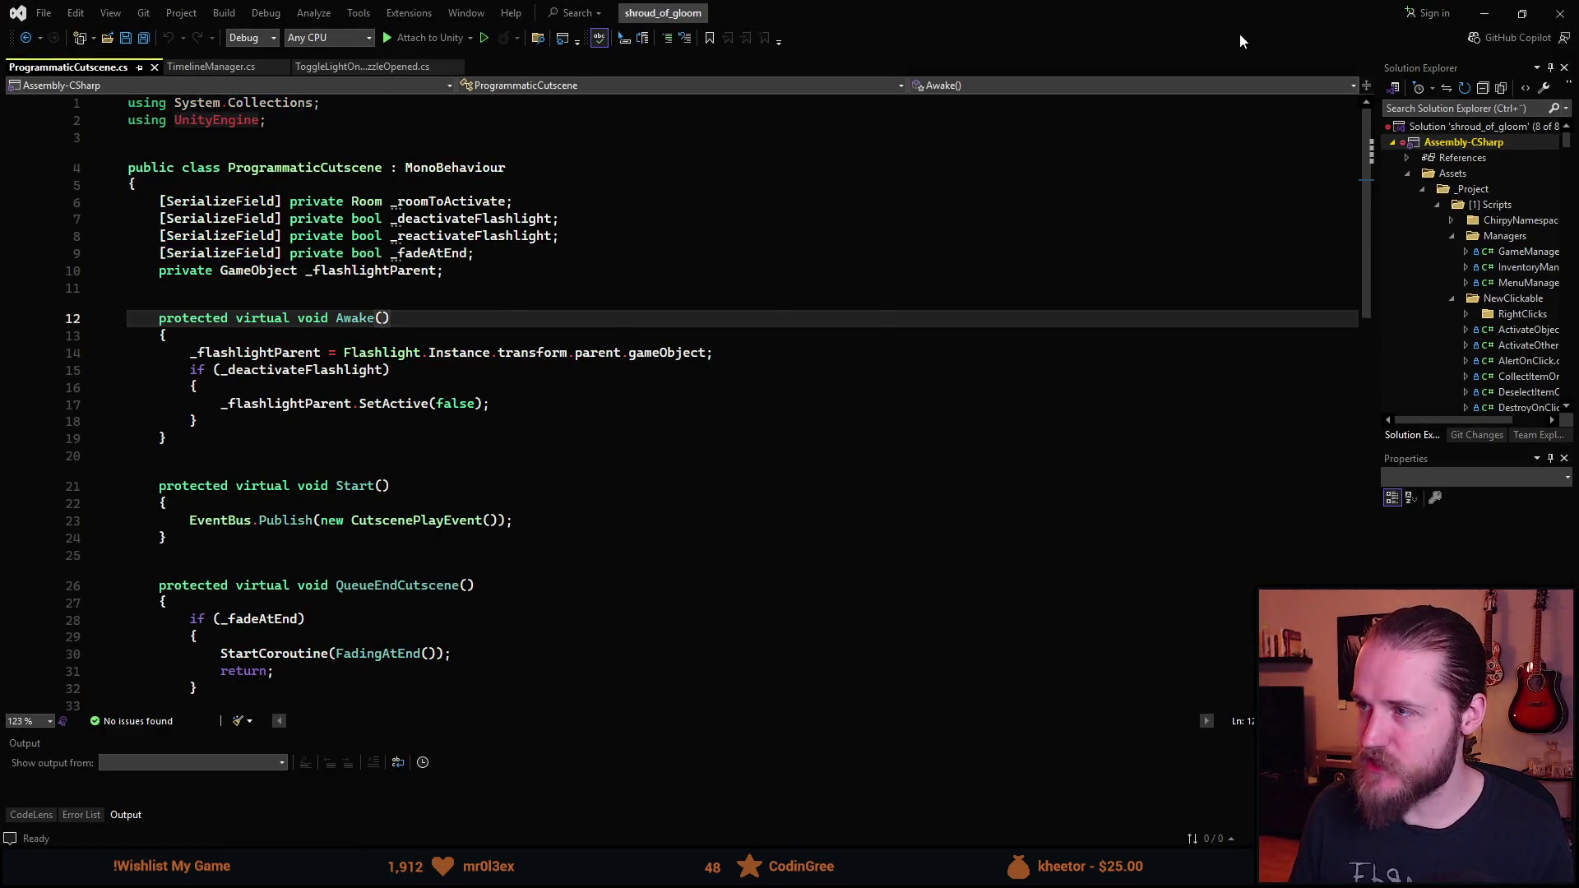
- Select and copy the _flashlightParent field and Awake() method in ProgrammaticCutscene.cs
key(alt+Tab)
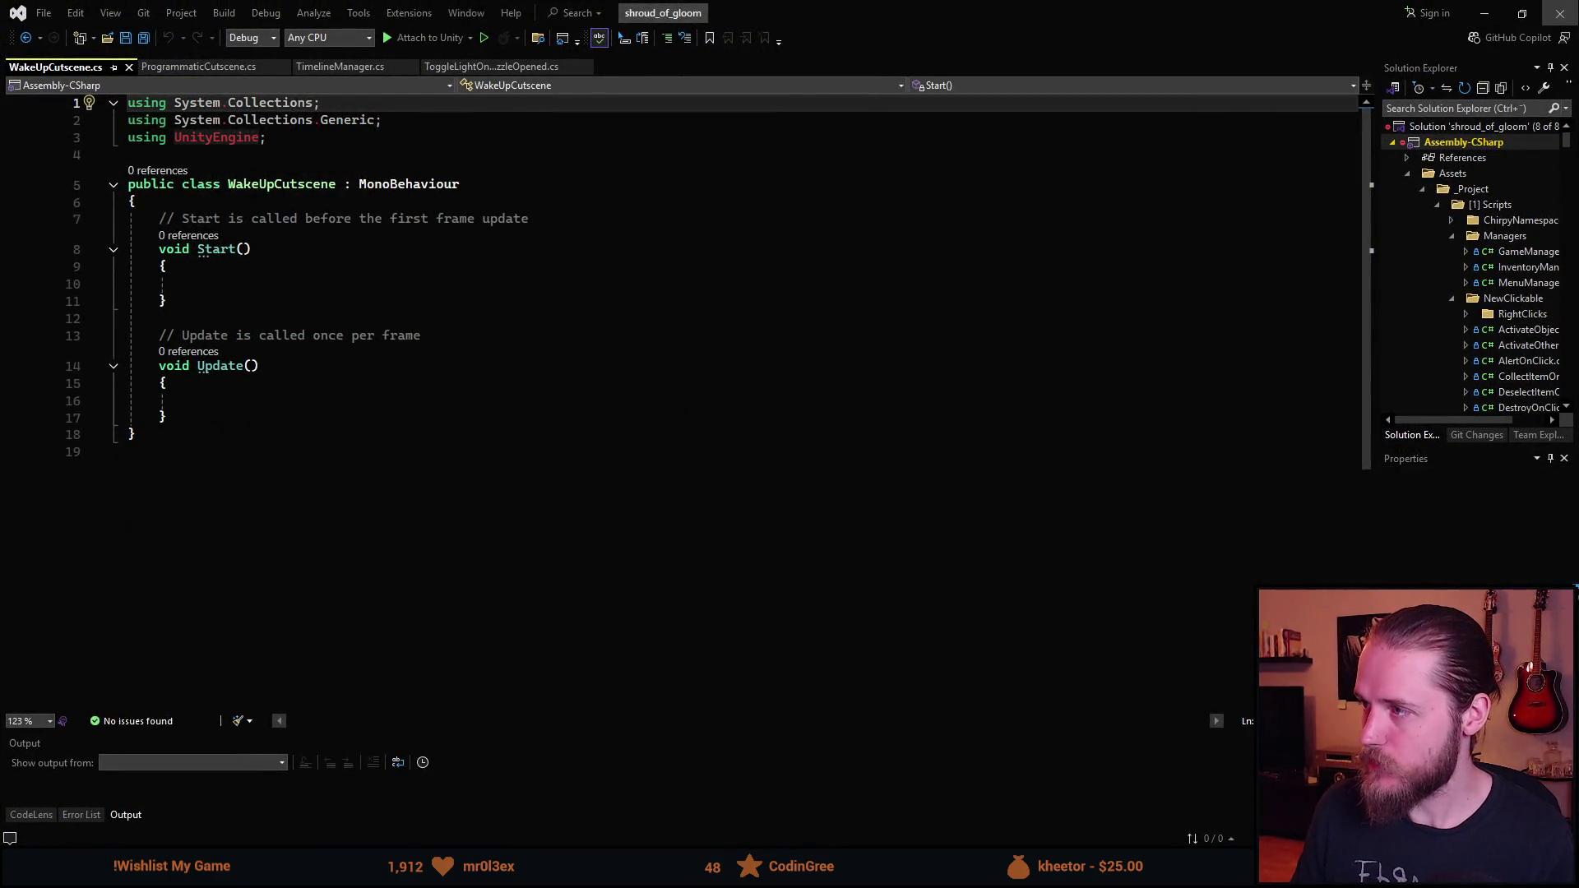
key(alt+Tab)
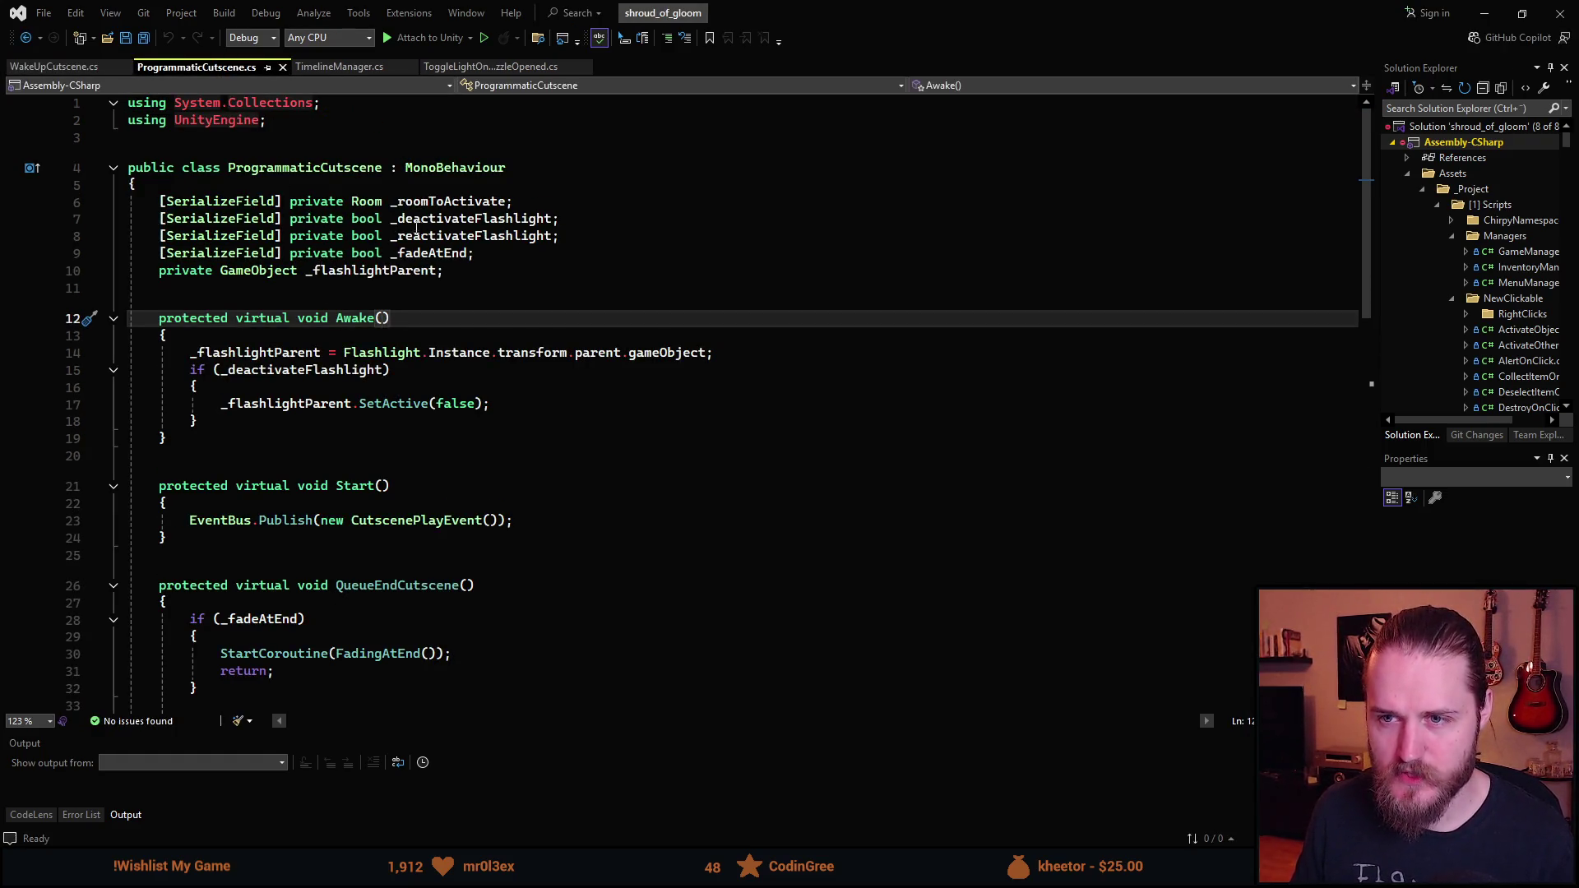
scroll(445, 263, down, 1)
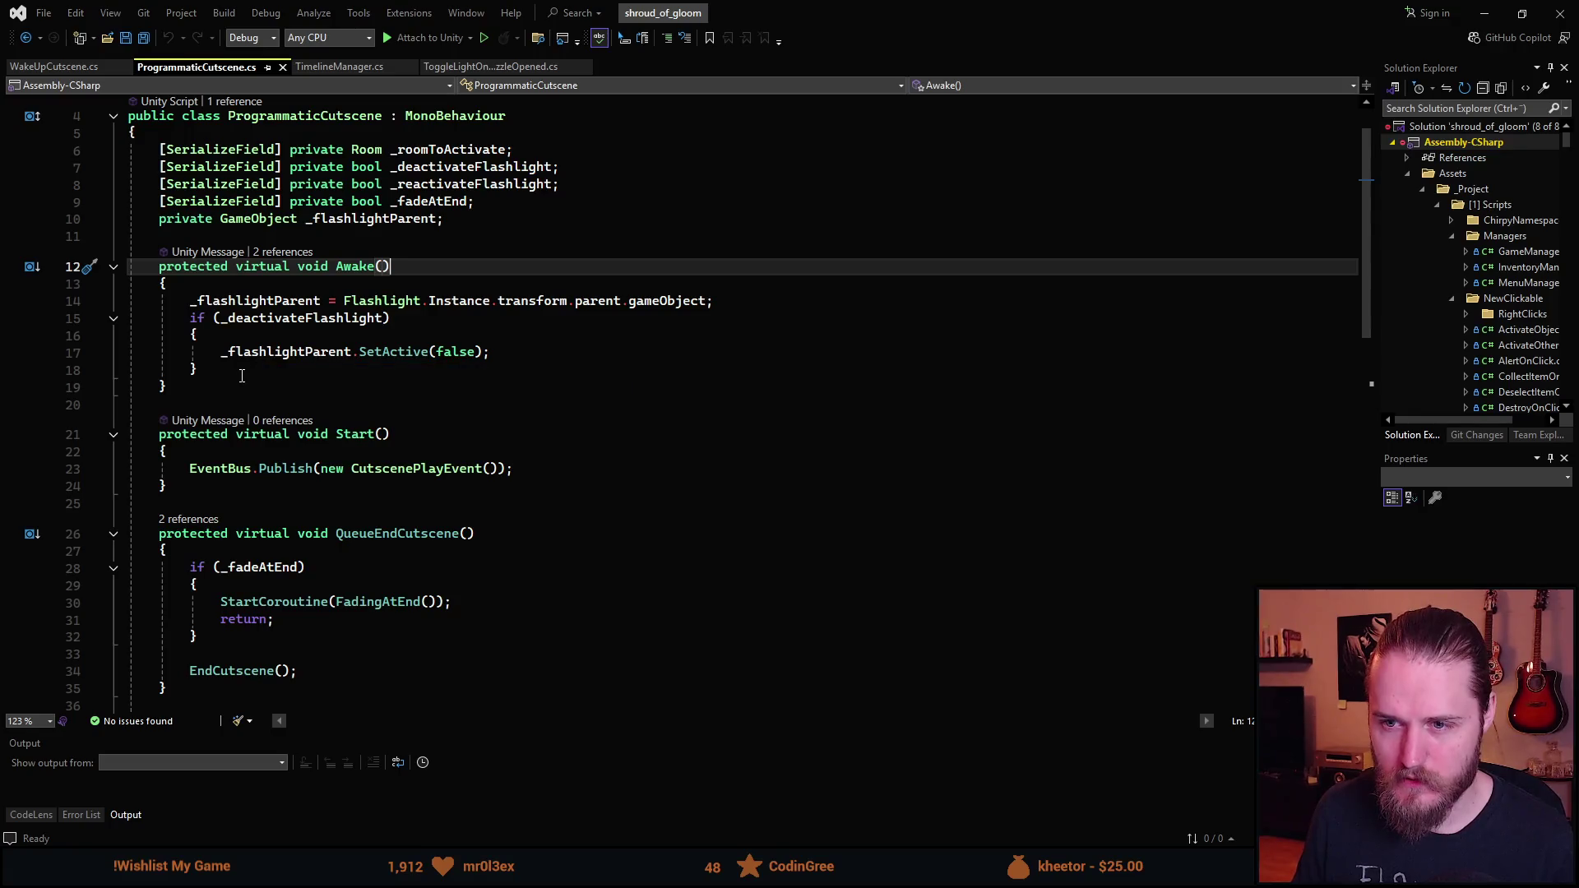
drag(207, 383, 159, 218)
- Review ProgrammaticCutscene.cs's flashlight code, then bring up the WakeUpCutscene.cs tab
scroll(371, 358, down, 1)
scroll(371, 358, down, 1)
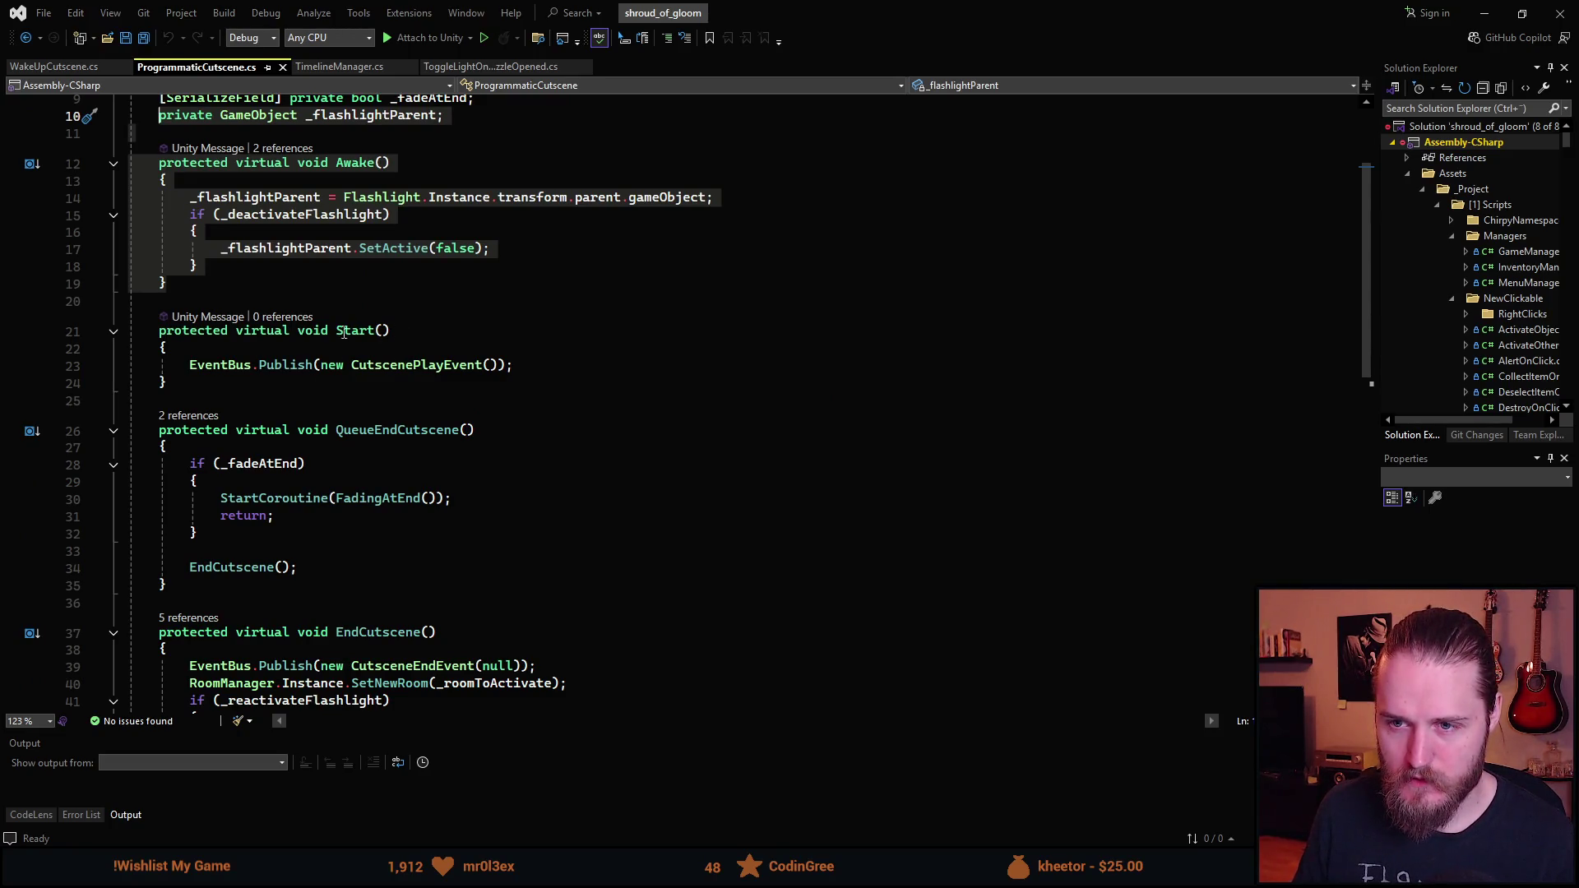
scroll(381, 389, down, 4)
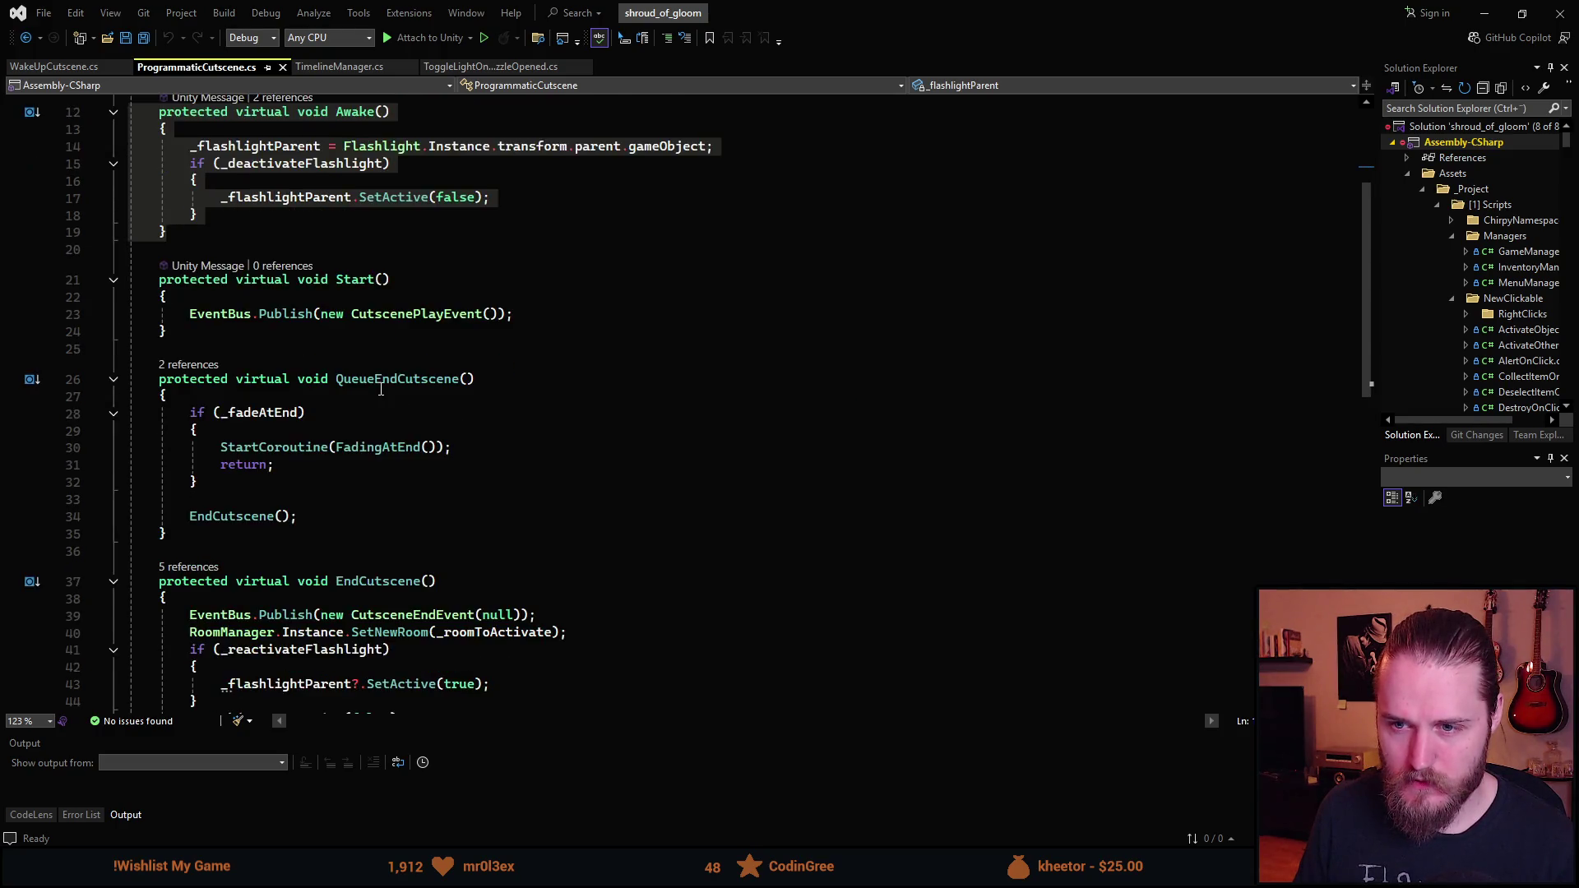
scroll(317, 407, down, 1)
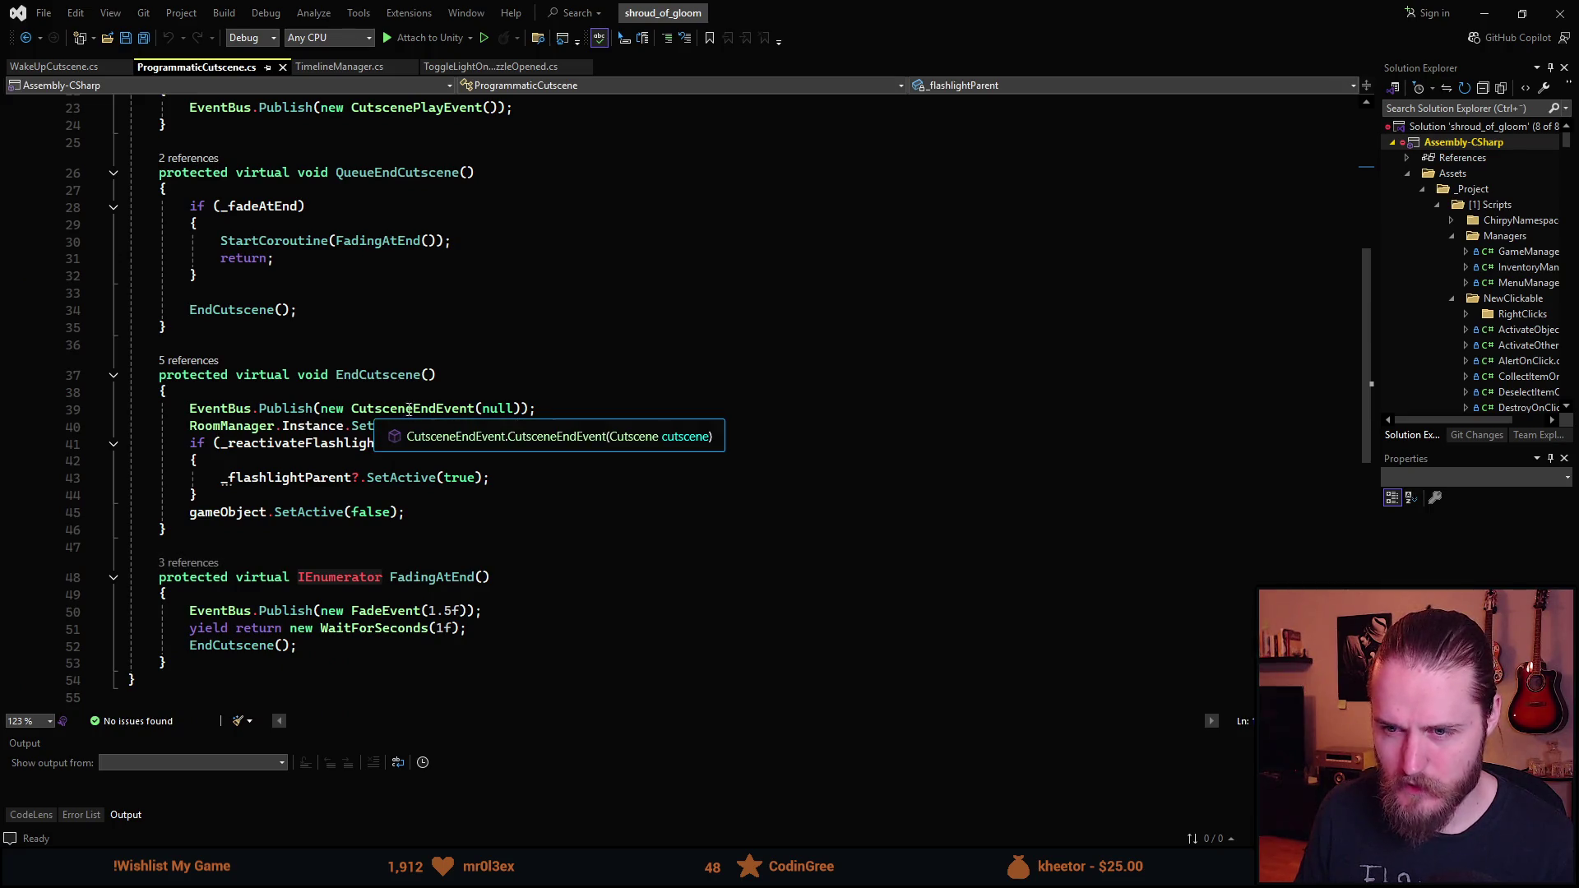
scroll(375, 411, down, 1)
mouse_move(263, 427)
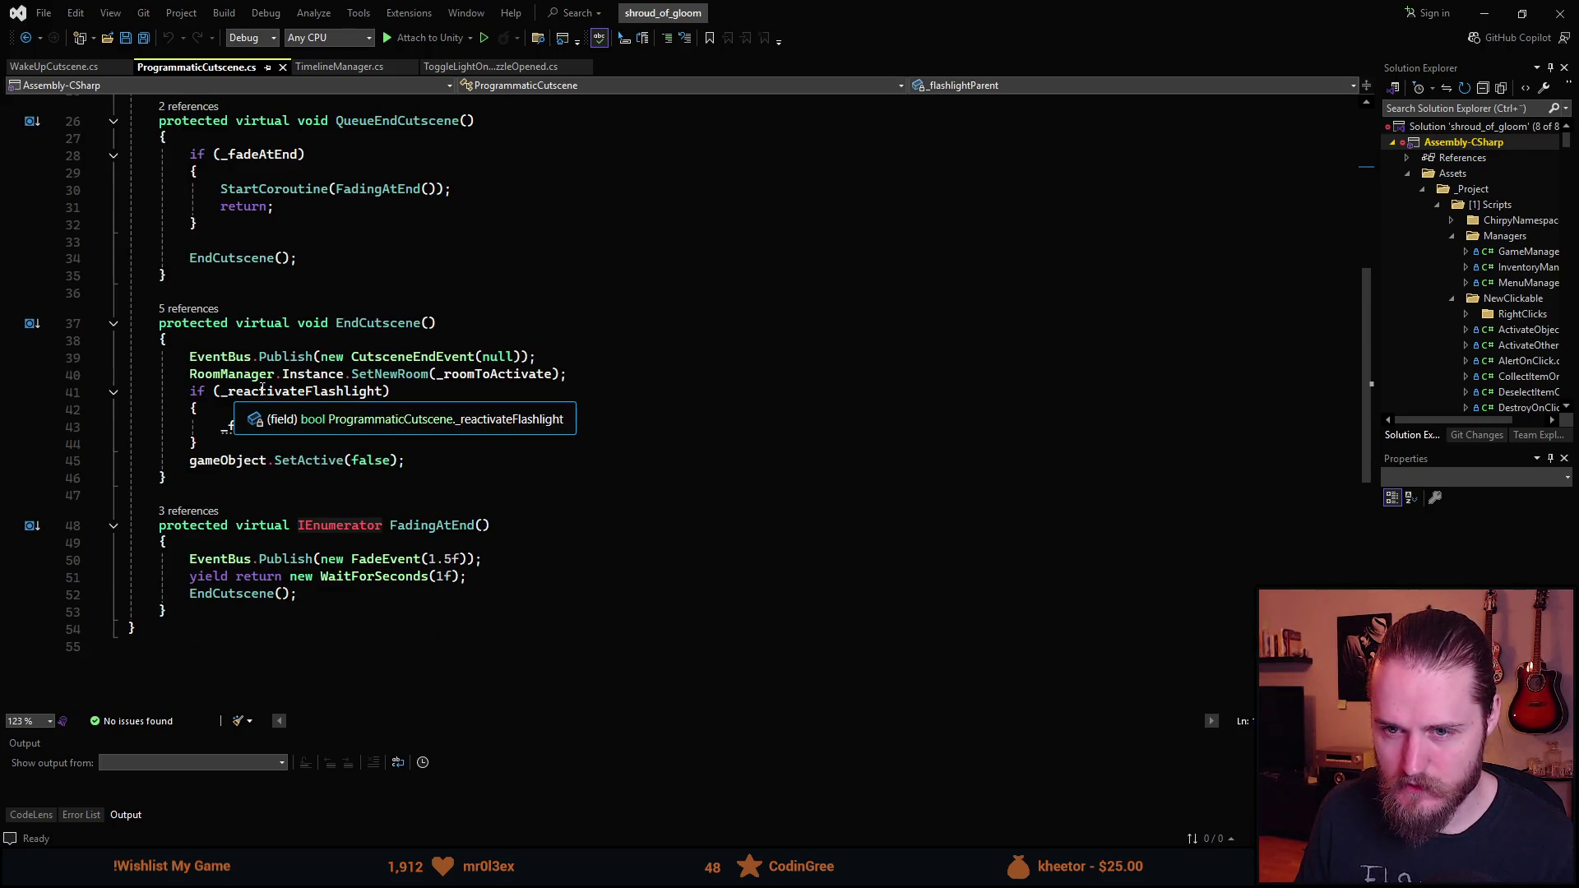
scroll(261, 388, up, 5)
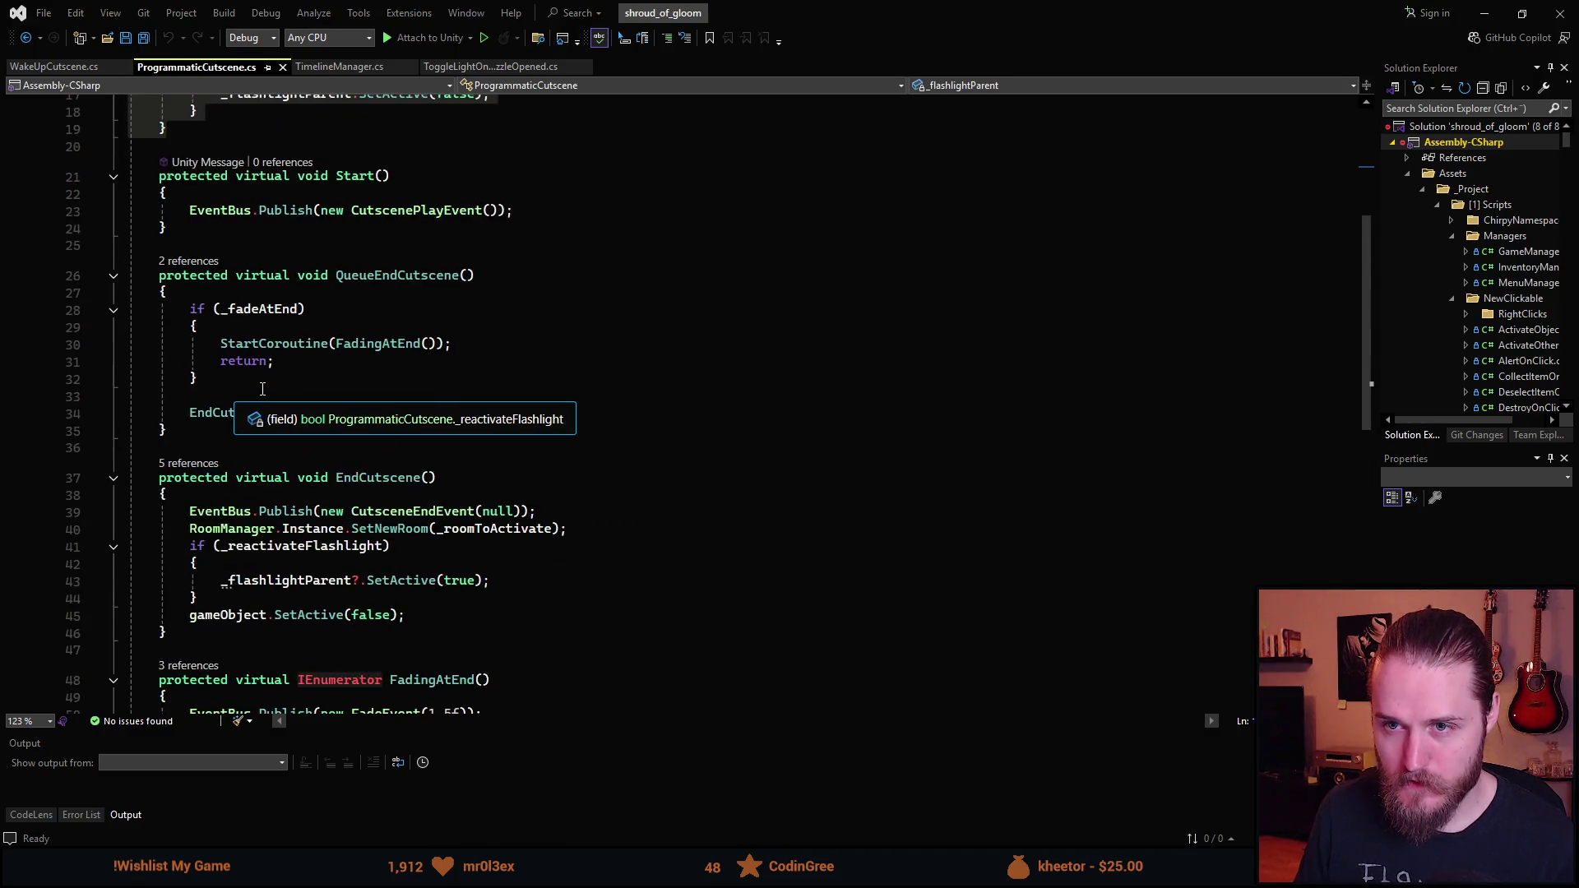
scroll(261, 388, down, 3)
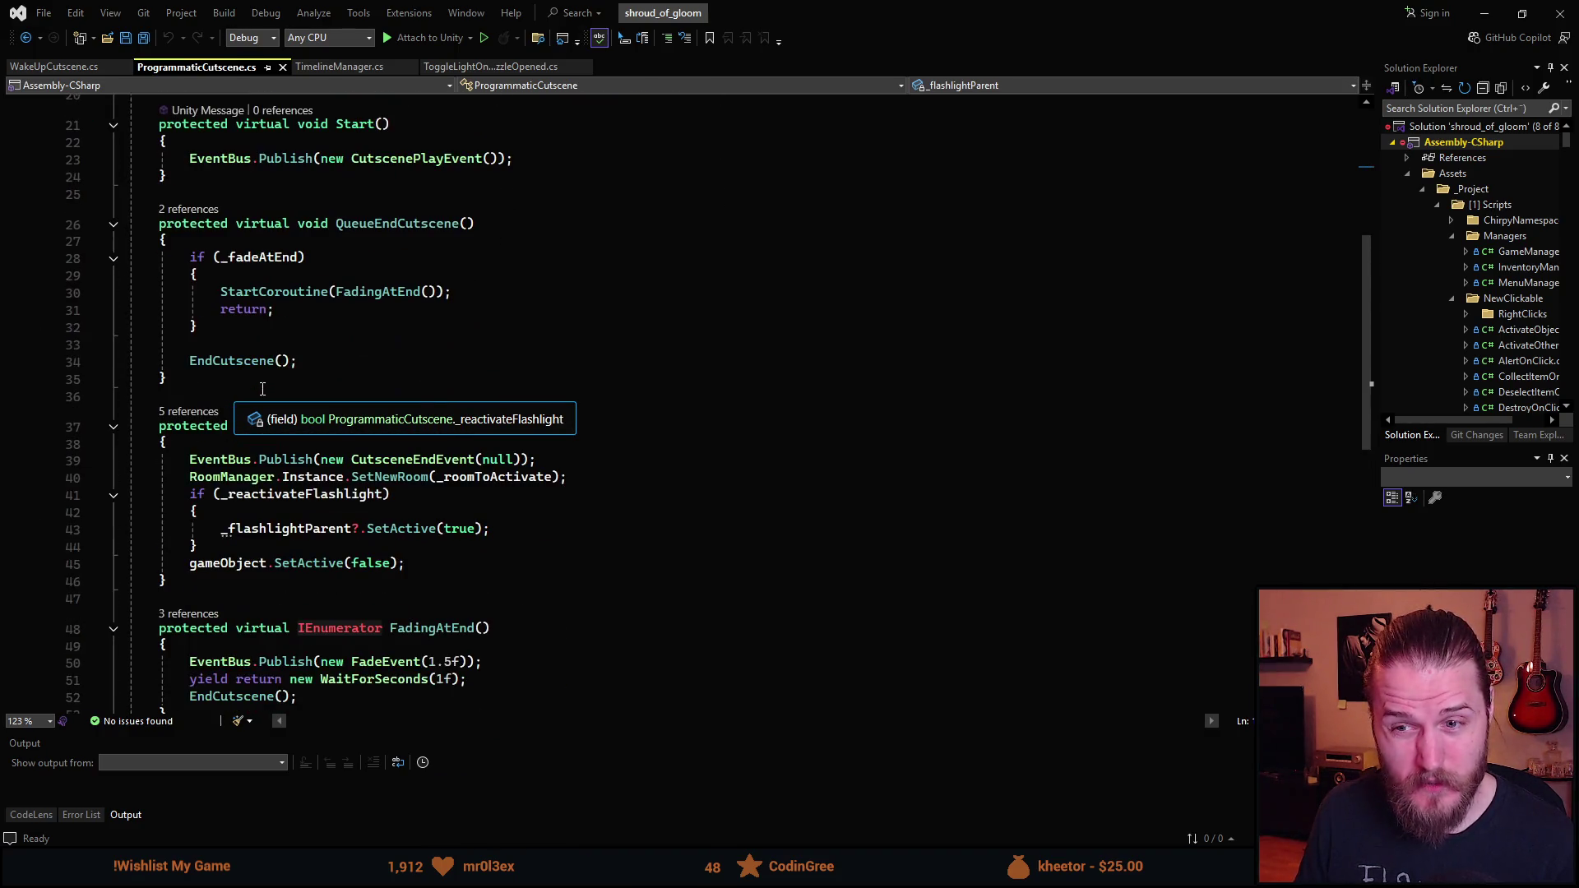
scroll(309, 434, down, 2)
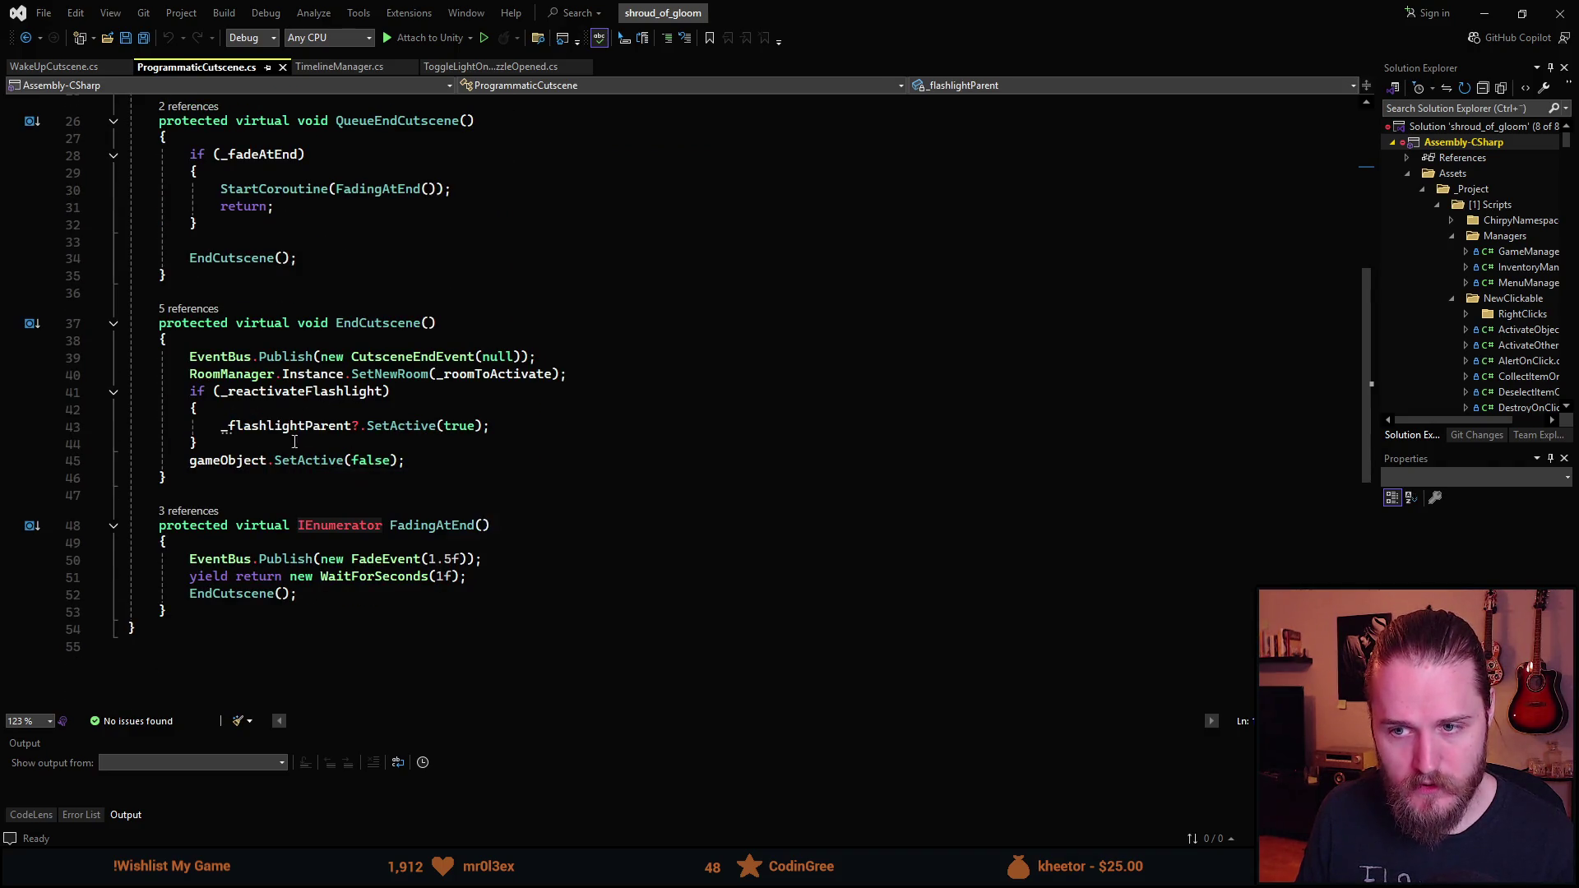
mouse_move(323, 421)
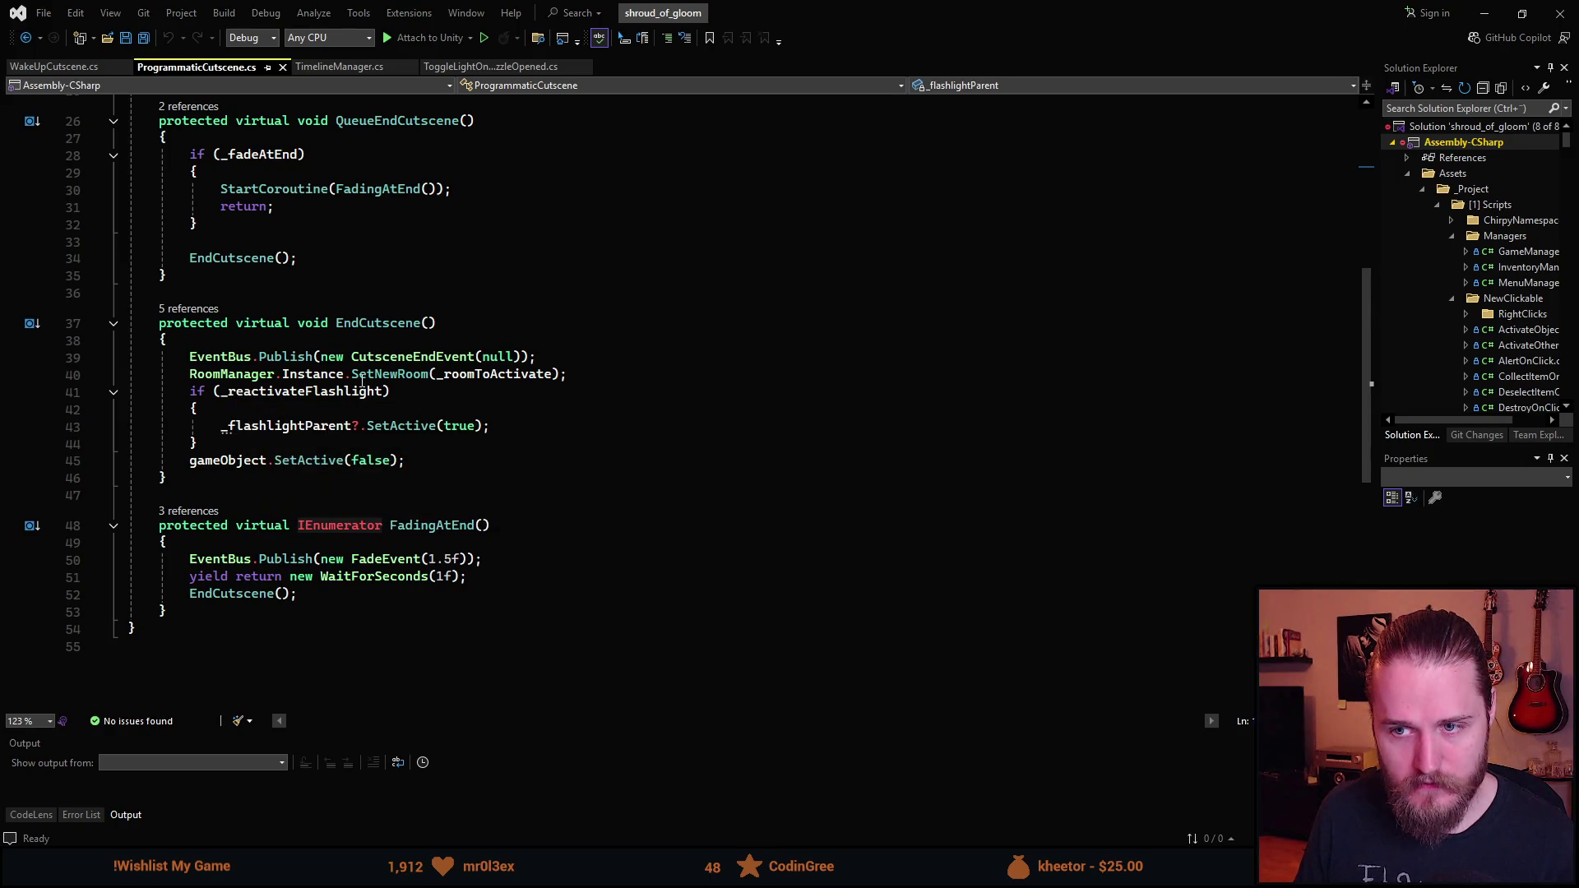
mouse_move(440, 384)
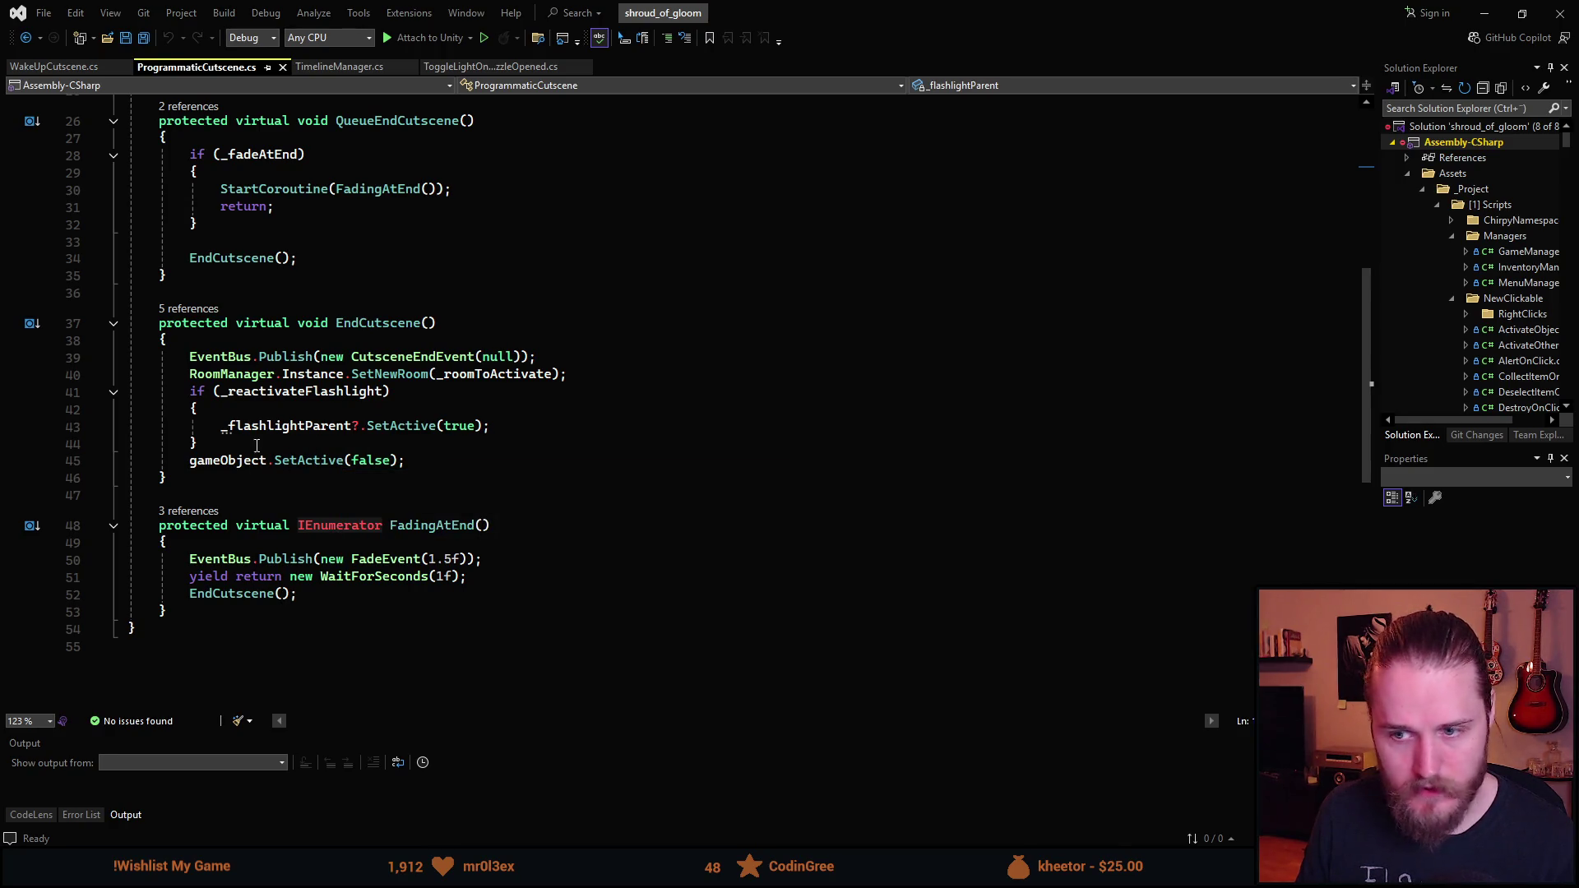
scroll(248, 437, up, 2)
click(62, 69)
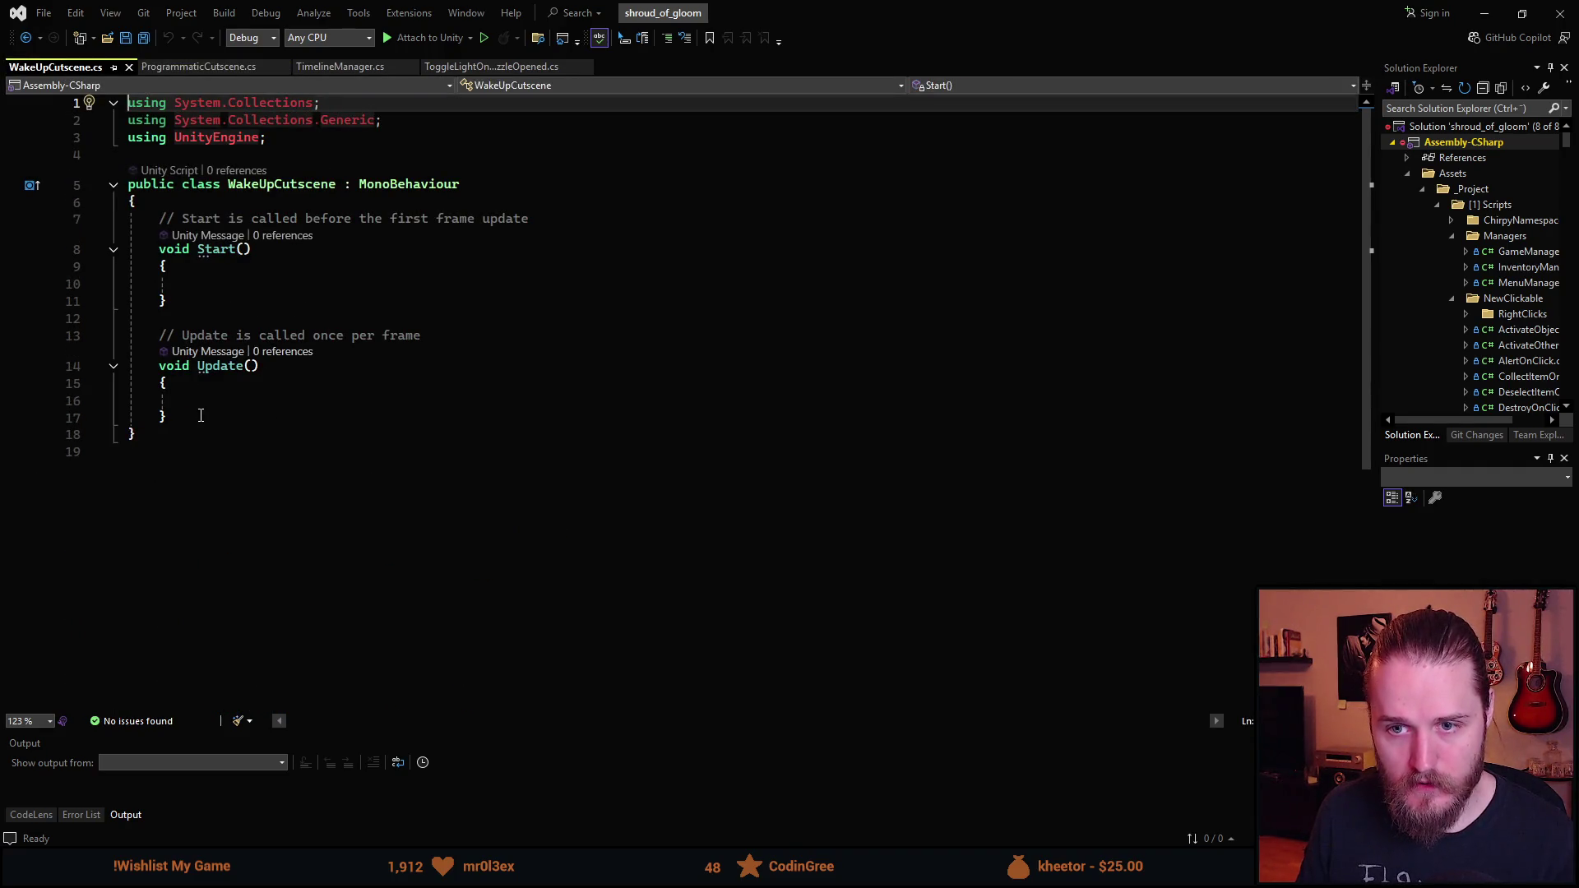
- Replace the default Start and Update methods with the pasted Awake code, dropping the if's closing brace
drag(201, 415, 158, 218)
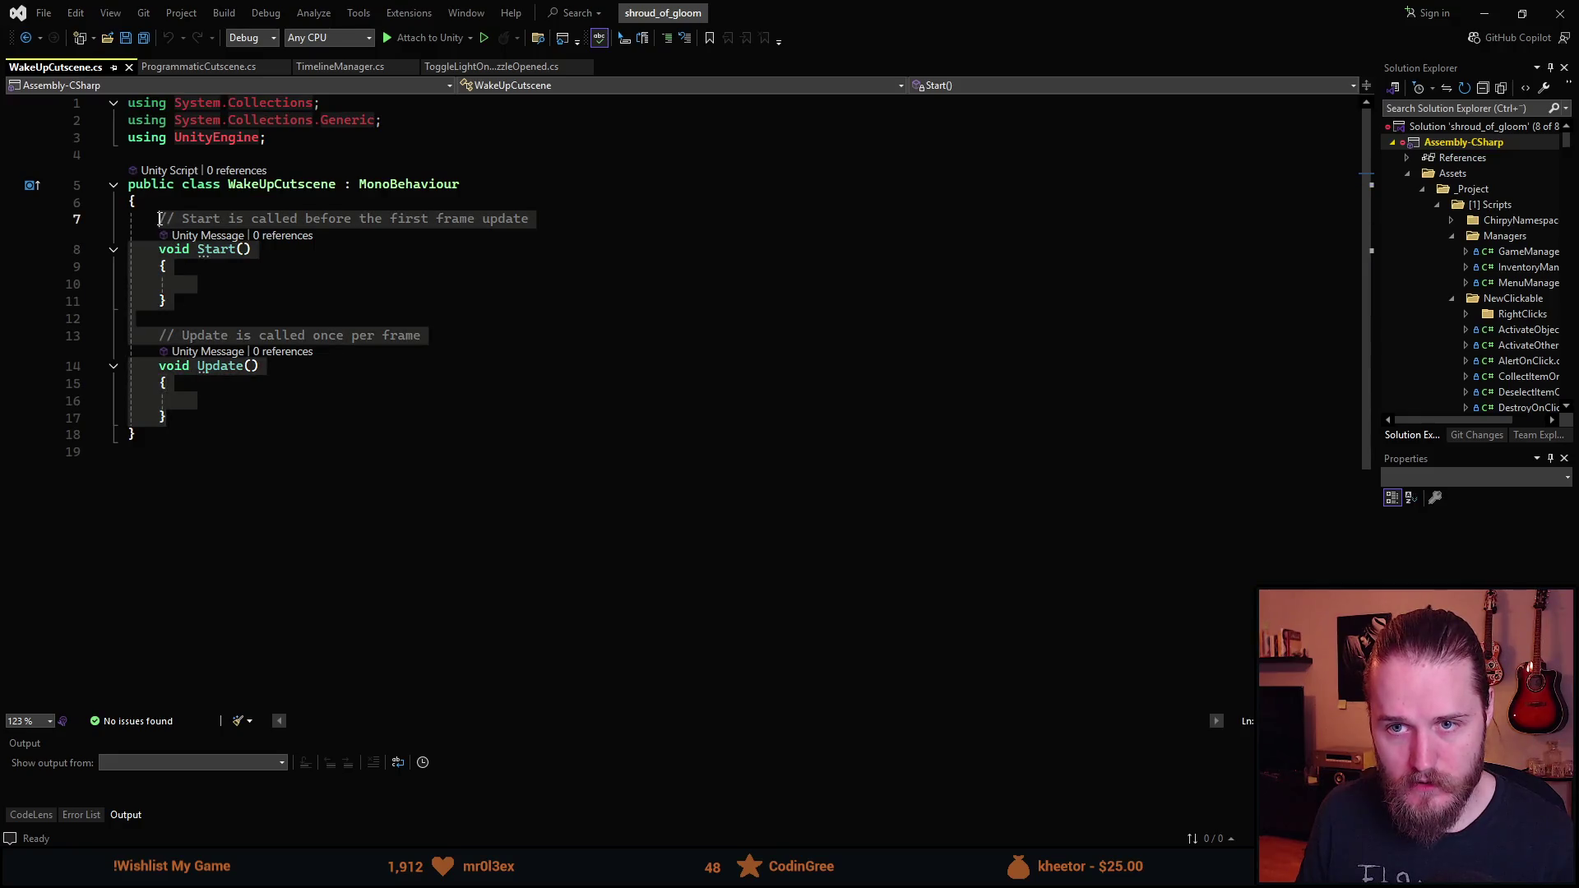
text(private GameObject _flashlightParent;      protected virtual void Awake()     {         _flashlightParent = Flashlight.Instance.transform.parent.gameObject;         if (_deactivateFlashlight)         {             _flashlightParent.SetActive(false);         }     })
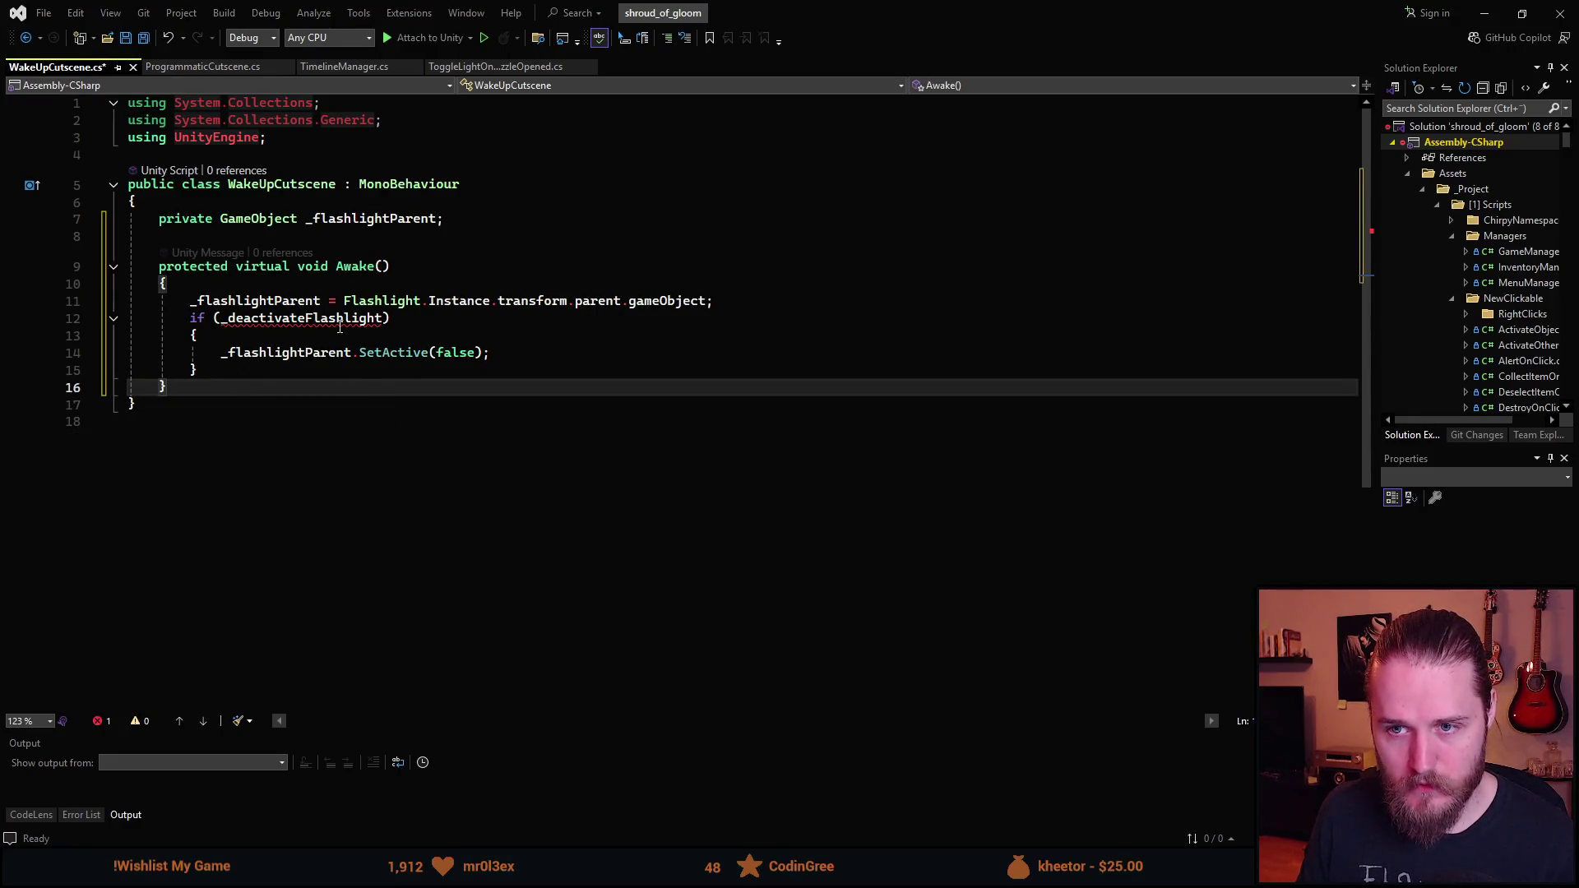
key(Up)
key(Home)
key(Home)
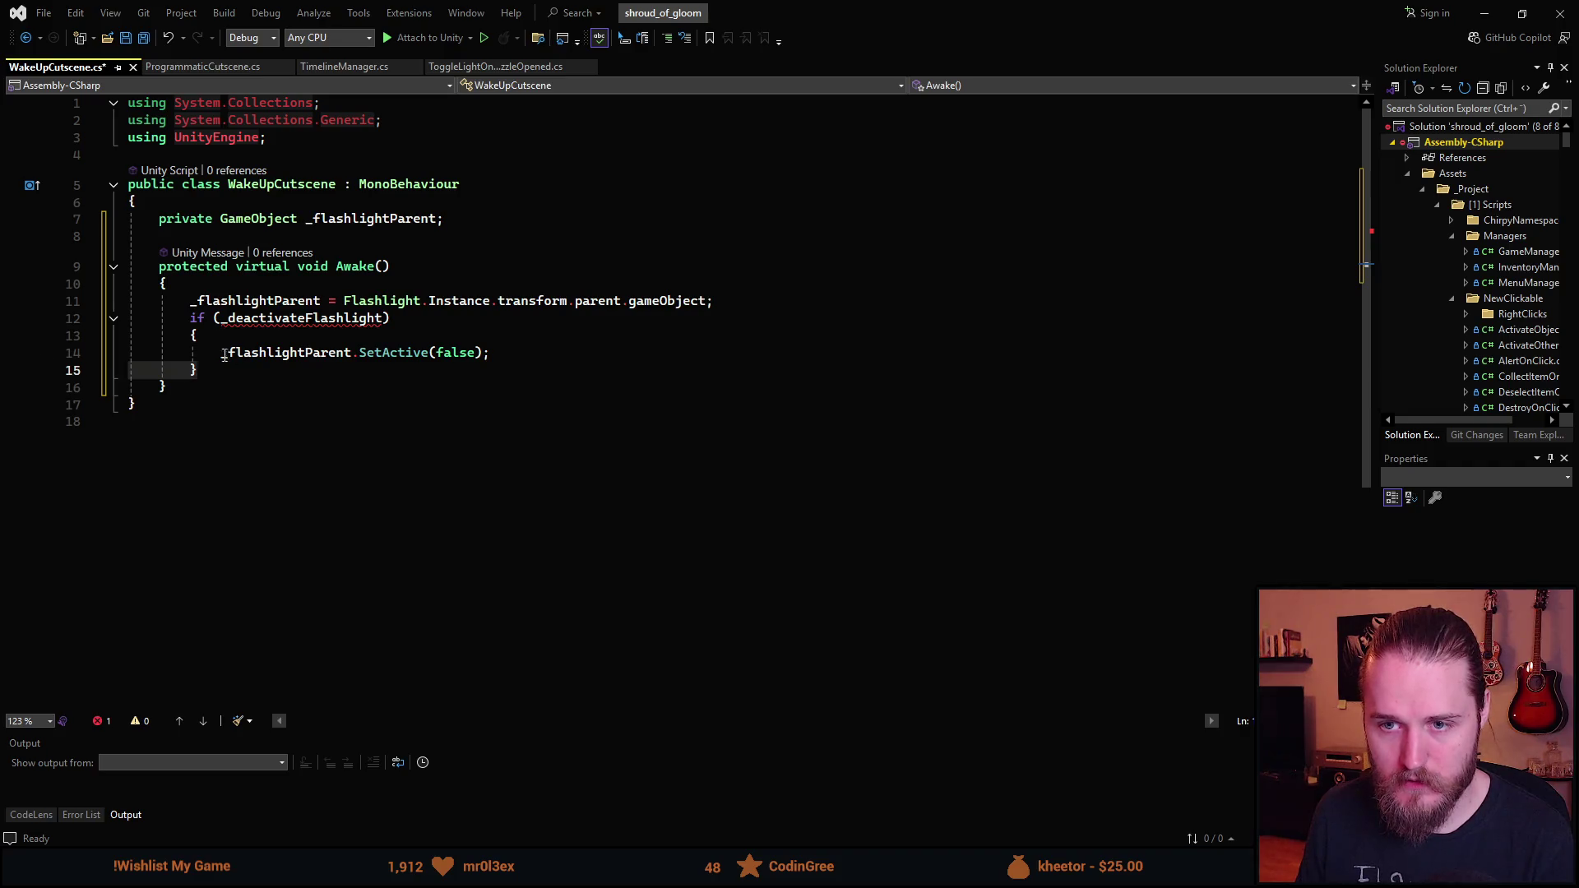
key(shift+End)
key(Delete)
key(BackSpace)
- Delete the _deactivateFlashlight condition so Awake always hides the flashlight parent
key(shift+Up)
key(shift+Up)
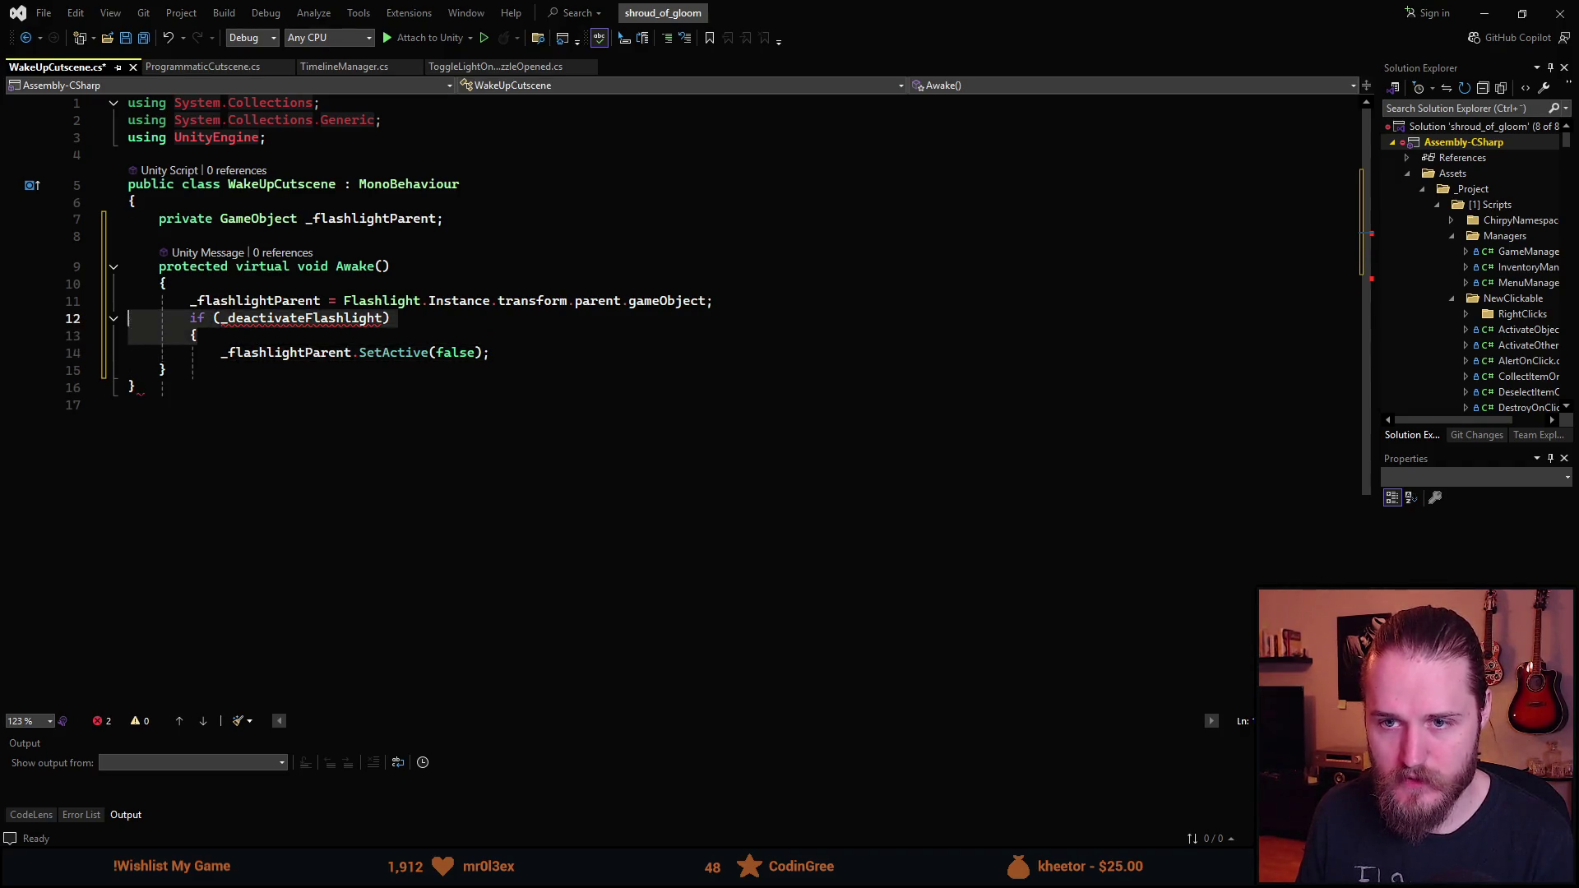
key(Delete)
key(Down)
key(Home)
key(shift+Tab)
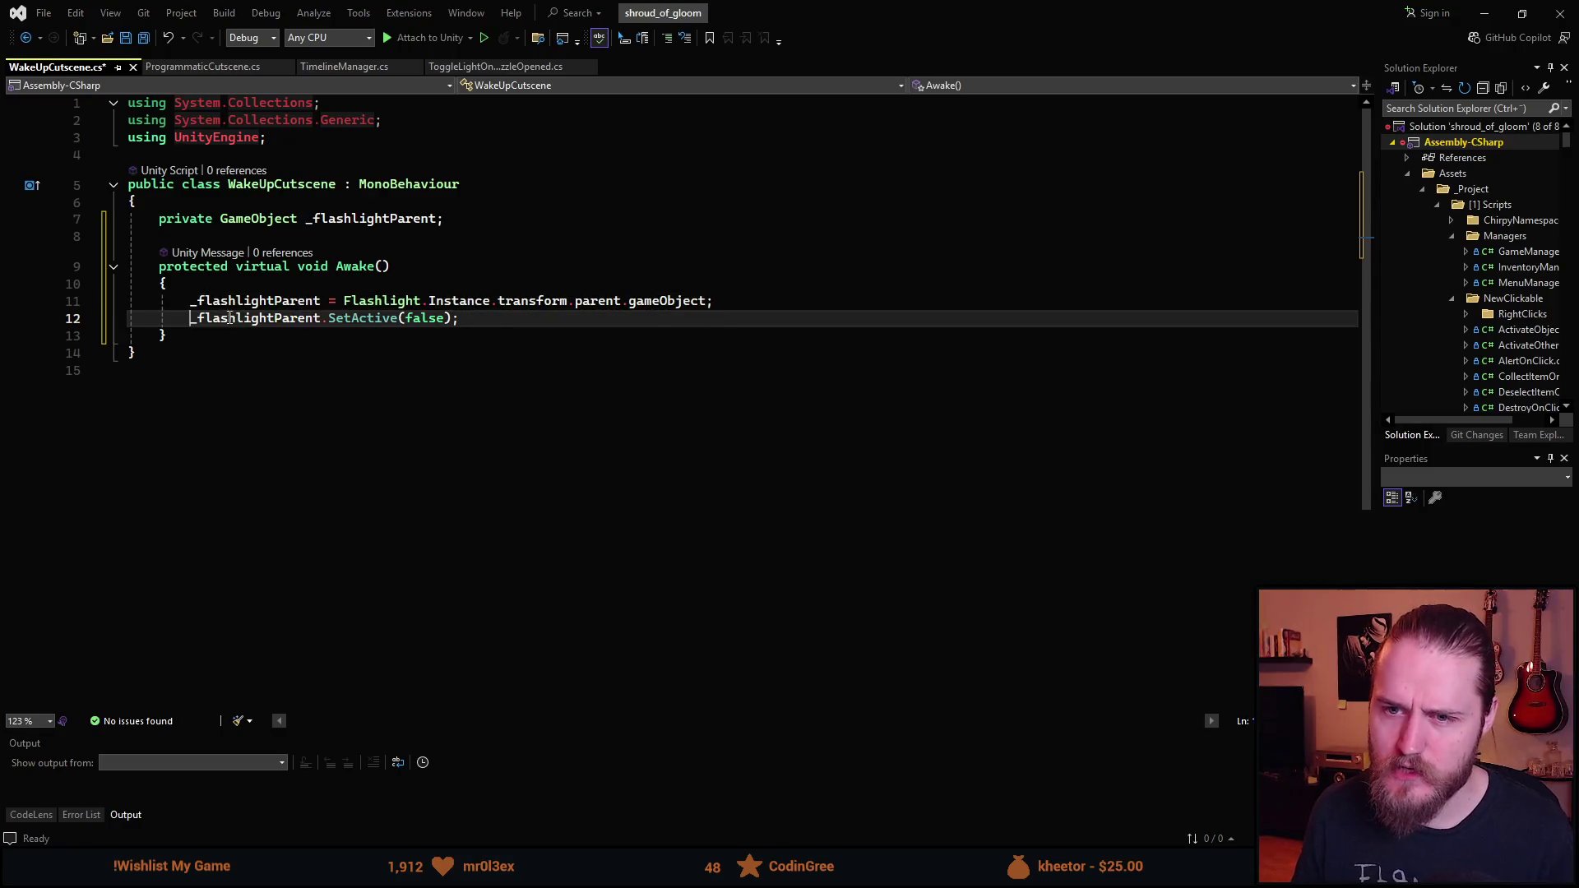
click(208, 337)
key(Return)
key(Return)
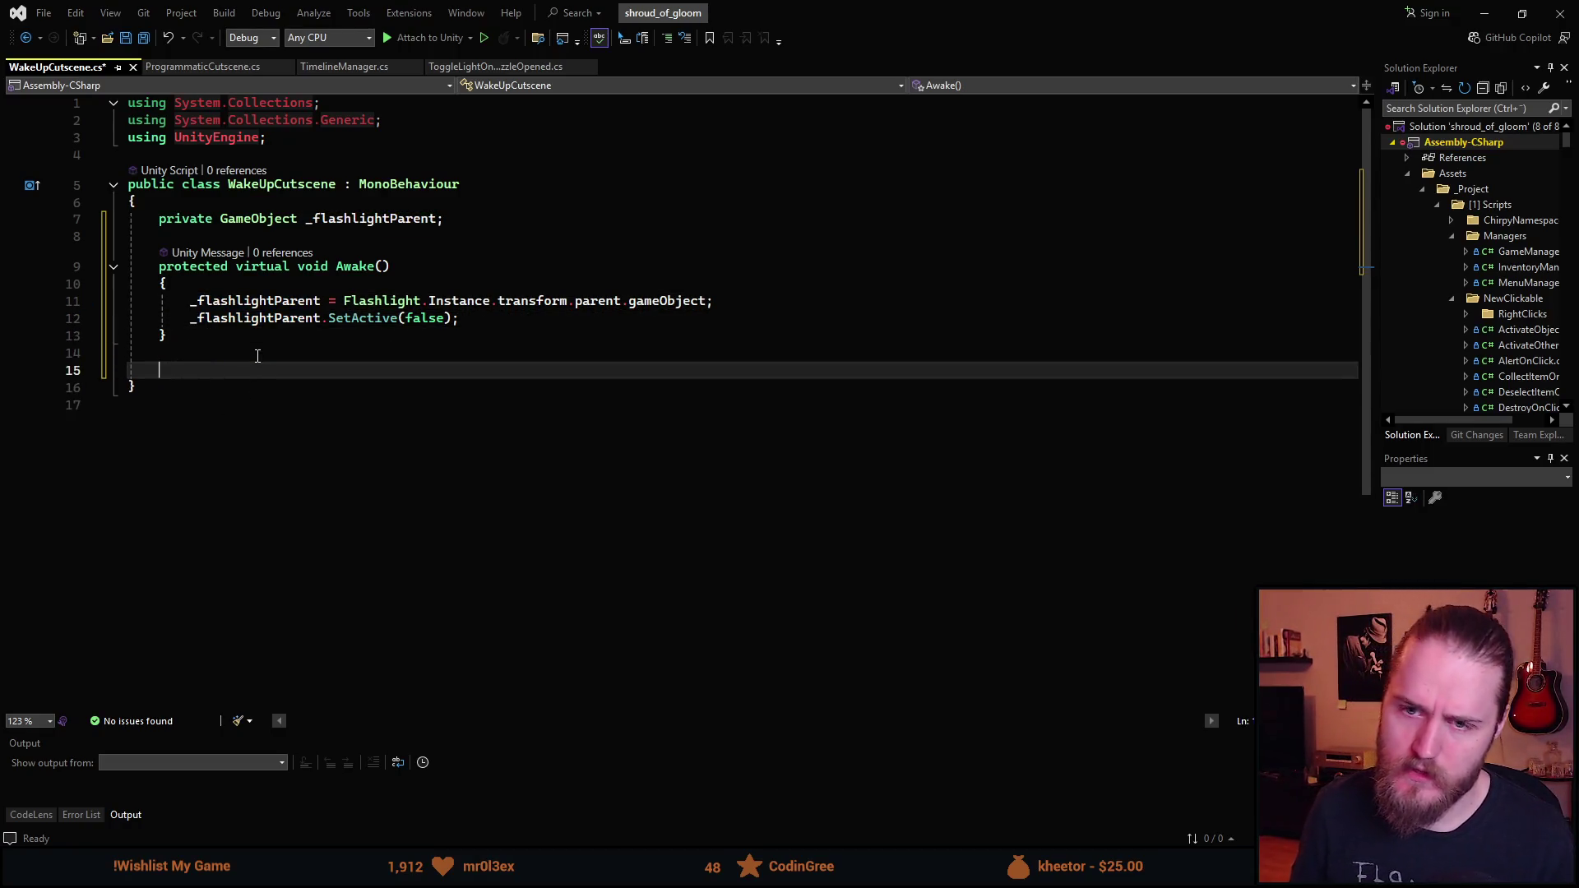
- Change Awake's signature from protected virtual to private
double_click(270, 266)
key(Delete)
key(ctrl+BackSpace)
text(private)
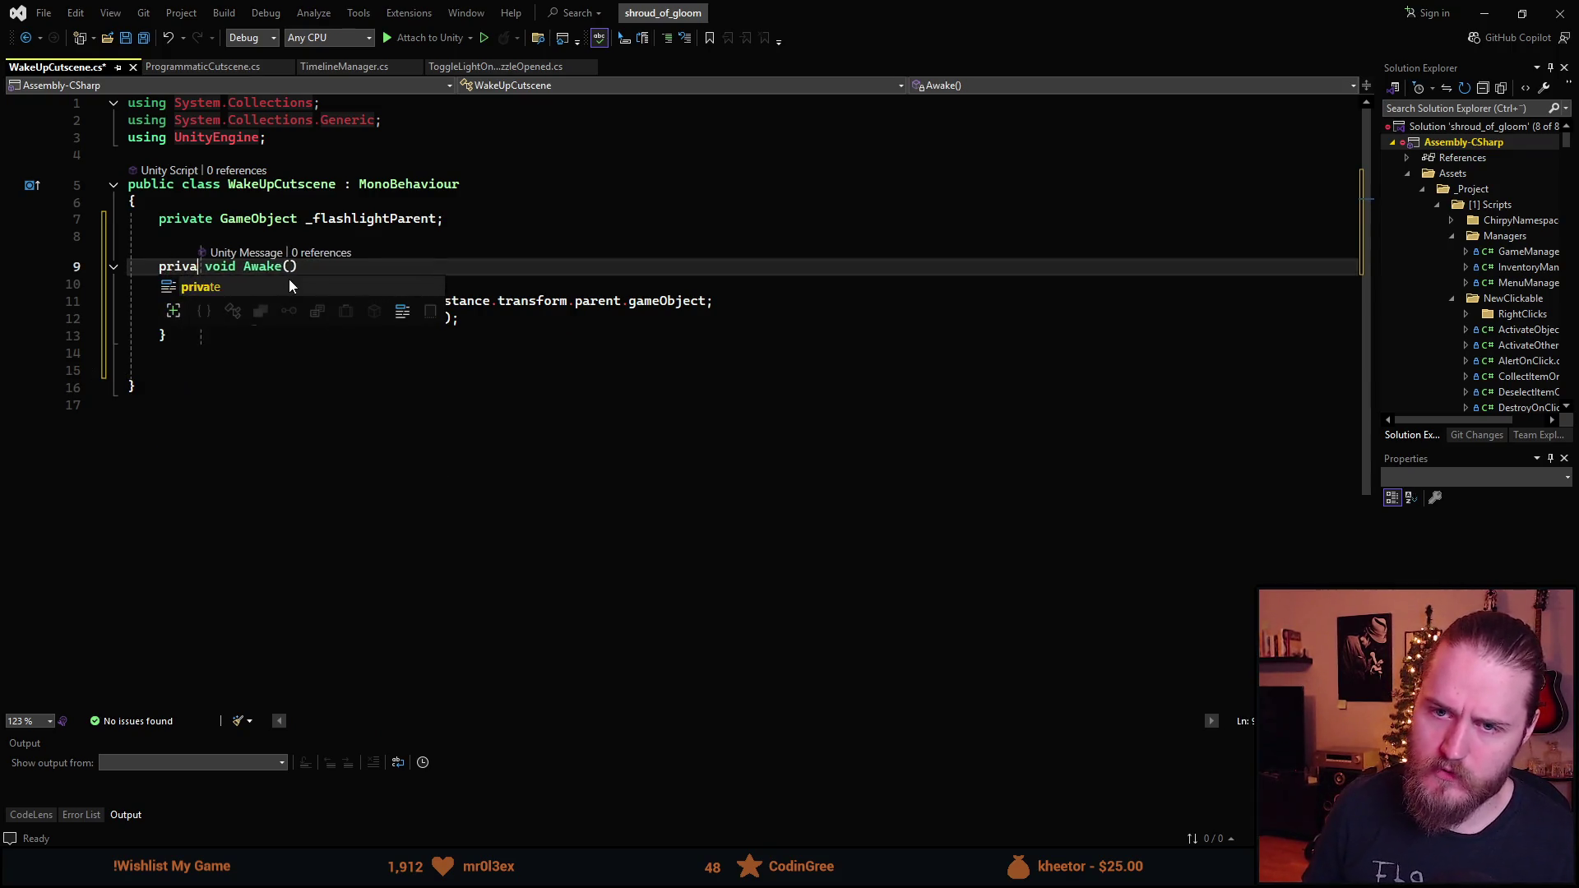
- Add an empty private void TriggerCutscene() method below Awake
click(267, 353)
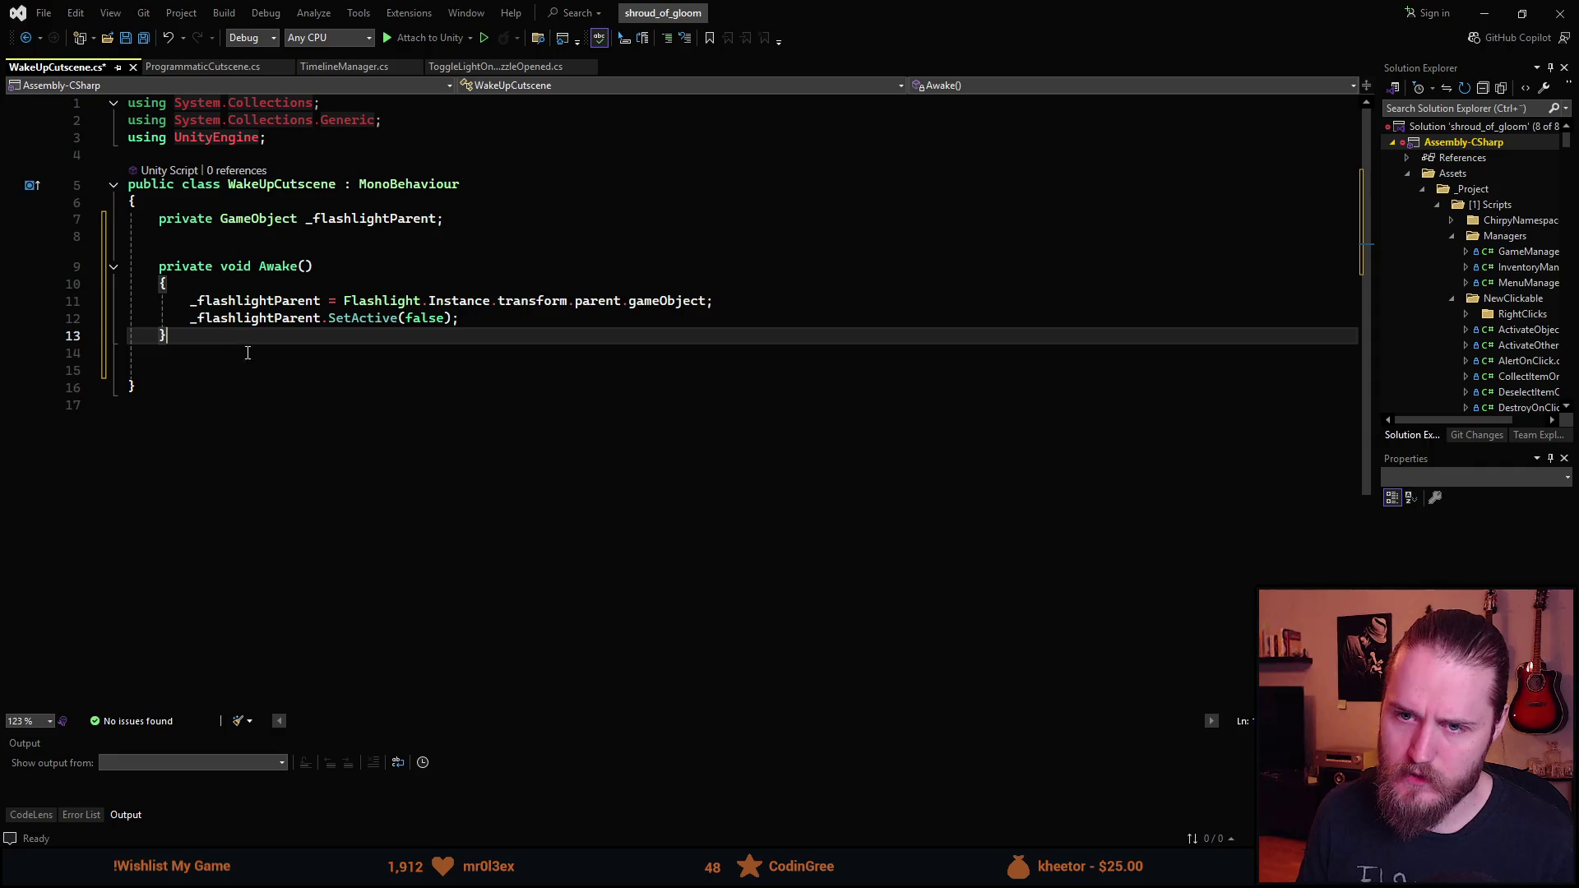
click(300, 372)
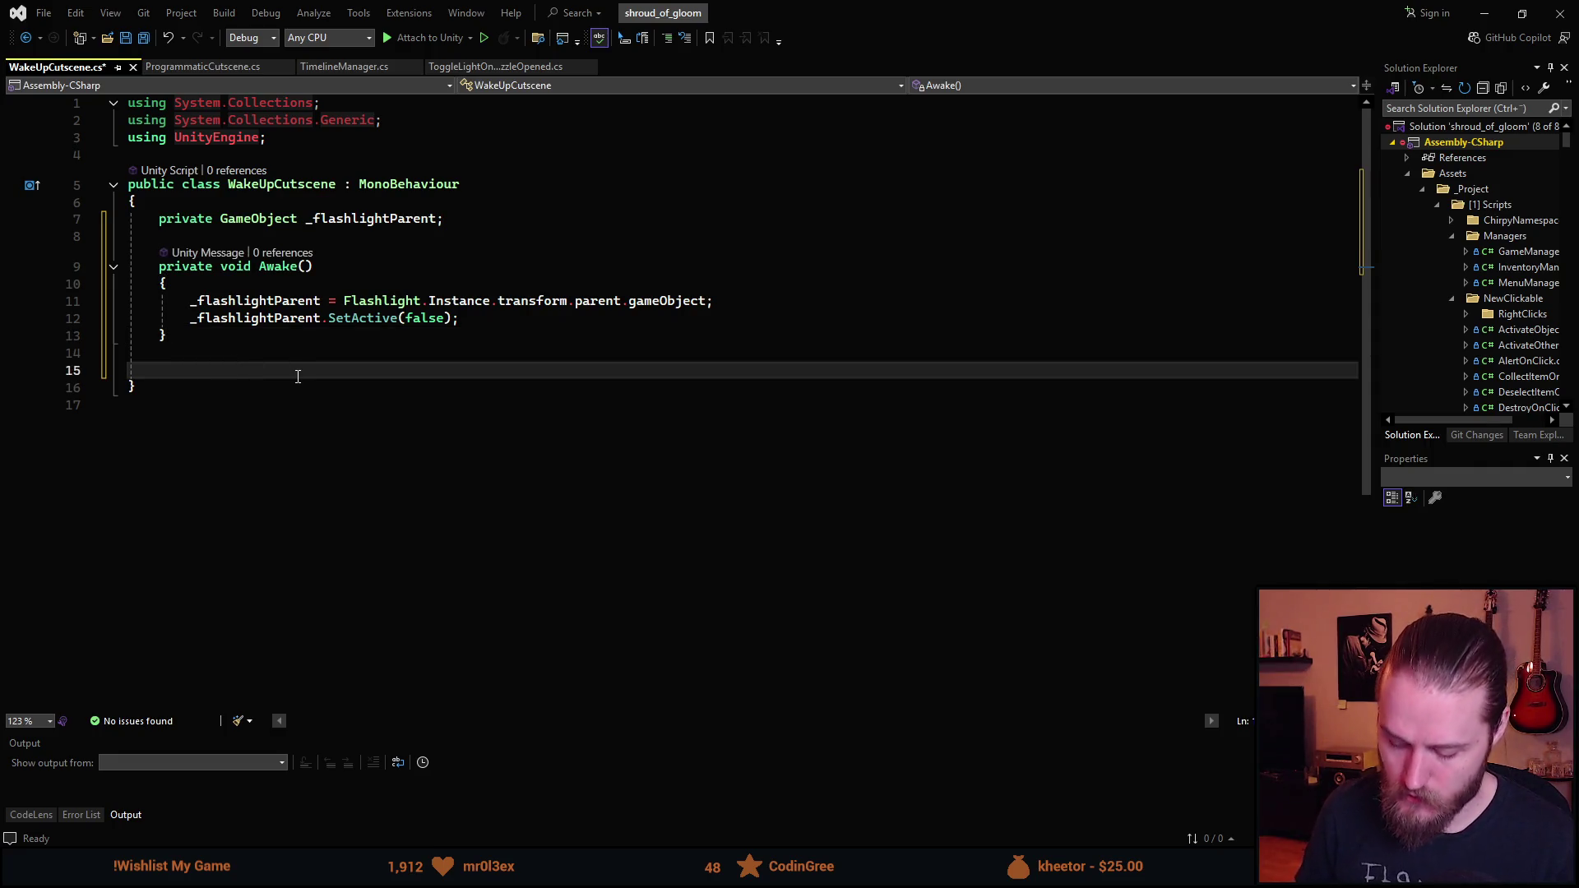
text(p)
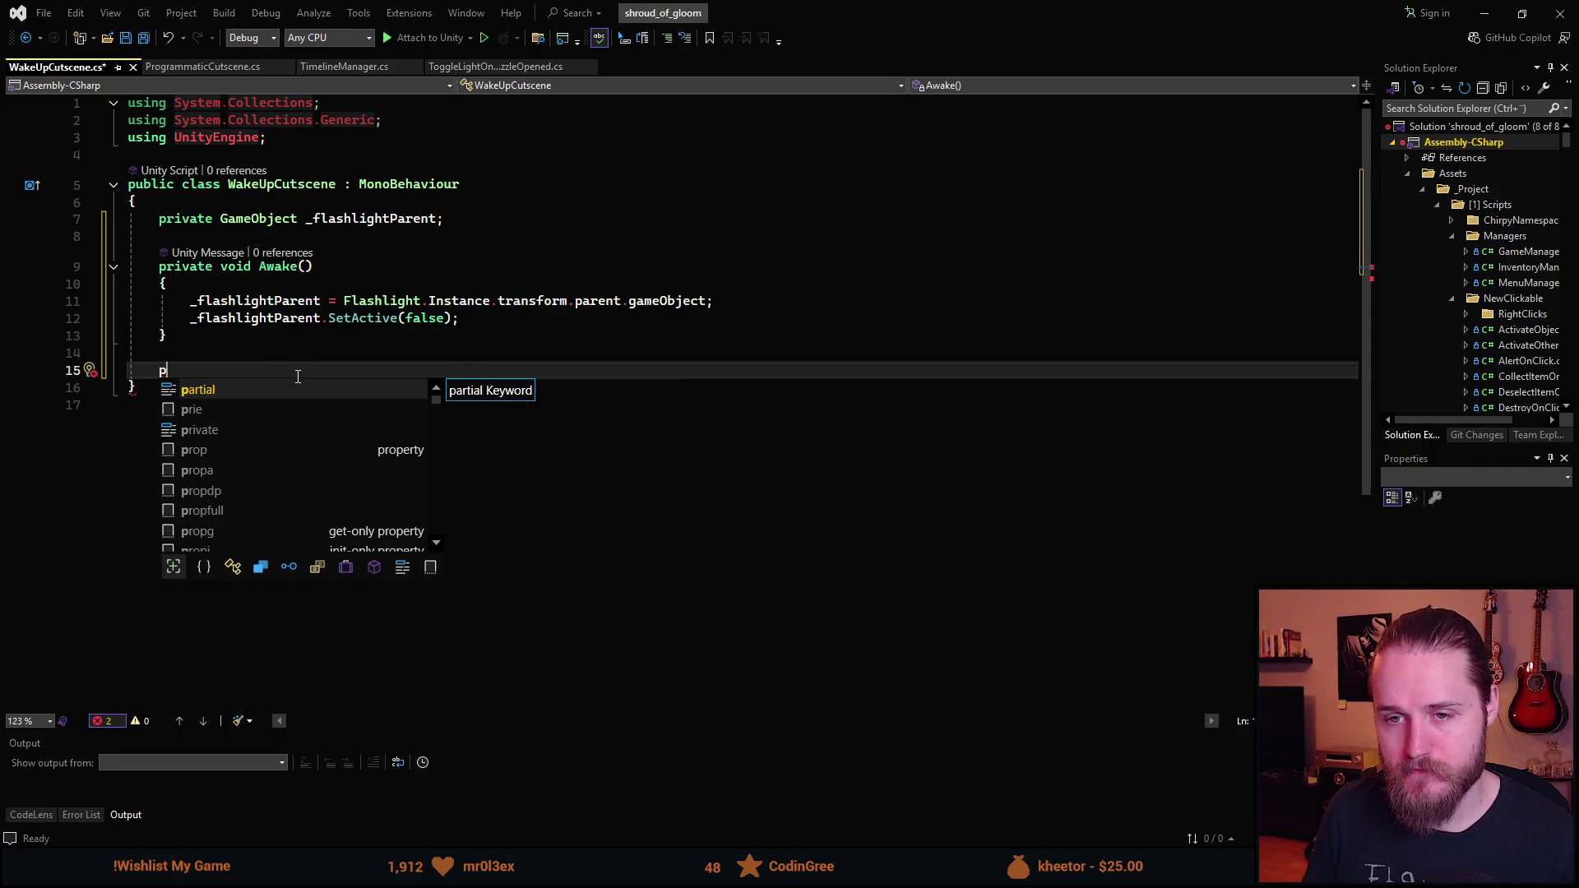
text(rivate void )
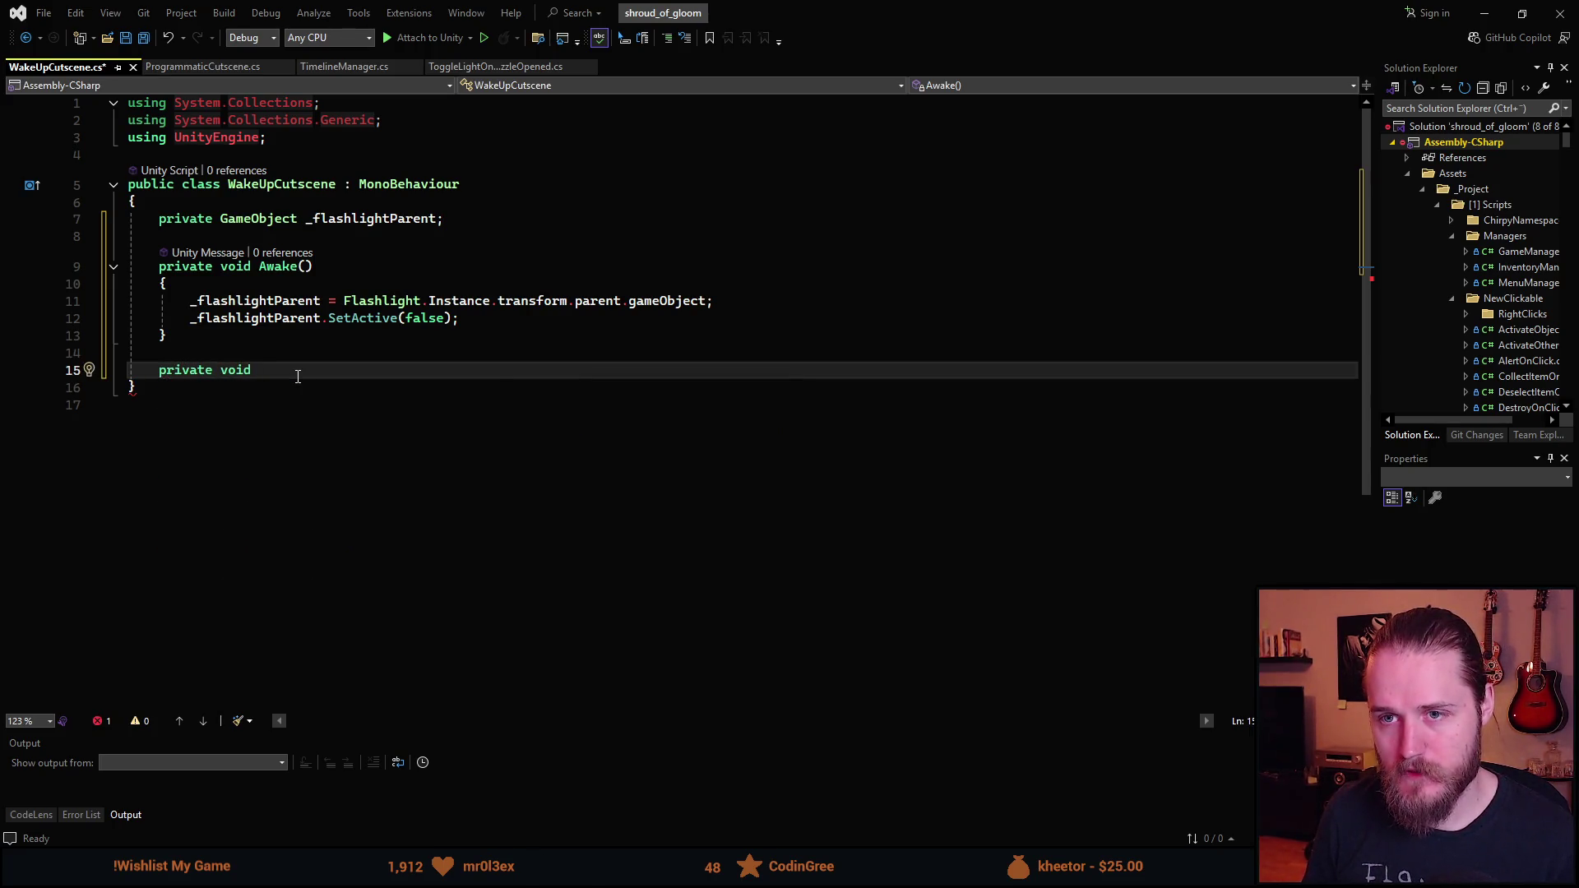
text(TriggerC)
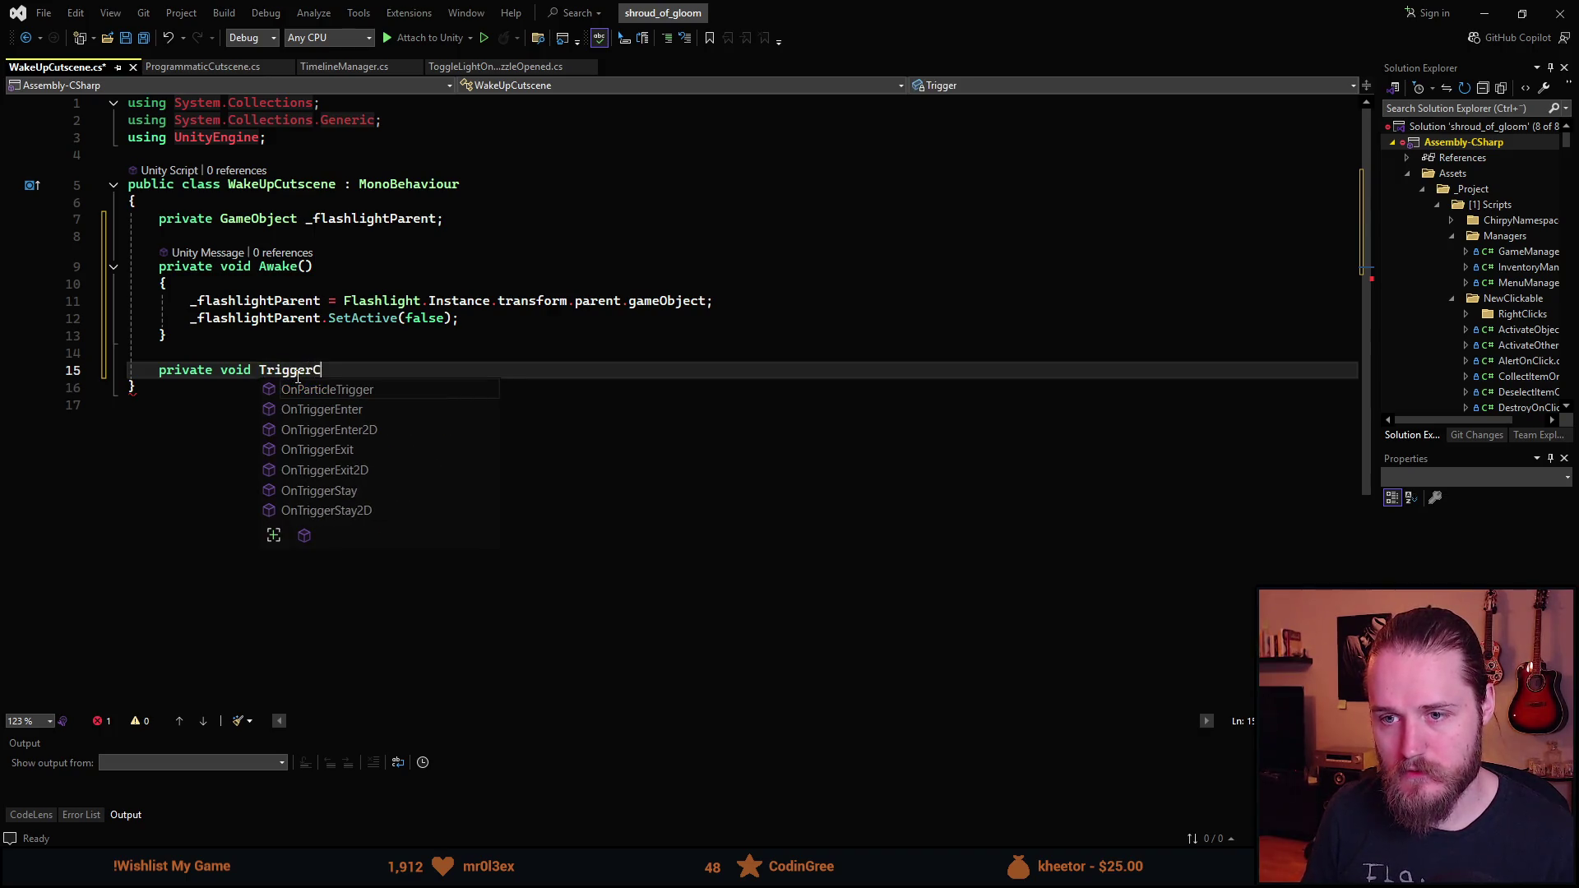
text(utscene(){)
key(Return)
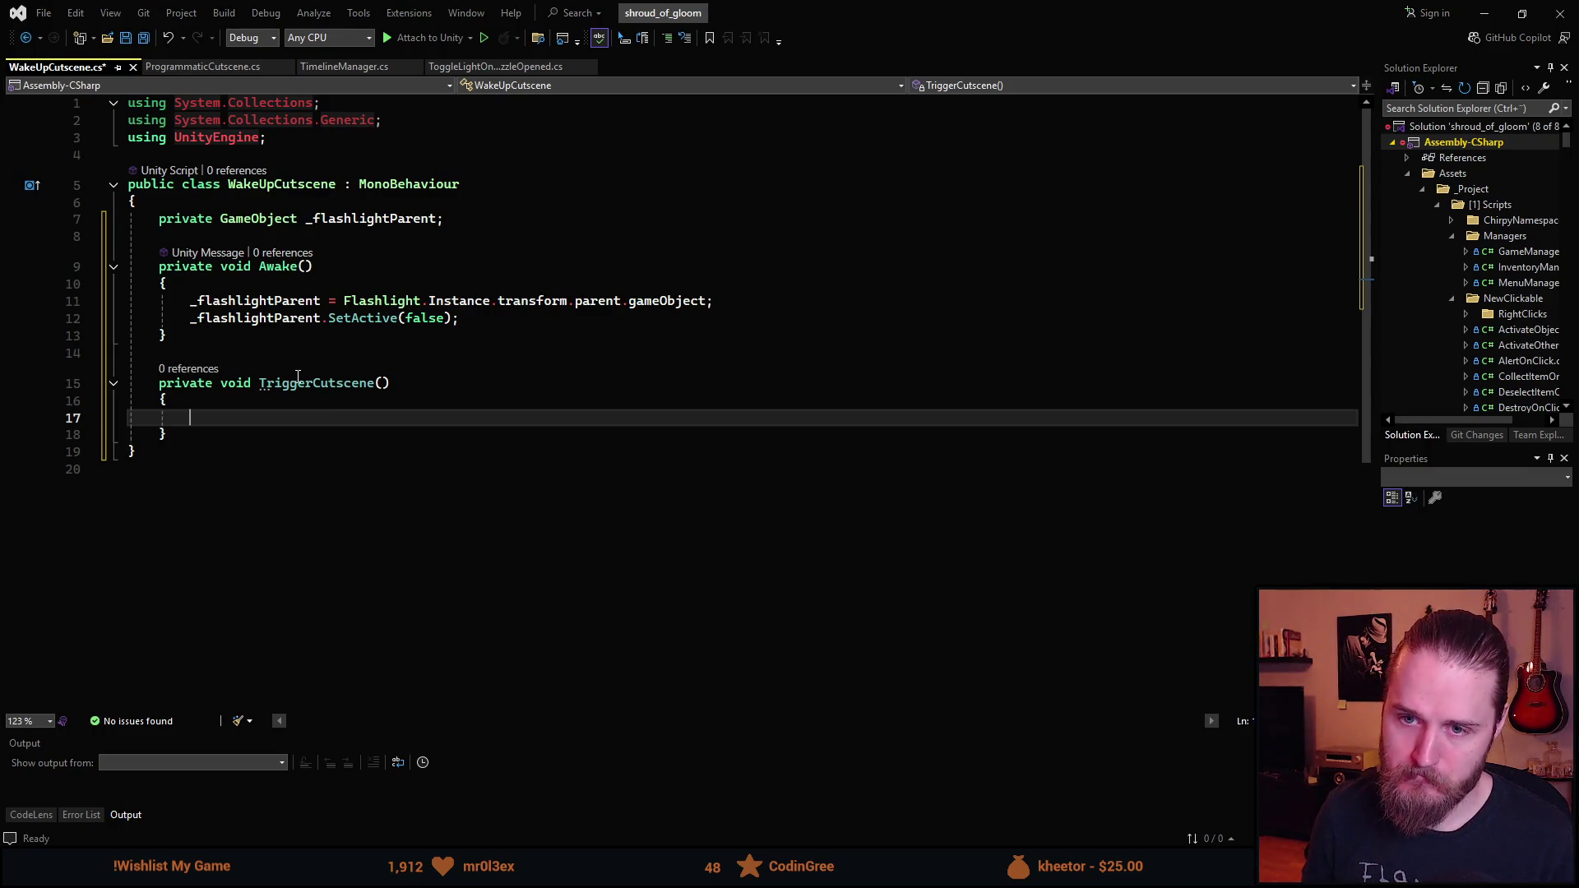
key(Down)
key(Return)
key(Return)
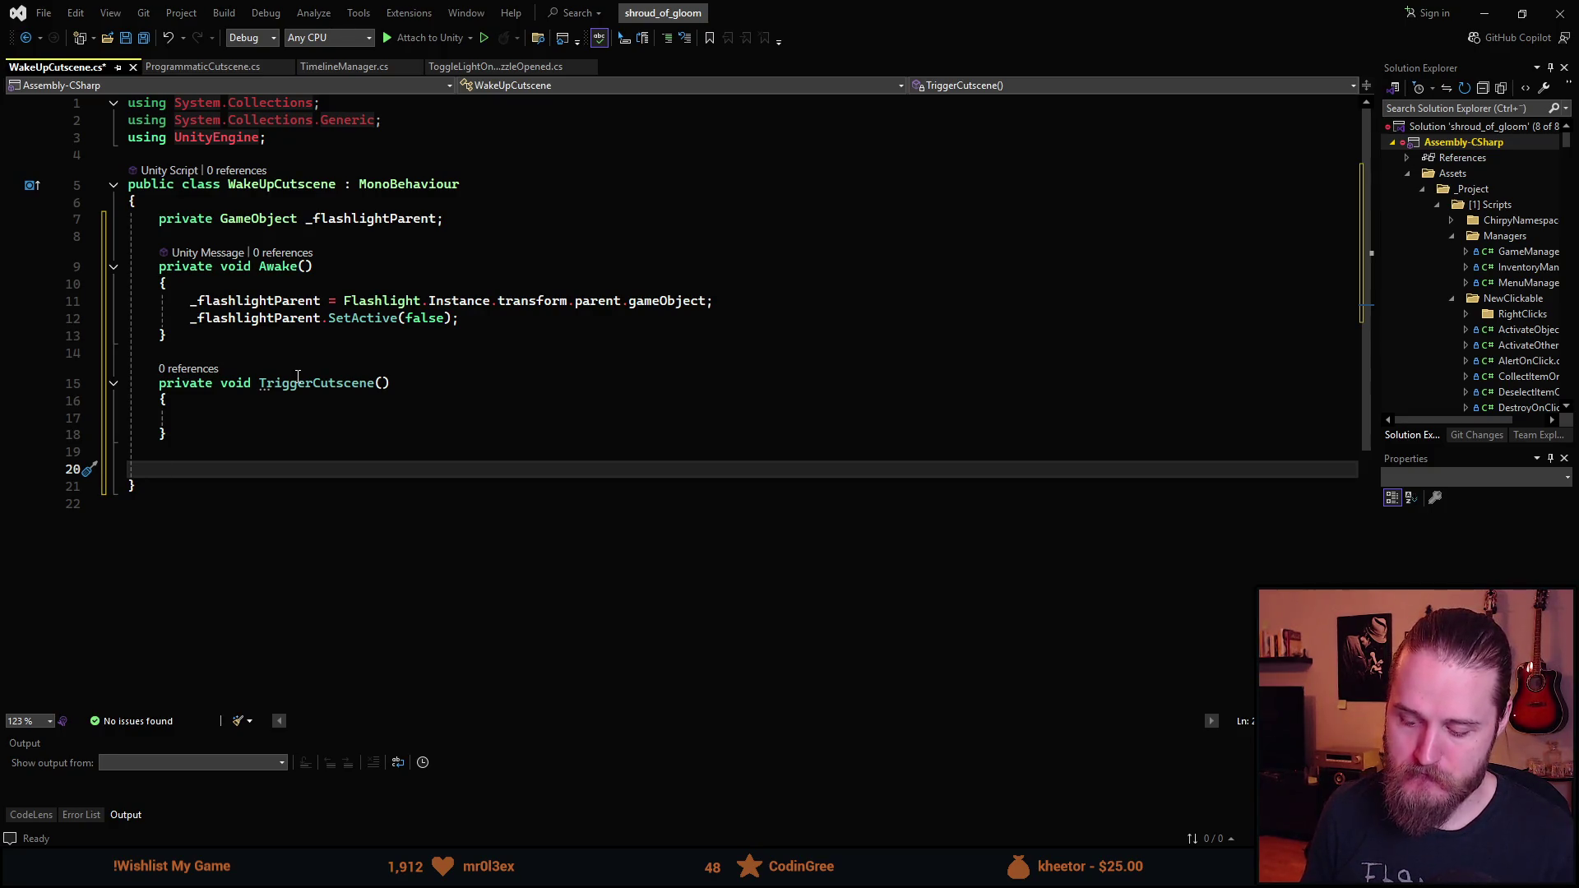
key(BackSpace)
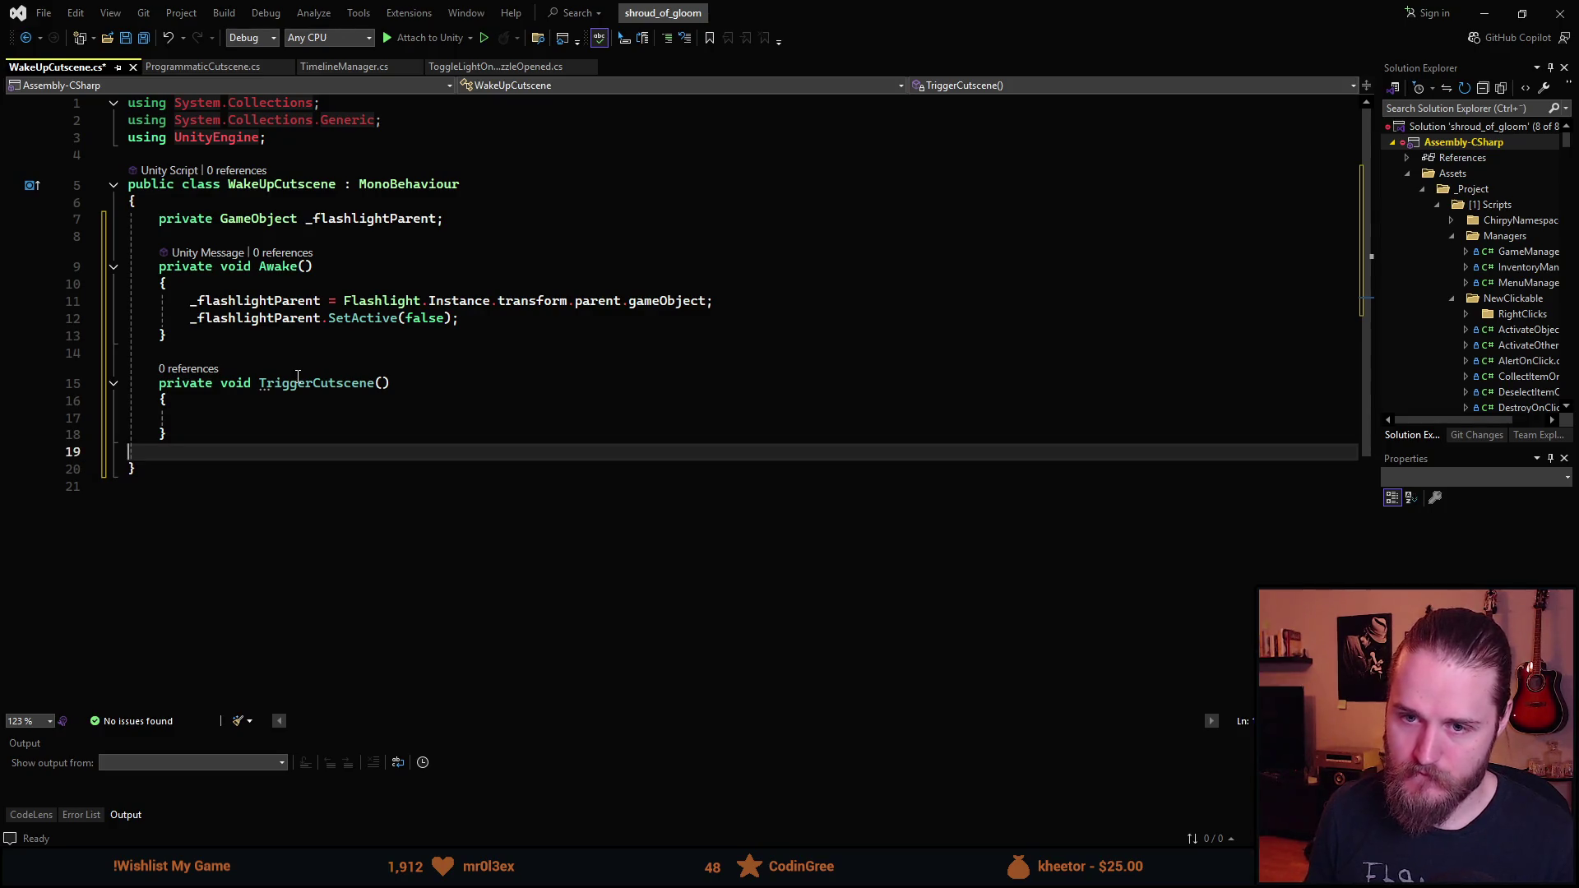
- Remove the unused using directives and save WakeUpCutscene.cs
key(ctrl+r)
key(ctrl+g)
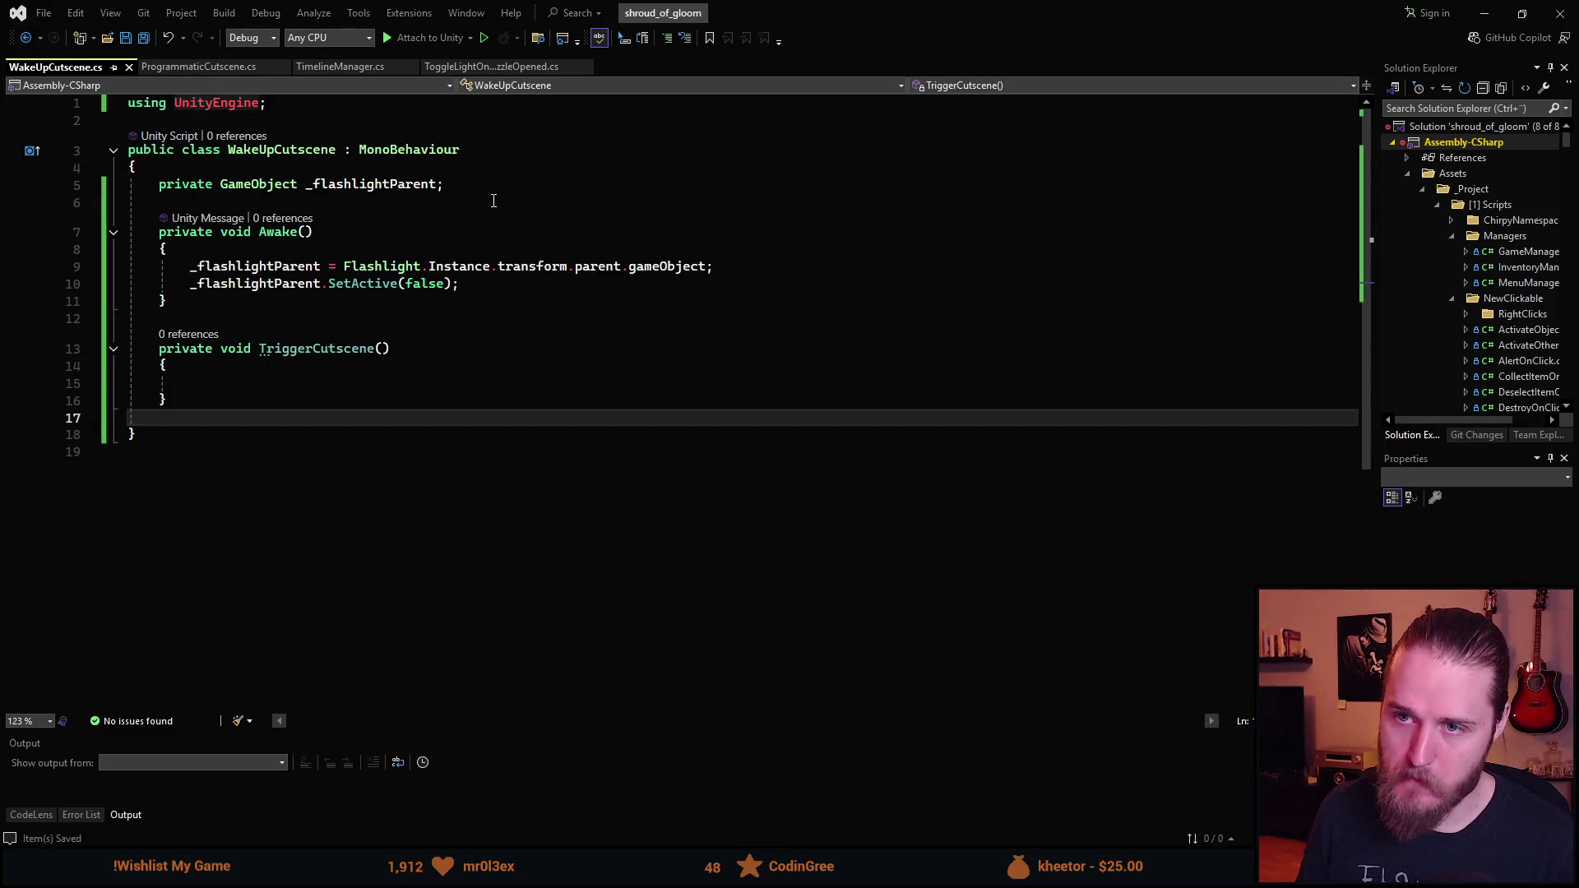
key(ctrl+s)
- Add serialized private fields _eyelidTop and _eyelidBottom at the top of the class
key(Return)
key(BackSpace)
key(Return)
text(ser)
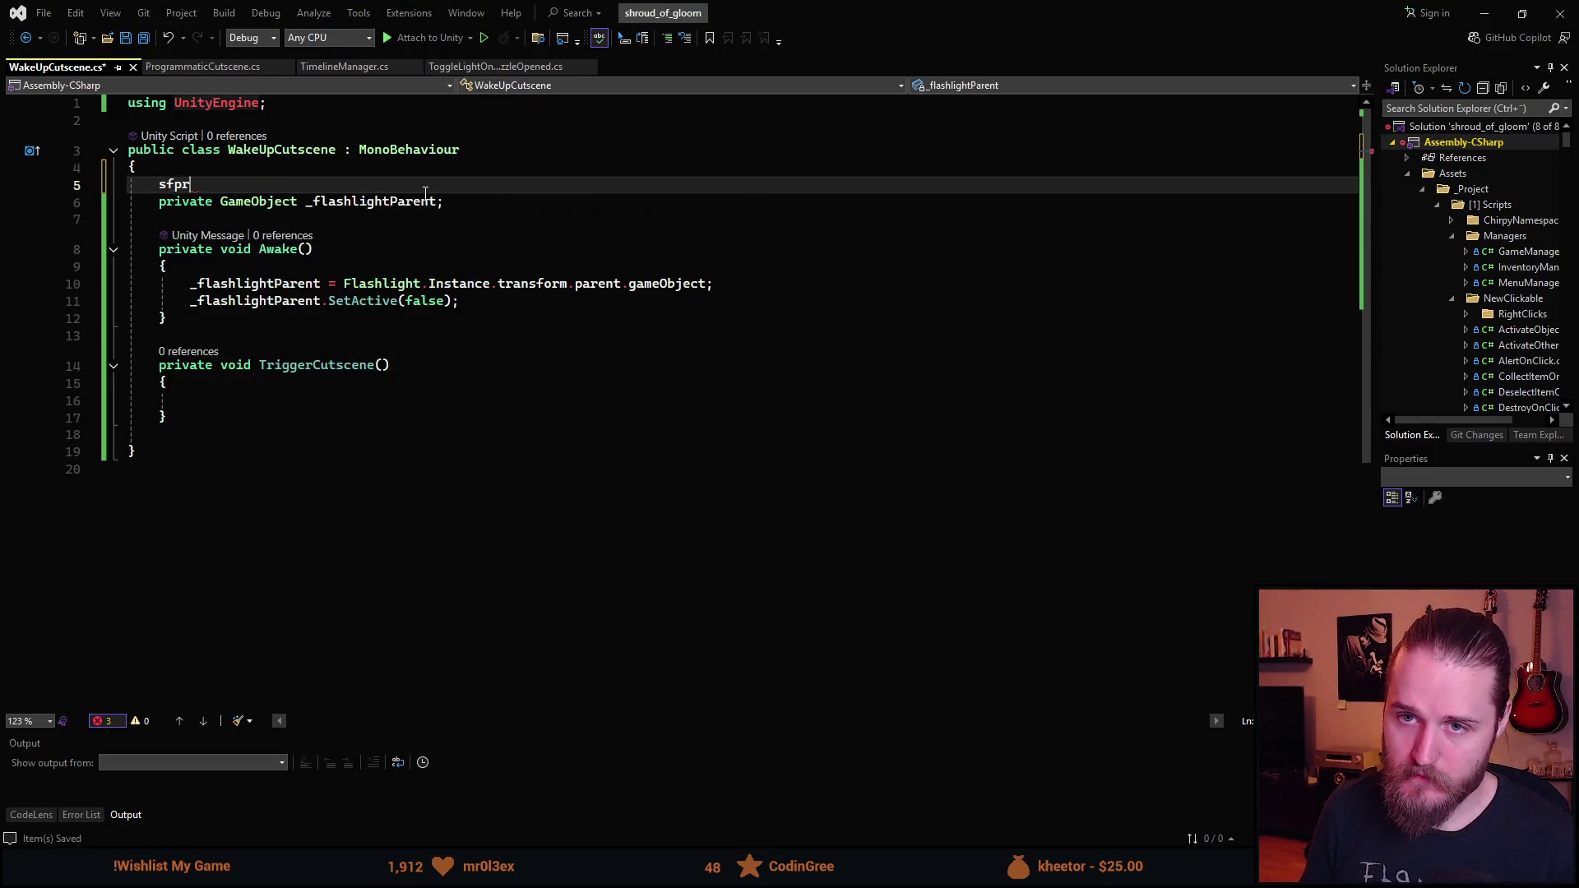
key(Tab)
text(_eye)
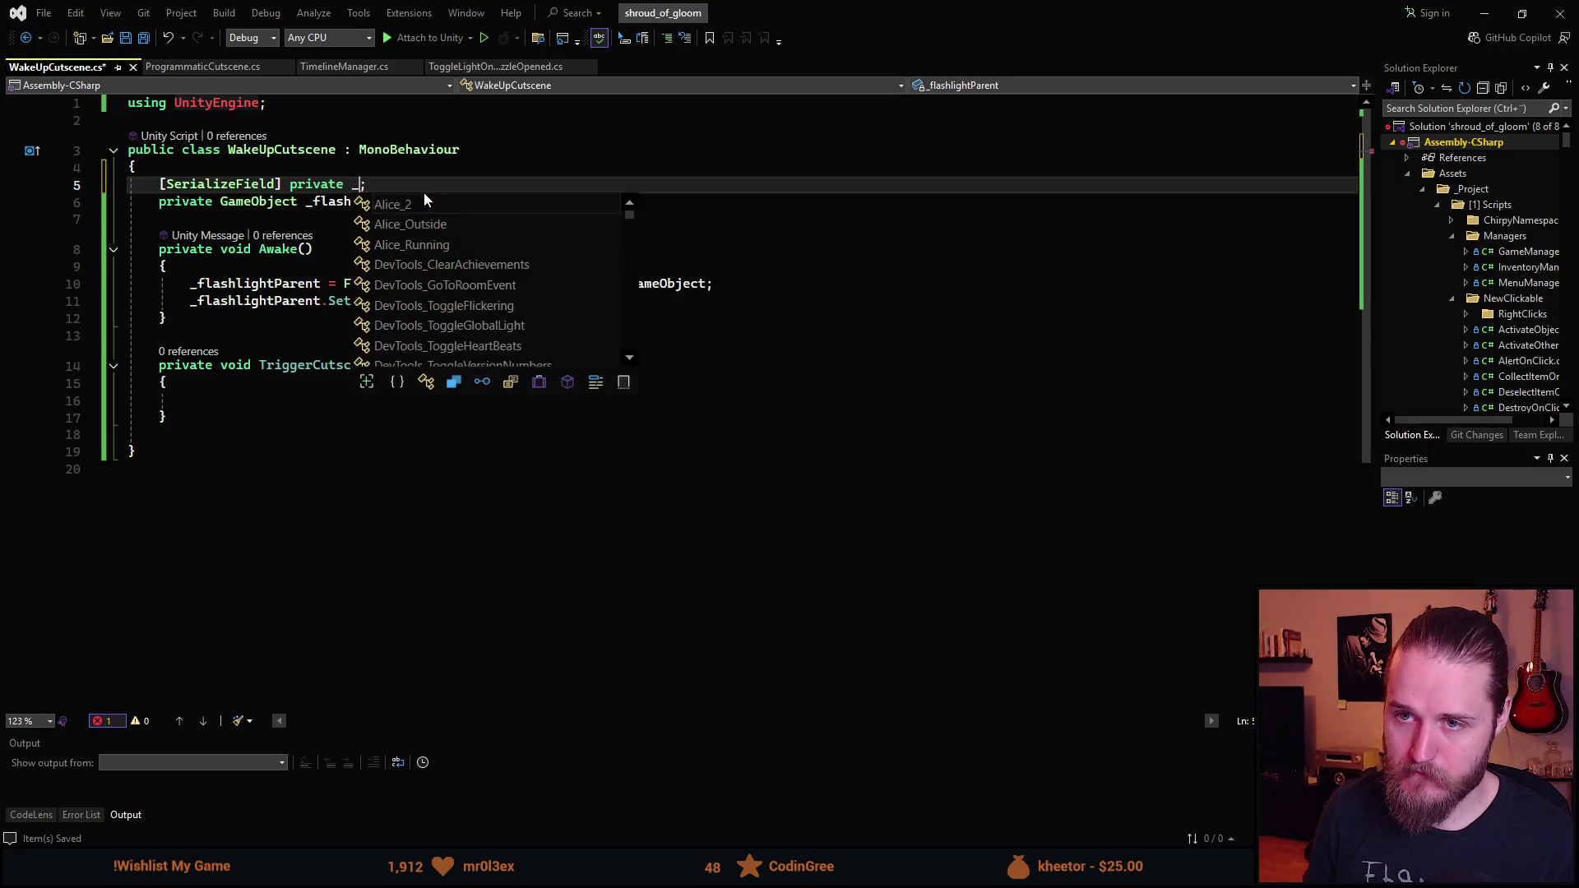
text(lid)
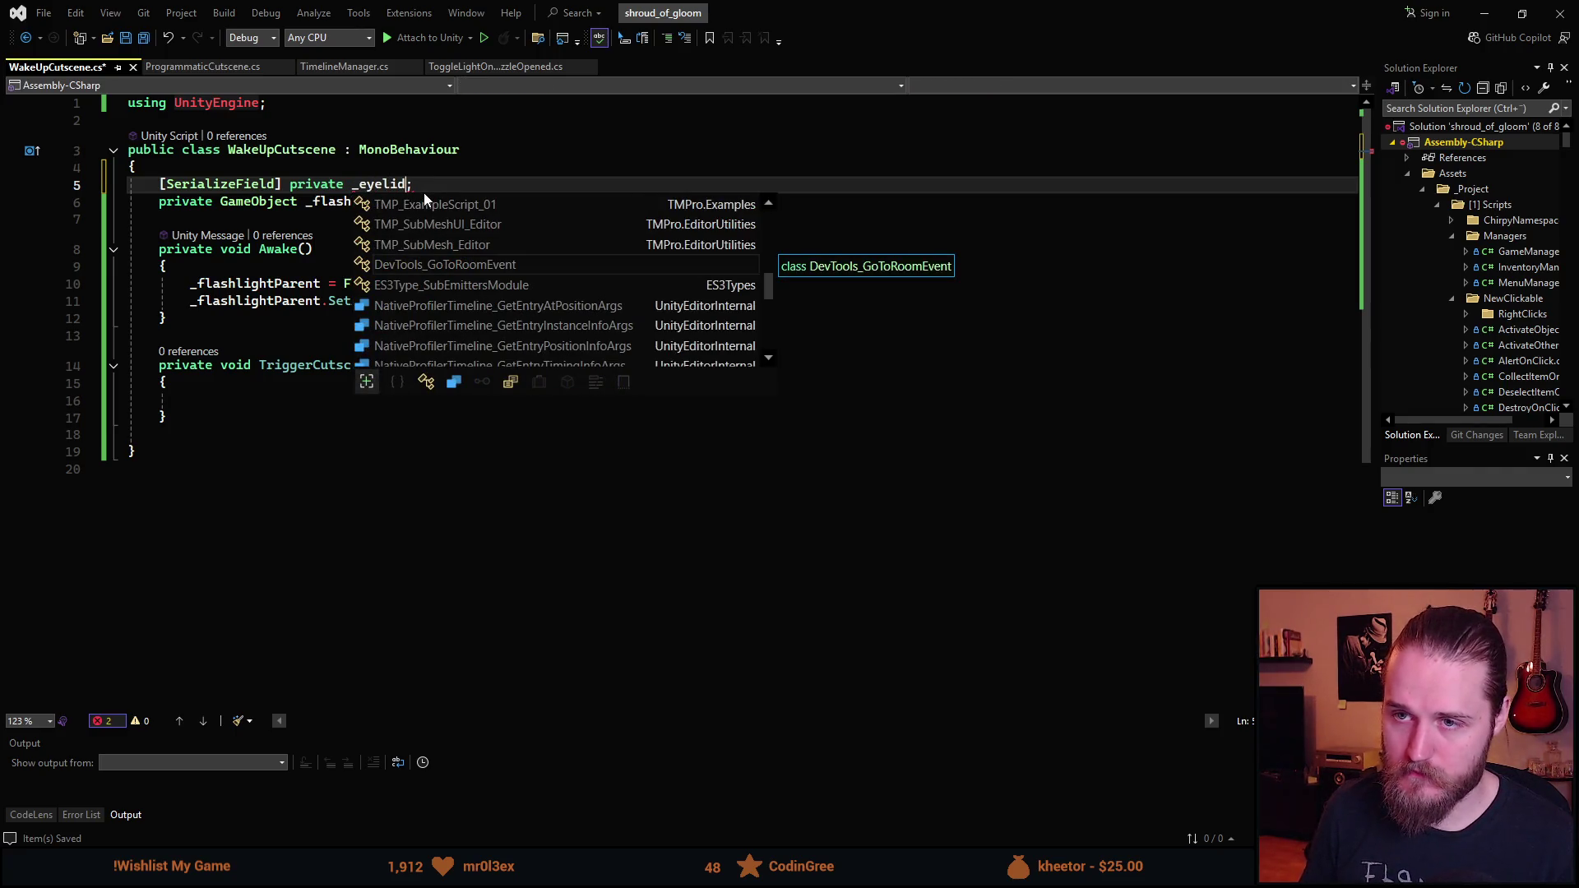
text(Top)
key(ctrl+d)
key(BackSpace)
key(BackSpace)
key(BackSpace)
text(Bottom;)
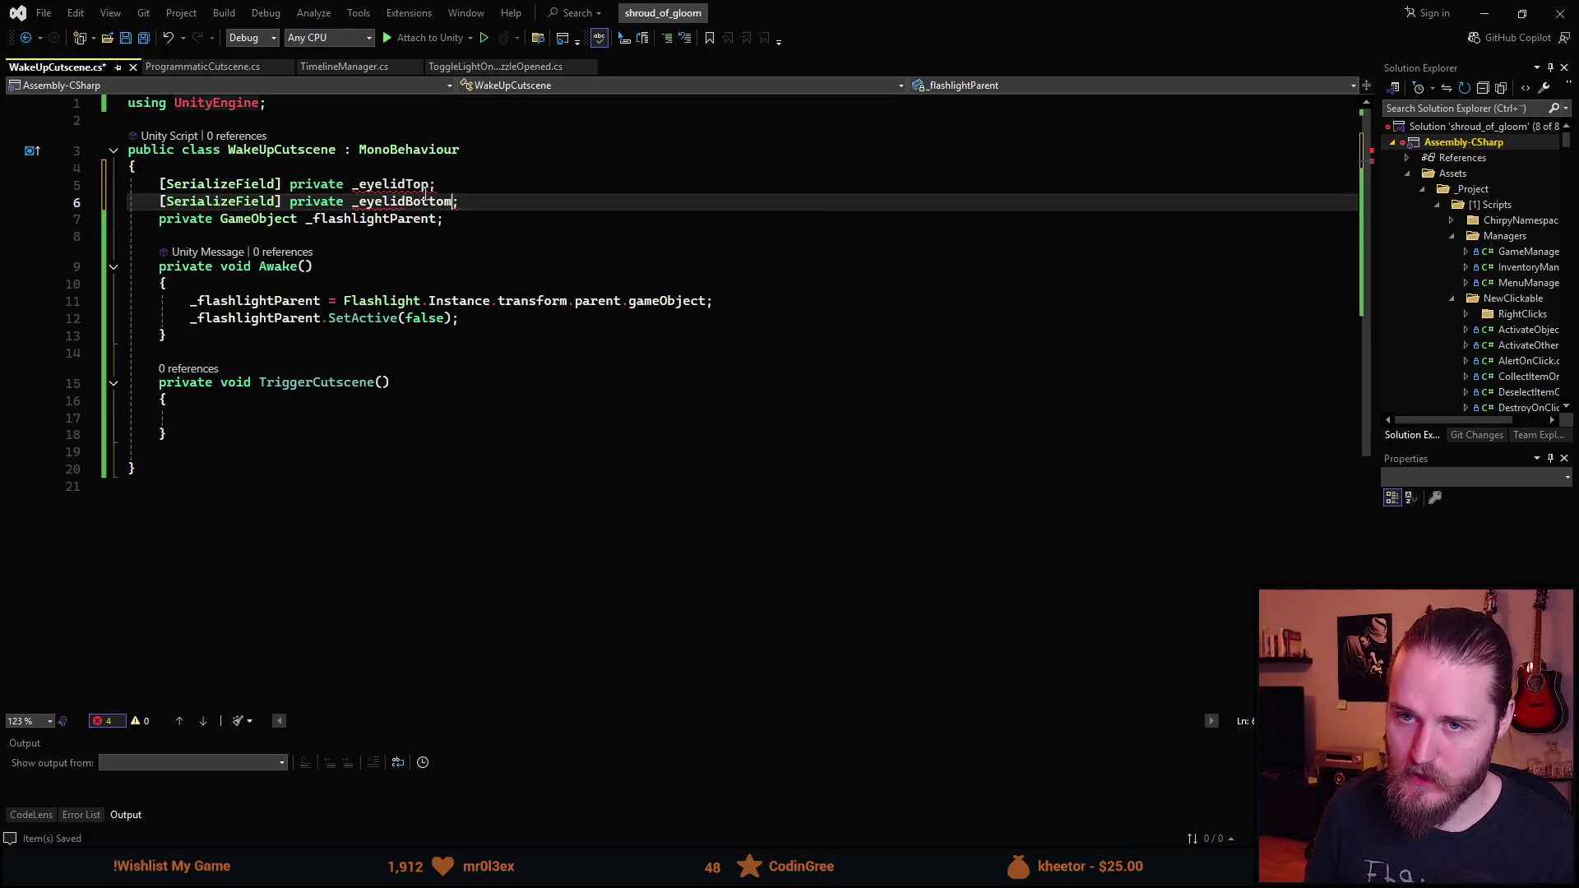
key(ctrl+s)
mouse_move(425, 195)
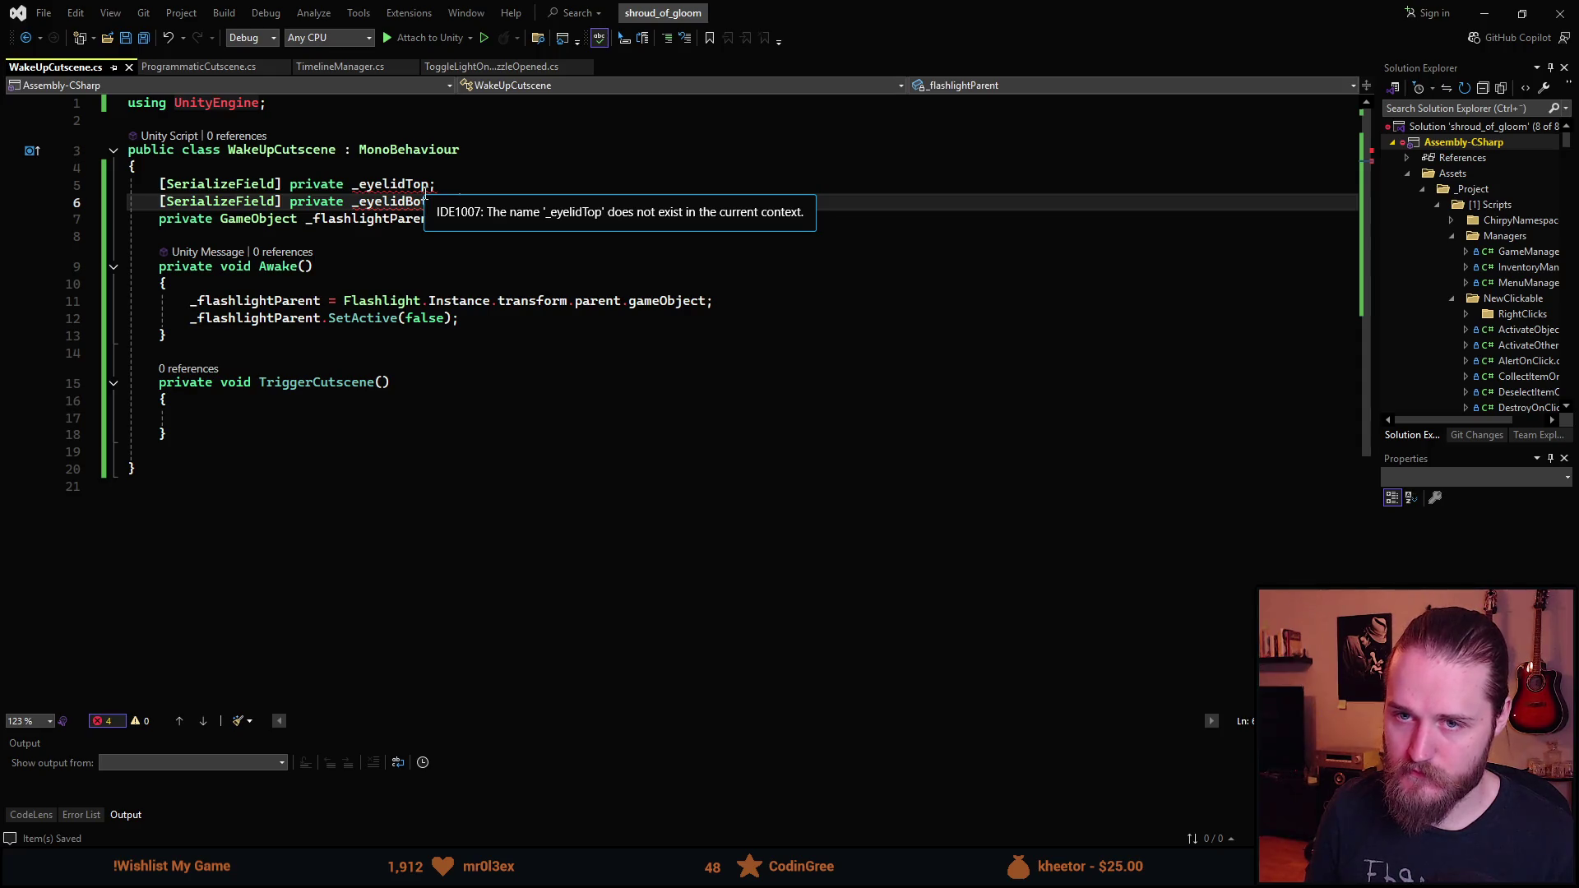
- Give _eyelidTop and _eyelidBottom the Transform type and save the script
key(Return)
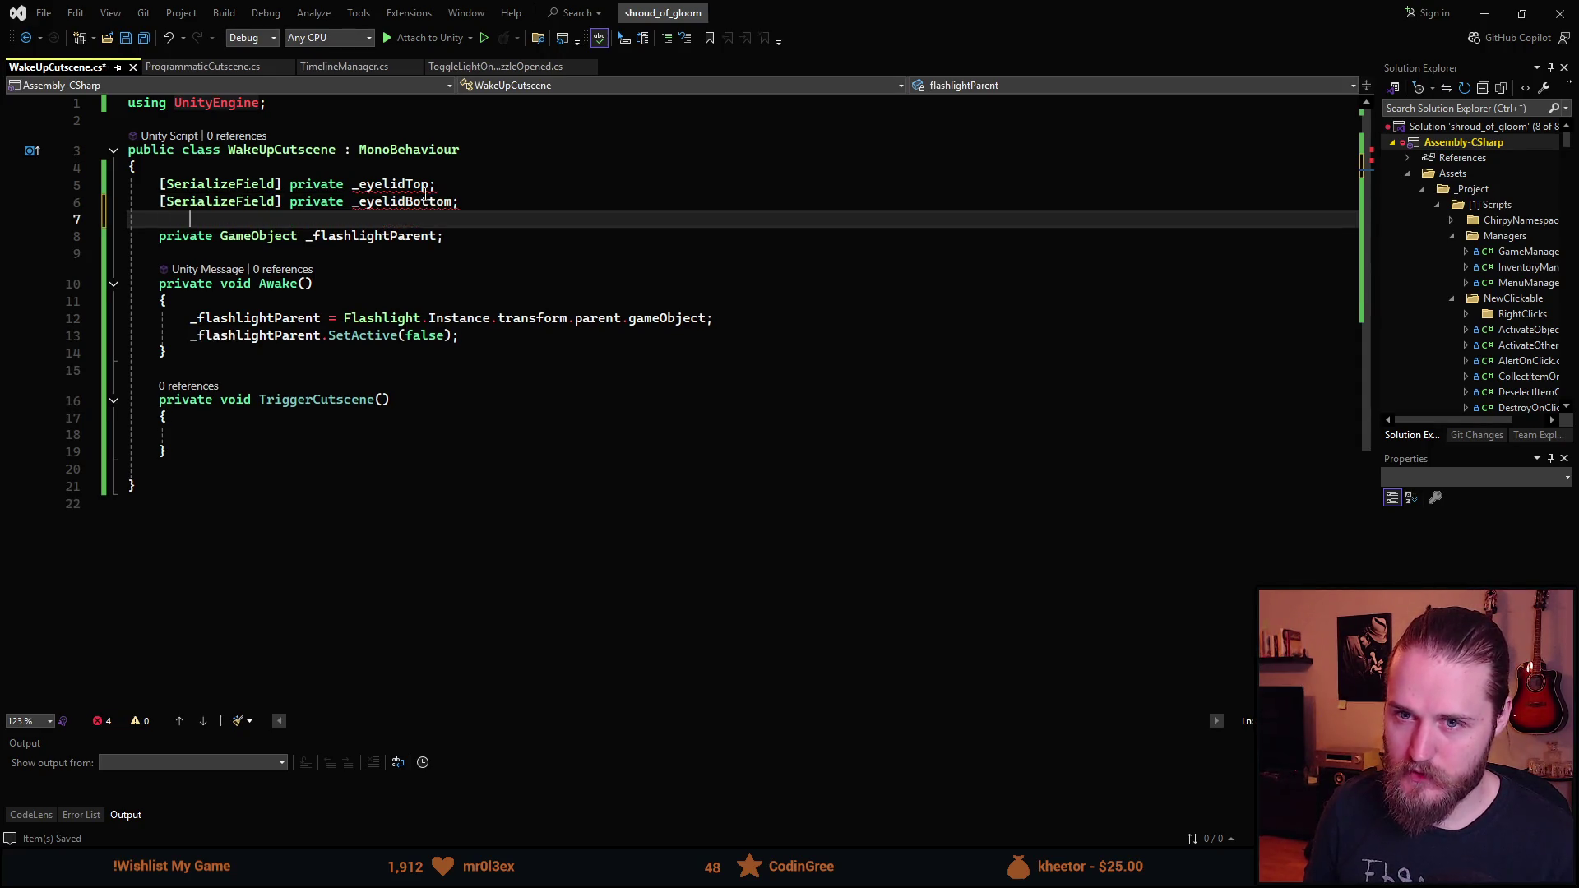
text(start)
key(Tab)
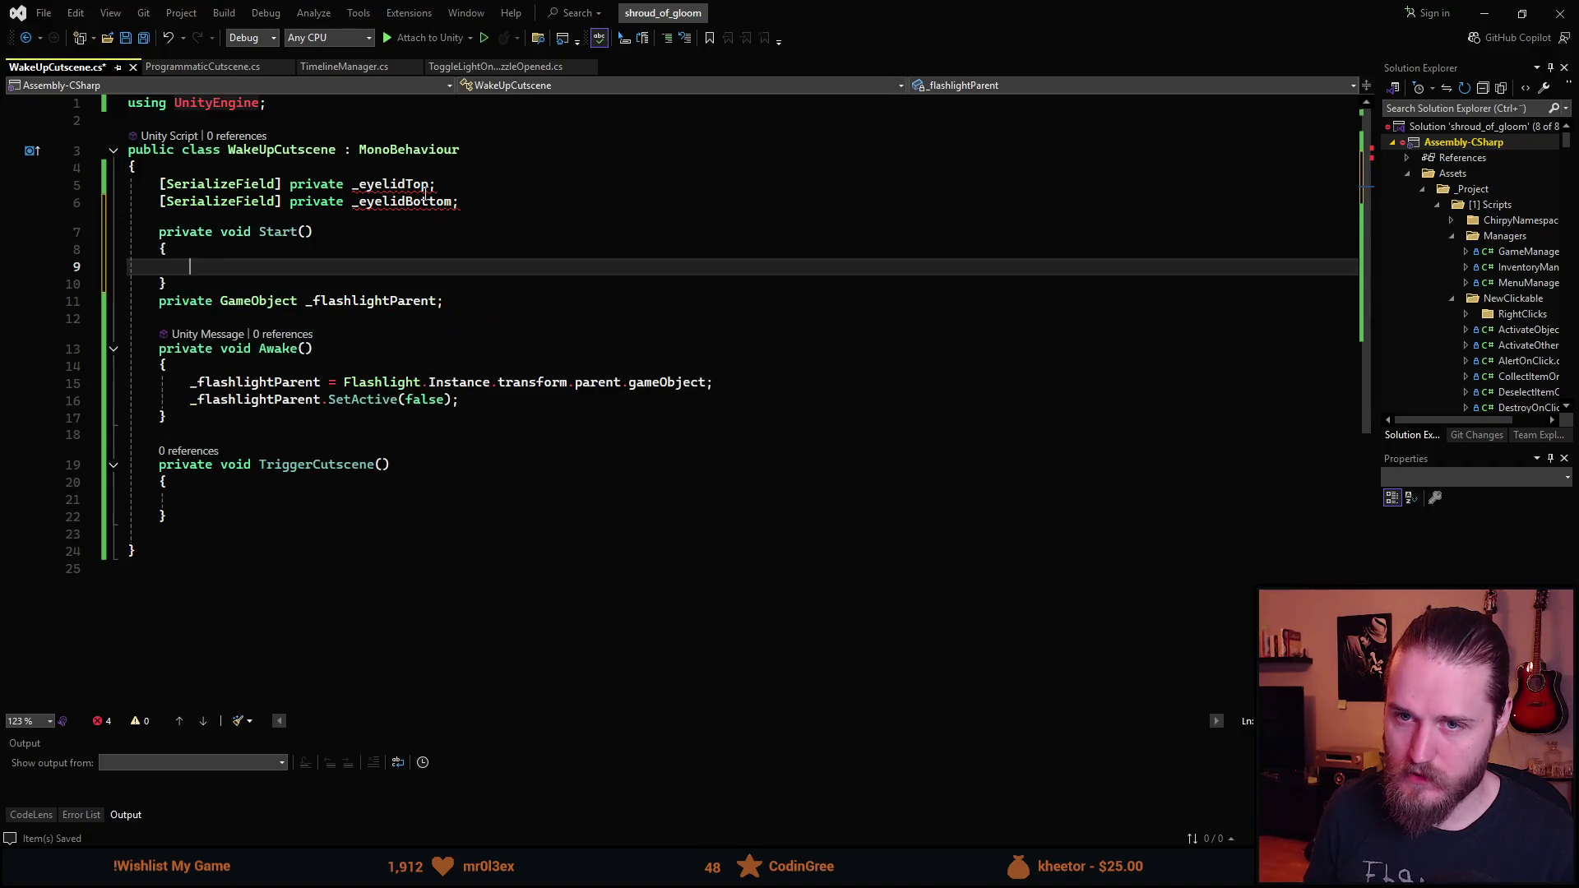
key(ctrl+z)
key(ctrl+z)
key(ctrl+z)
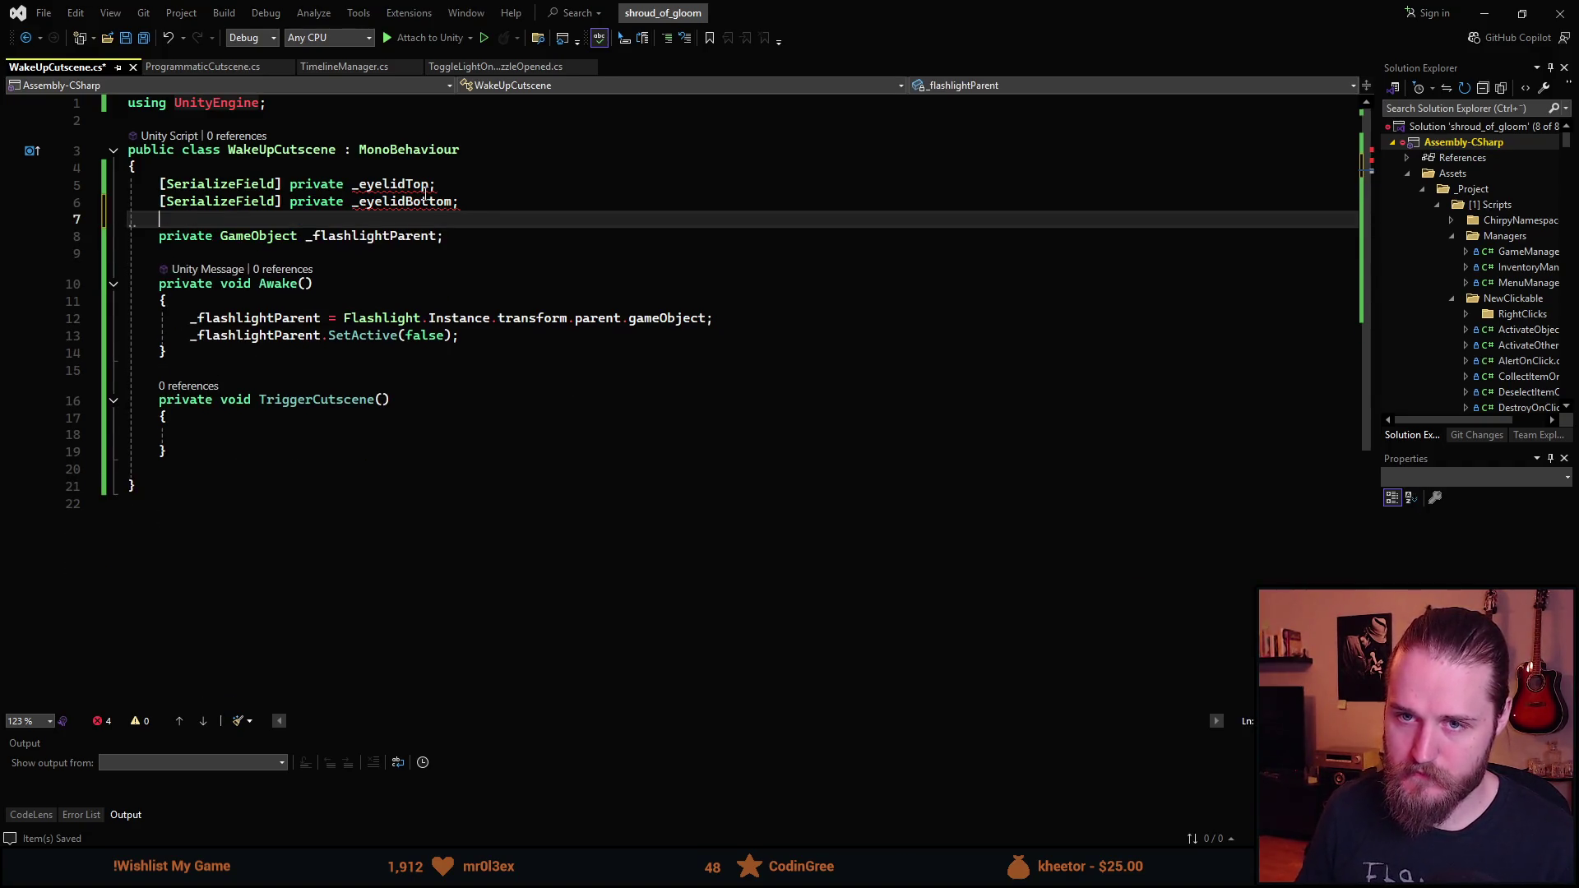
click(347, 200)
text(GameO)
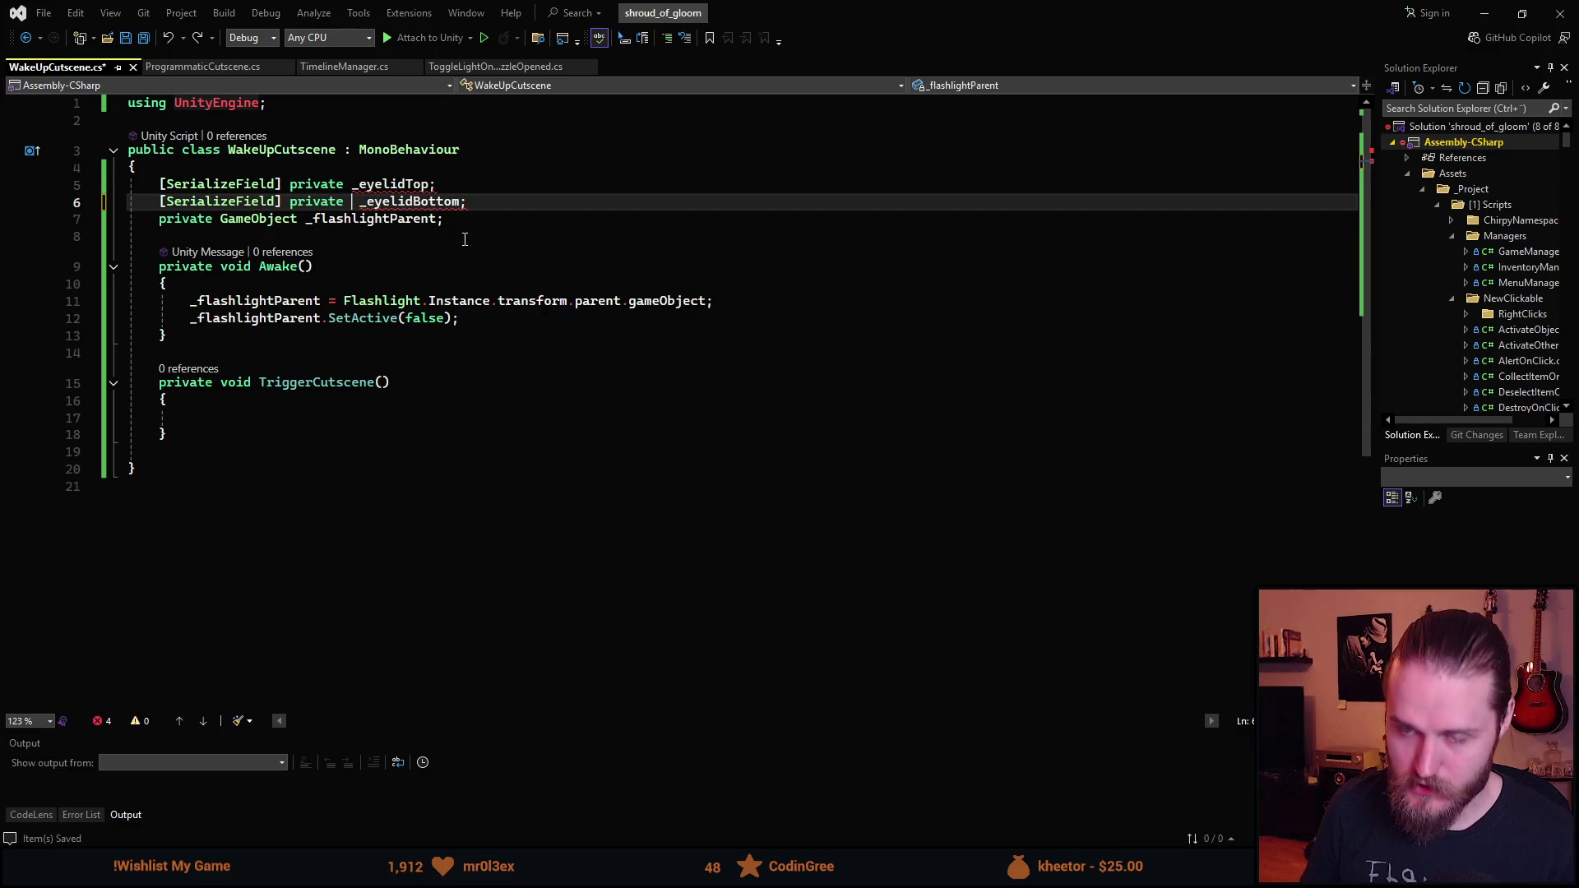
key(BackSpace)
key(BackSpace)
key(BackSpace)
text(Trans)
key(Tab)
key(Up)
key(ctrl+Left)
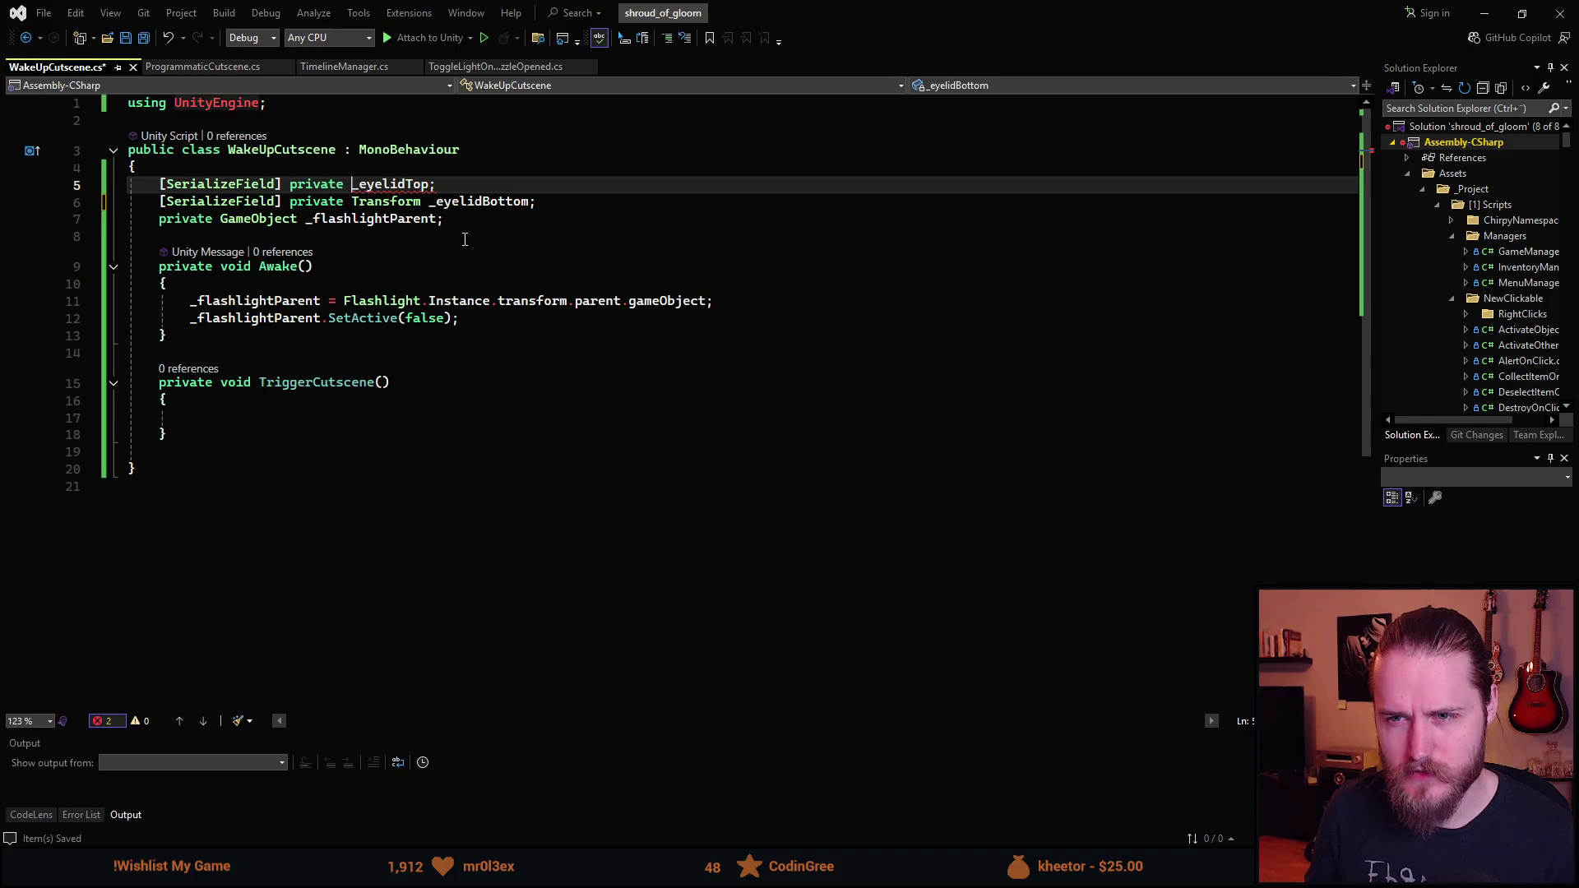
text(Transform)
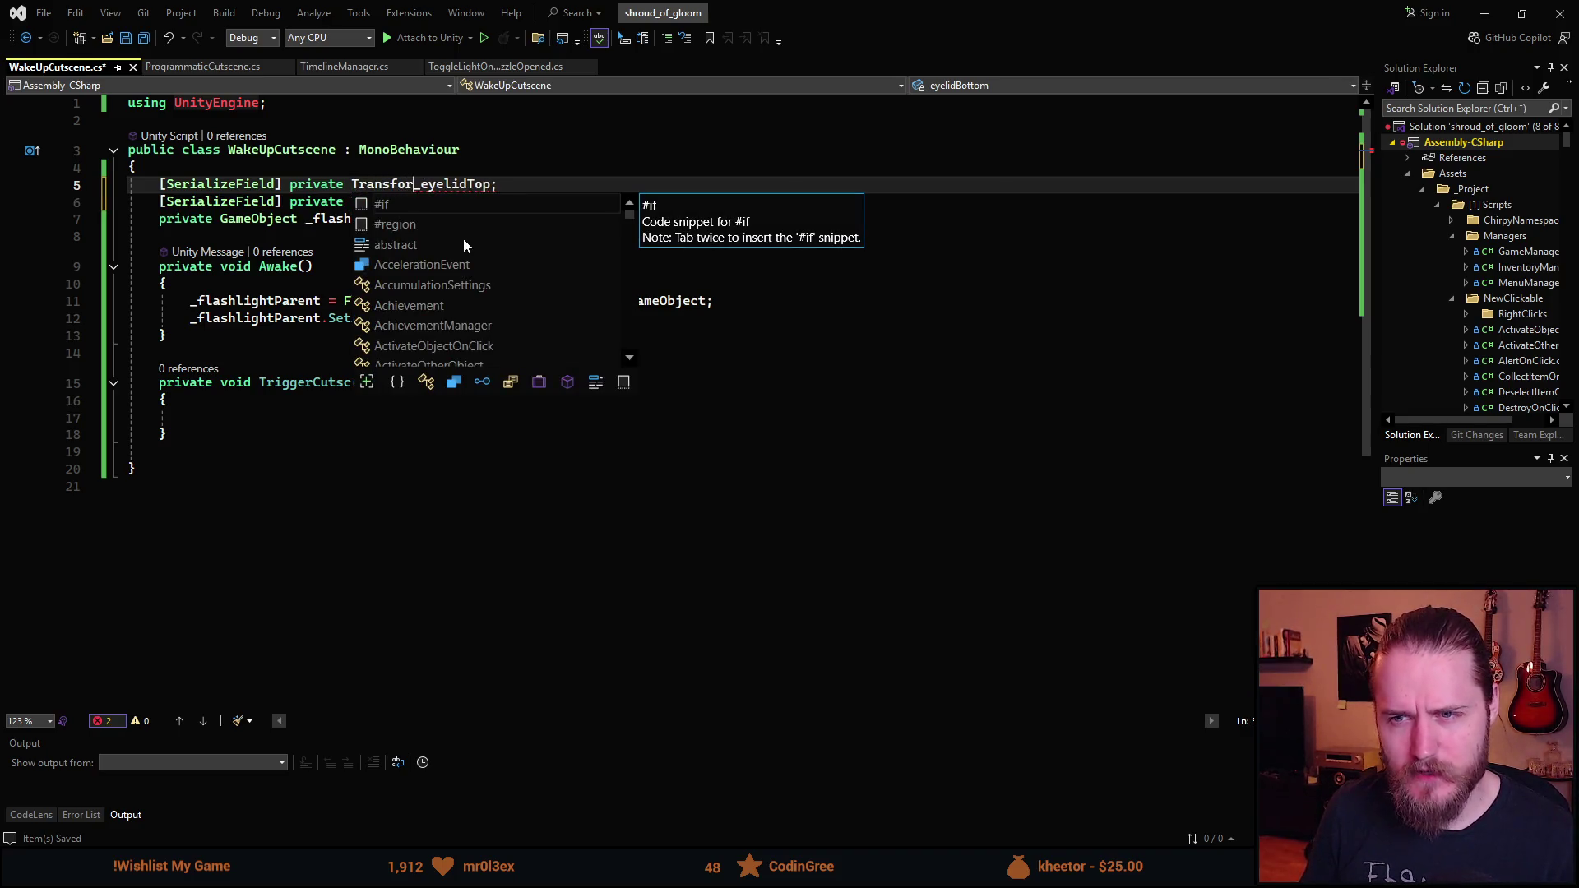
key(ctrl+s)
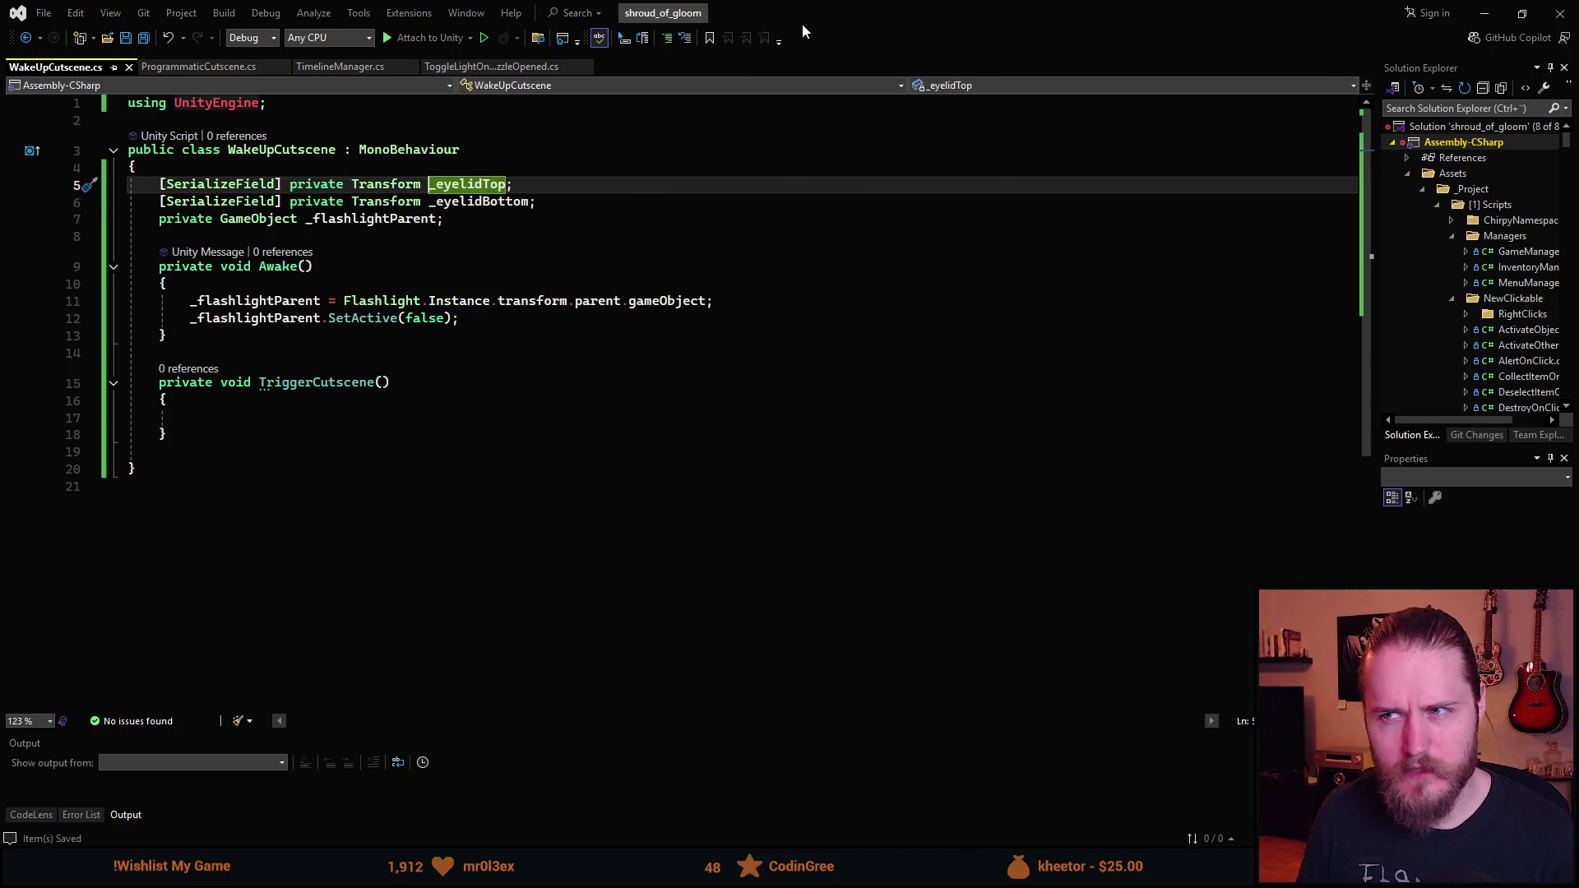
key(alt+Tab)
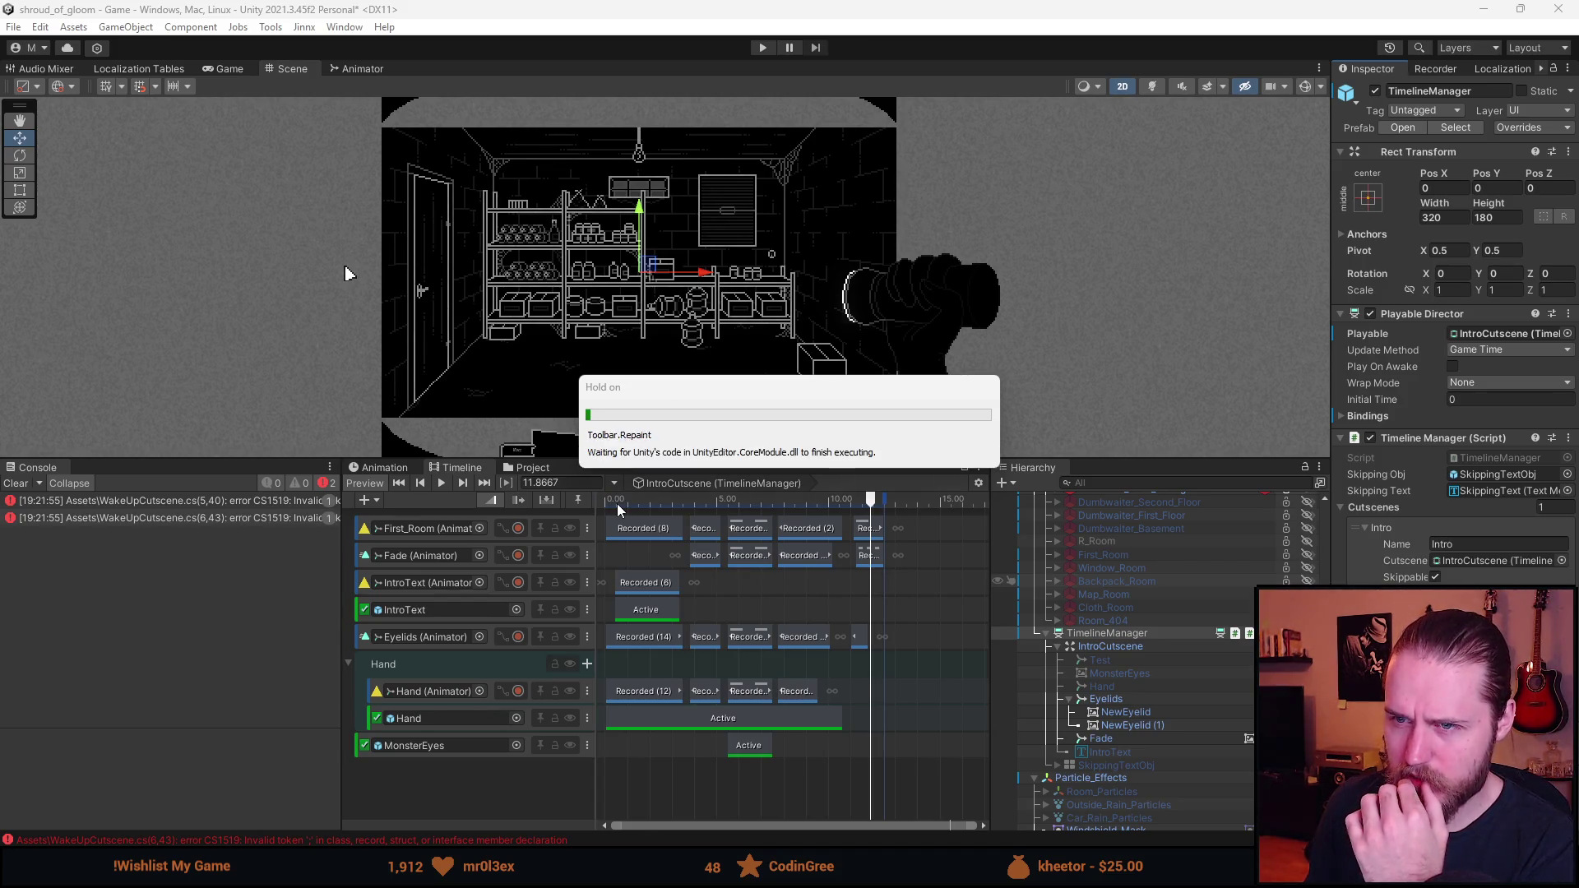
- Scrub the IntroCutscene Timeline to about 4.4 seconds to preview the eyelids, then return to Visual Studio
click(619, 503)
drag(618, 509, 873, 553)
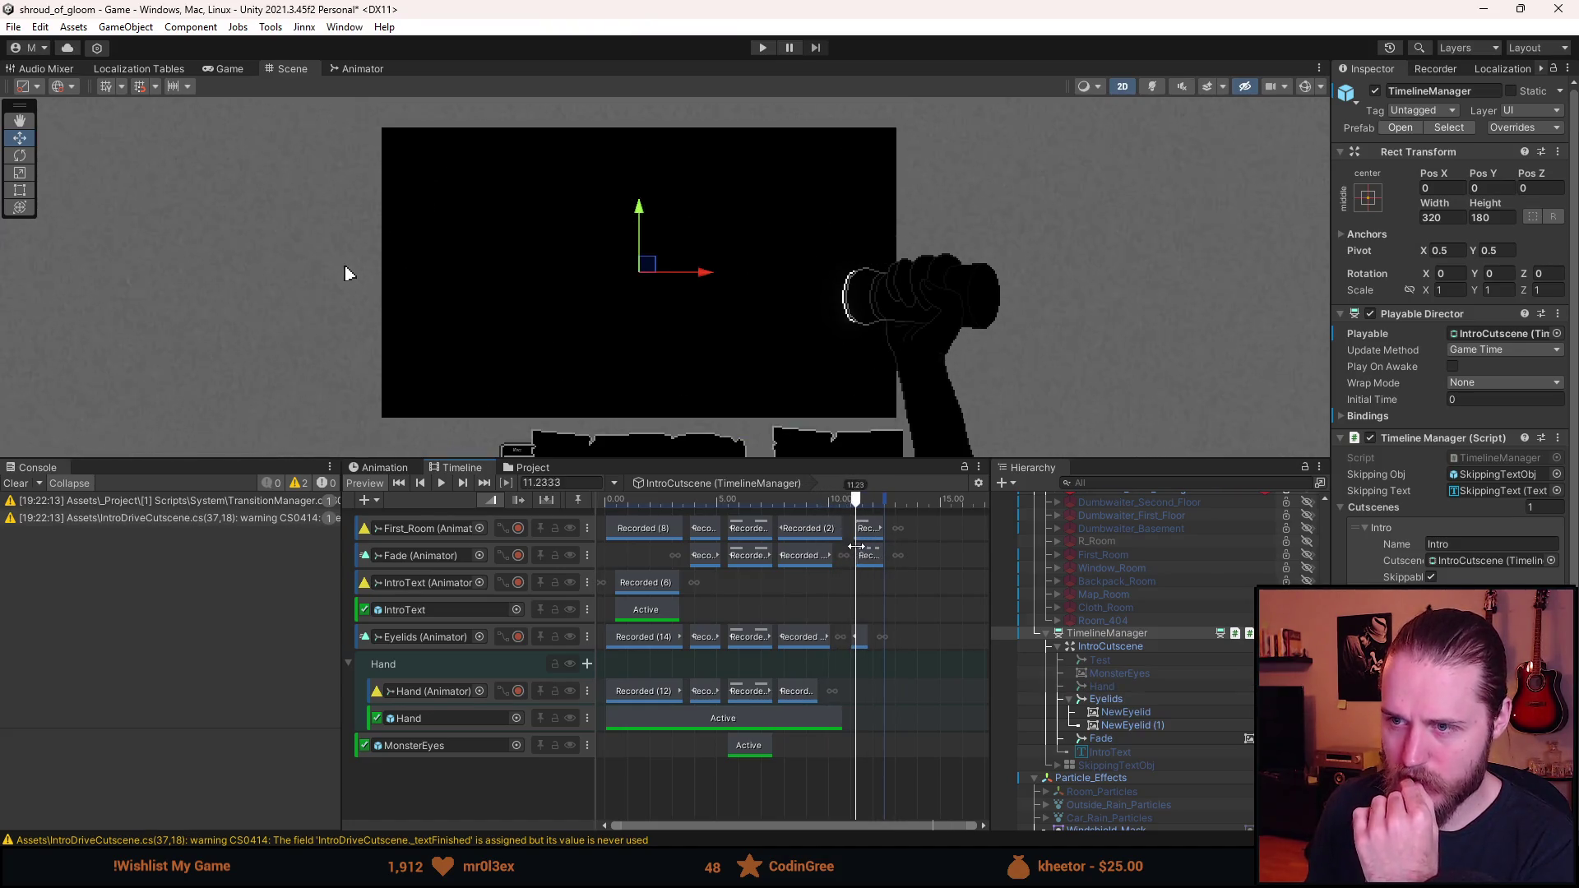
scroll(851, 580, down, 3)
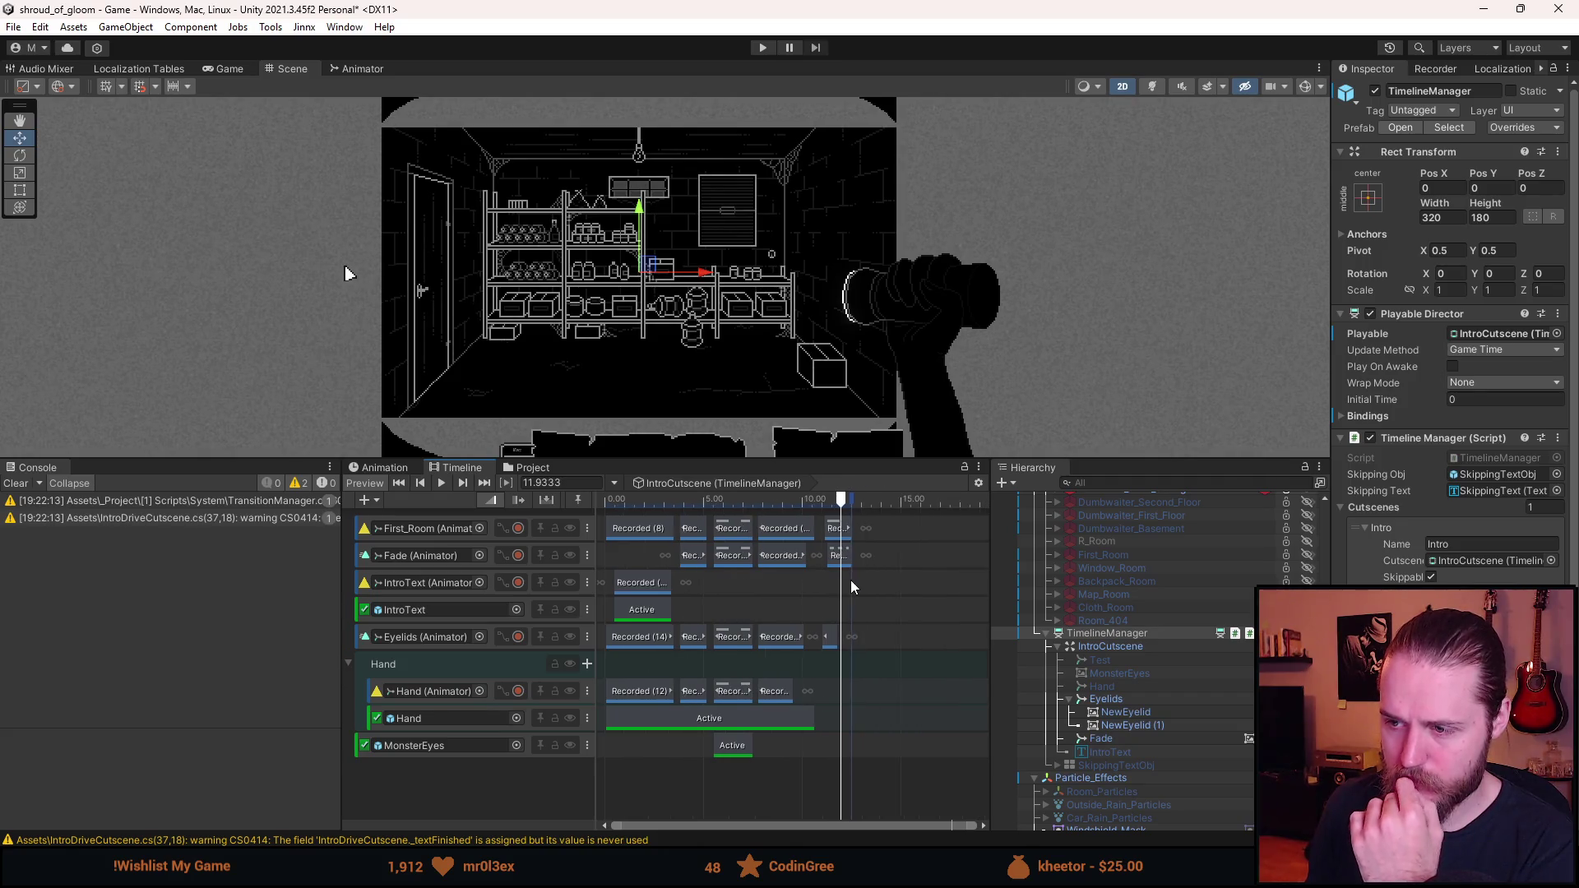
scroll(834, 599, down, 1)
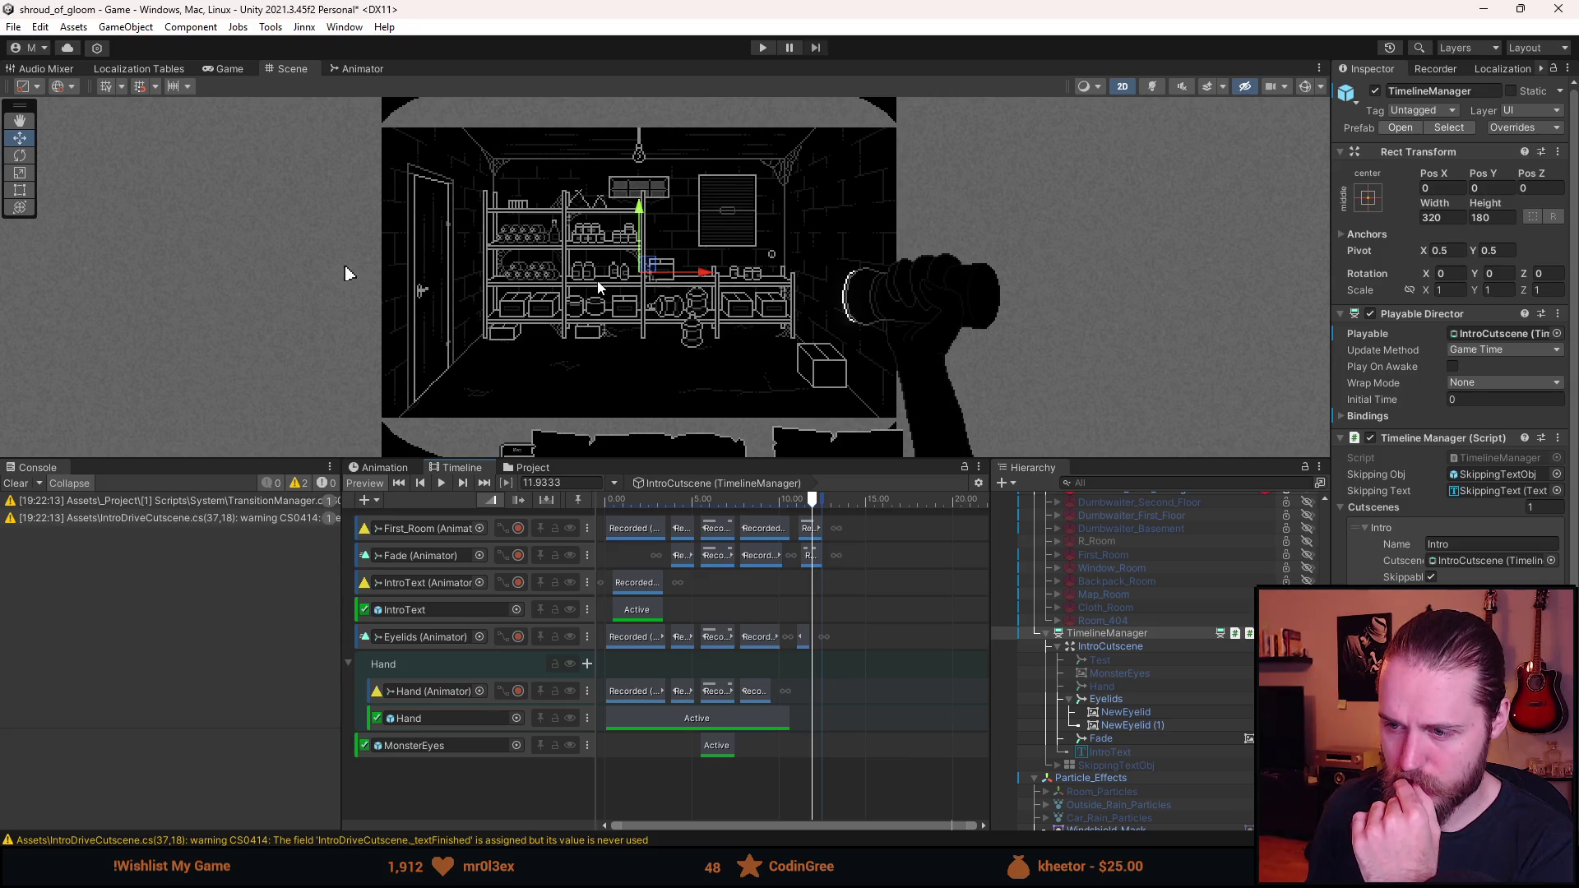
key(alt+Tab)
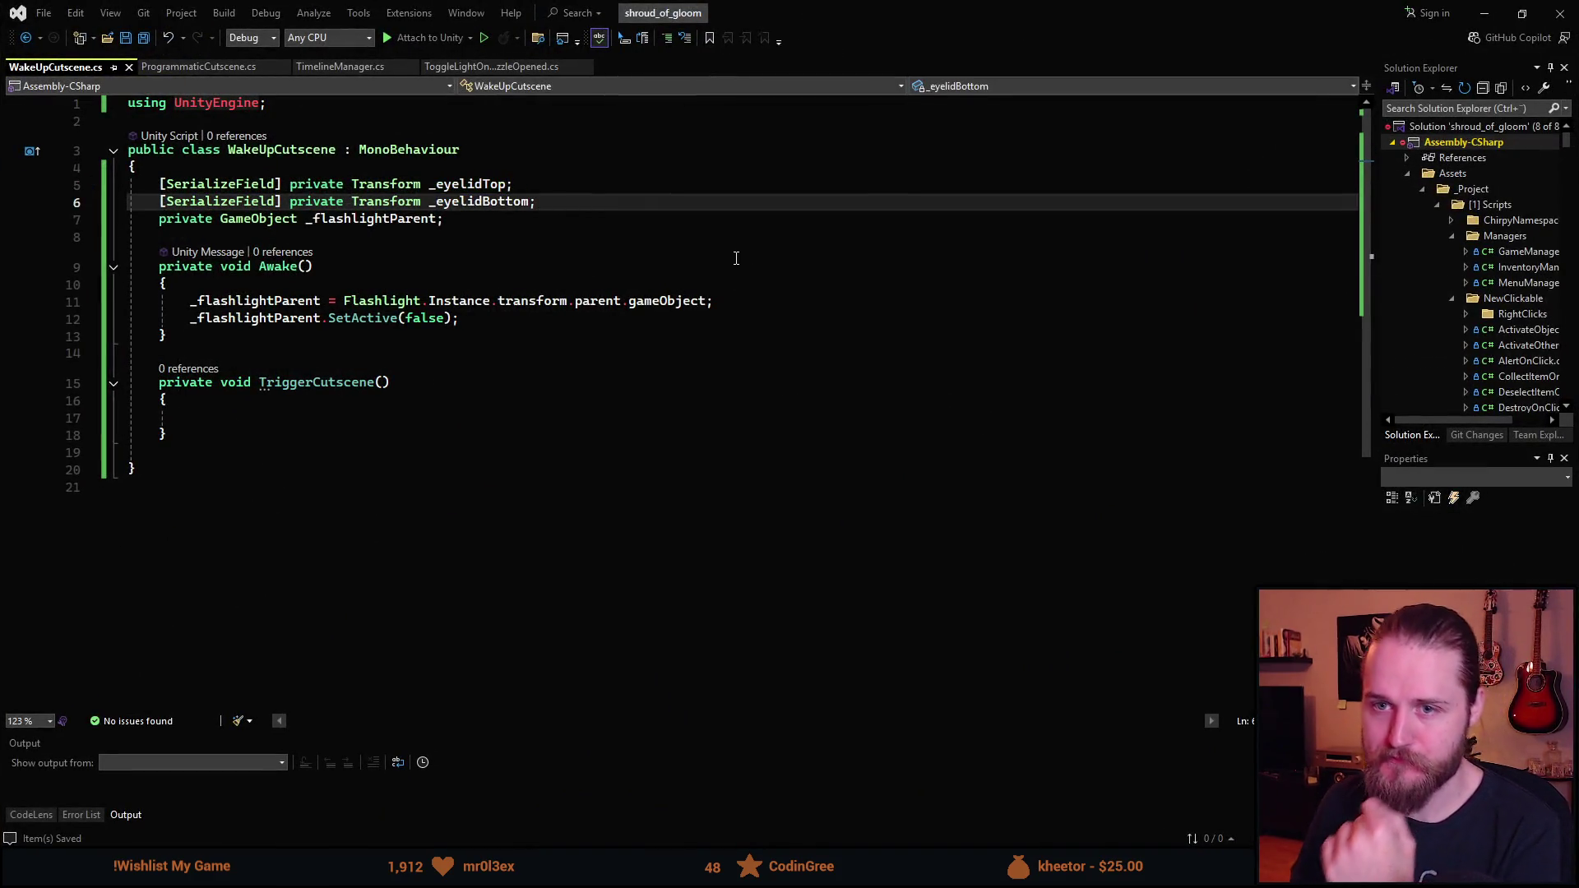
- Add [SerializeField] private Transform _roomTransform below _eyelidBottom and save
key(ctrl+d)
key(Left)
key(ctrl+shift+Left)
key(ctrl+shift+Left)
key(BackSpace)
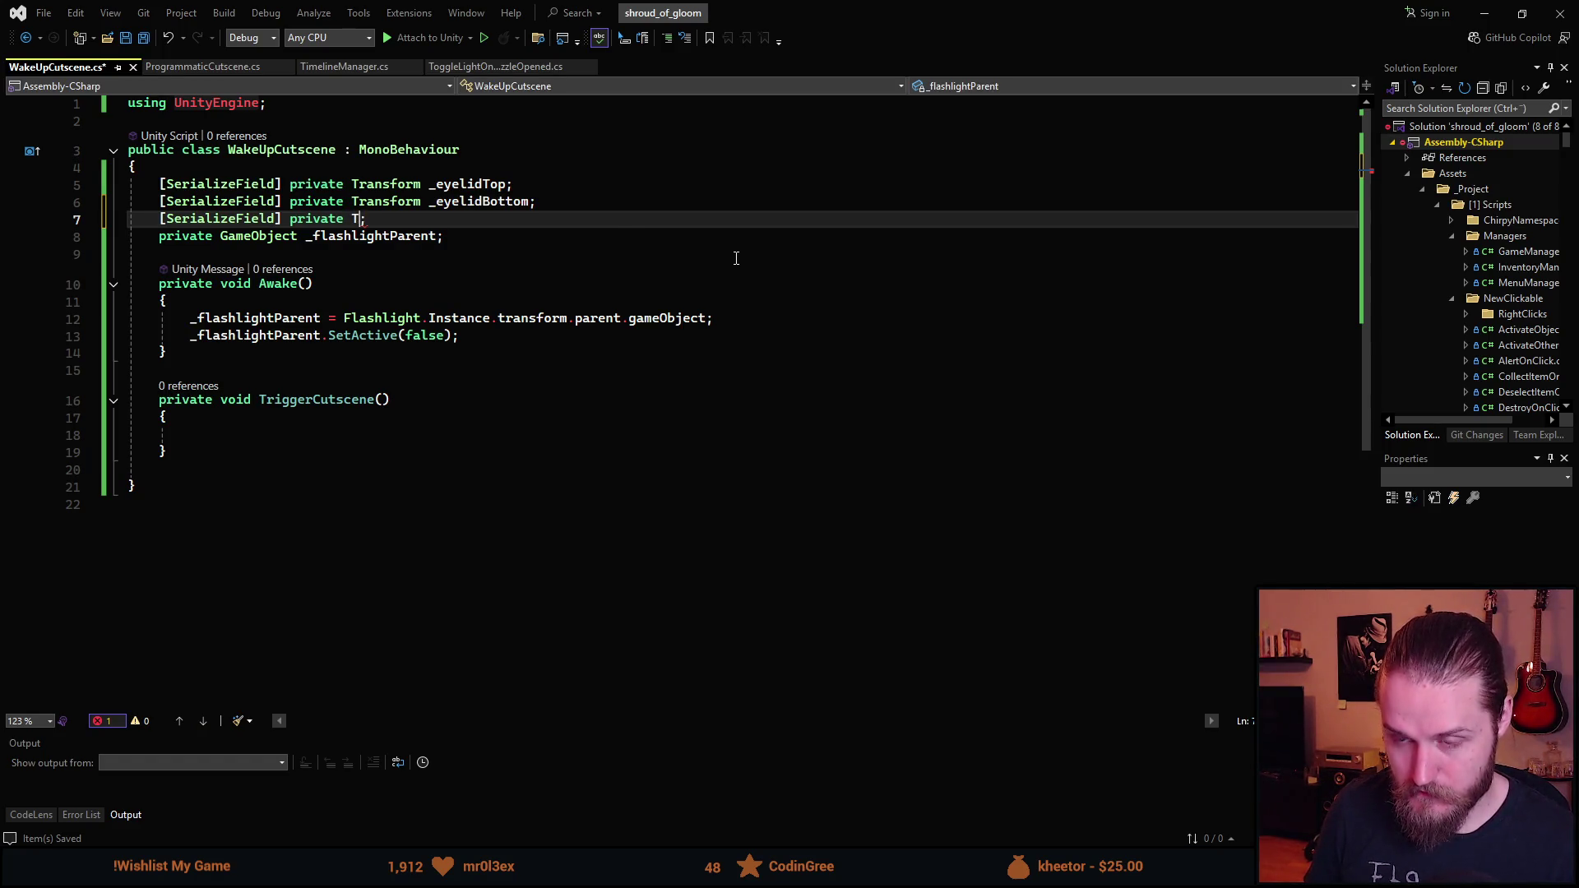
text(Transform _r)
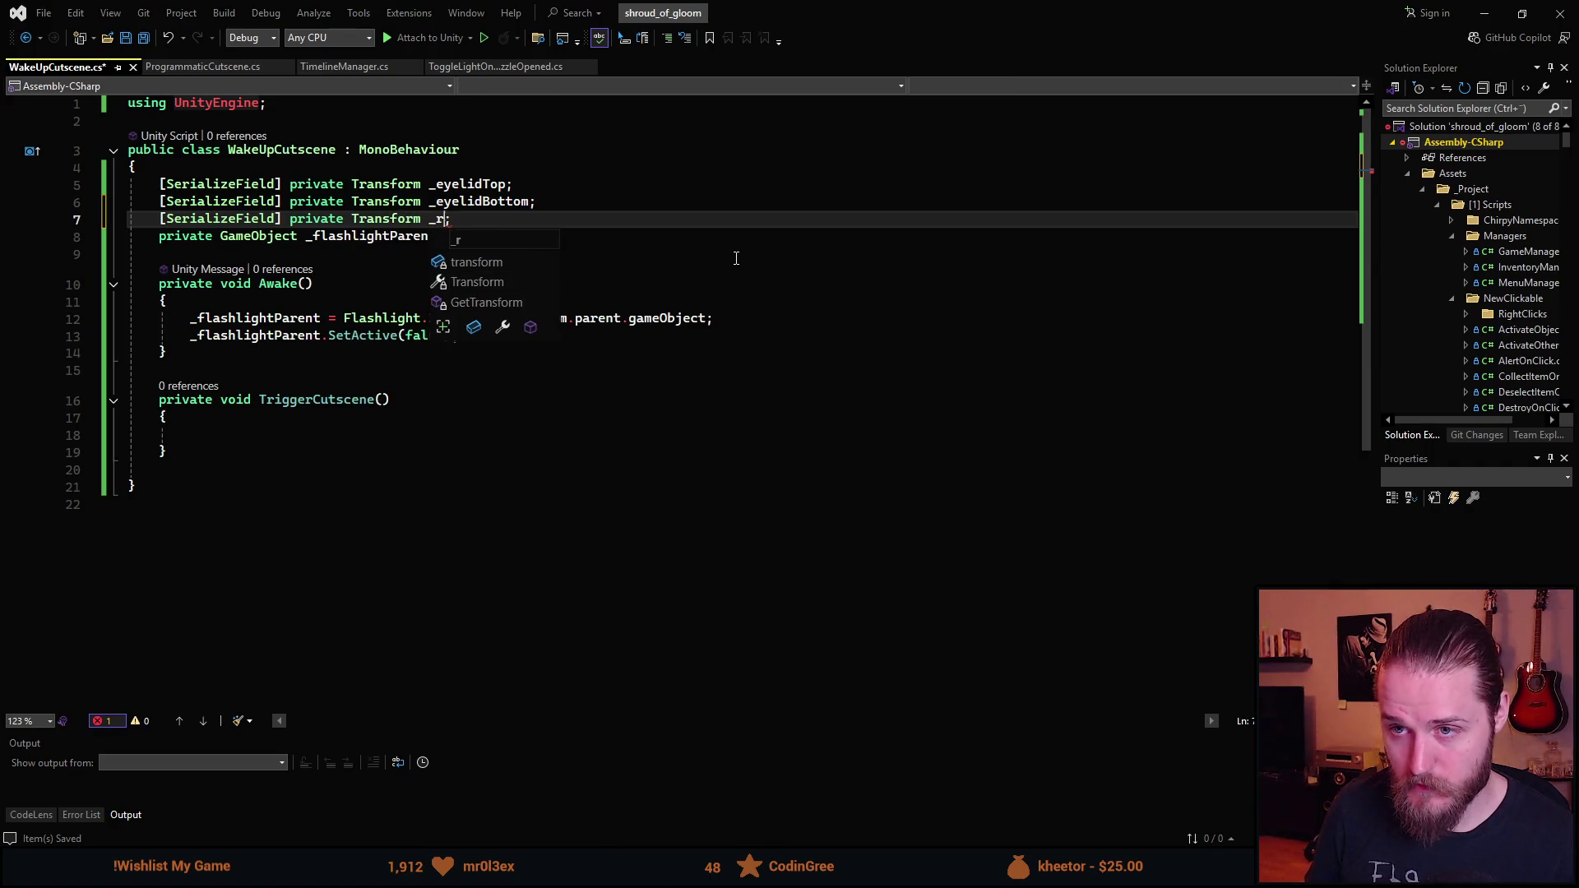
text(oomTransform)
key(ctrl+s)
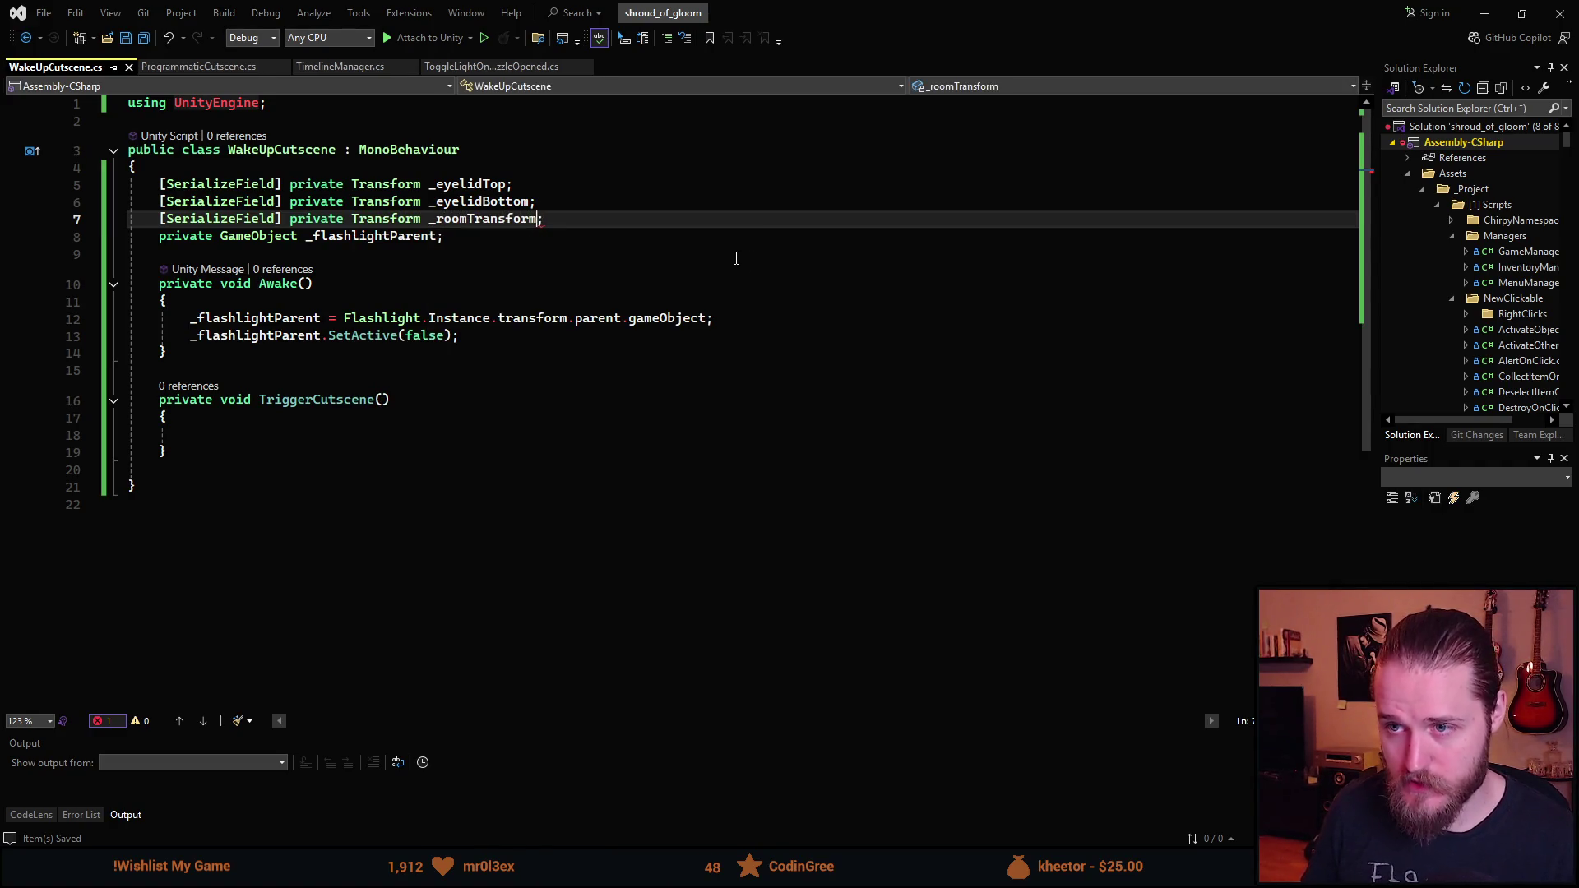
- Let Unity recompile the scripts and confirm only warnings remain
key(alt+Tab)
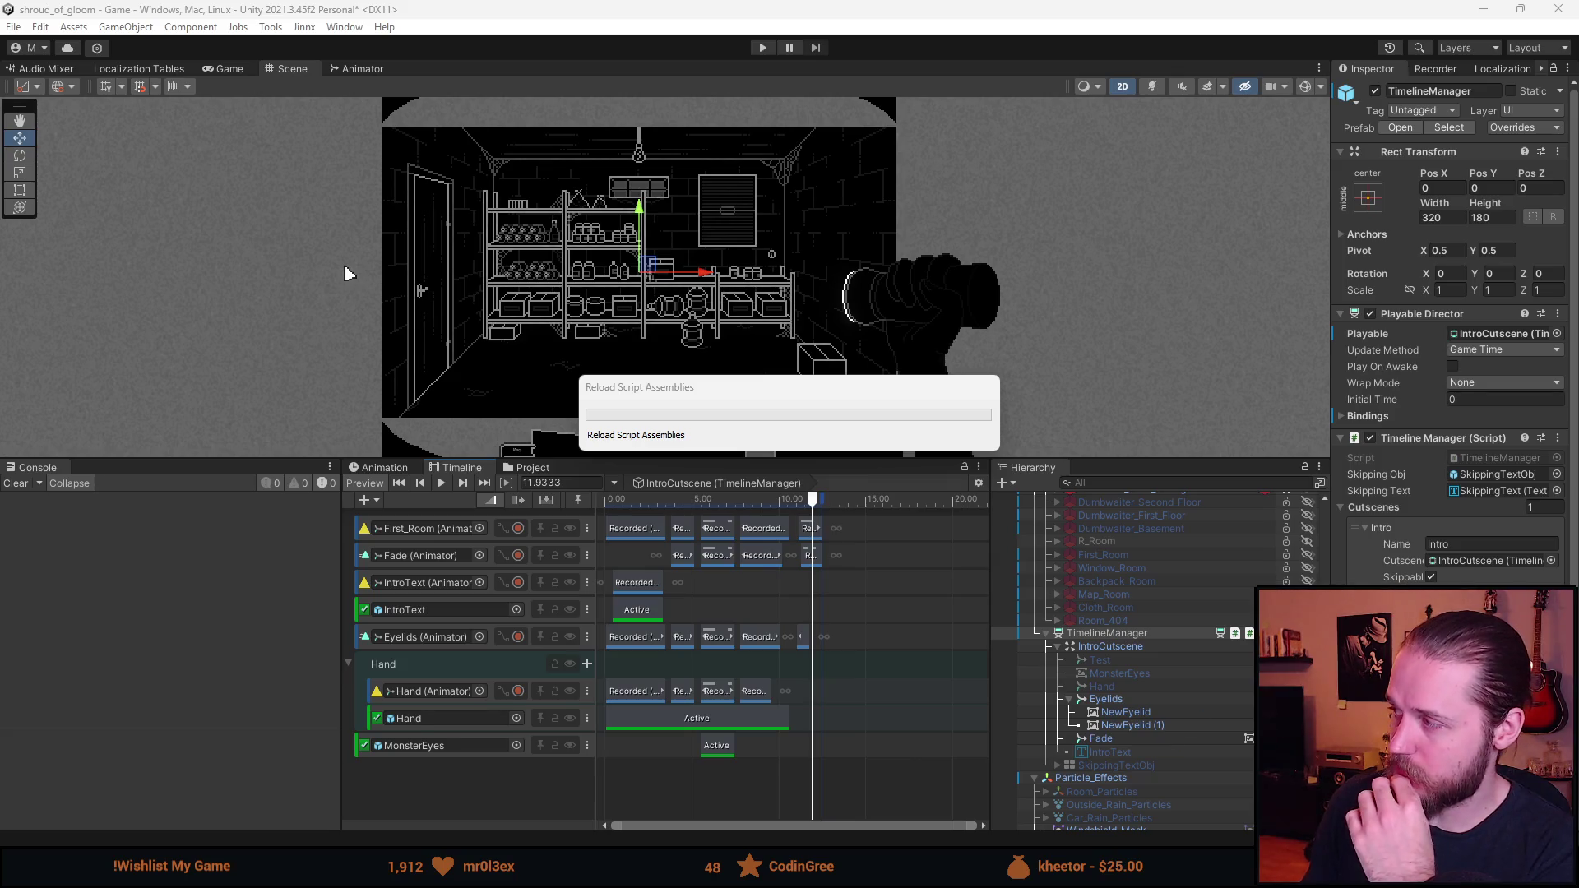
key(alt+Tab)
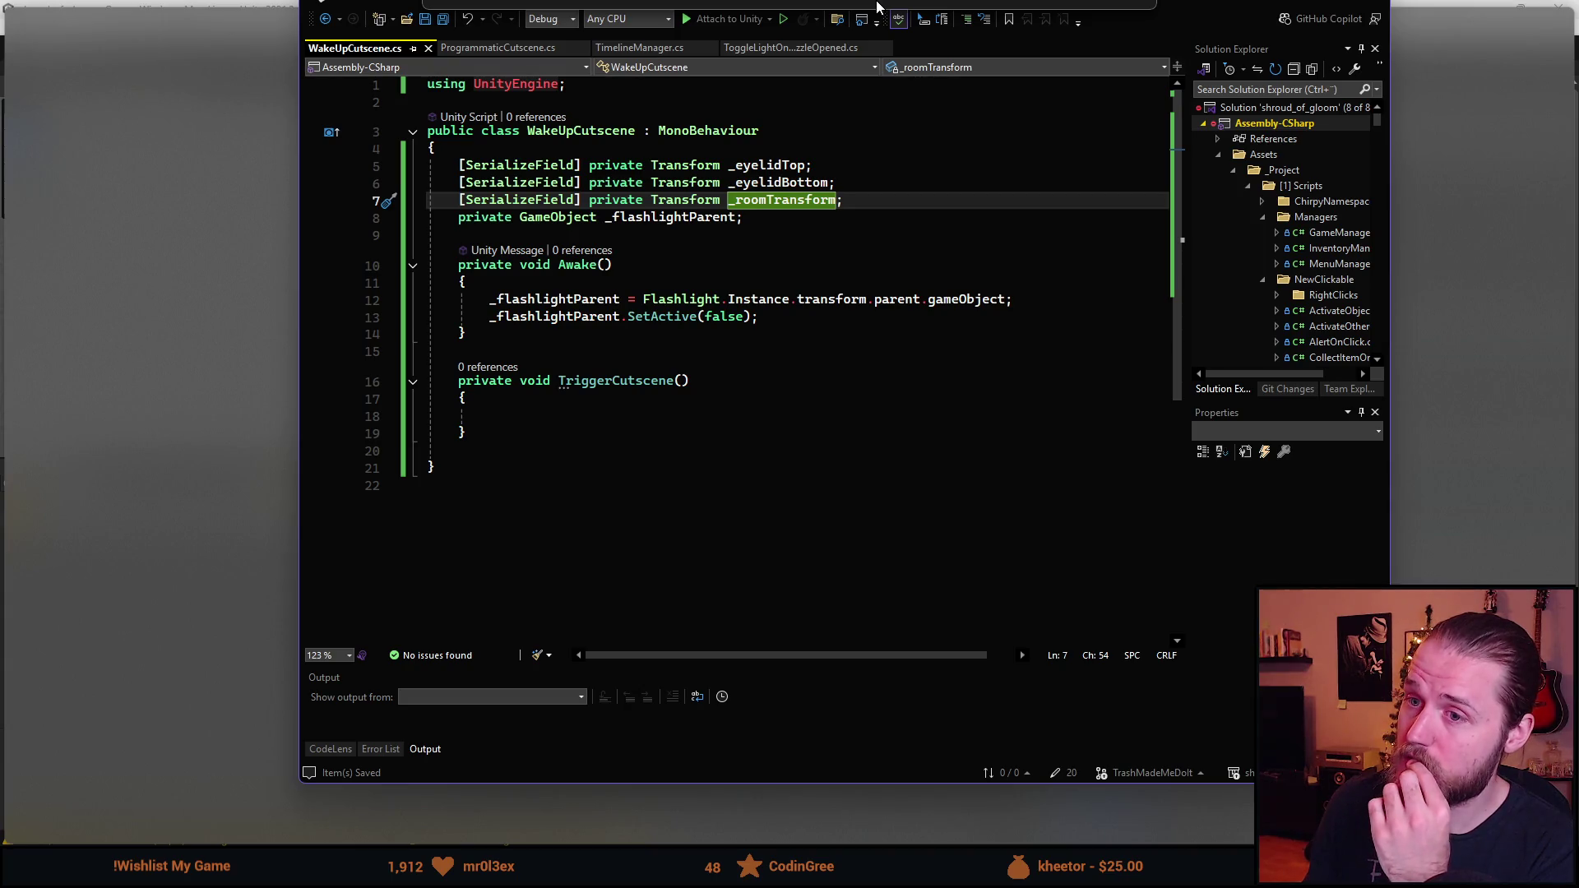
key(alt+Tab)
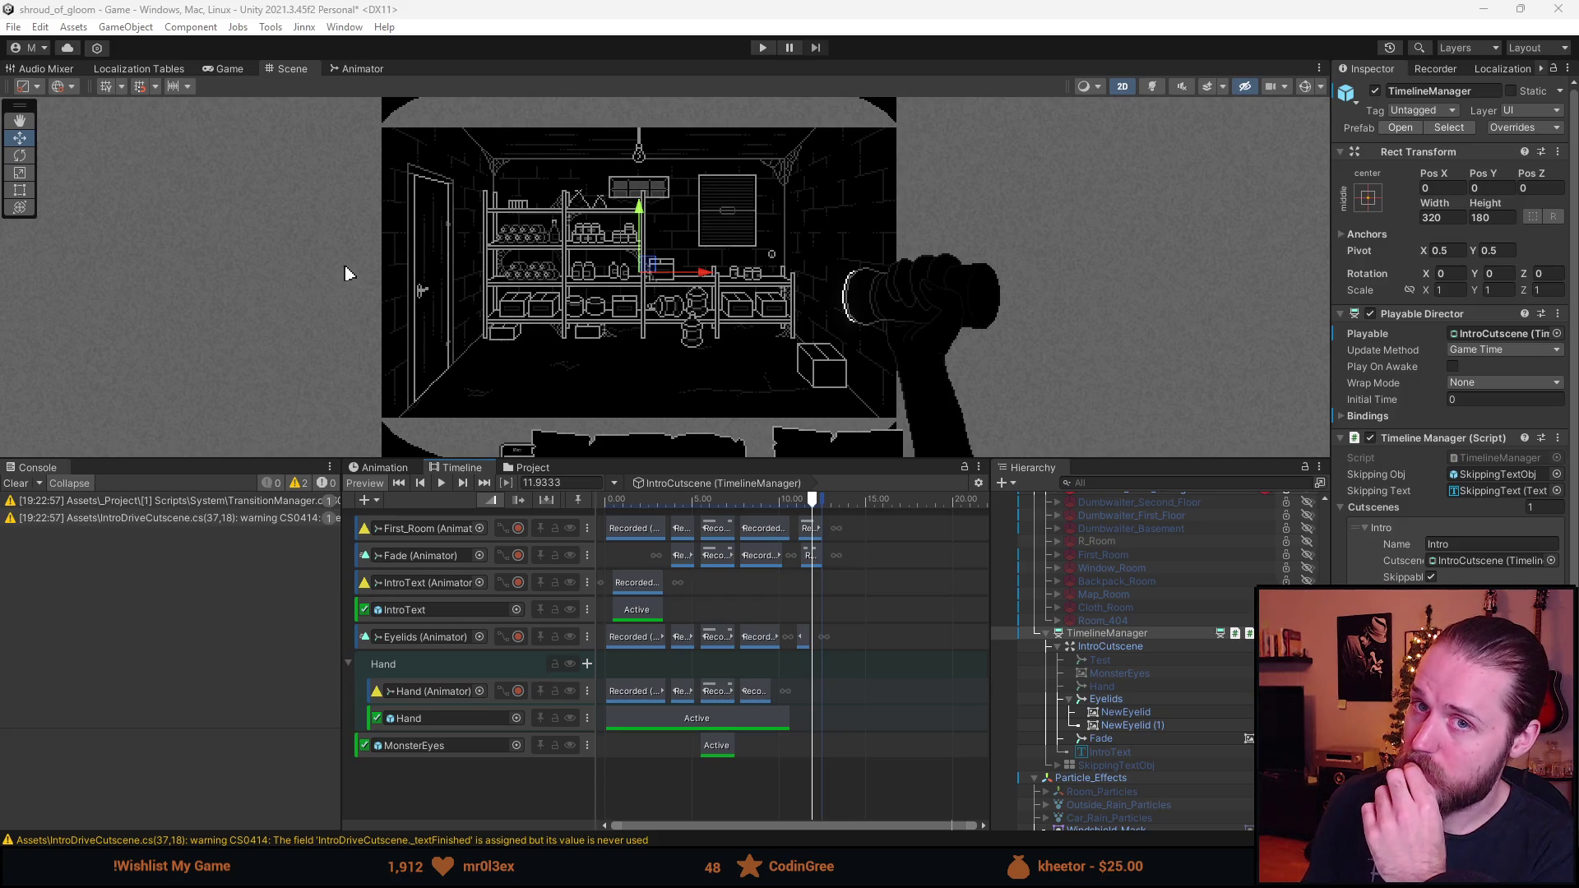
key(alt+Tab)
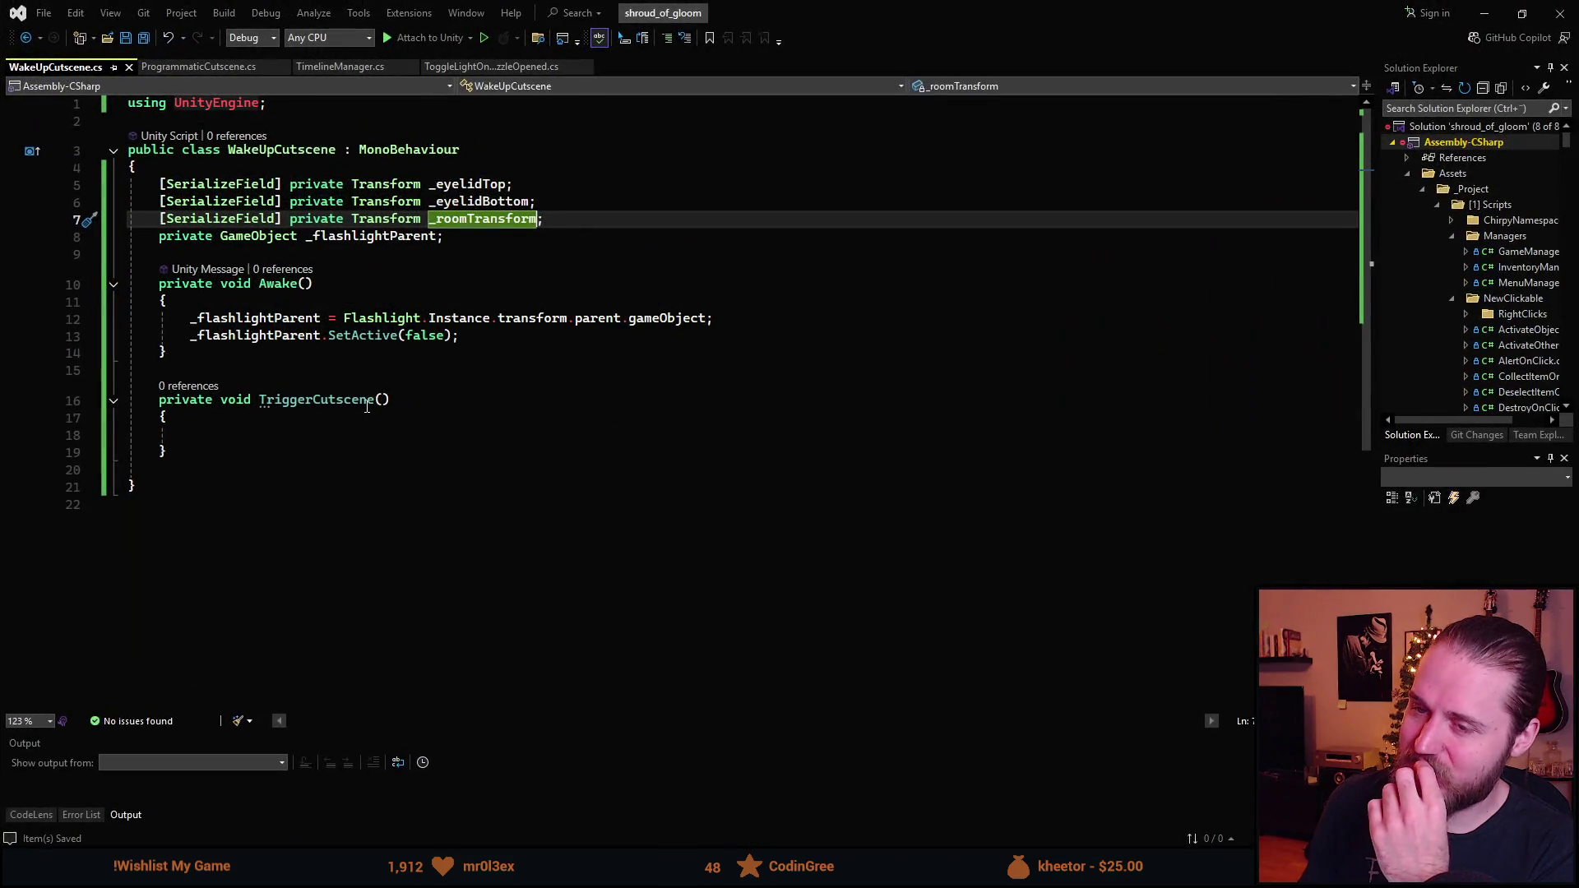
- Make TriggerCutscene publish a new FadeEvent via EventBus.Publish
click(294, 443)
text(EventBus.Publish(new Fad)
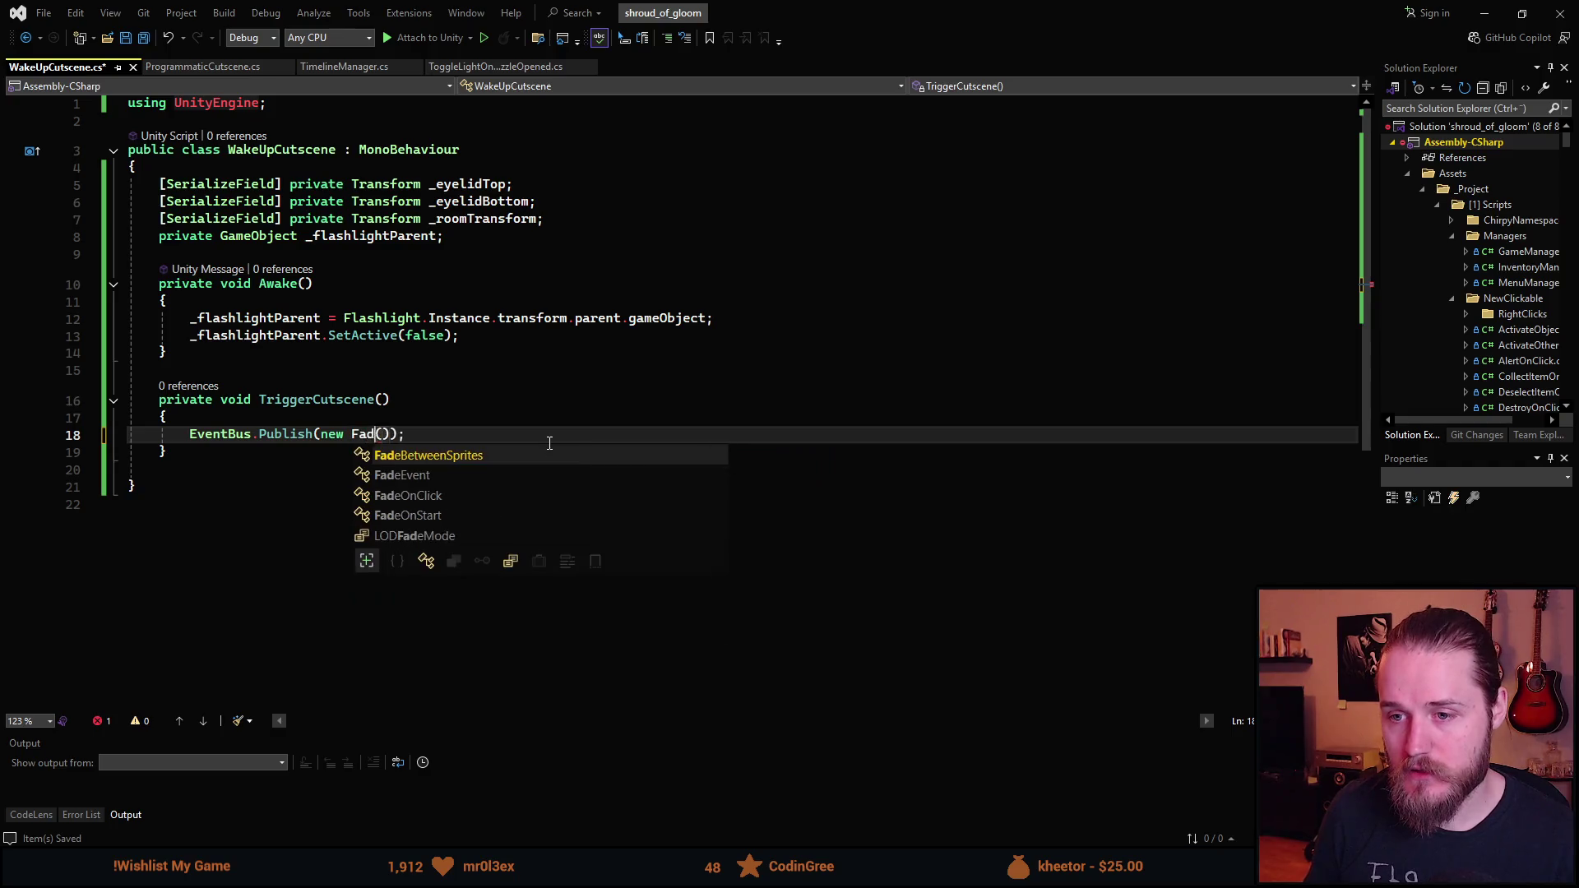
text(eE)
key(Tab)
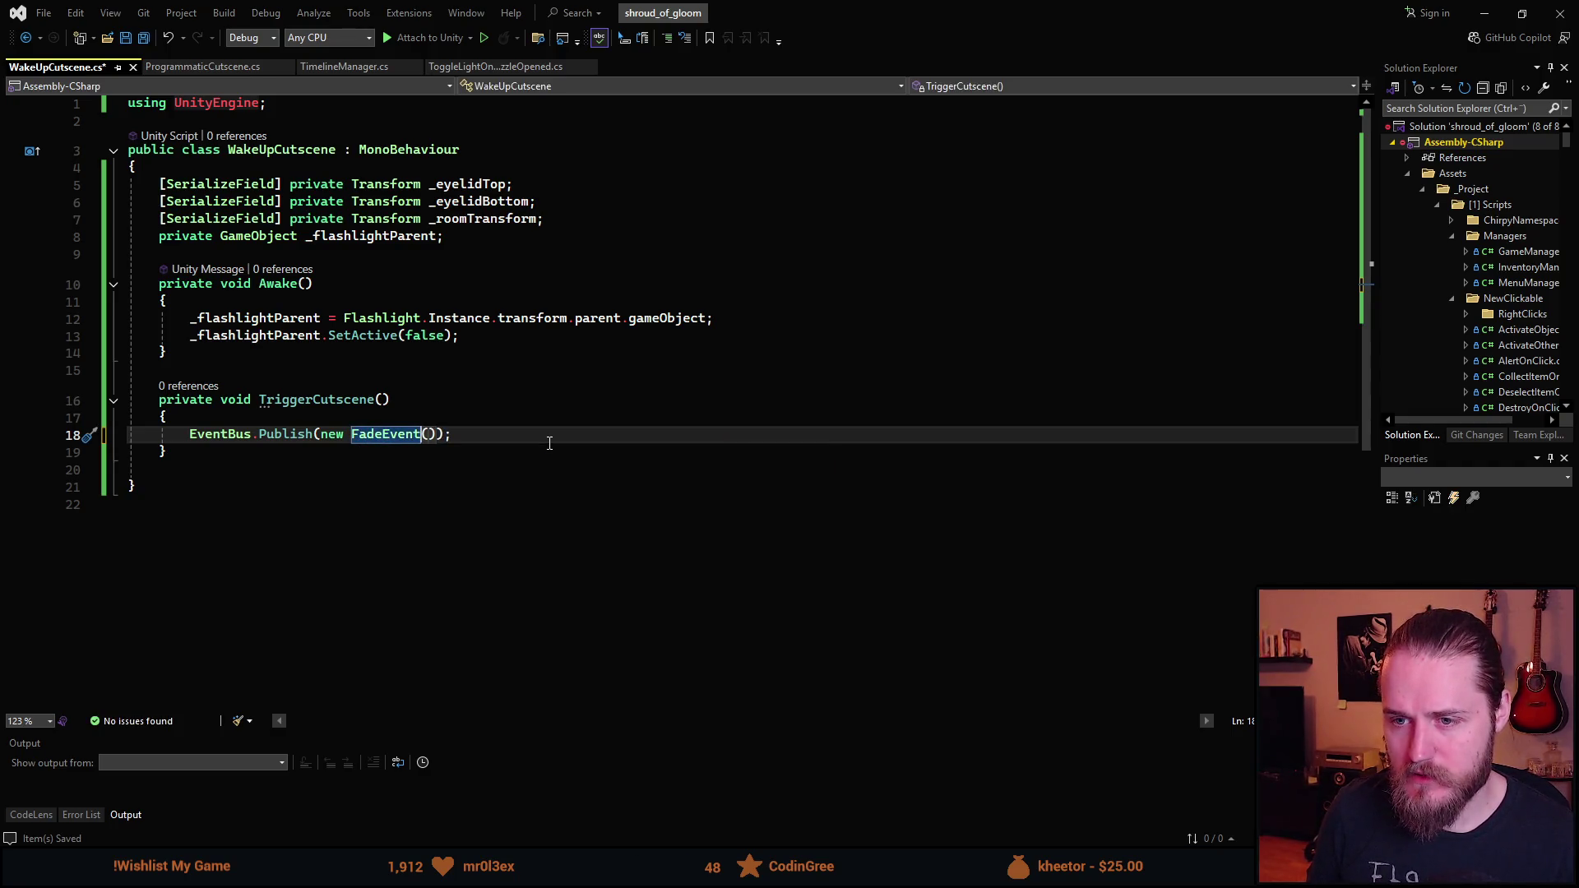
key(ctrl+BackSpace)
text(Fade)
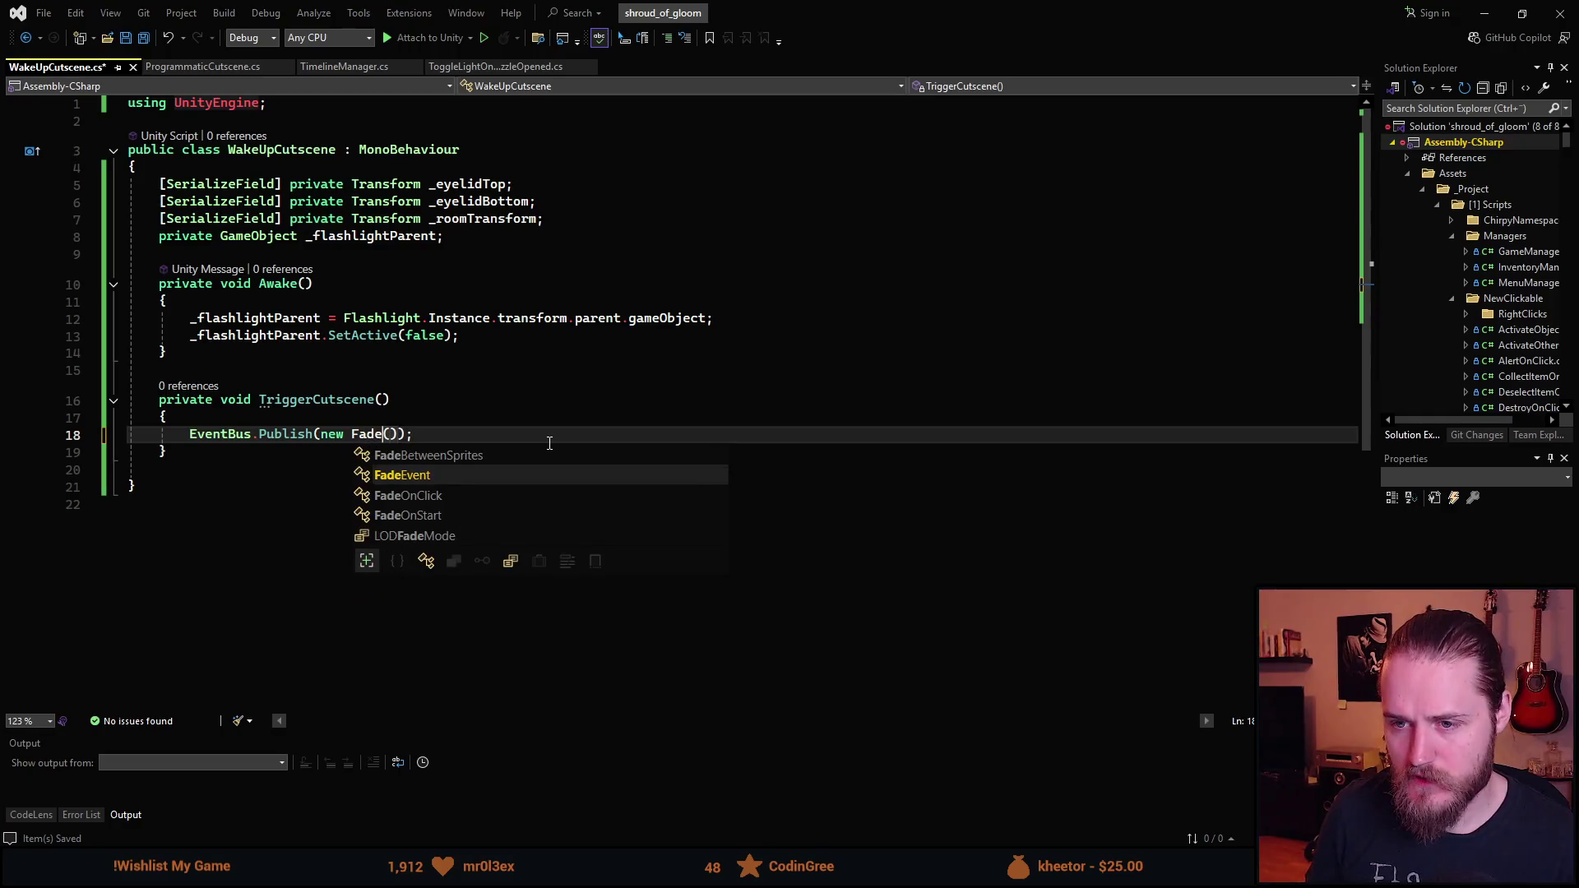
key(Tab)
text(,)
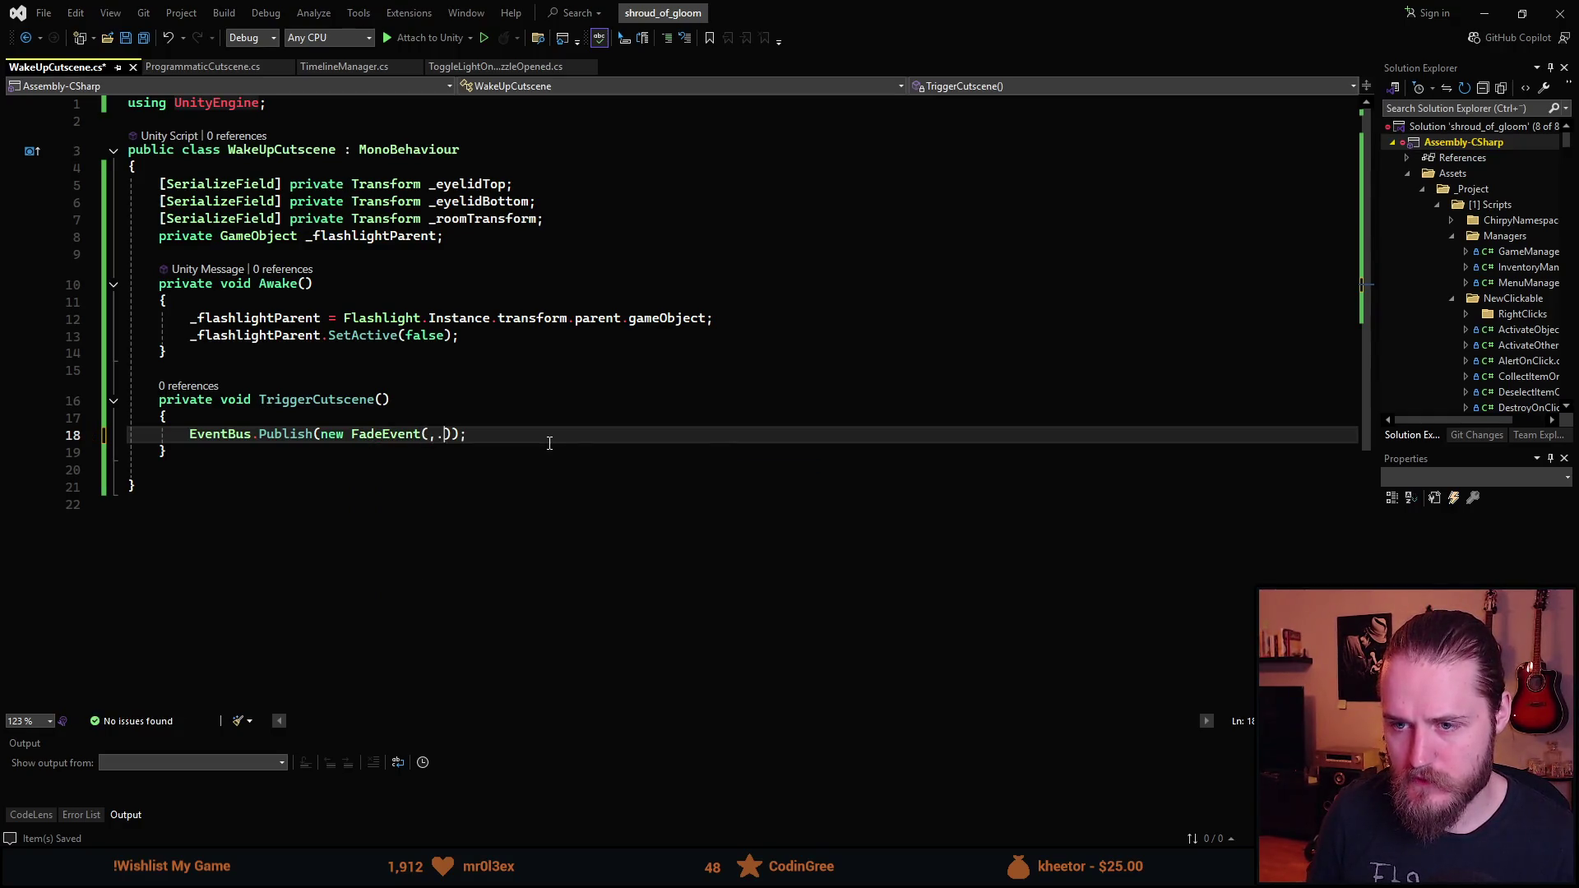
key(BackSpace)
- Check the FadeEvent constructor, leave FadeEvent() without arguments, and save for Unity to recompile
key(Left)
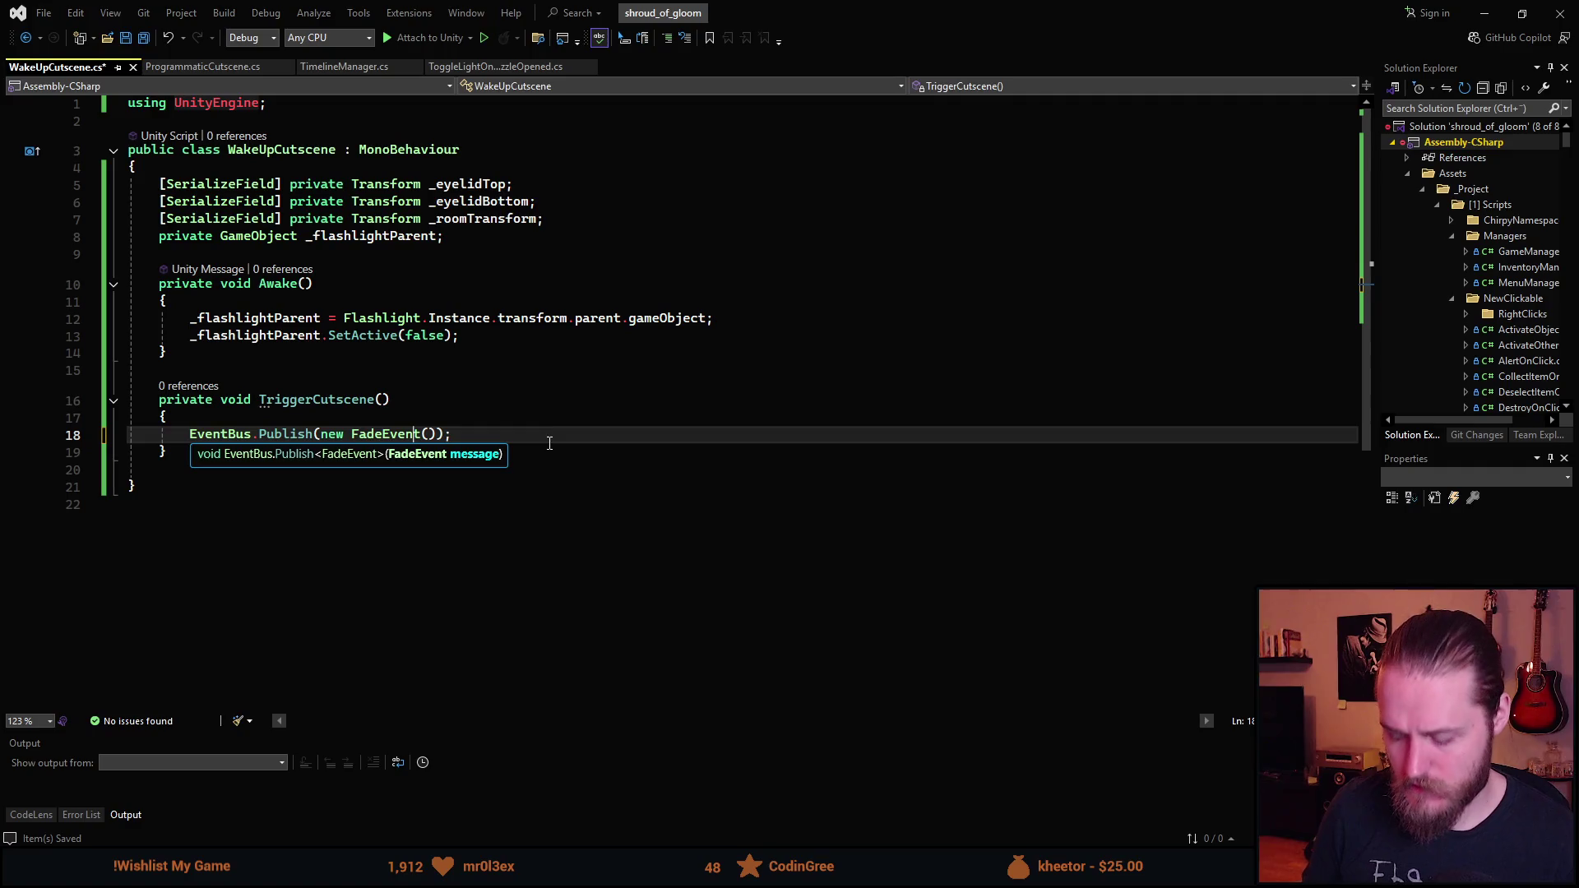
key(F12)
scroll(288, 442, down, 10)
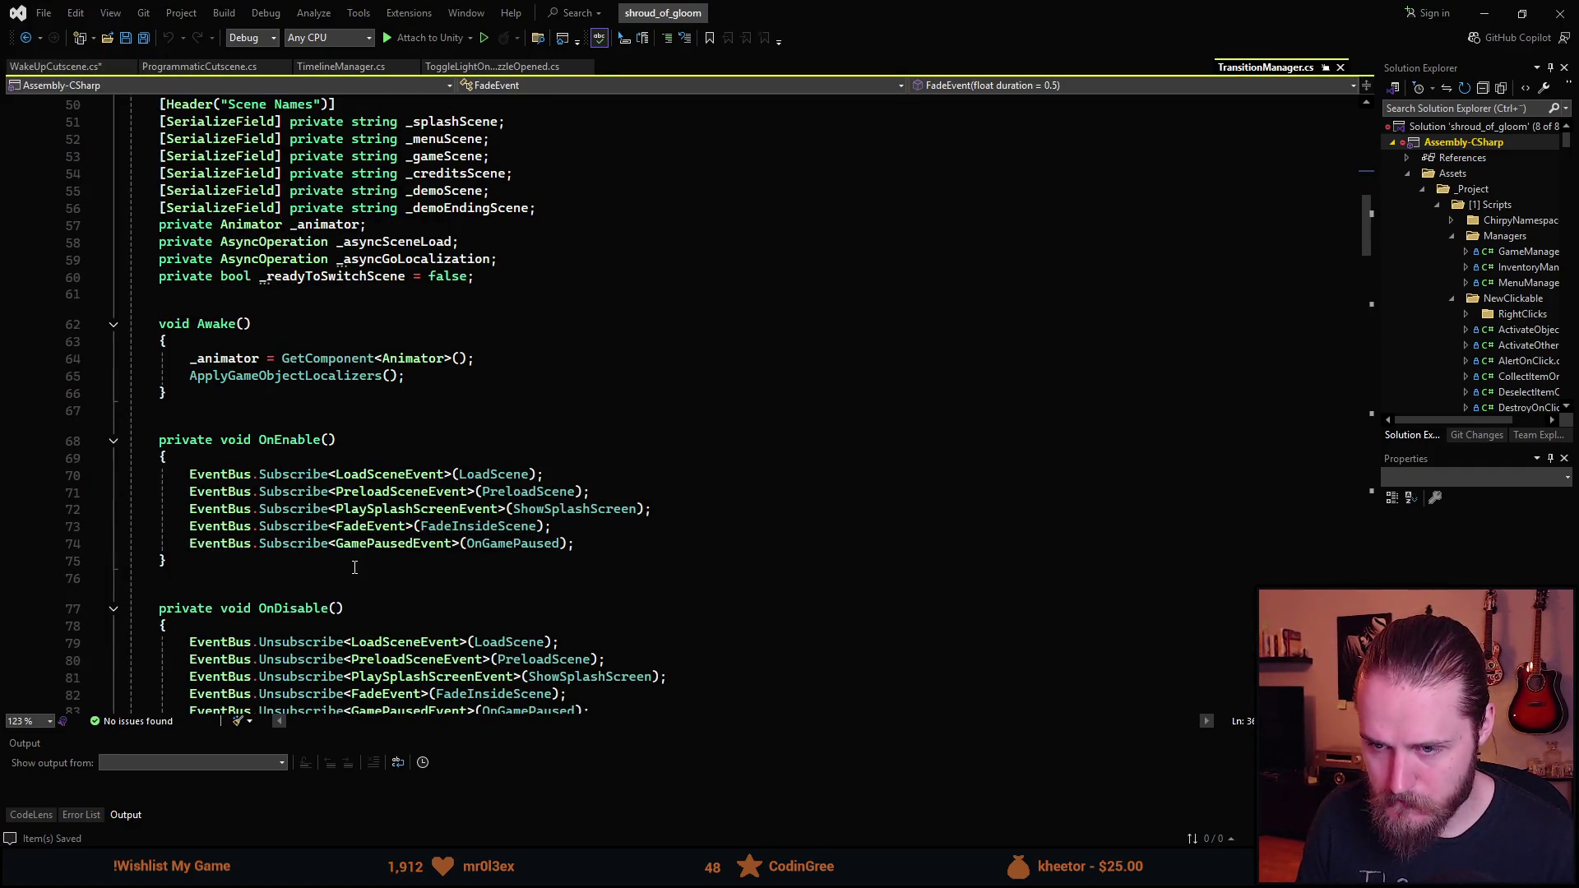
key(ctrl+minus)
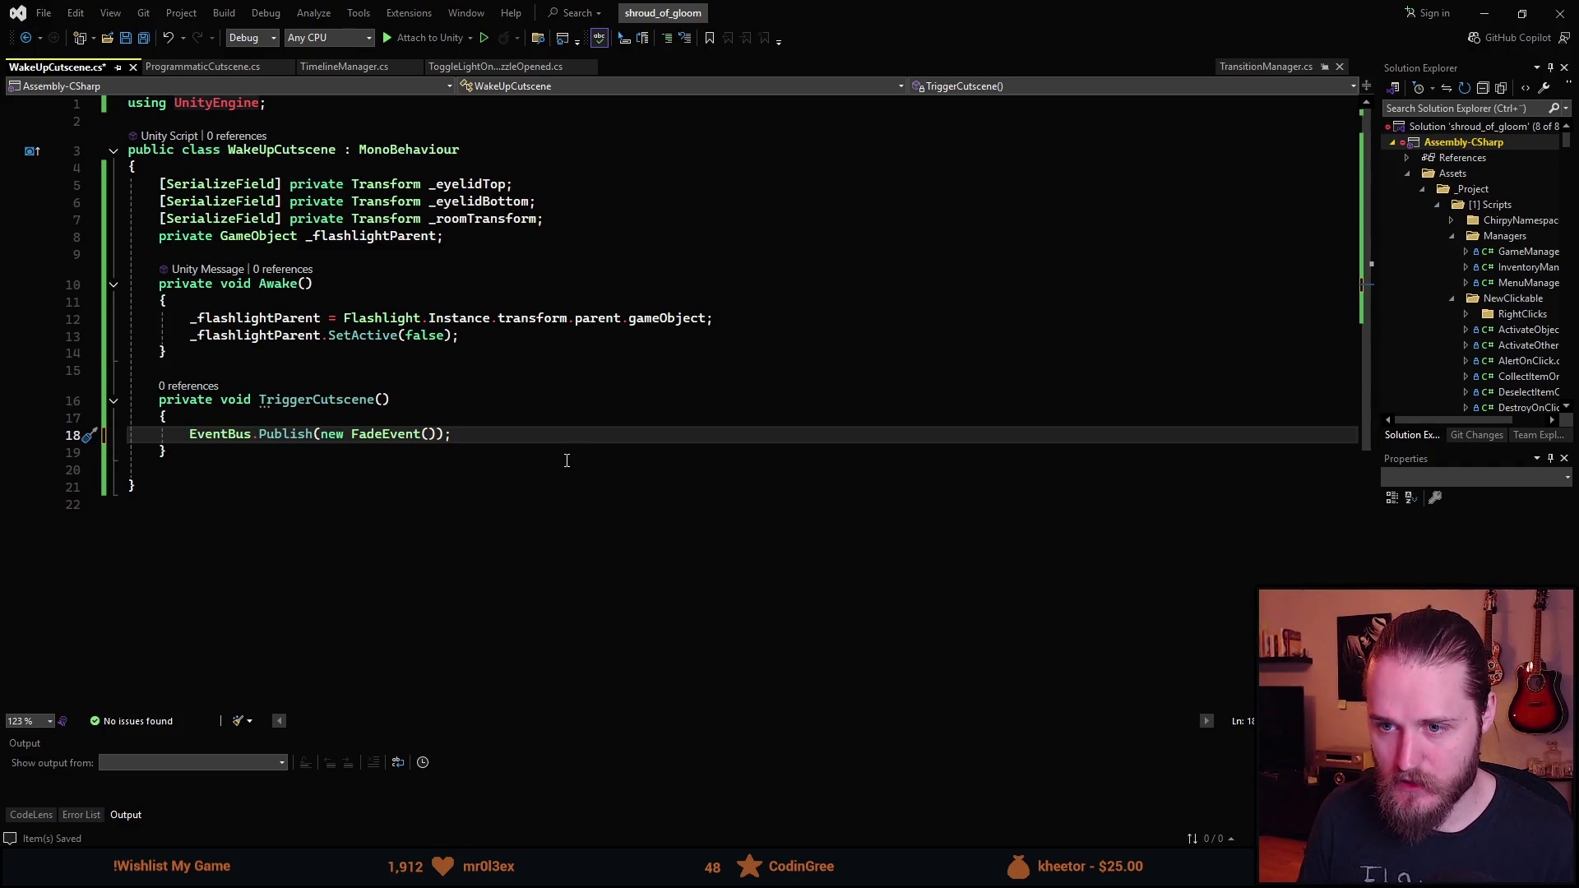
text(,)
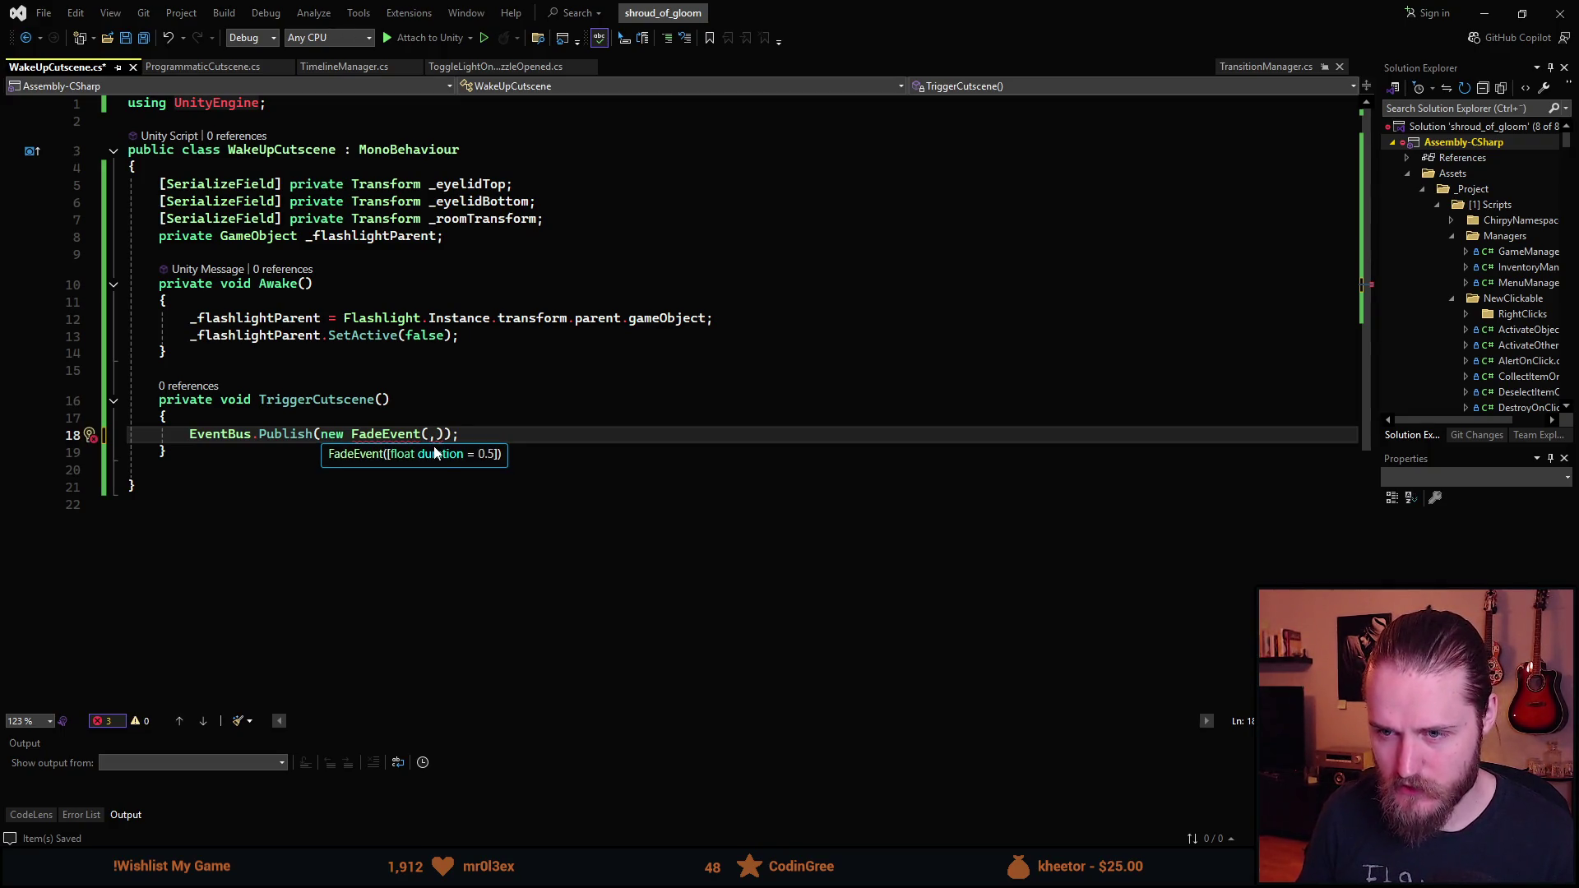
key(BackSpace)
key(End)
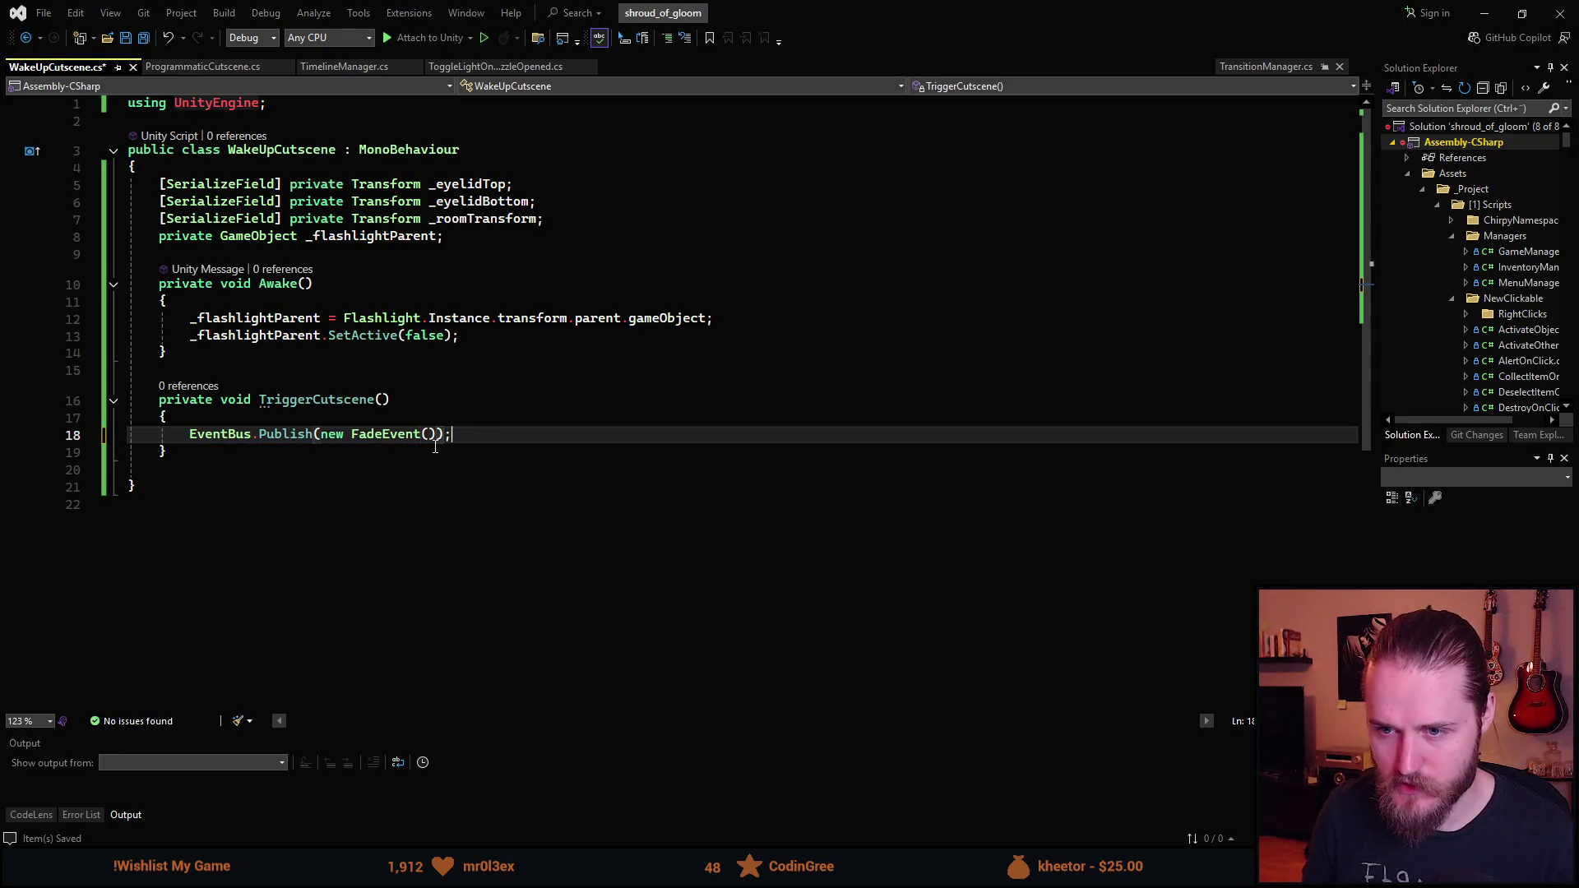
key(ctrl+s)
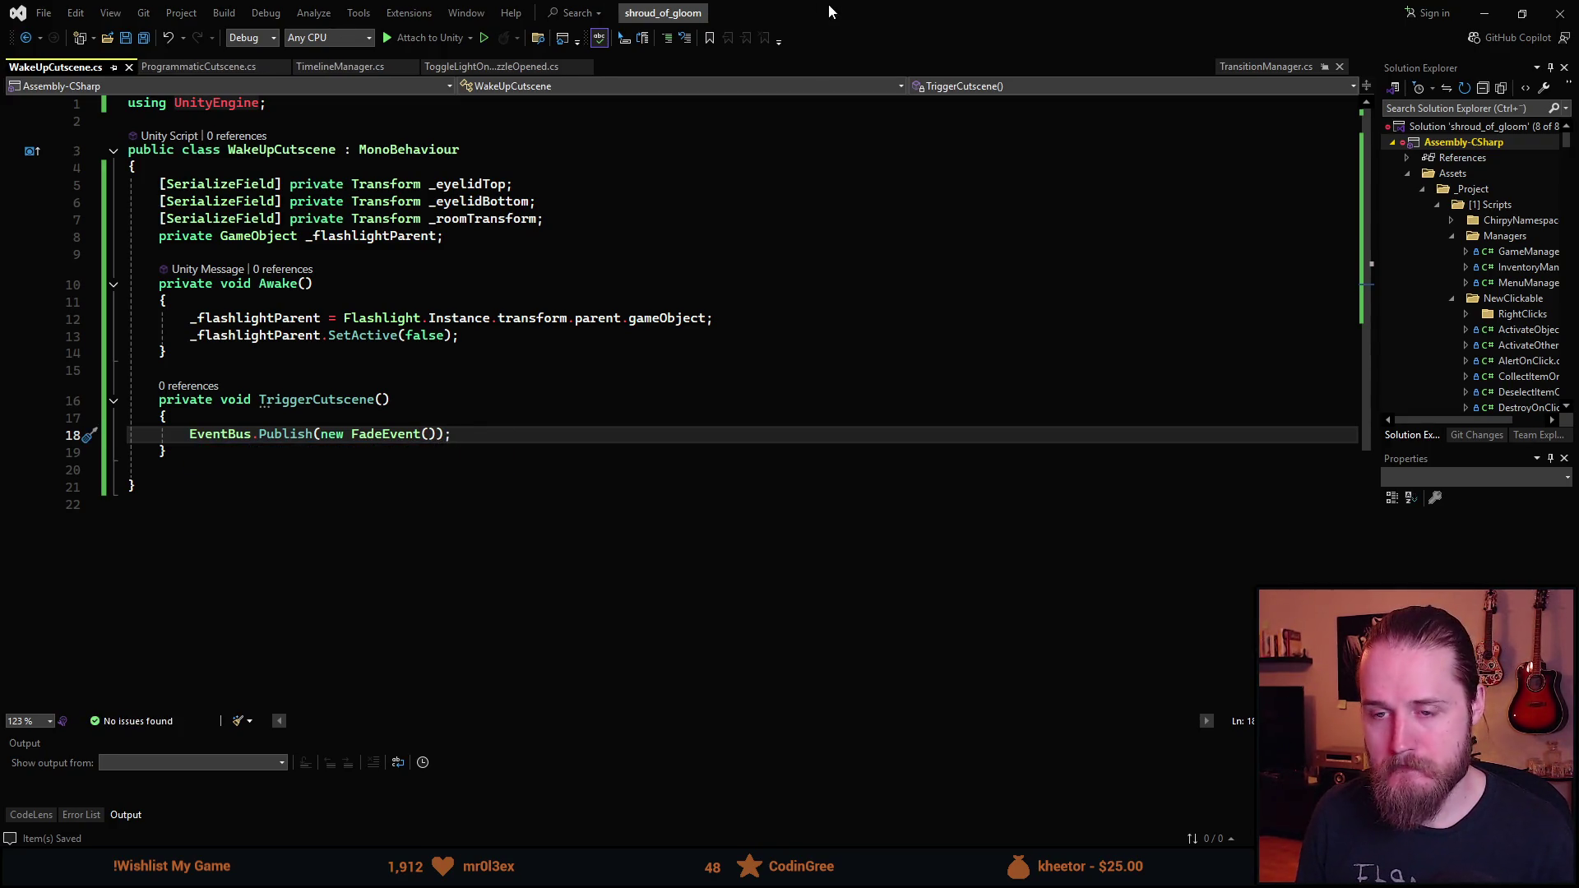
key(alt+Tab)
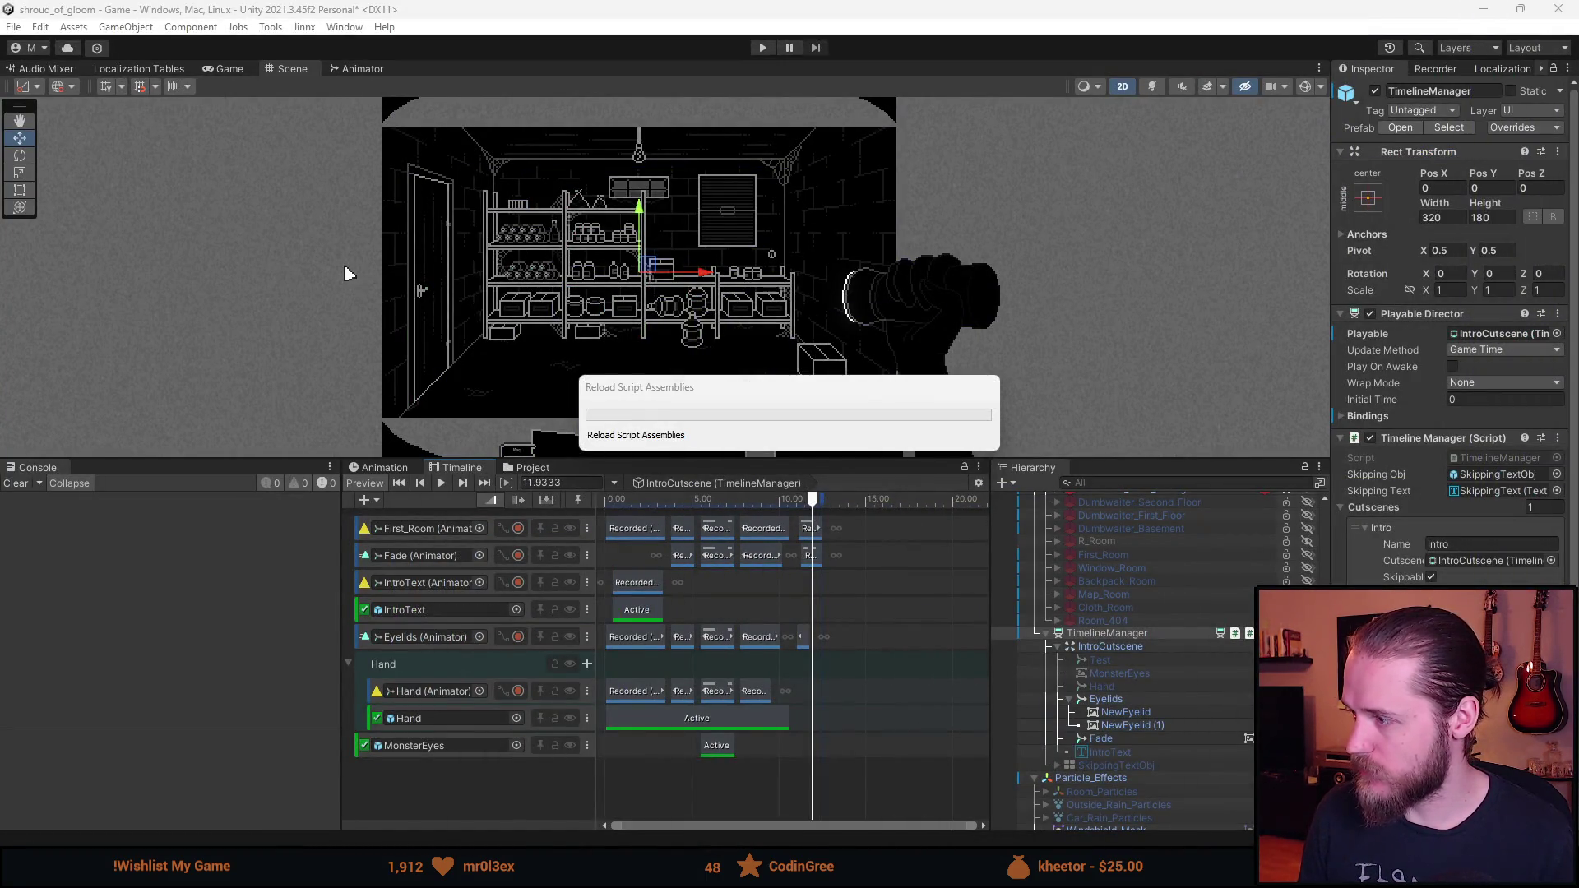
- Change TriggerCutscene's access modifier from private to public
key(alt+Tab)
key(Up)
key(Up)
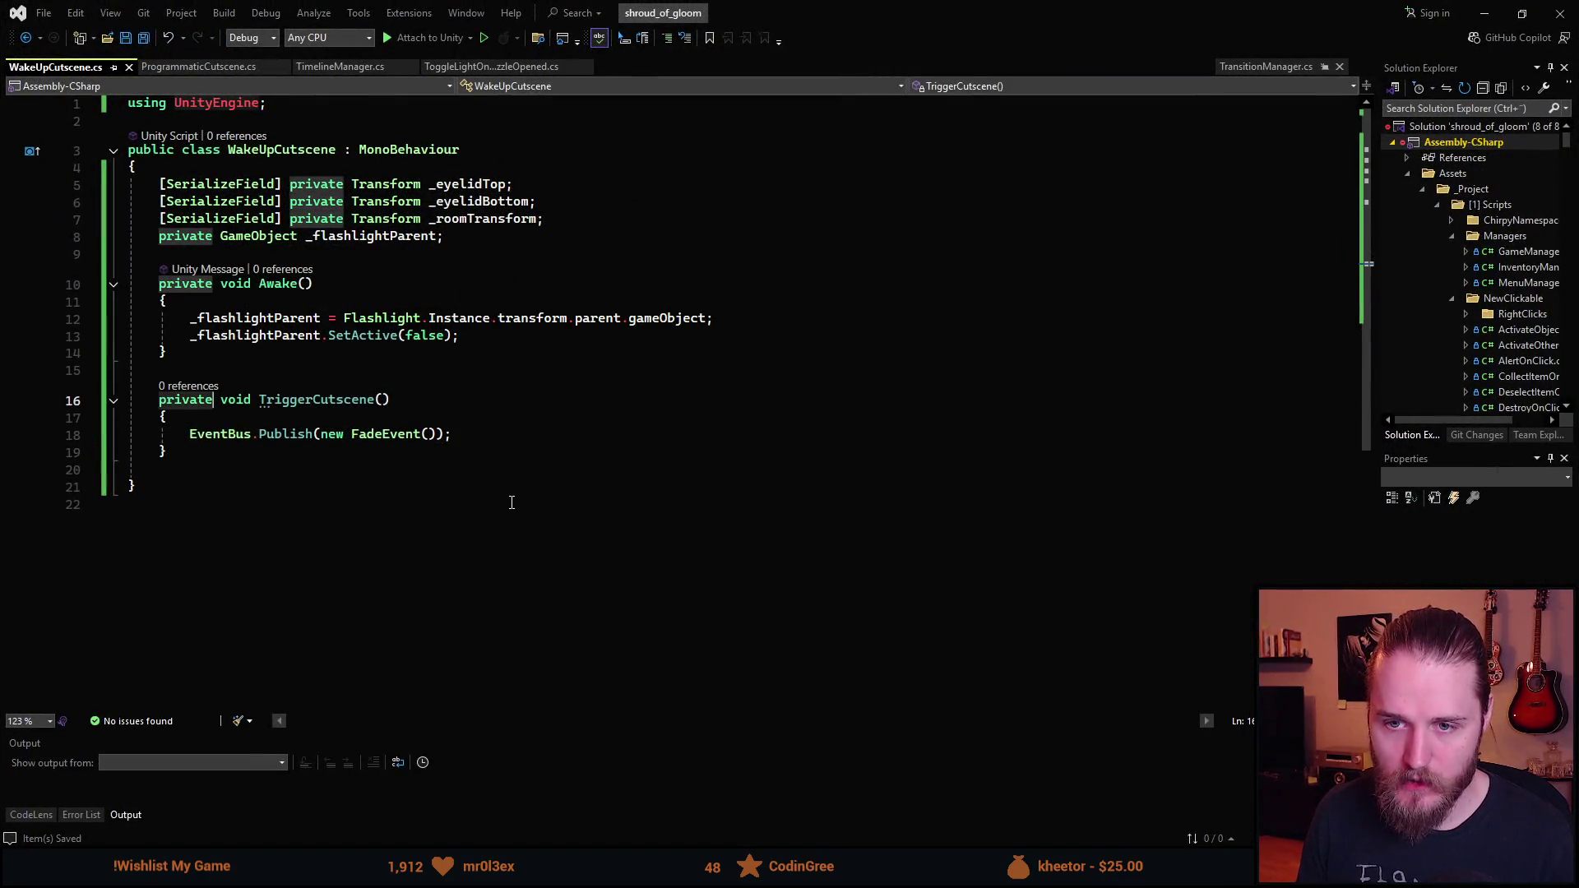
key(ctrl+BackSpace)
text(public)
key(Escape)
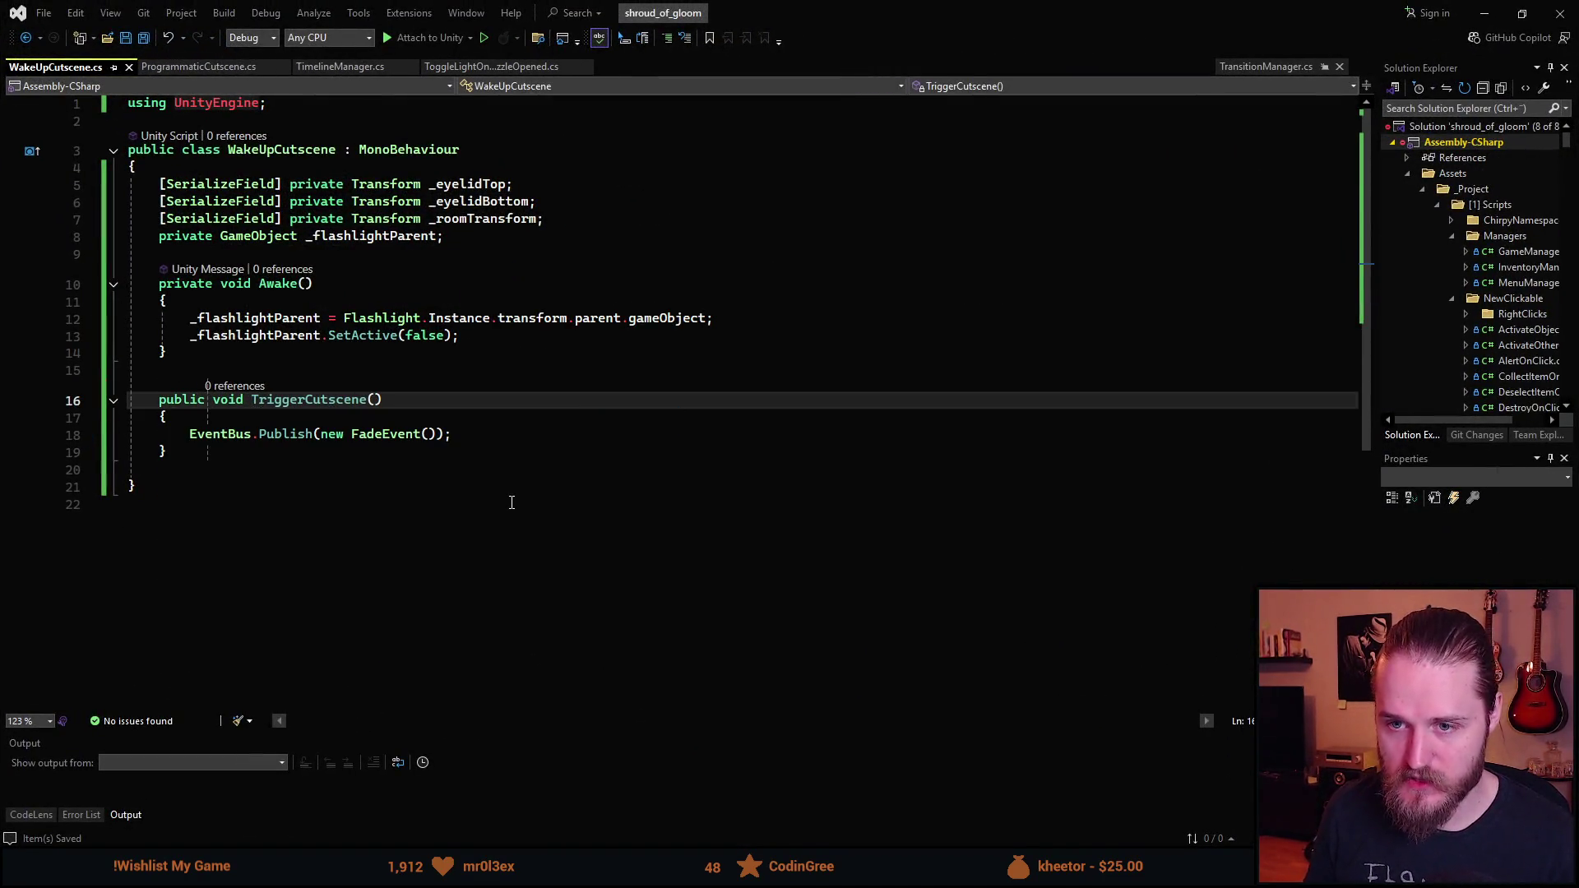
key(alt+Tab)
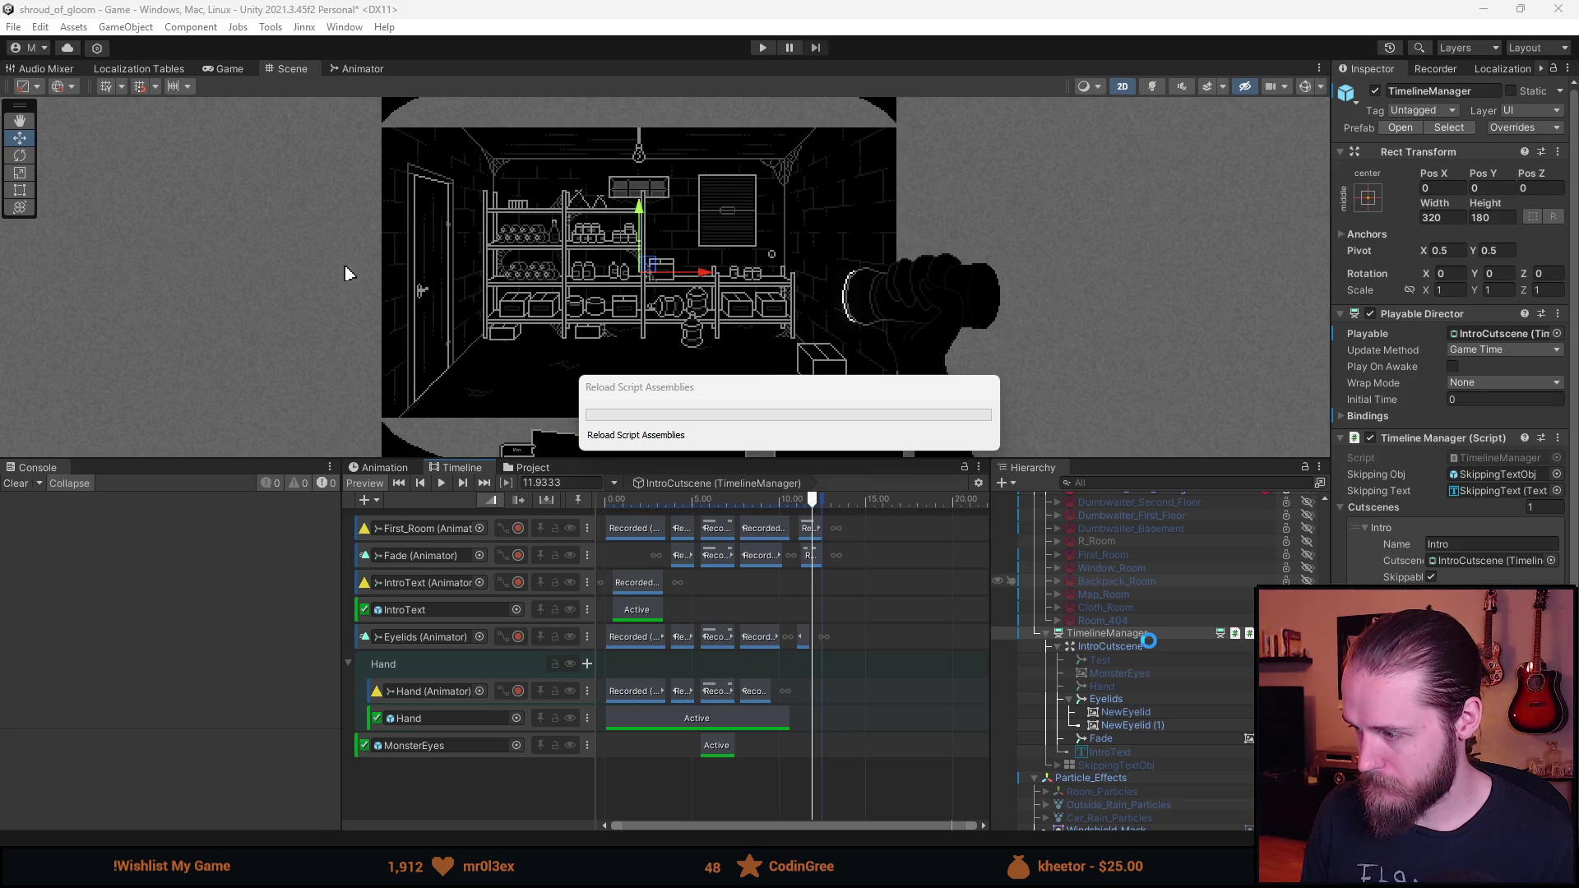
- Create a new UI Button under the UI (Canvas) object
scroll(1137, 698, down, 2)
scroll(1137, 699, down, 2)
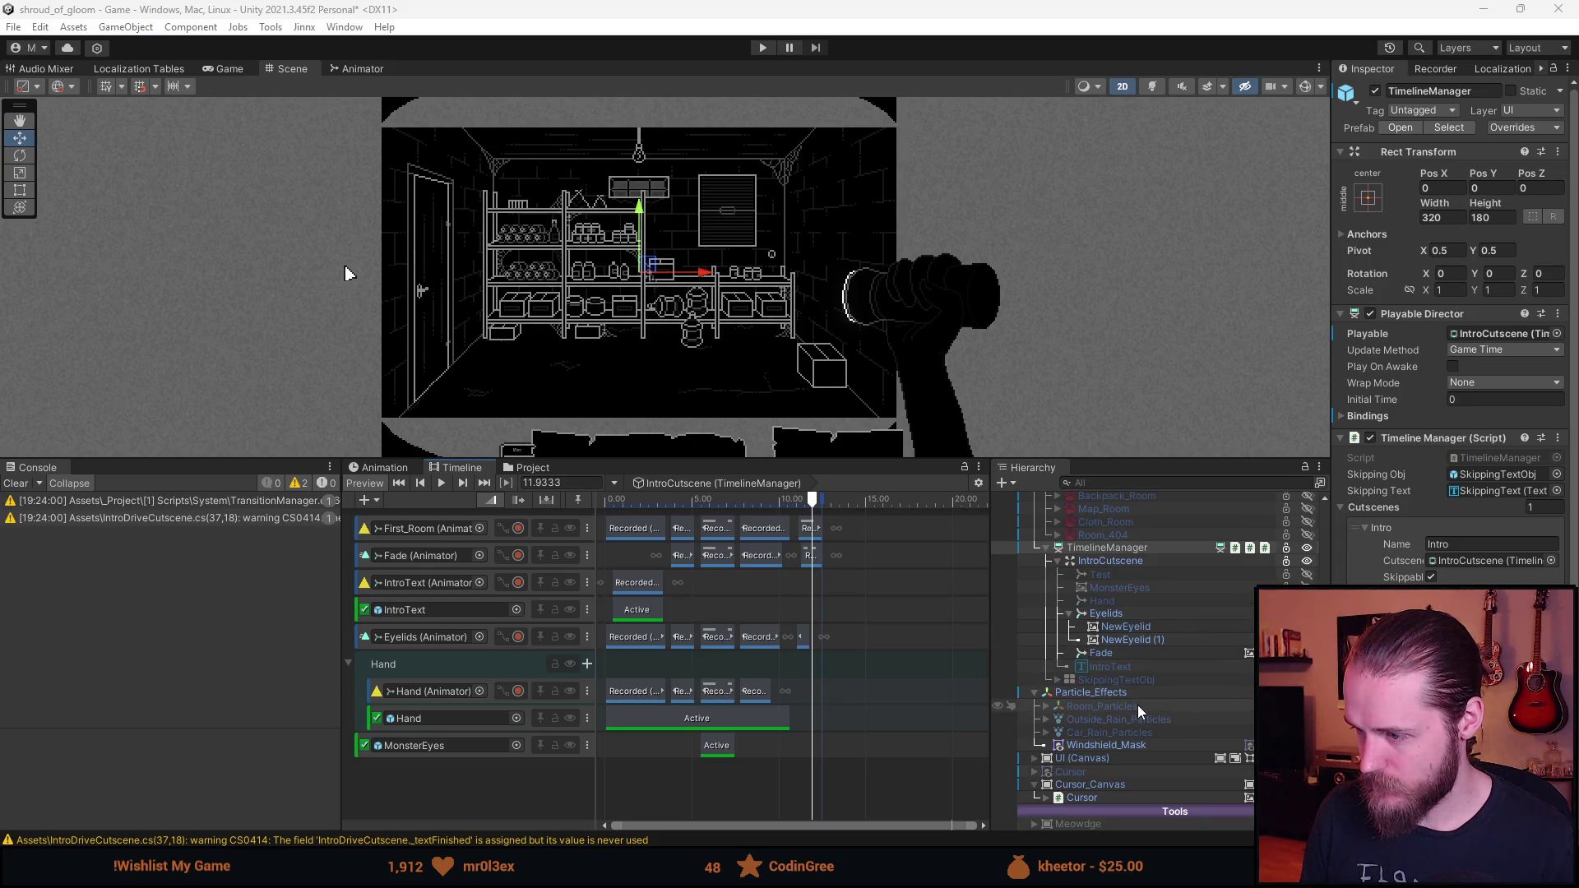
right_click(1084, 760)
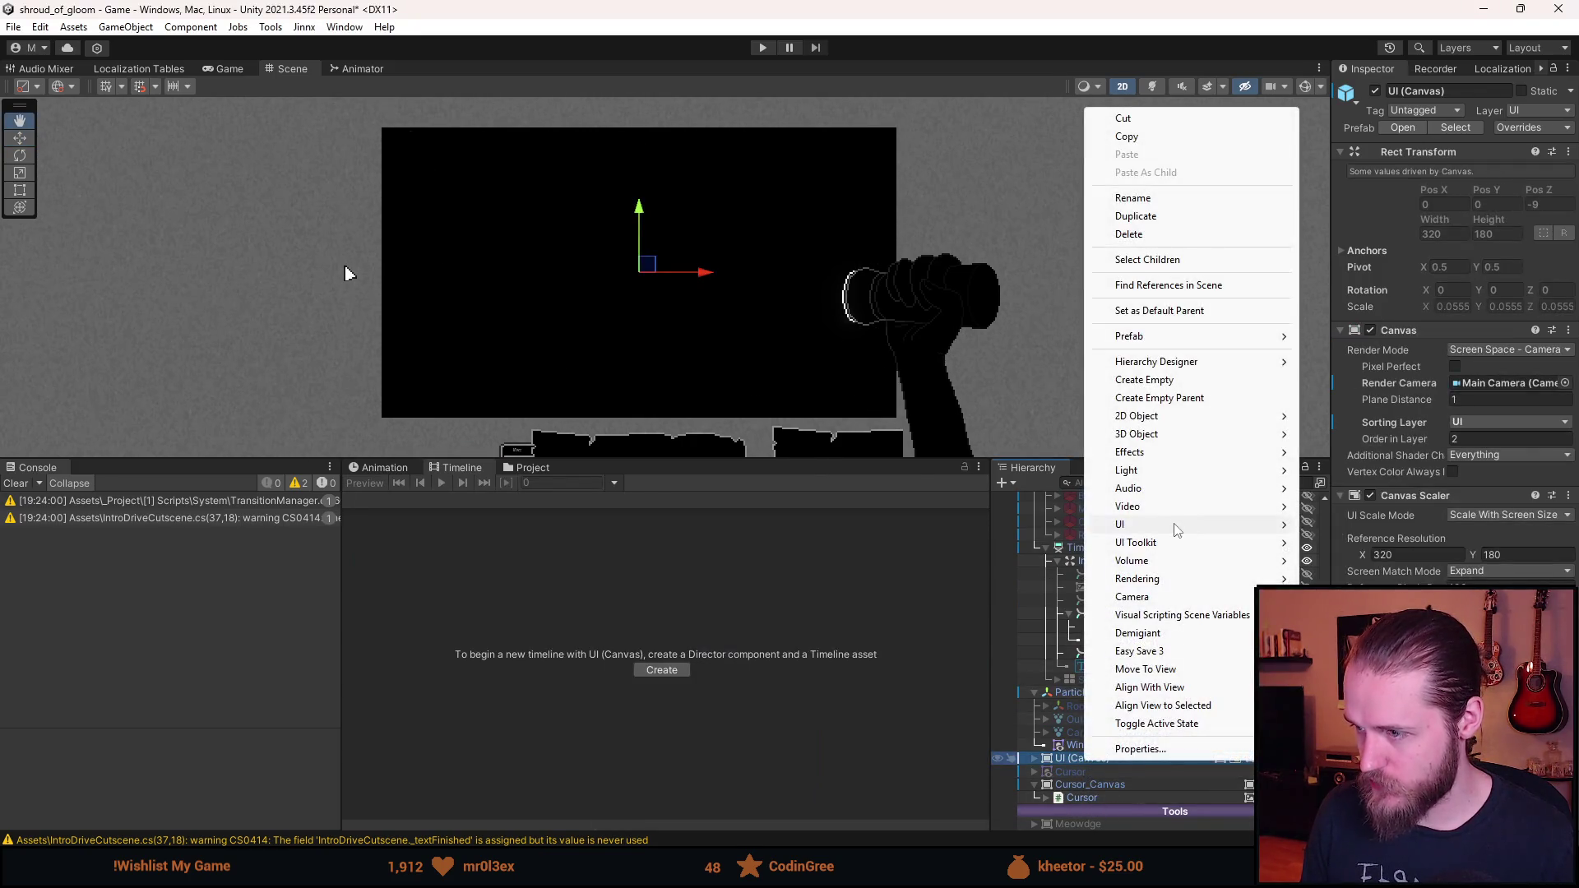
mouse_move(1176, 526)
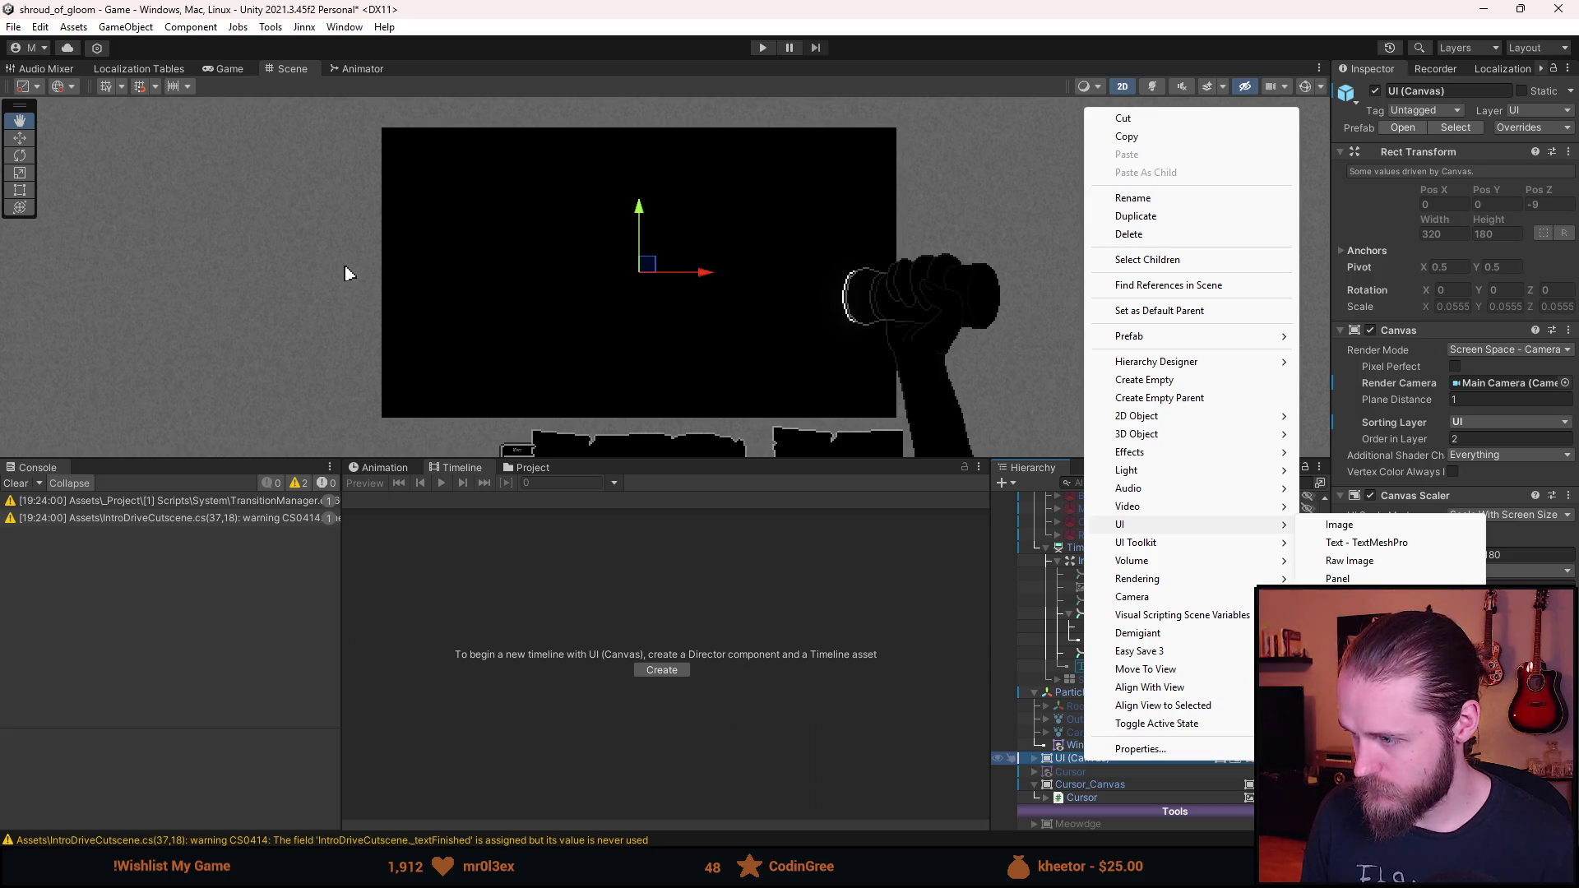
click(1349, 670)
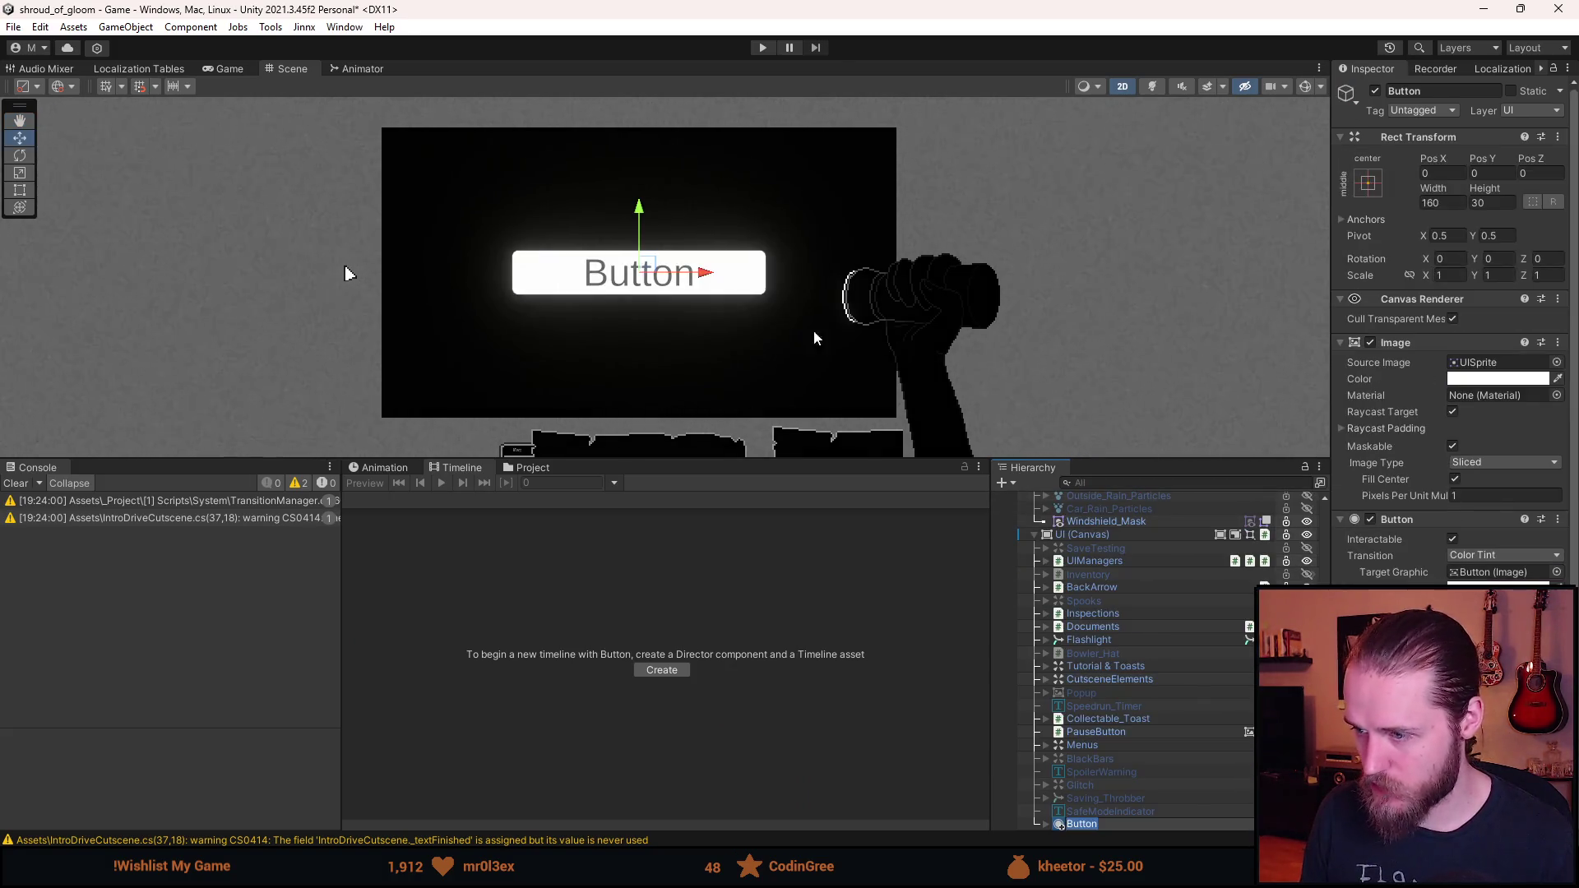
- Set the Button's Scale X and Y to 0.25 in the Inspector
click(1462, 275)
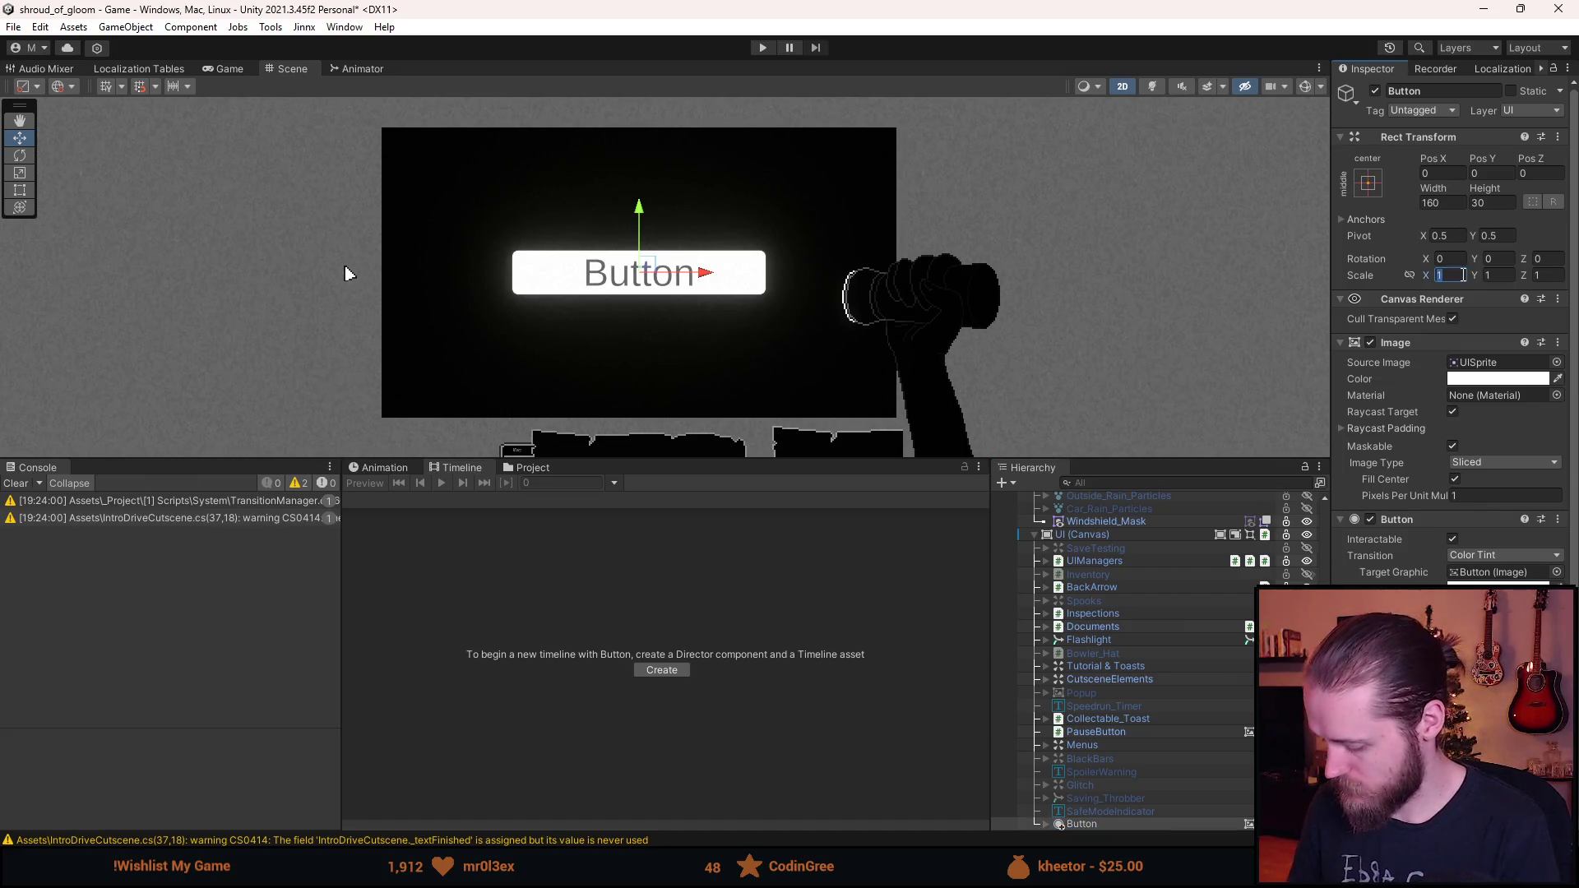
text(.25)
click(1511, 279)
text(.25)
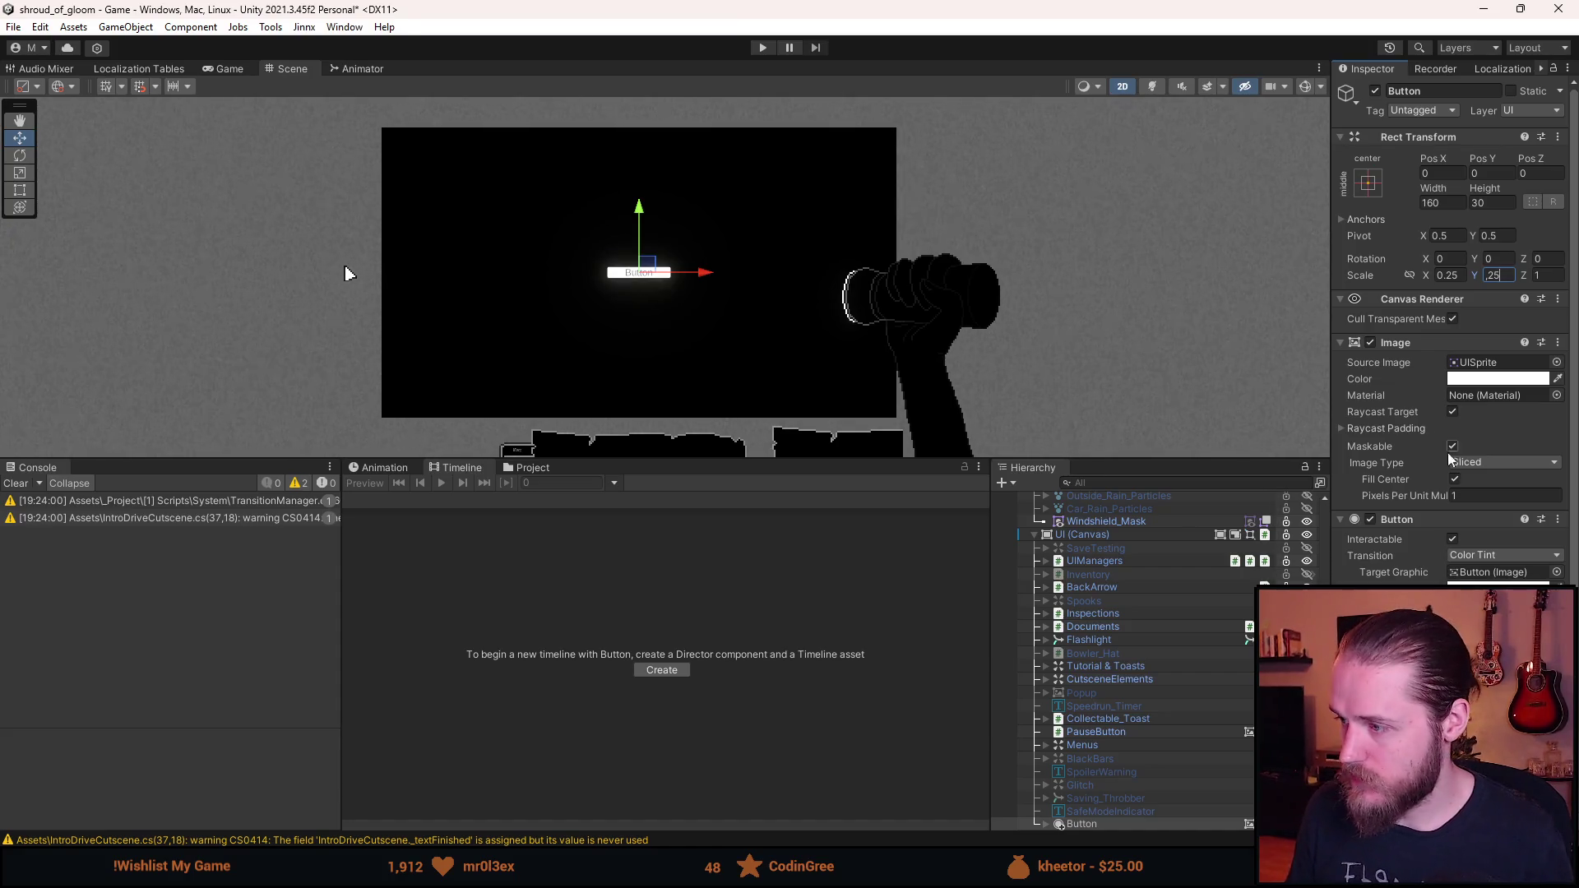
scroll(1449, 453, down, 3)
key(Return)
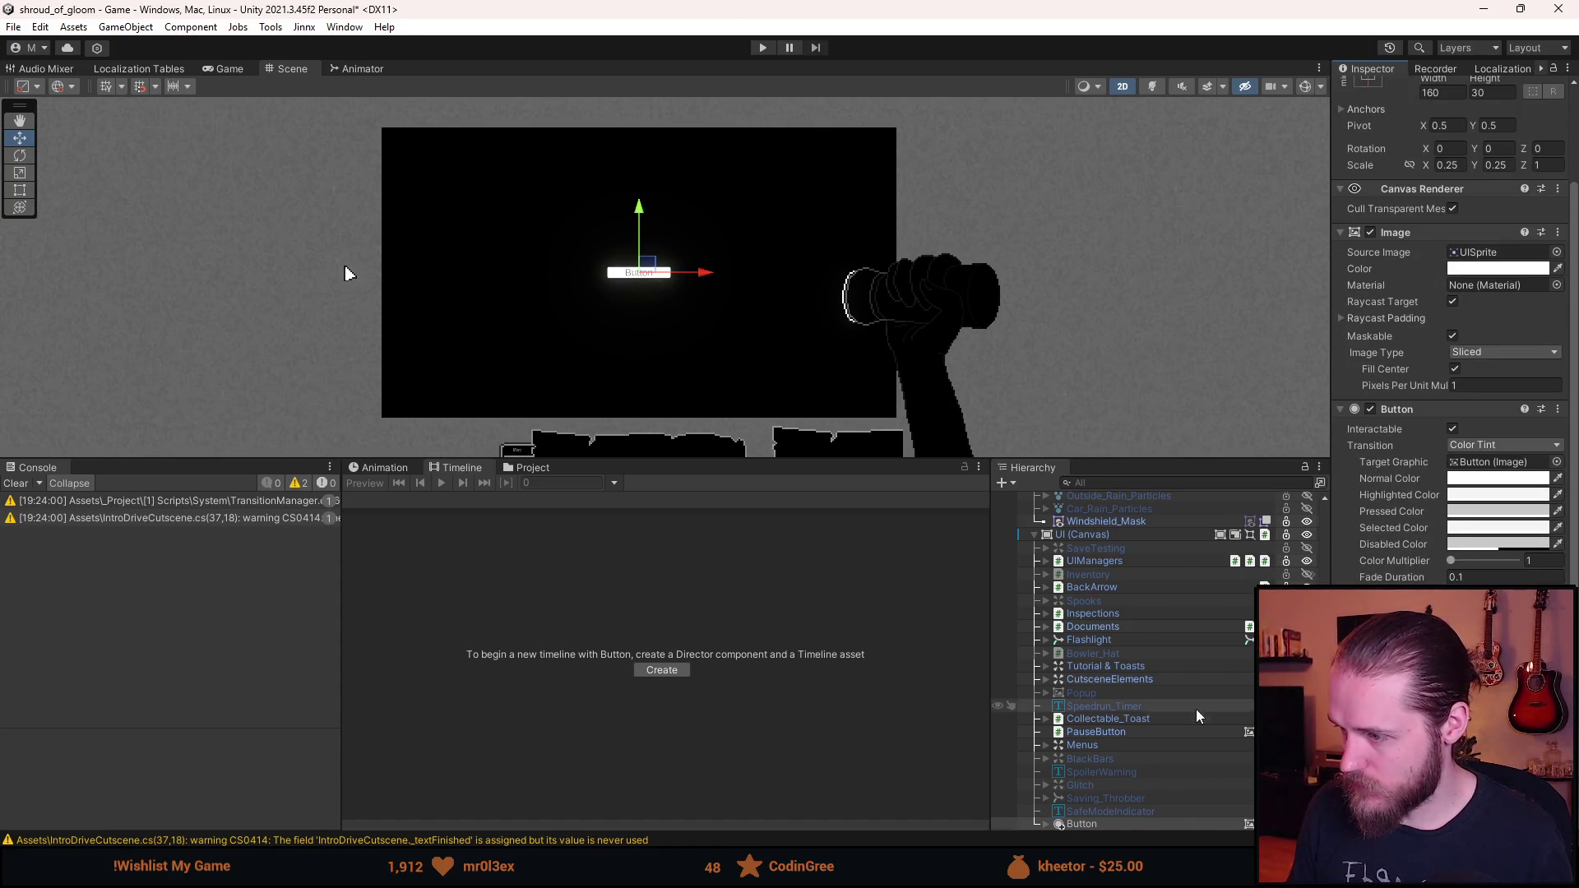
scroll(1122, 732, up, 5)
scroll(1122, 733, up, 2)
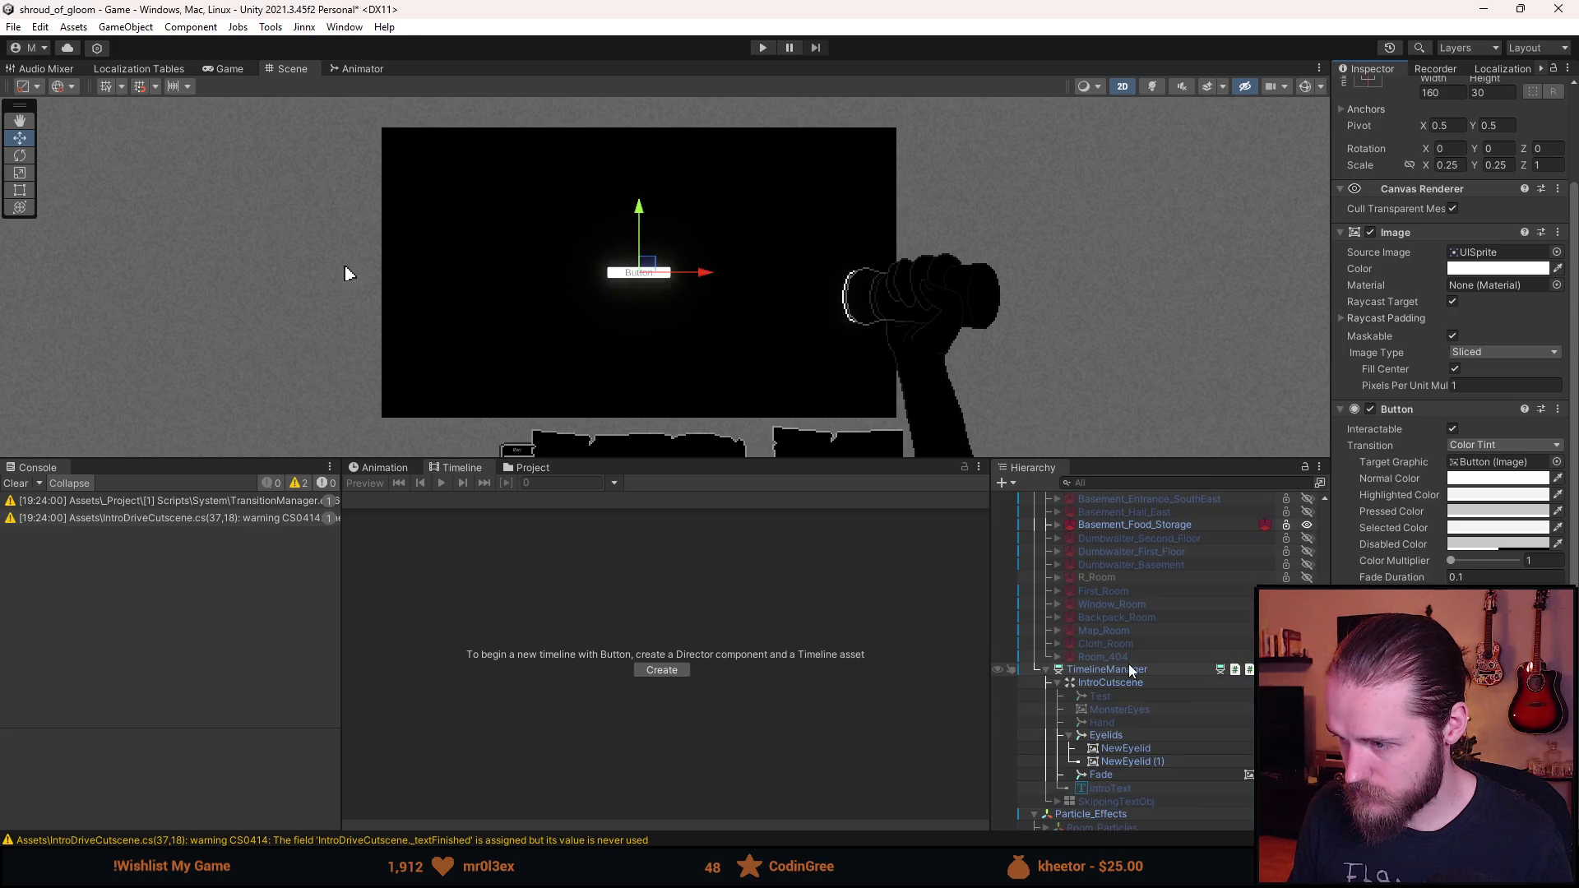
- Inspect the Button's OnClick method list and close it without choosing a method
click(1481, 659)
key(Escape)
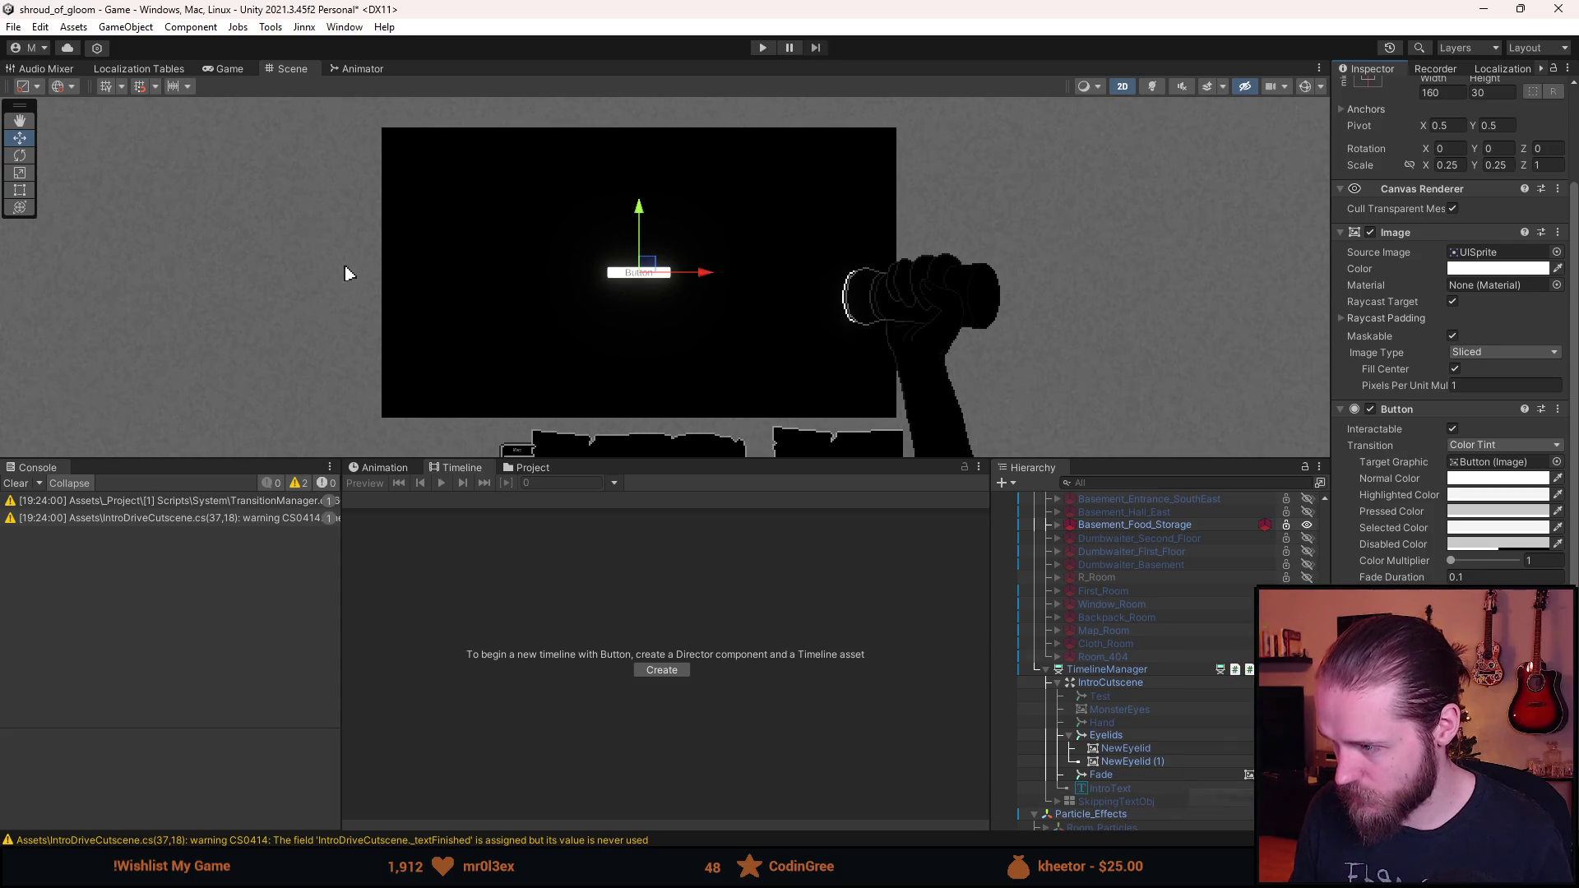
scroll(1226, 655, down, 5)
scroll(1138, 671, down, 2)
scroll(1171, 751, up, 6)
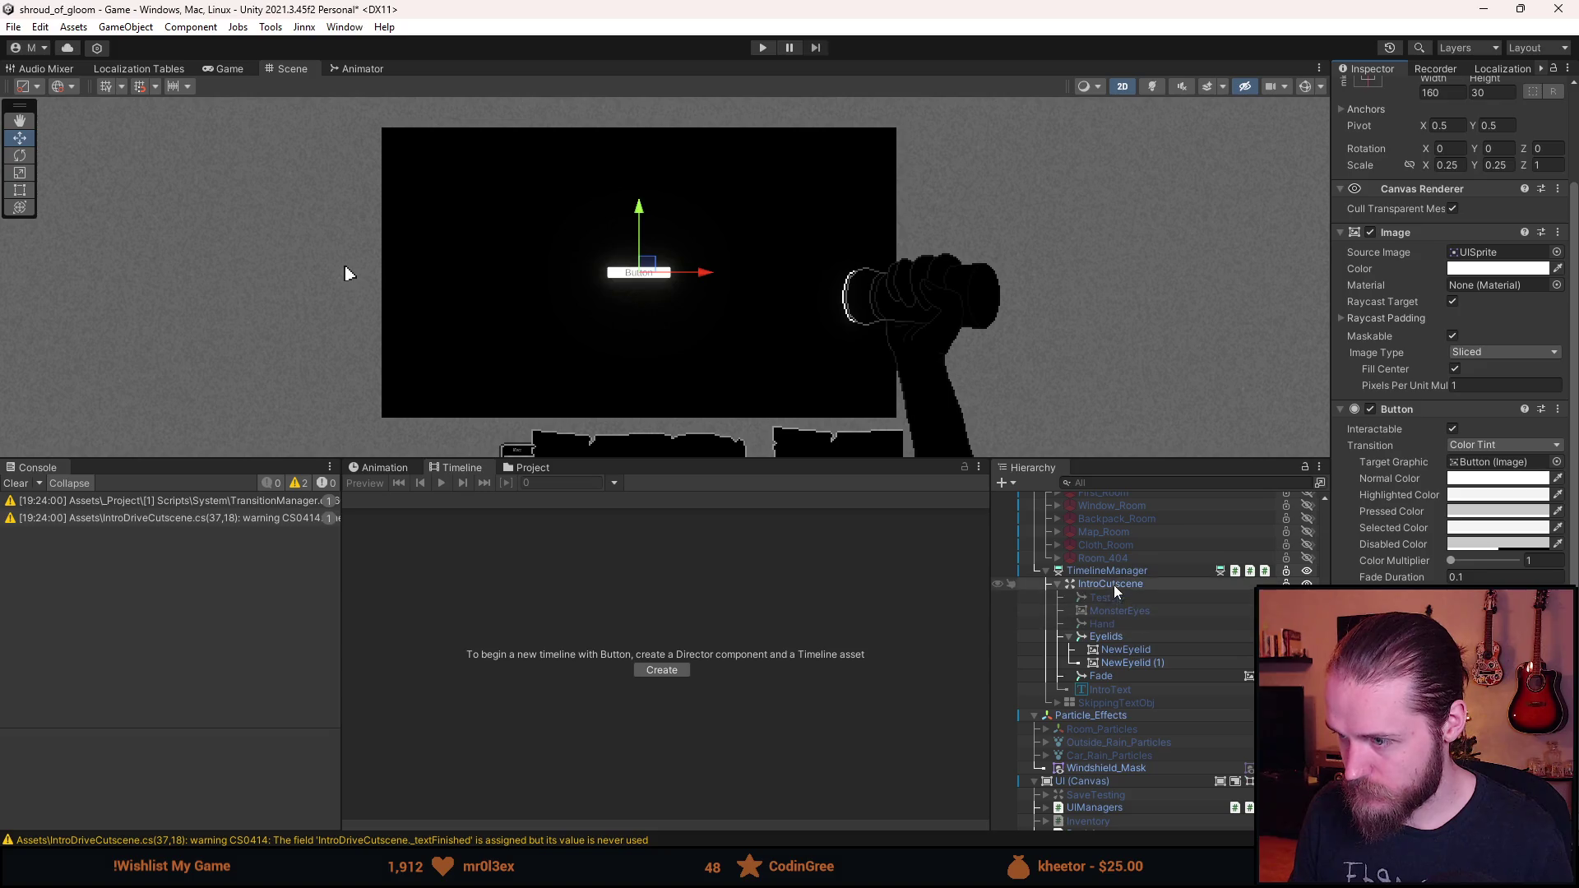
- Select TimelineManager and both eyelid images, undoing an accidental drag of an eyelid
click(1112, 573)
click(1143, 650)
click(1150, 661)
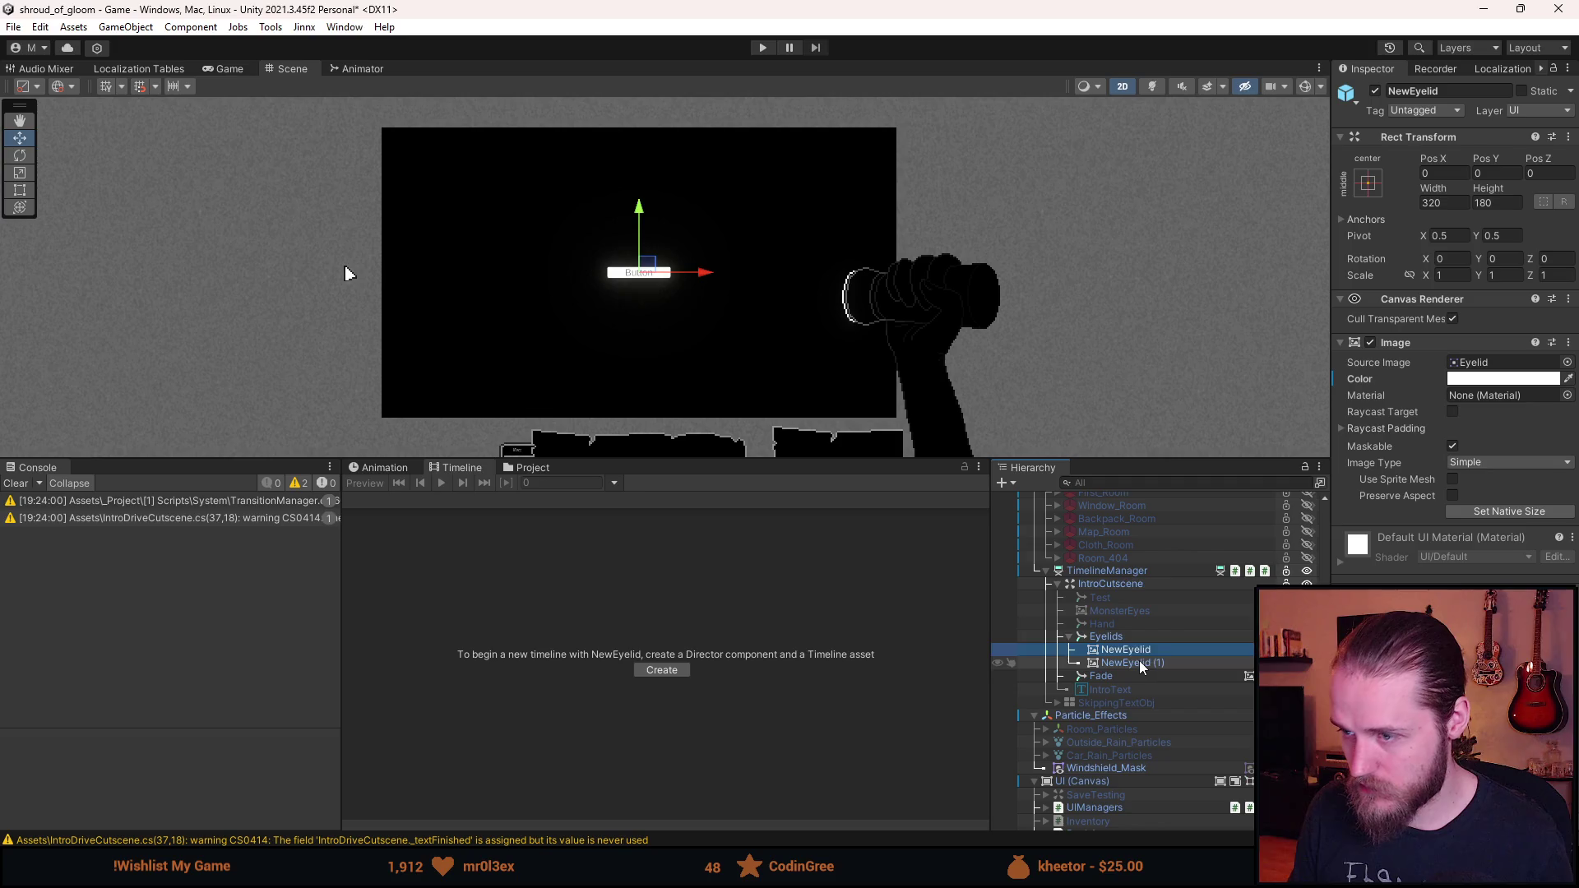
drag(627, 224, 668, 375)
key(ctrl+z)
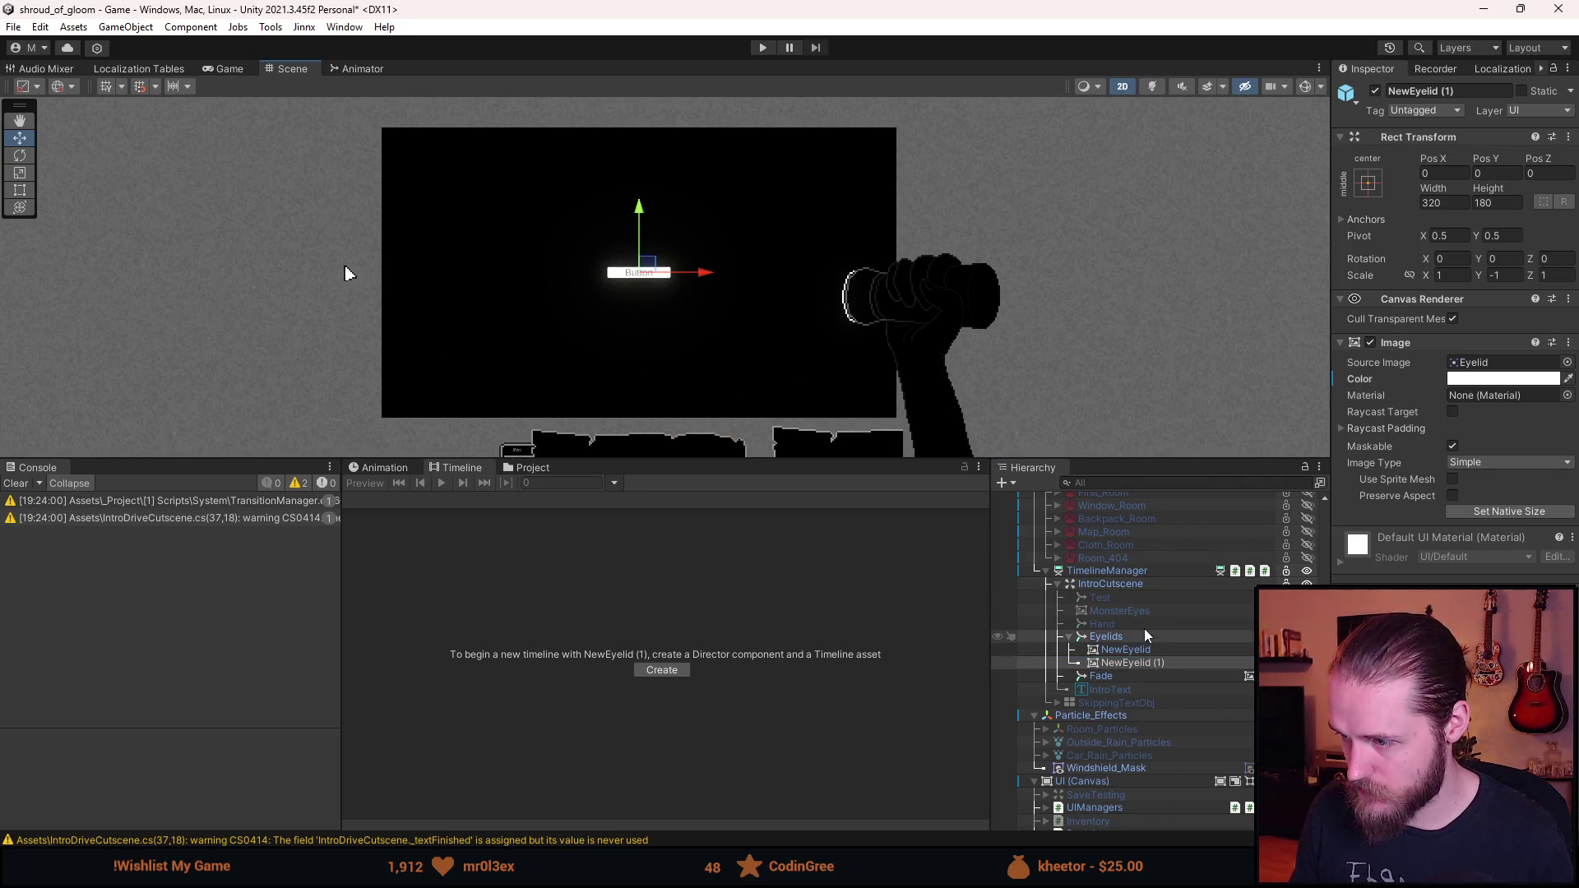
- Select IntroCutscene, then TimelineManager, and look over its cutscene tracks
click(1132, 584)
click(1138, 574)
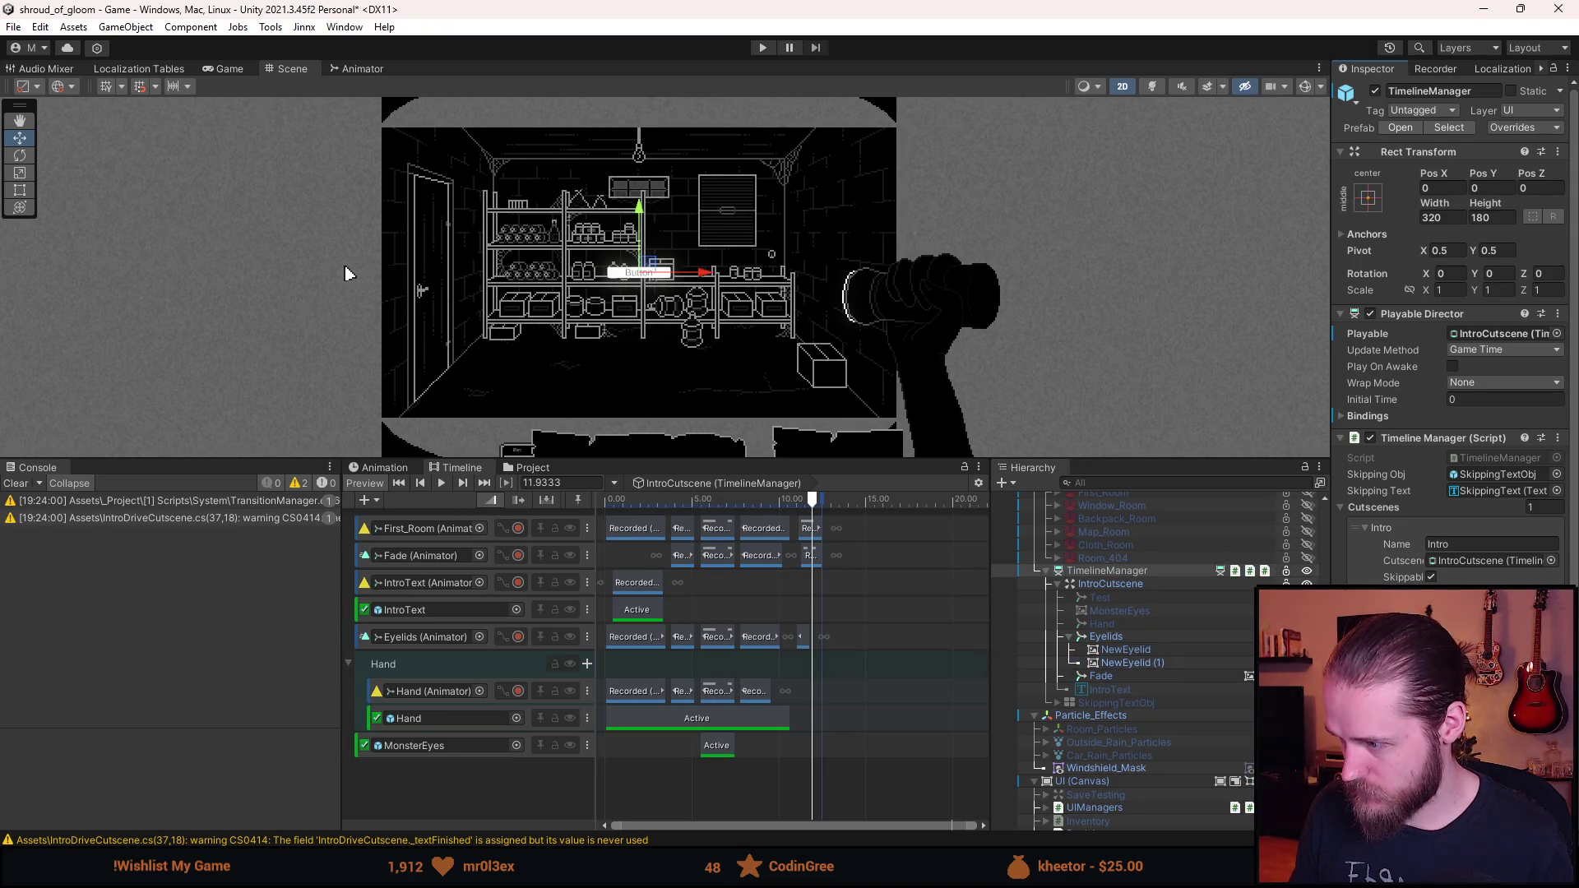
scroll(1125, 644, up, 10)
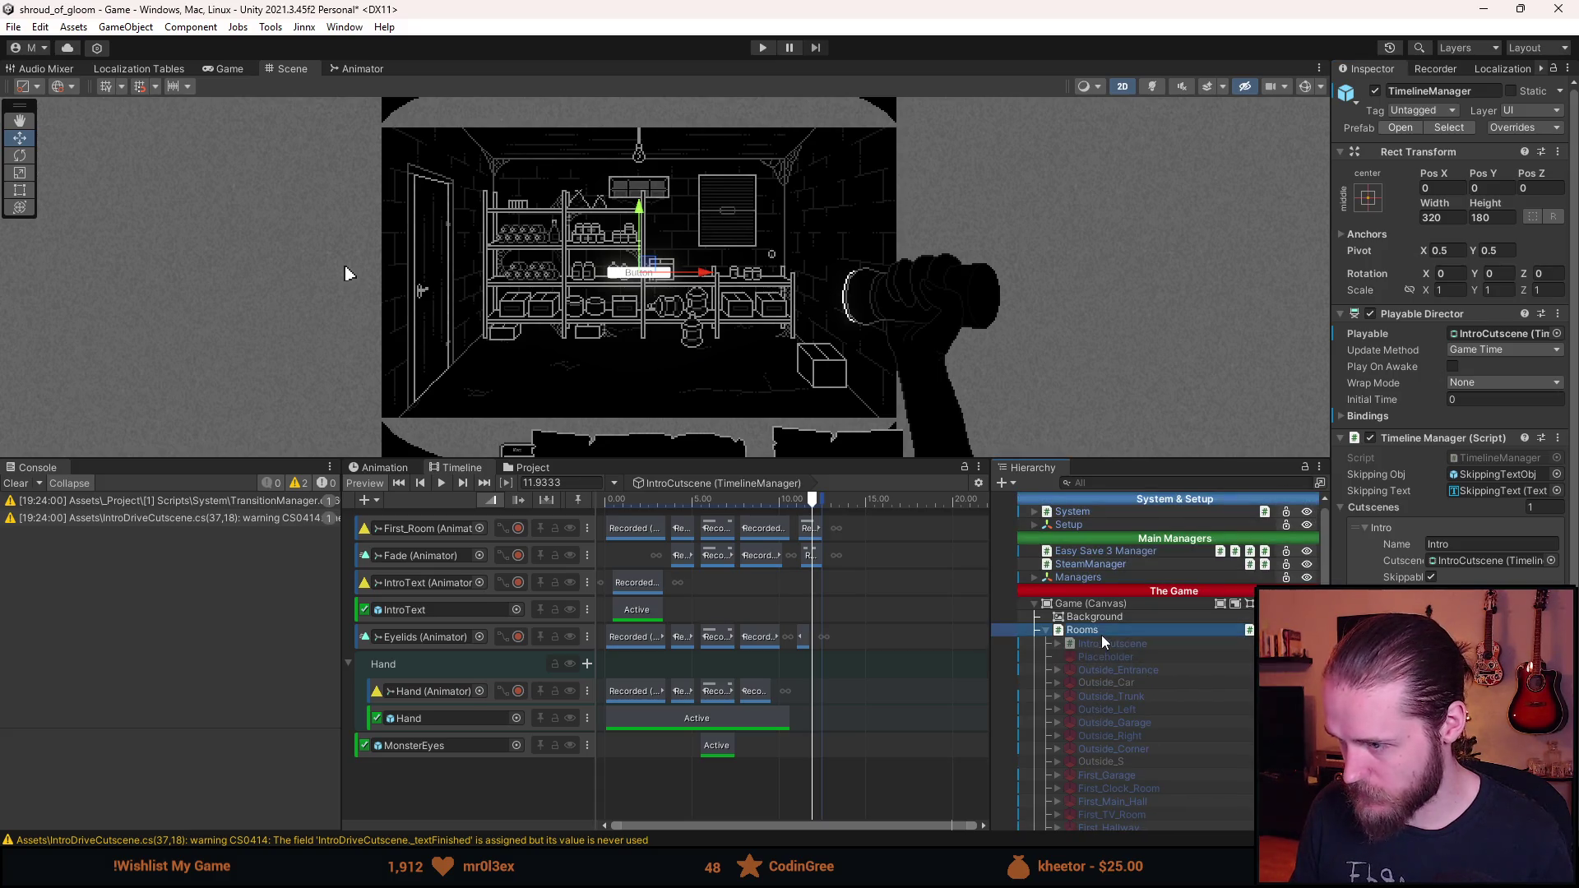
scroll(1454, 329, down, 1)
scroll(1144, 658, down, 10)
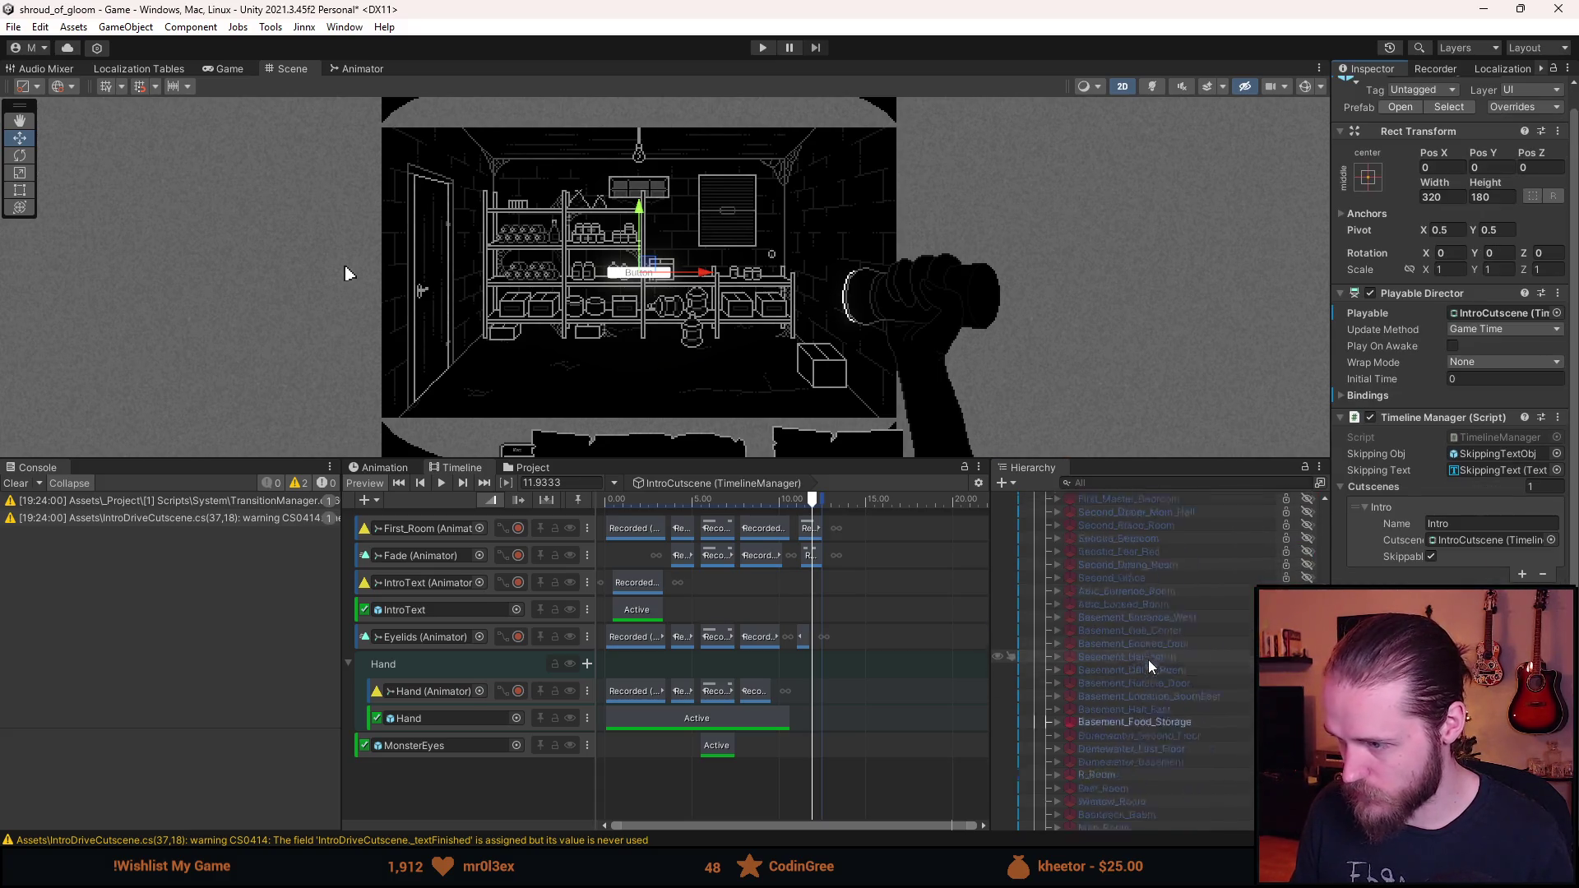
scroll(1149, 661, down, 3)
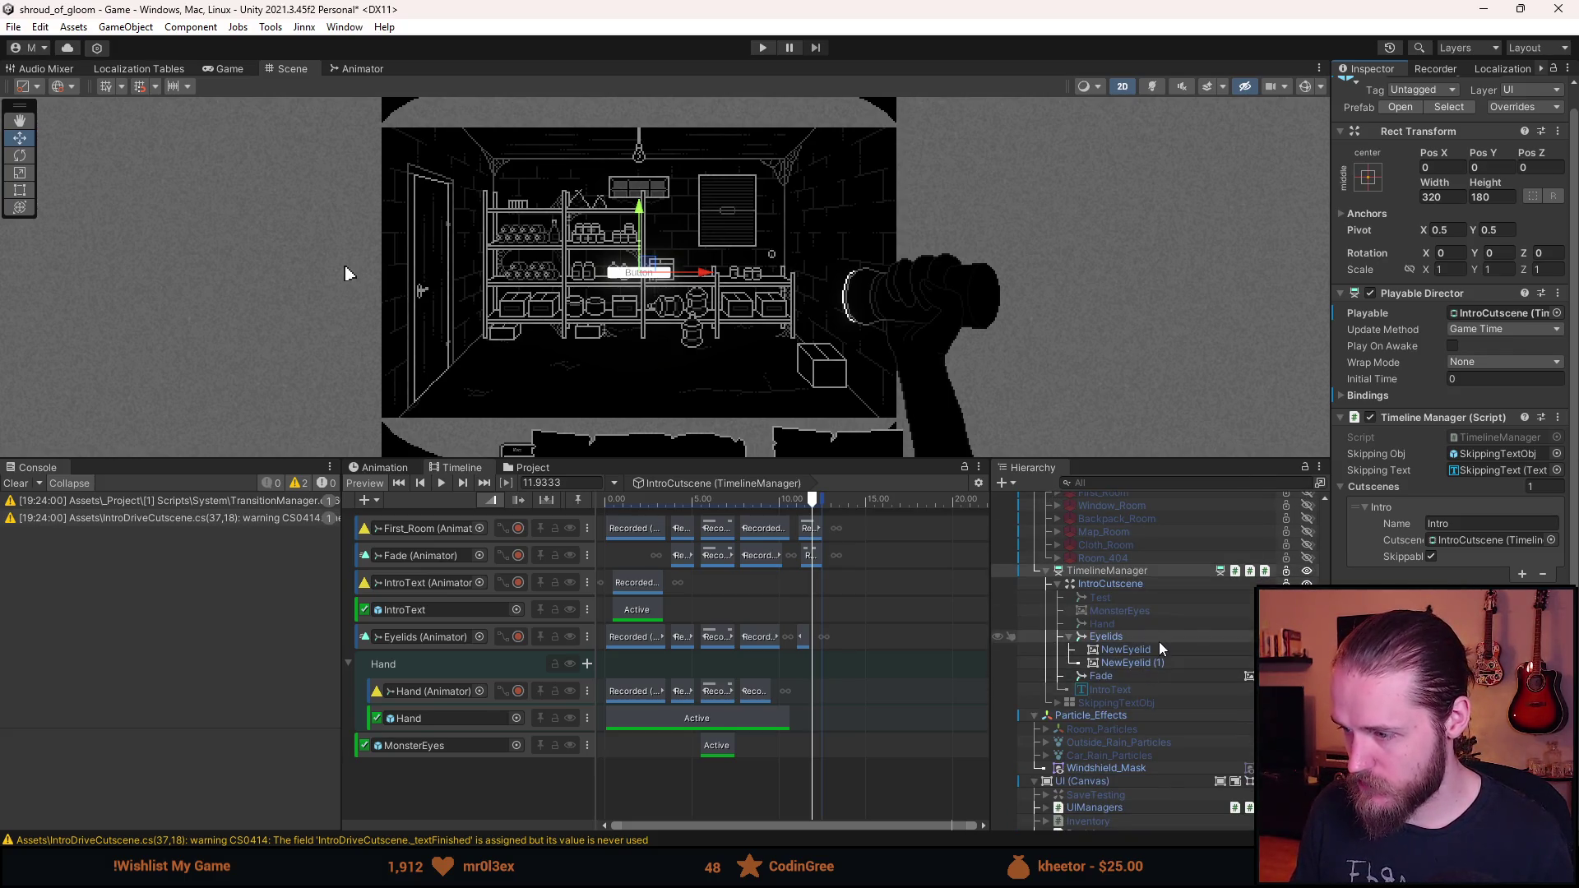
- Back in WakeUpCutscene.cs, insert a new line at the top of the class fields
key(alt+Tab)
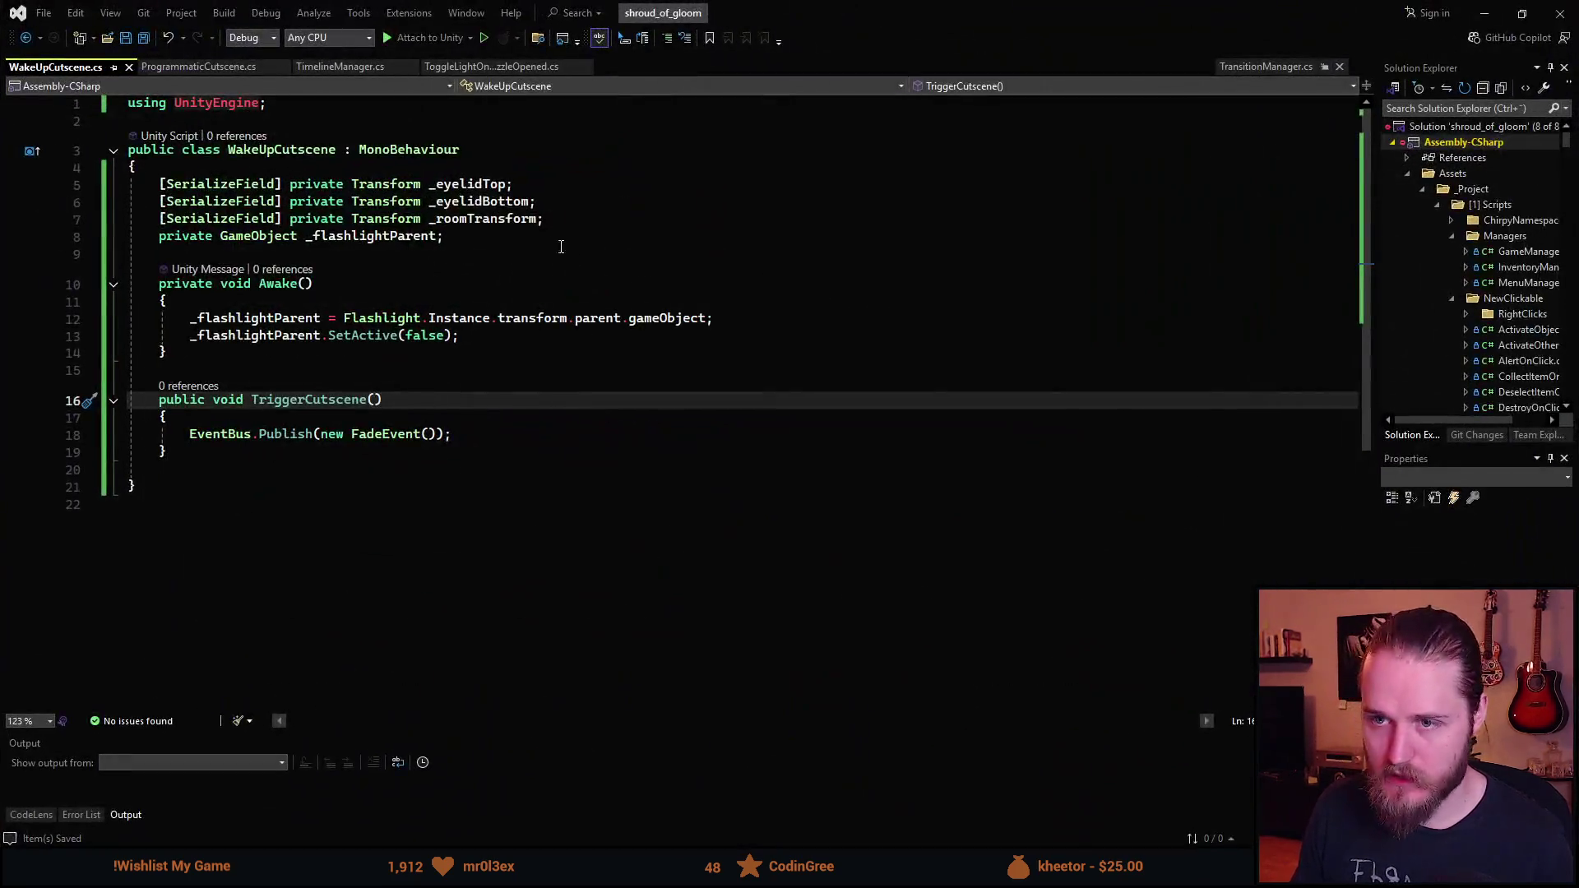
click(479, 168)
key(Return)
- Add a serialized GameObject _eyelidParent field using the sfpr snippet and save the script
text(sfpr)
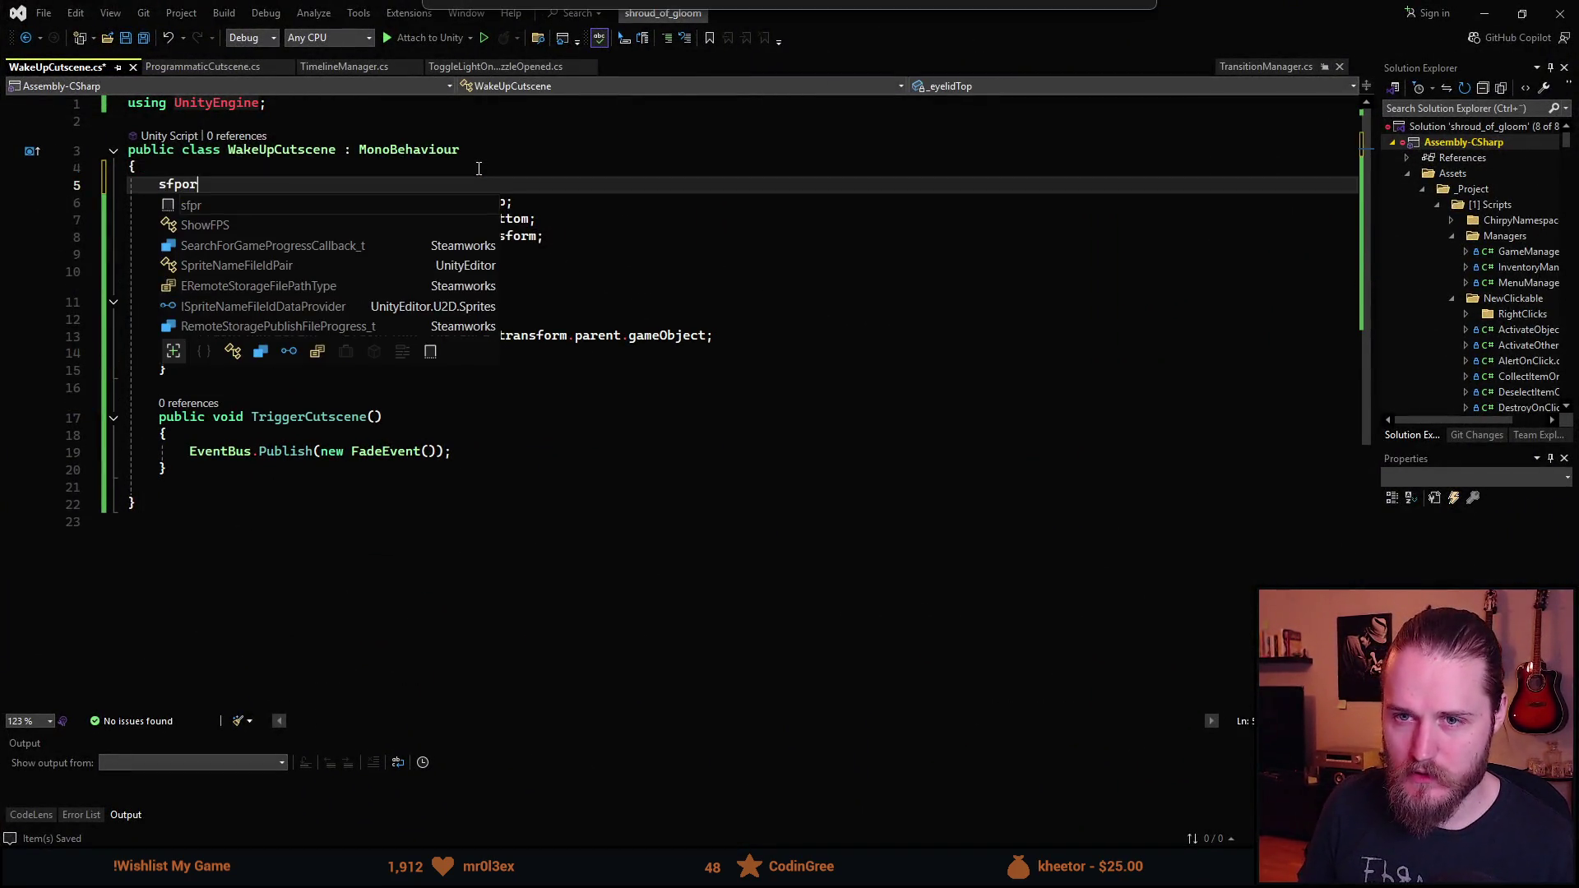
key(Tab)
text(Gam)
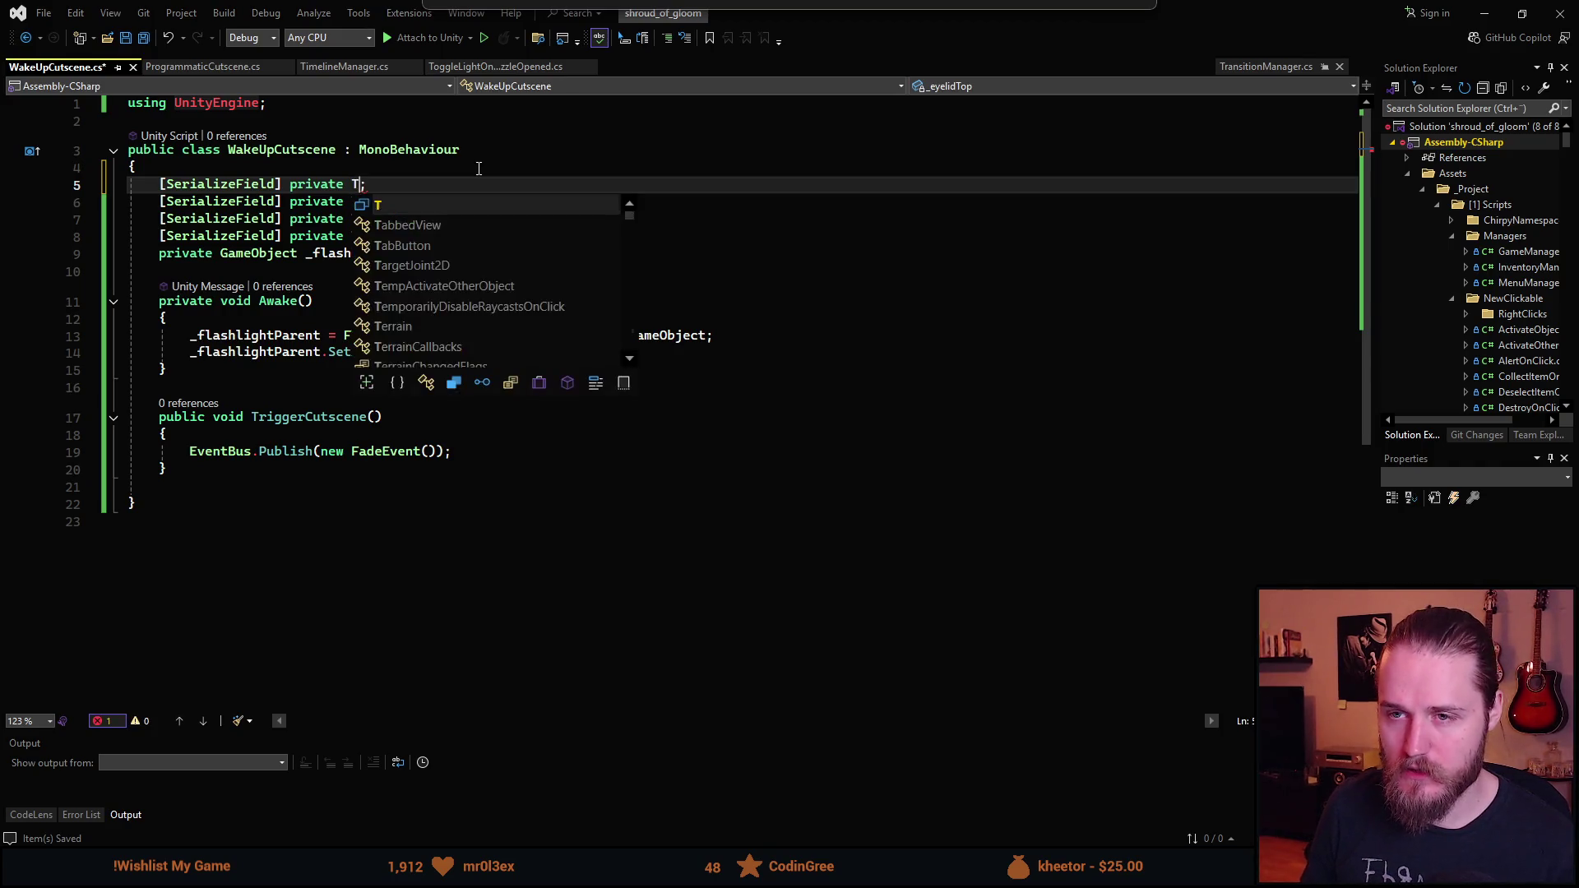
text(eObject _)
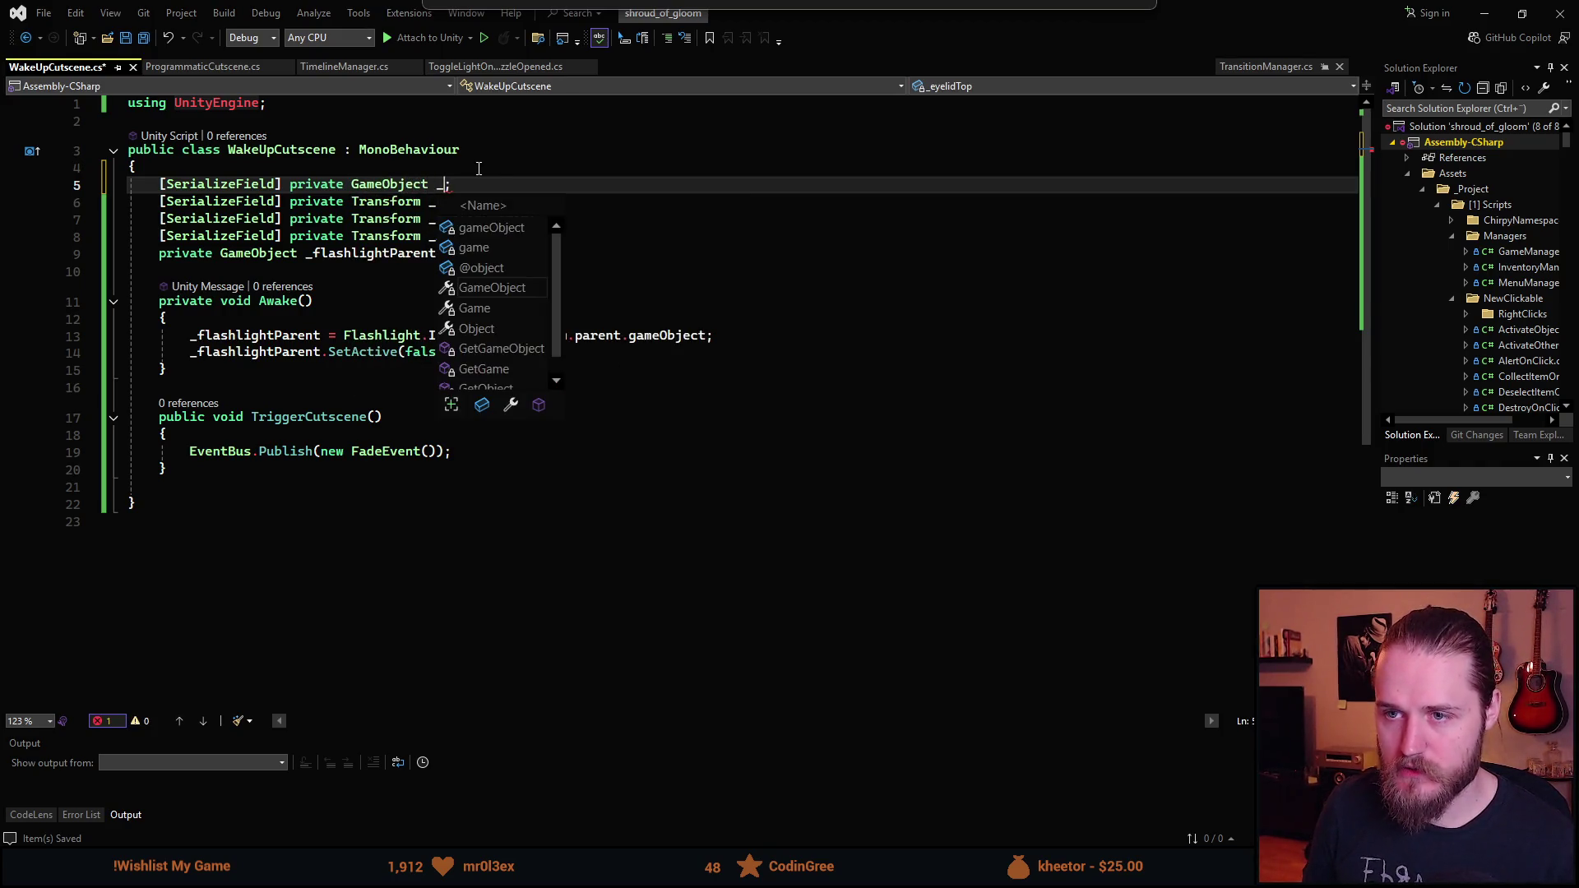
text(eyelid)
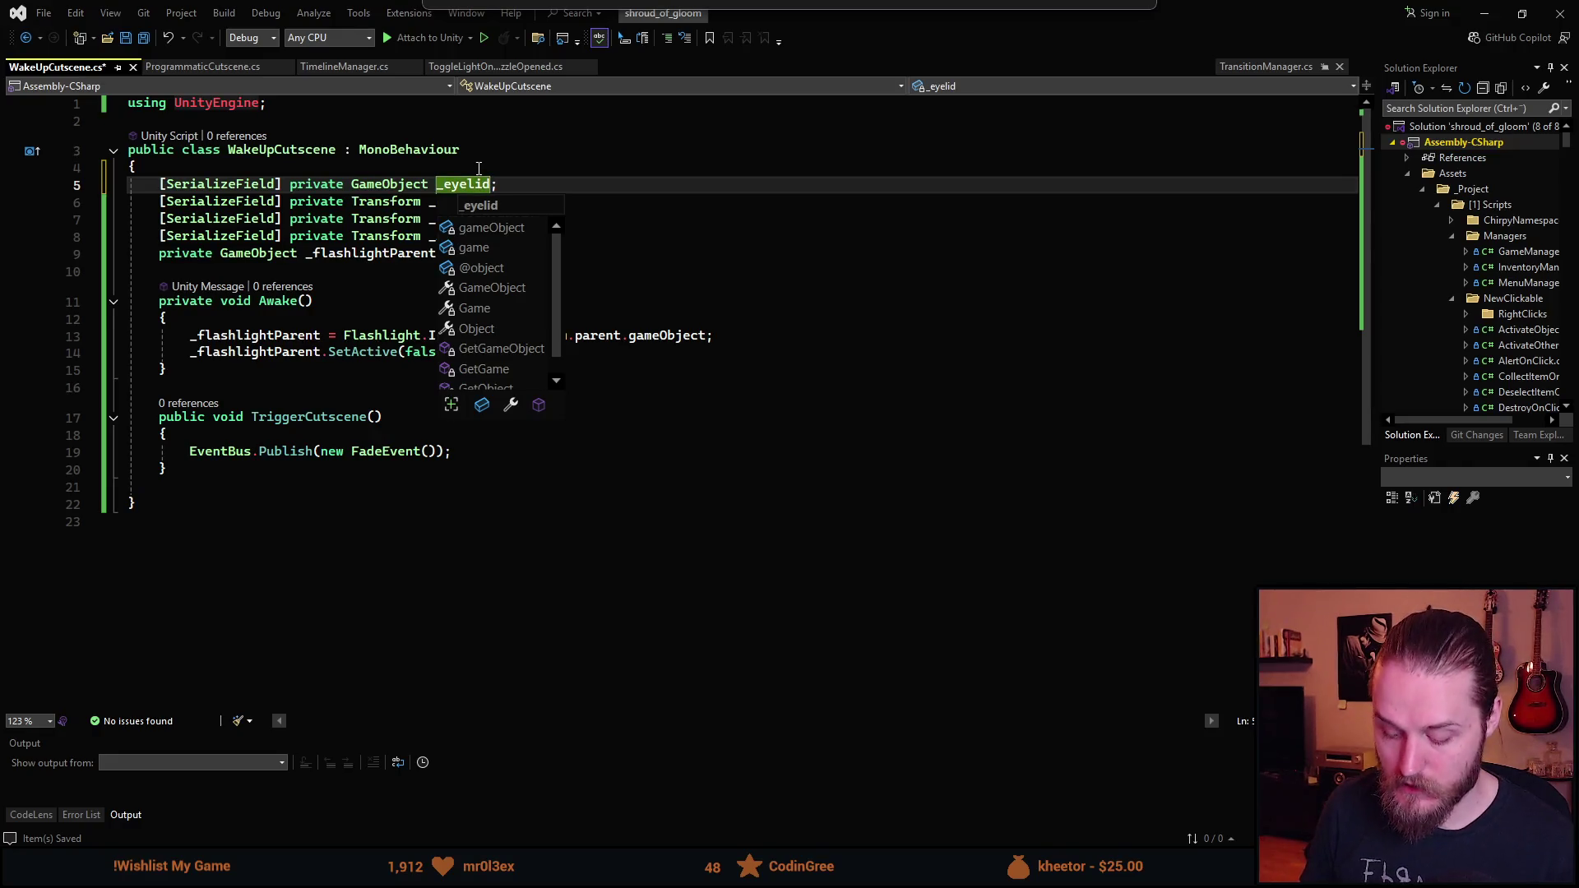
text(Parent)
key(ctrl+s)
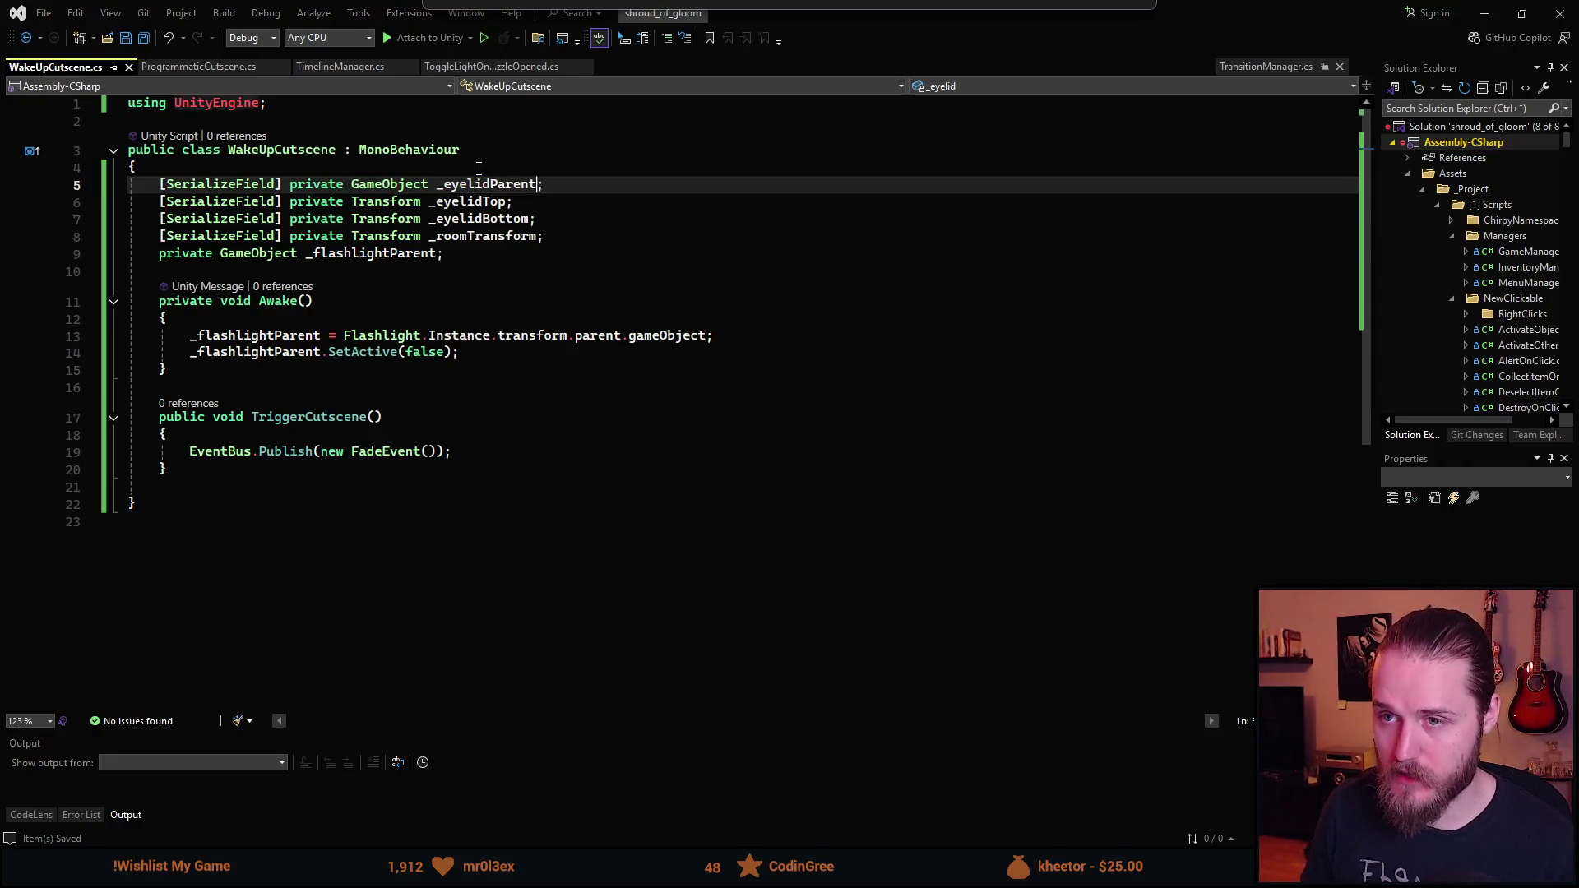
key(super+Down)
key(super+Down)
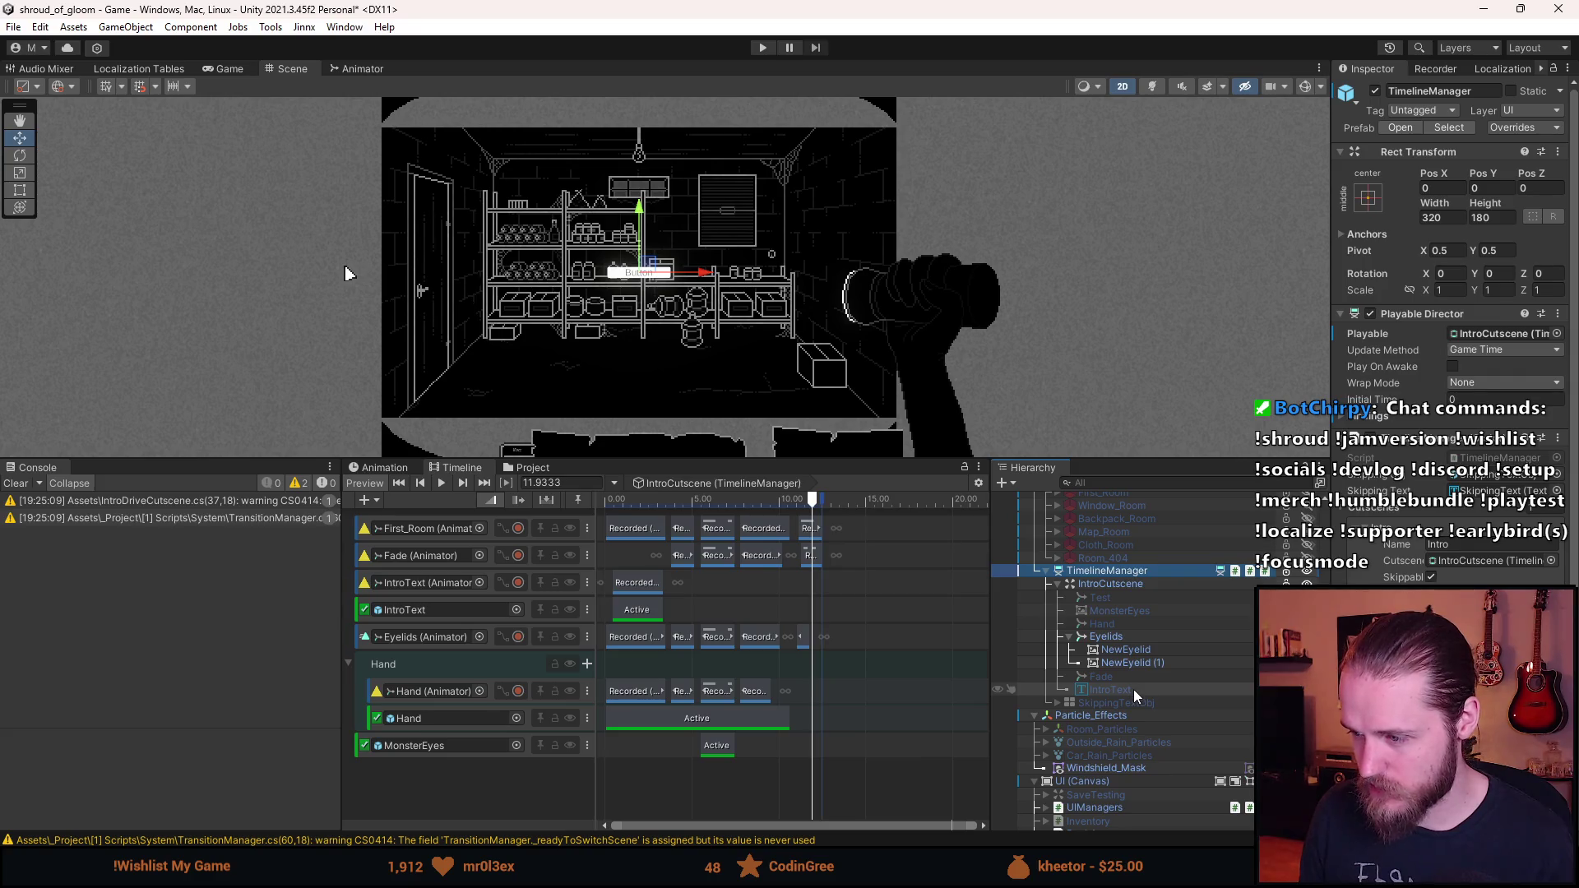
- Activate the Hand object and deactivate the Eyelids object in the Hierarchy
click(1133, 689)
click(1134, 625)
key(alt+shift+a)
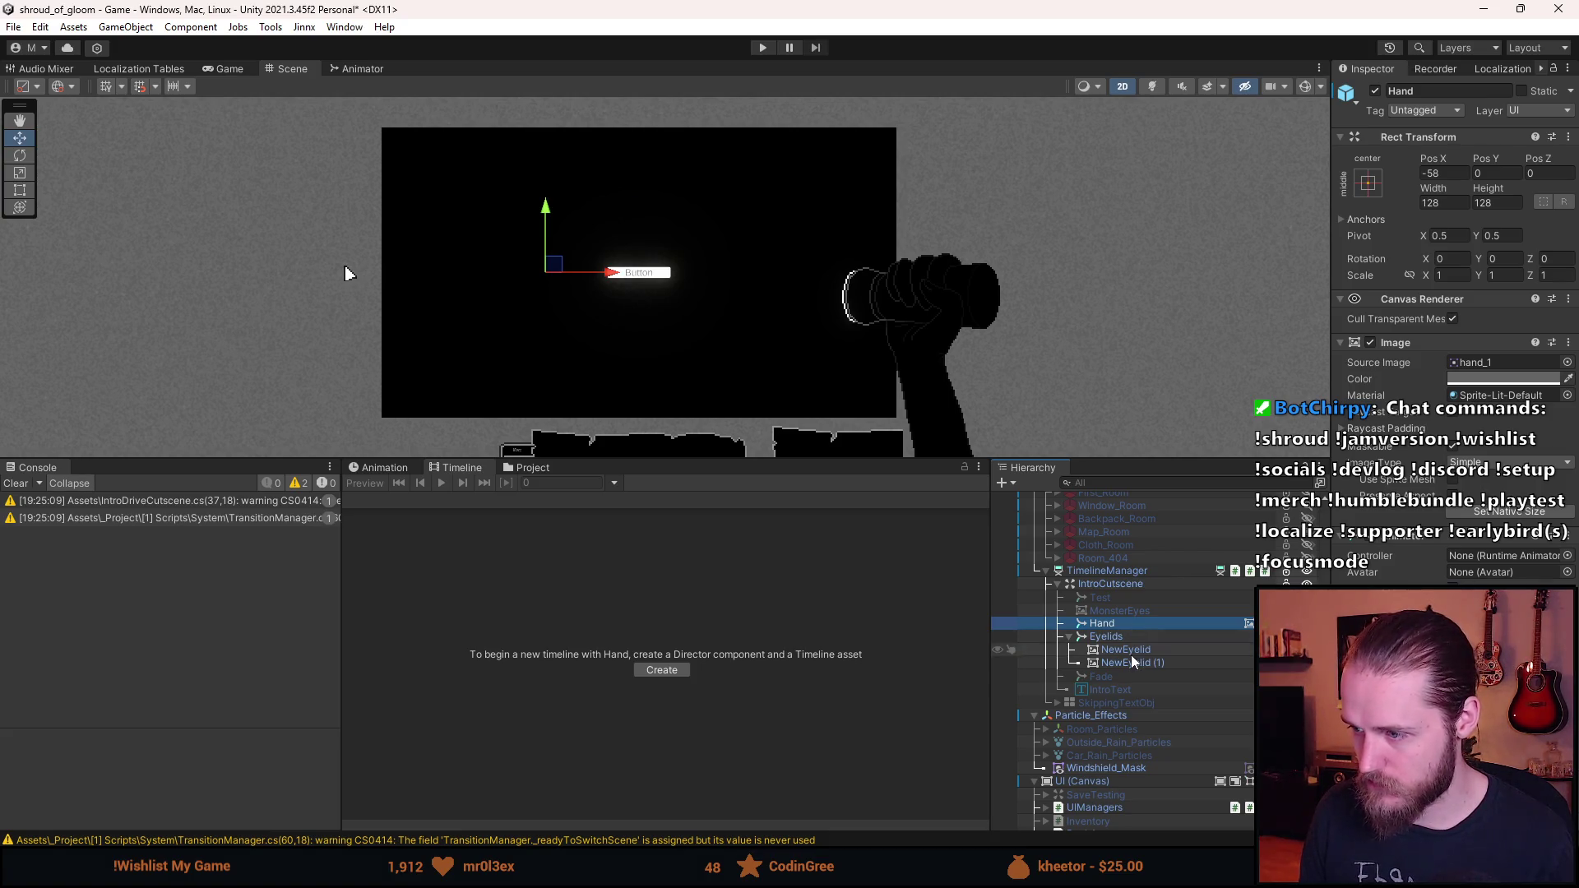
key(alt+shift+a)
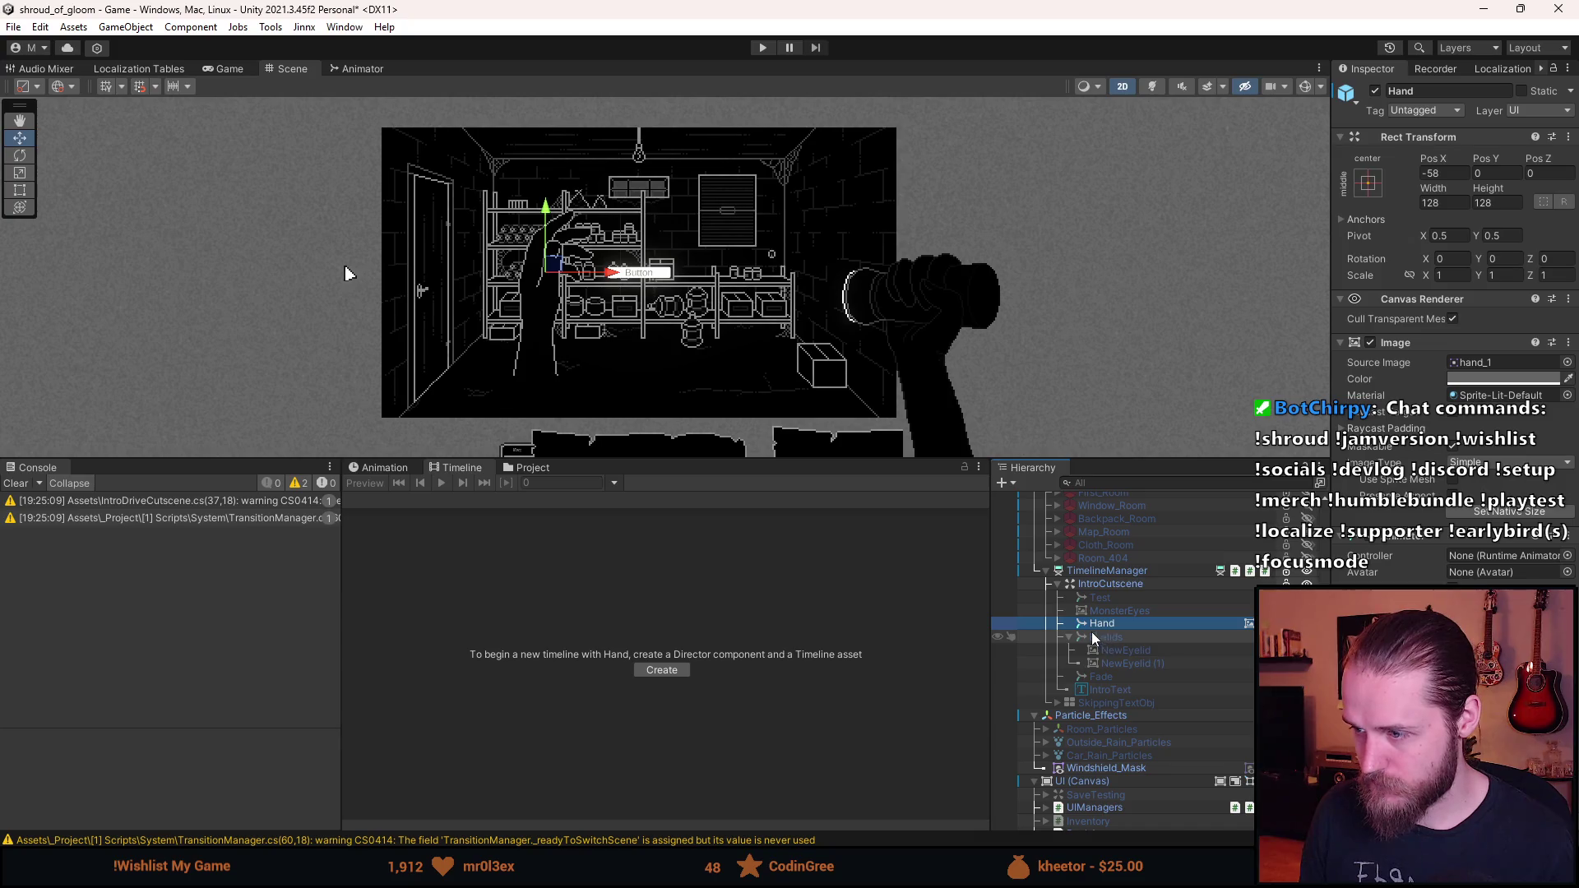
- Browse the Hand image's Source Image sprites, leaving hand_1 unchanged, and return to Visual Studio
click(1567, 362)
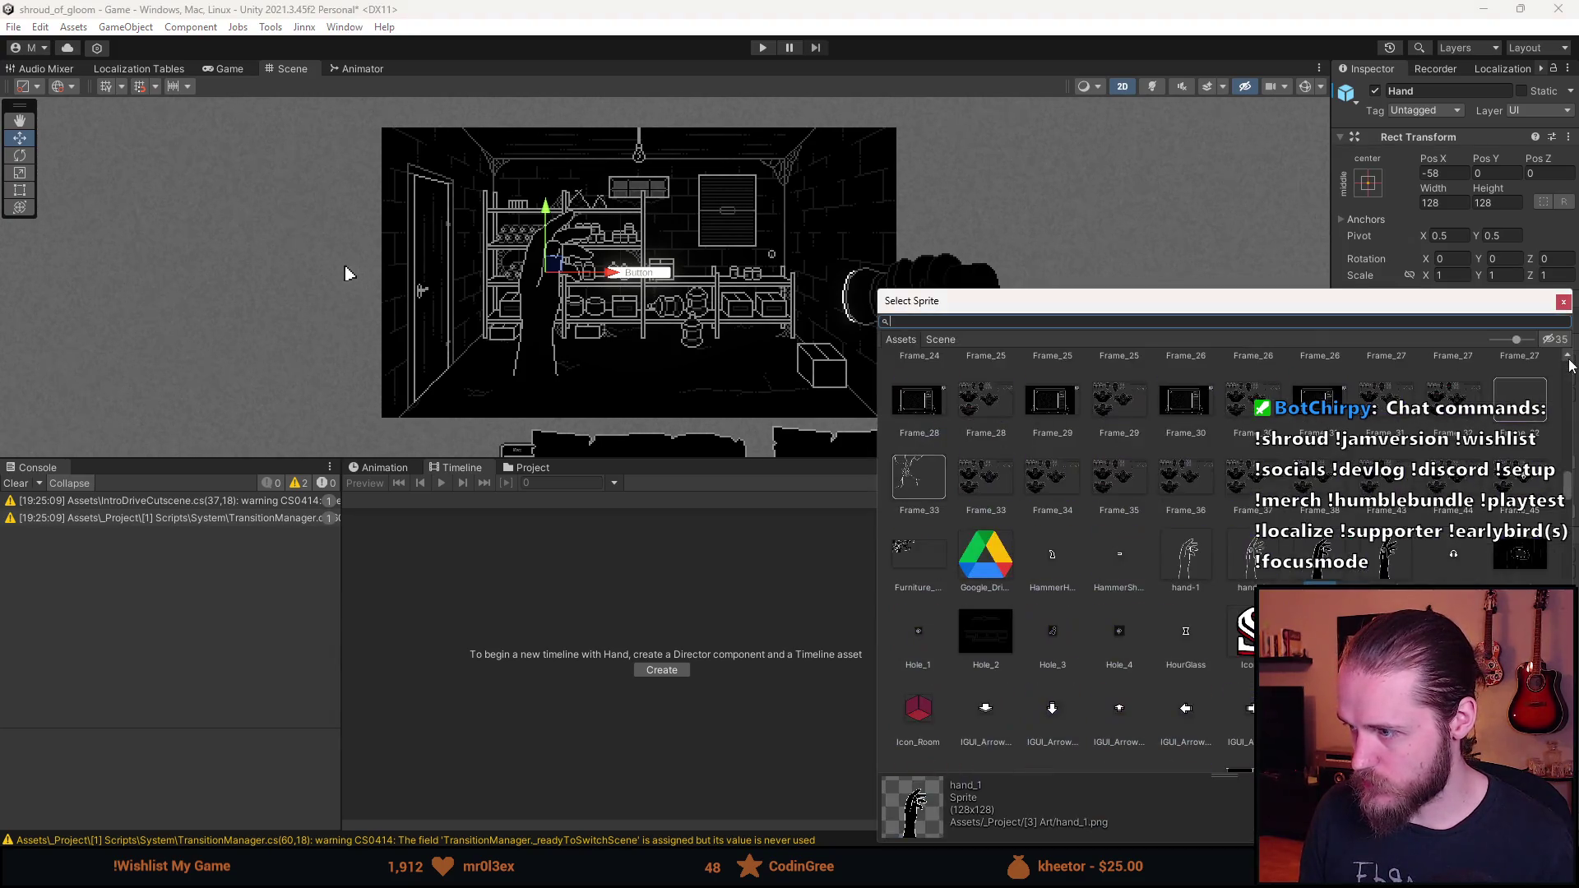
click(1345, 568)
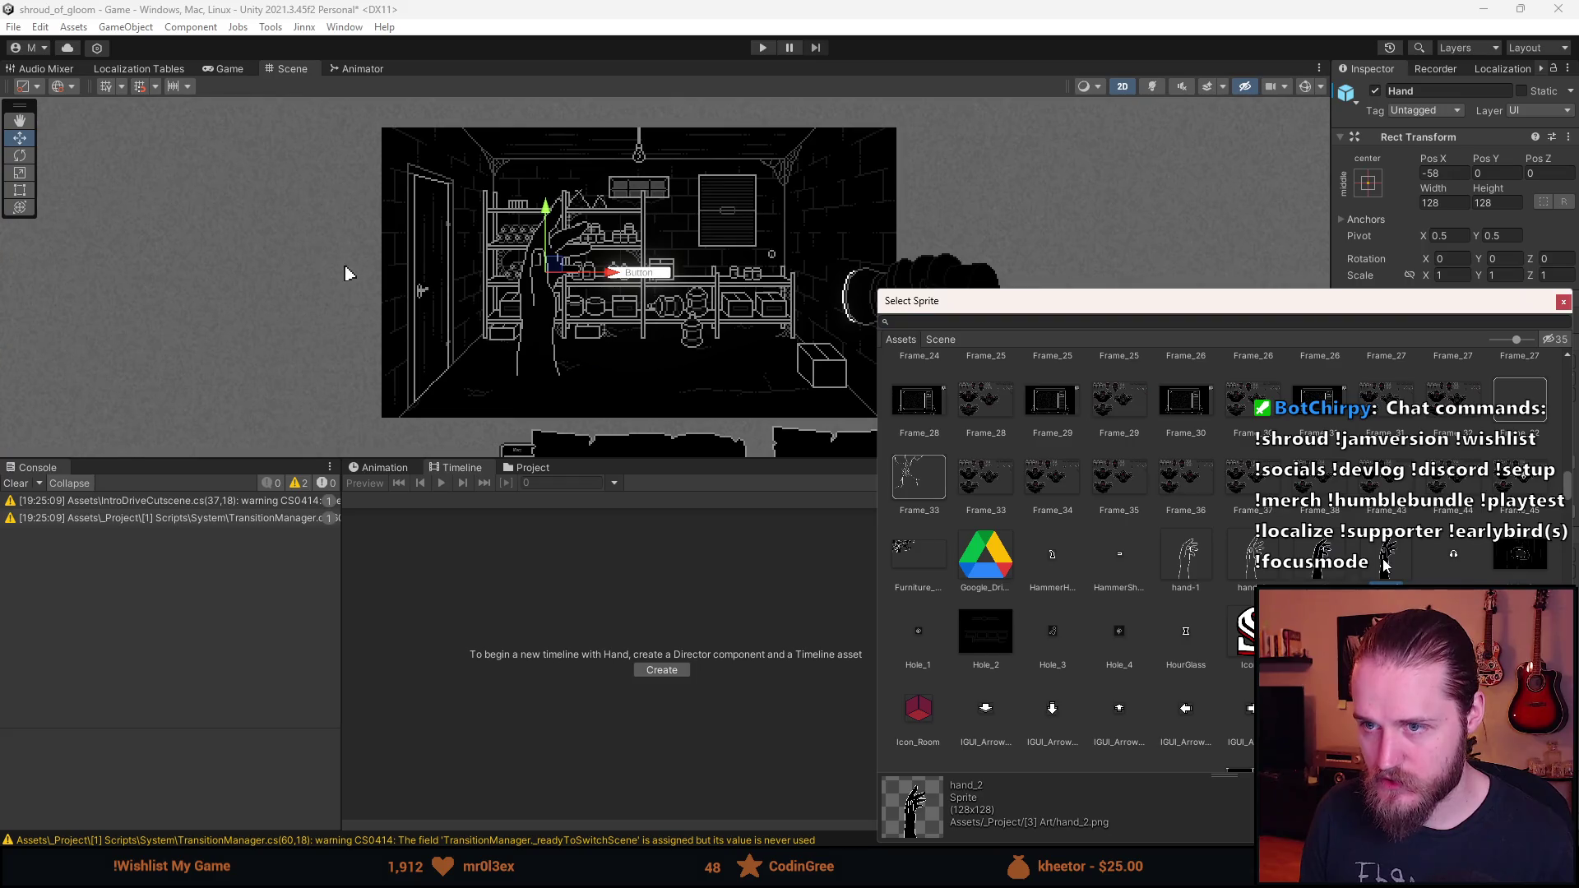
click(1563, 302)
key(alt+Tab)
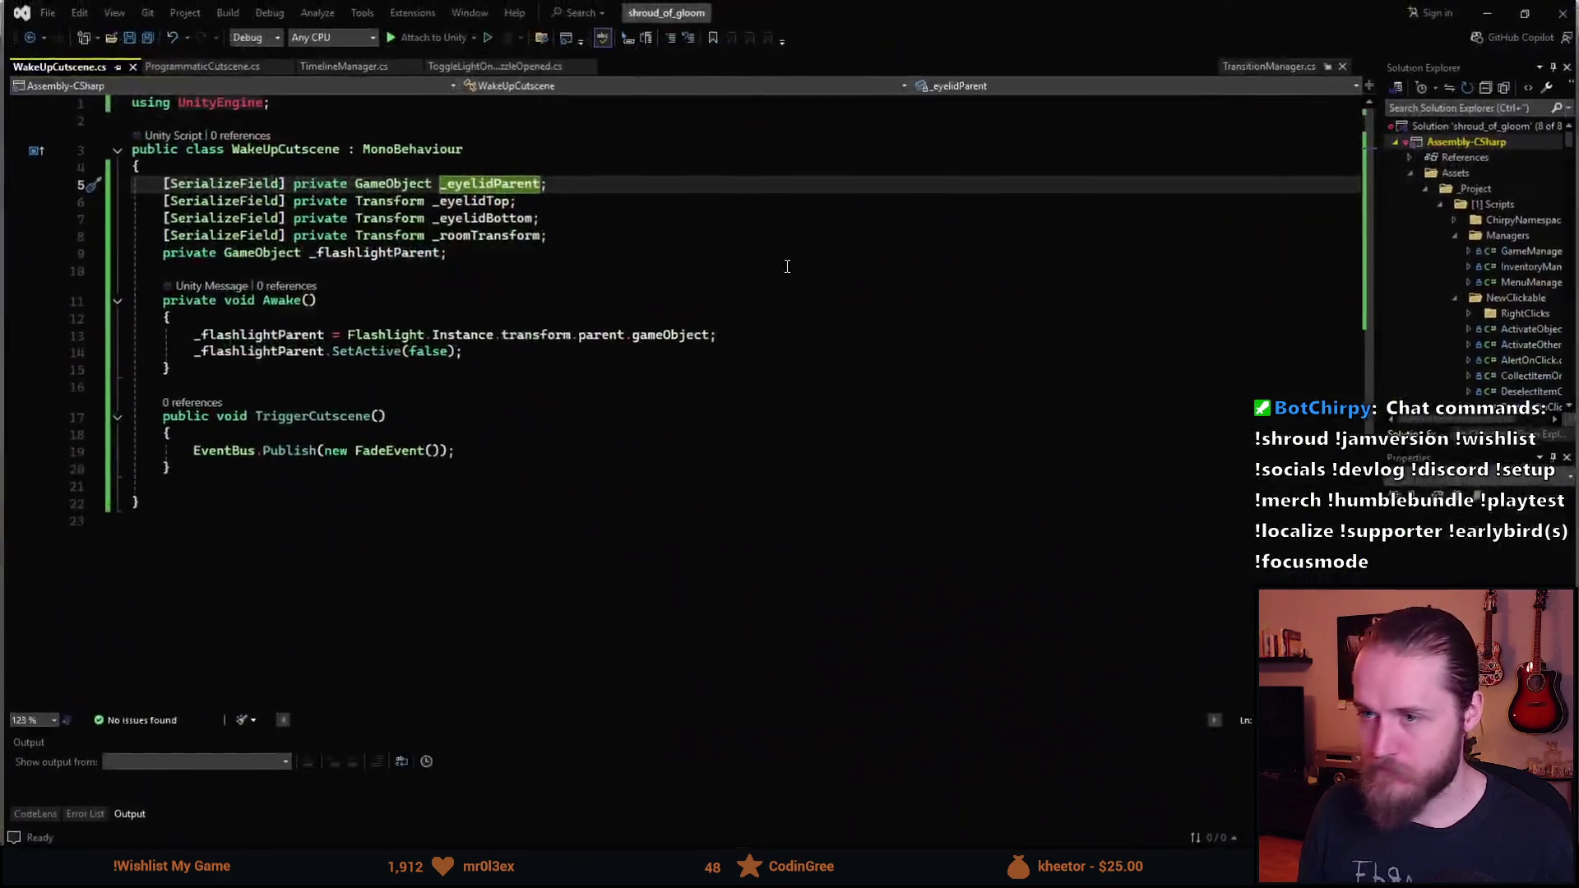
- Add a serialized Image _handImage field above _eyelidParent, importing UnityEngine.UI, and save
click(500, 167)
key(Return)
text(ser)
key(Tab)
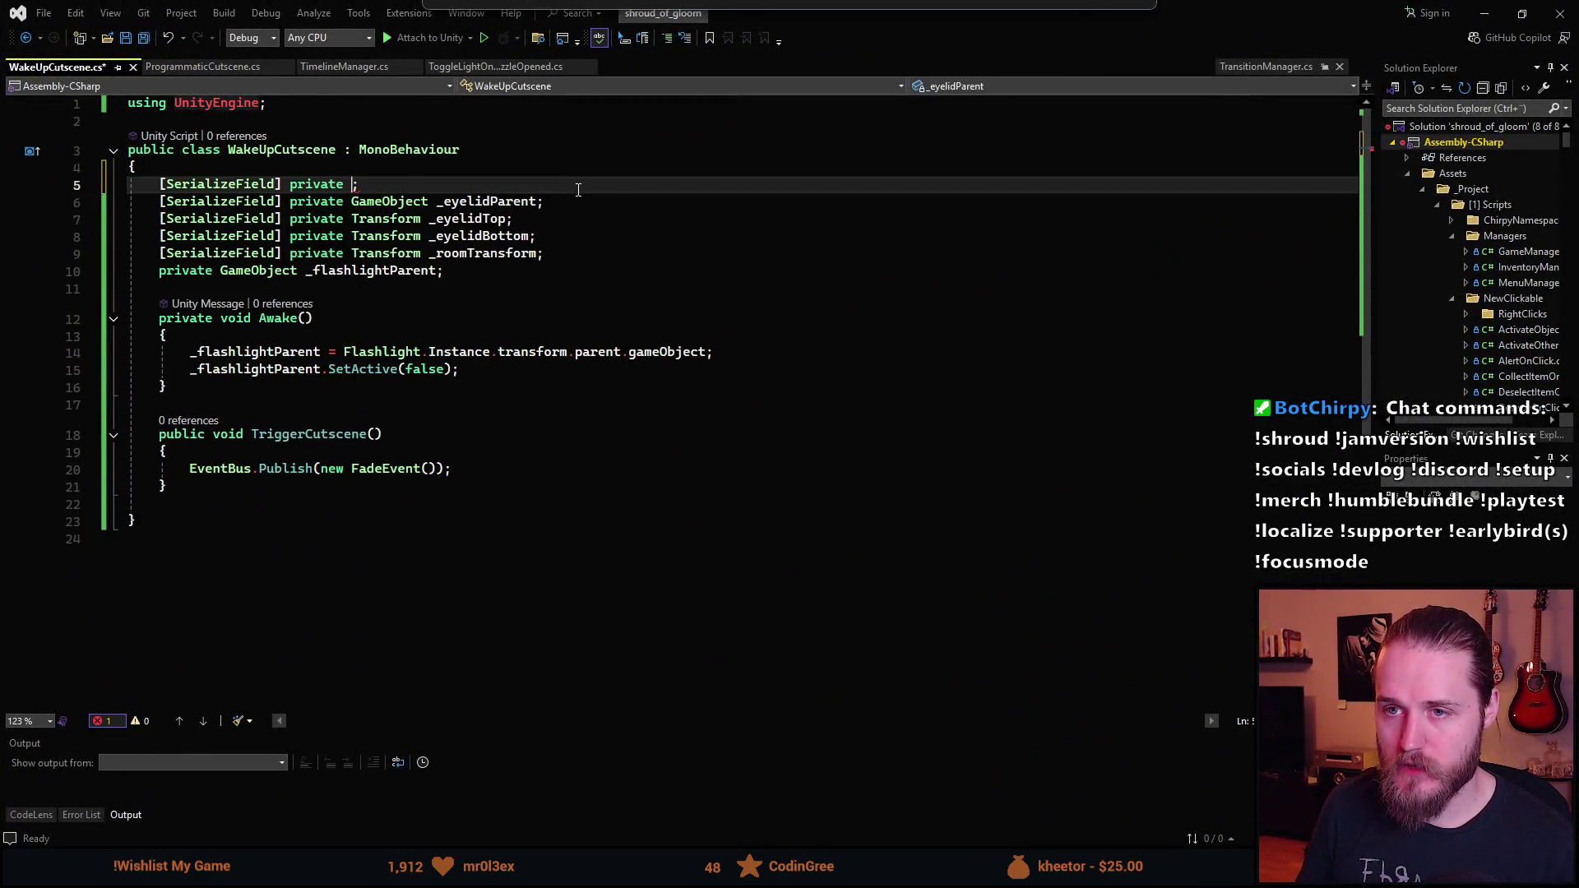
text(Image)
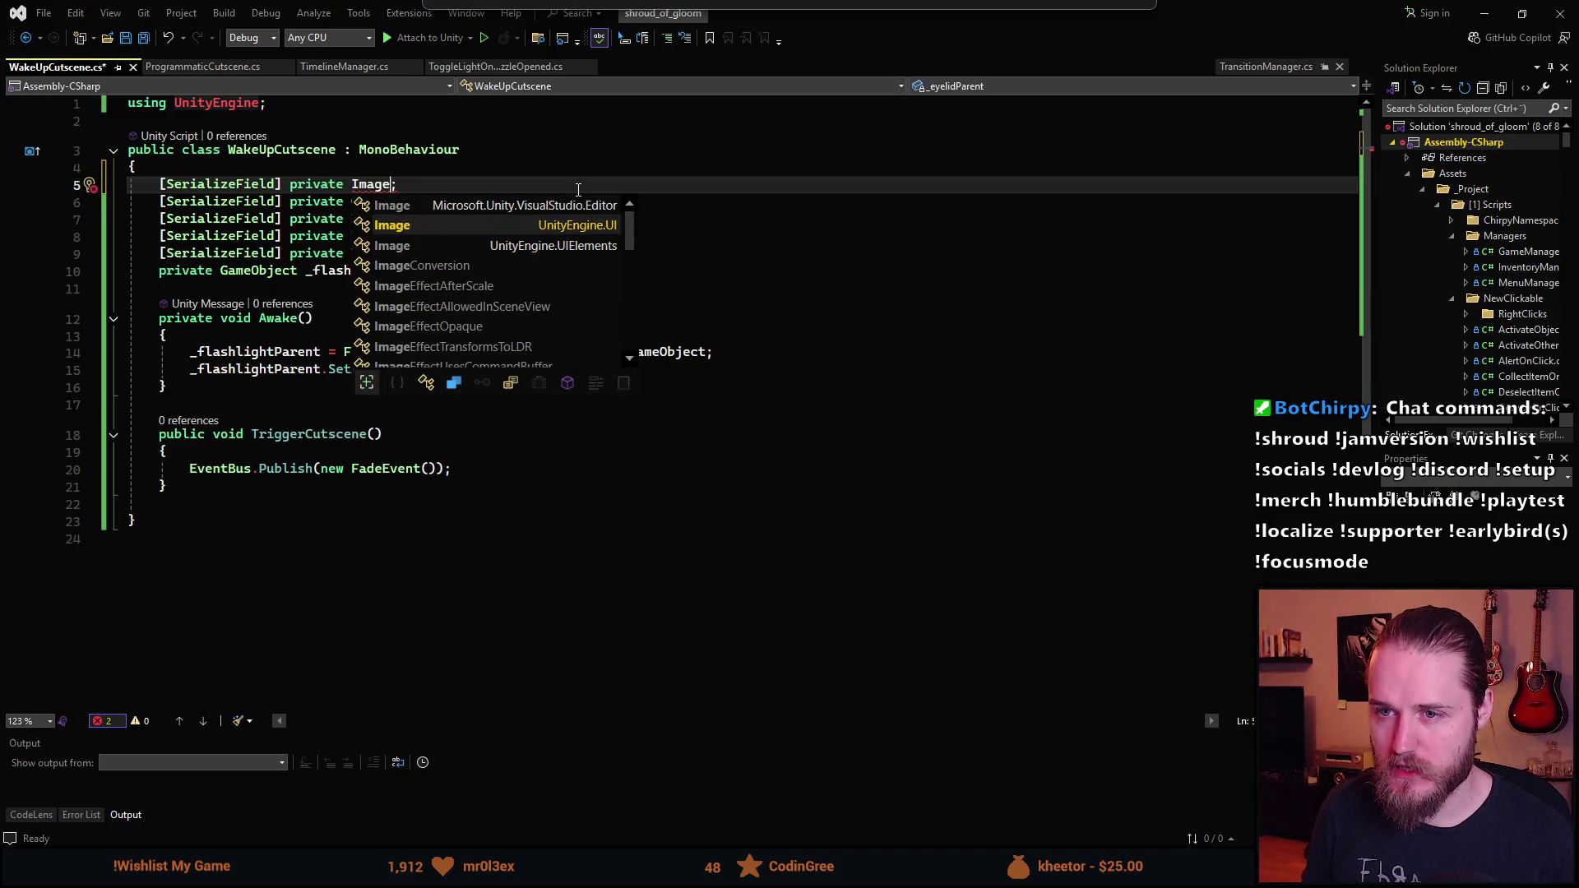
key(Tab)
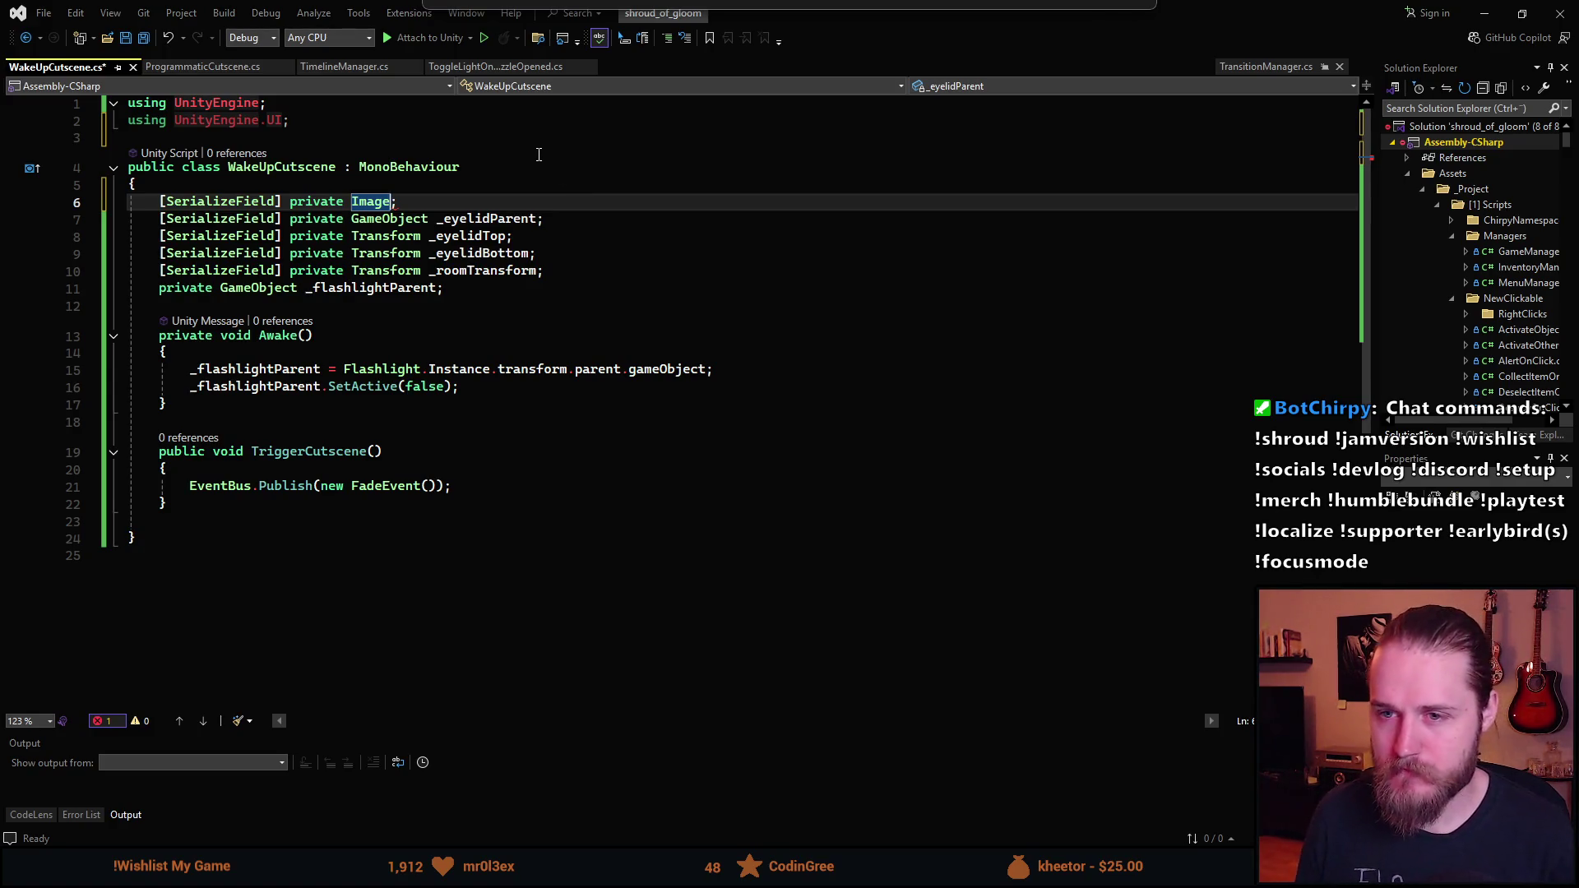
mouse_move(875, 33)
mouse_down()
mouse_move(821, 327)
mouse_move(823, 566)
mouse_move(769, 492)
mouse_move(806, 551)
mouse_move(799, 482)
mouse_move(811, 531)
mouse_move(831, 443)
mouse_move(839, 4)
mouse_up()
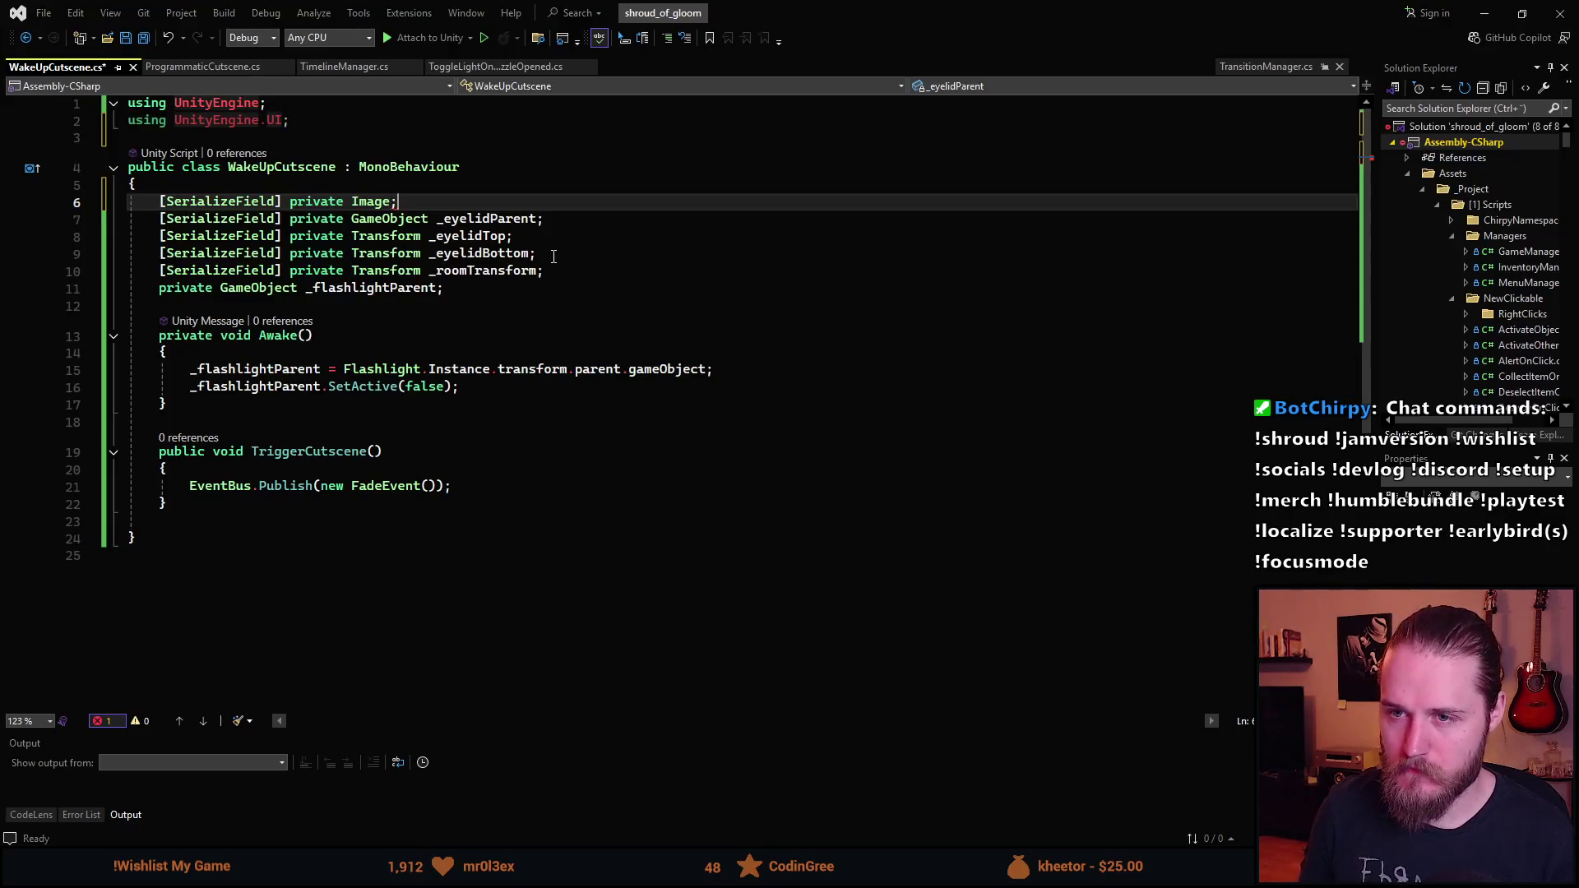
text(_hanb)
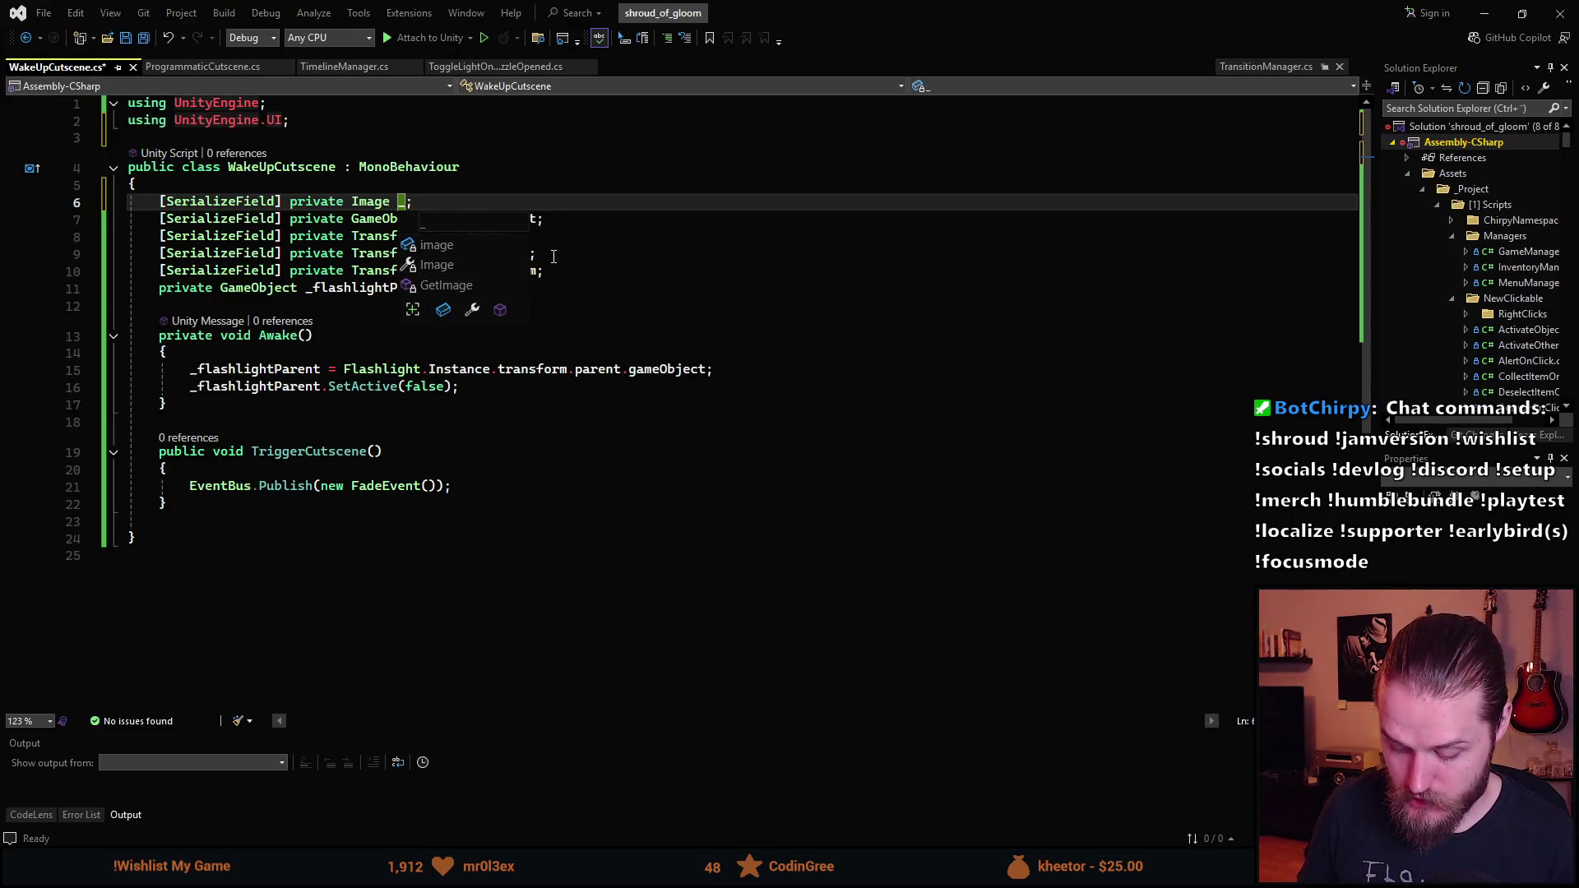
text(dll)
key(BackSpace)
key(BackSpace)
text(dImage)
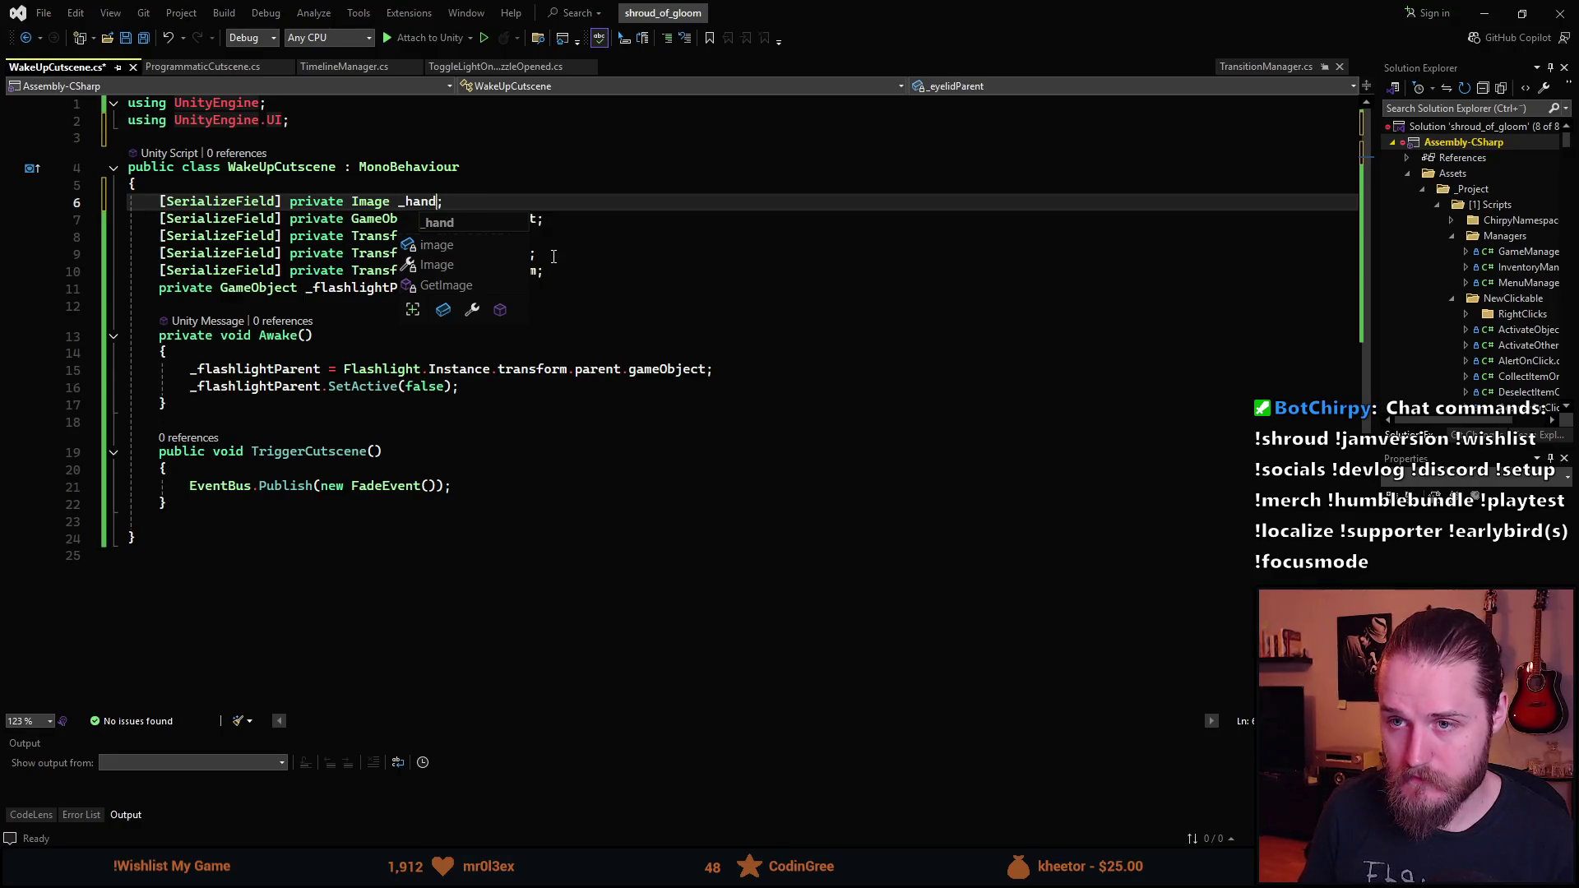
key(ctrl+s)
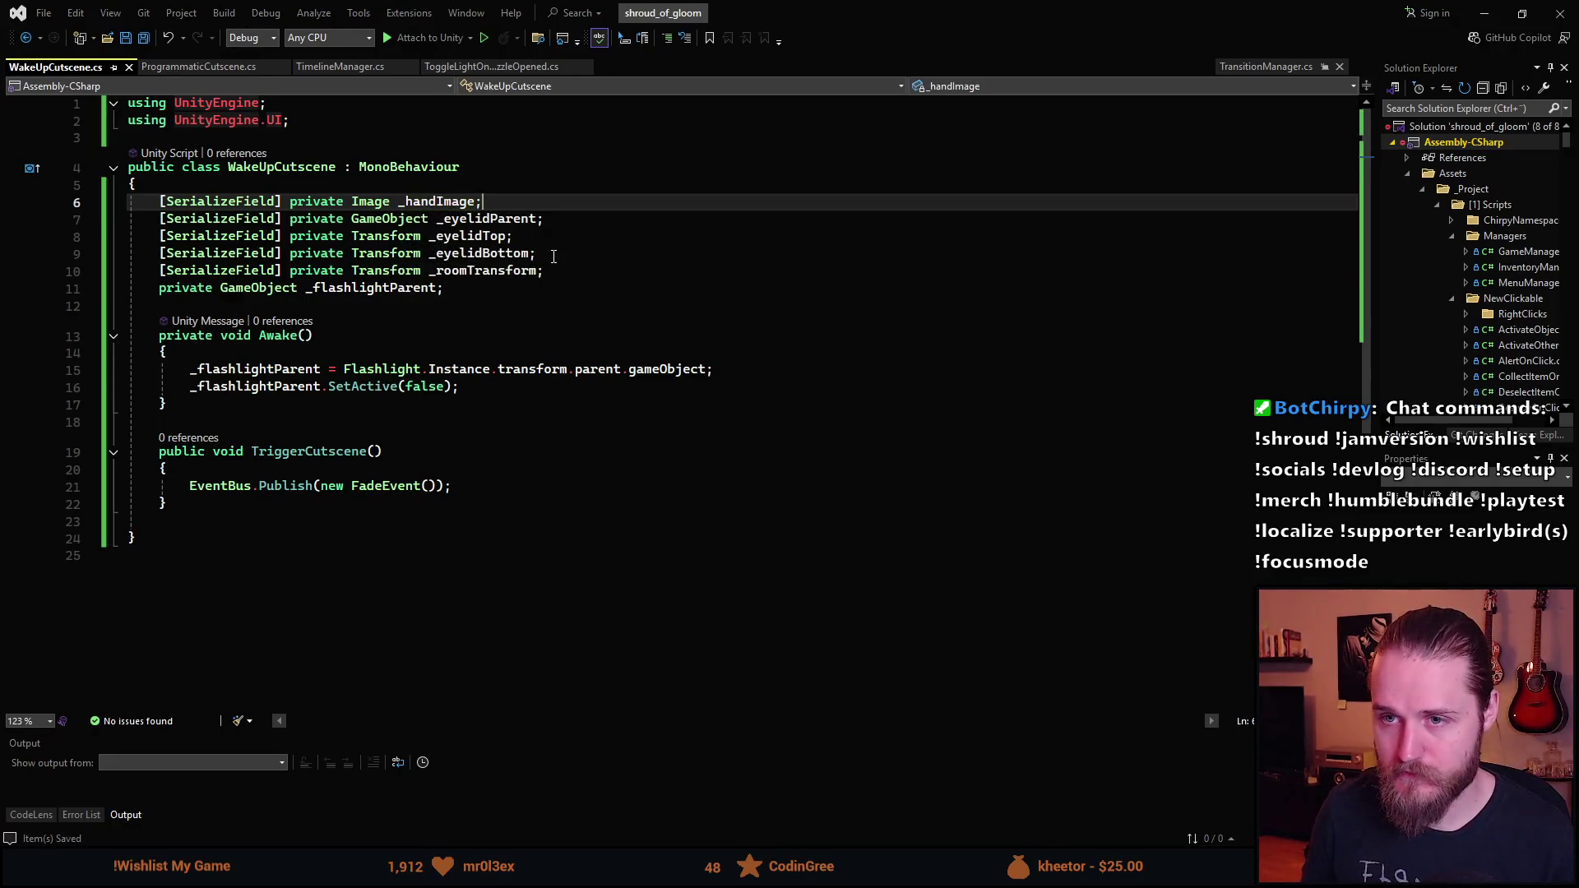
- Begin a '[SerializeField] private Sprite' field below _handImage, then switch to Unity
key(Return)
text([SerializeField] private Sprite;)
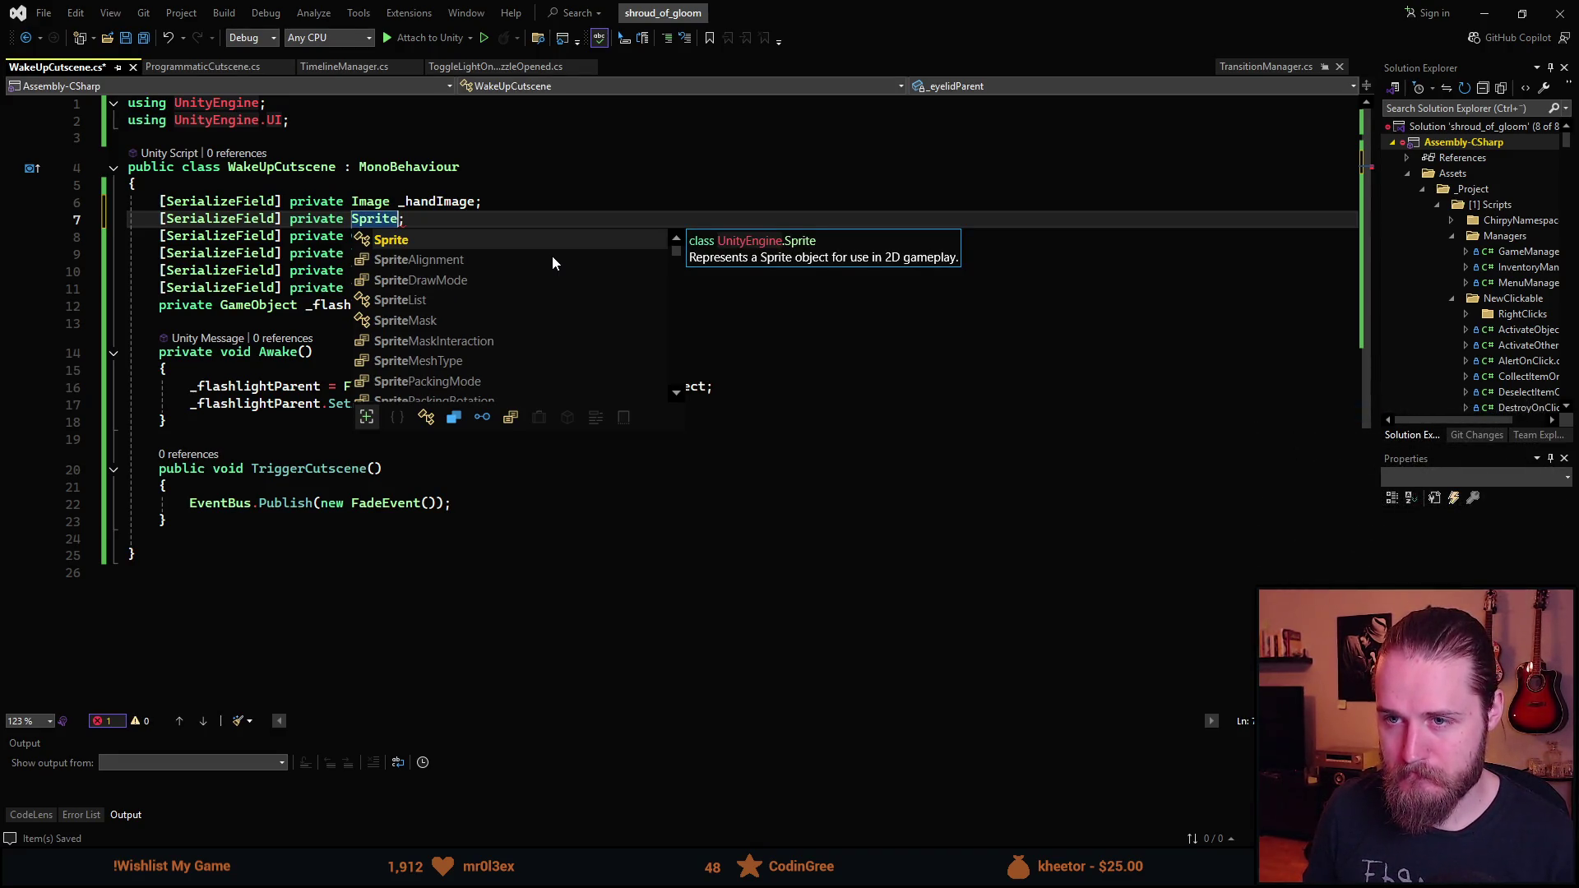
key(alt+Tab)
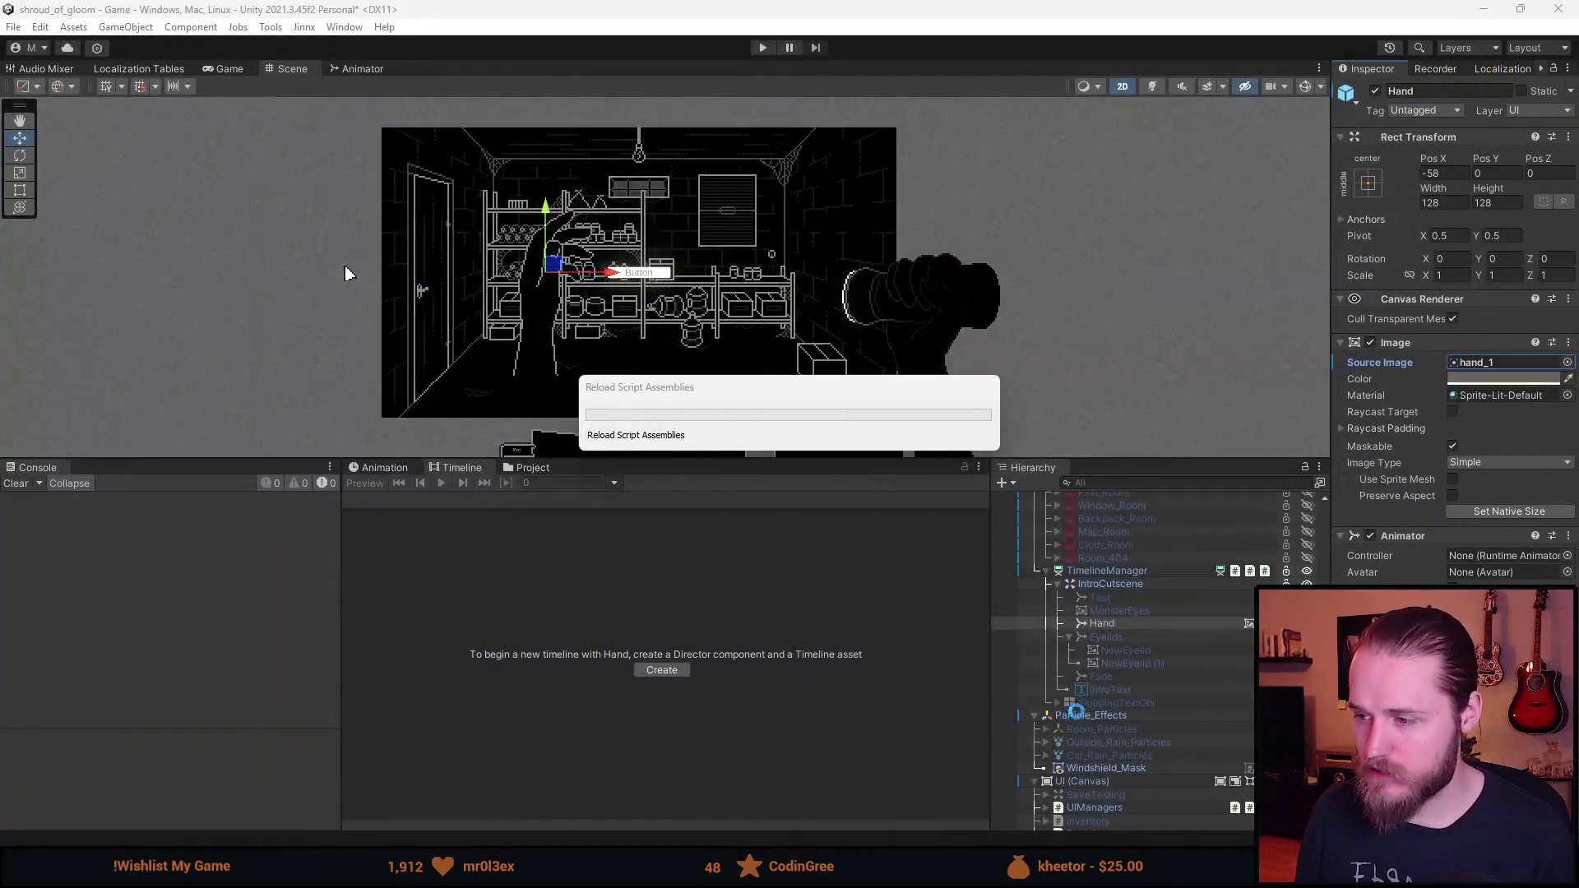
- After recompiling, scrub the TimelineManager cutscene back to where the hand appears
click(1127, 571)
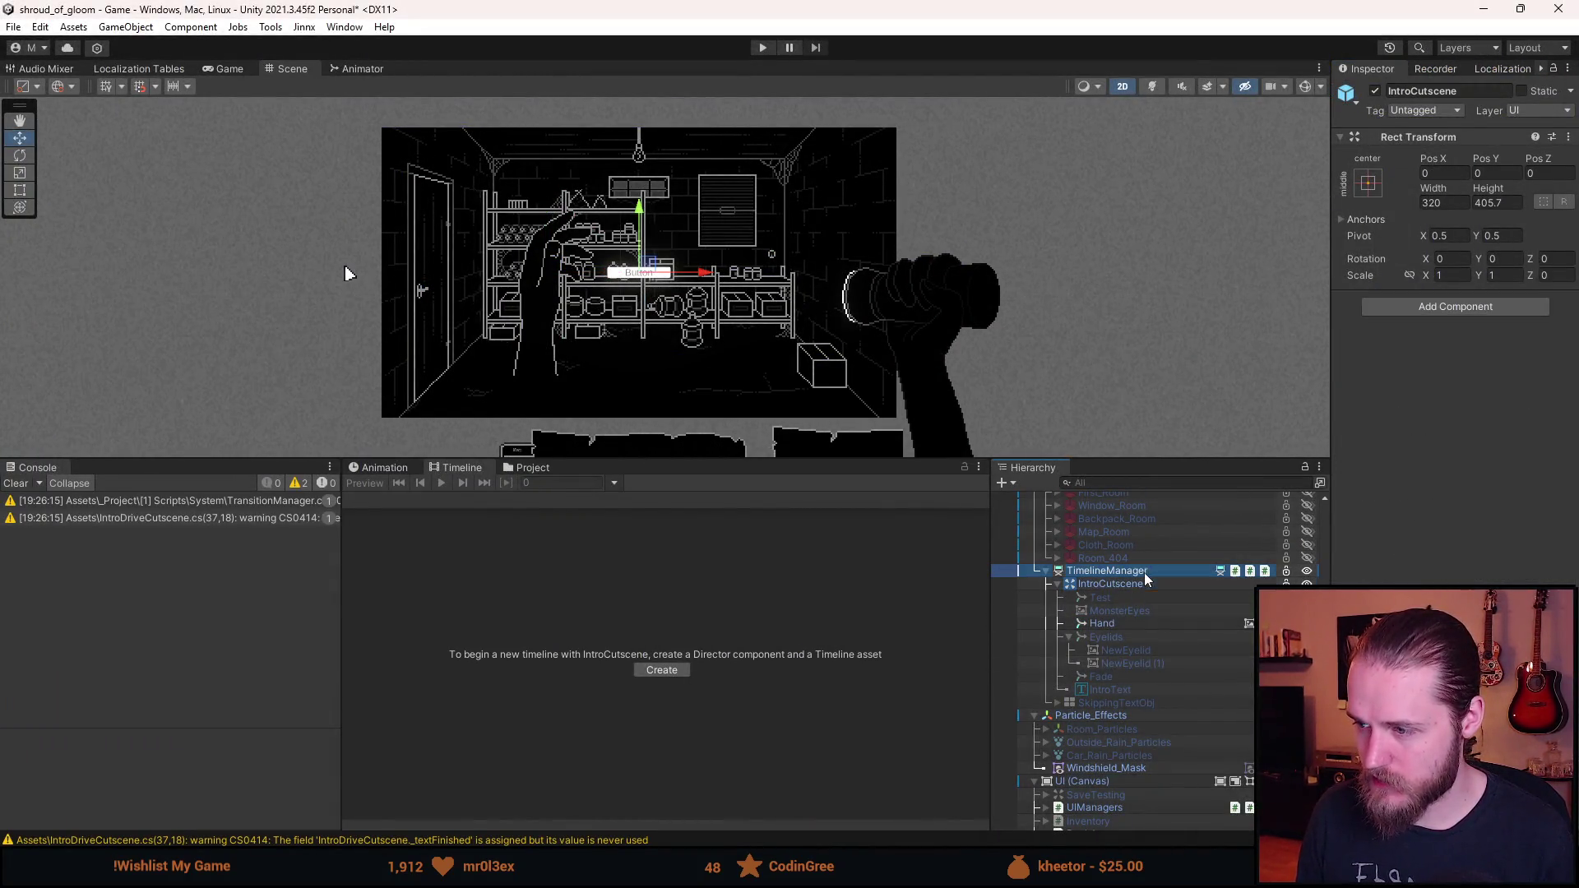
mouse_move(714, 498)
mouse_down()
mouse_move(699, 499)
mouse_move(802, 512)
mouse_move(753, 512)
mouse_move(782, 516)
mouse_up()
key(alt+Tab)
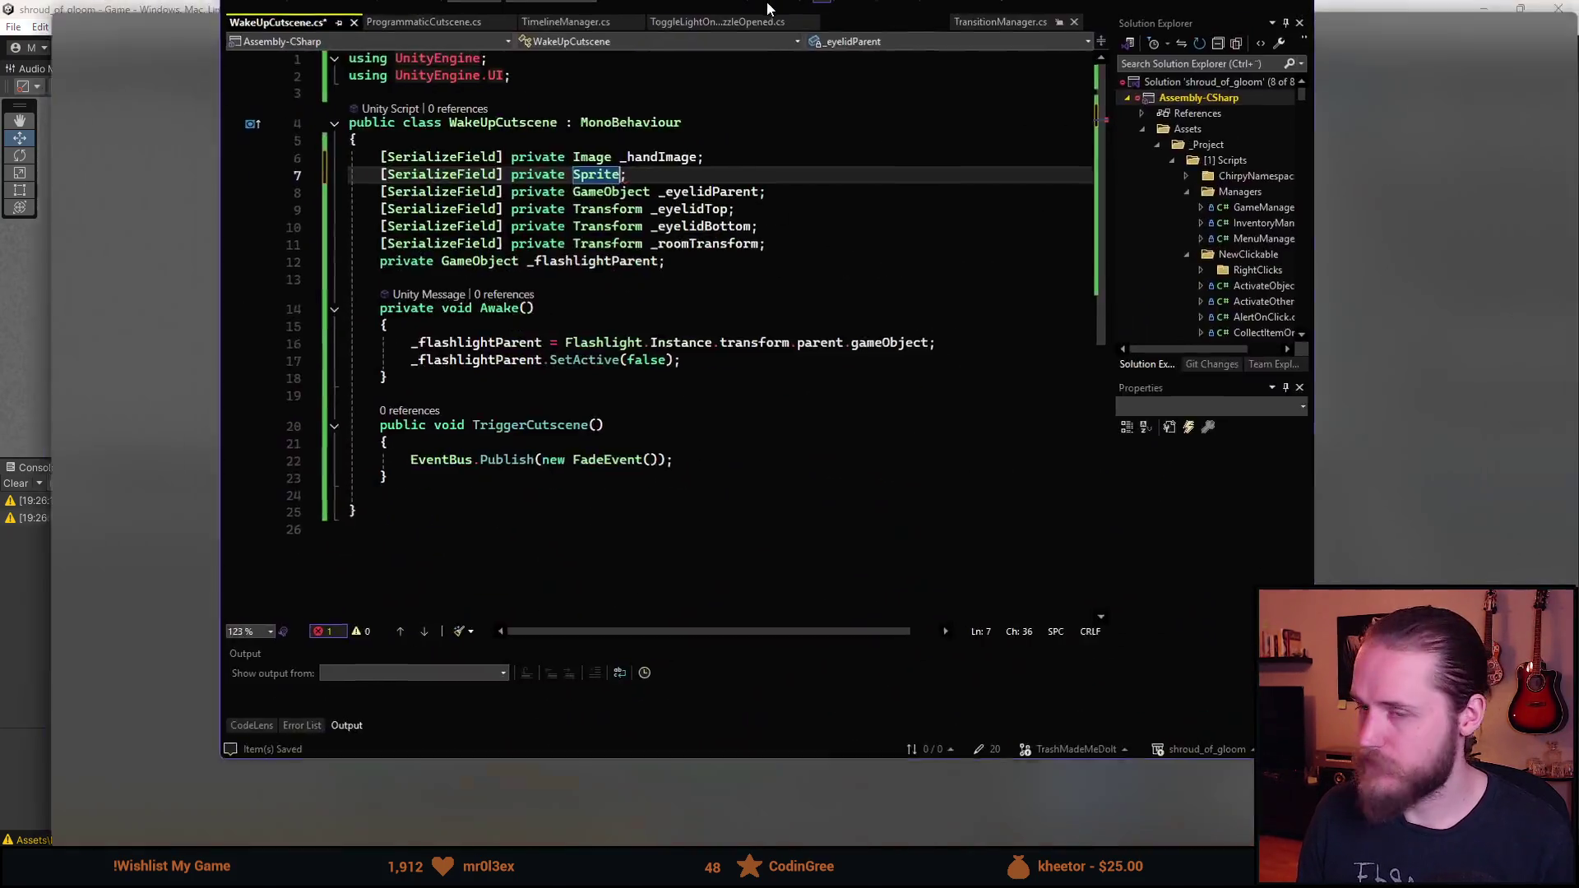
- Name the new serialized Sprite field _handSprite1
text(_h)
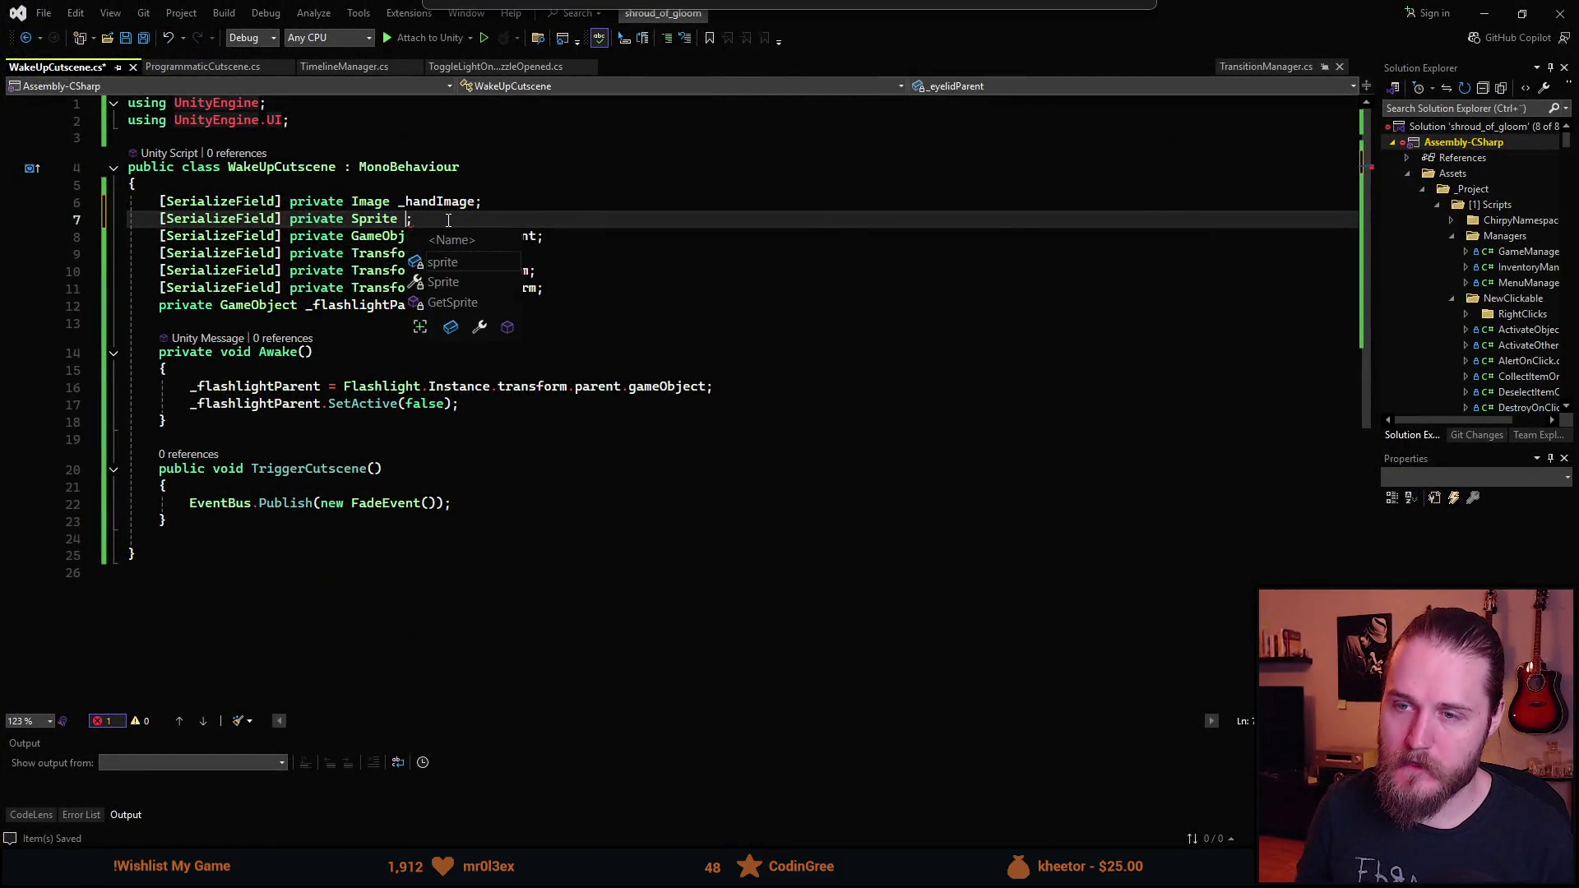
text(andOpen)
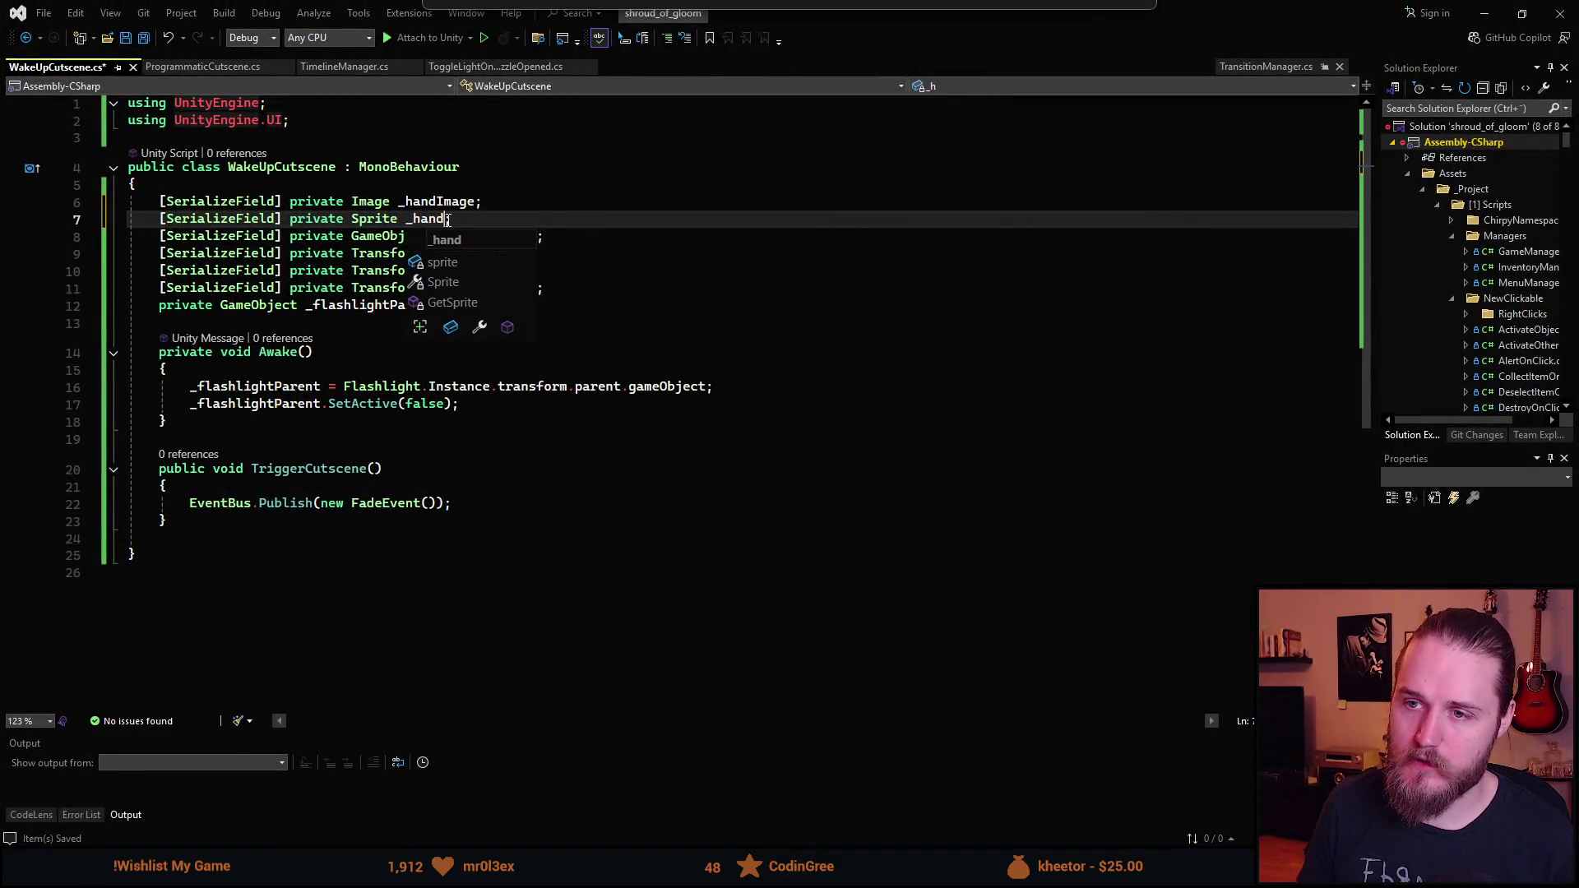
key(BackSpace)
key(BackSpace)
key(BackSpace)
text(Sprite1;)
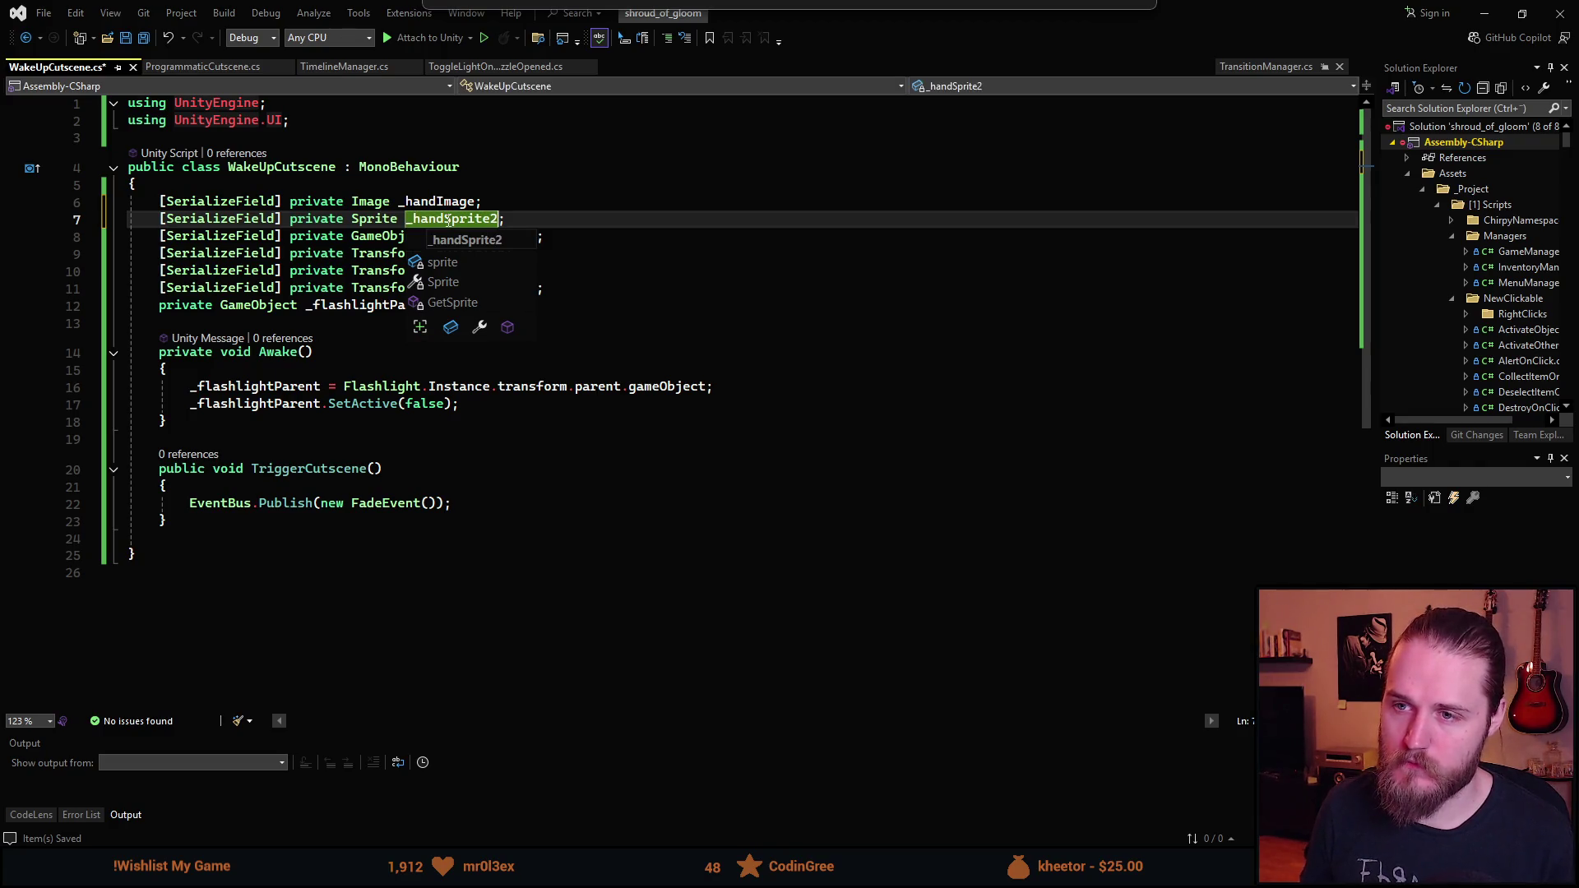
key(BackSpace)
text(1)
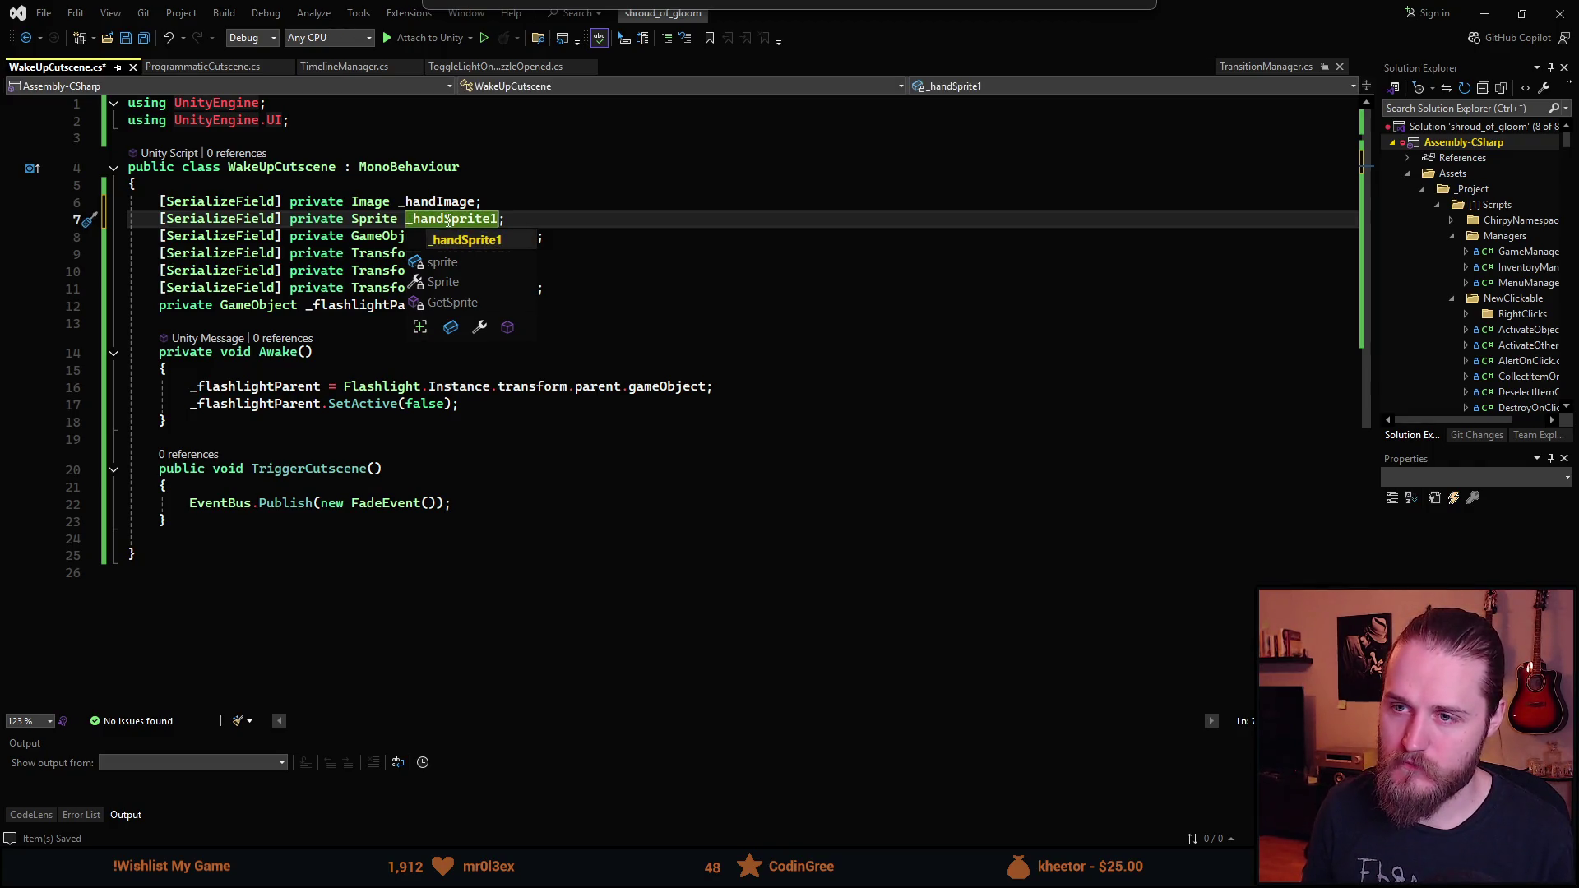
- Duplicate it as a non-serialized private _handSprite0 above _handSprite1, and save
key(ctrl+d)
key(BackSpace)
text(0;)
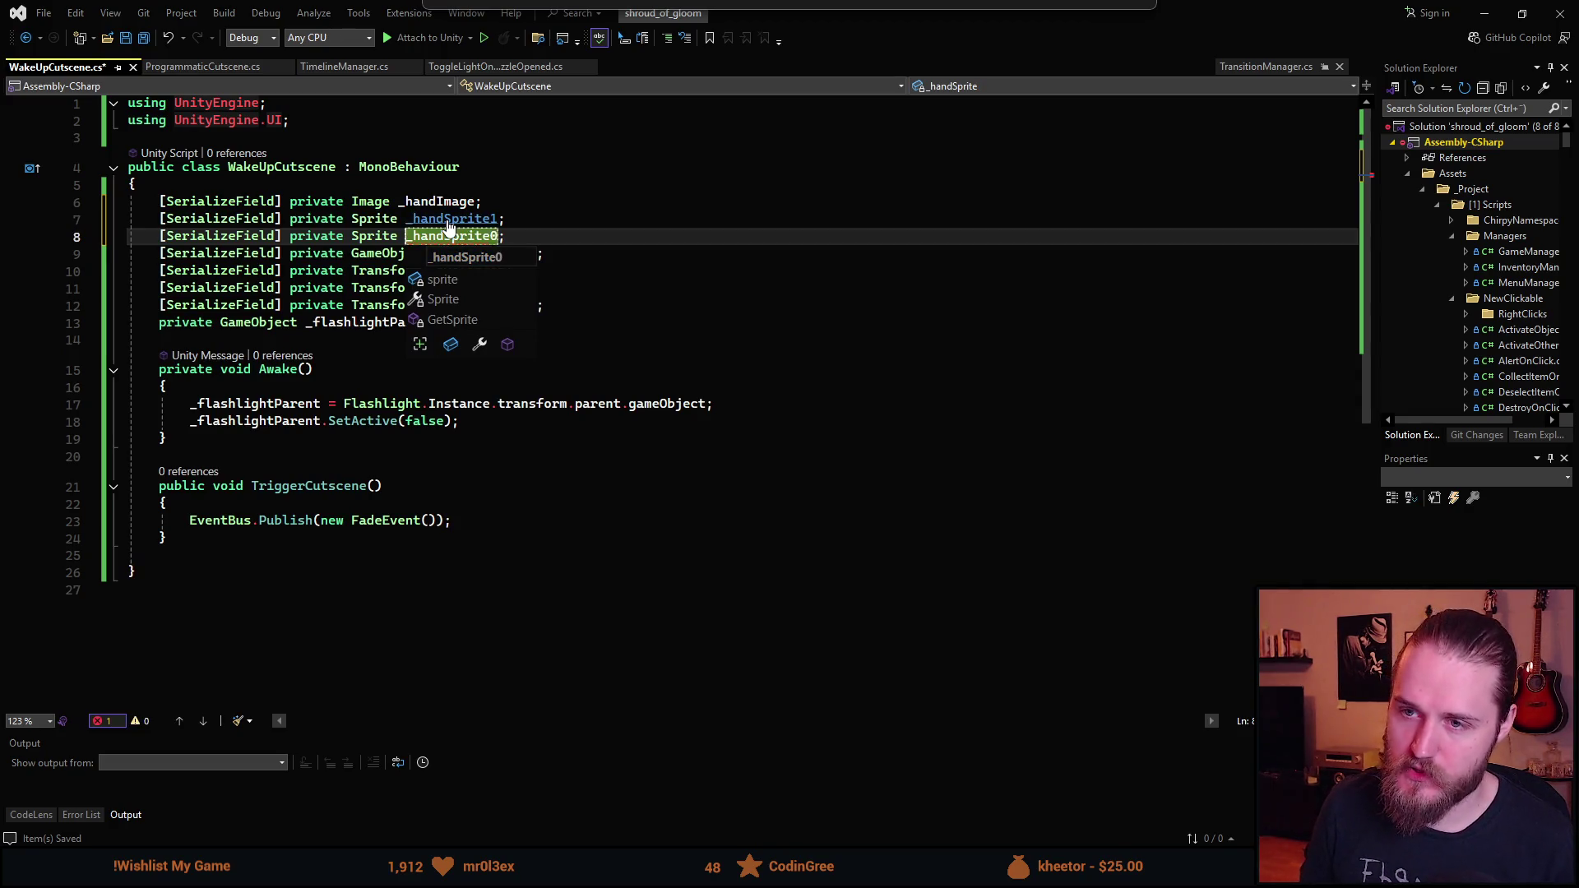
key(Escape)
key(Home)
key(ctrl+shift+Right)
key(ctrl+shift+Right)
key(ctrl+shift+Right)
key(Delete)
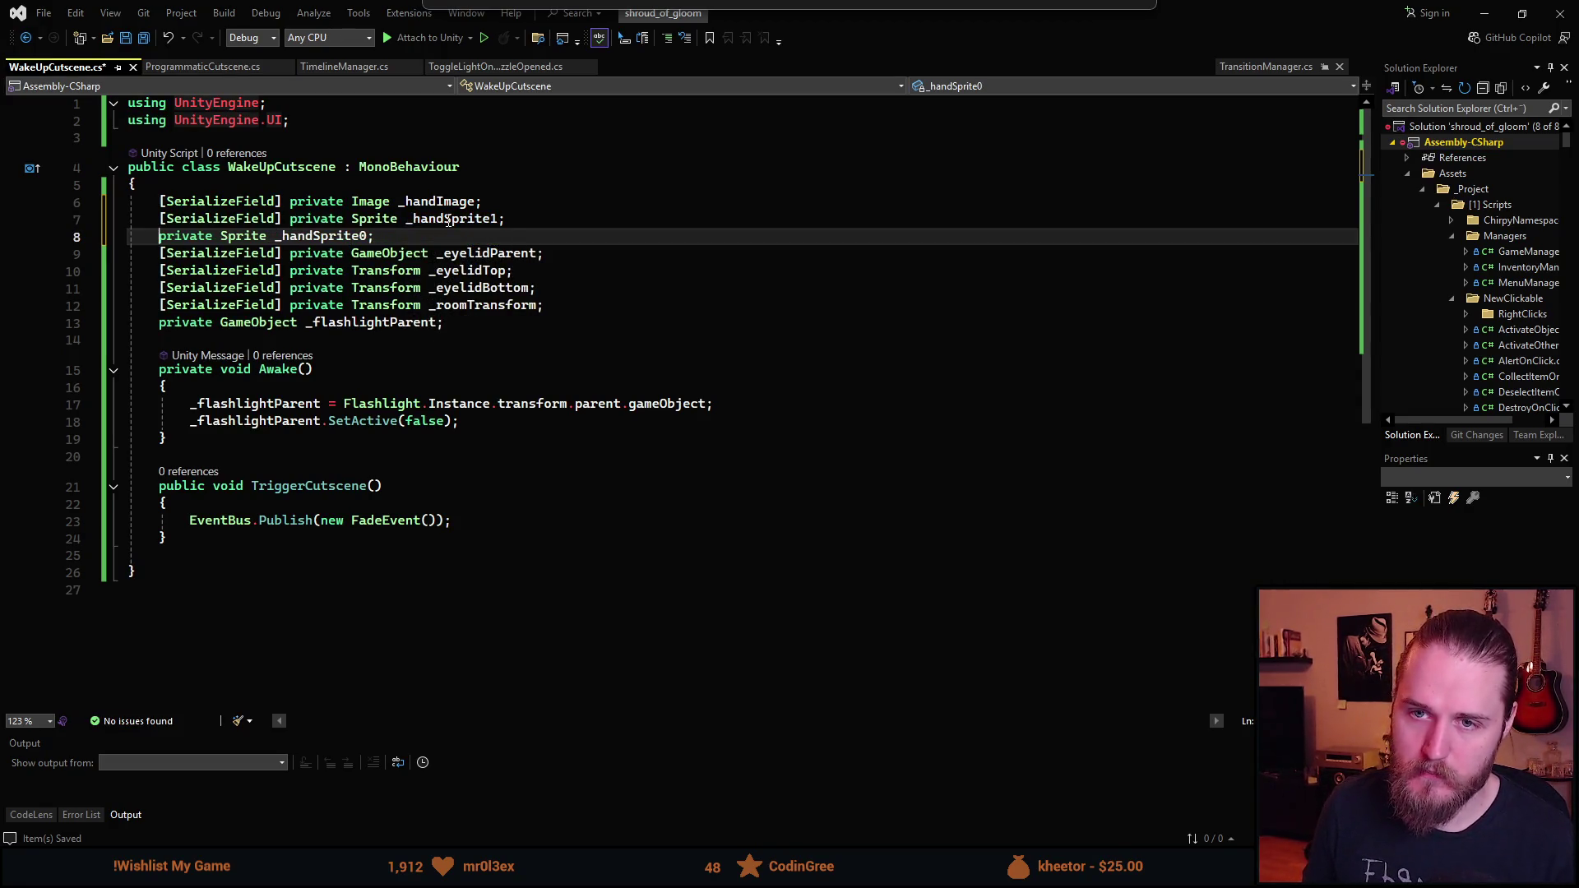
key(alt+Up)
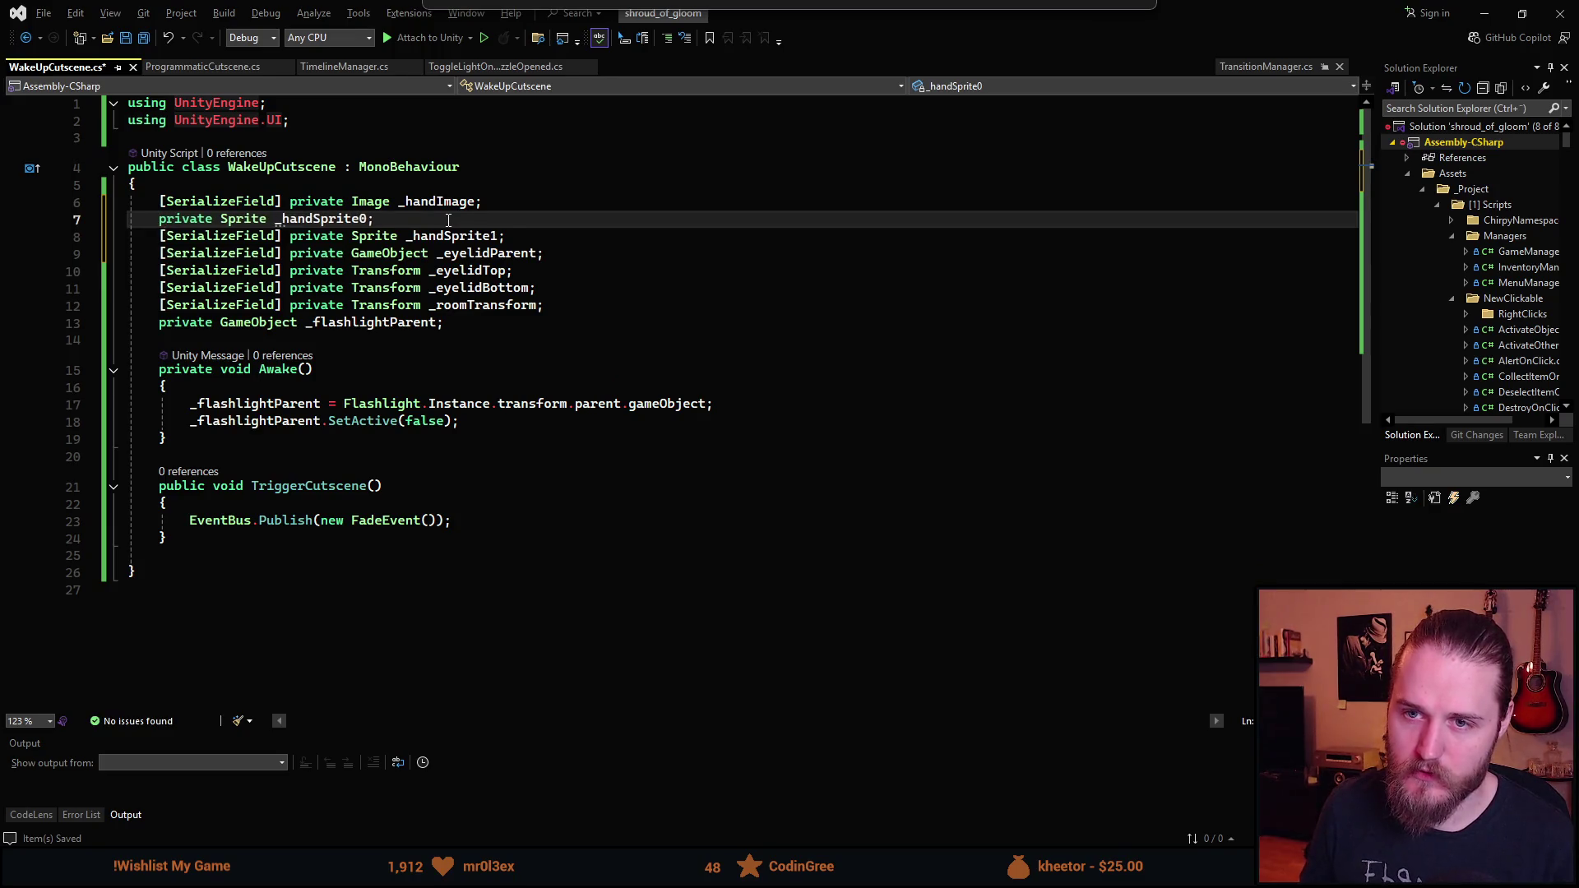
key(ctrl+s)
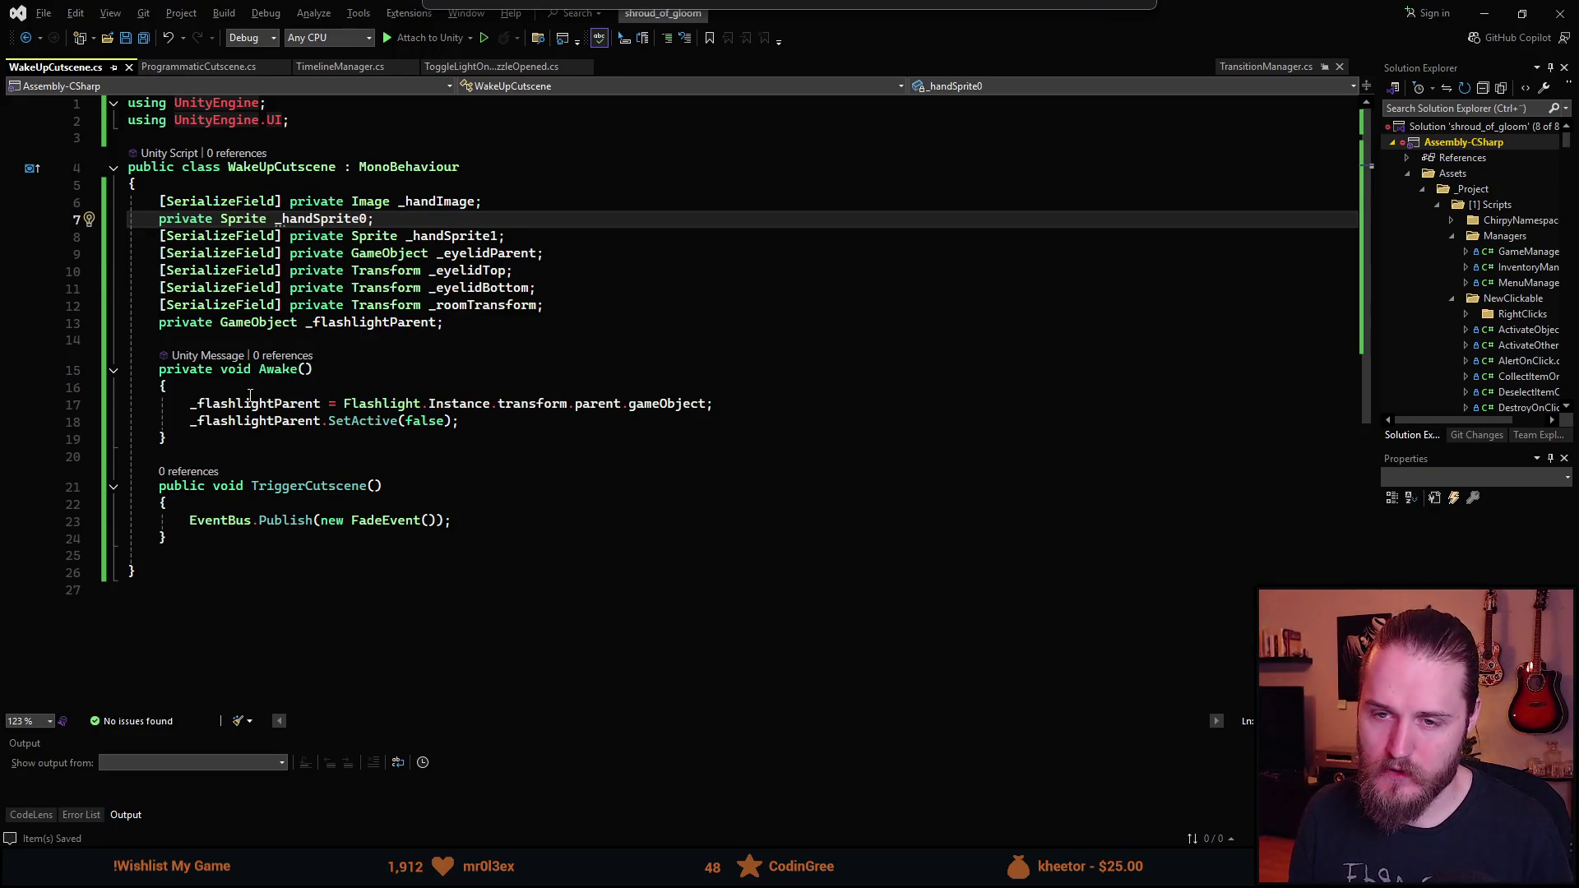
click(250, 394)
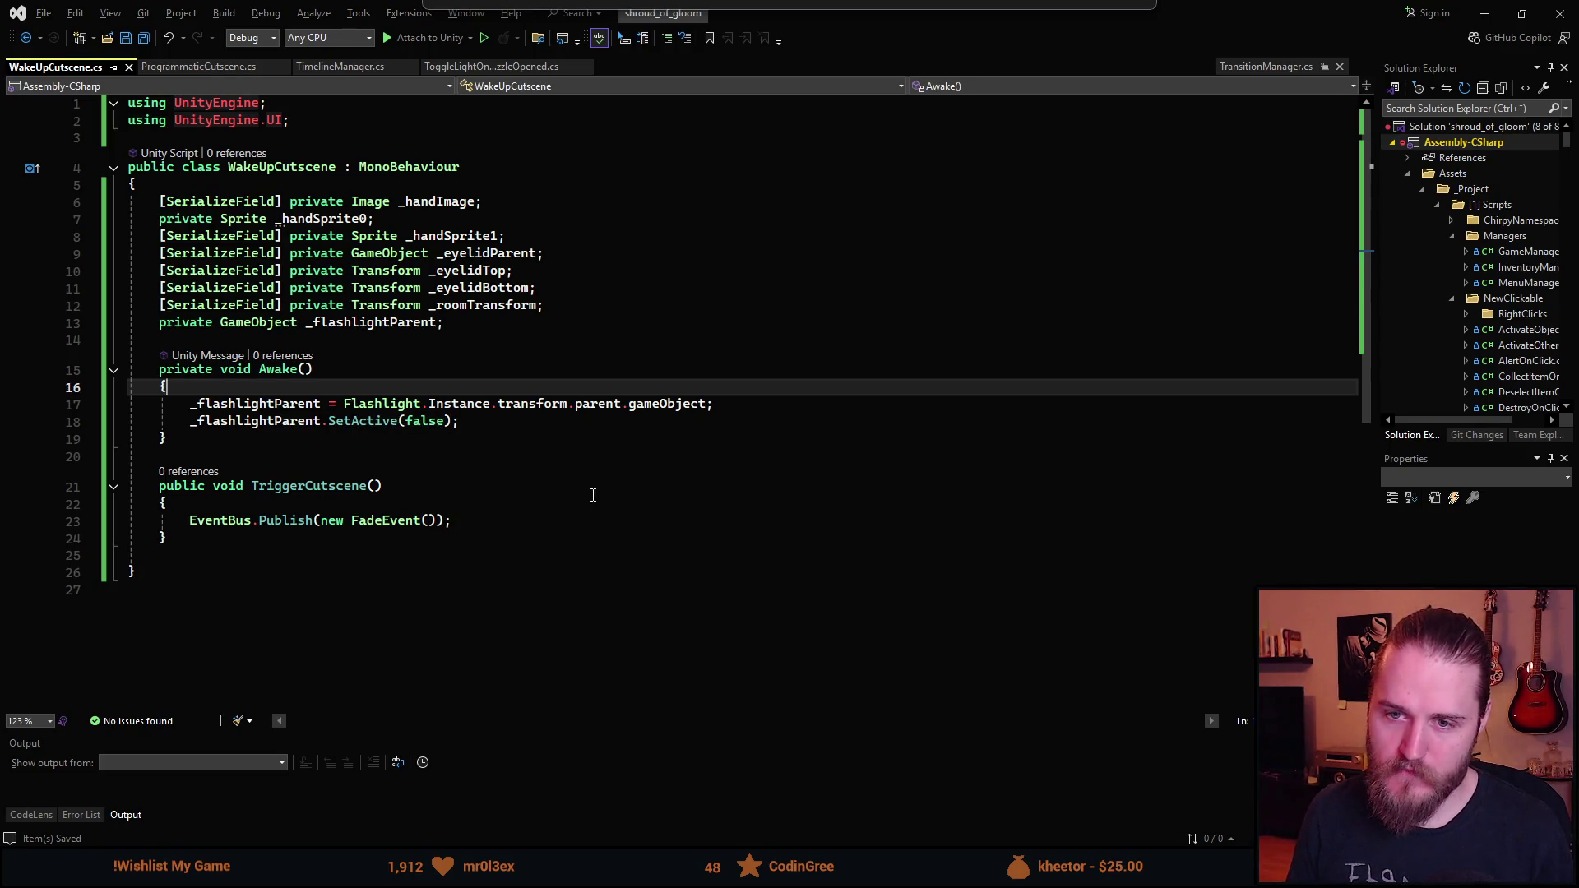
- Make '_handSprite0 = _handImage.sprite;' the first statement in Awake() and save
key(ctrl+v)
text(_handSpr)
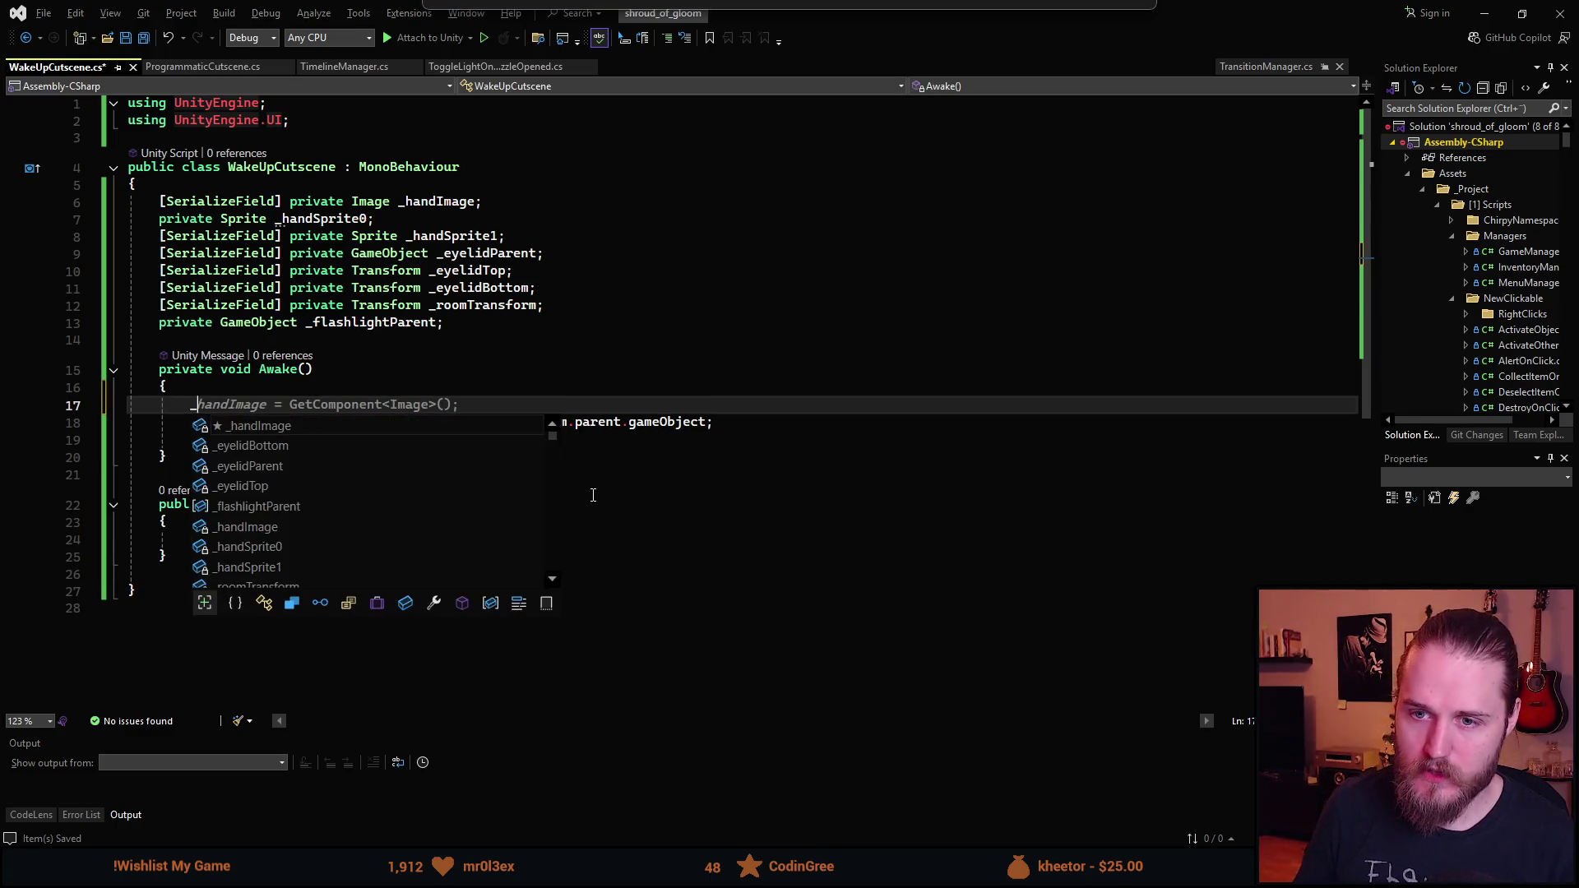
key(Tab)
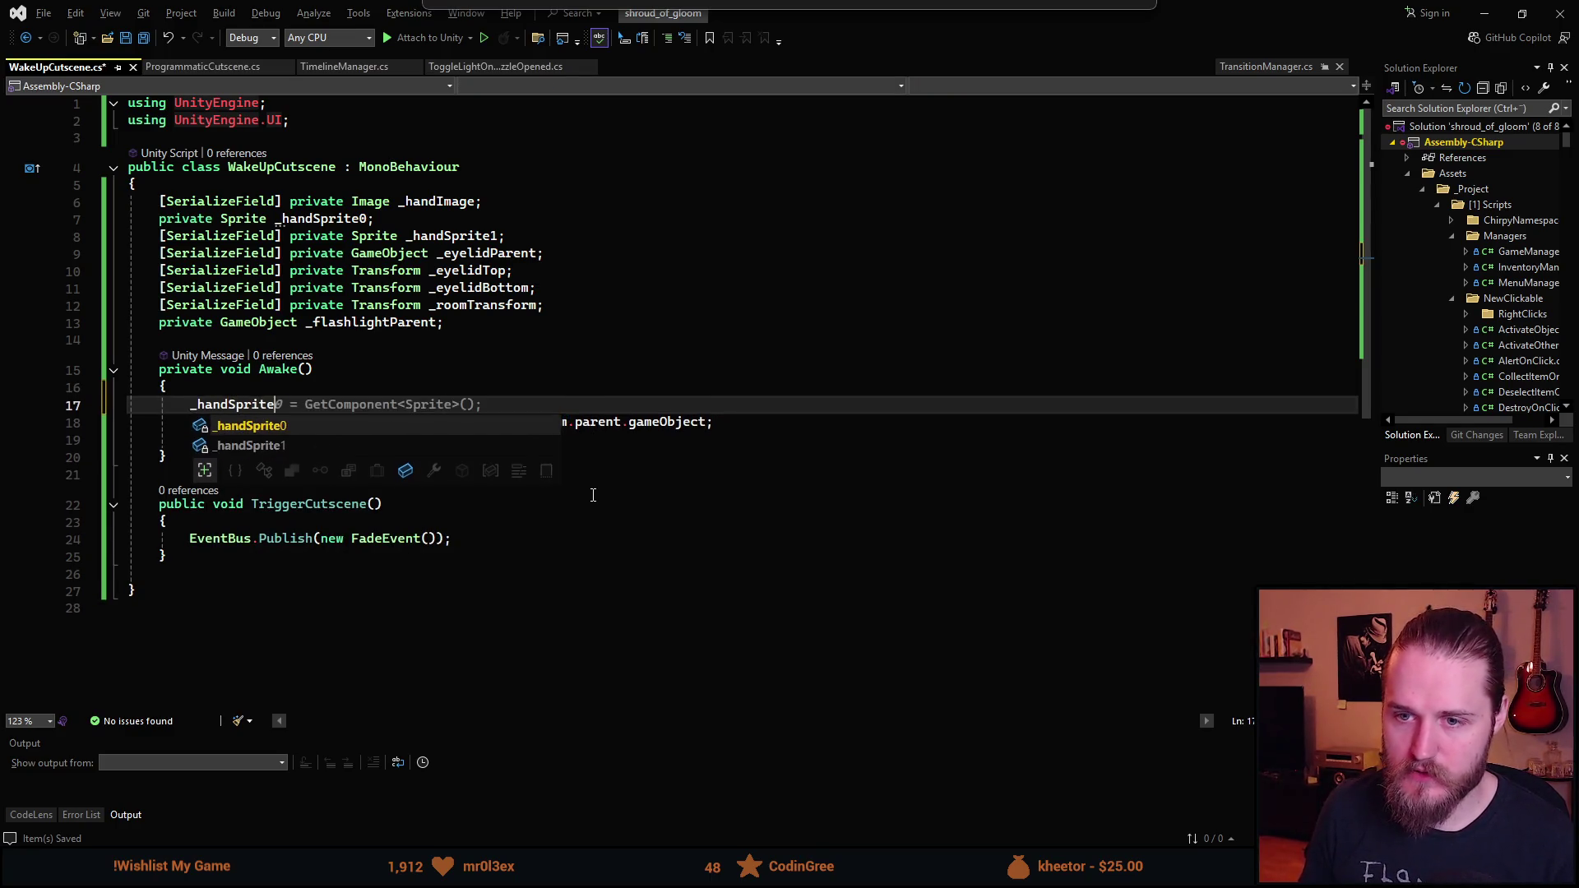
key(Tab)
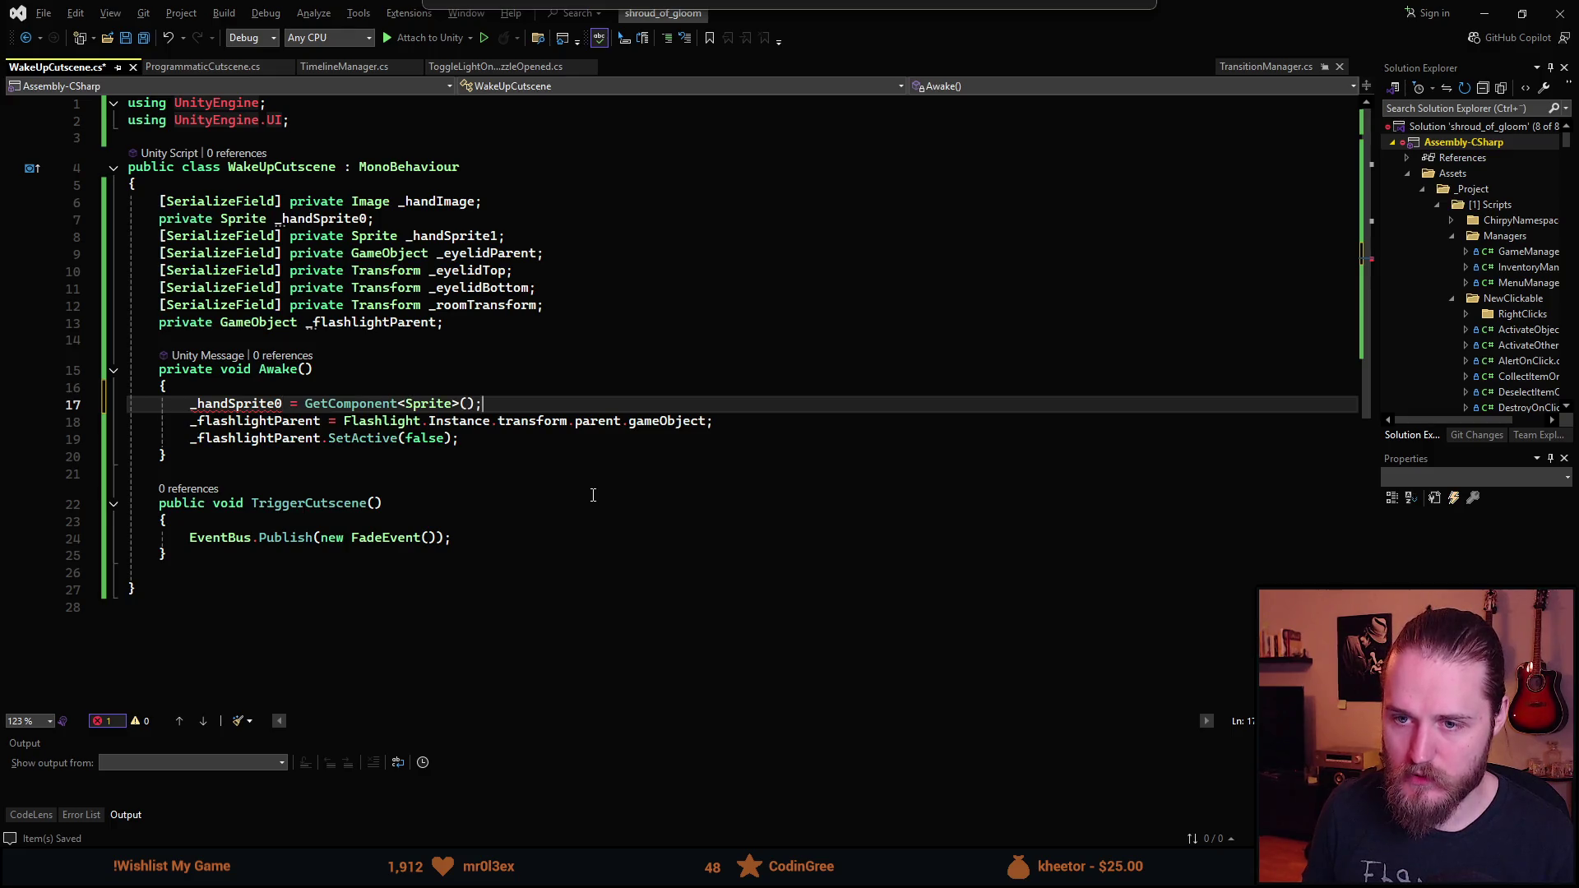
key(Left)
key(Delete)
key(ctrl+BackSpace)
key(ctrl+BackSpace)
key(ctrl+BackSpace)
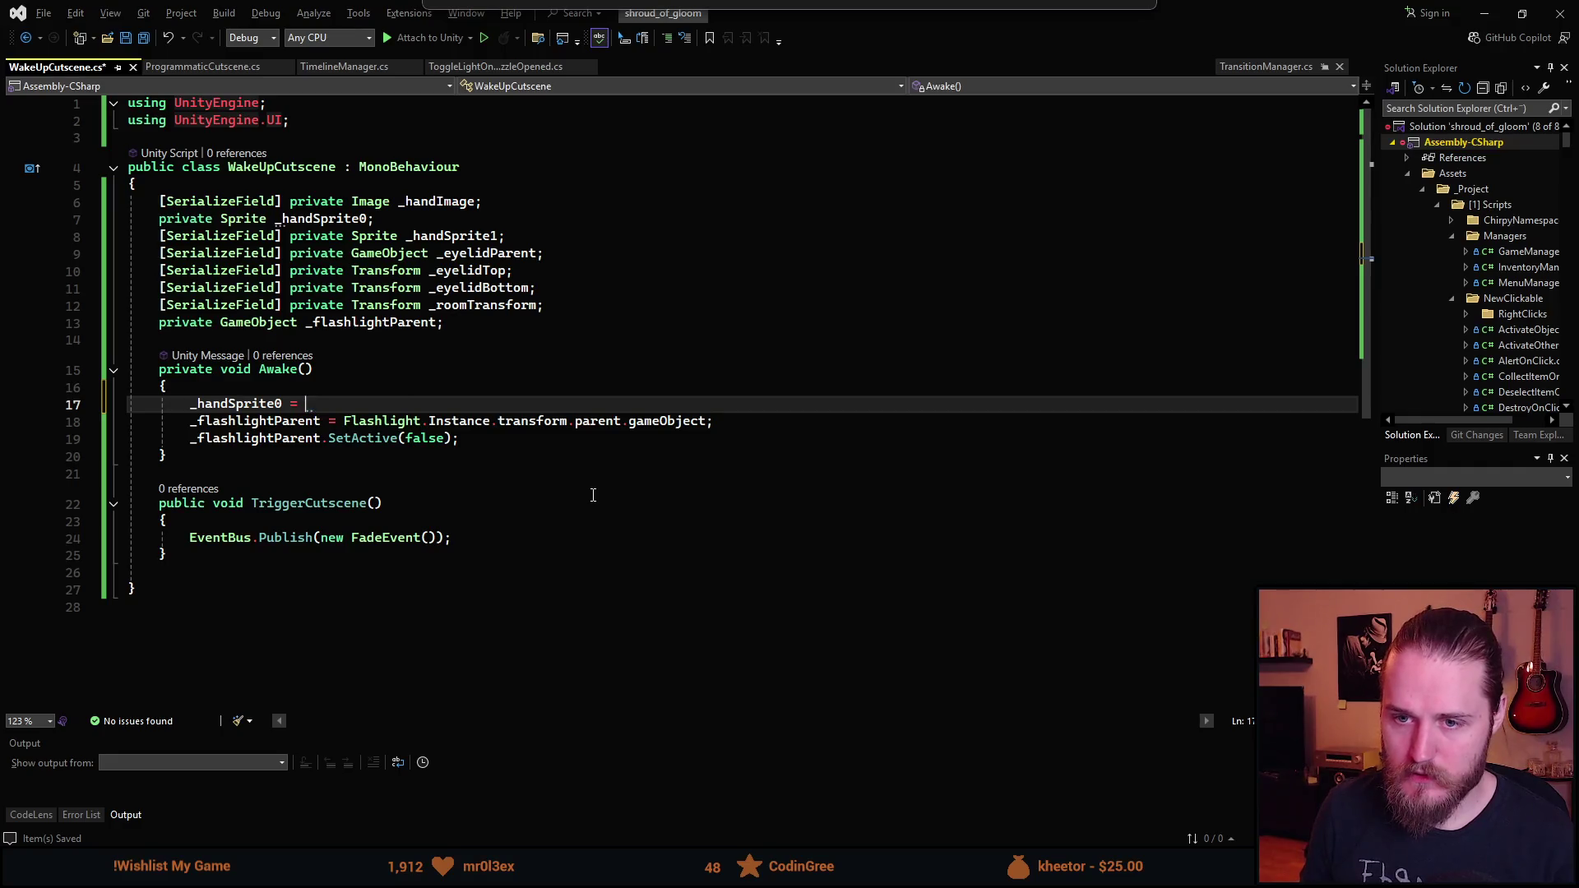
text(_hand)
key(Tab)
text(.sprite;)
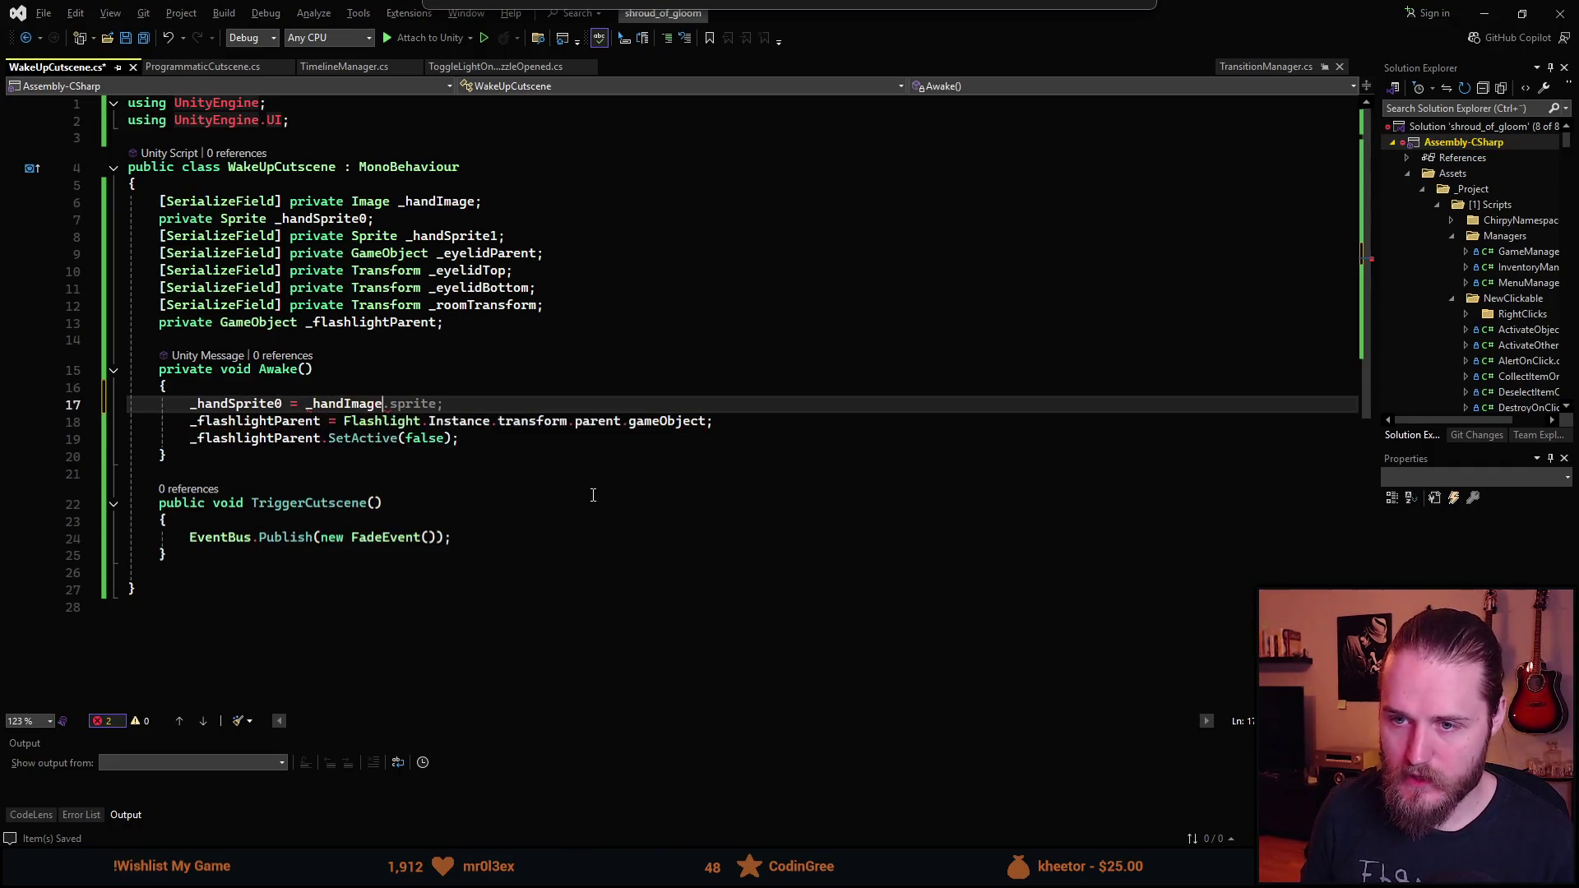
key(ctrl+s)
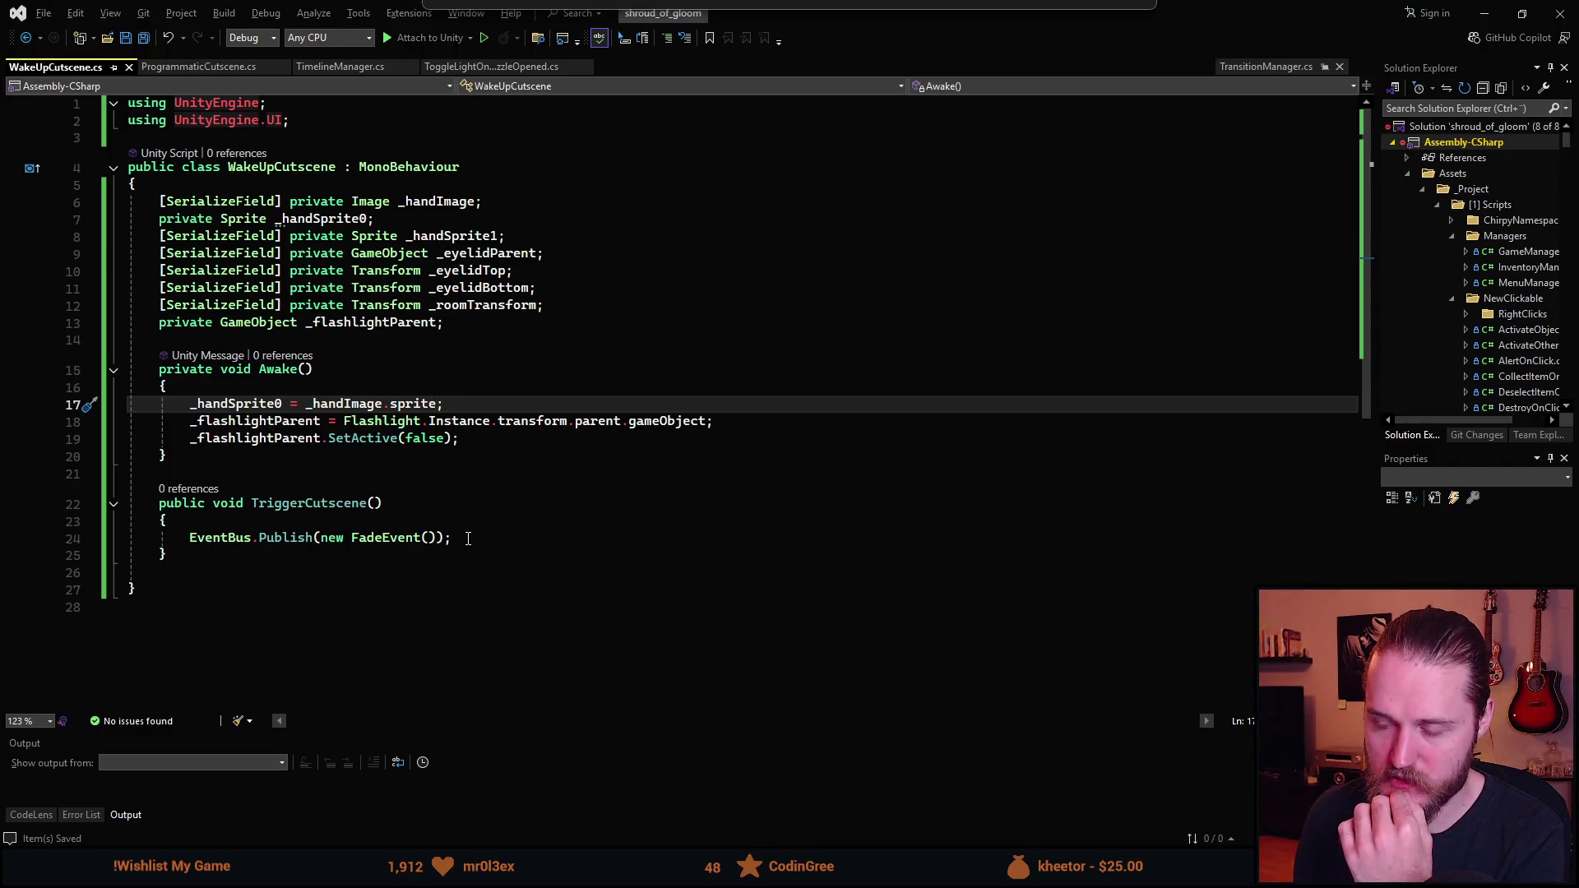
- Declare an empty private IEnumerator WakingUp() method below TriggerCutscene
click(210, 556)
key(Return)
key(Return)
text(pp)
key(BackSpace)
text(rivate IEnmu)
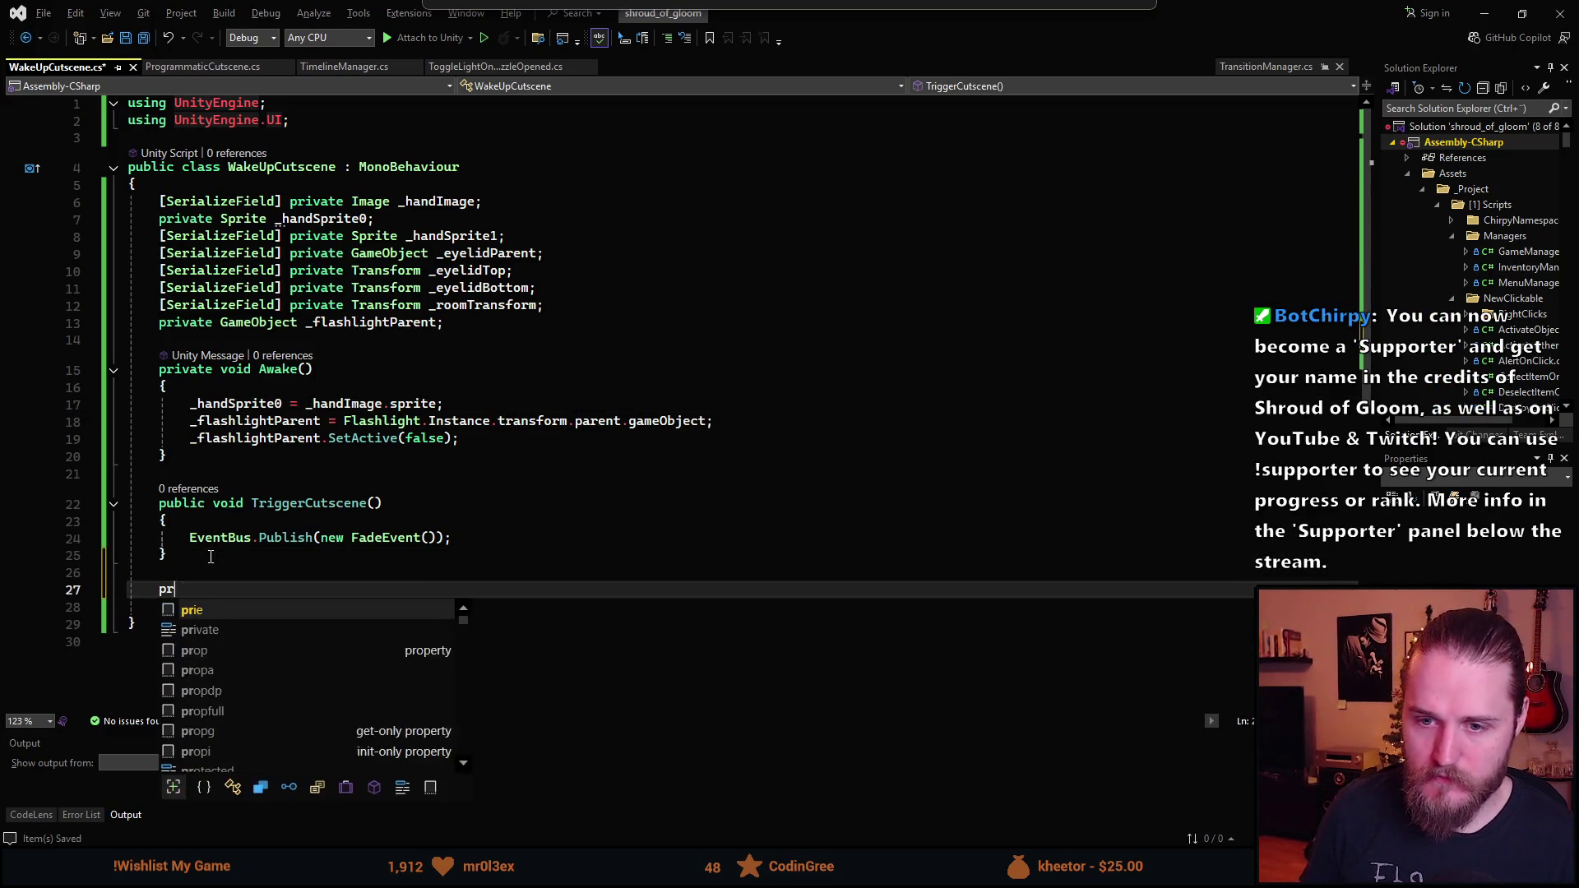
key(BackSpace)
key(BackSpace)
text(umera)
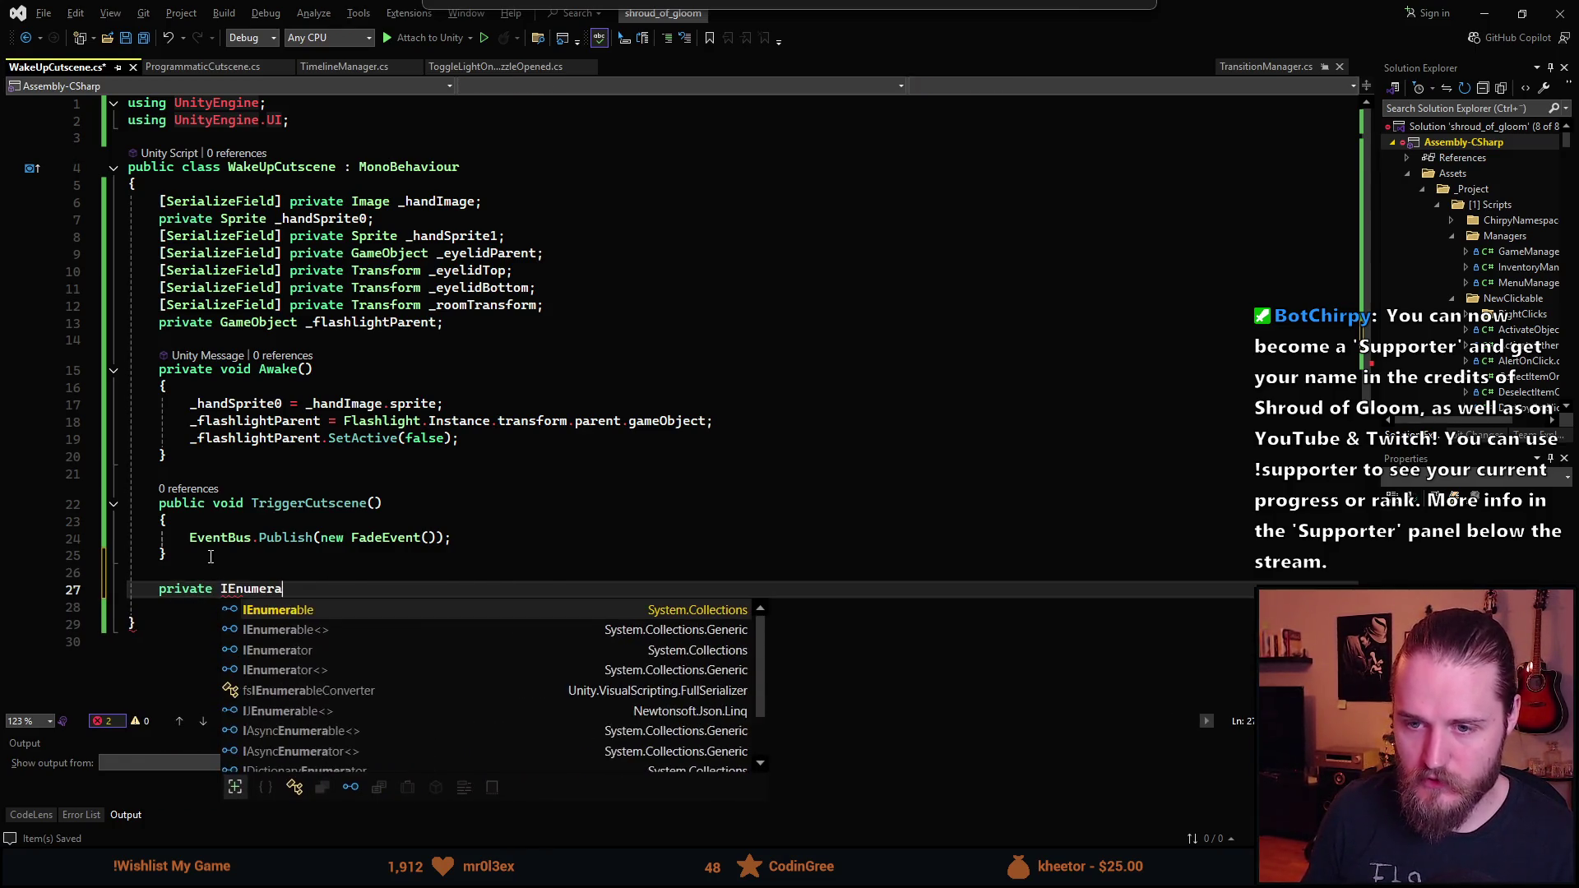
text(tor ()
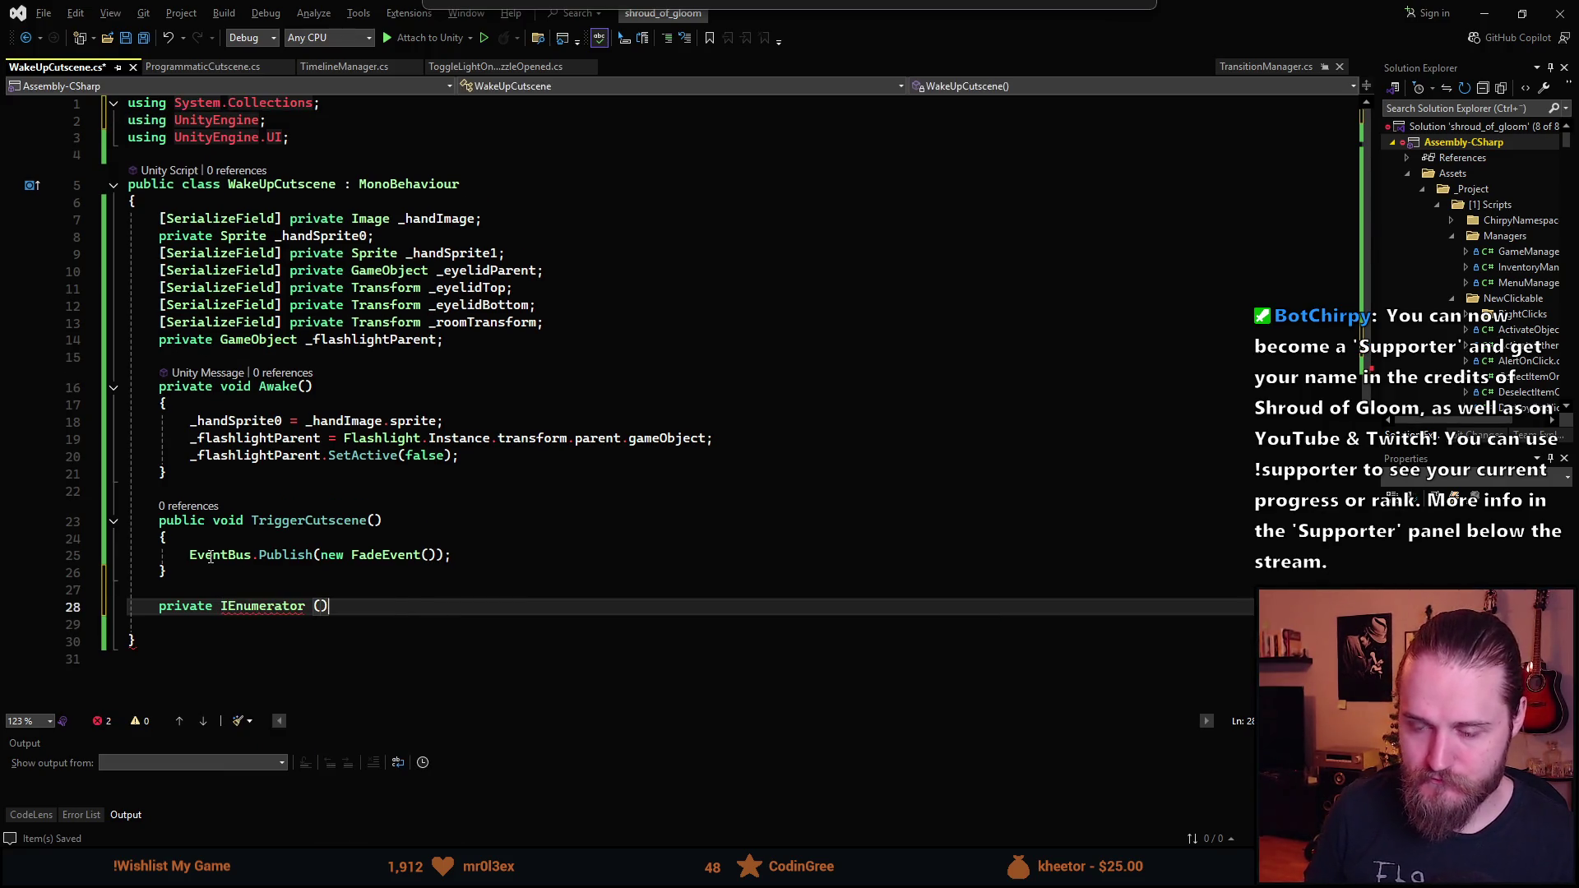
key(ctrl+z)
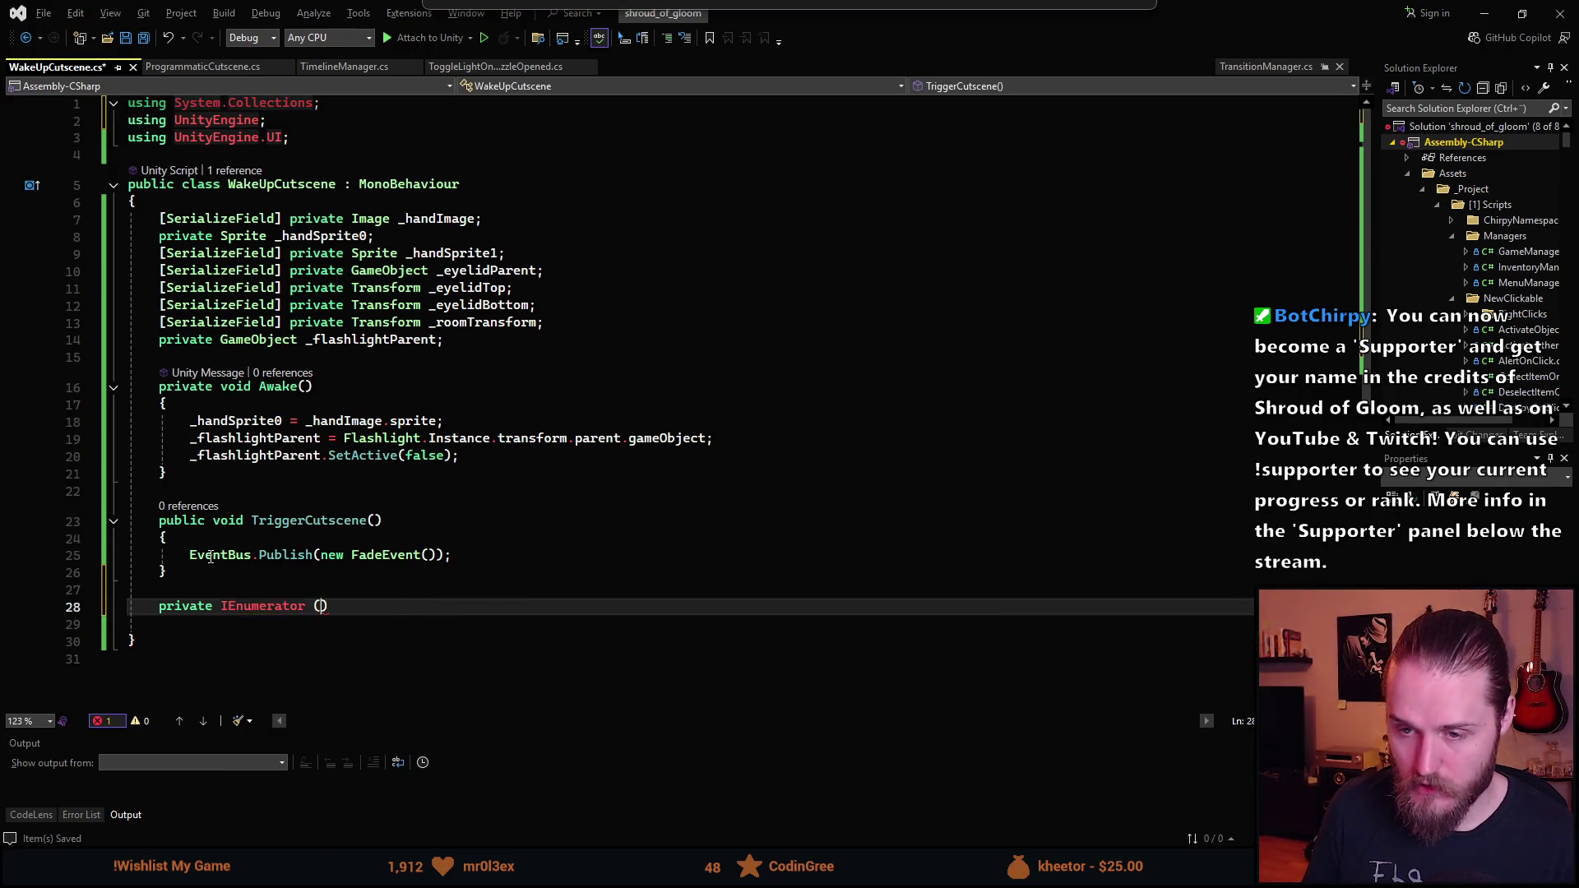
text(WakingU)
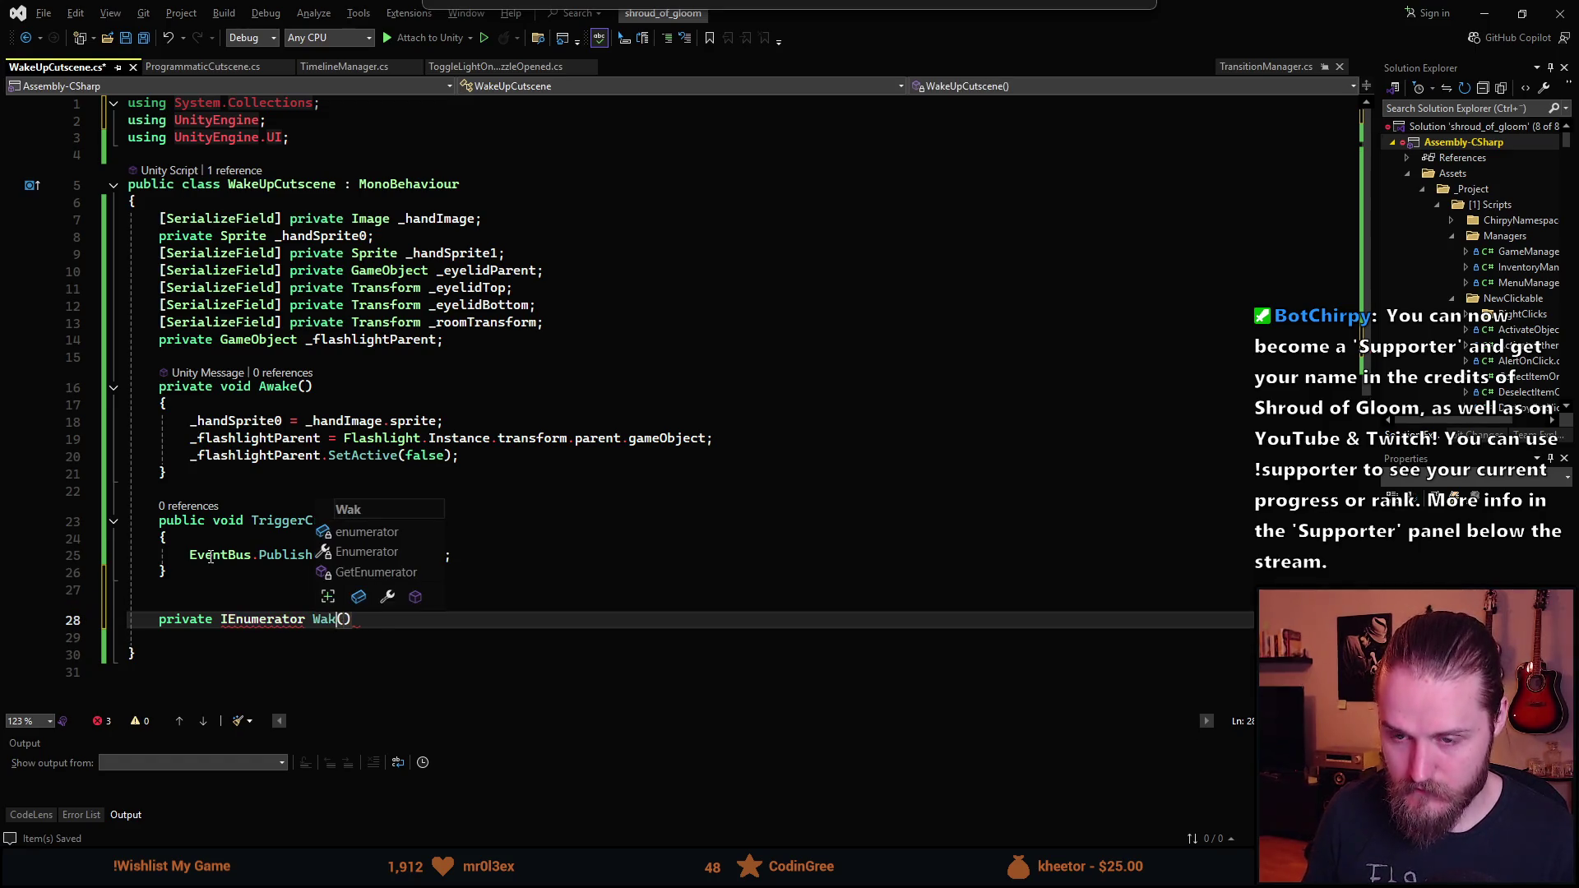
text(o)
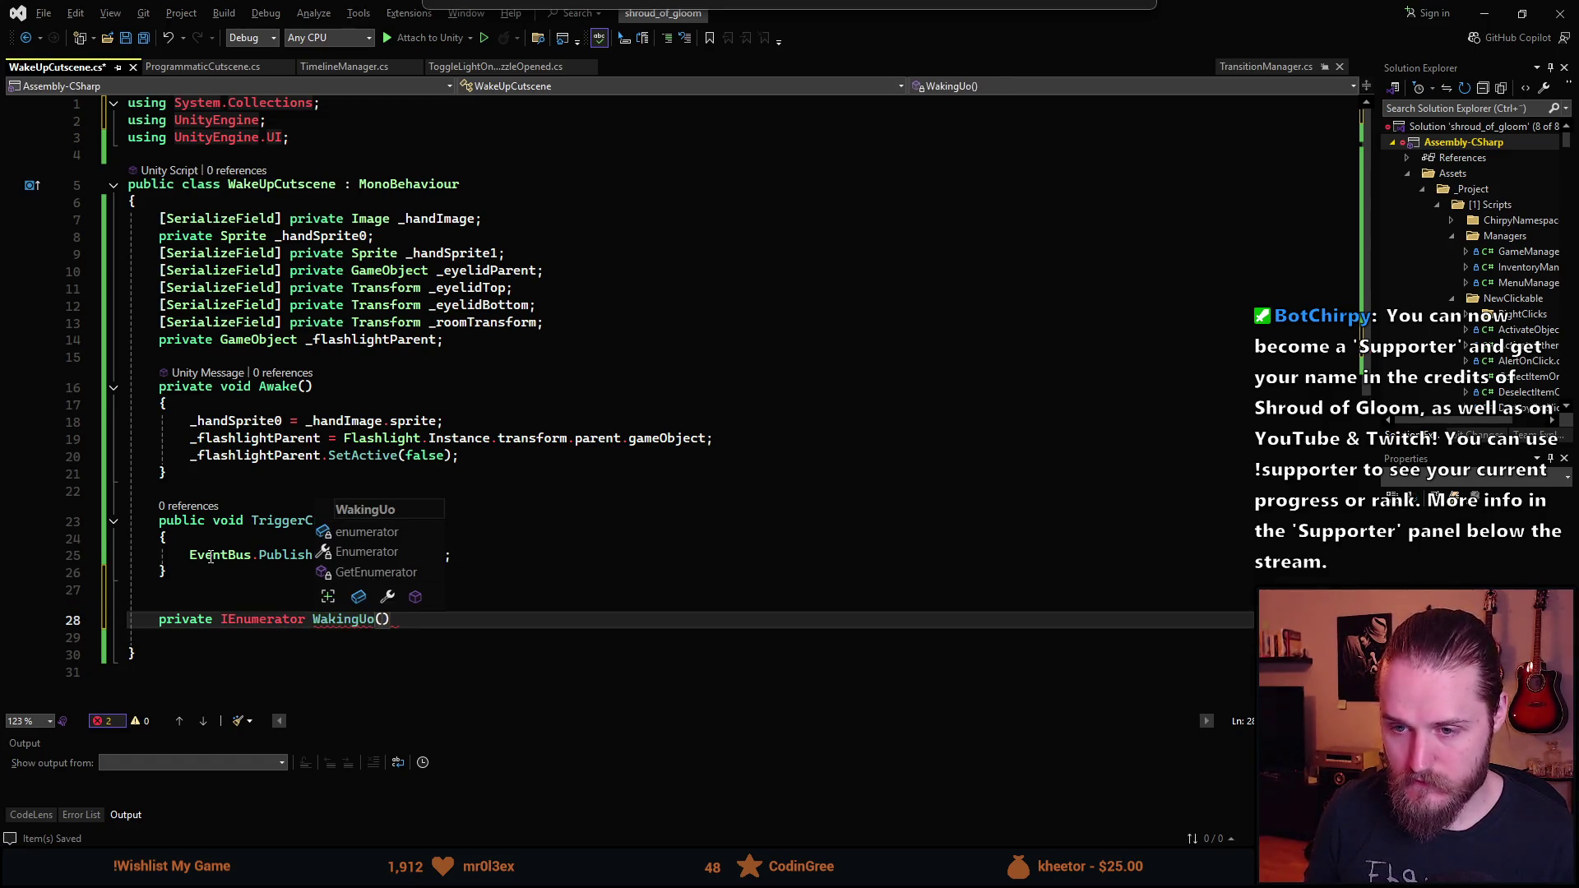
key(BackSpace)
text(p)
key(End)
key(Return)
text({)
key(Return)
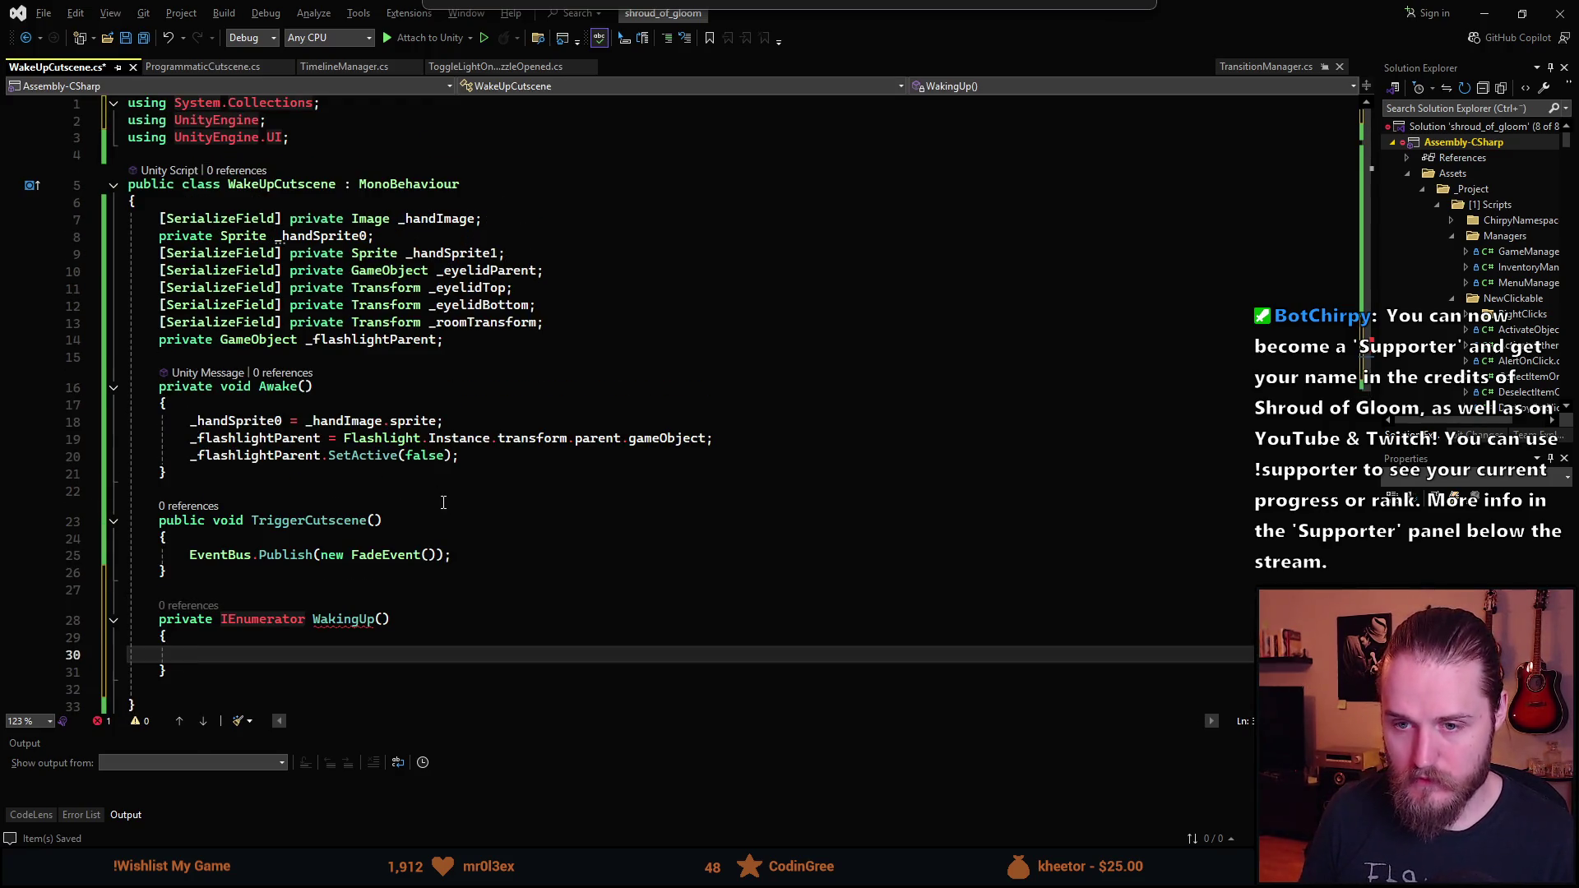
- Move the EventBus.Publish(new FadeEvent()) line from TriggerCutscene into WakingUp
text(yield)
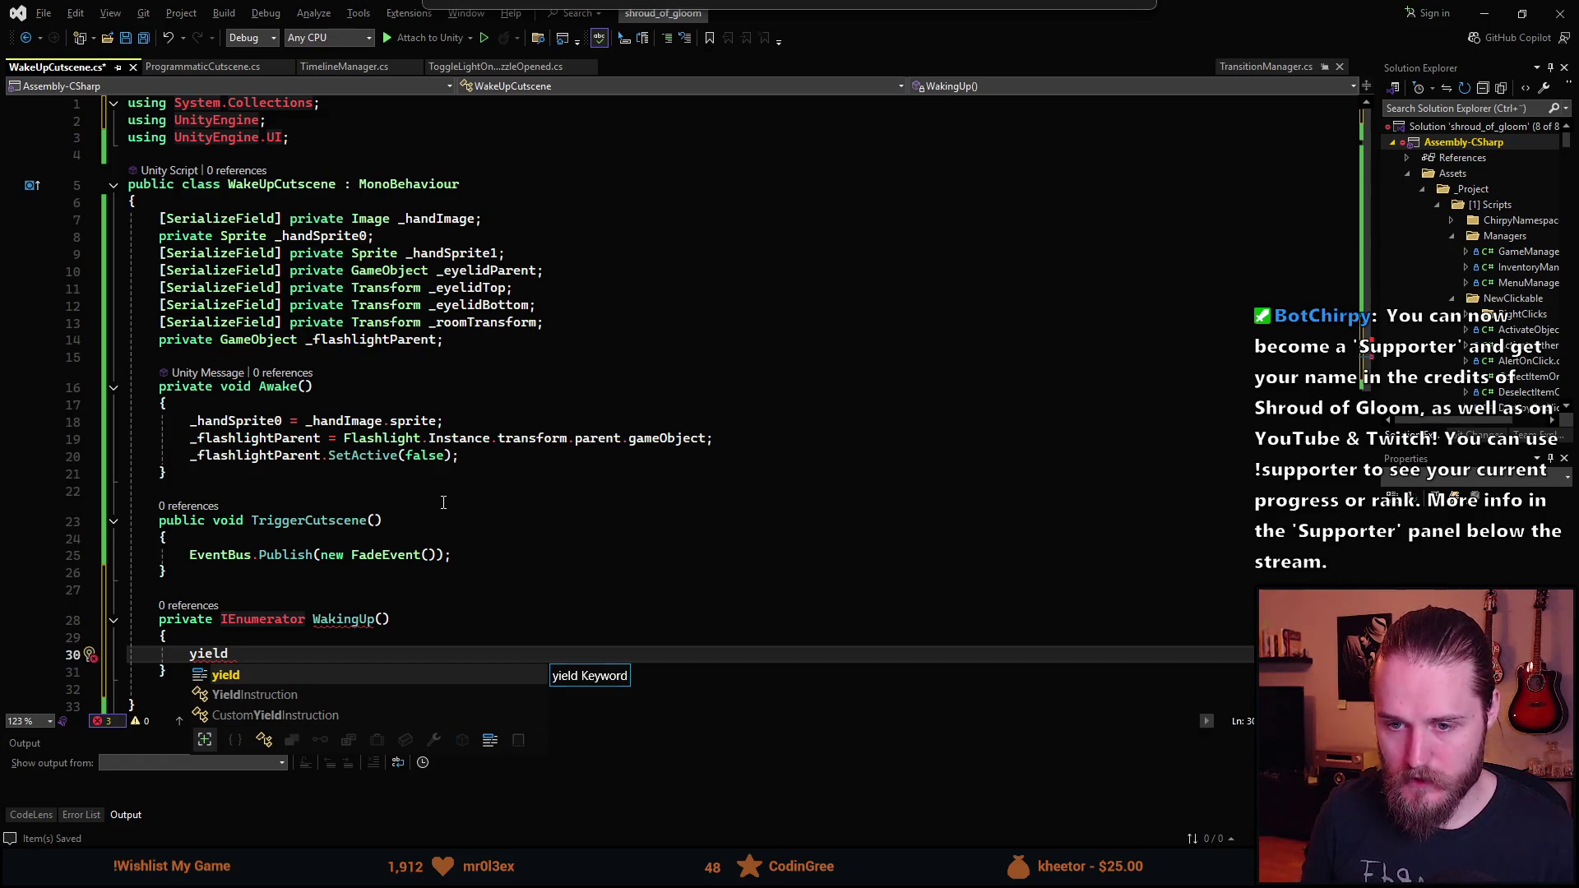
key(Escape)
key(Up)
key(Up)
key(Up)
key(alt+Down)
key(alt+Down)
key(alt+Down)
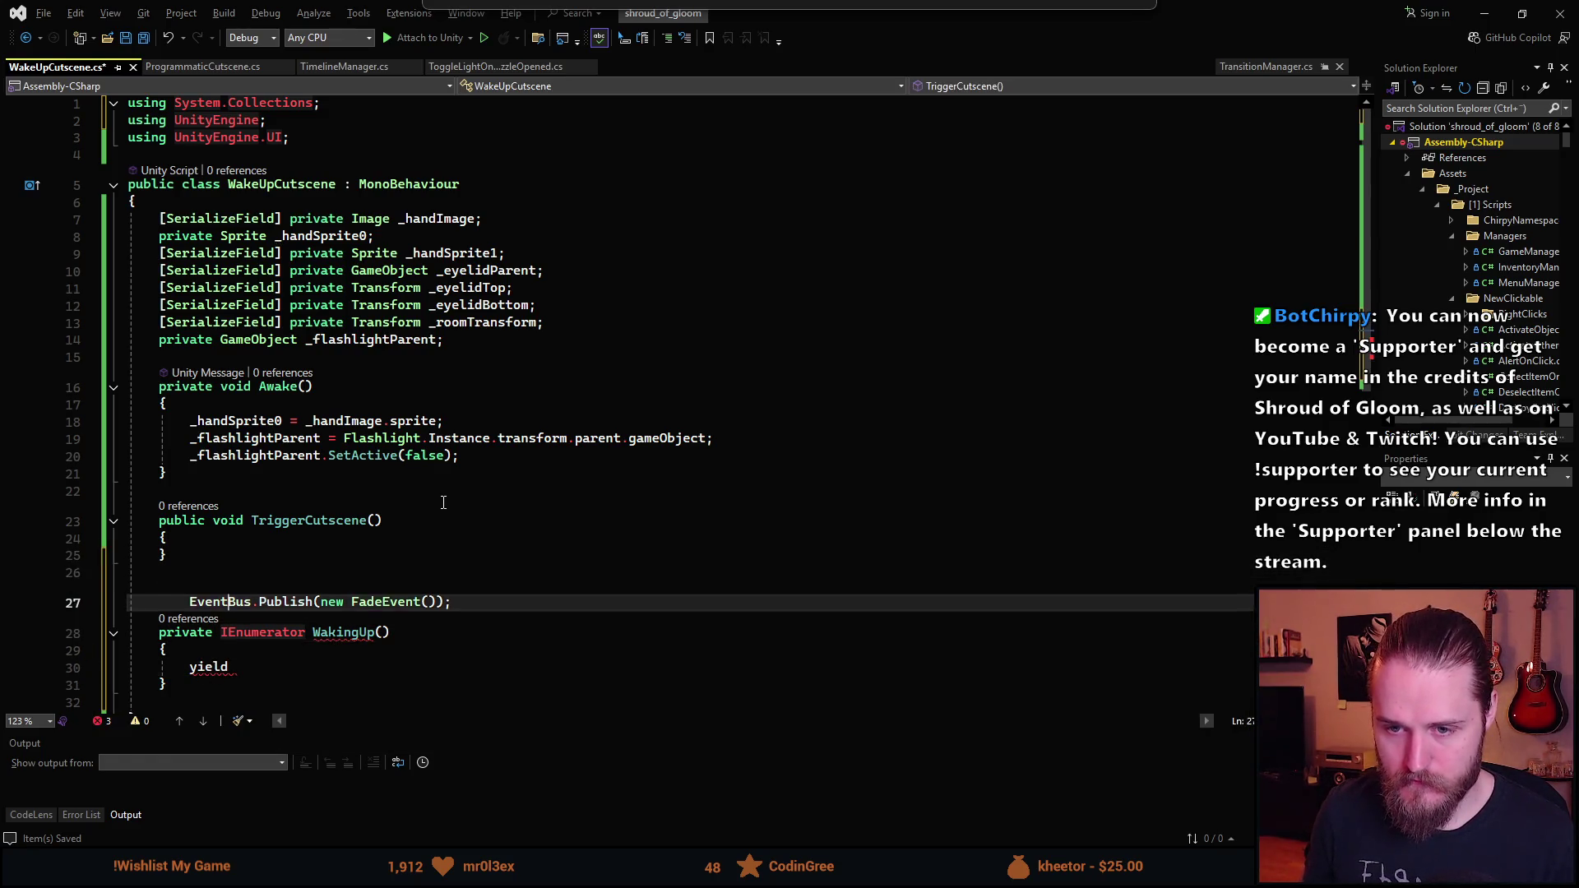
key(Down)
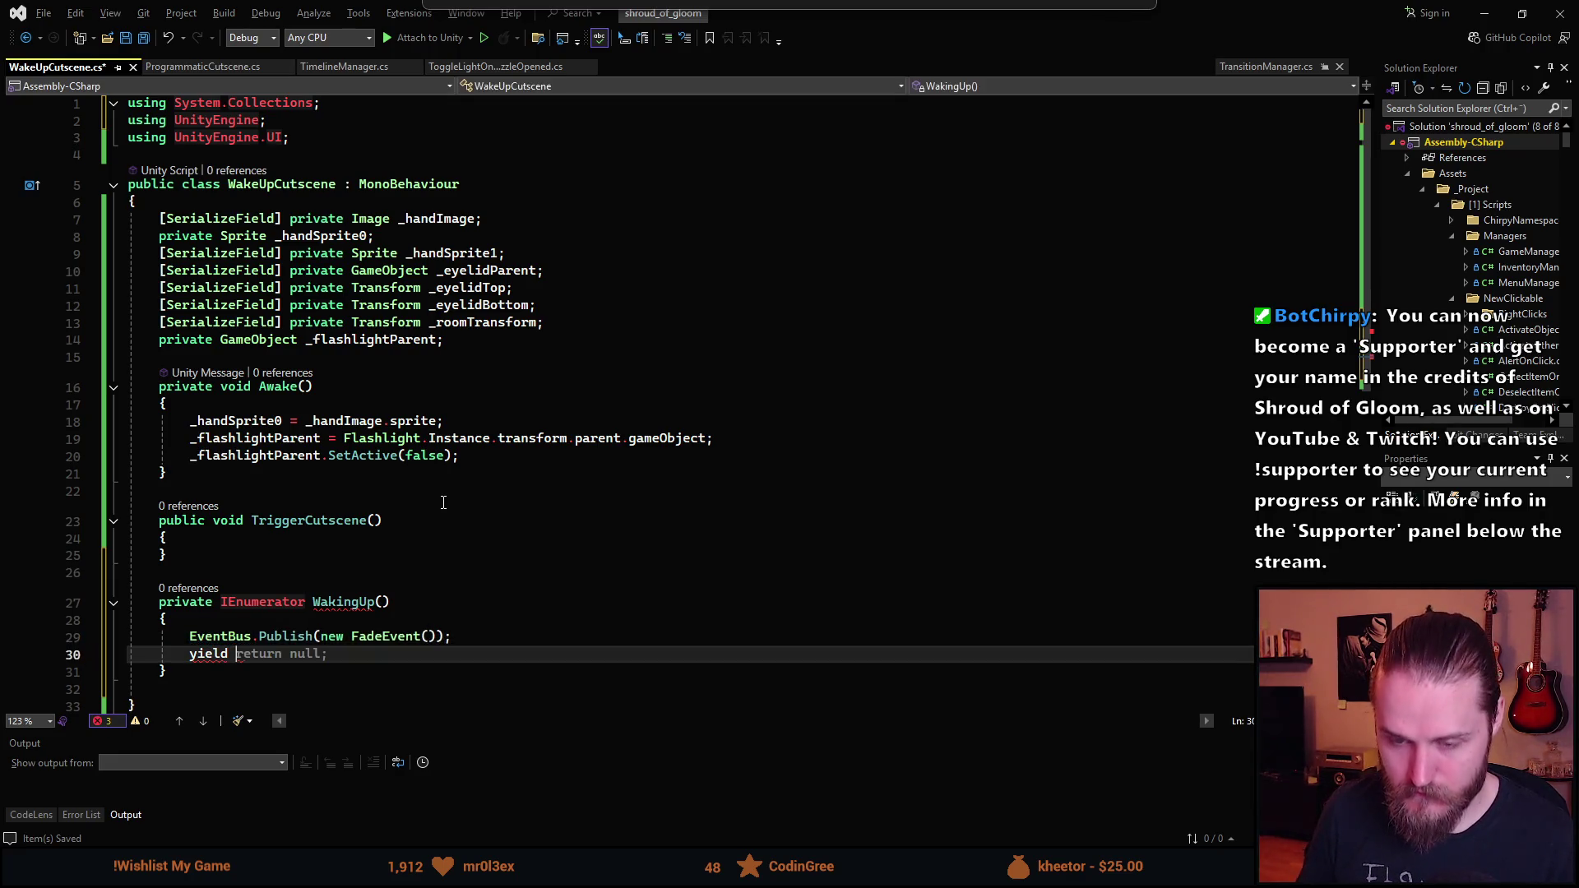
- Follow the publish with 'yield return new WaitForSeconds(0.5f);' in WakingUp
text(return new )
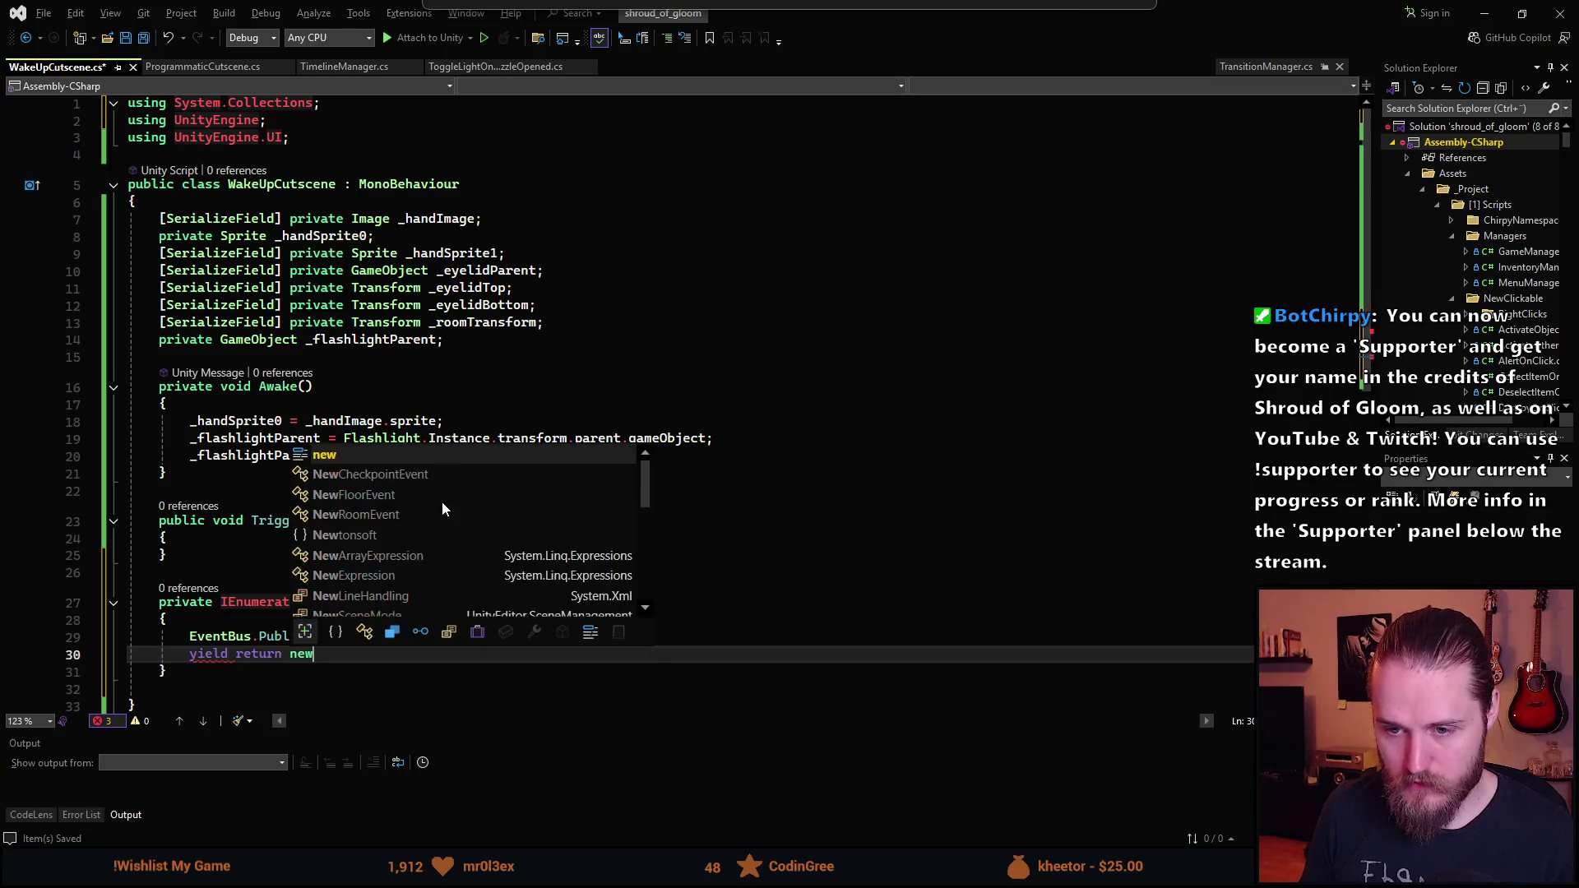
text(WaitForSec)
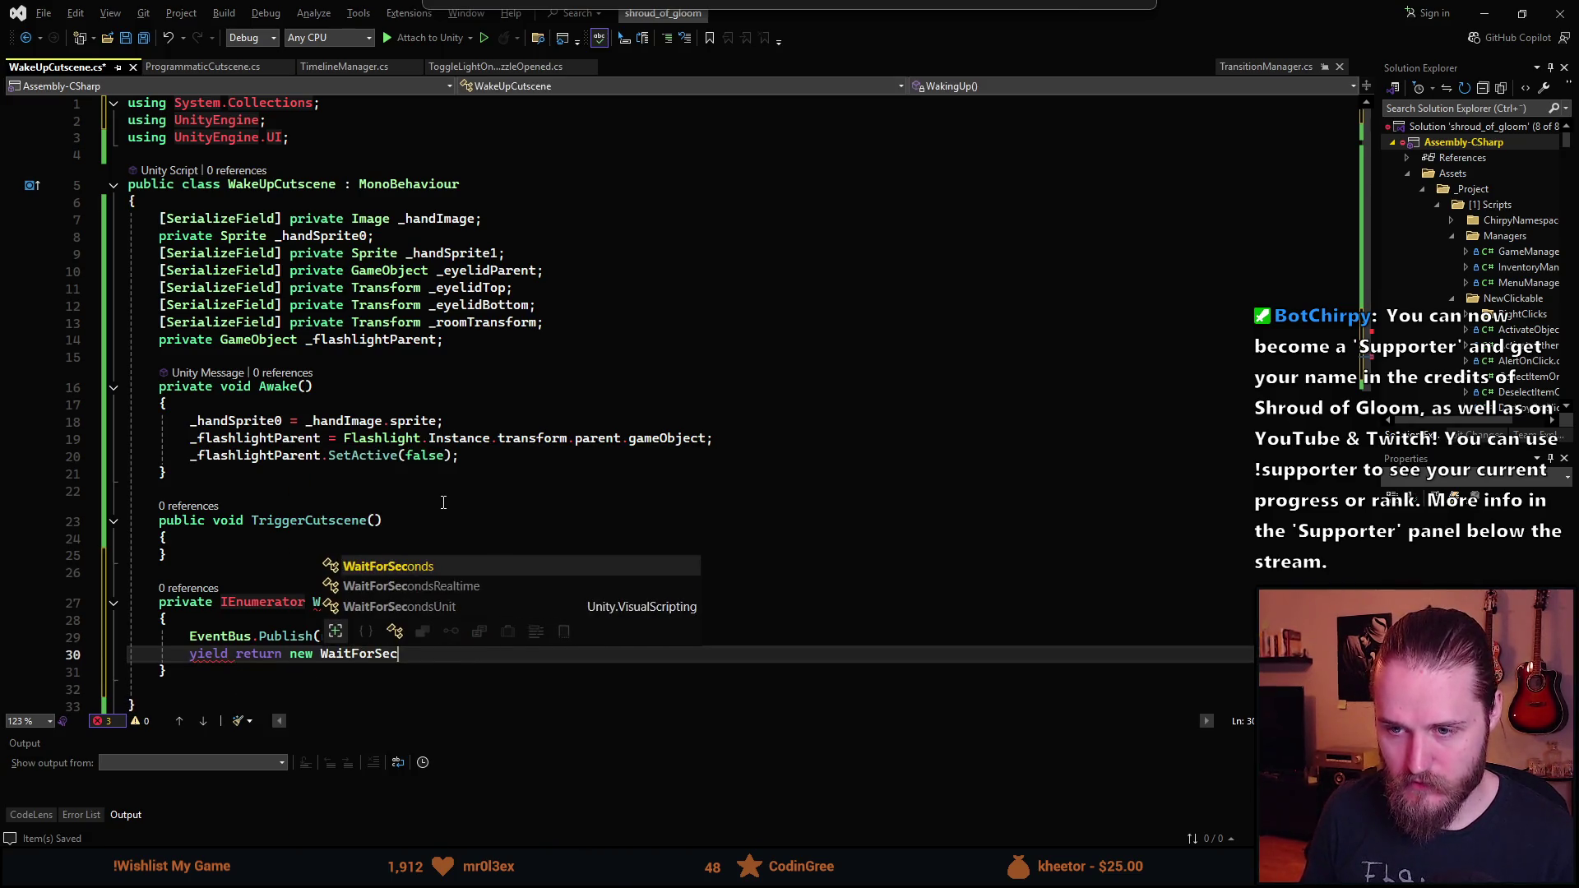
key(Tab)
text(0.5fr)
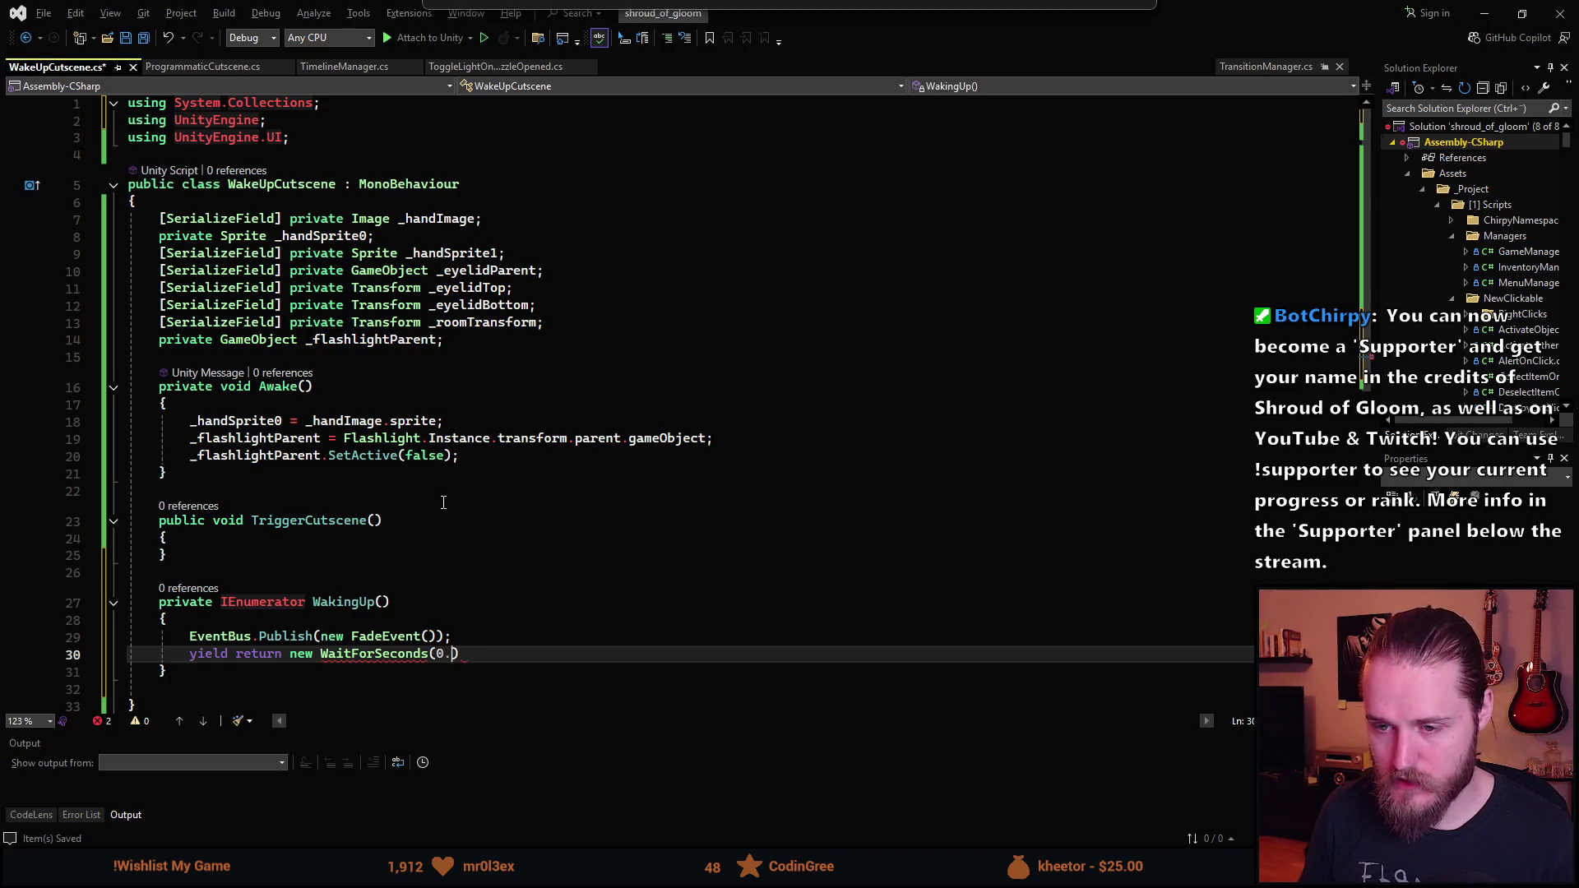
key(BackSpace)
text();;)
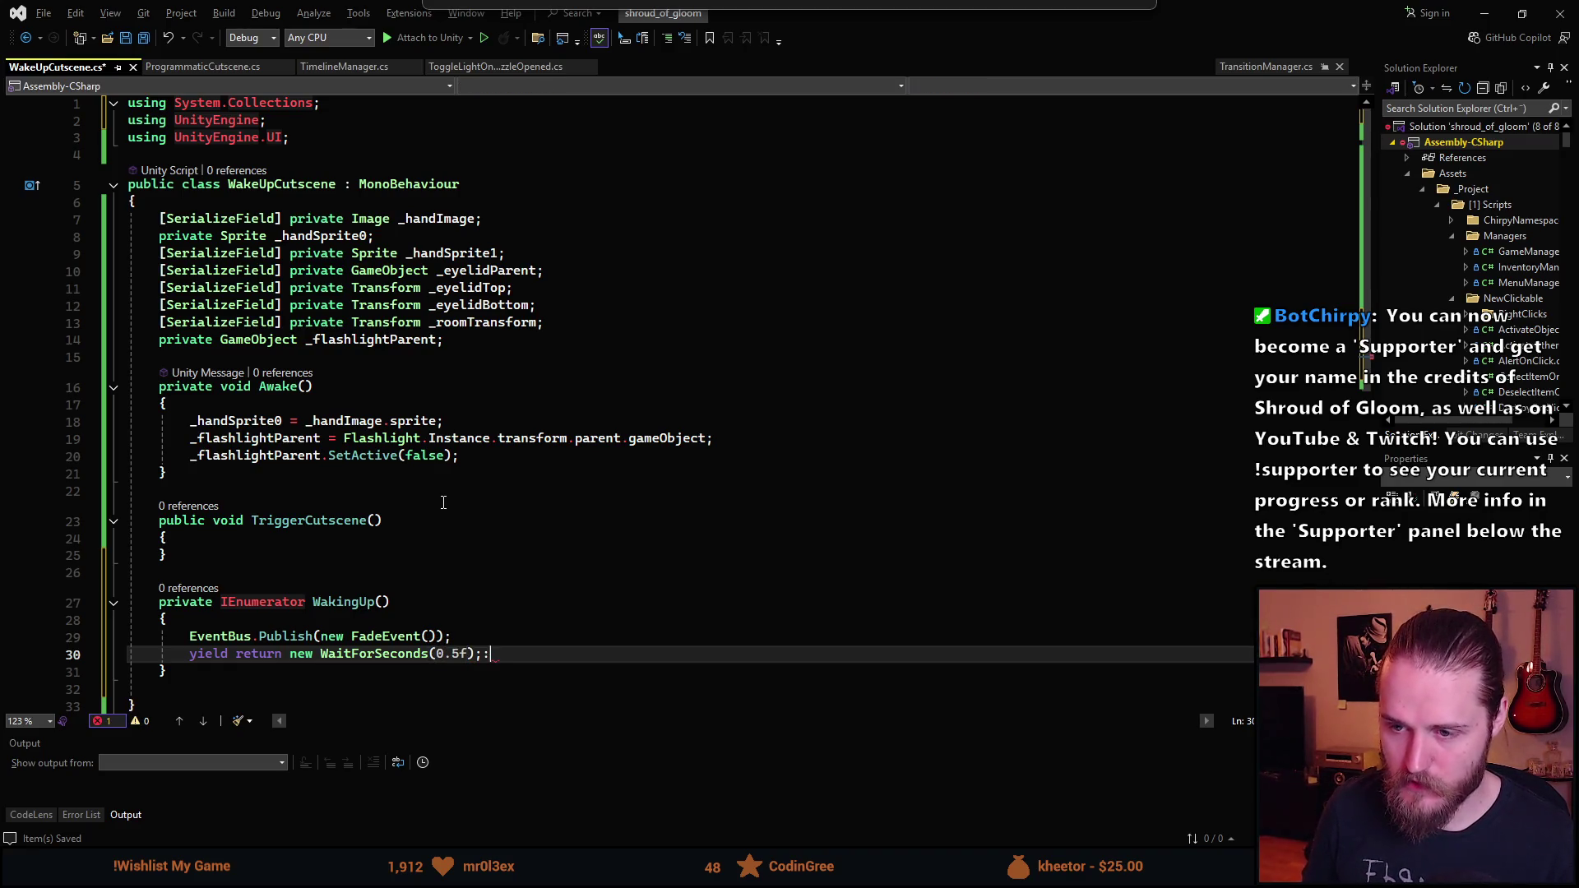
key(Return)
scroll(456, 535, down, 2)
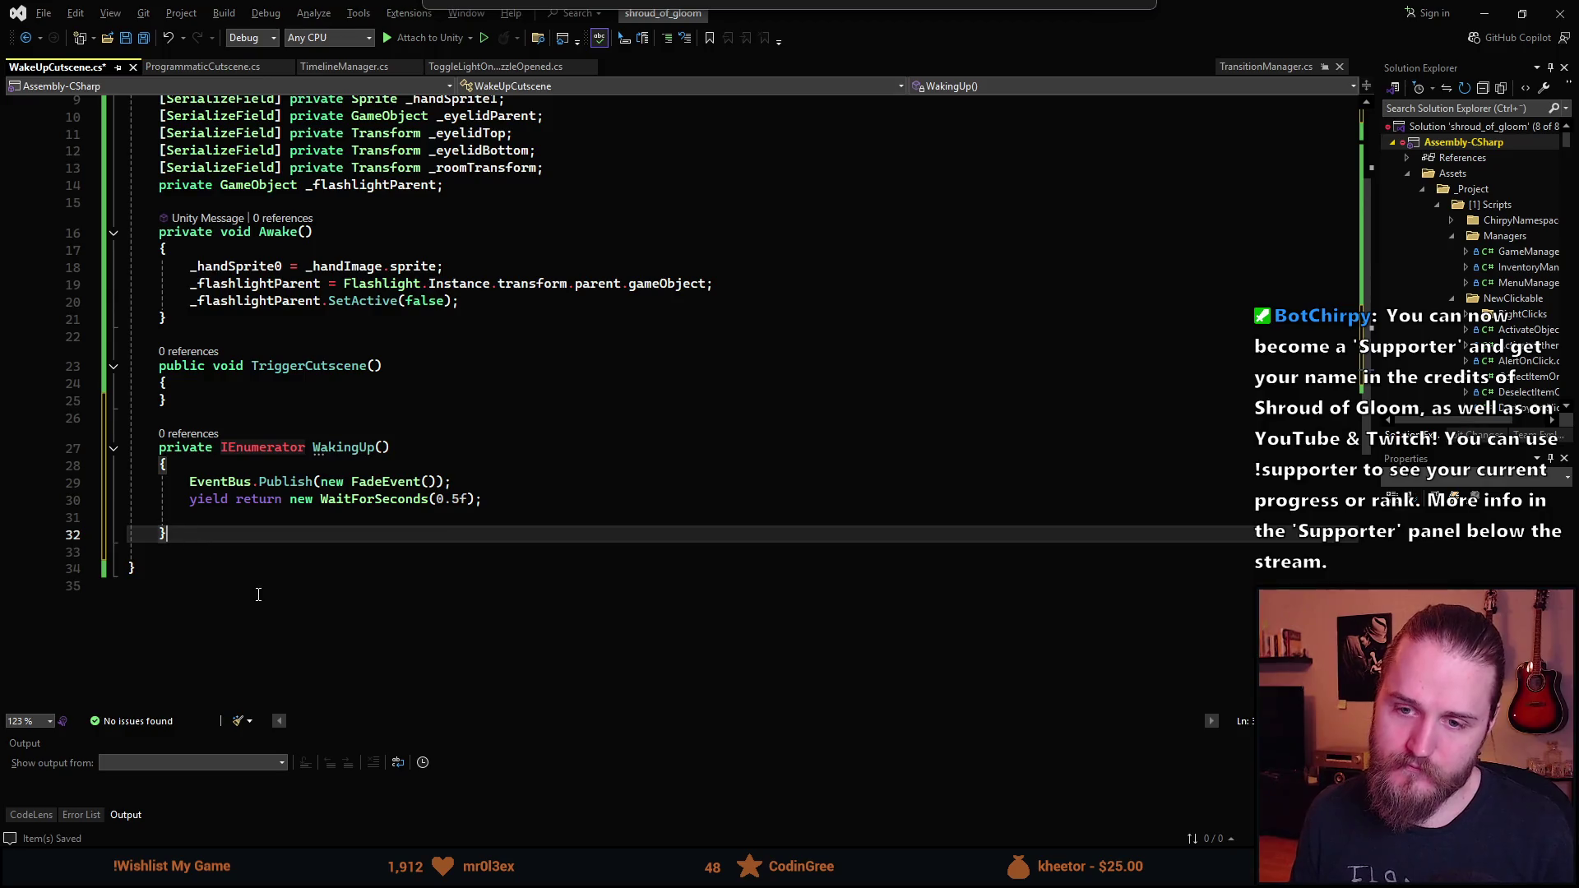
click(256, 590)
key(Return)
key(Return)
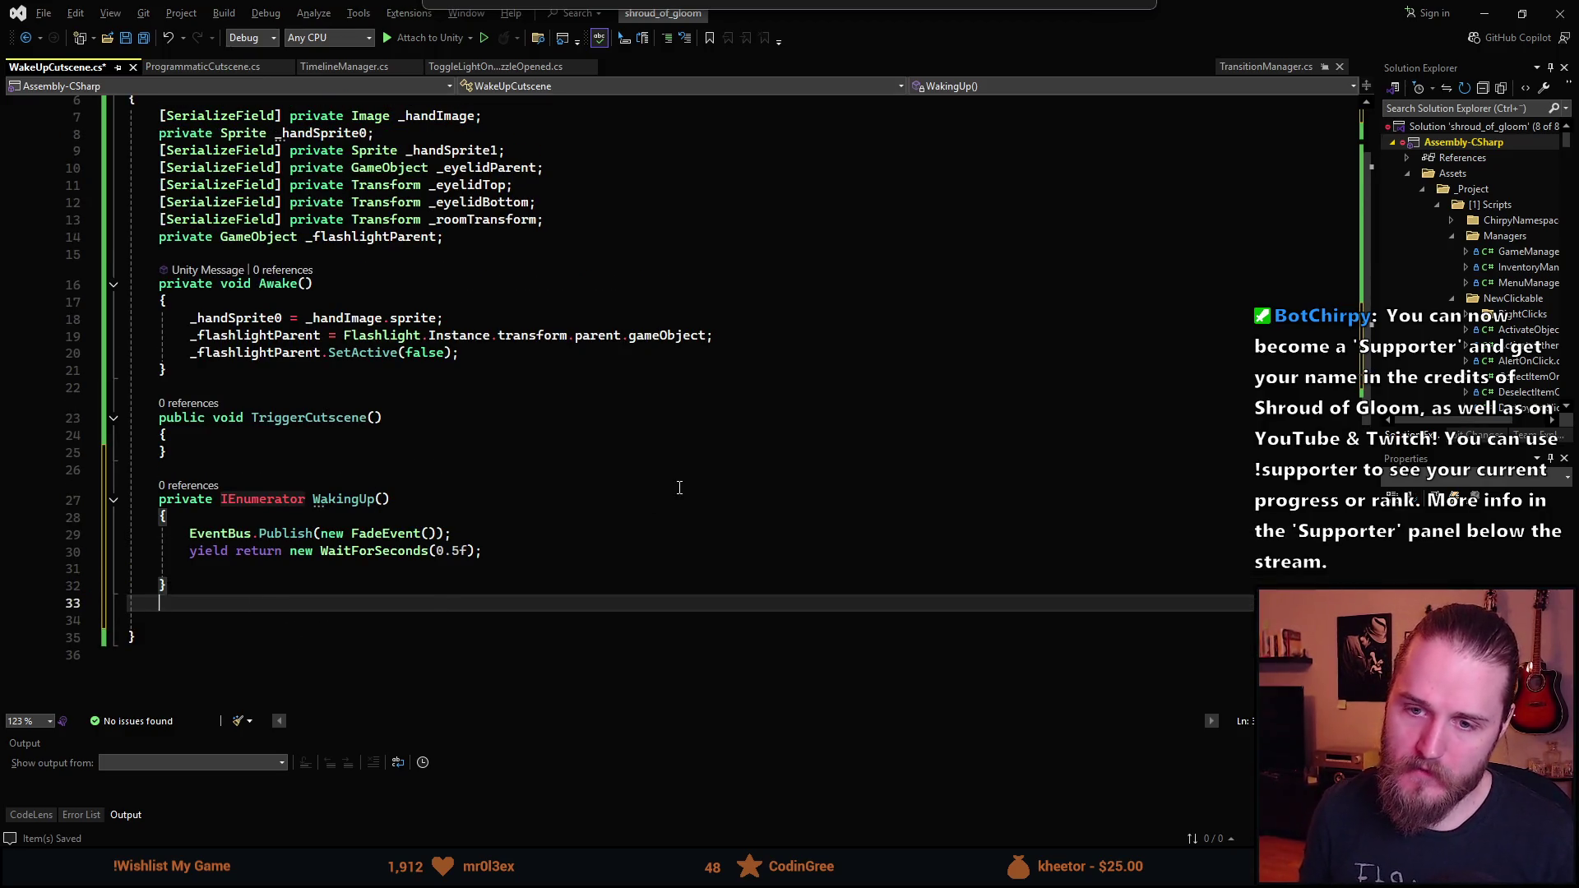
- Declare private void EndCutscene() and publish a CutscenePlayEvent before the FadeEvent in WakingUp
text(private void EndCus)
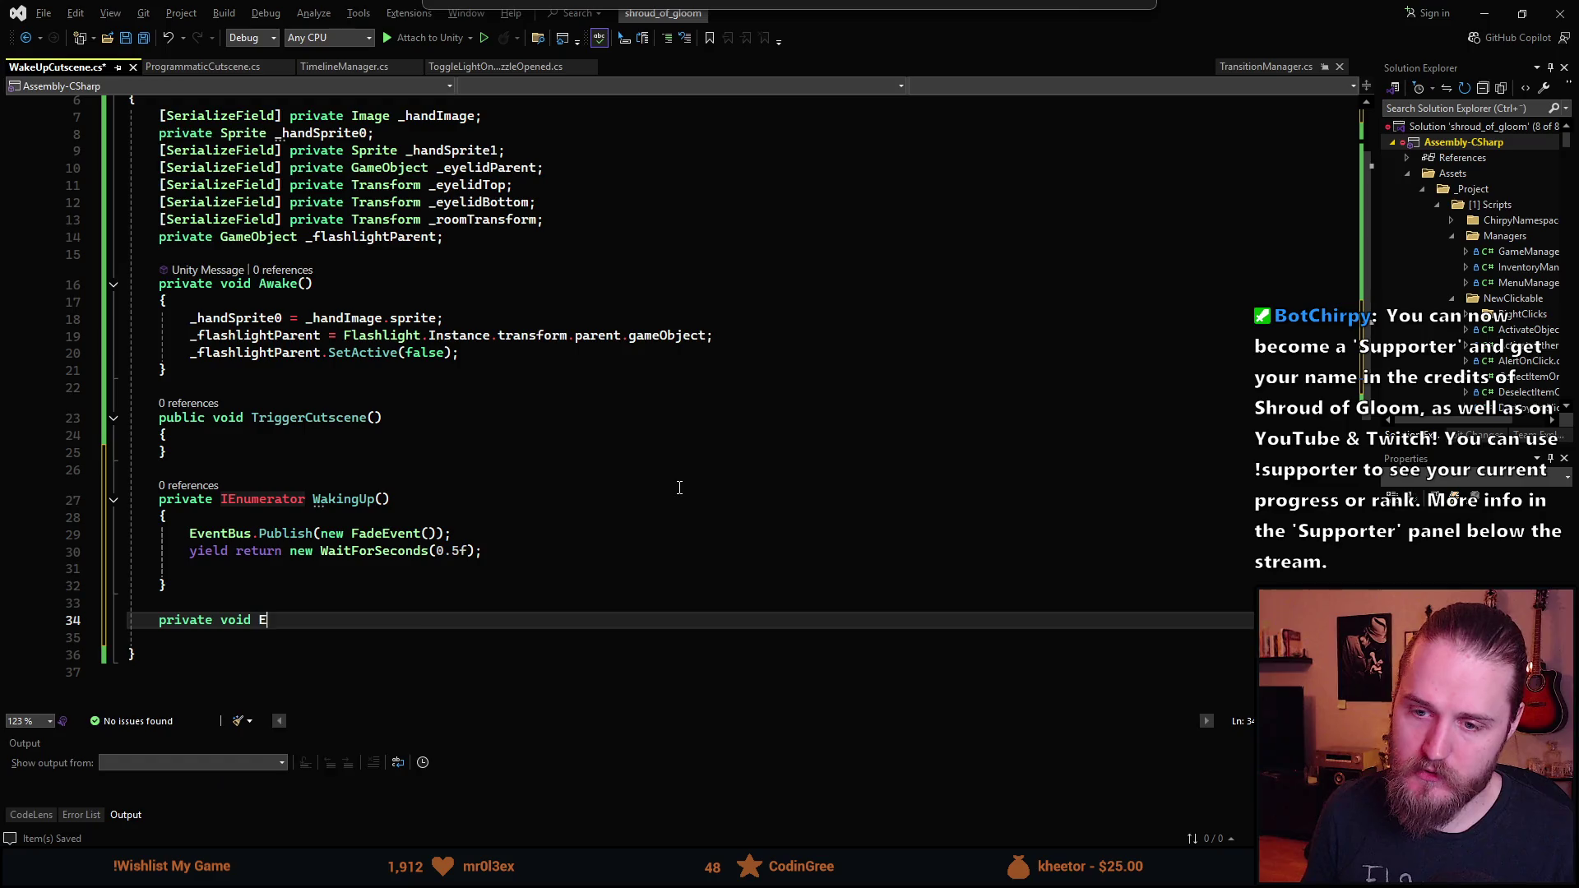
text(tsc)
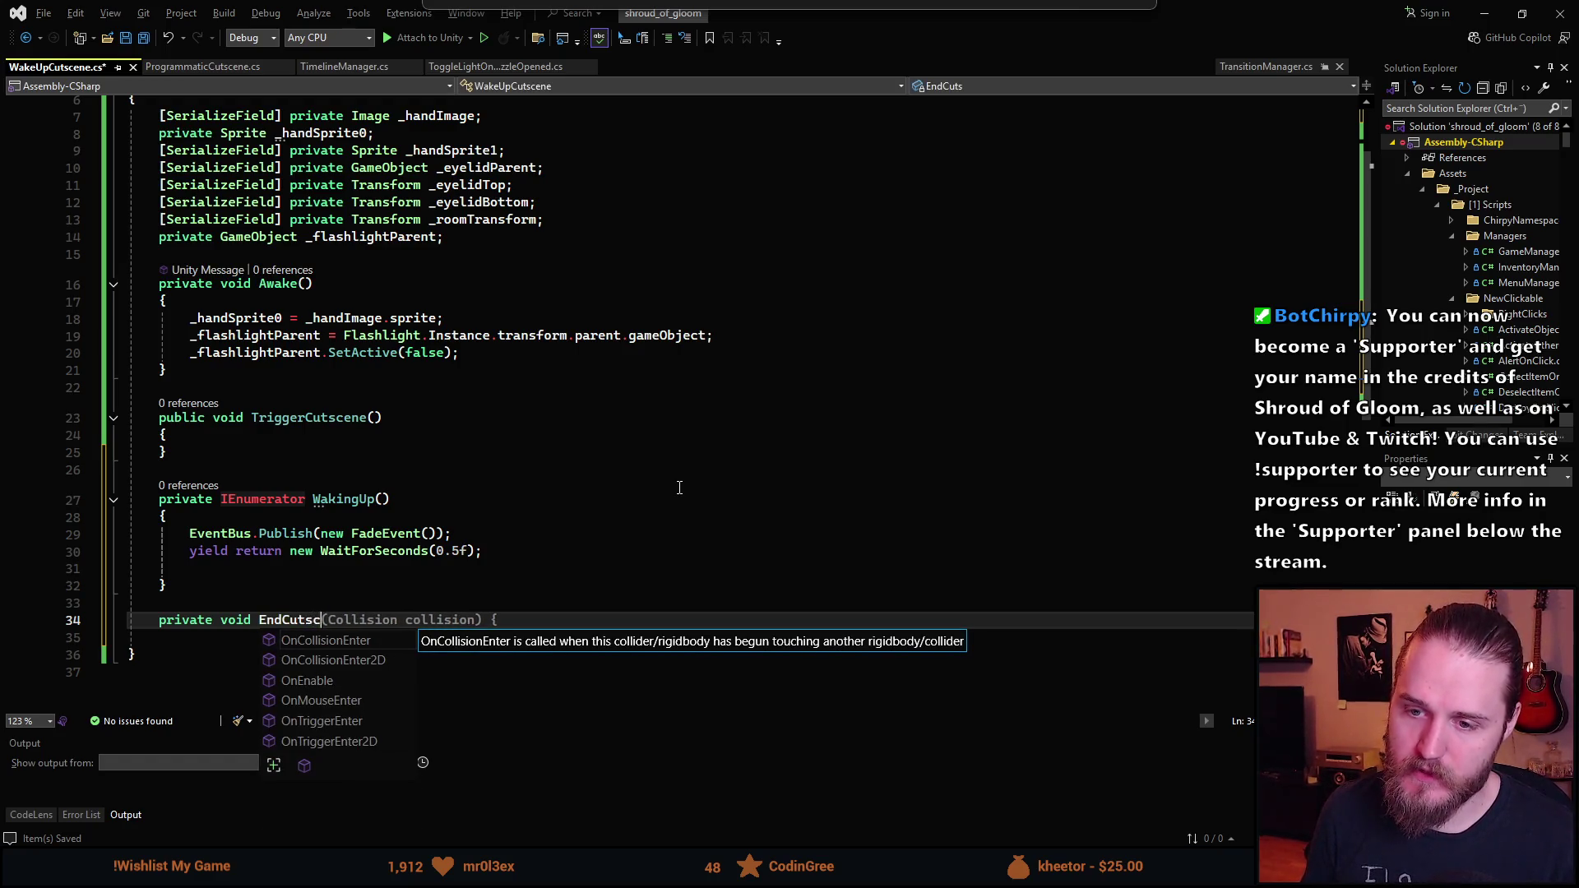
text(ene();)
click(546, 533)
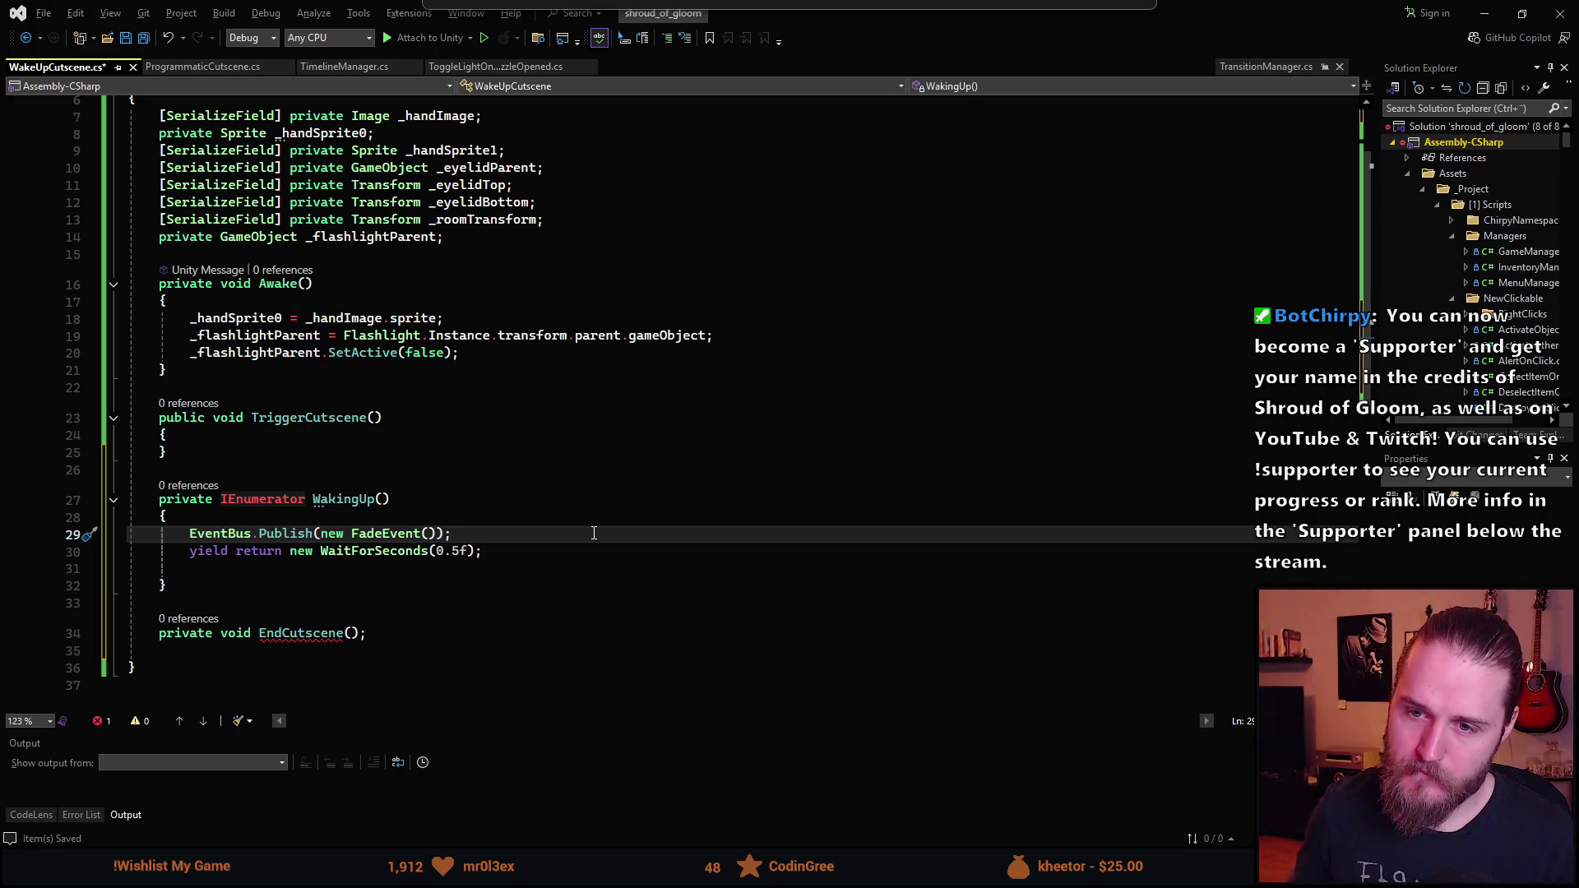
key(Up)
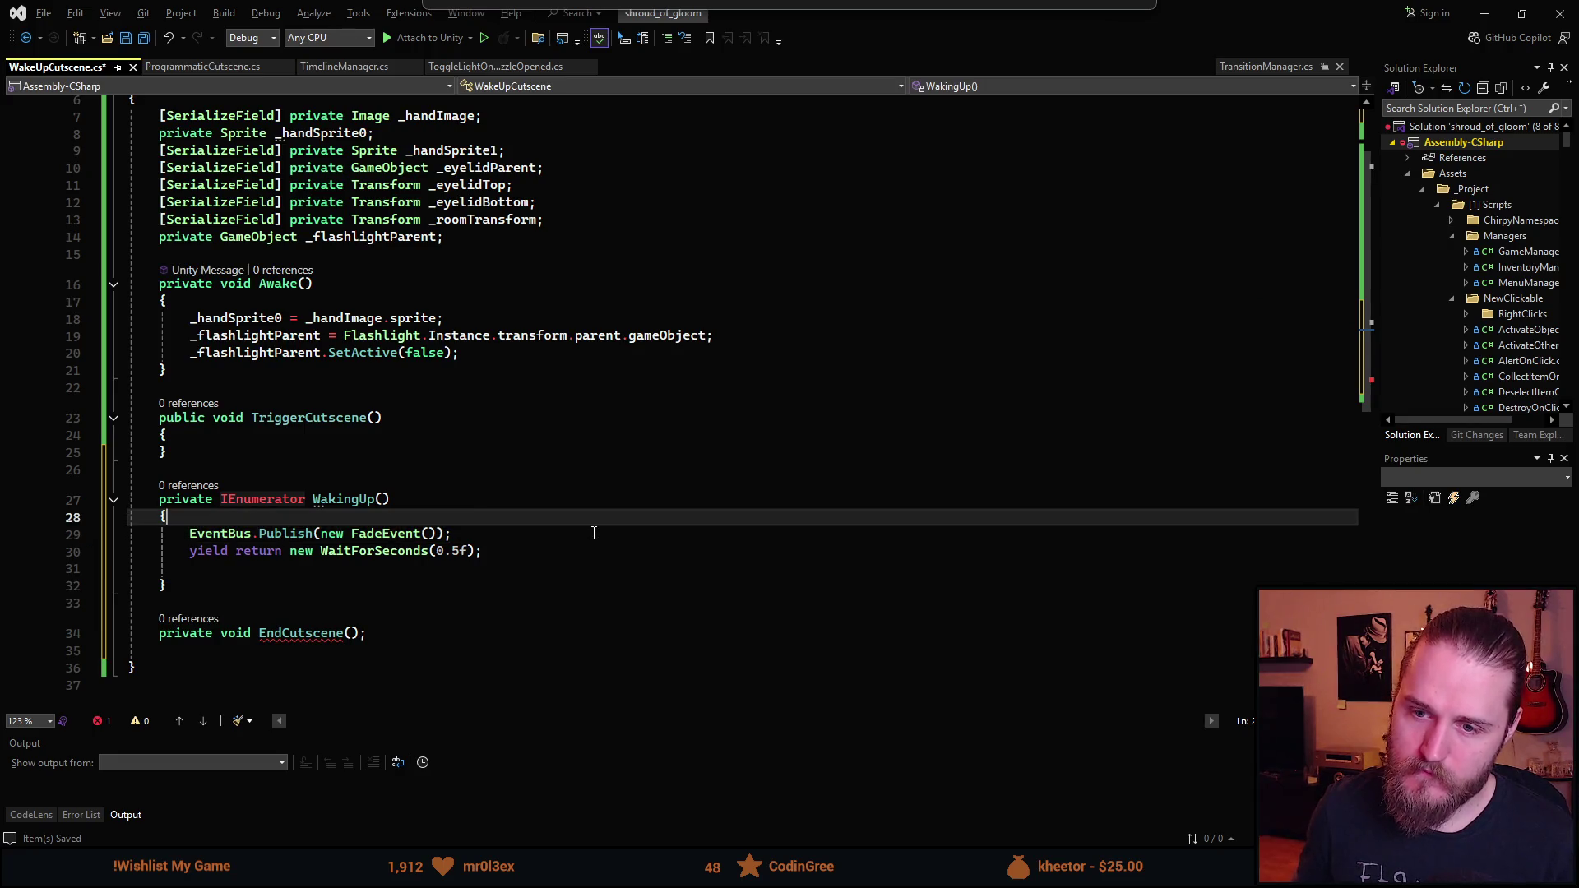
key(Return)
text(es)
key(BackSpace)
key(BackSpace)
text(EventBus.Publish(new )
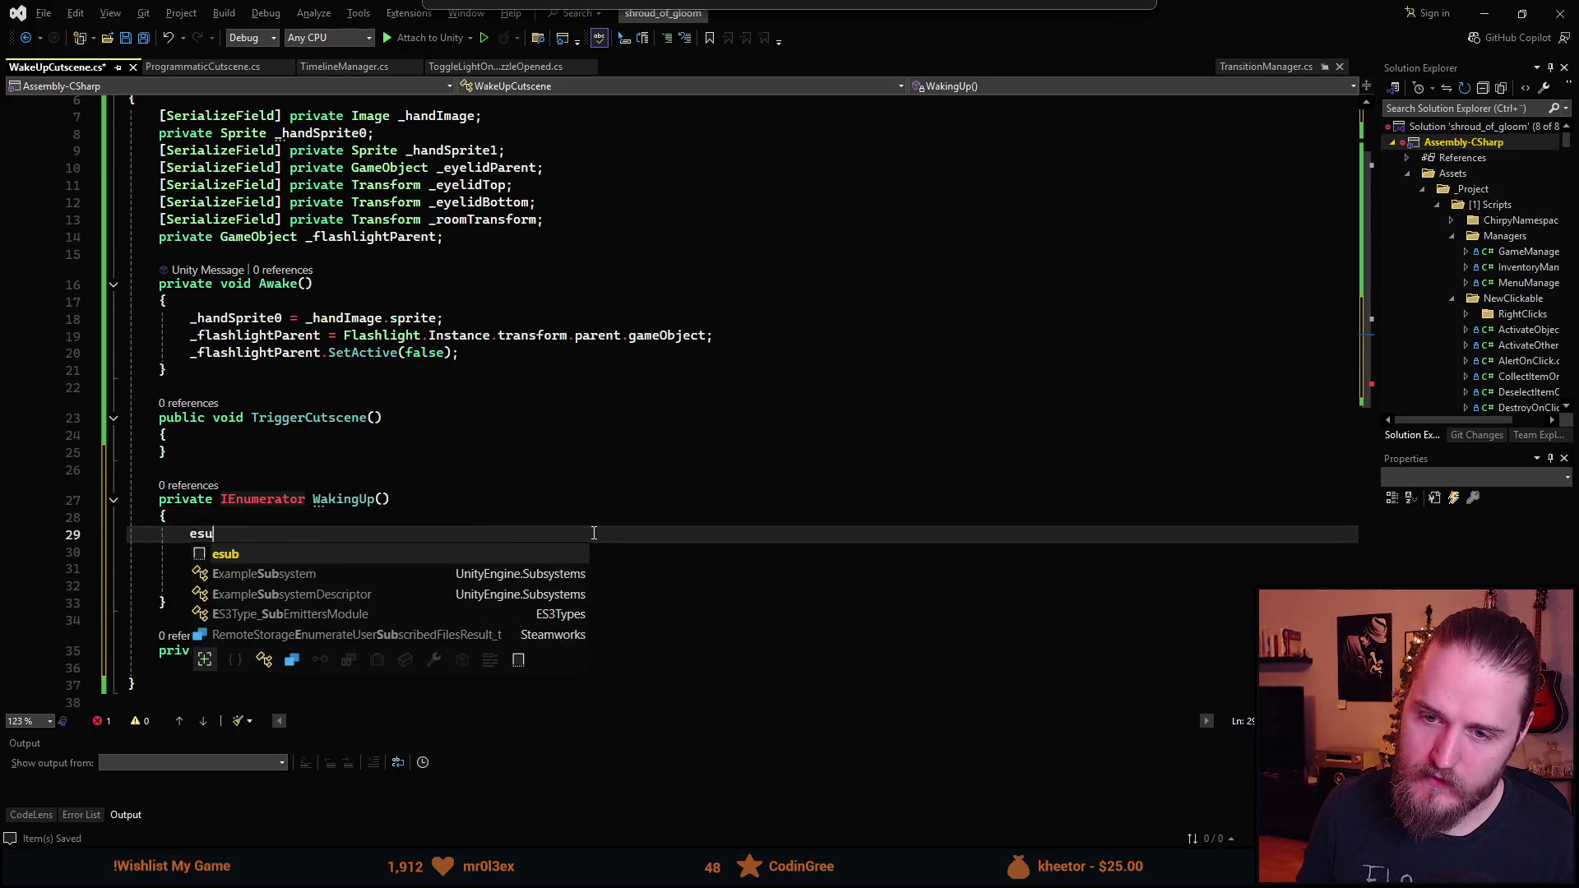
text(CutsceneP());)
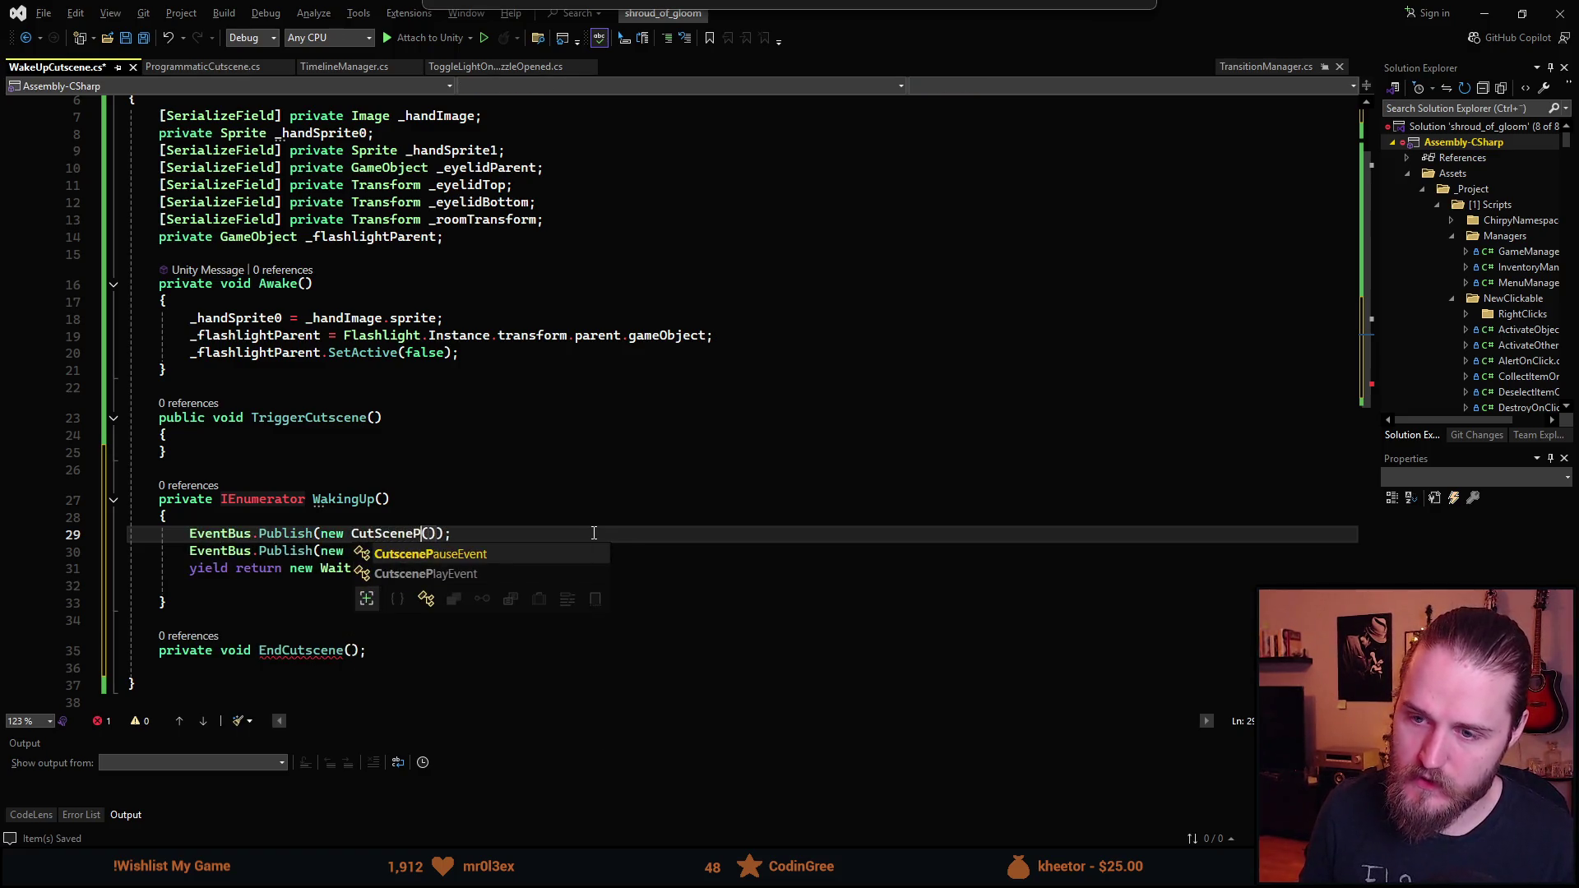
key(Tab)
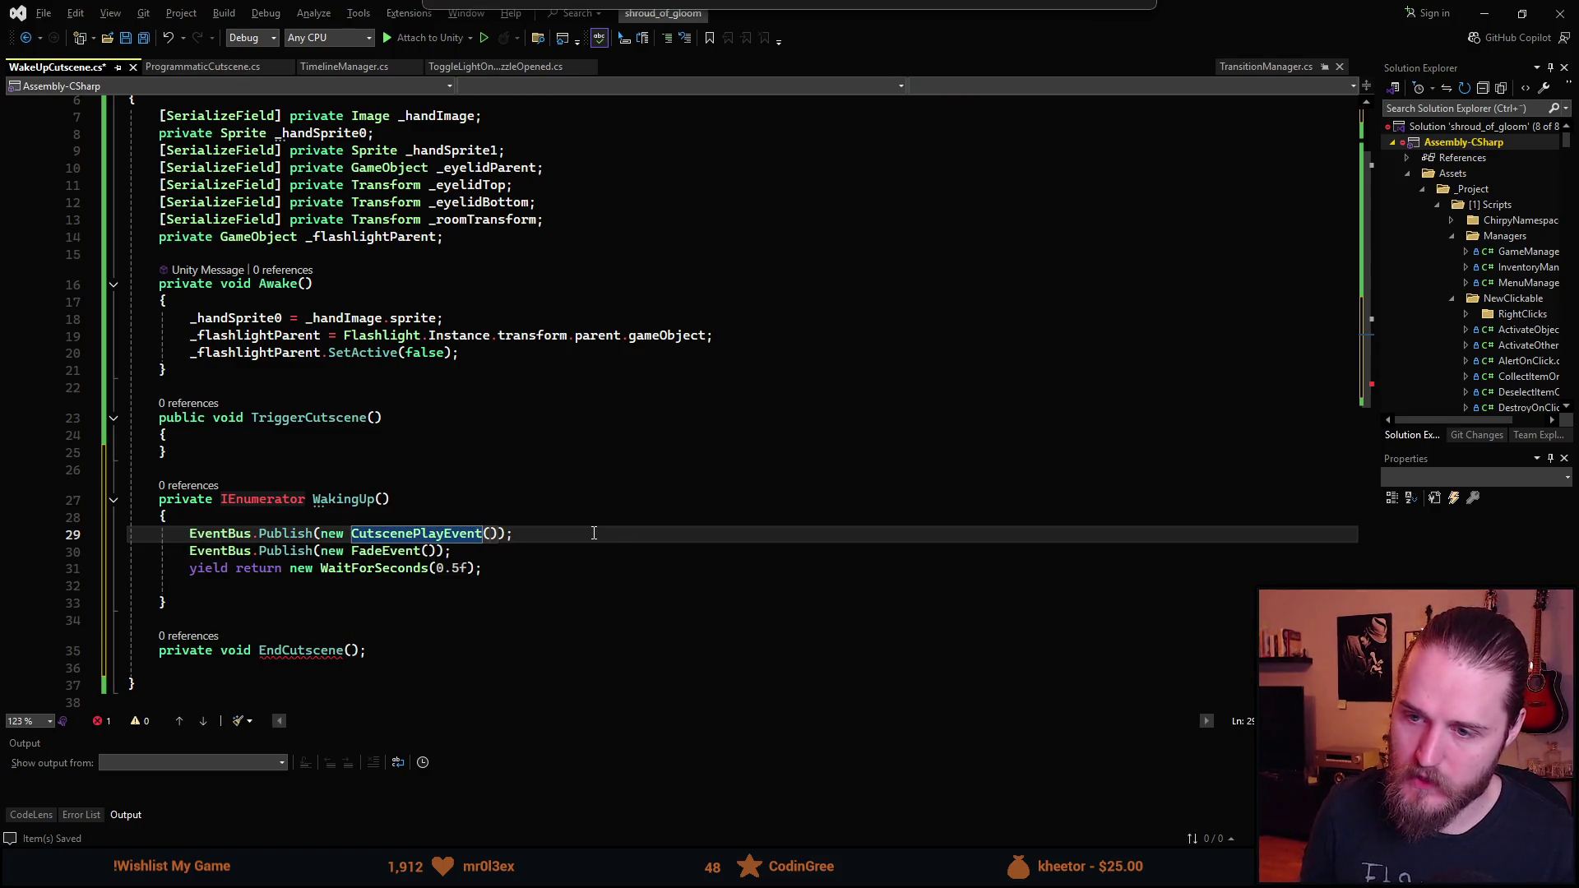
- Give EndCutscene a body calling EventBus.Subscribe<CutsceneEndEvent>(null), tidy the blank line, and save
click(386, 648)
key(BackSpace)
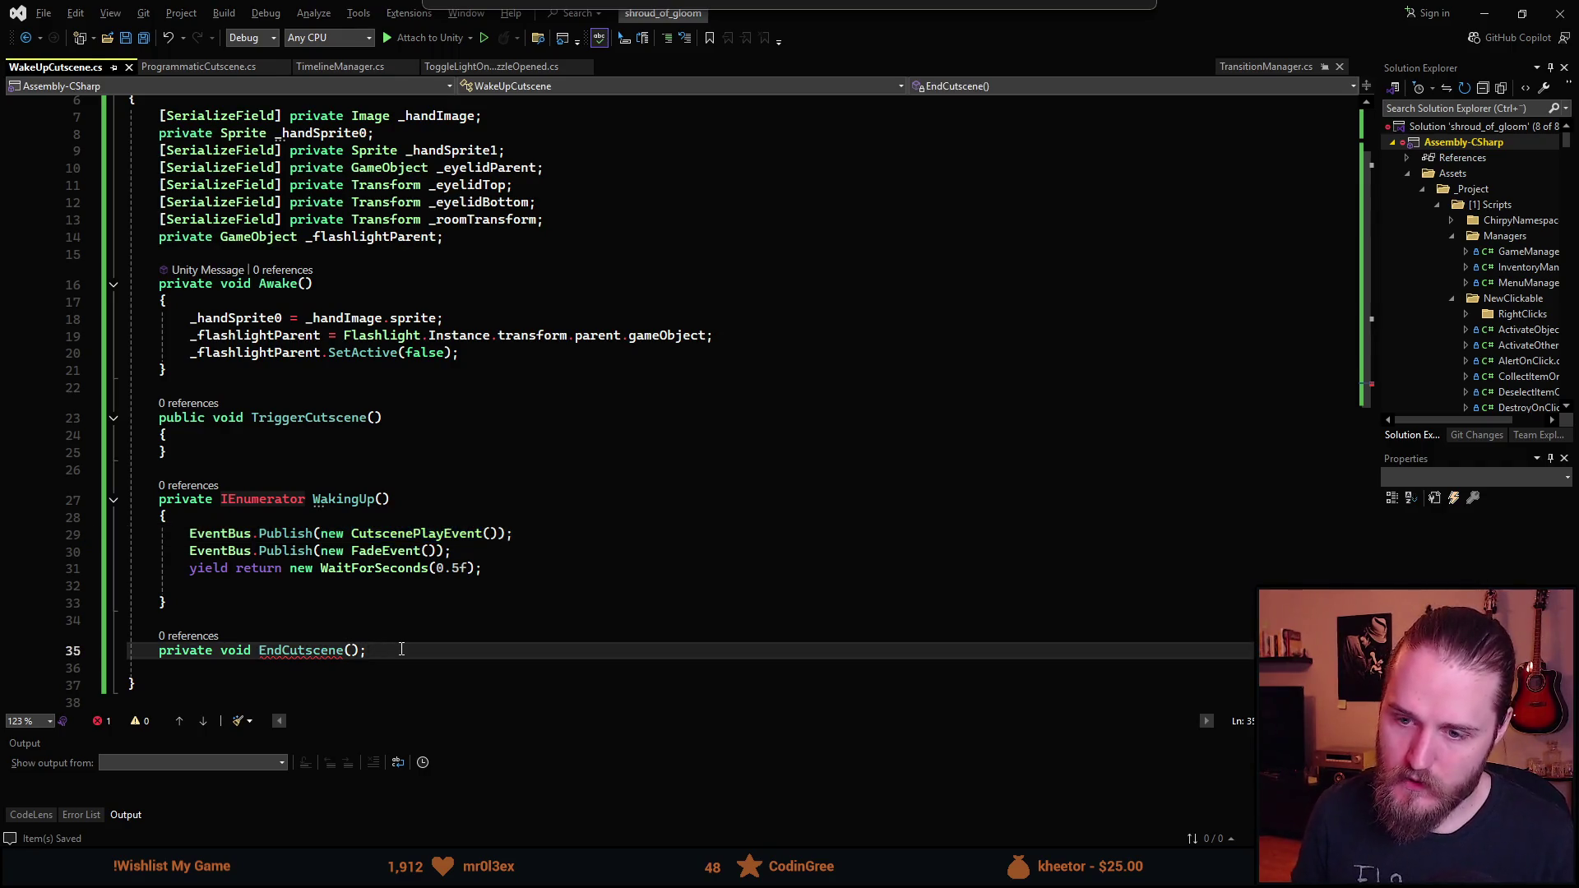
key(Return)
text({)
key(Return)
text(EventBus.Subscribe<)
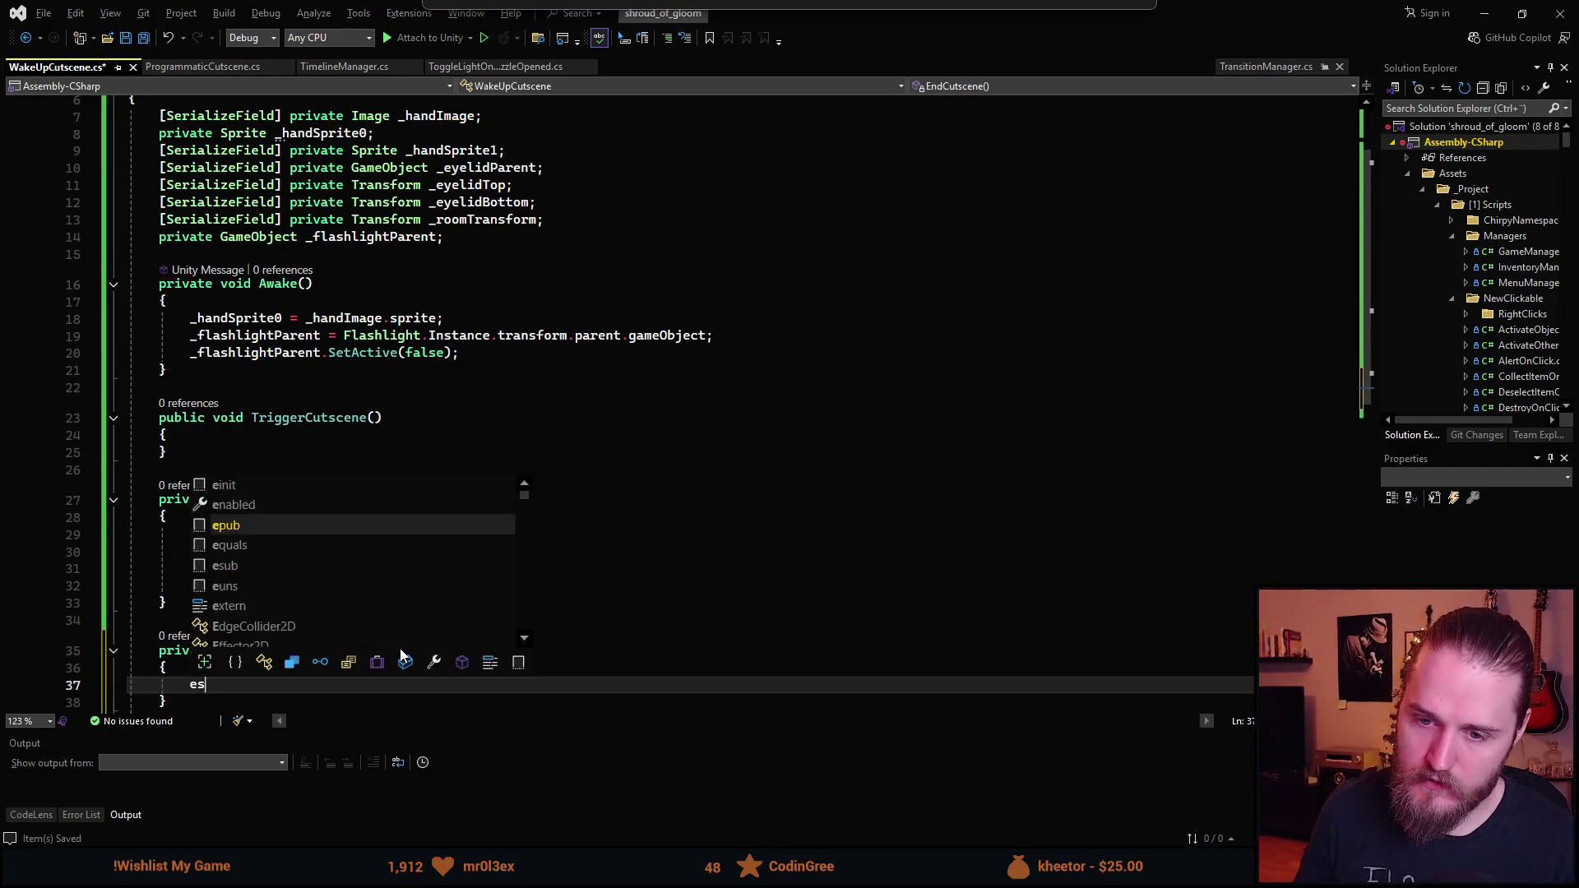
text(Cutsc>();)
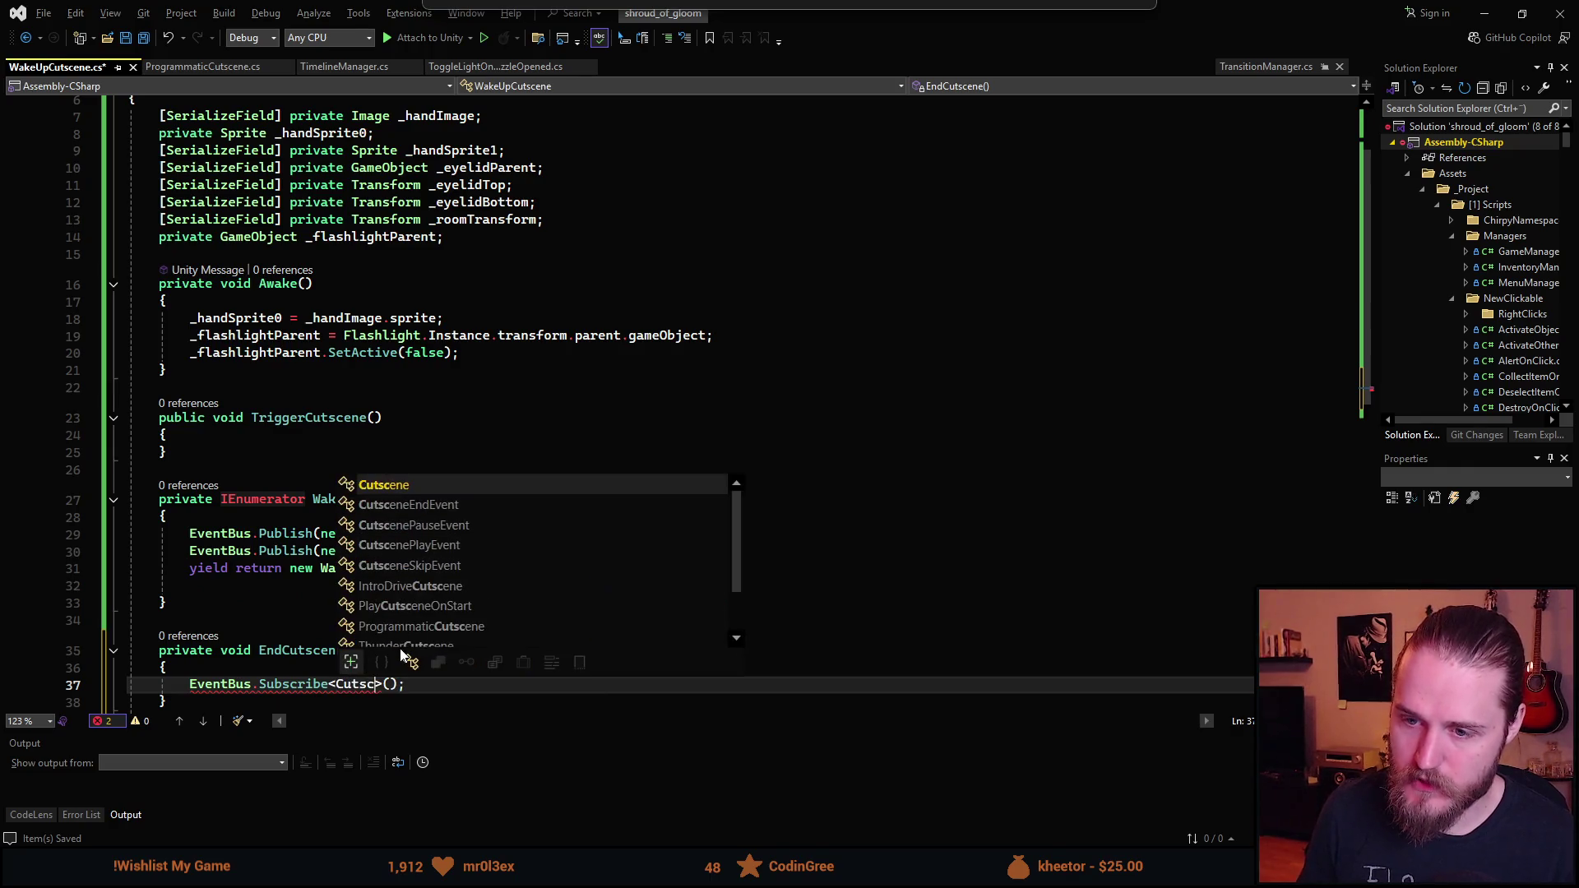
key(Tab)
key(Right)
key(Right)
text(null)
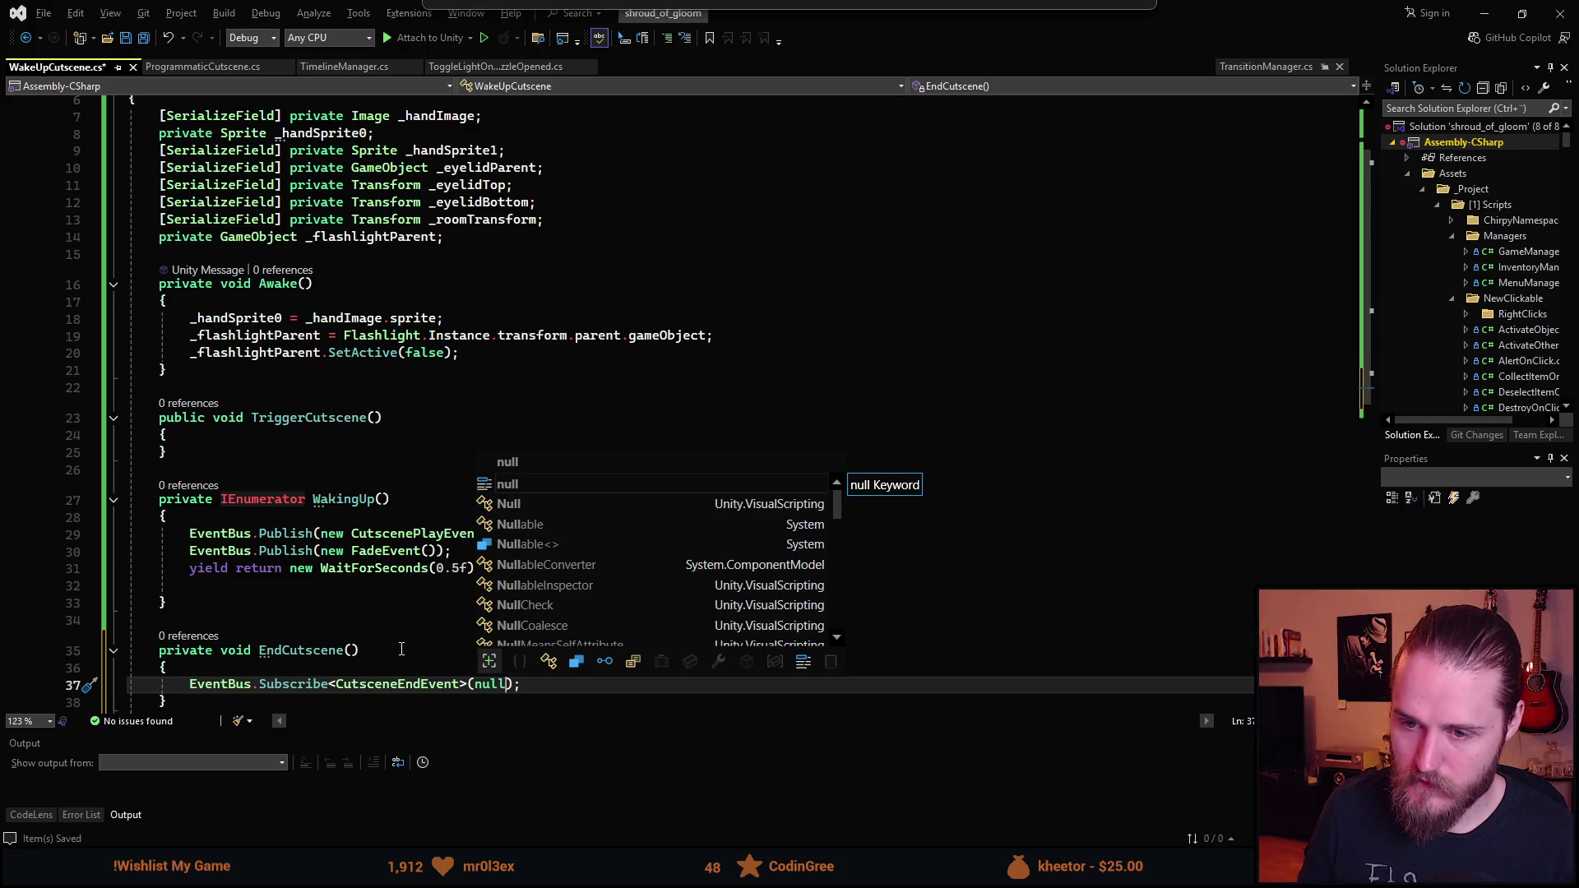
scroll(411, 576, down, 2)
key(Up)
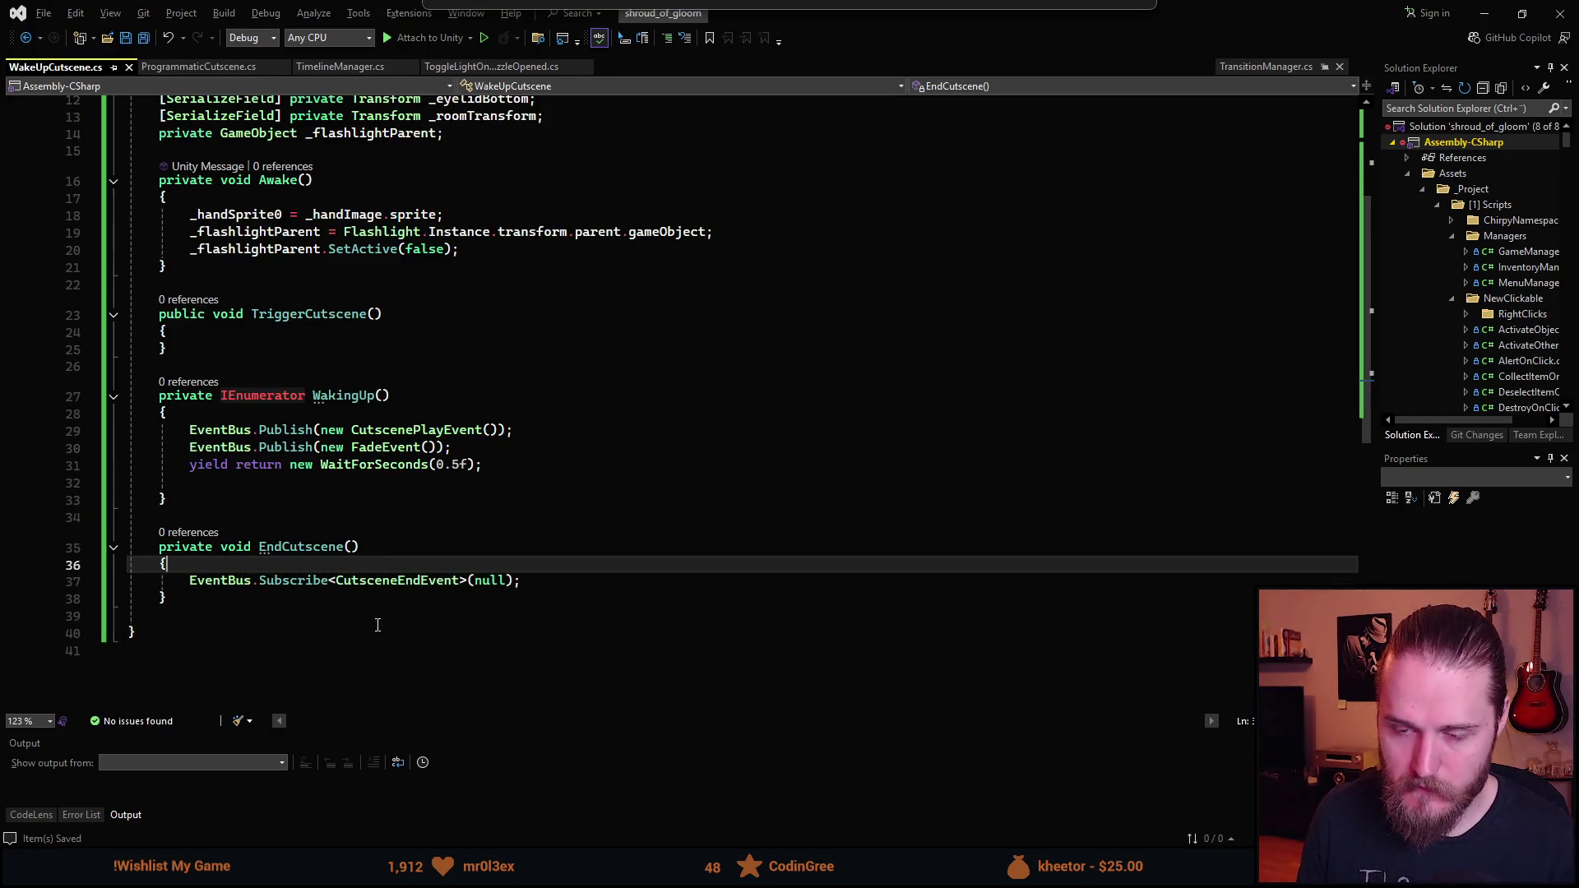
click(227, 622)
key(BackSpace)
key(ctrl+s)
- Review the script and return to the empty line after the wait in WakingUp
scroll(389, 562, up, 1)
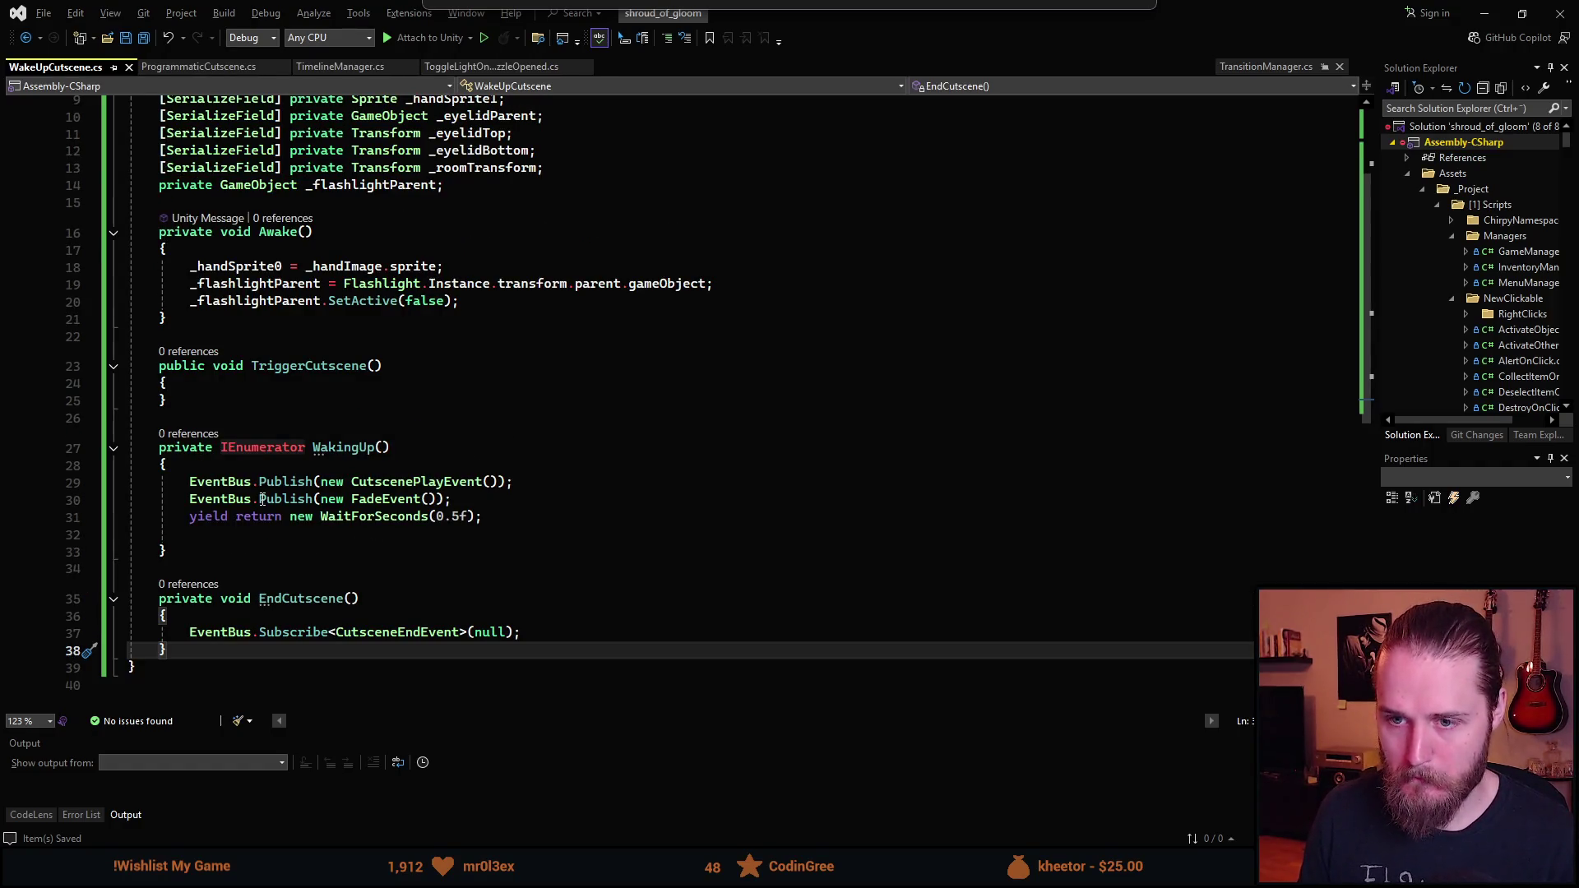
scroll(382, 382, up, 1)
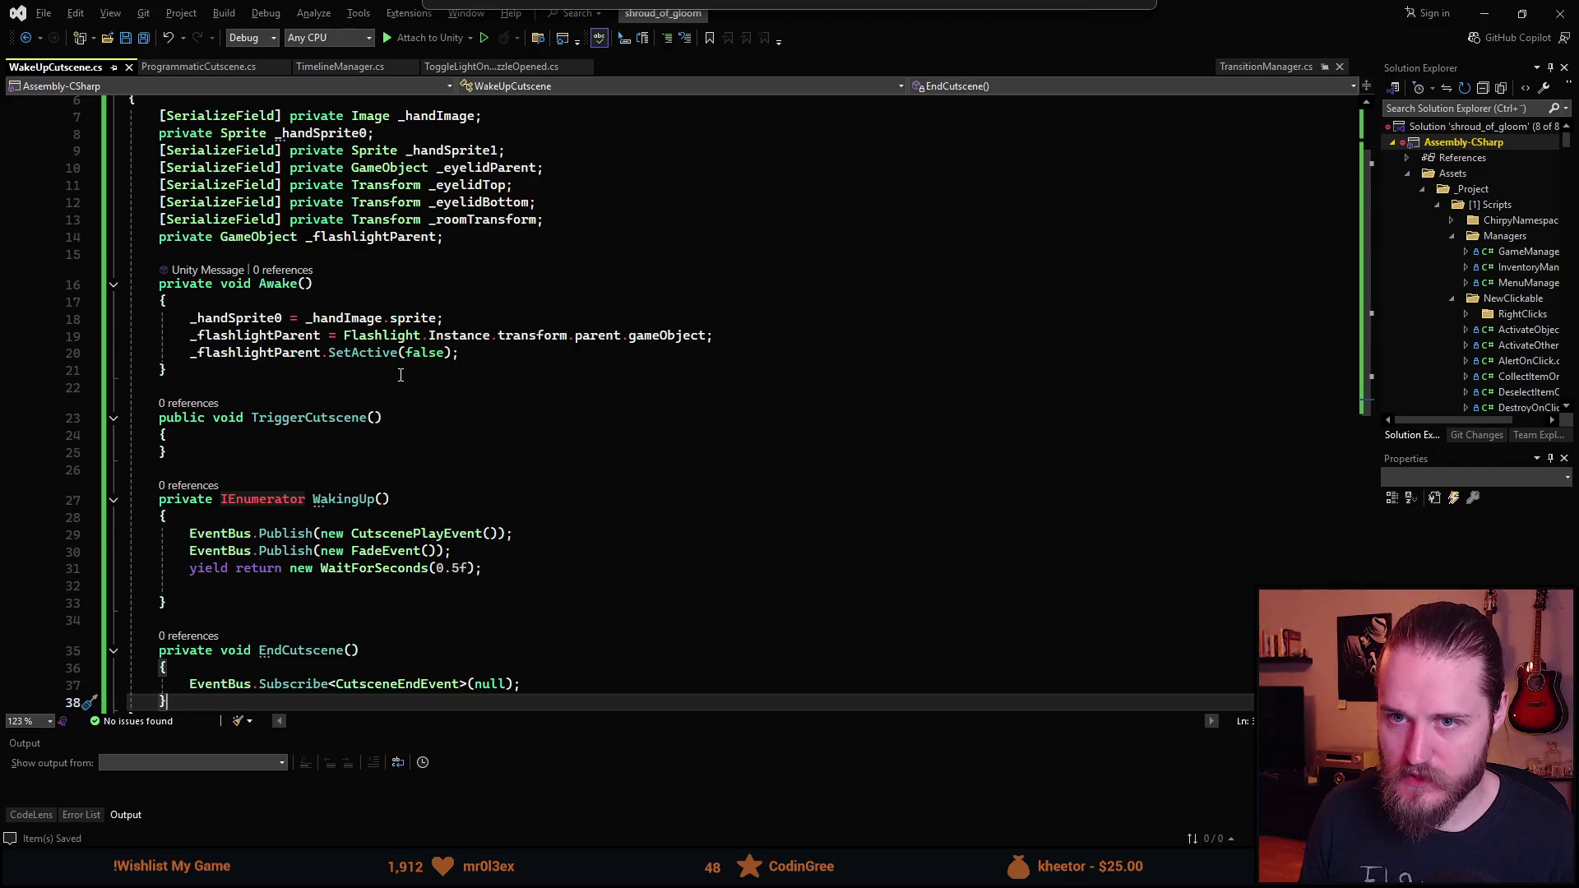
scroll(399, 376, up, 1)
scroll(390, 377, down, 1)
scroll(390, 377, down, 1)
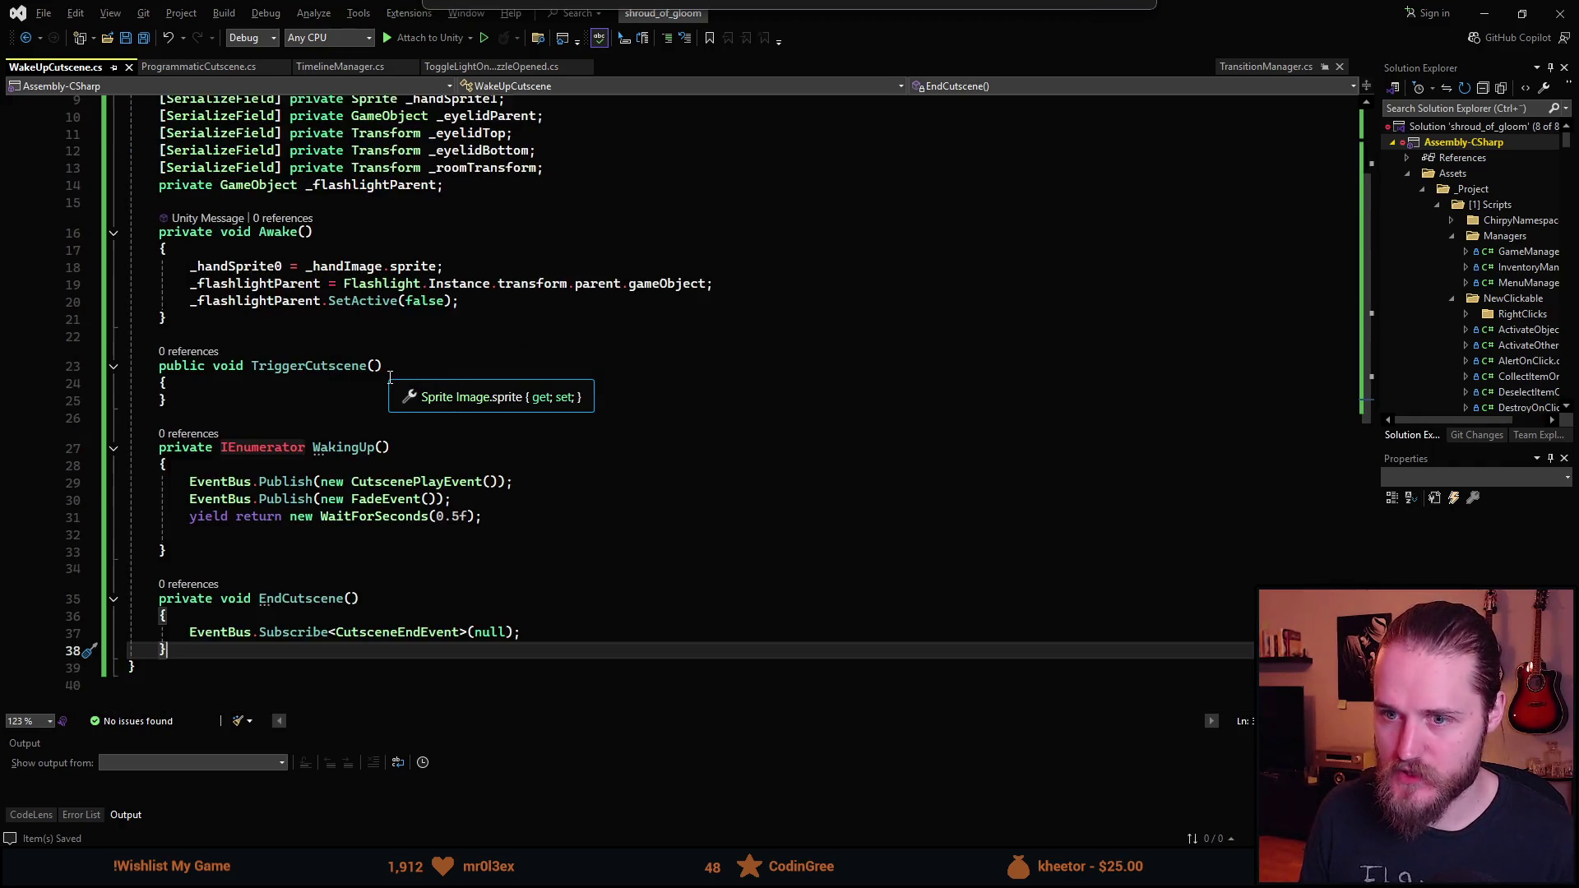
scroll(362, 370, down, 1)
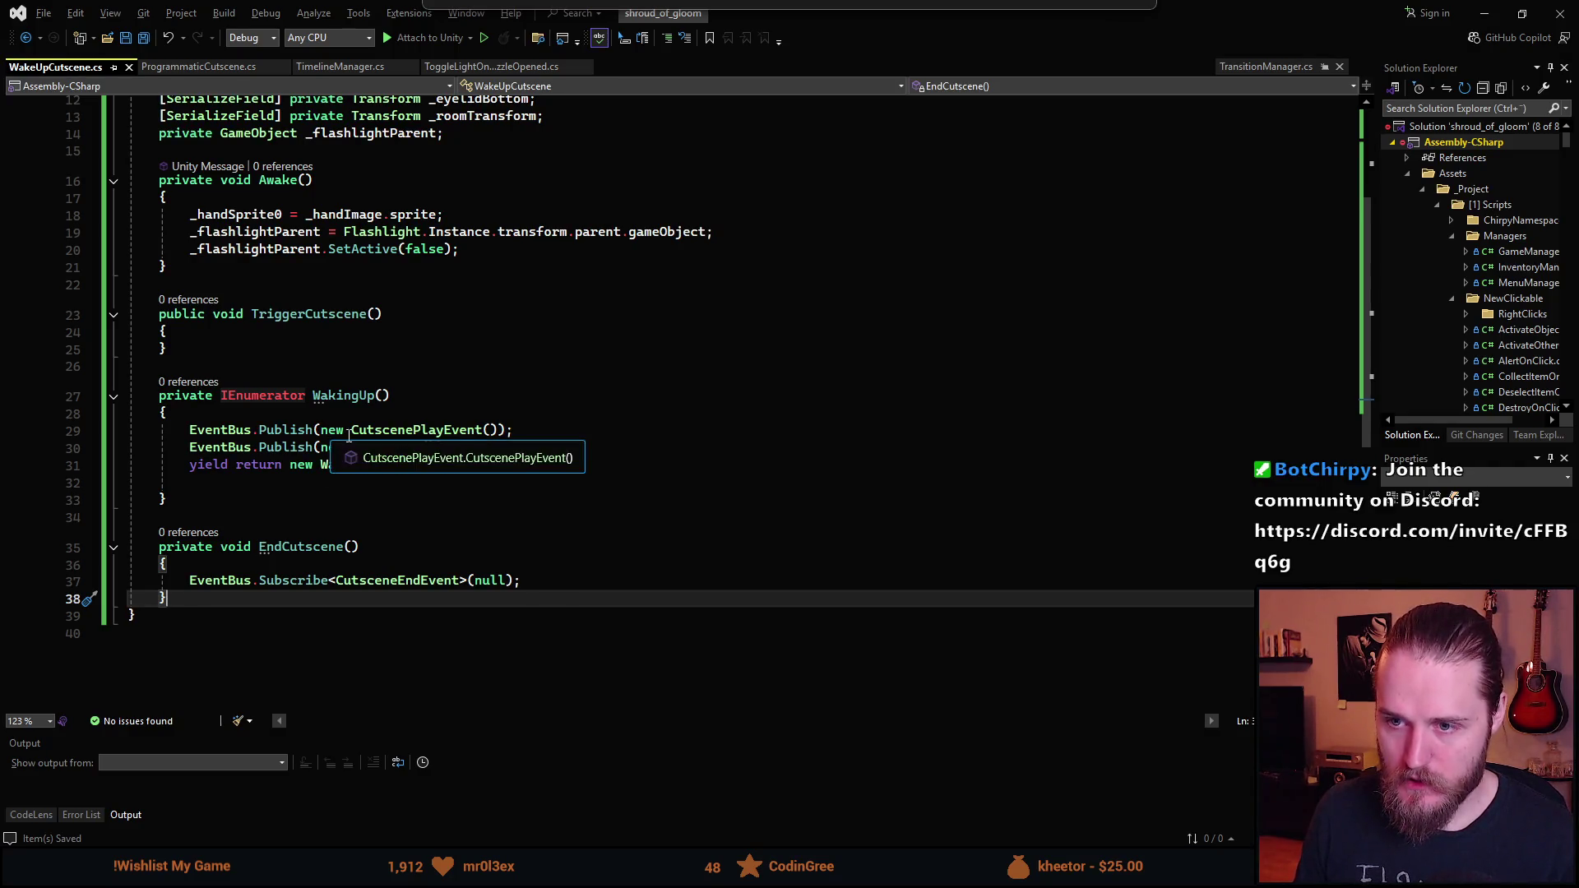
mouse_move(353, 452)
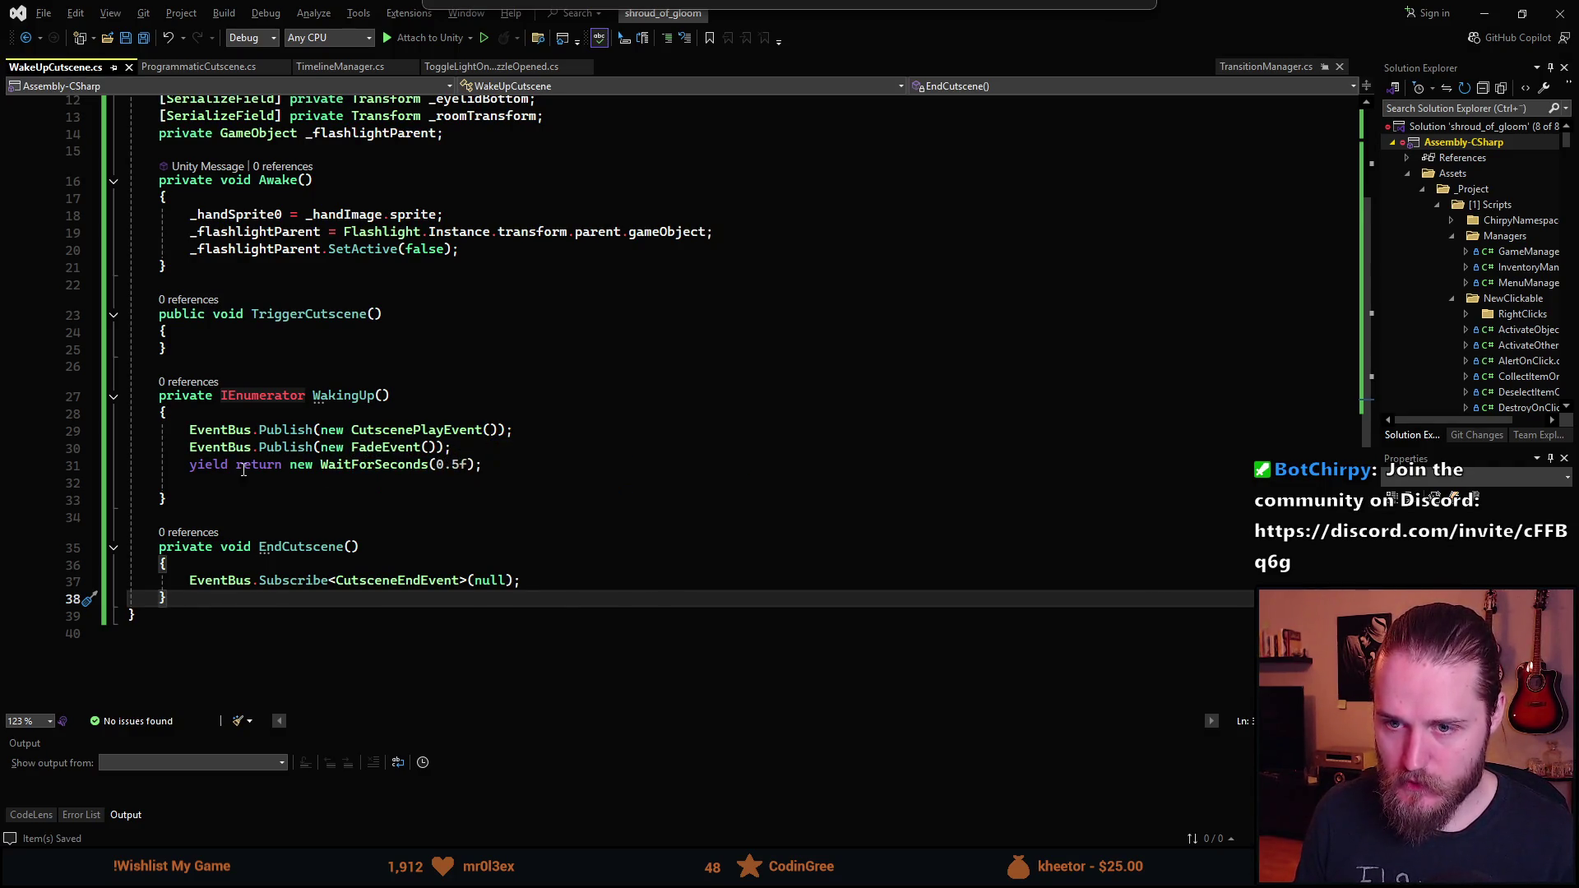
click(307, 479)
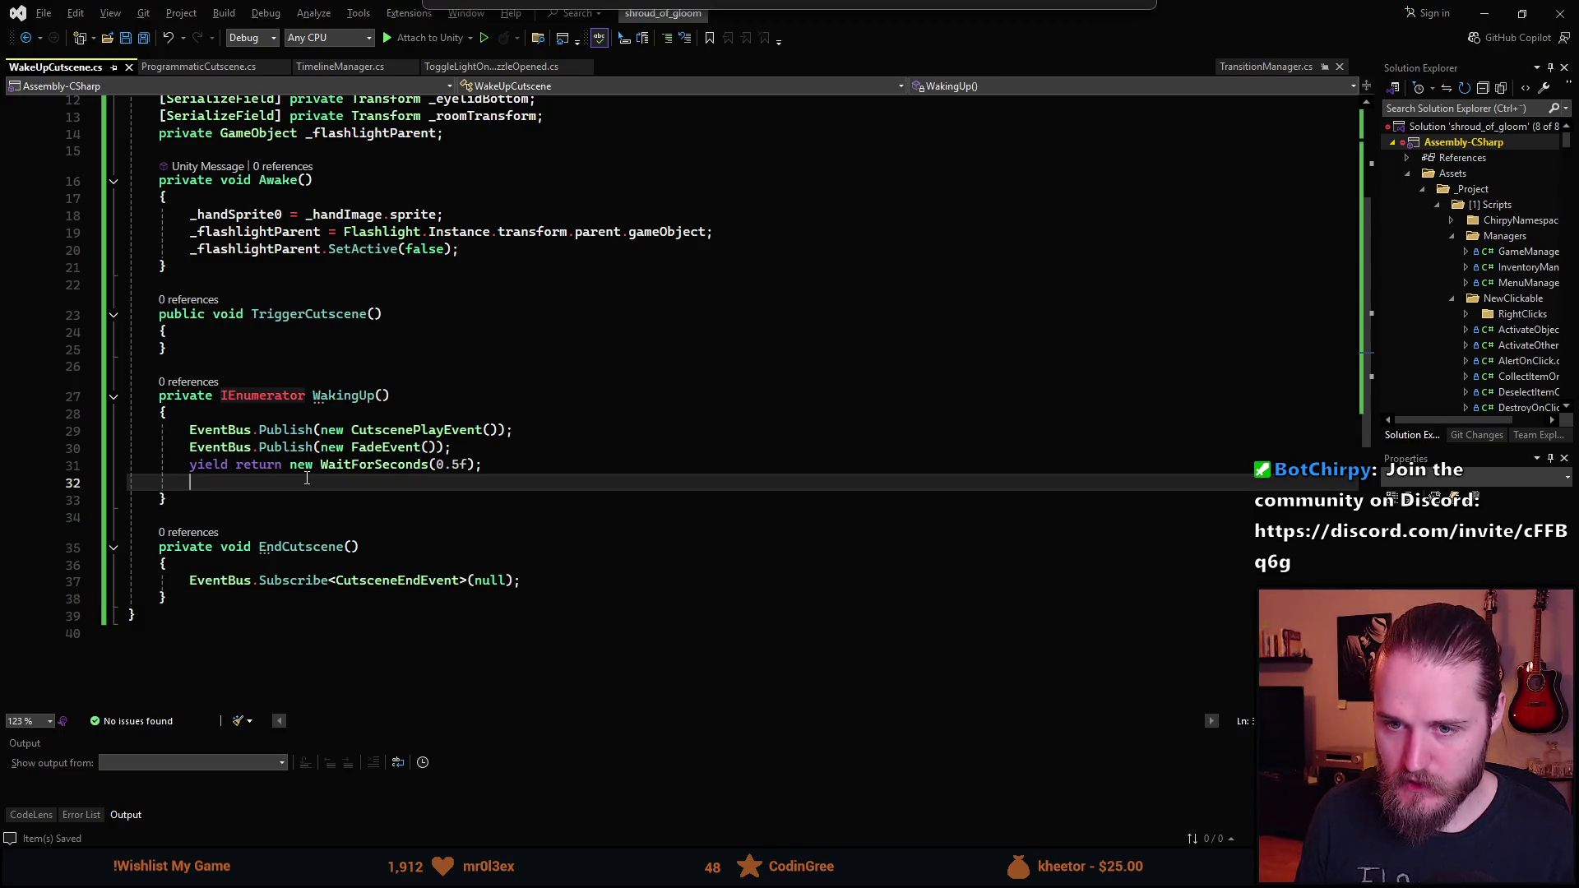
- Add _eyelidParent.SetActive(true) to WakingUp and a SetActive(false) copy in EndCutscene
scroll(469, 492, up, 2)
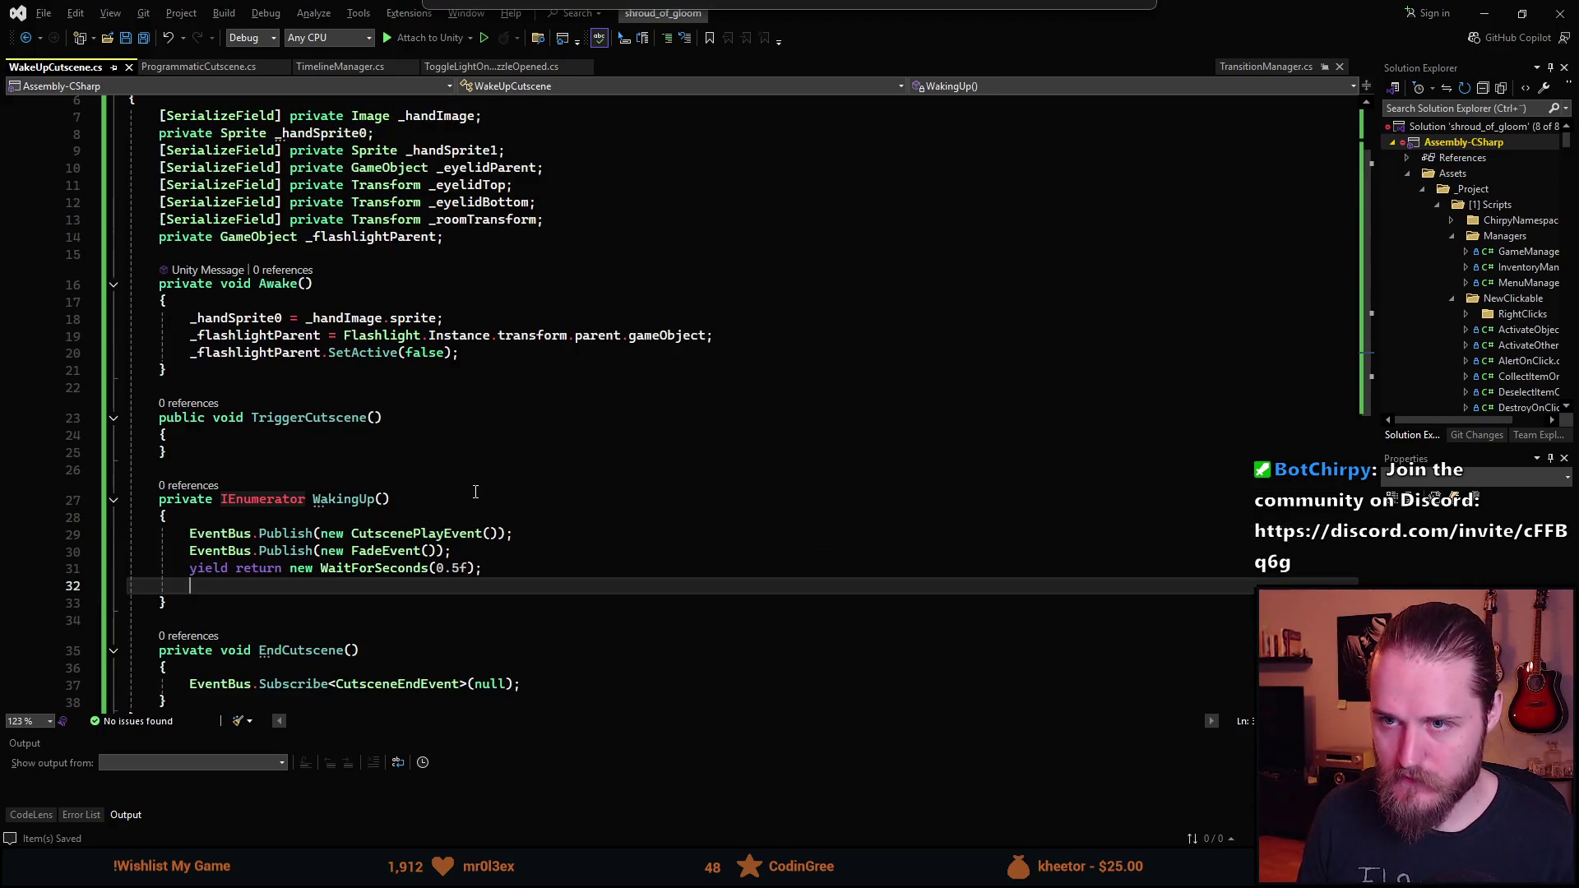
text(_eye)
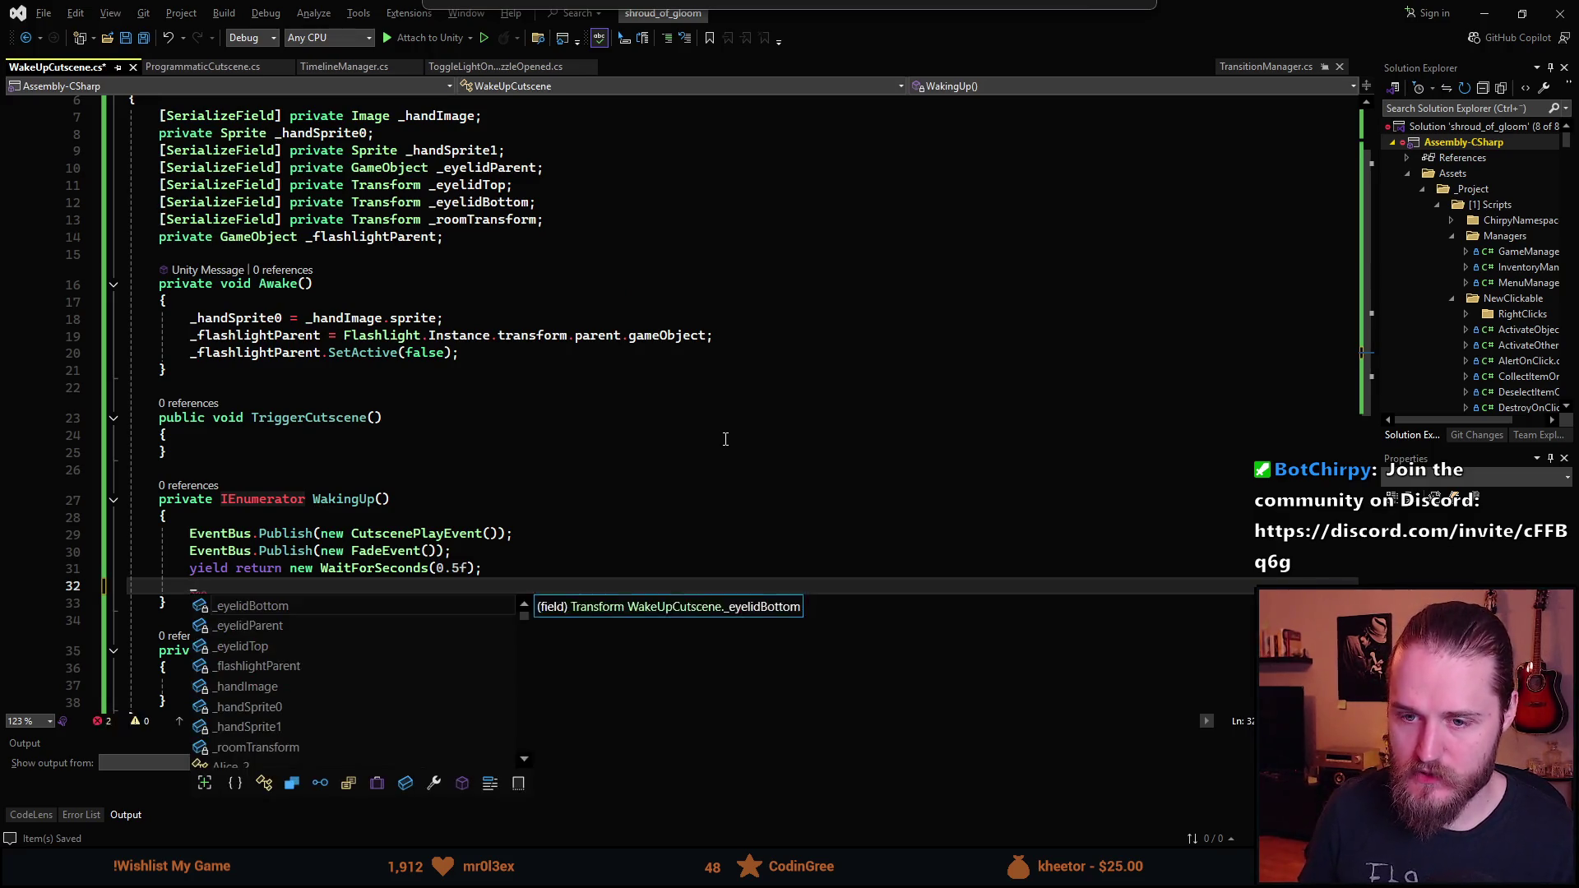
key(Down)
key(Tab)
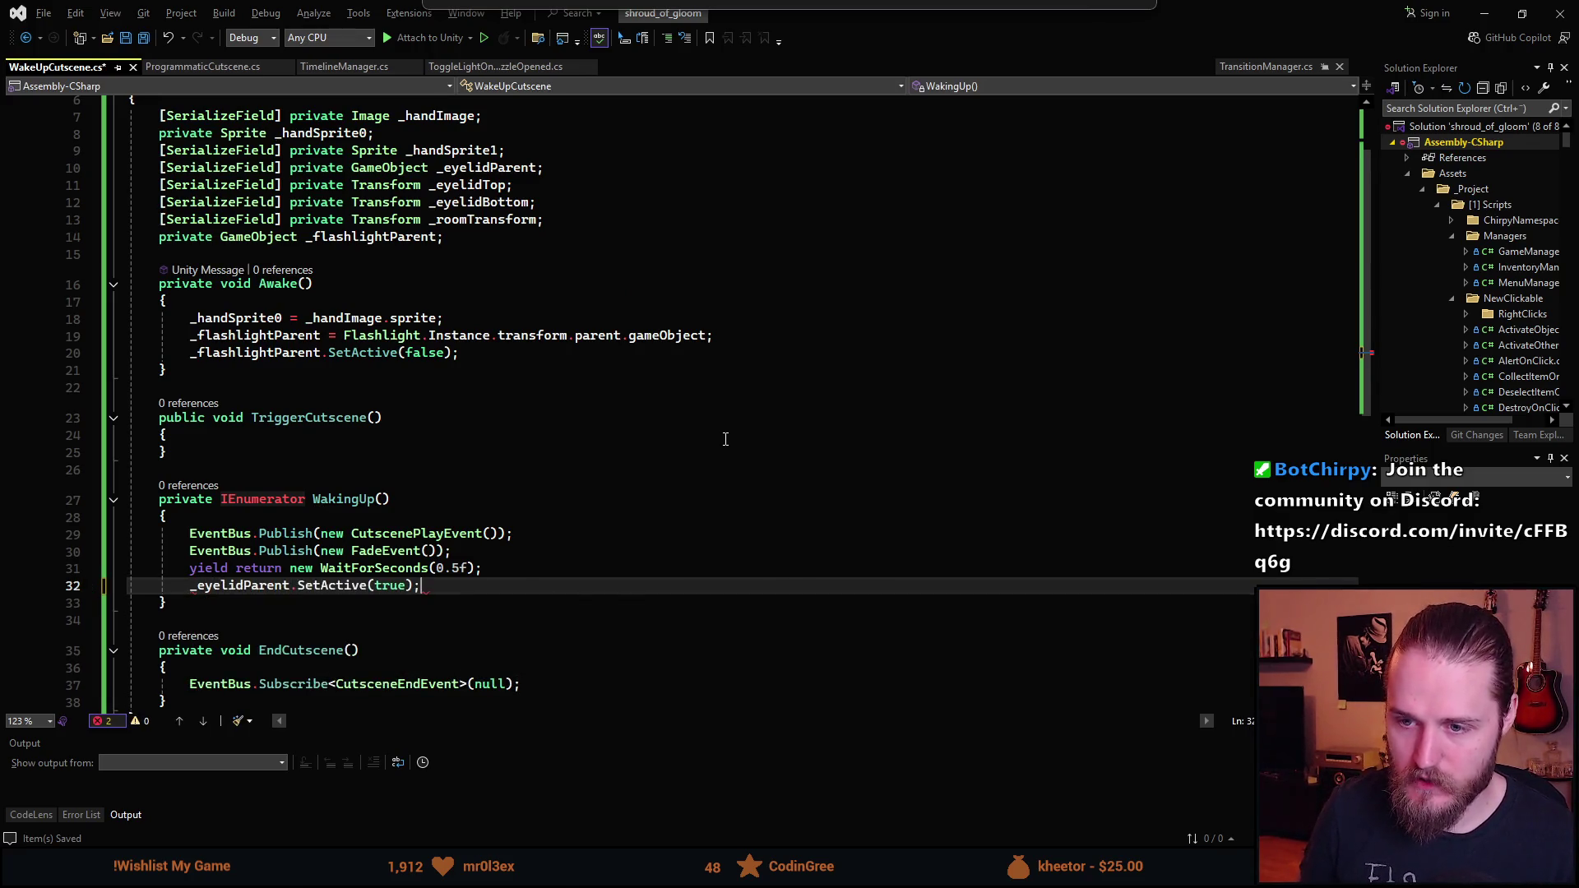
key(ctrl+d)
key(alt+Down)
key(alt+Down)
key(alt+Down)
key(alt+Down)
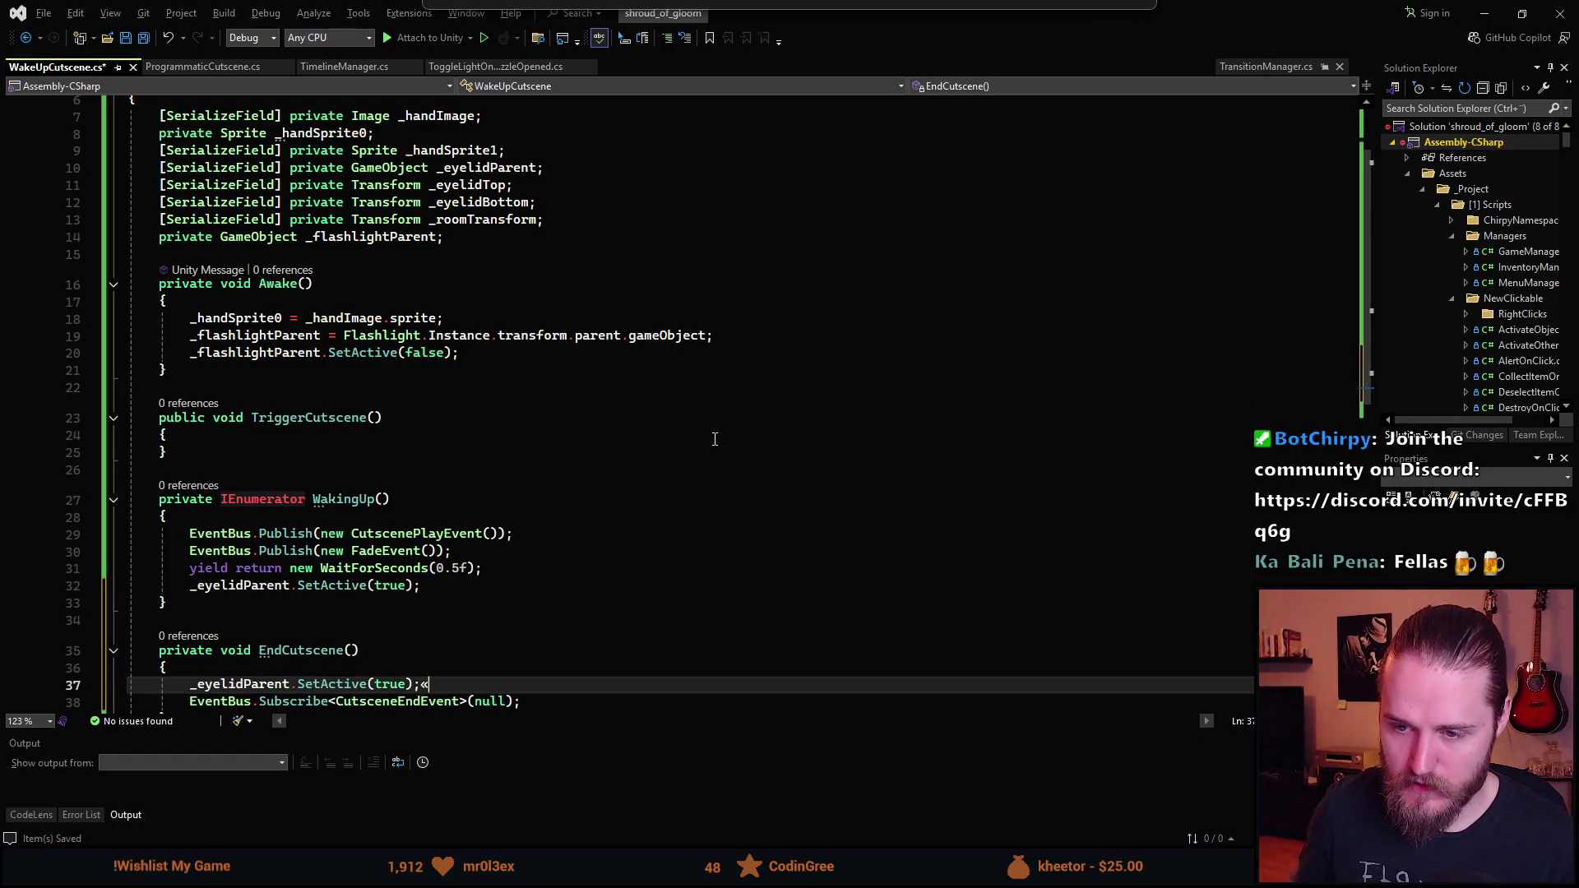
key(BackSpace)
key(BackSpace)
key(BackSpace)
text(fa)
key(Tab)
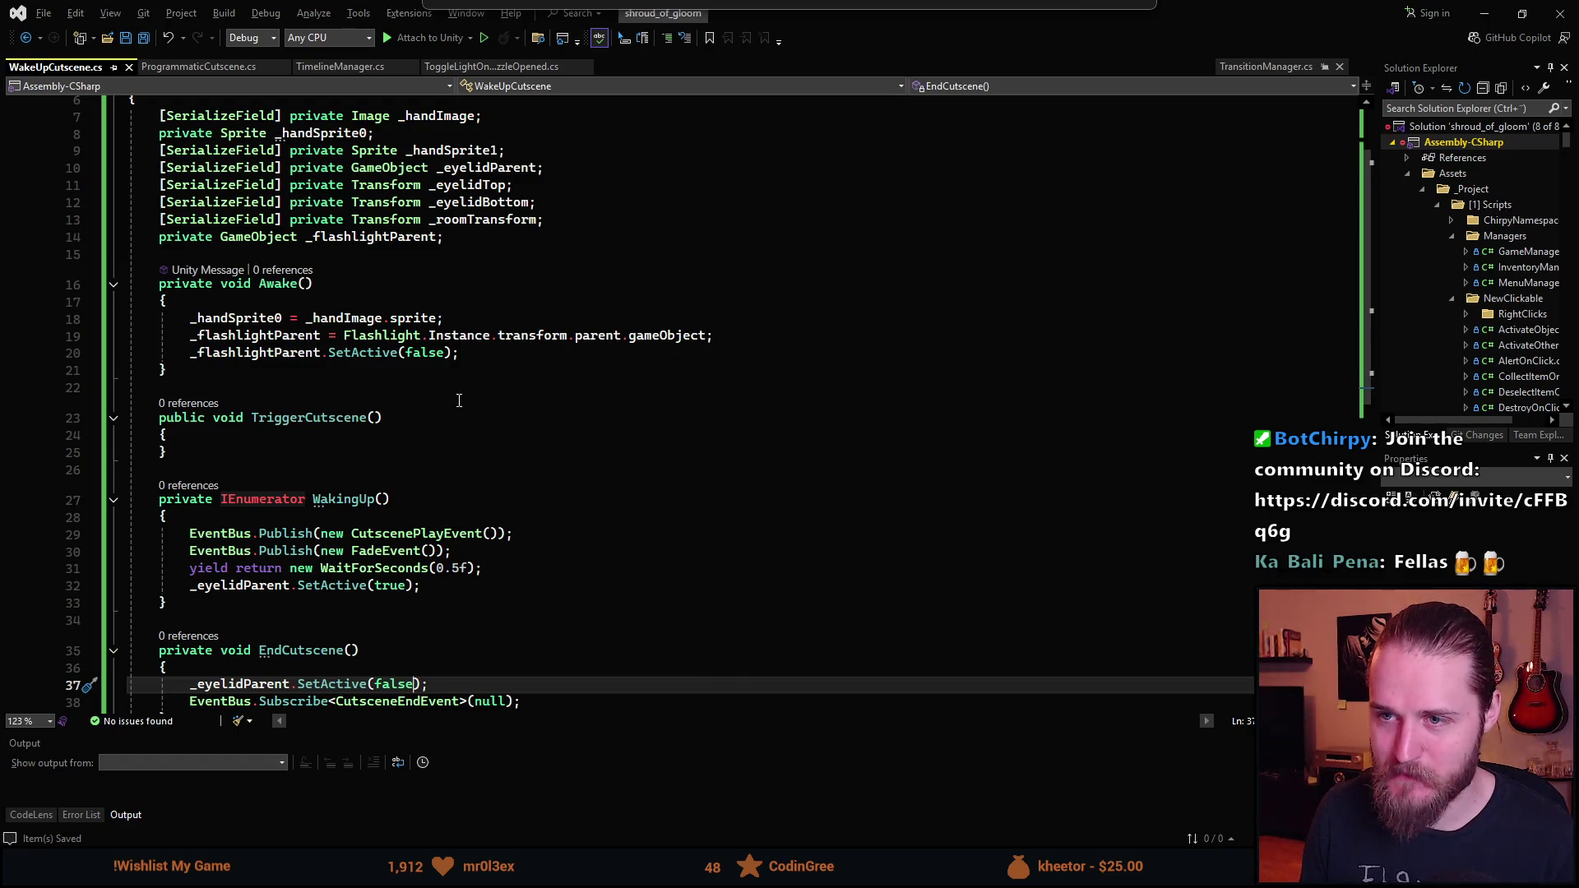
- Add _handImage.gameObject.SetActive(false) to EndCutscene
scroll(469, 428, up, 1)
scroll(492, 502, down, 3)
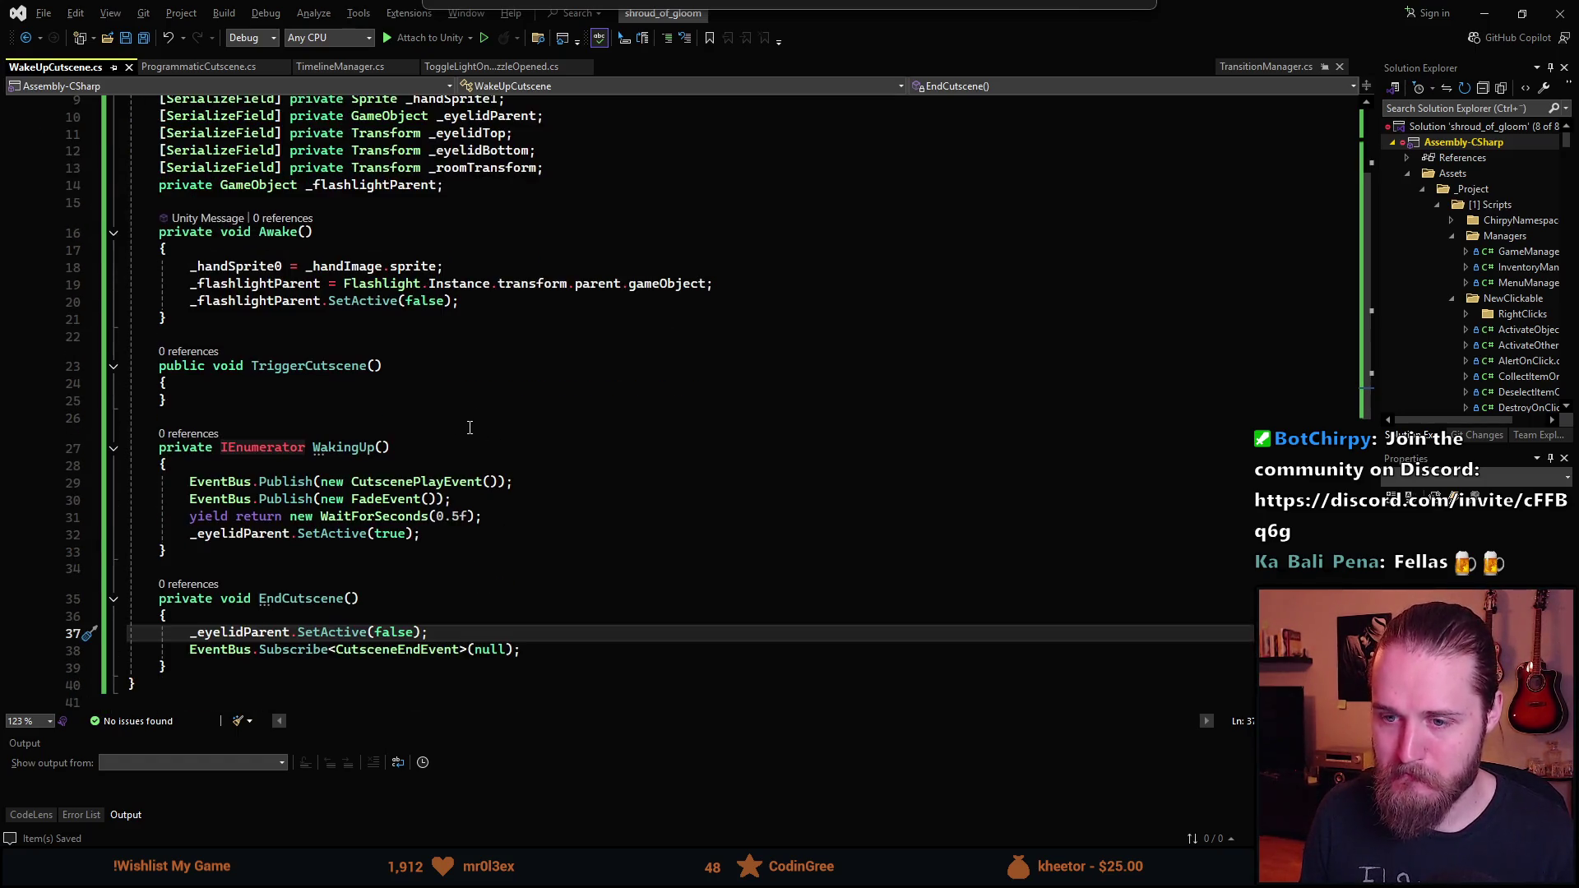
scroll(436, 581, up, 2)
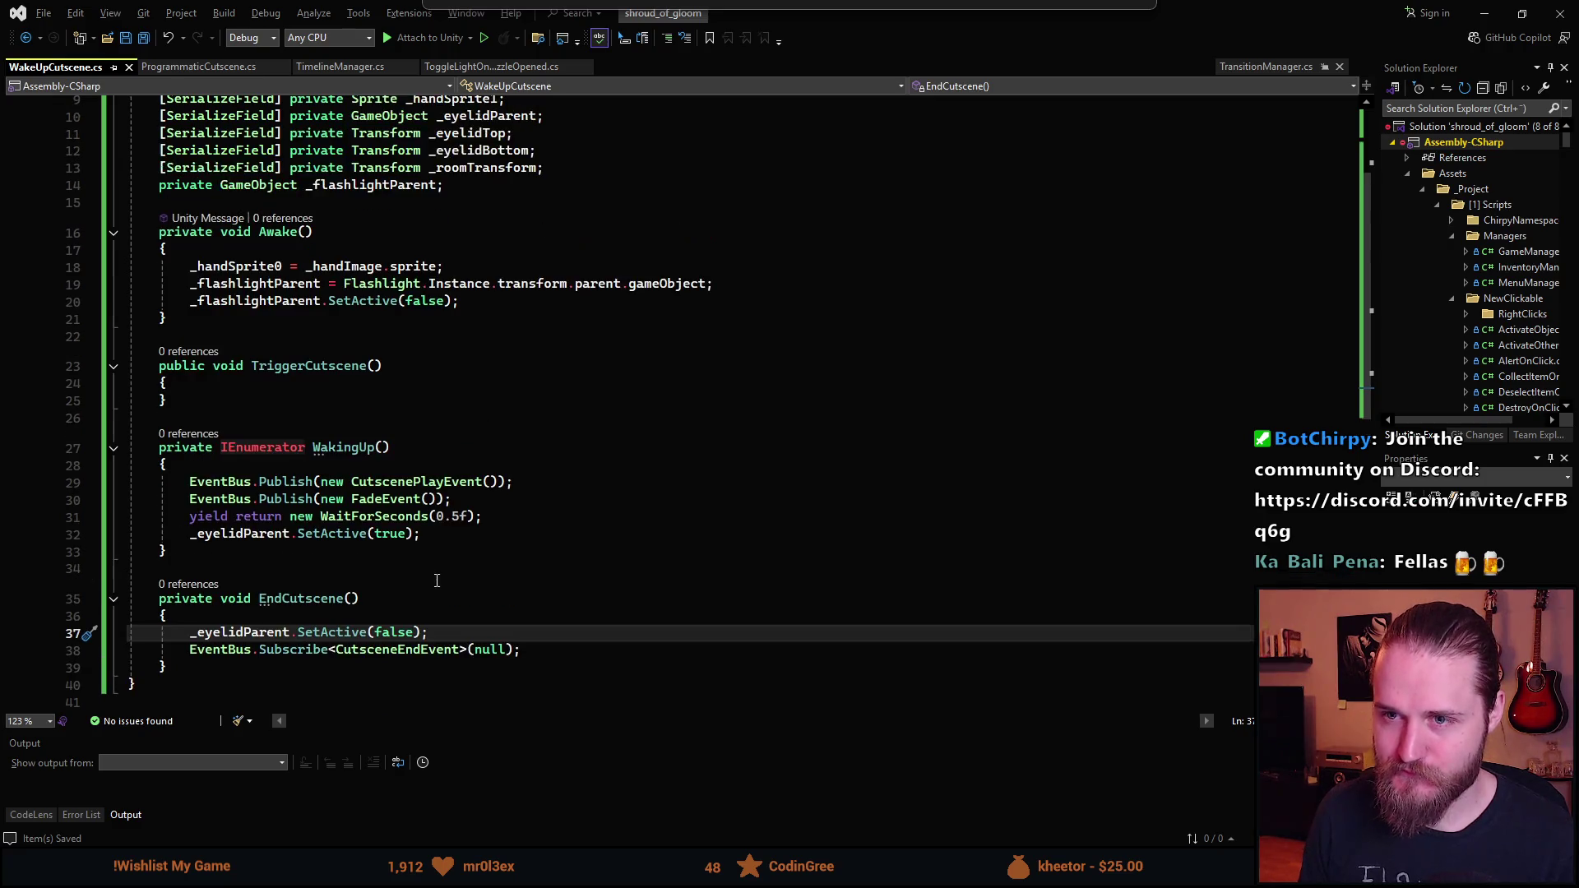
scroll(525, 546, down, 1)
key(Return)
text(_handImage.sprite = null;)
key(BackSpace)
key(BackSpace)
key(BackSpace)
text(gameObject.SetActive(false);)
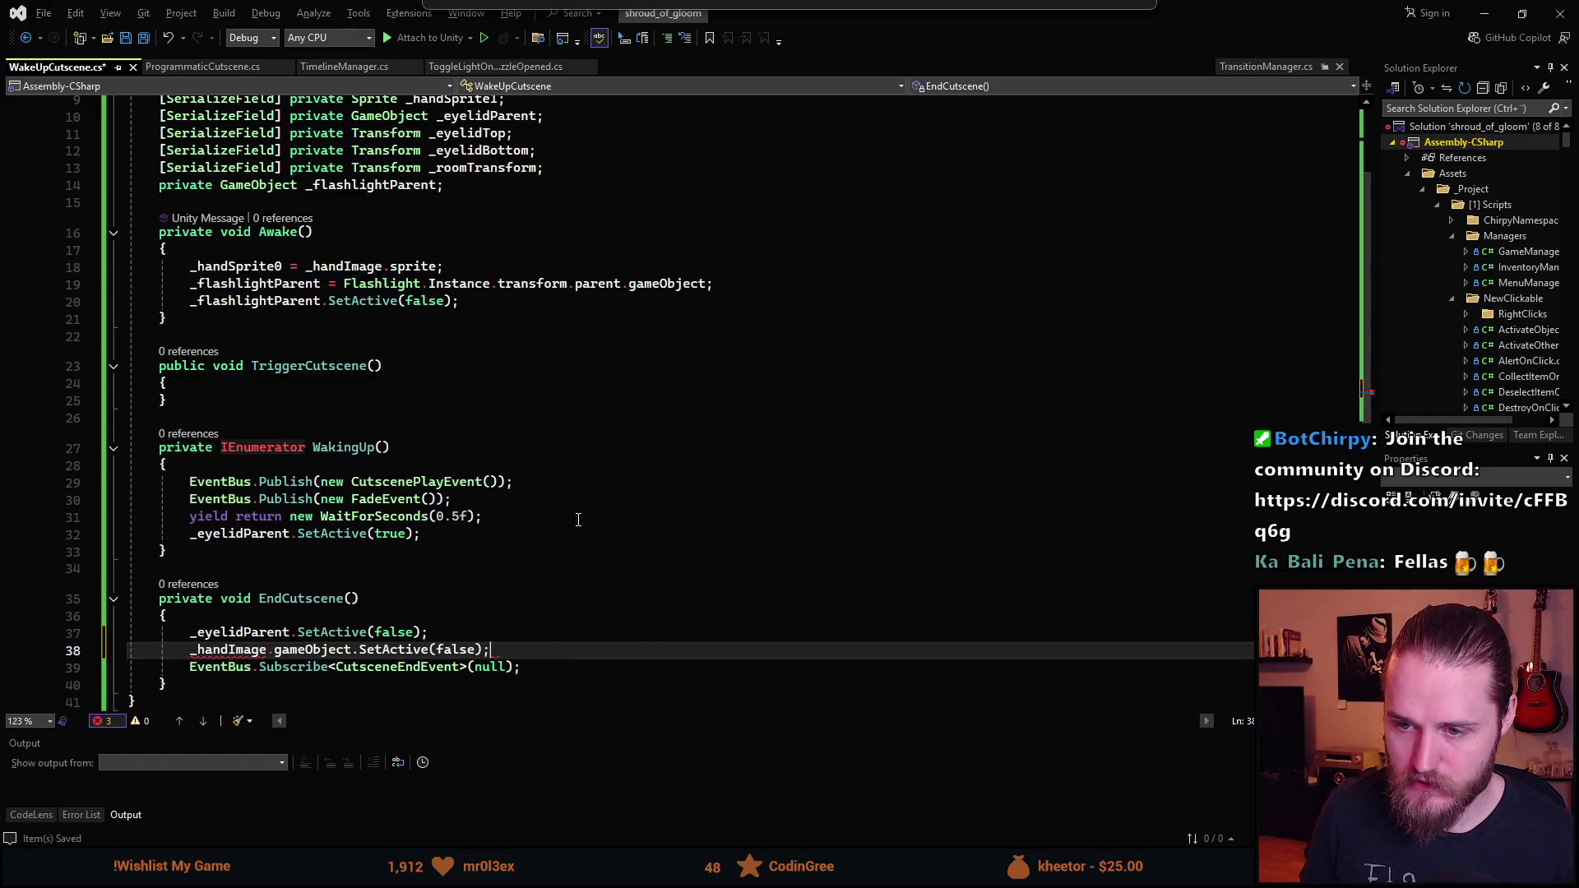
- Copy the hand image line into WakingUp after the wait as _handImage.gameObject.SetActive(true)
key(ctrl+d)
key(alt+Up)
key(alt+Up)
key(alt+Up)
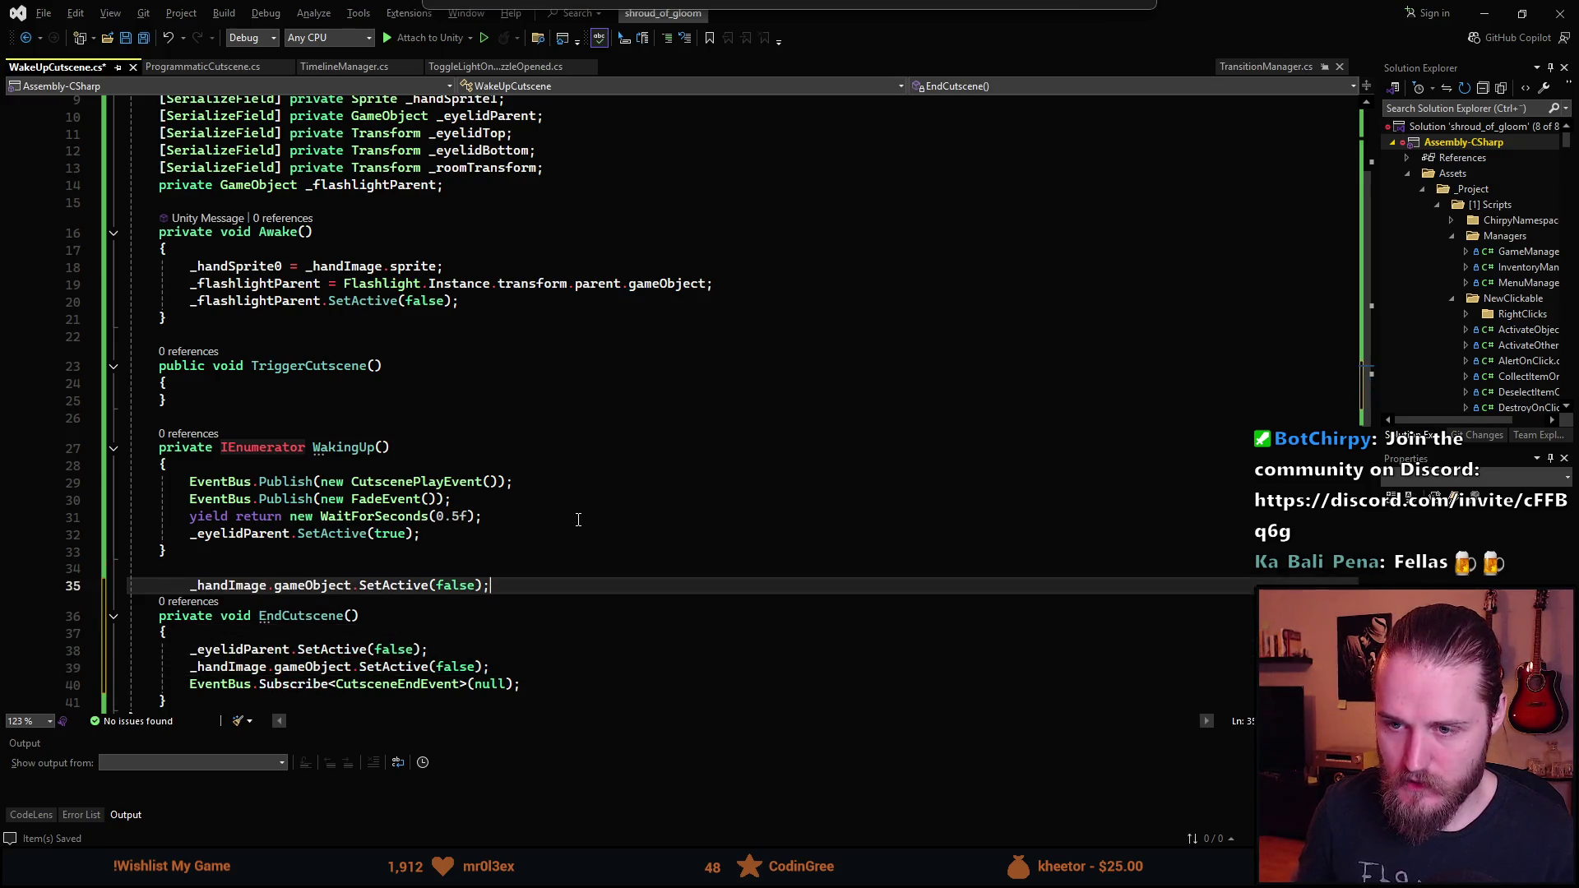
key(alt+Up)
key(alt+Up)
key(alt+Up)
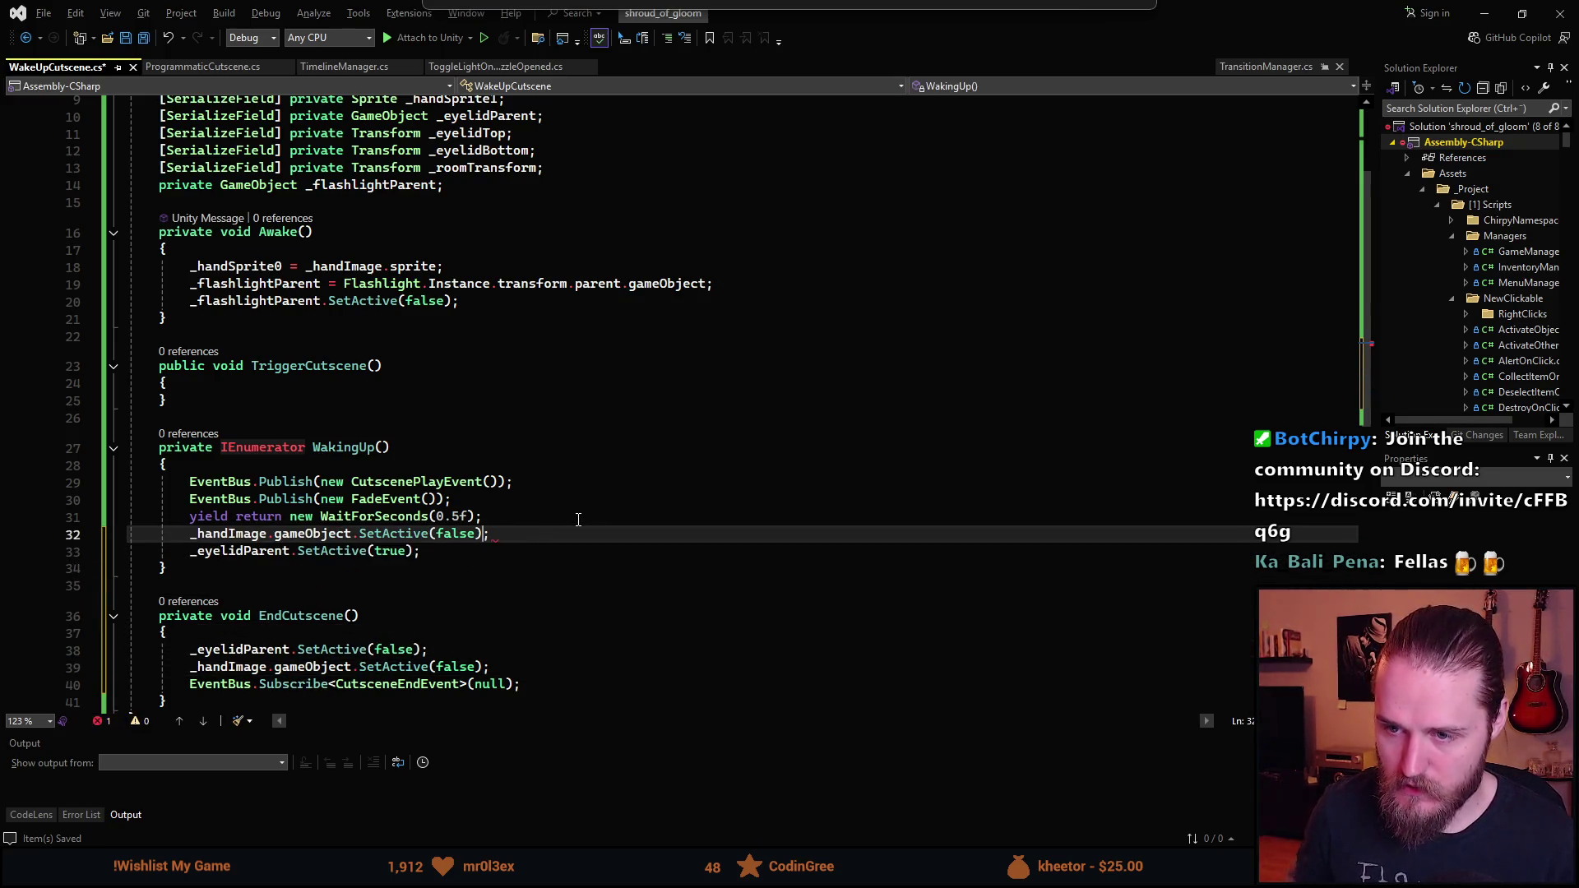
key(Left)
key(ctrl+BackSpace)
text(tr)
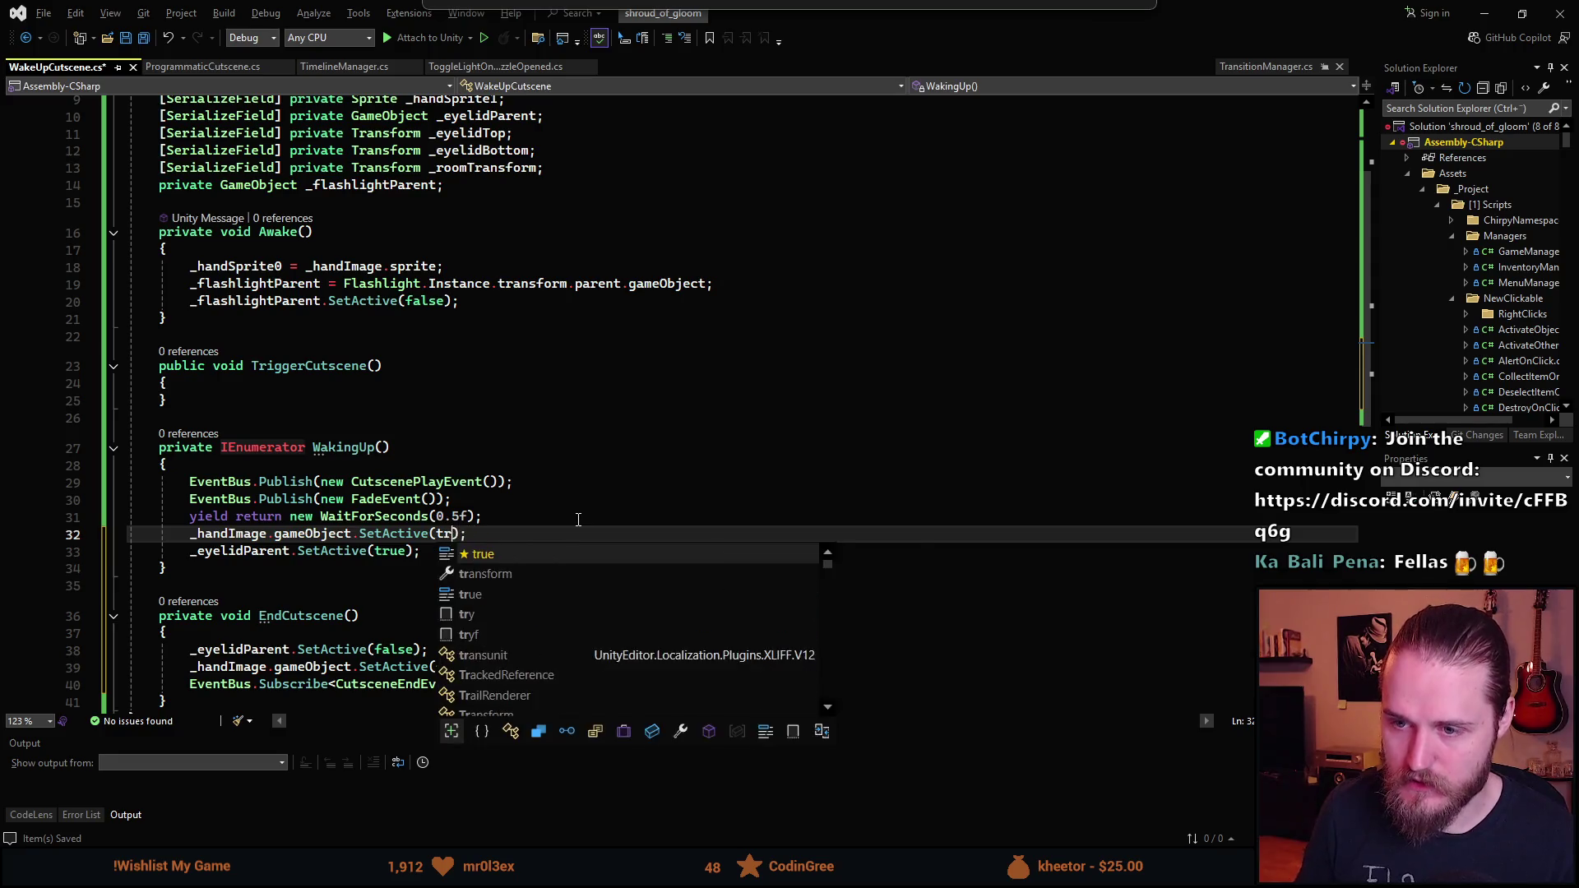
key(Tab)
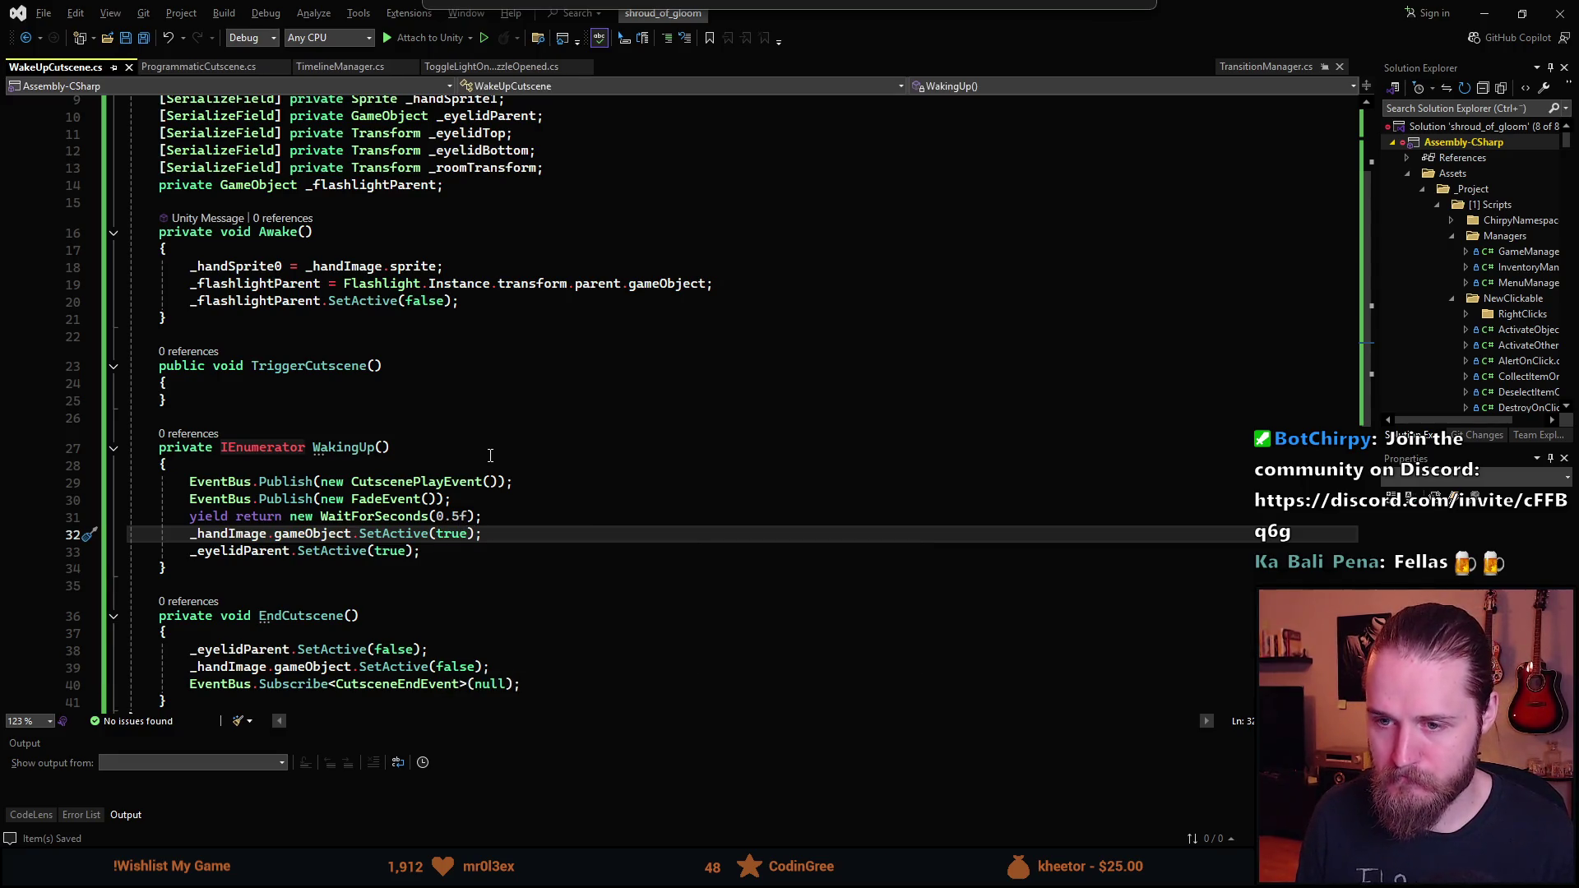
scroll(499, 486, up, 2)
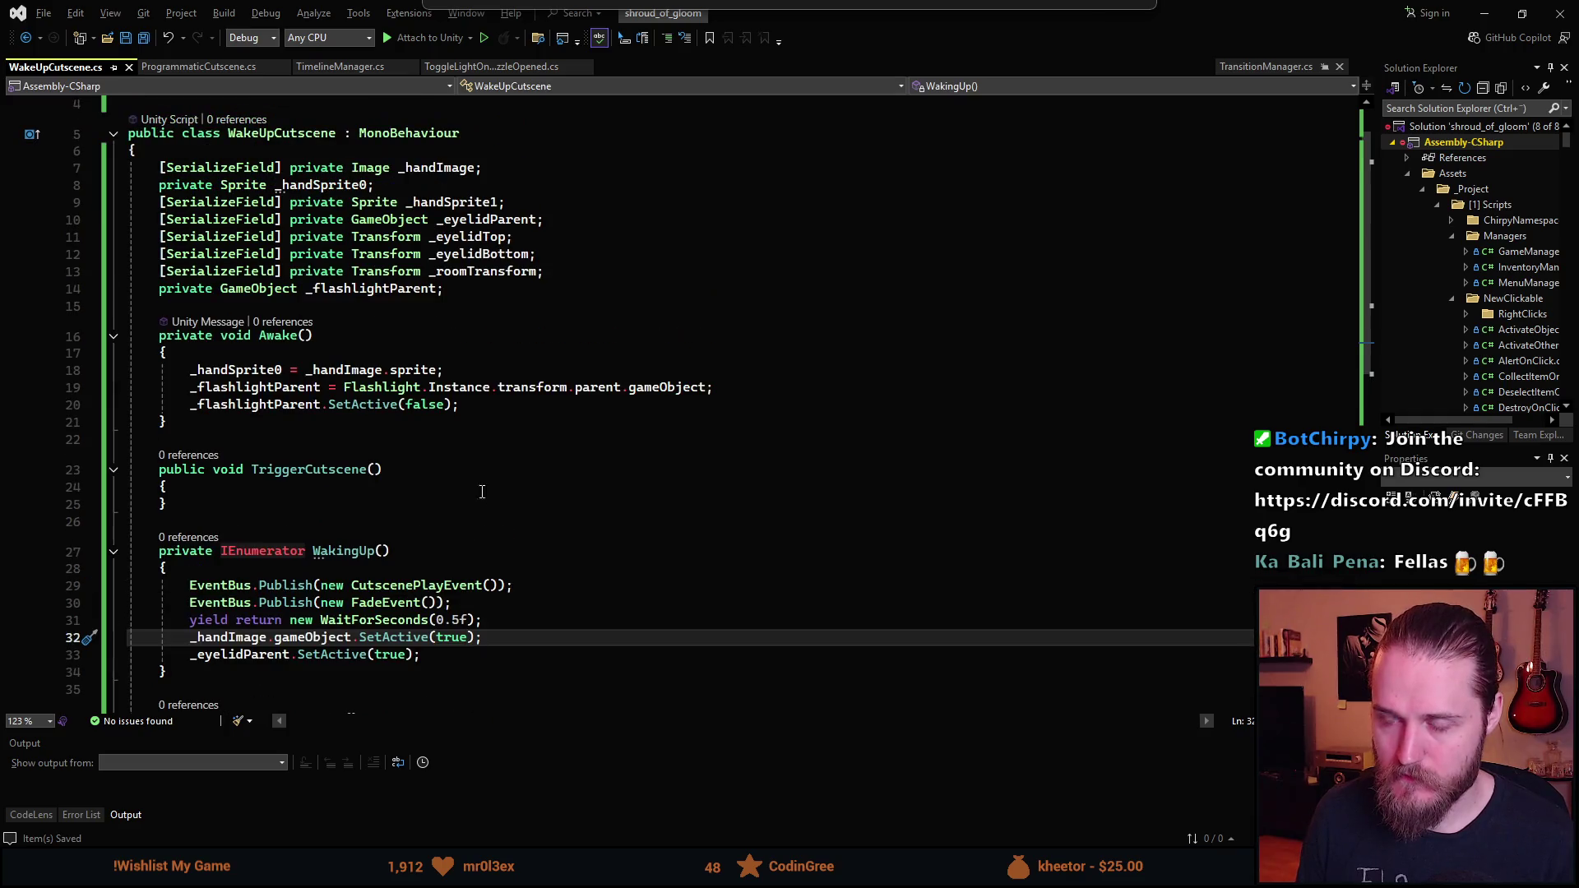
click(595, 268)
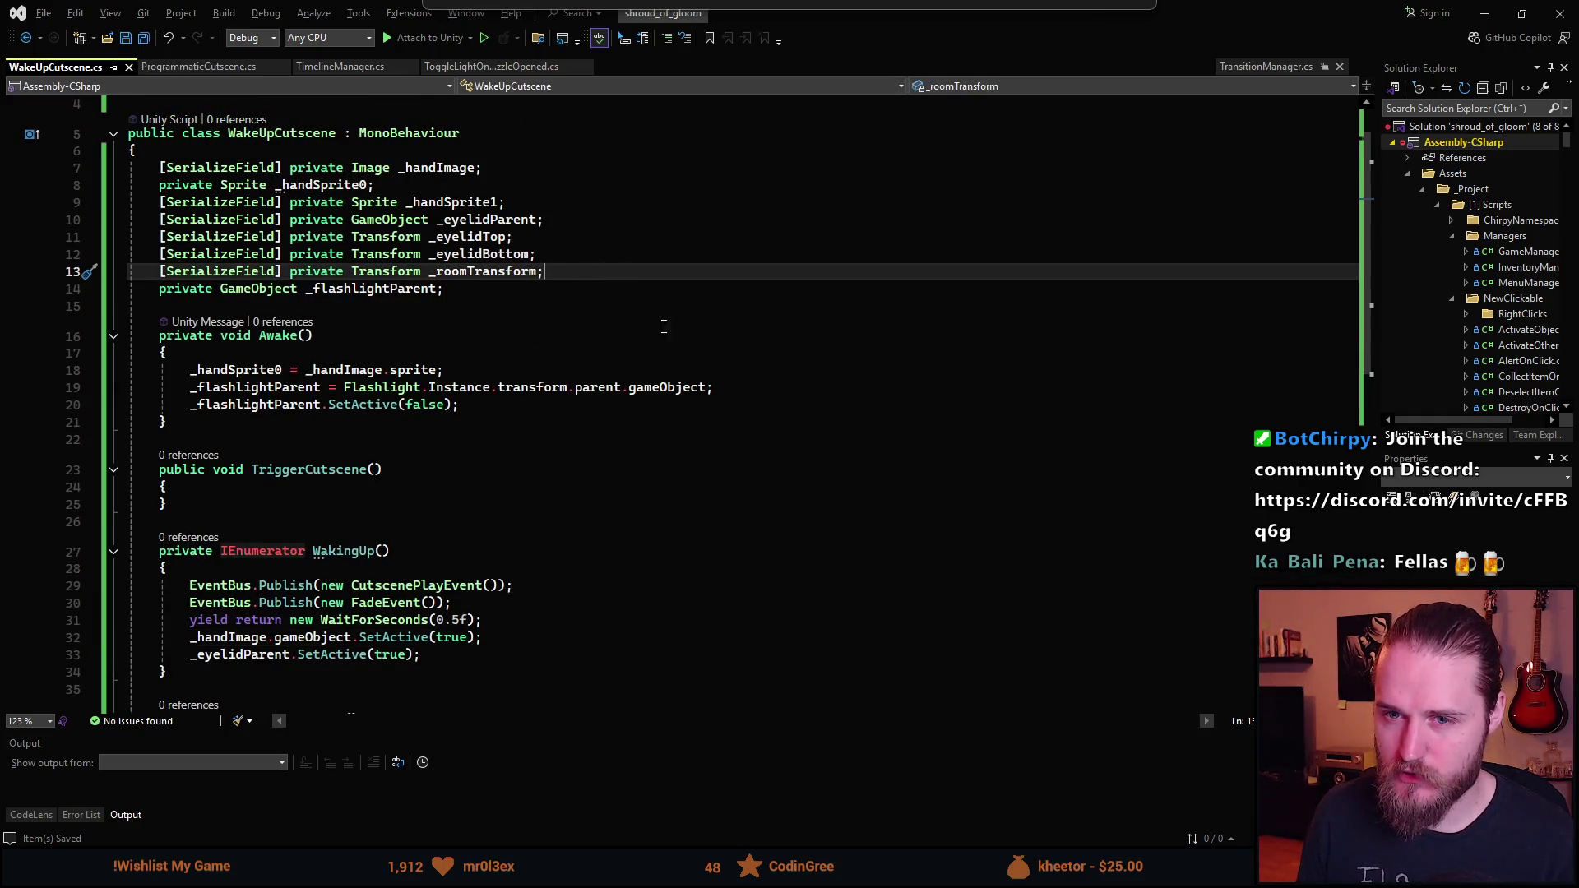